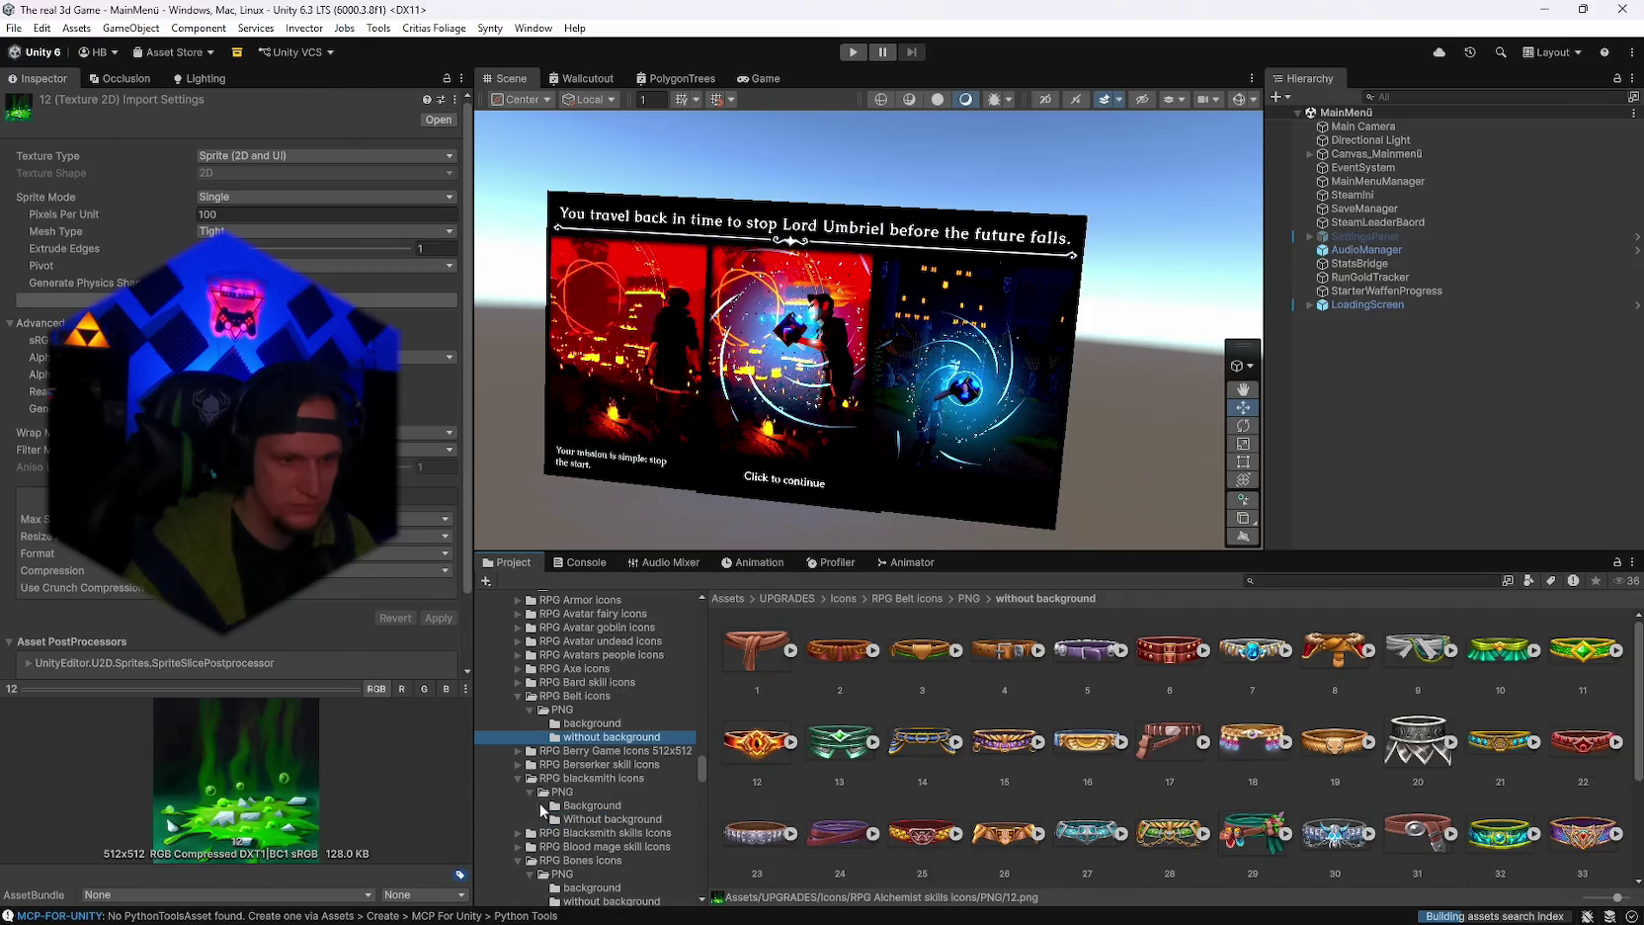
scroll(580, 820, "down", 1)
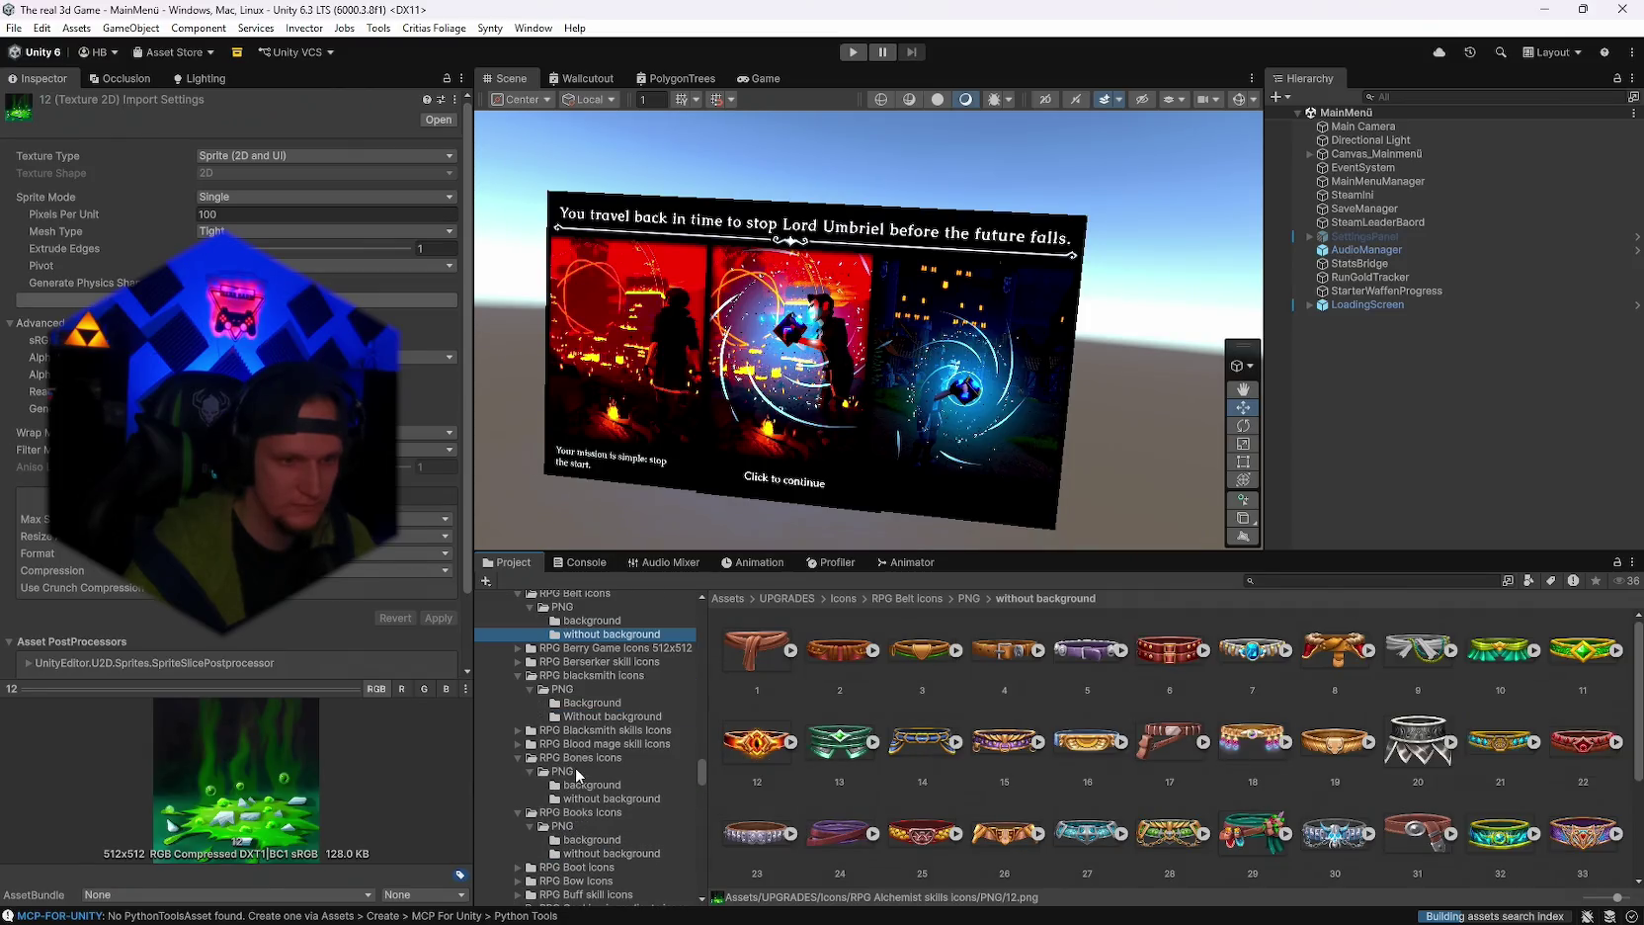
Open the bone icons without background and select crossed-bones sprite 13.
left_click(609, 797)
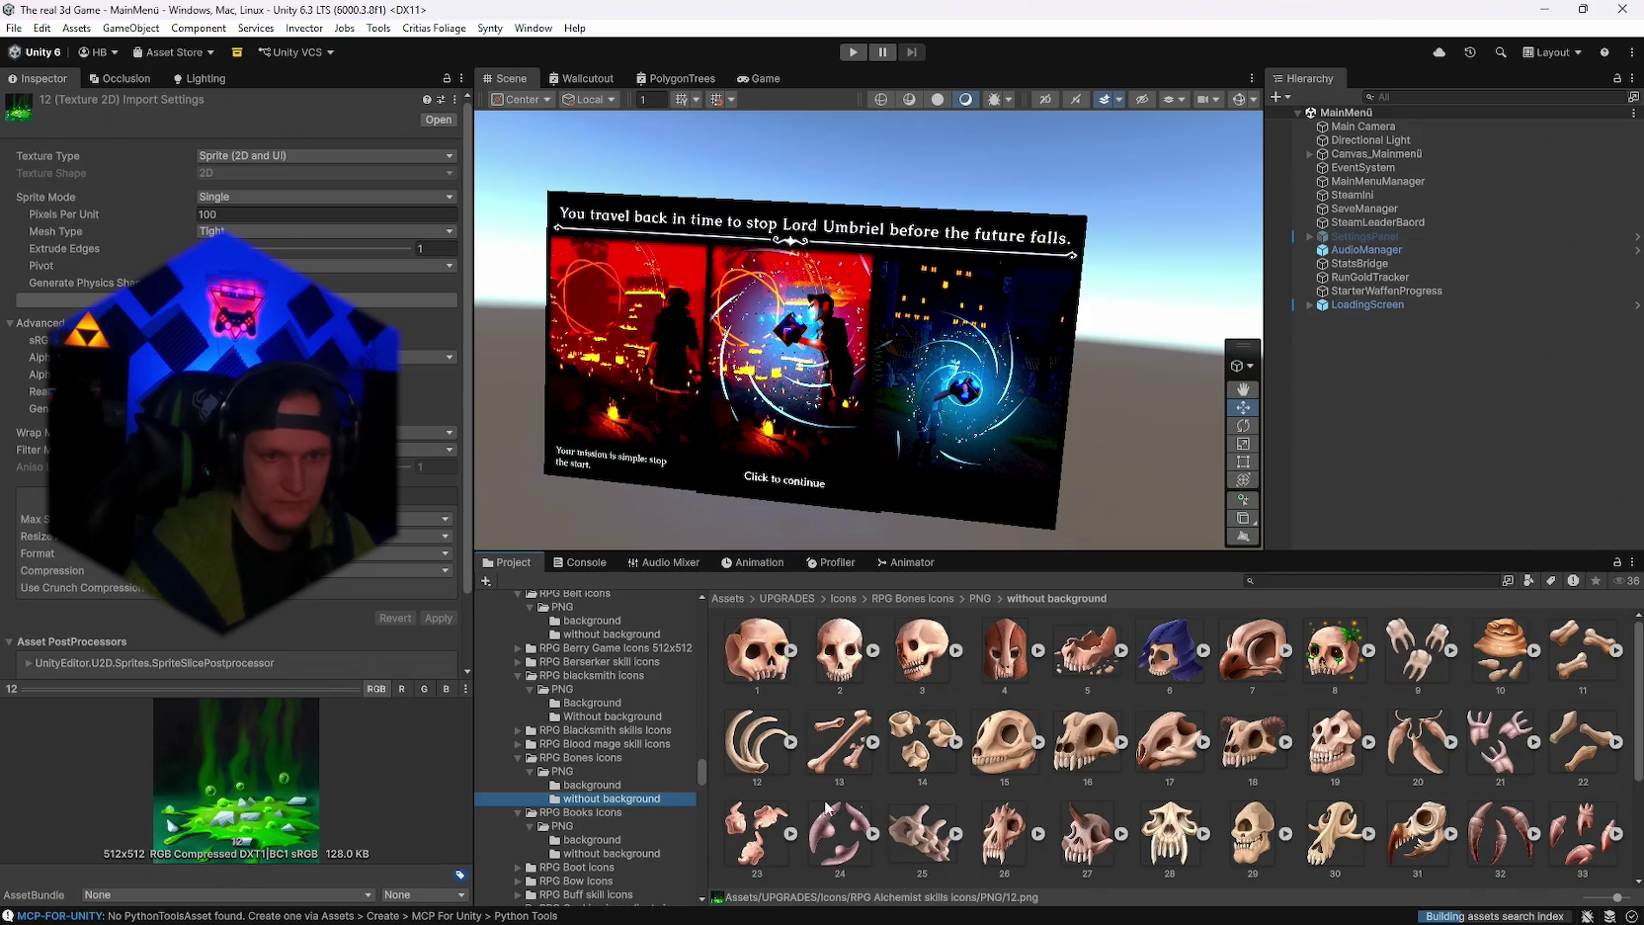
scroll(963, 765, "down", 3)
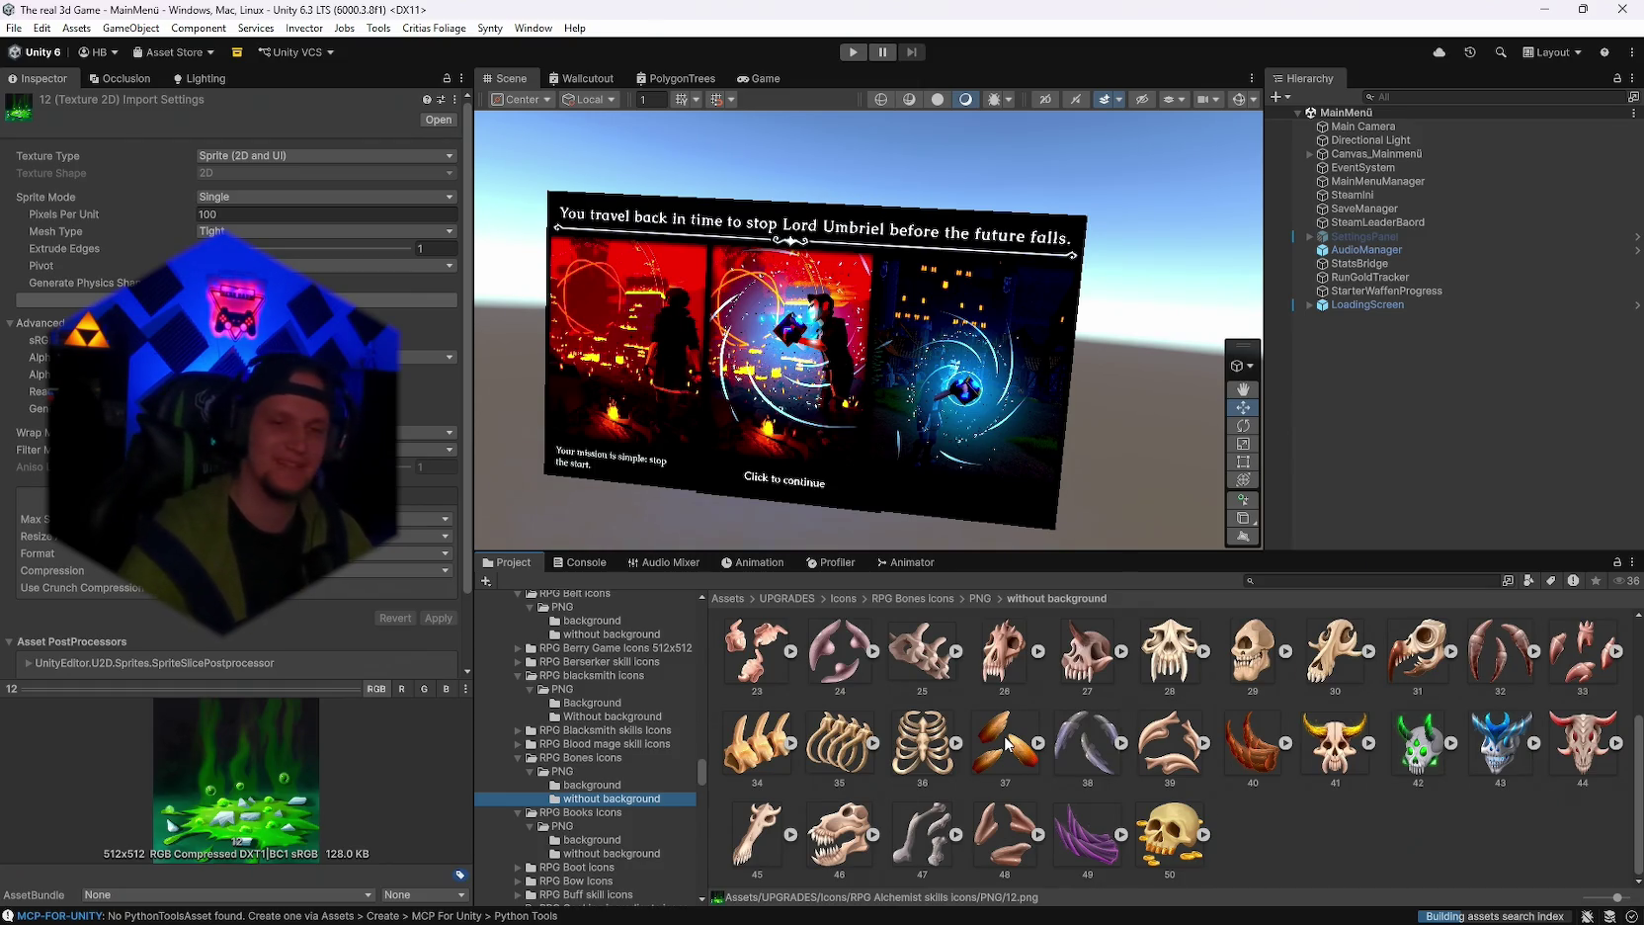
scroll(992, 737, "up", 2)
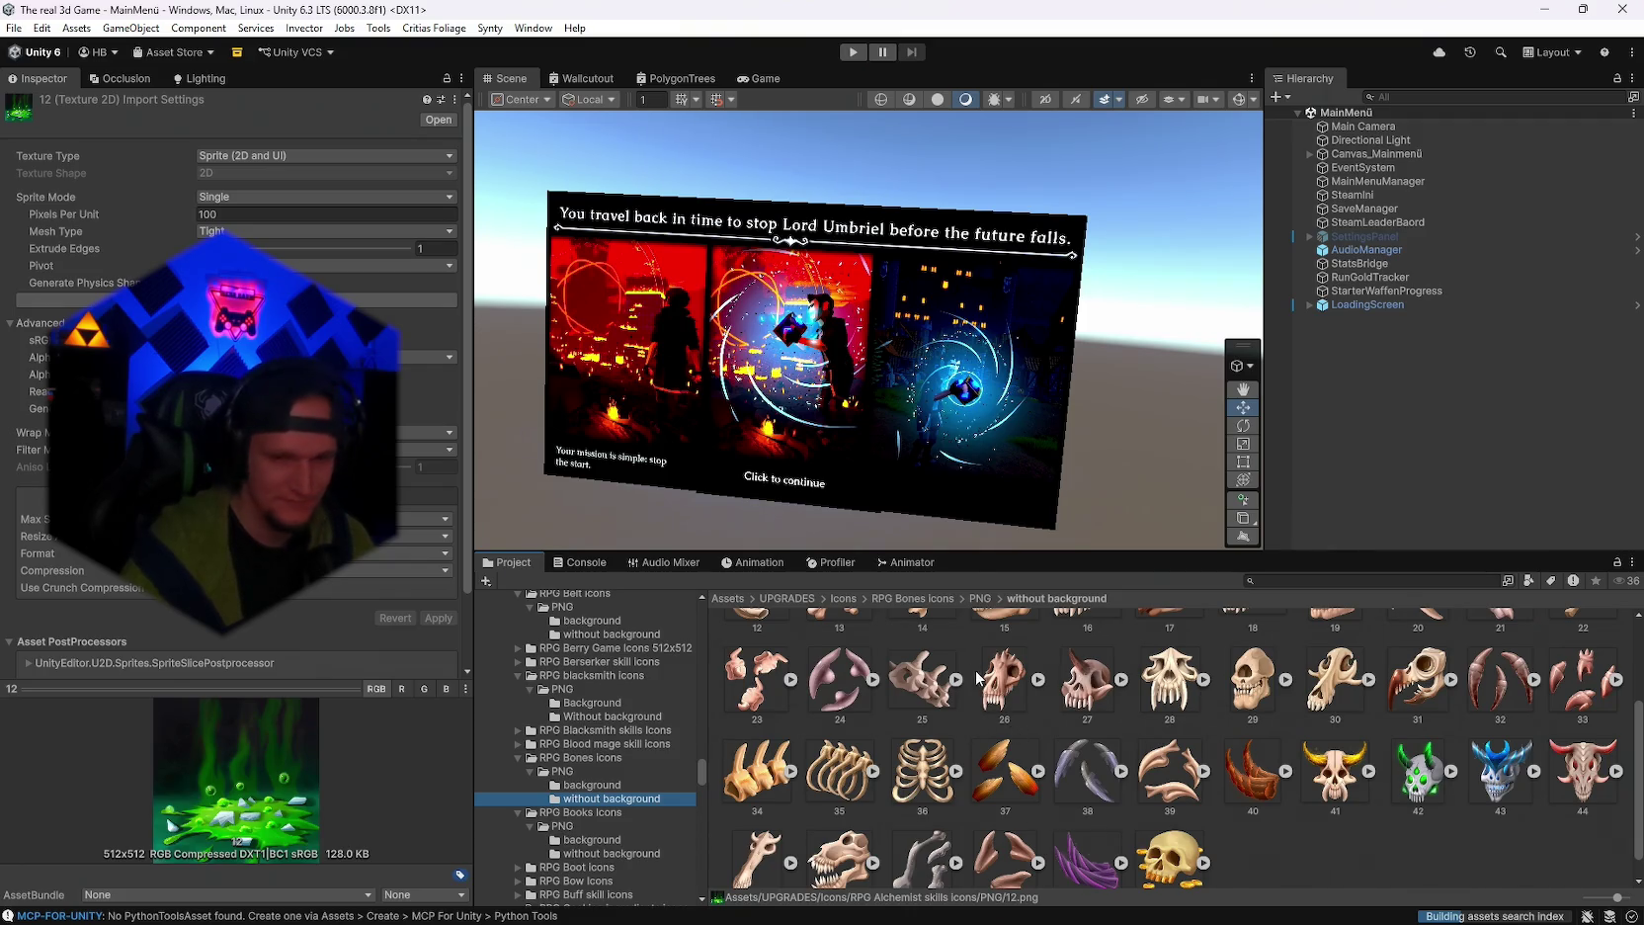
scroll(934, 775, "up", 3)
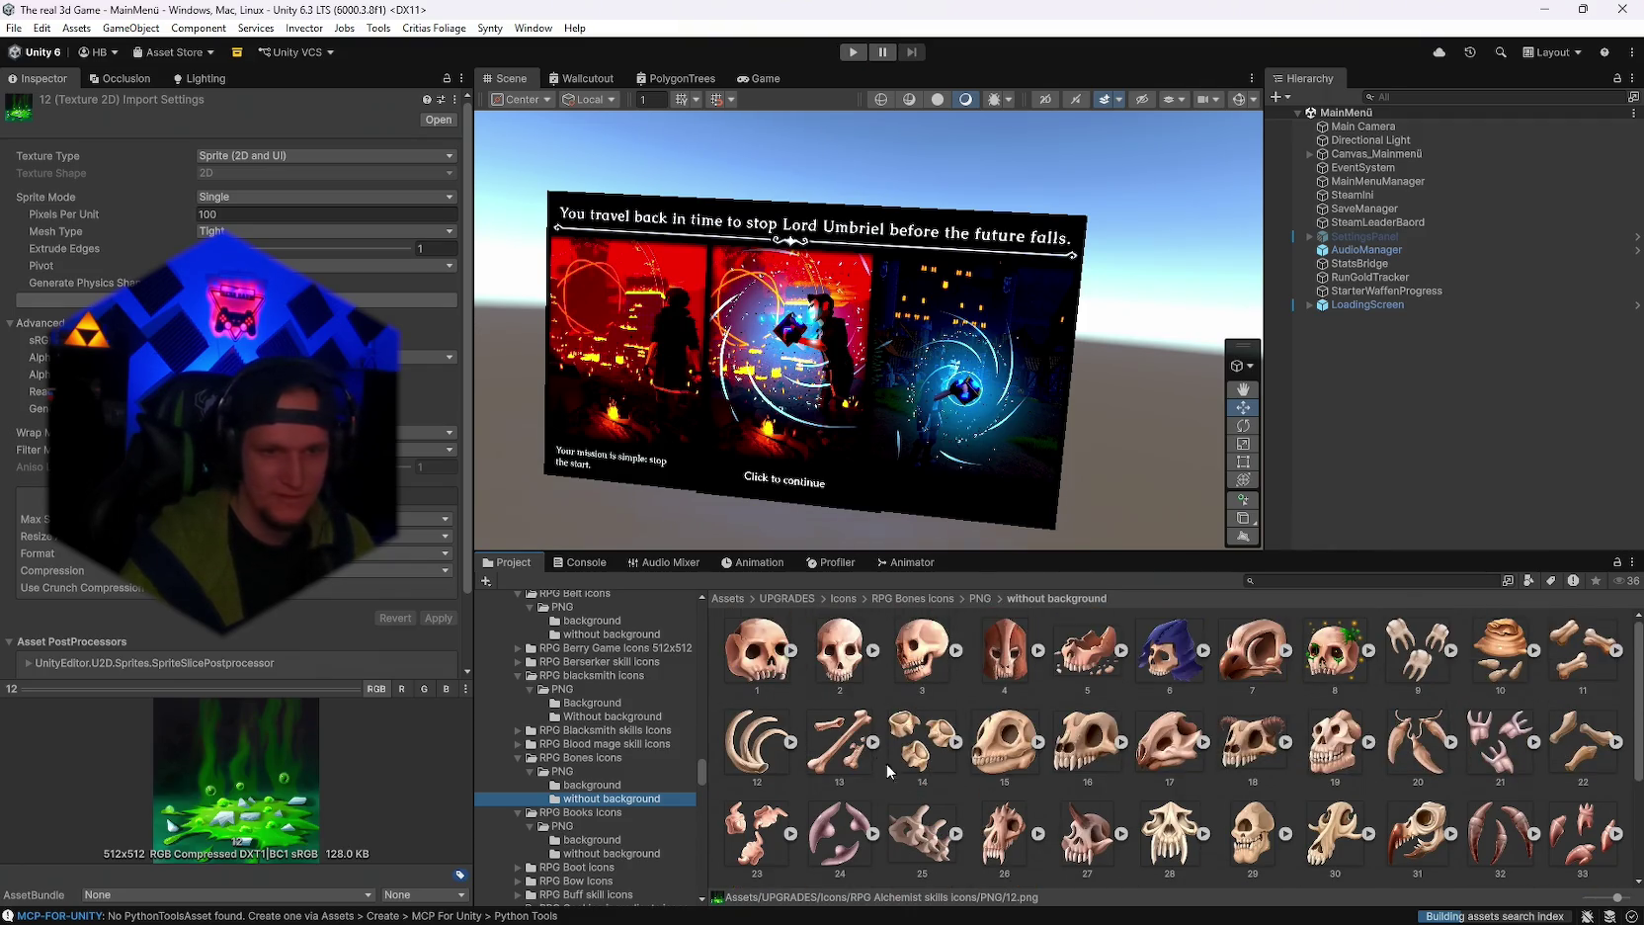
left_click(878, 765)
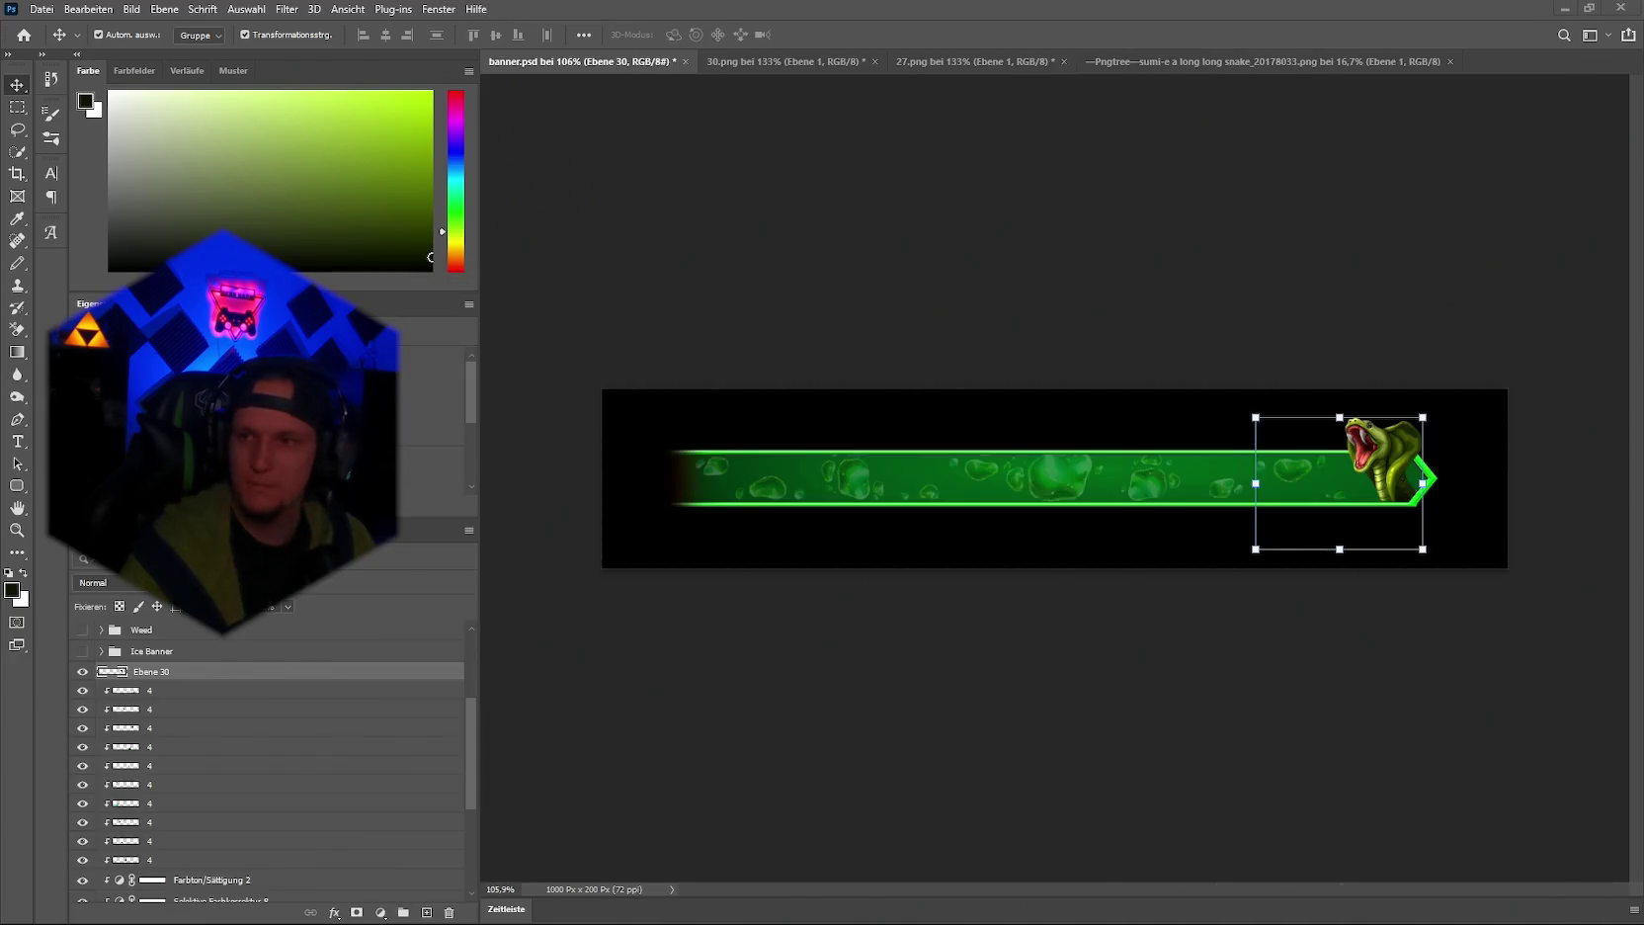
Paste the crossed-bones sprite into banner.psd as layer 13 over the bar's middle.
key("ctrl+v")
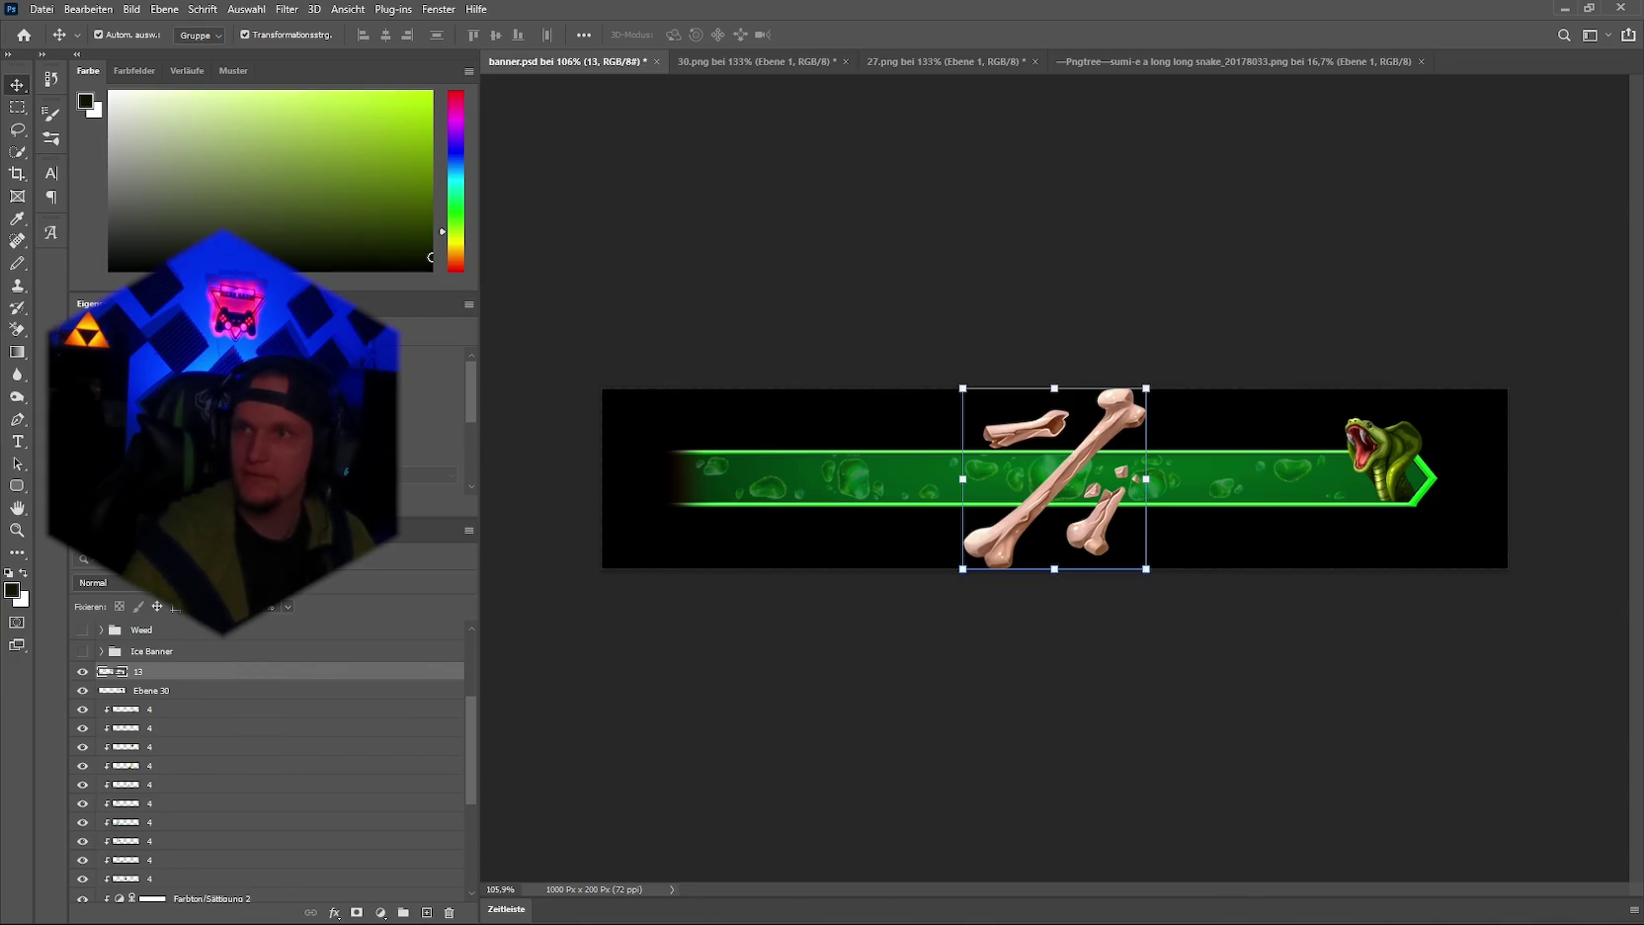
key("alt+Tab")
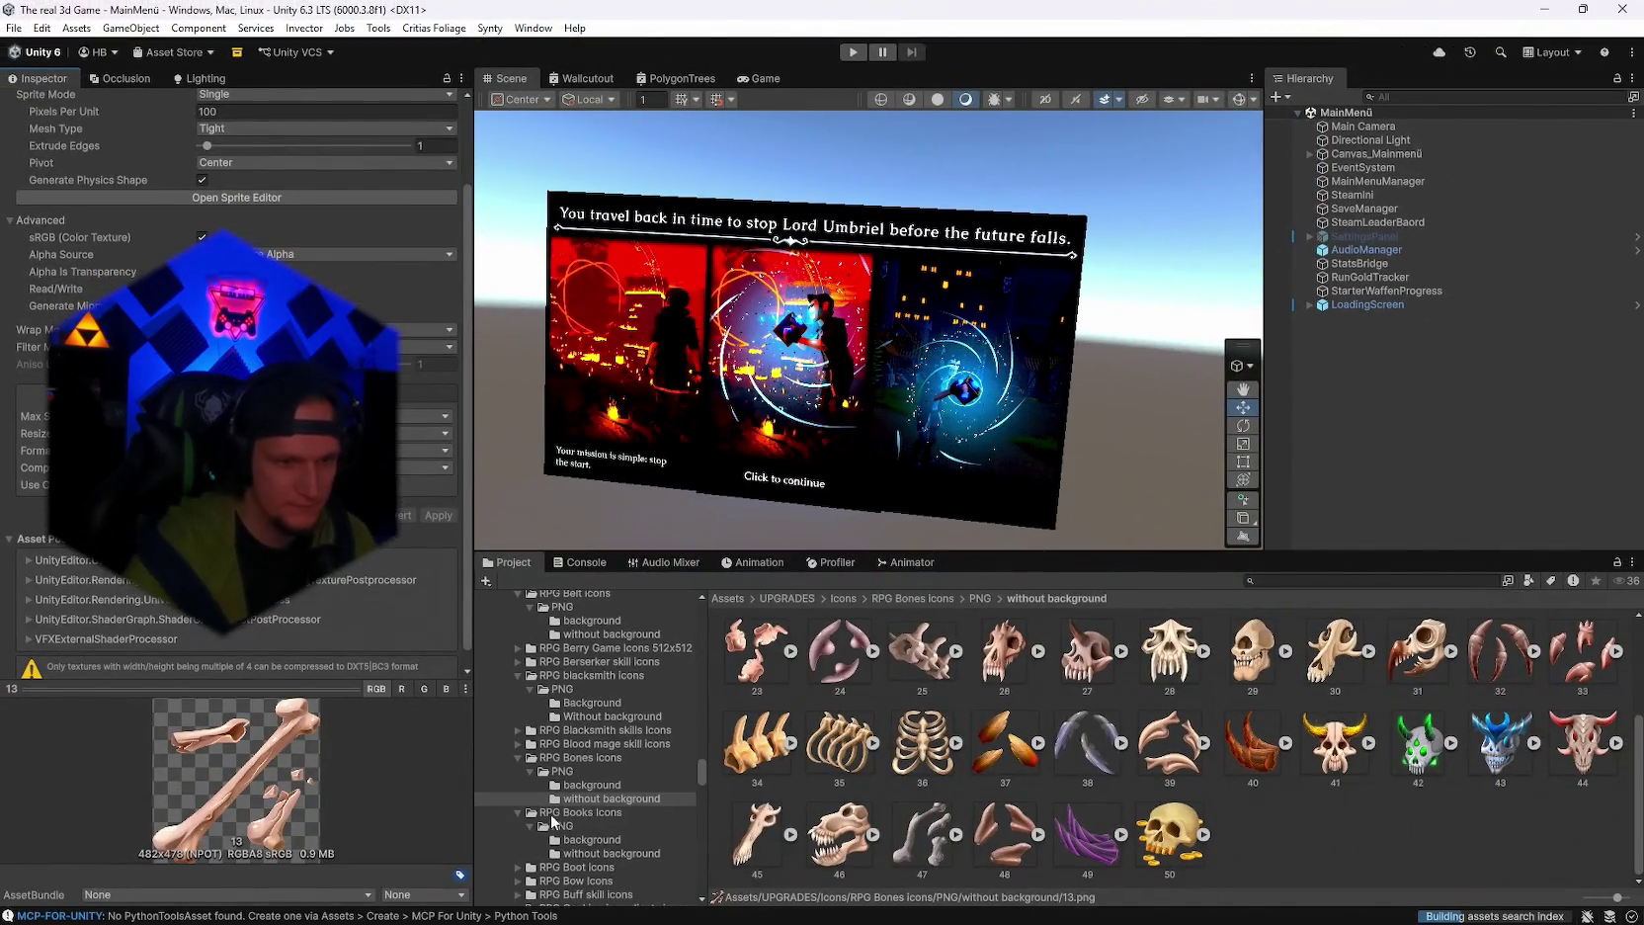
Browse the icon folders and open the liquid icons without background.
scroll(593, 783, "down", 3)
left_click(602, 751)
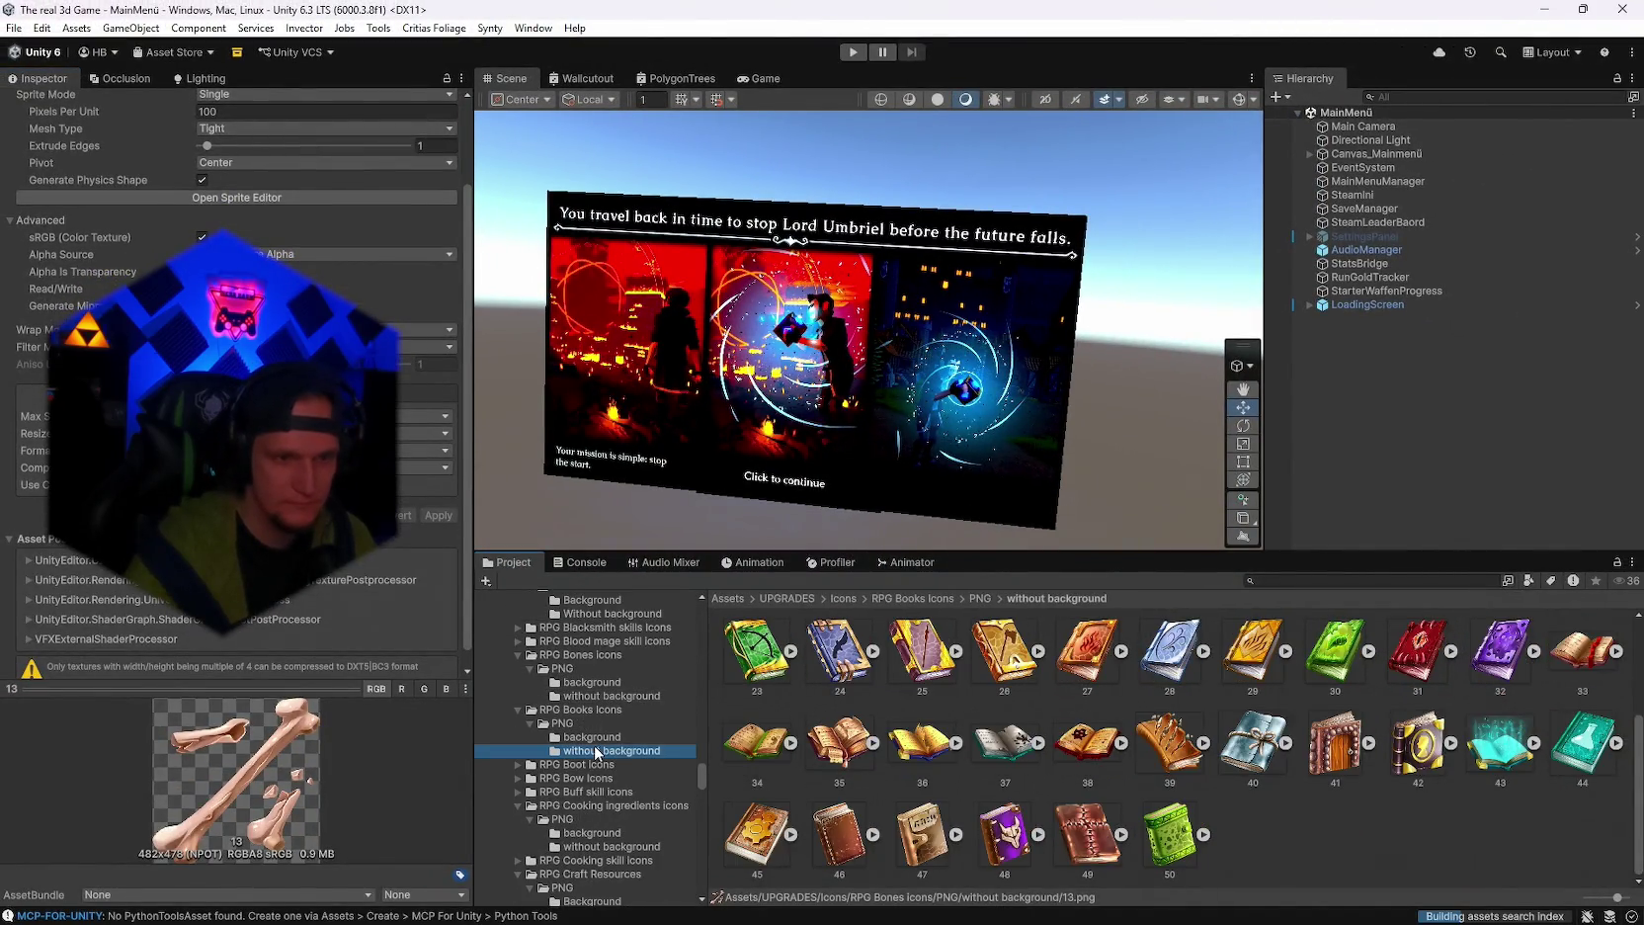
scroll(671, 819, "down", 2)
scroll(625, 757, "down", 2)
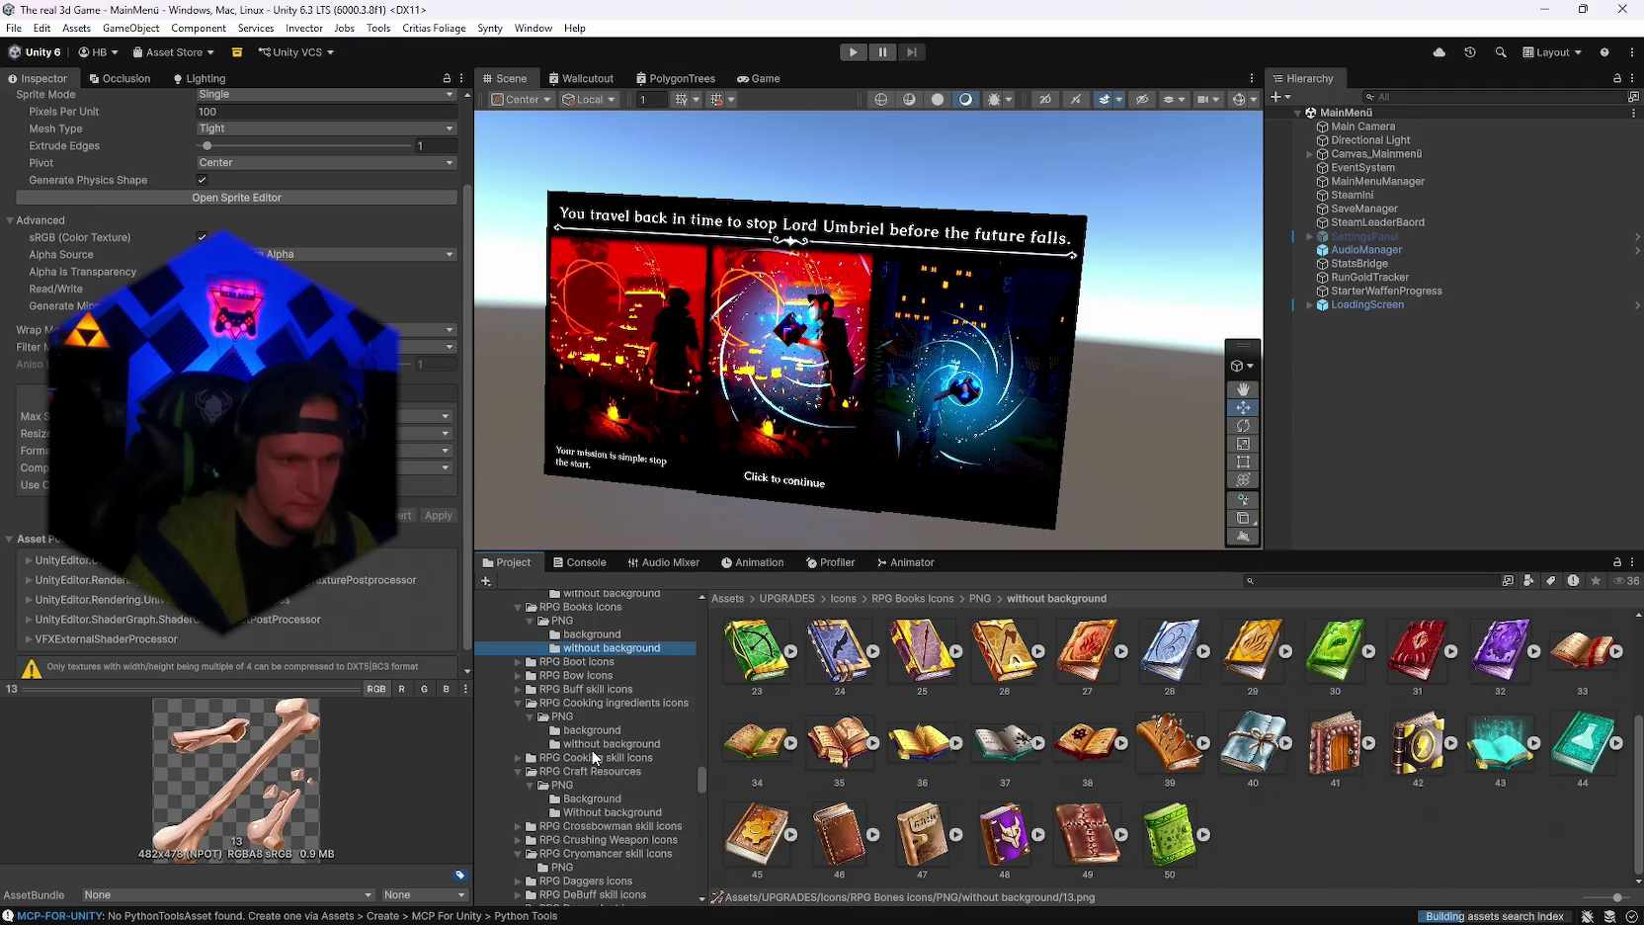
left_click(593, 744)
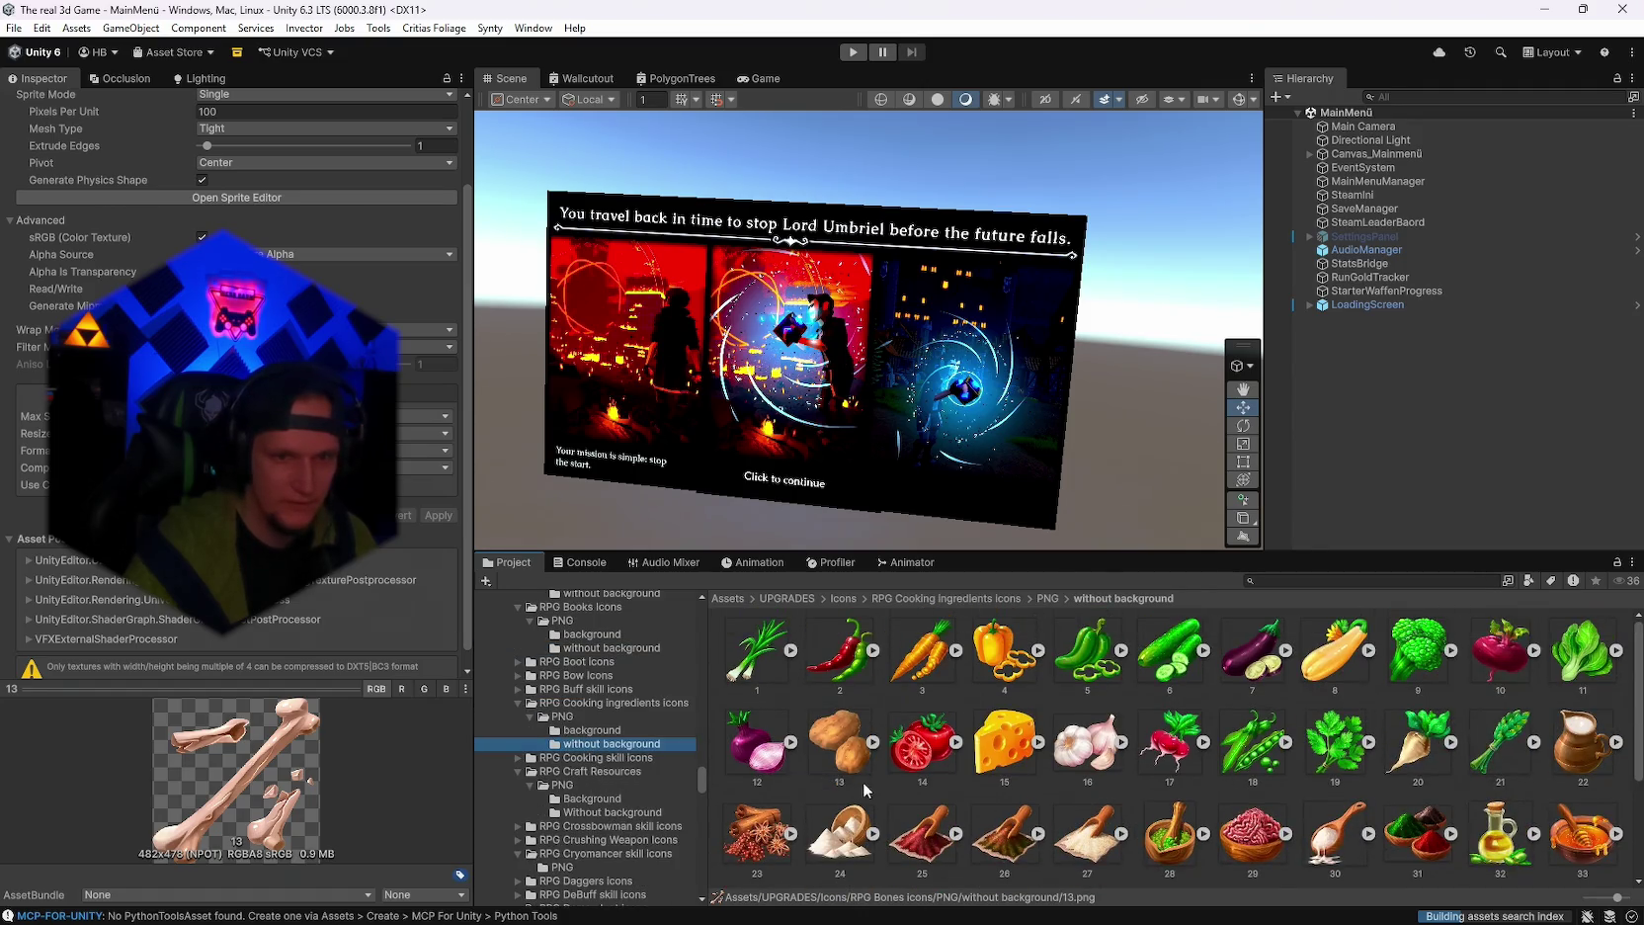
left_click(577, 812)
scroll(886, 804, "down", 3)
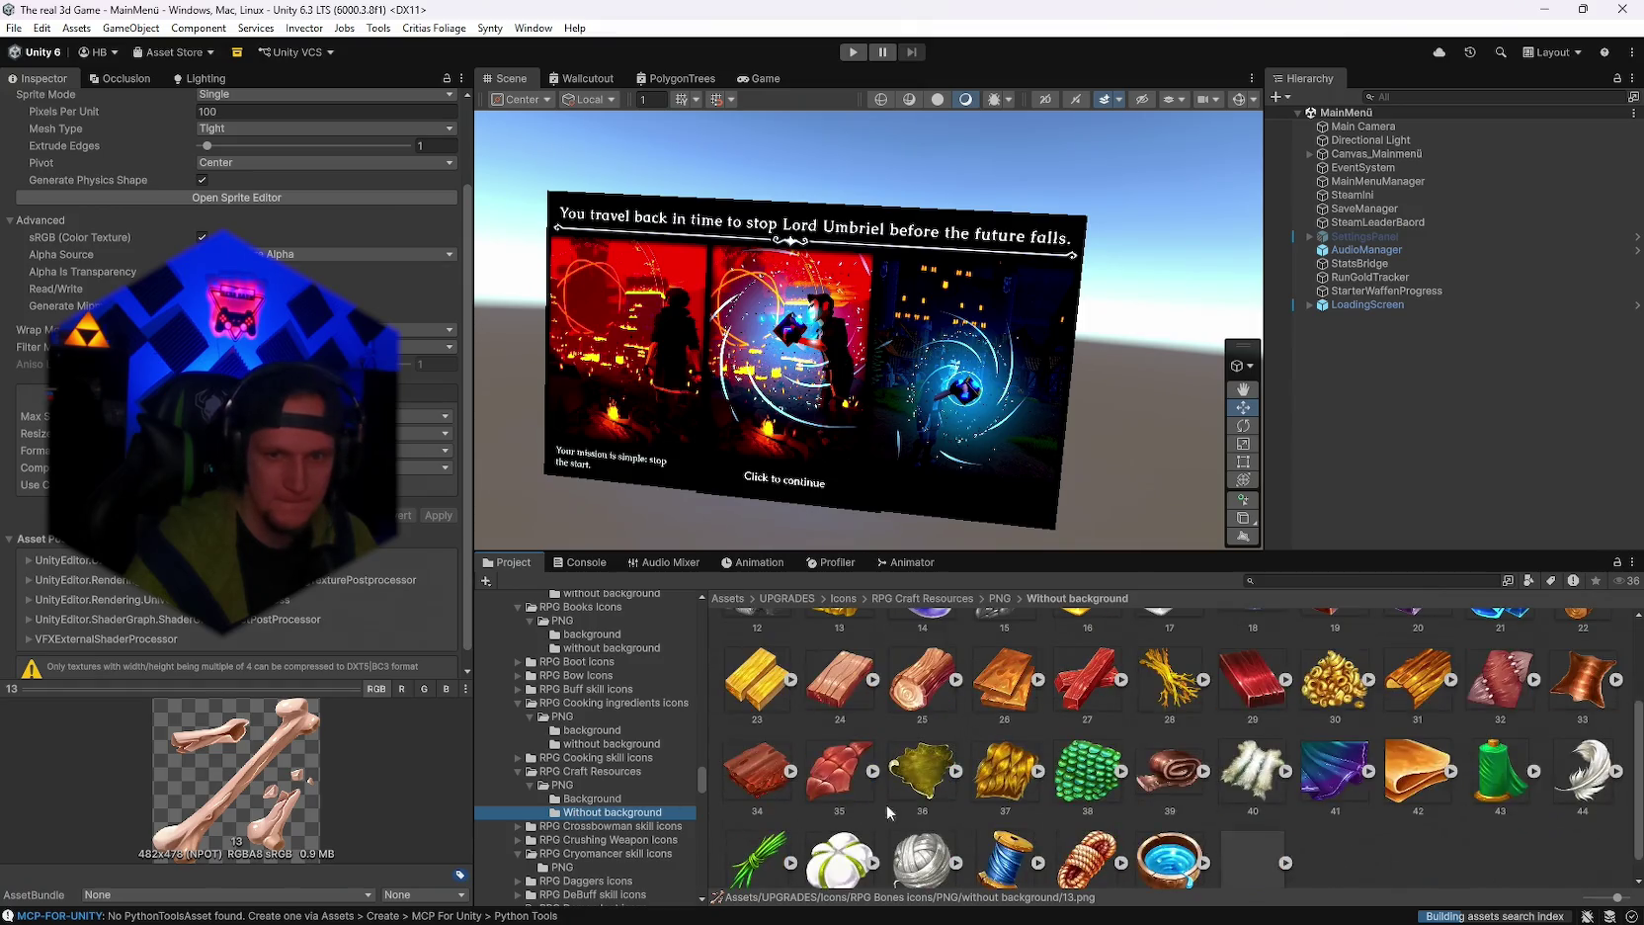
scroll(971, 818, "down", 1)
scroll(963, 816, "up", 2)
scroll(963, 816, "up", 2)
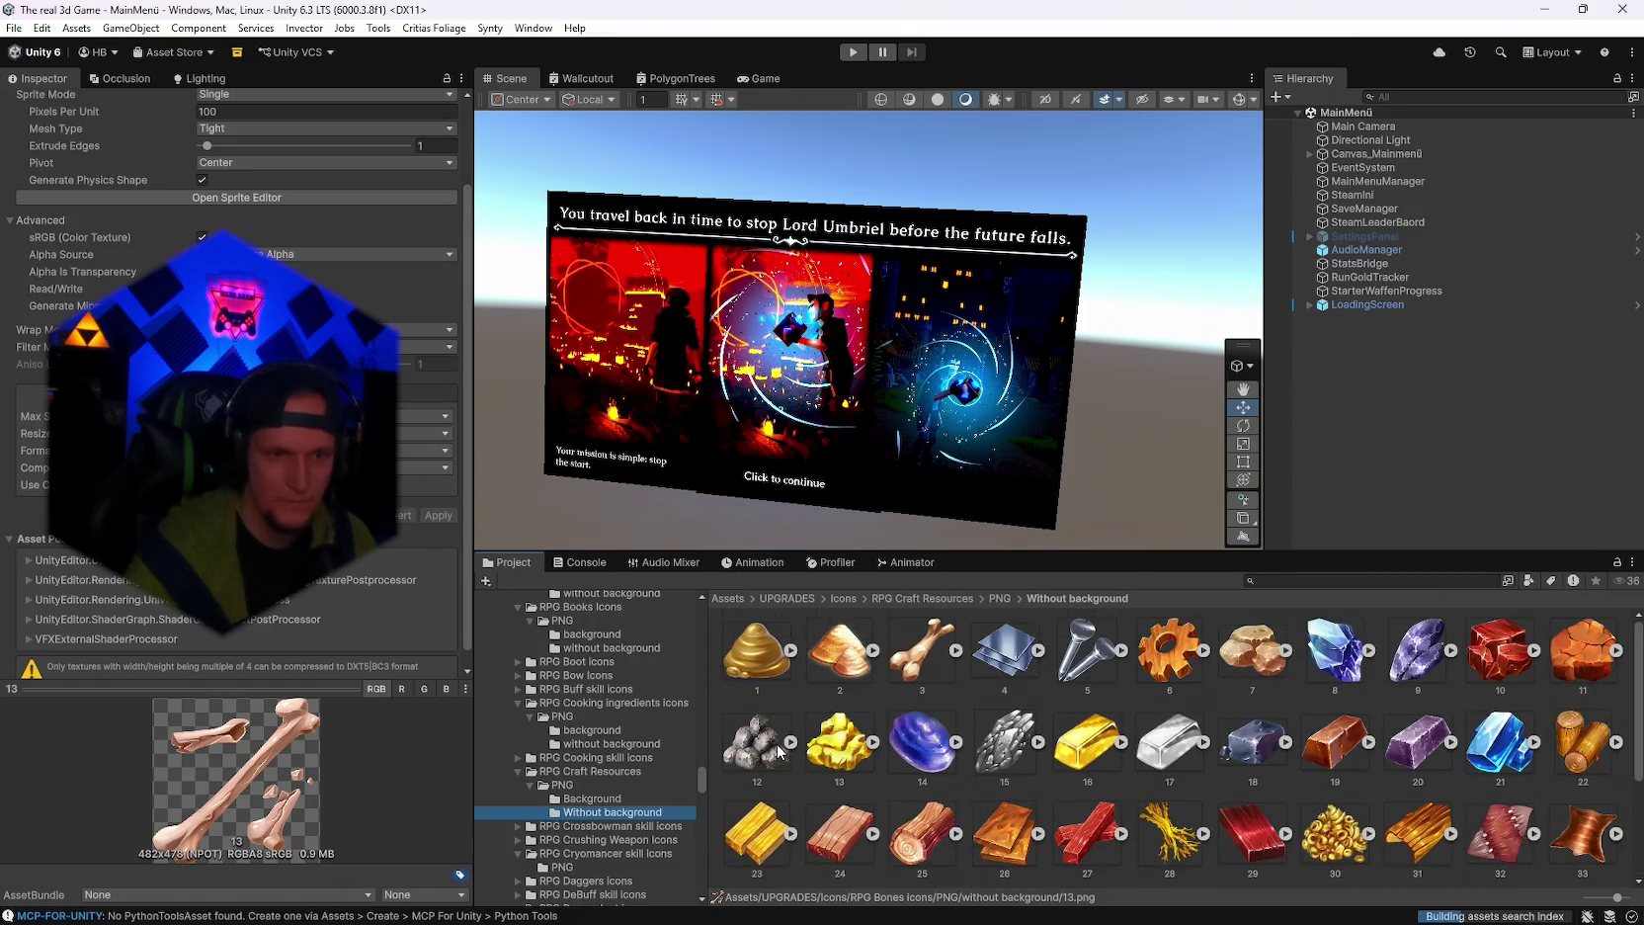
scroll(636, 772, "down", 2)
scroll(623, 781, "down", 2)
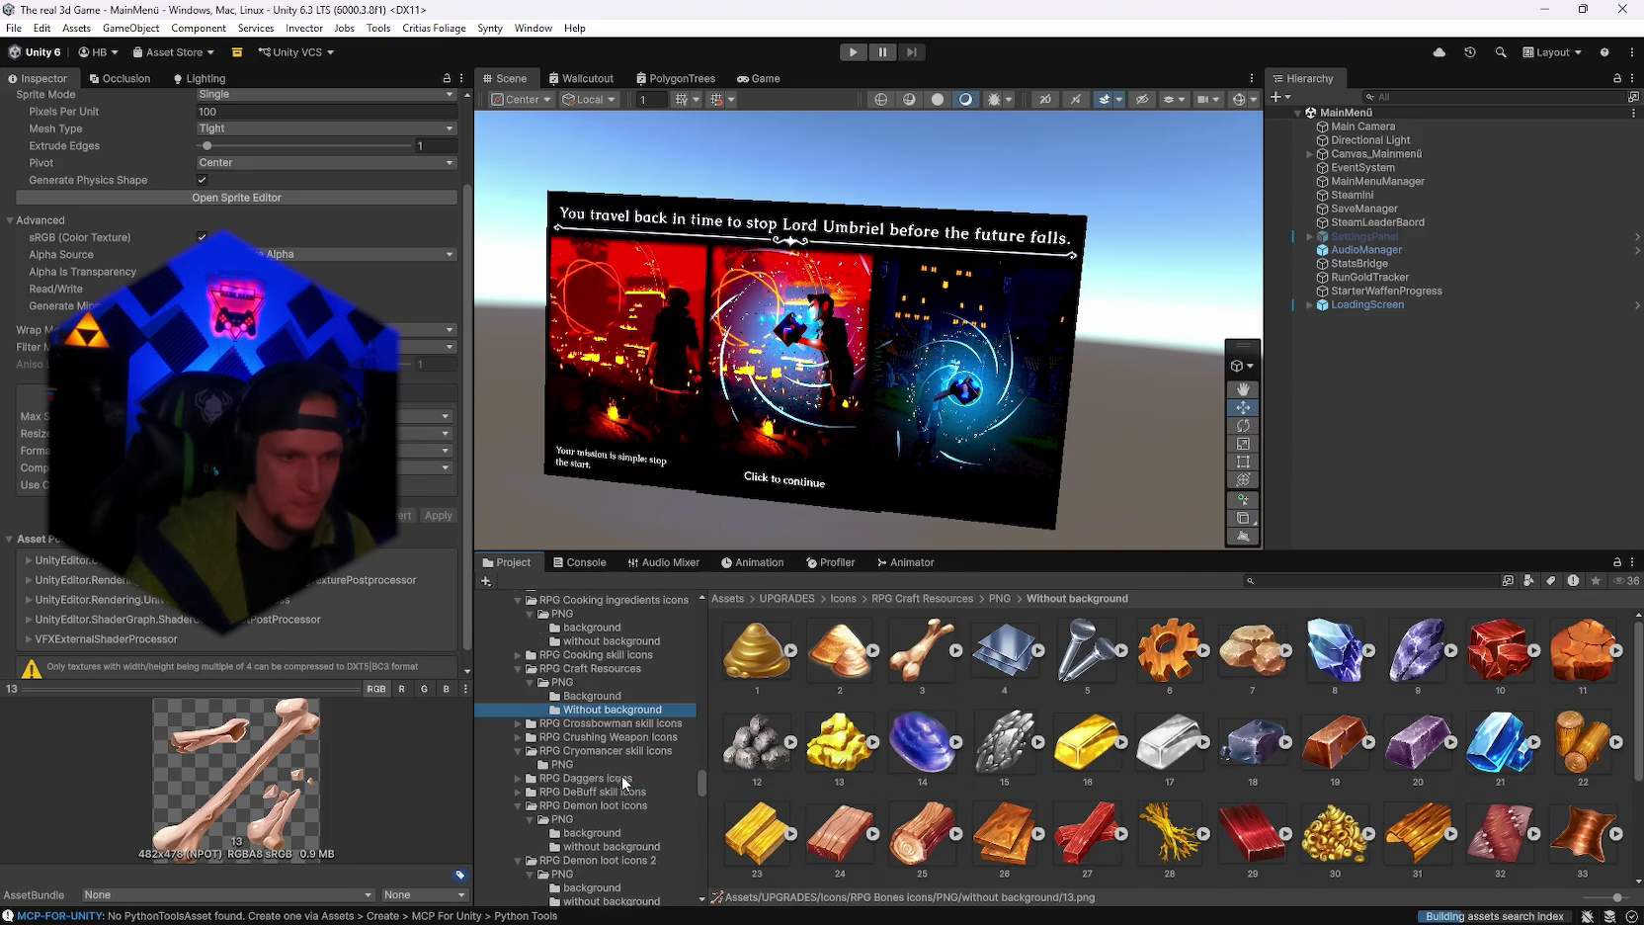
scroll(645, 758, "down", 1)
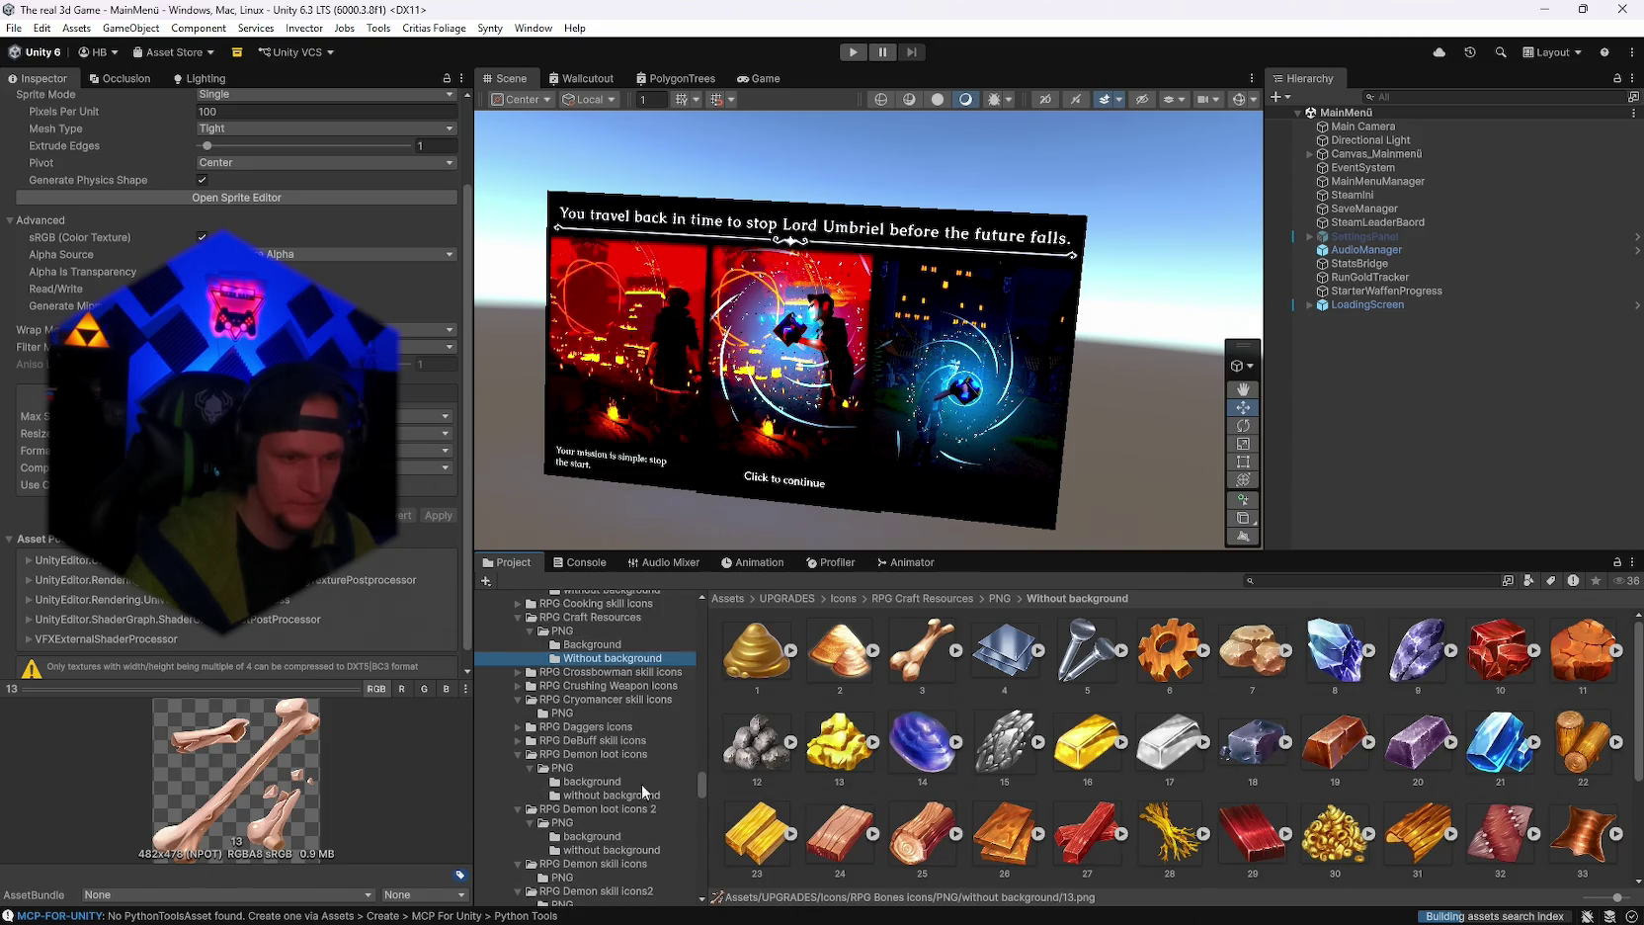
scroll(655, 791, "down", 2)
scroll(658, 786, "down", 2)
scroll(658, 786, "down", 2)
scroll(658, 787, "down", 2)
left_click(605, 789)
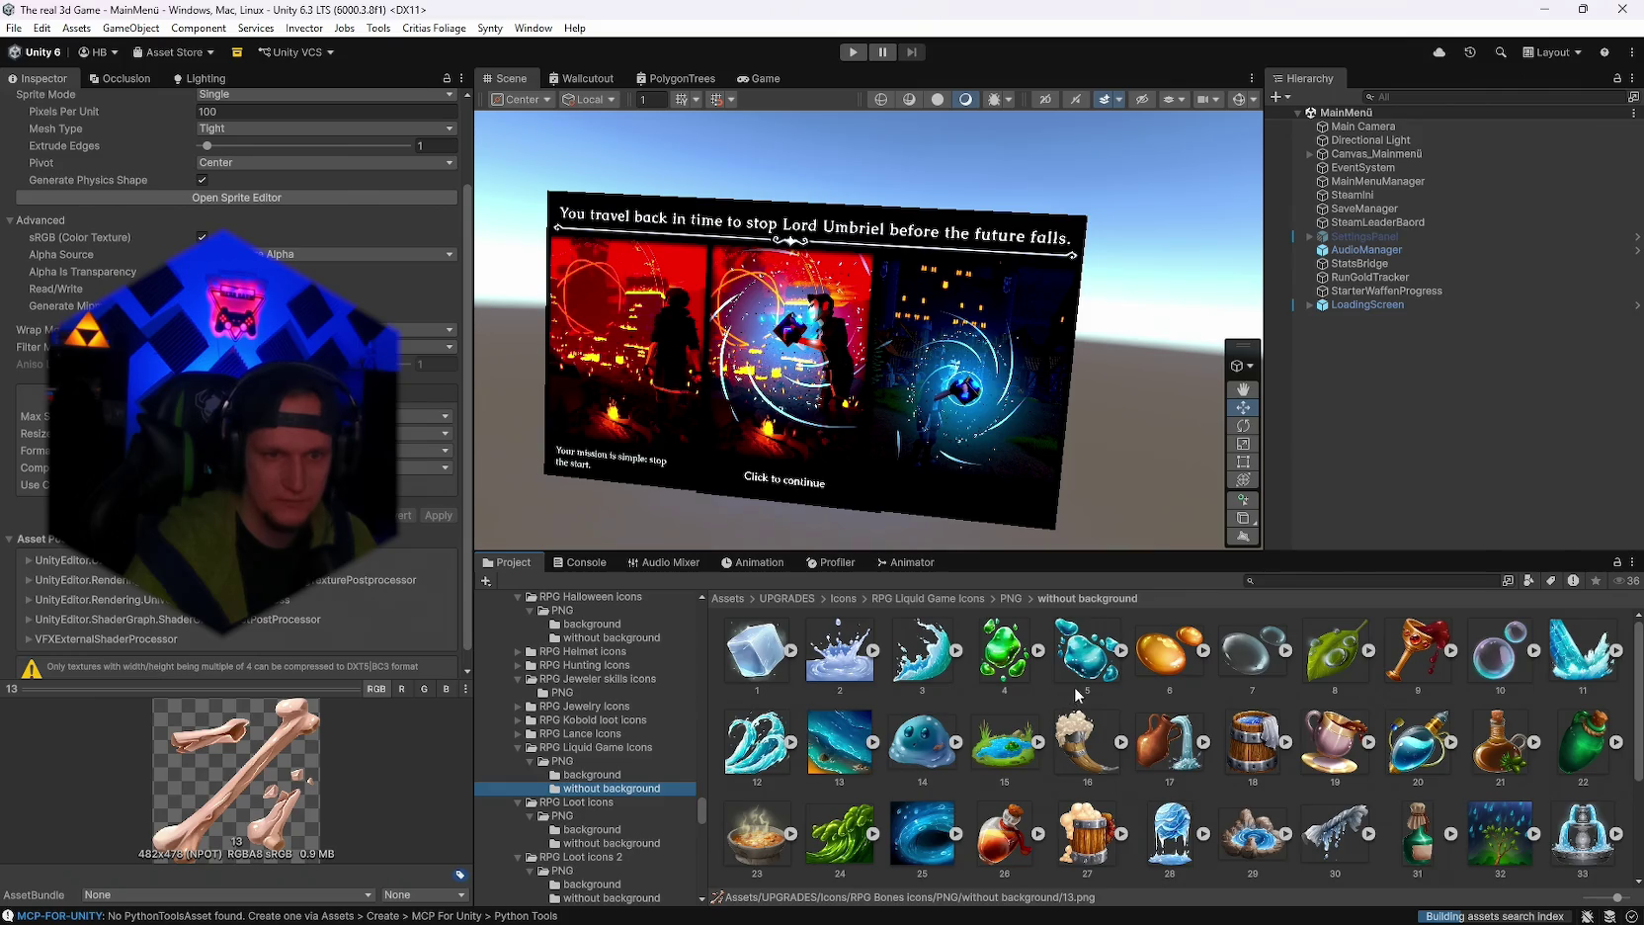
Drop the green slime icon into banner.psd and confirm its placement.
scroll(1117, 850, "down", 1)
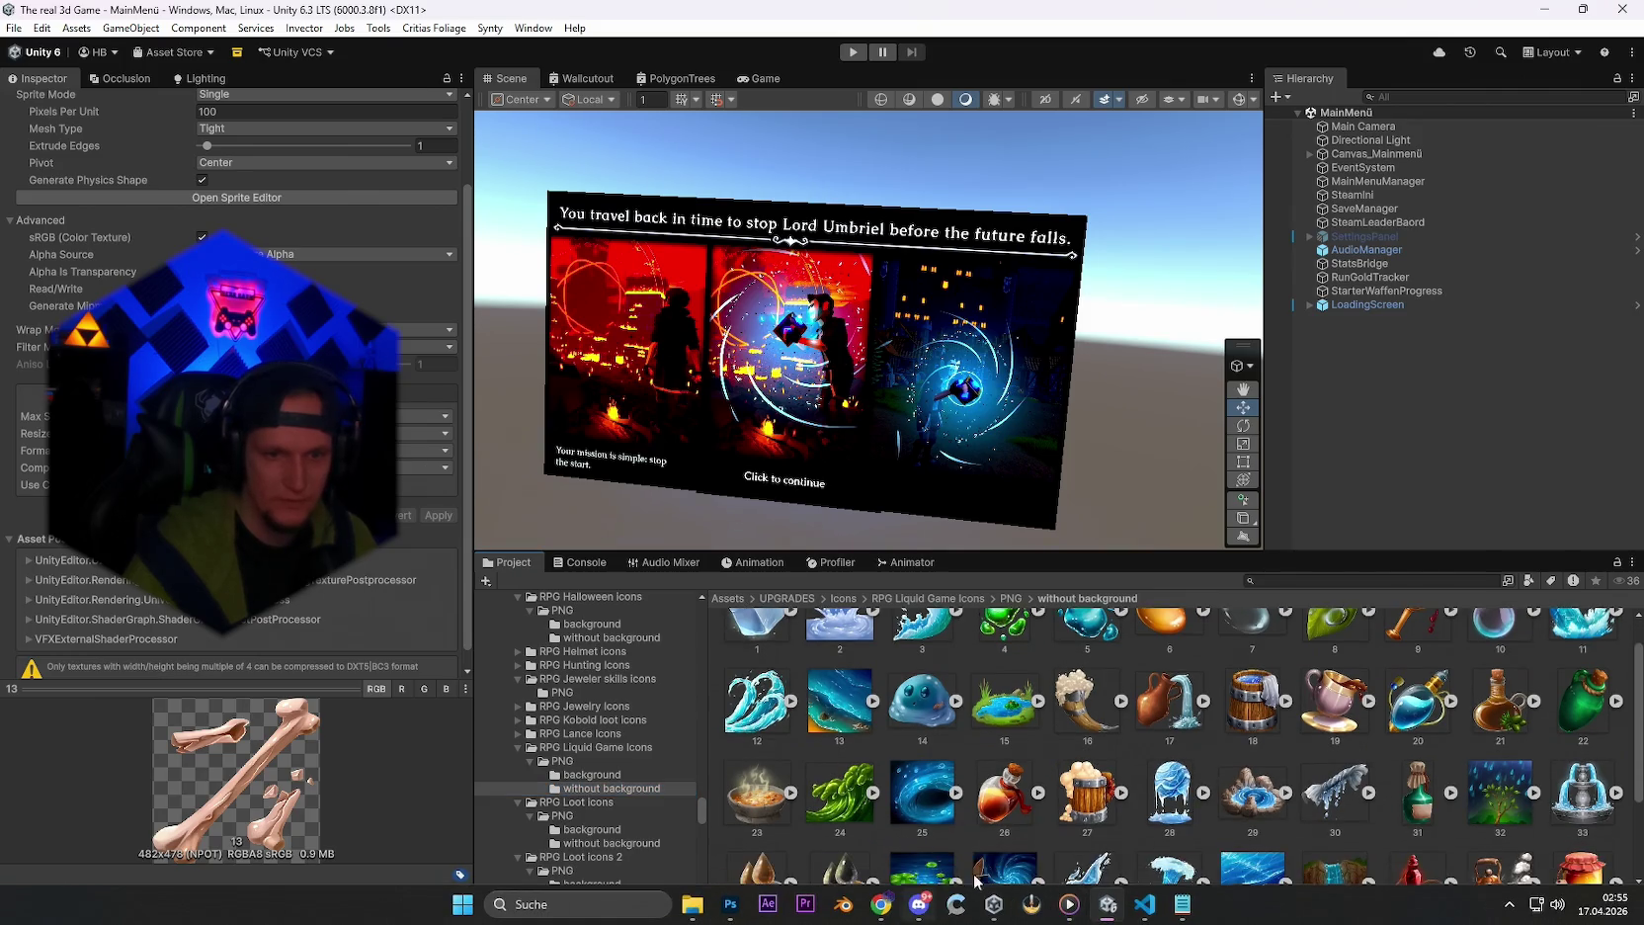
scroll(1116, 849, "down", 1)
mouse_move(1121, 909)
left_mouse_down()
mouse_move(768, 901)
mouse_move(1084, 491)
left_mouse_up()
key("Return")
key("alt+Tab")
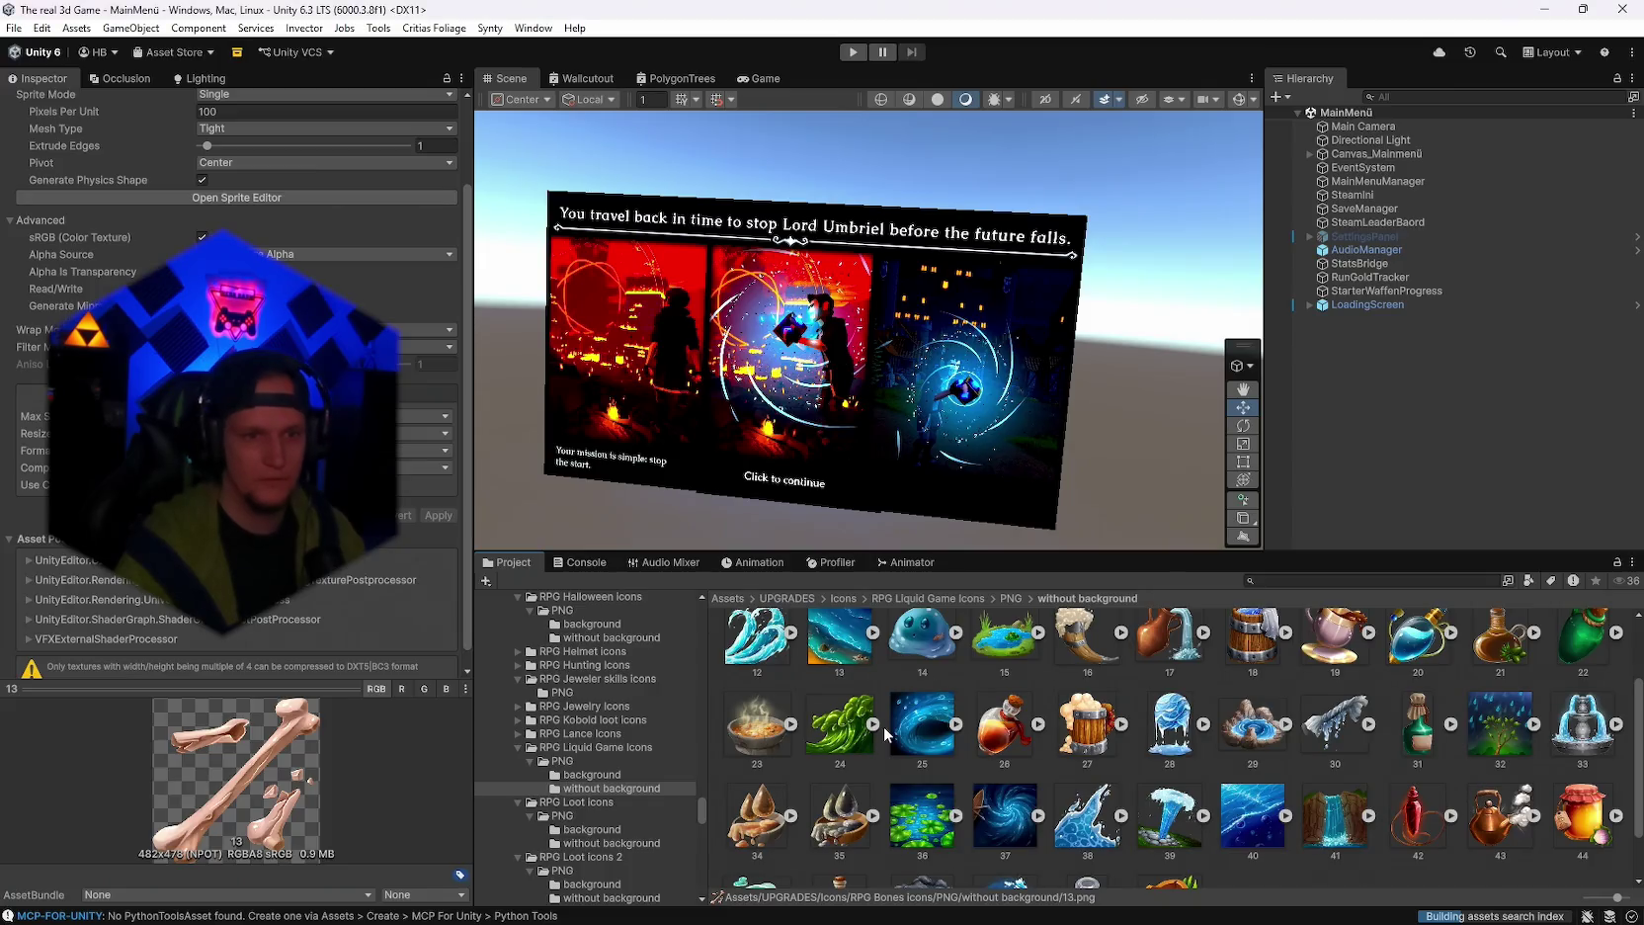
Drop dripping cloth sprite 30 onto the banner centre over the bones.
scroll(948, 761, "up", 1)
scroll(998, 754, "up", 1)
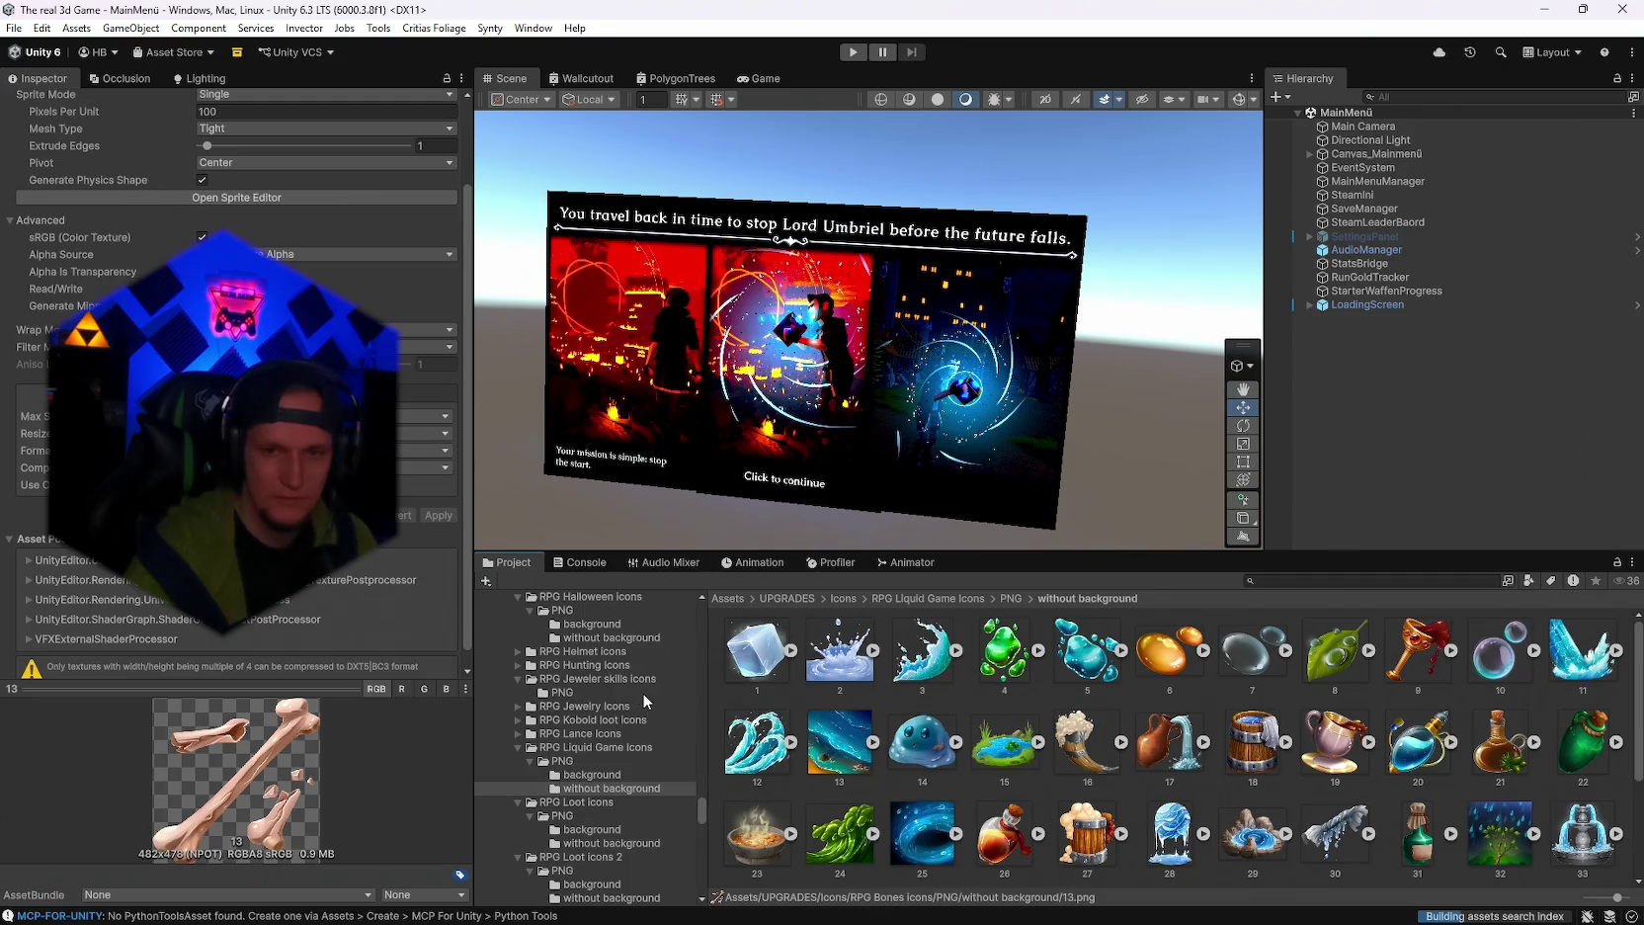
scroll(820, 726, "down", 2)
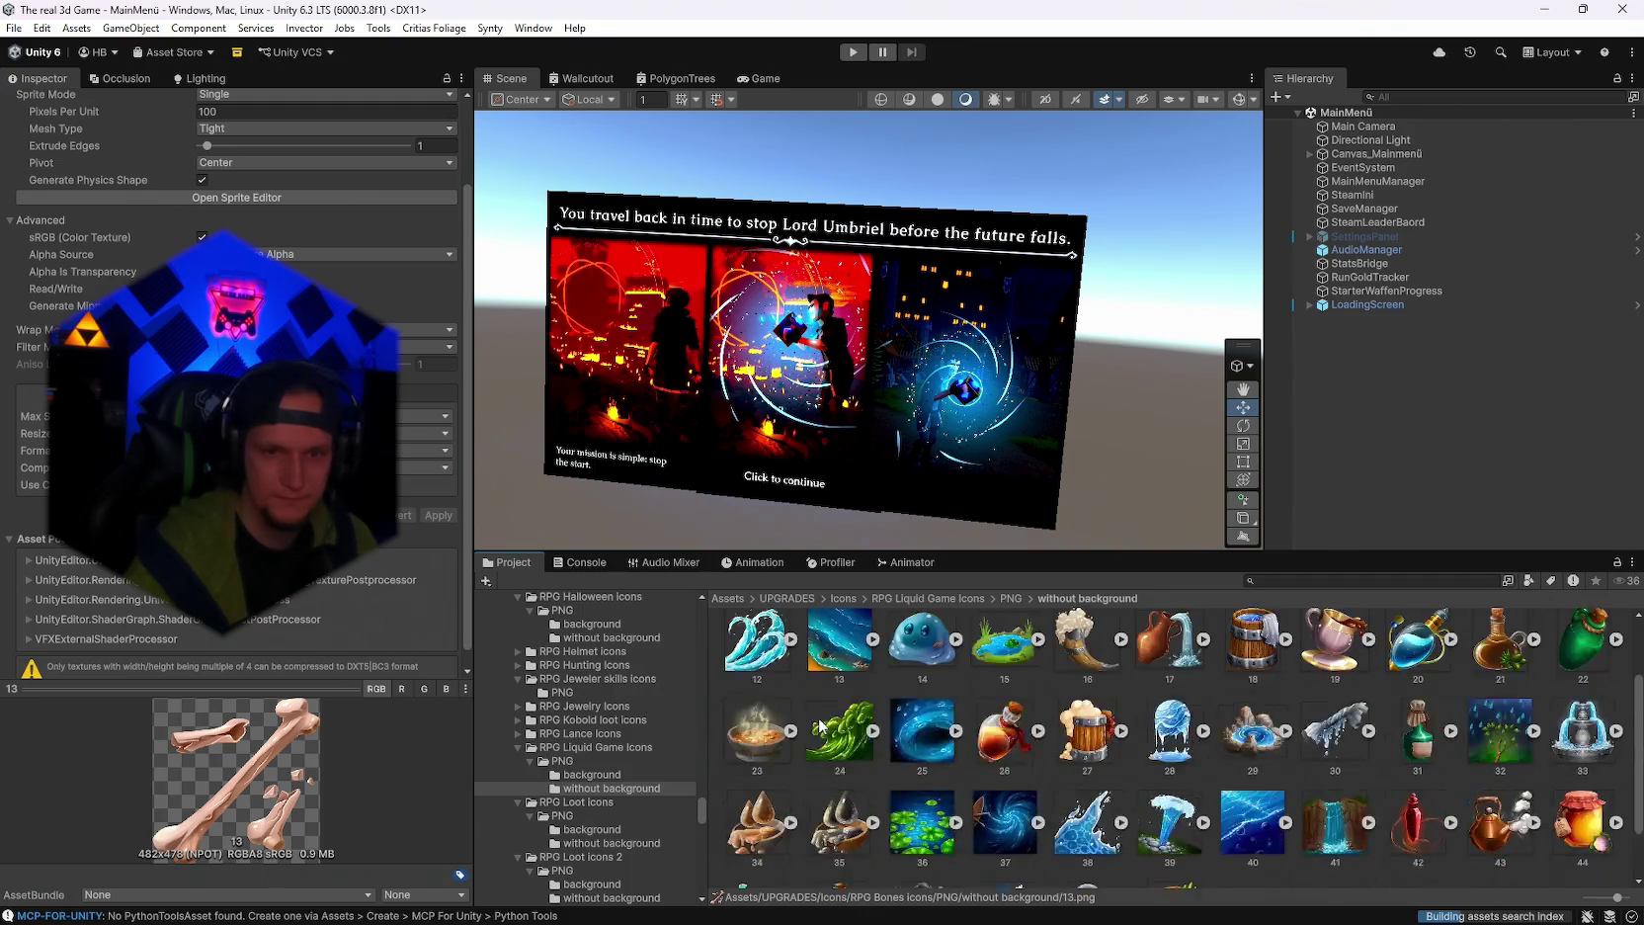
scroll(820, 726, "down", 2)
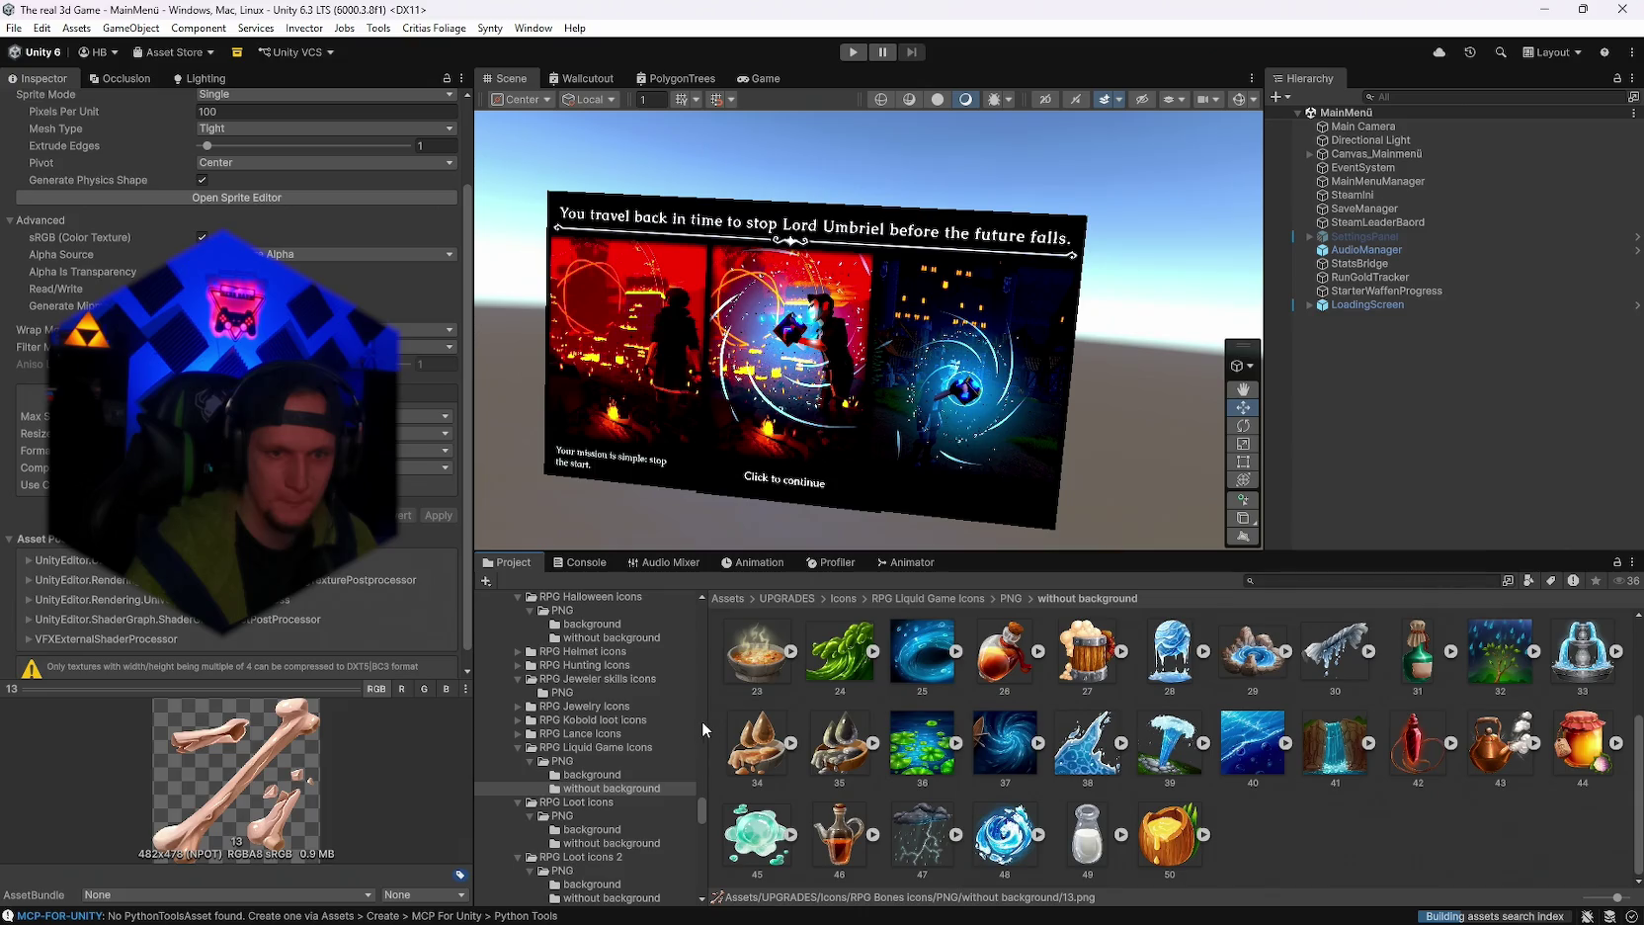
left_click(1324, 654)
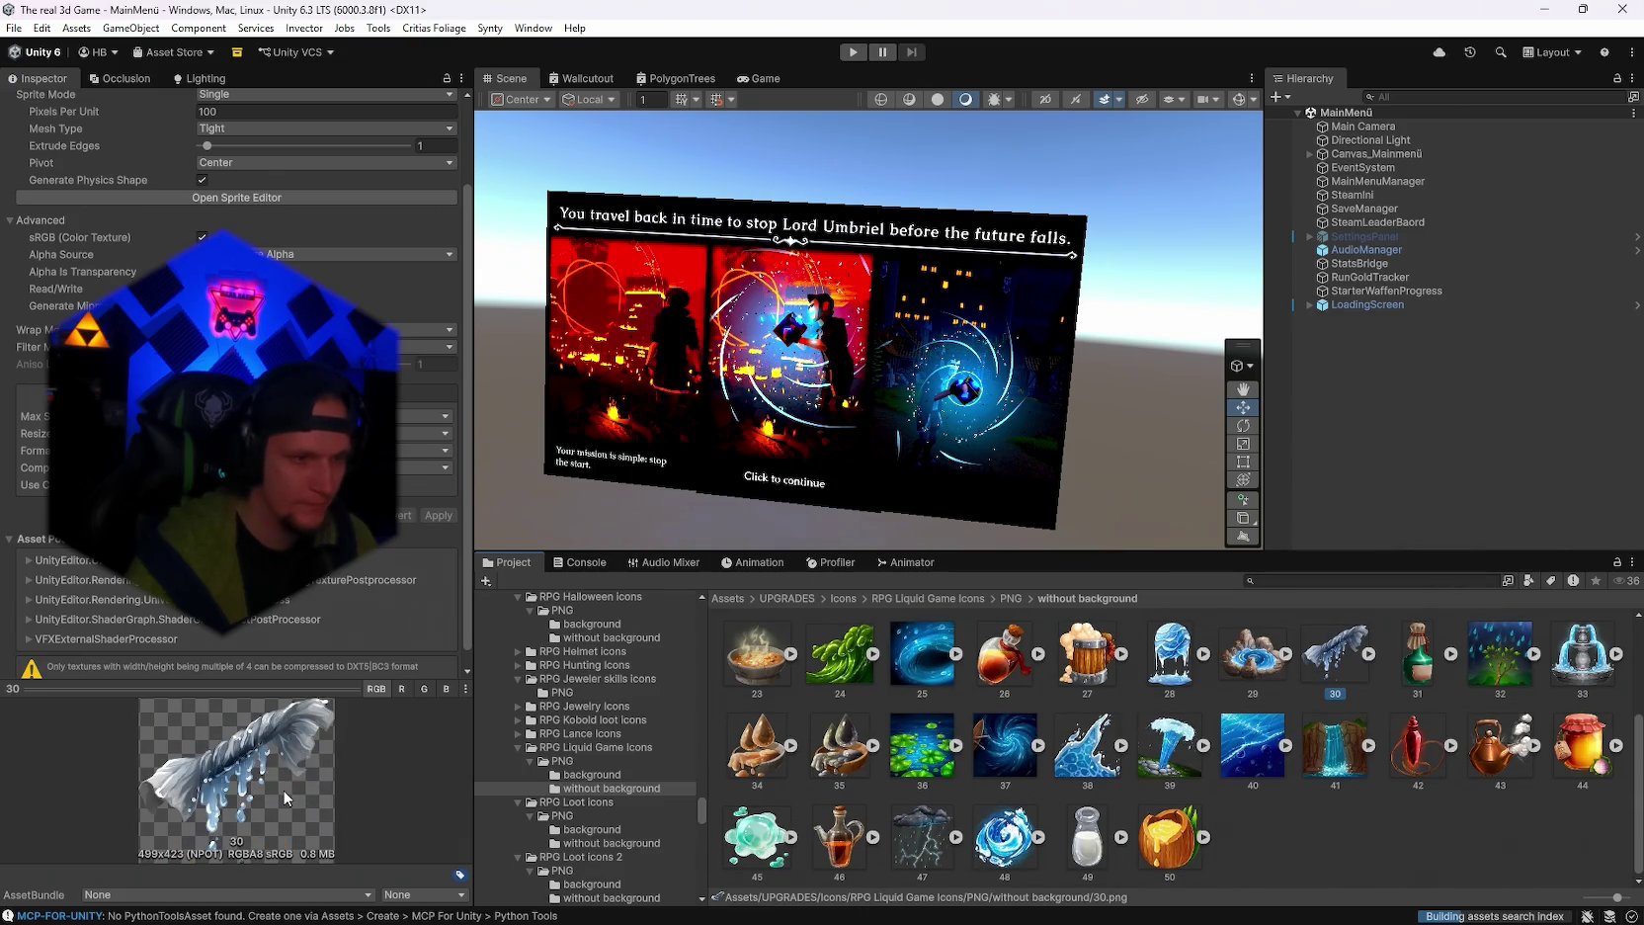
left_click_drag(285, 798, 726, 911)
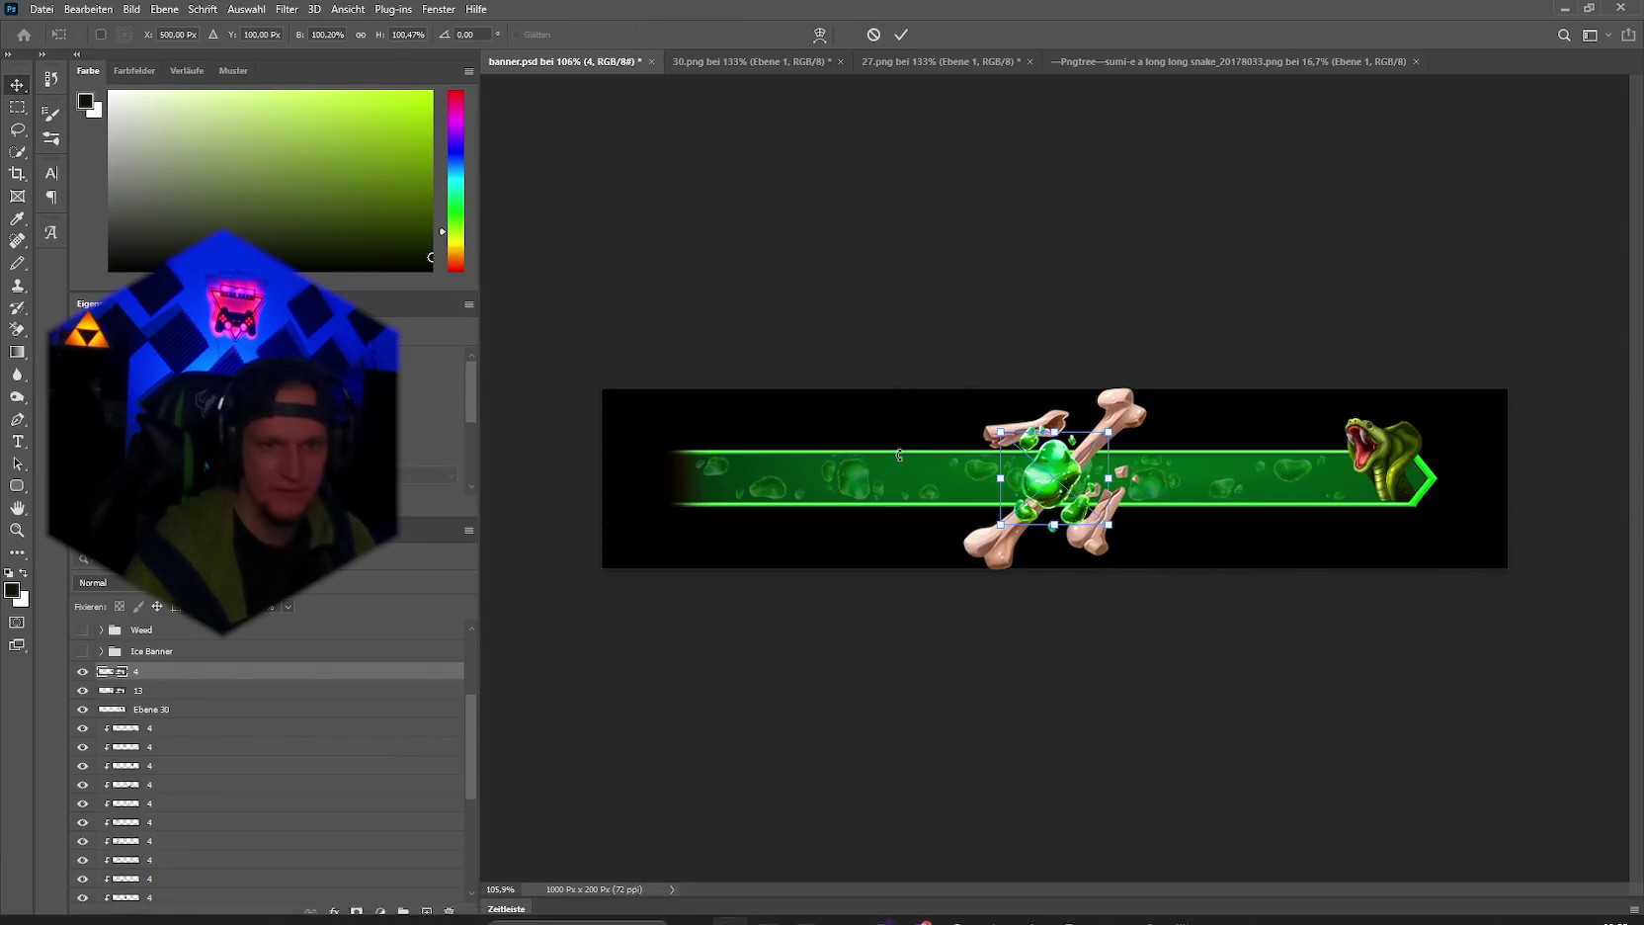
left_click_drag(726, 911, 901, 461)
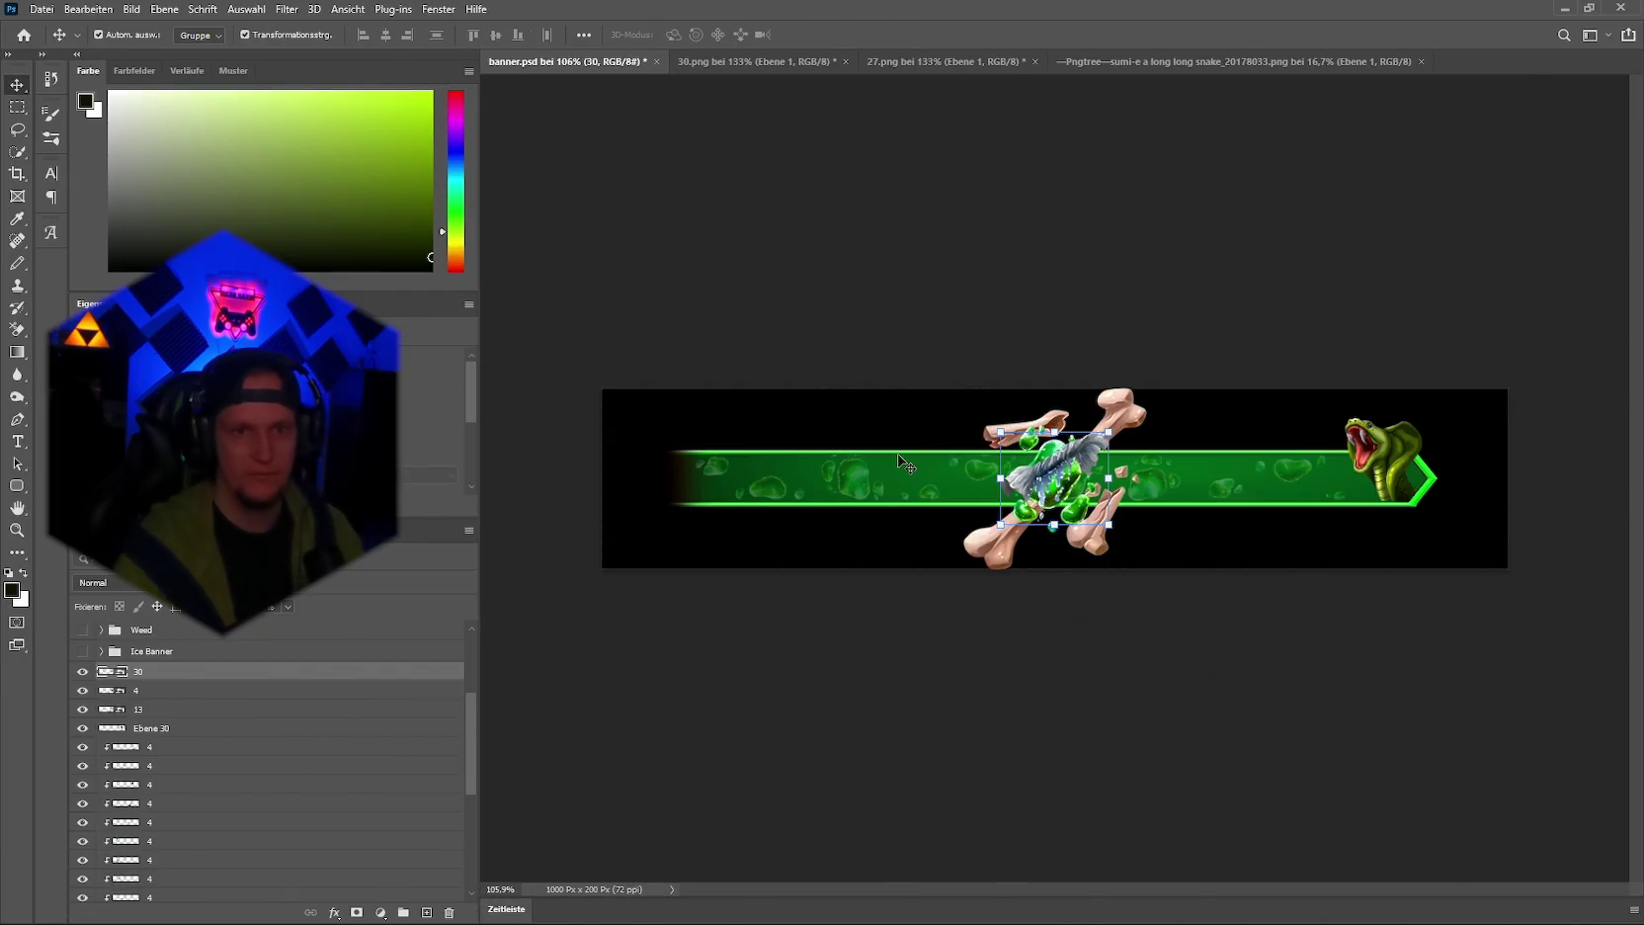
key("alt+Tab")
Open the book icons, then the bone and skull icons without background.
scroll(608, 758, "down", 3)
scroll(622, 775, "down", 2)
scroll(626, 776, "down", 2)
scroll(626, 777, "down", 3)
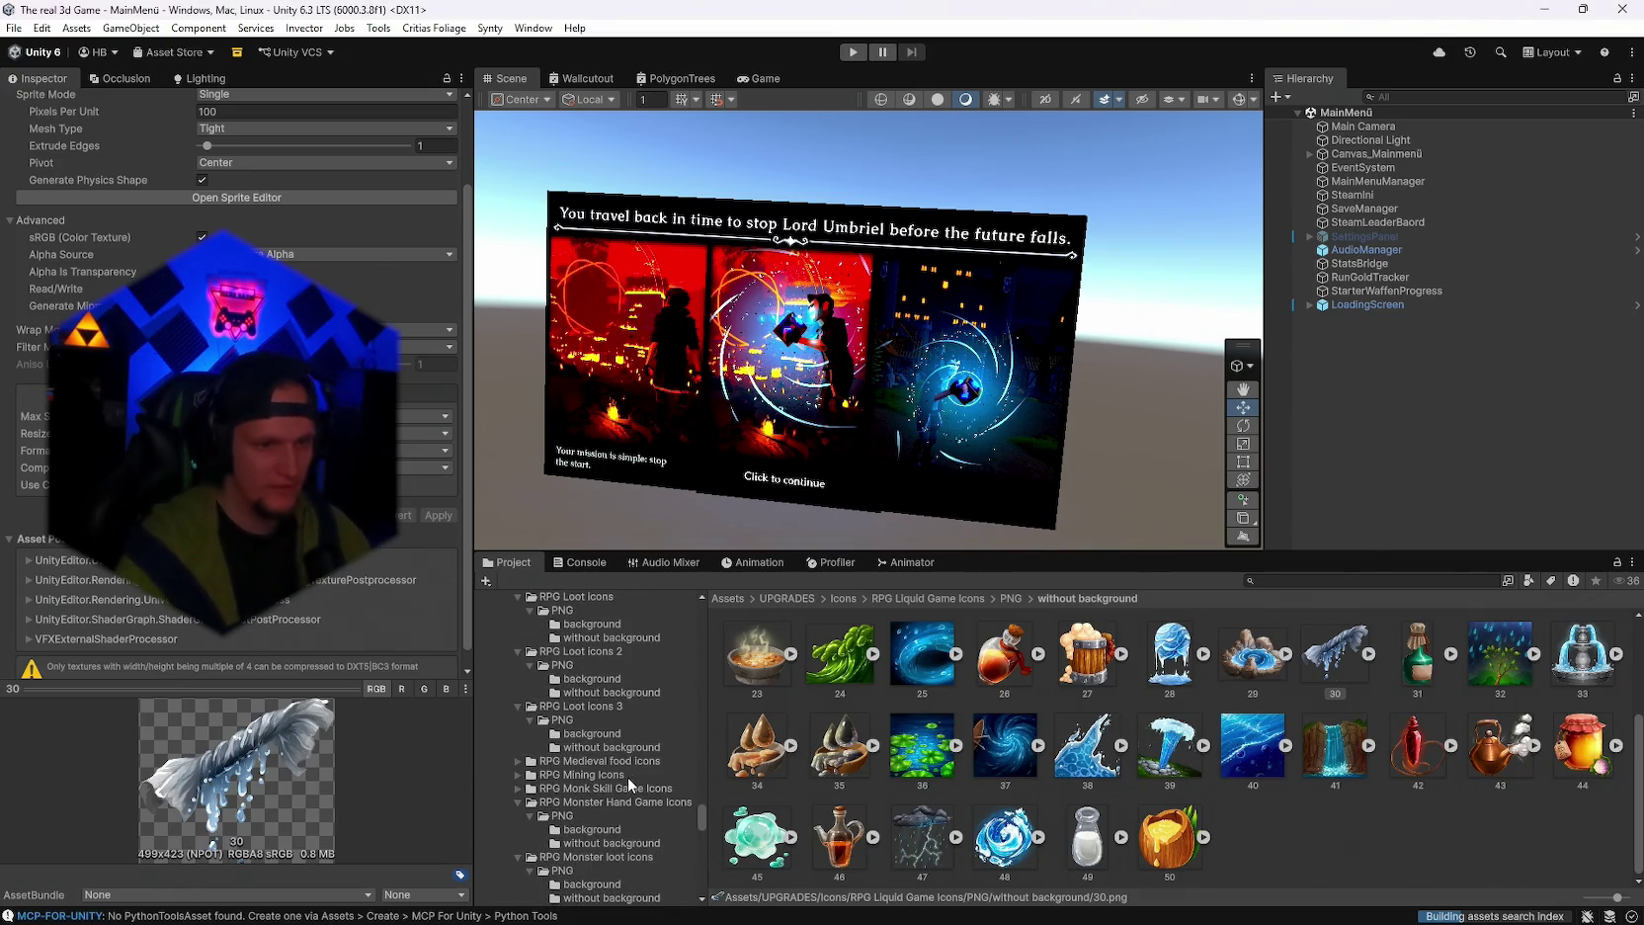
scroll(626, 777, "up", 5)
scroll(626, 776, "up", 5)
scroll(626, 776, "up", 5)
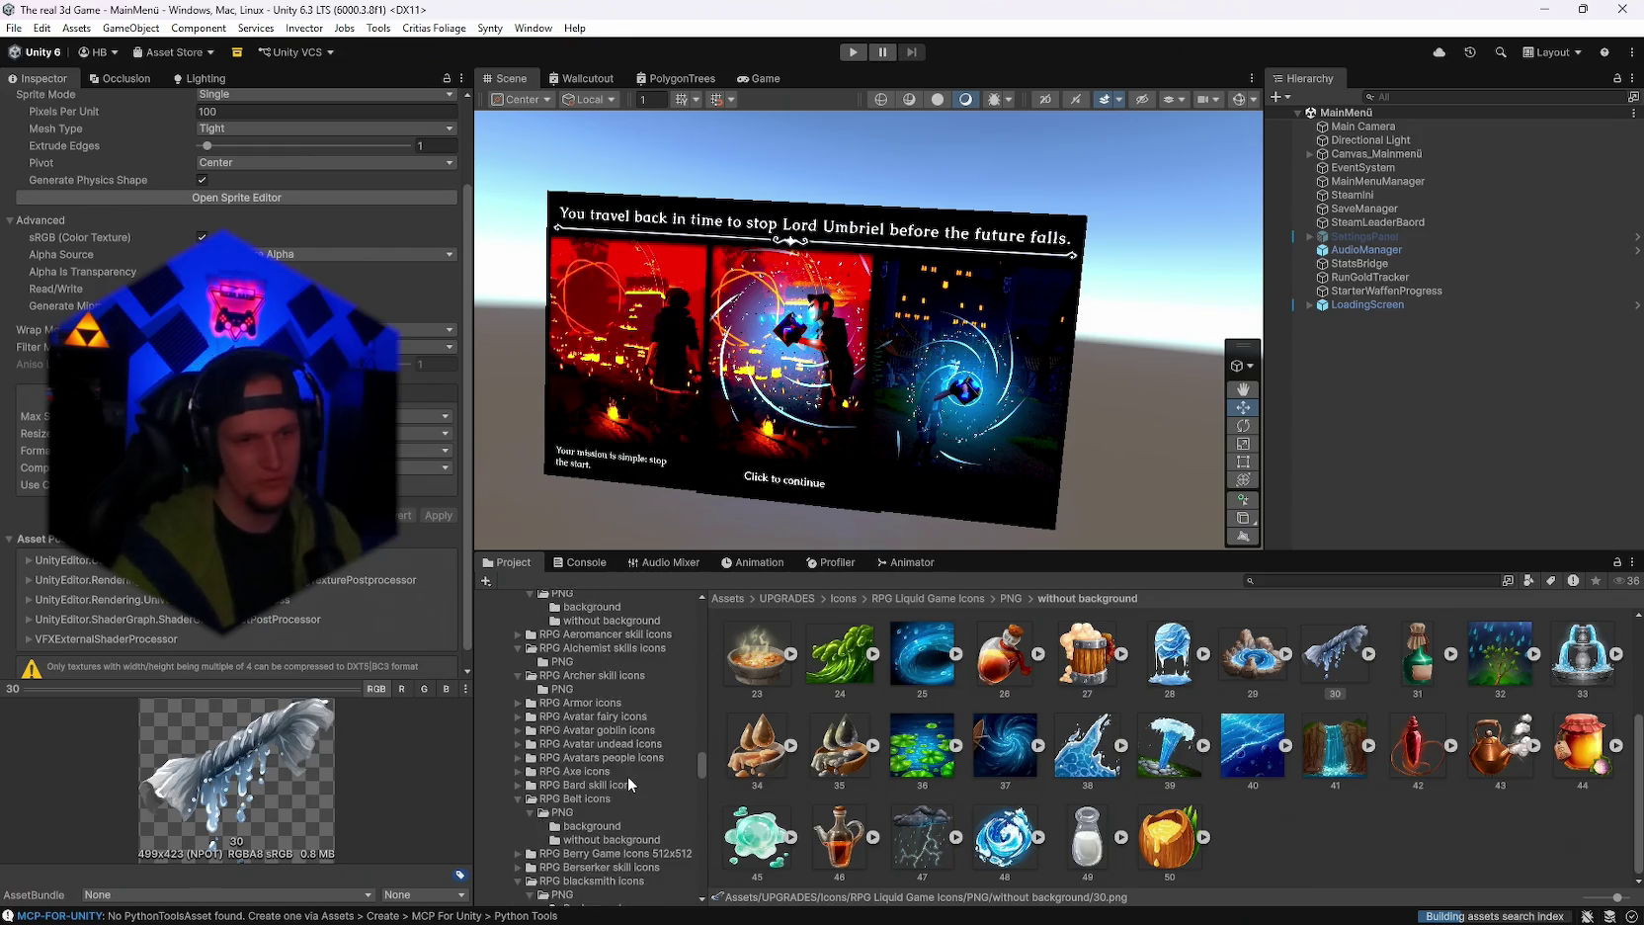
scroll(626, 775, "down", 3)
scroll(629, 775, "down", 3)
scroll(629, 777, "down", 3)
scroll(628, 777, "down", 3)
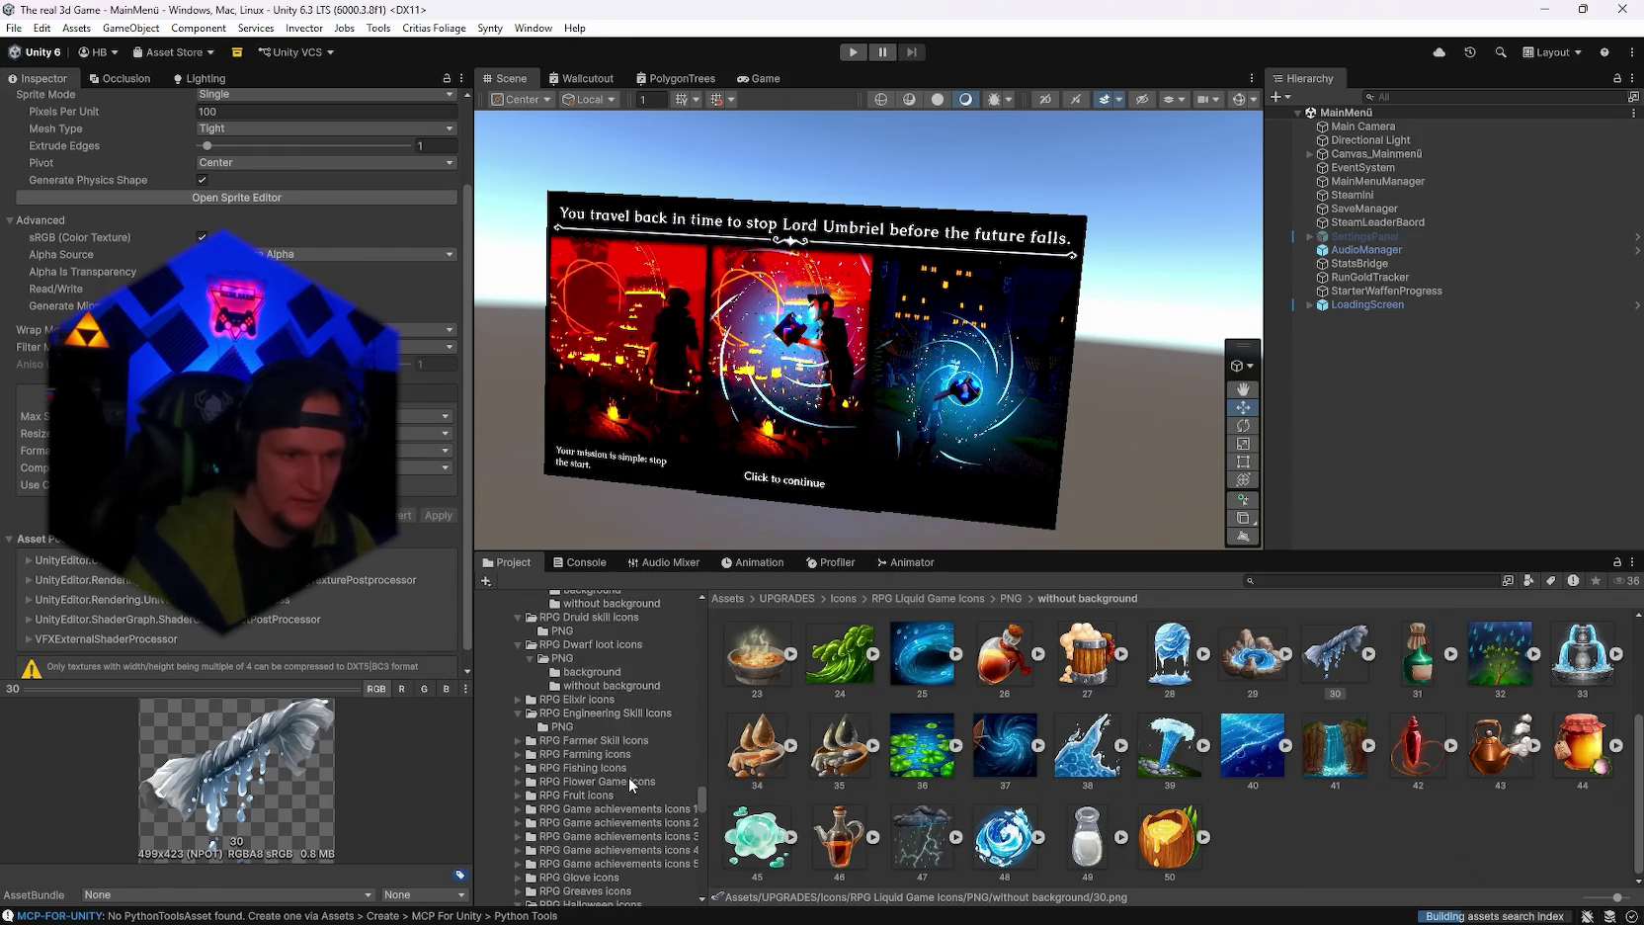
scroll(628, 777, "down", 3)
scroll(608, 750, "down", 3)
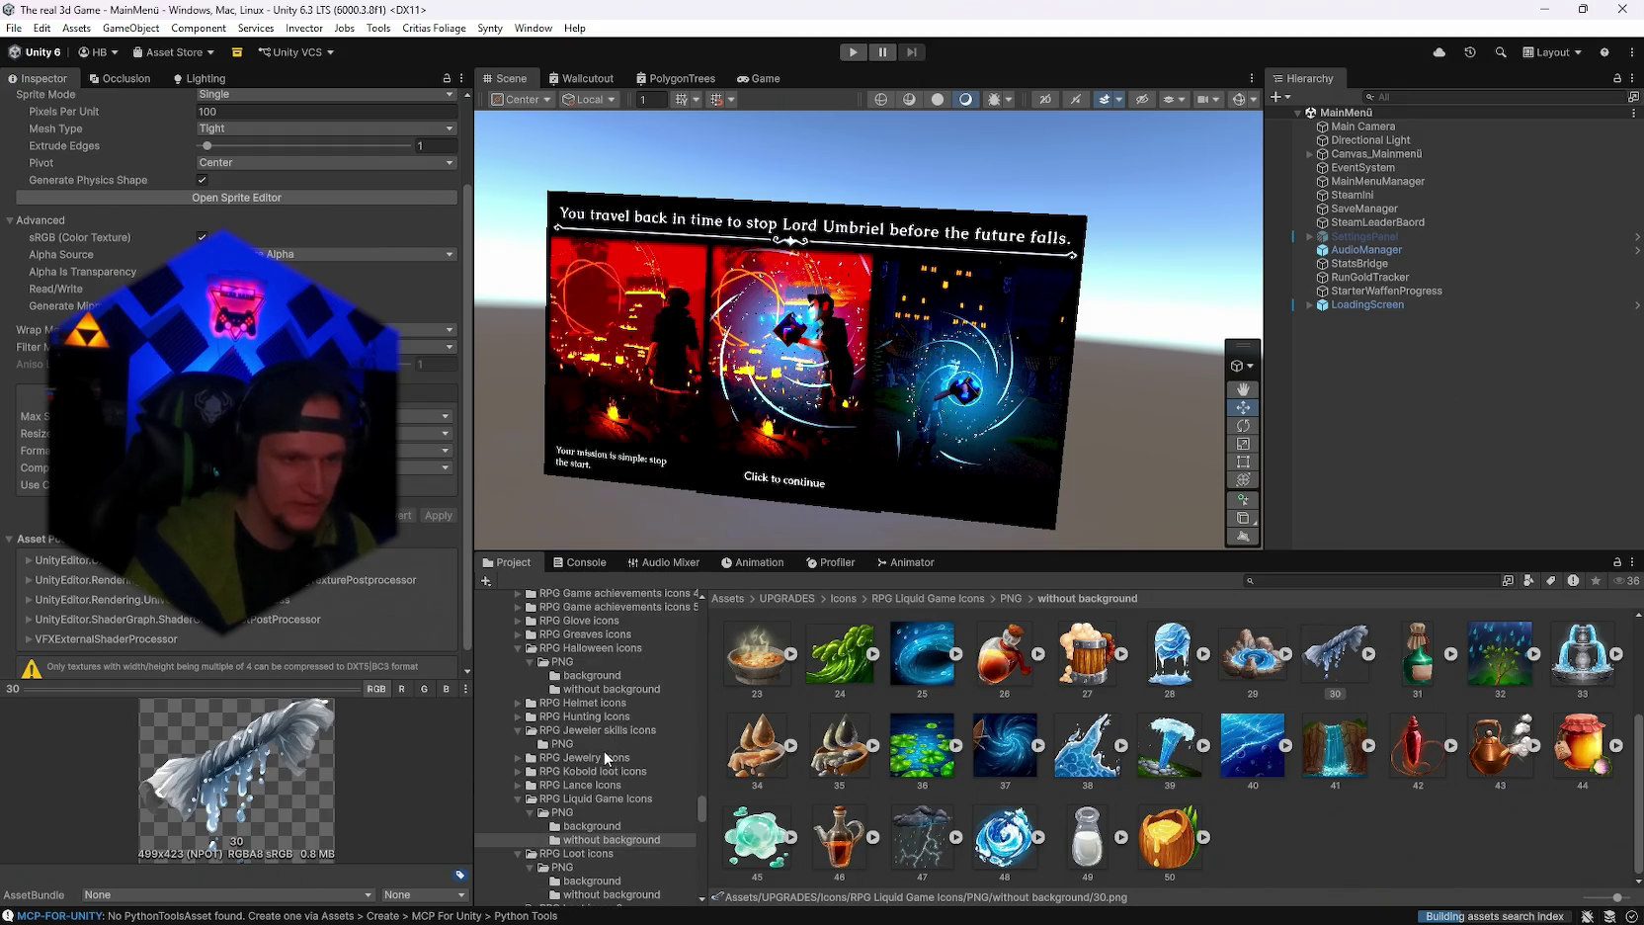
scroll(608, 757, "up", 3)
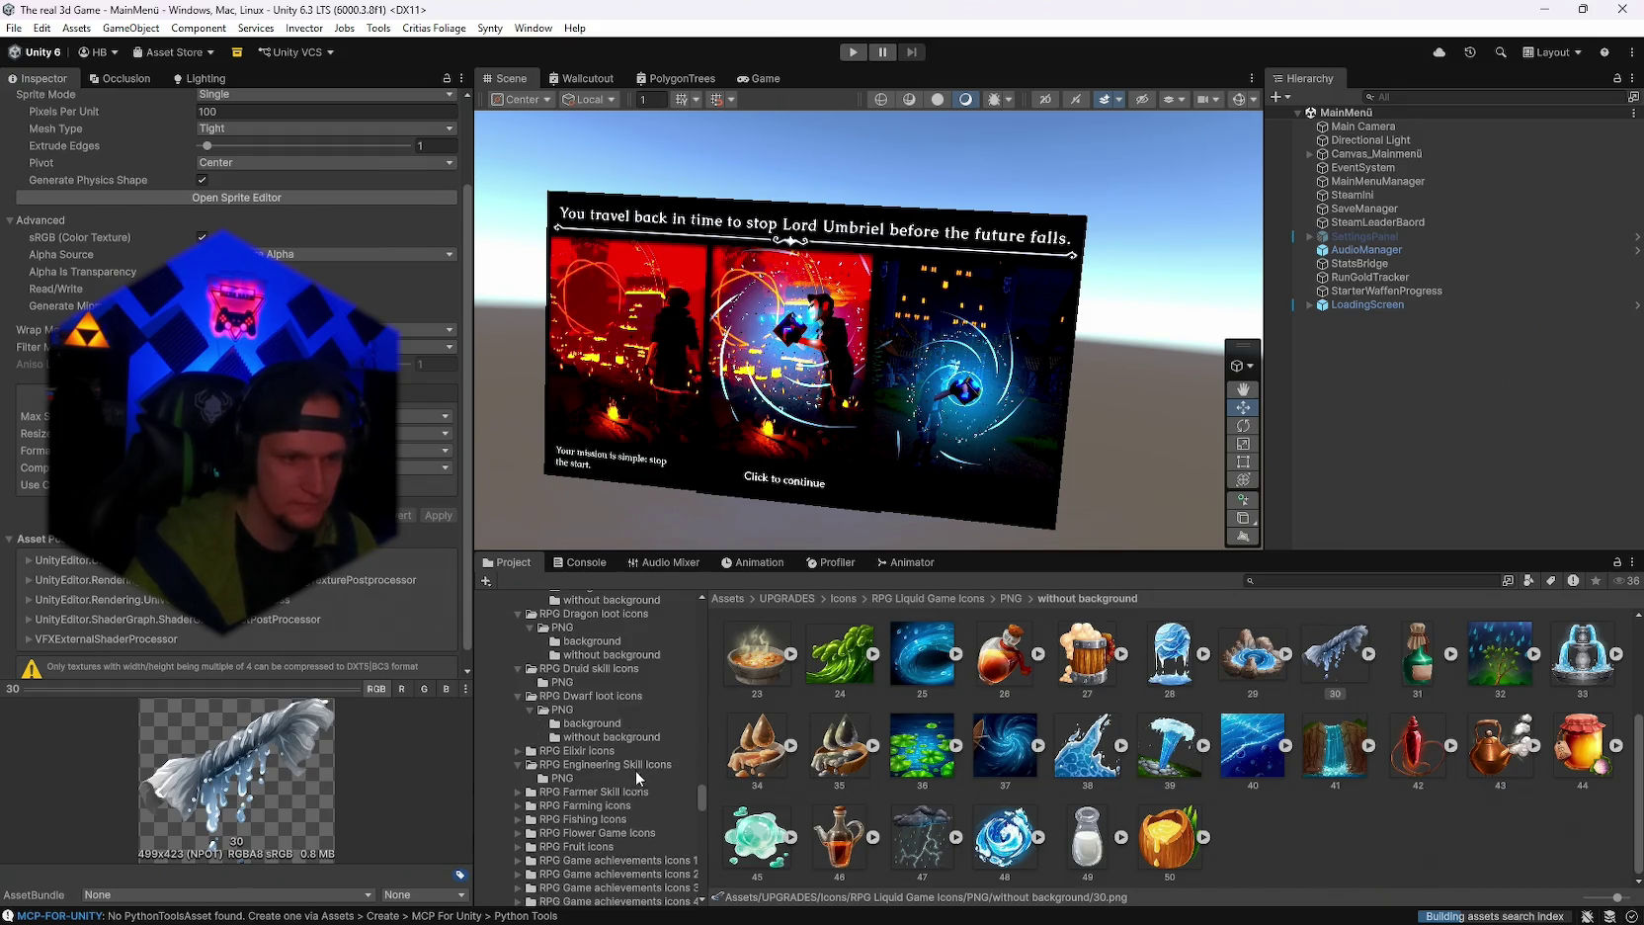
scroll(622, 728, "up", 5)
scroll(621, 731, "up", 2)
scroll(622, 731, "up", 2)
scroll(621, 731, "up", 2)
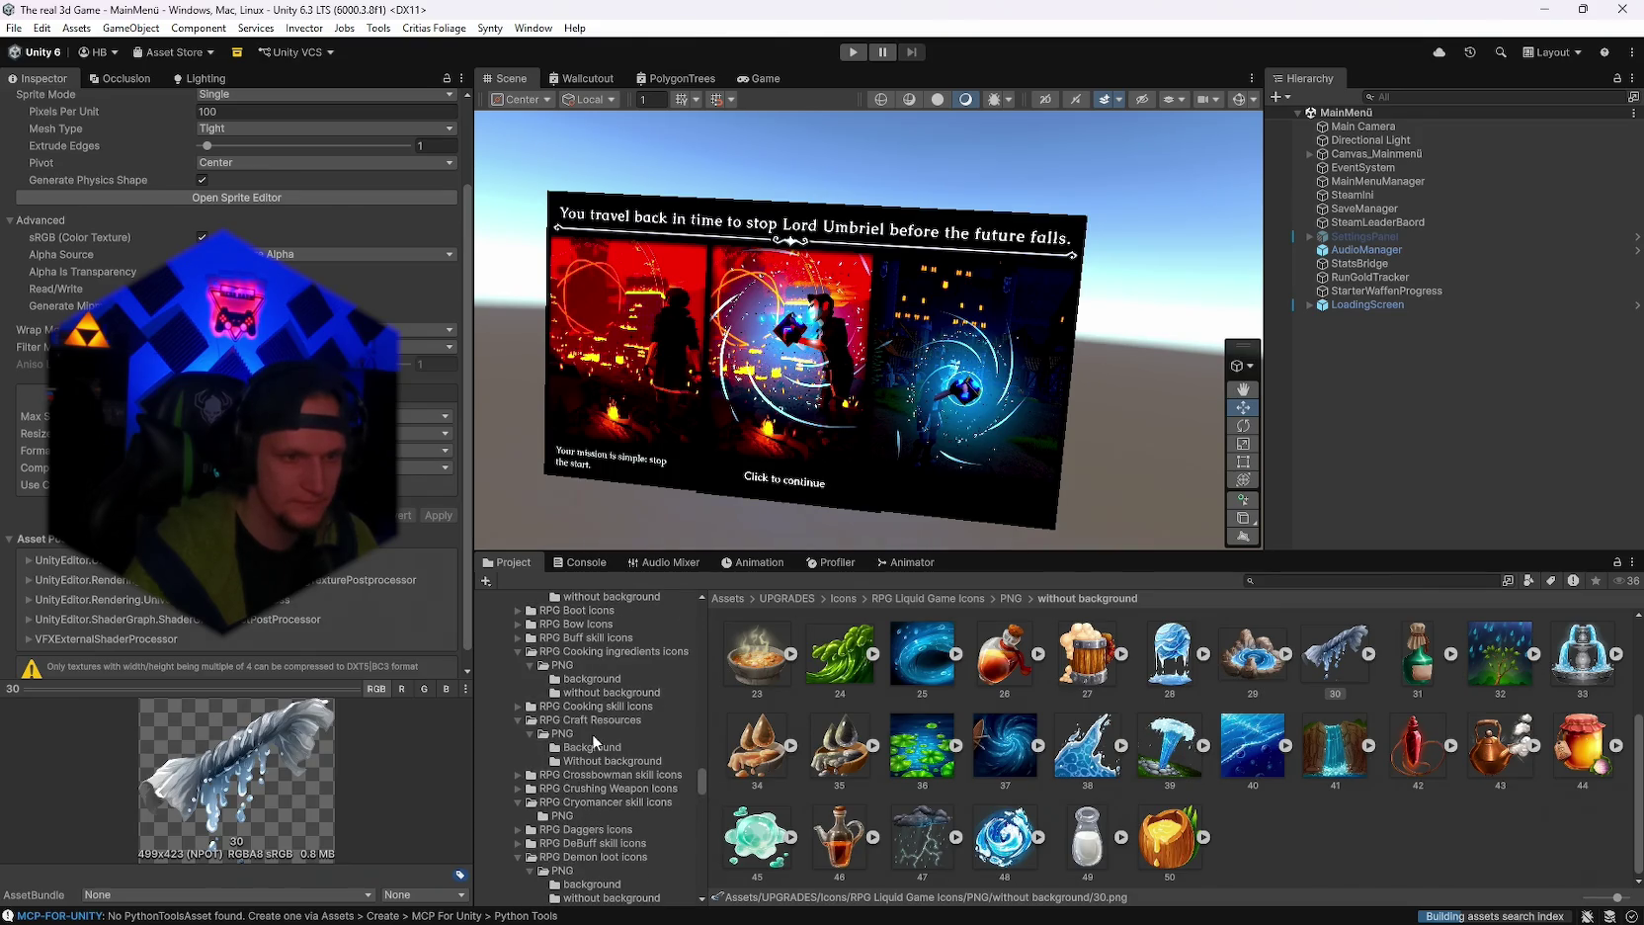
scroll(588, 668, "up", 2)
left_click(599, 699)
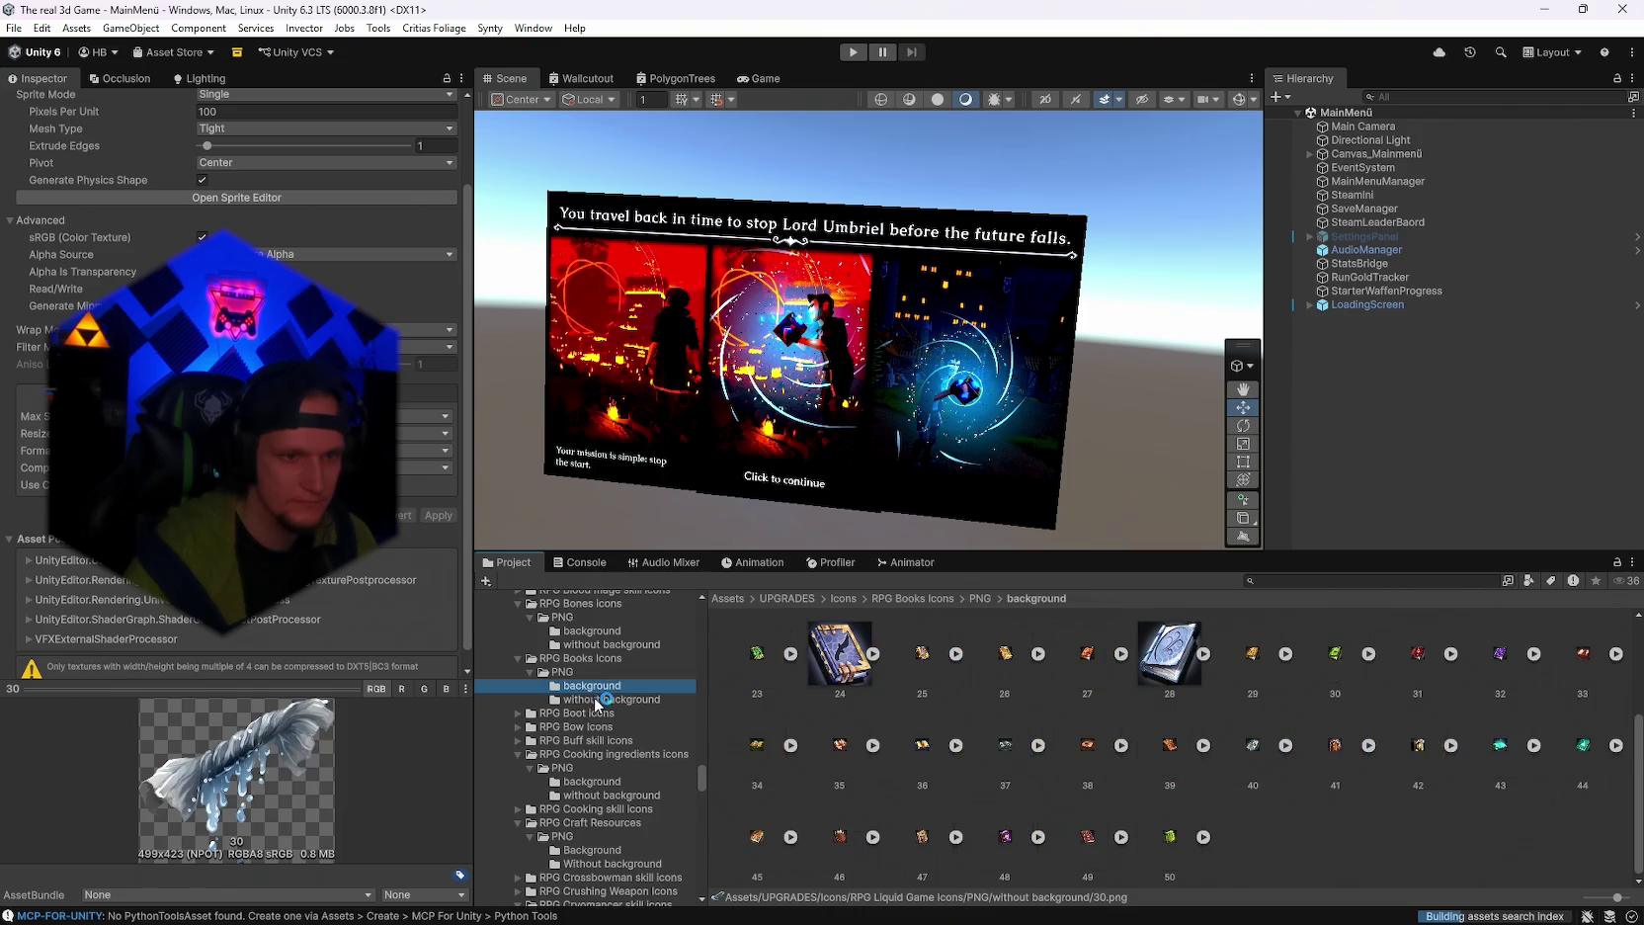
scroll(599, 699, "up", 2)
left_click(599, 696)
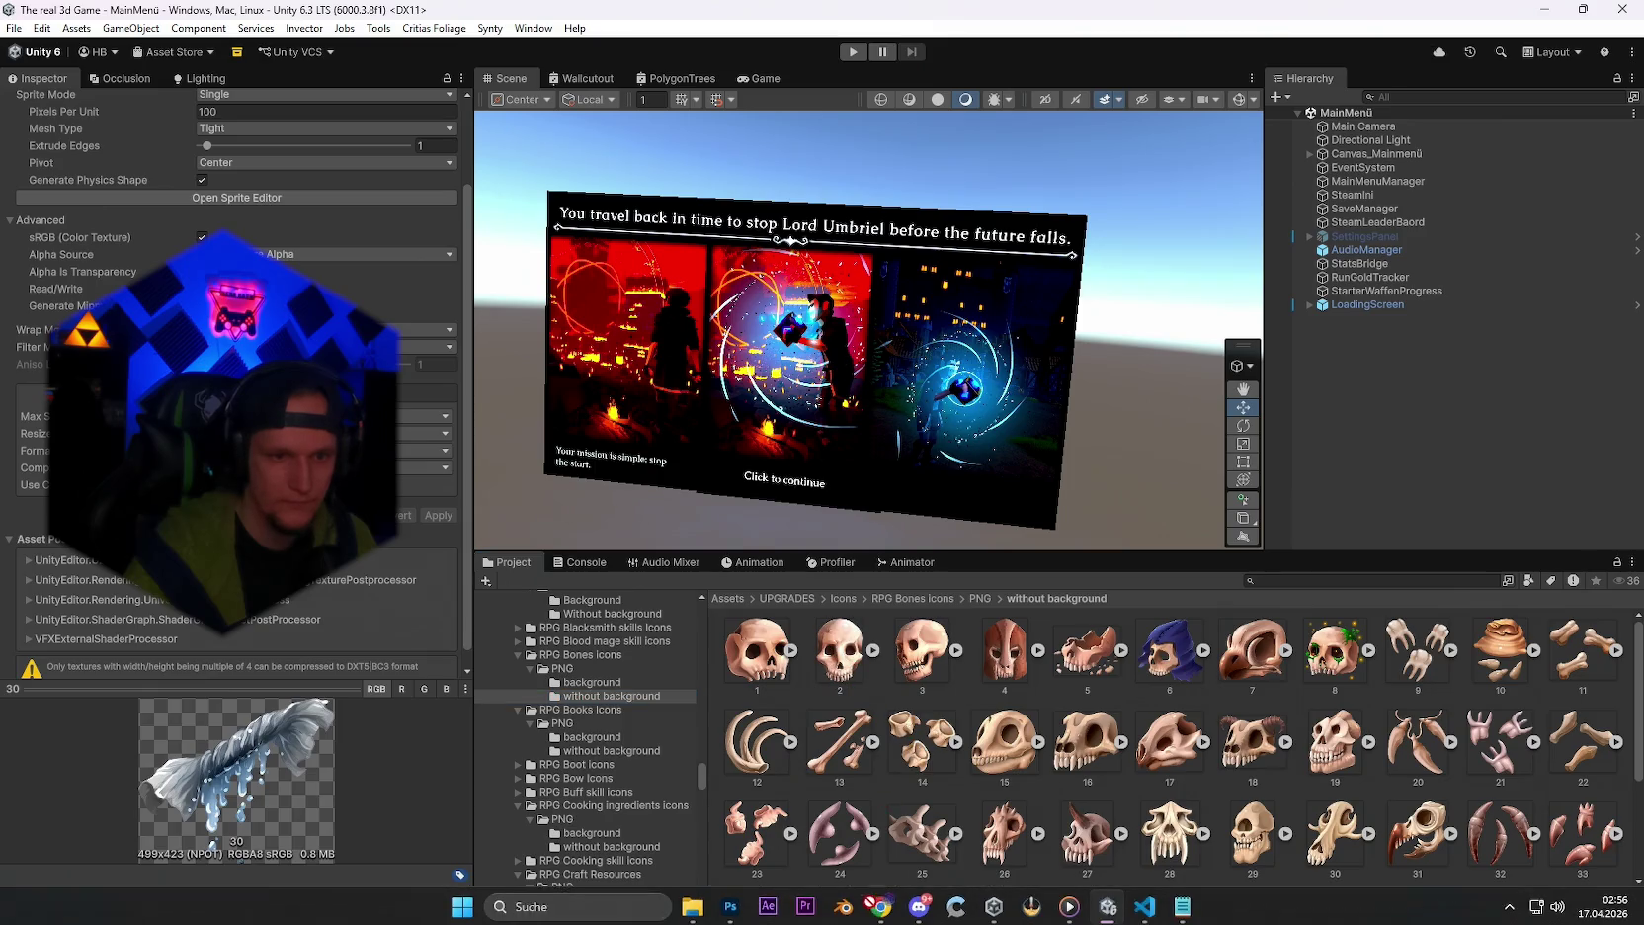
Undo the last change in banner.psd so the skull shows as the centre emblem.
left_click(726, 914)
key("ctrl+z")
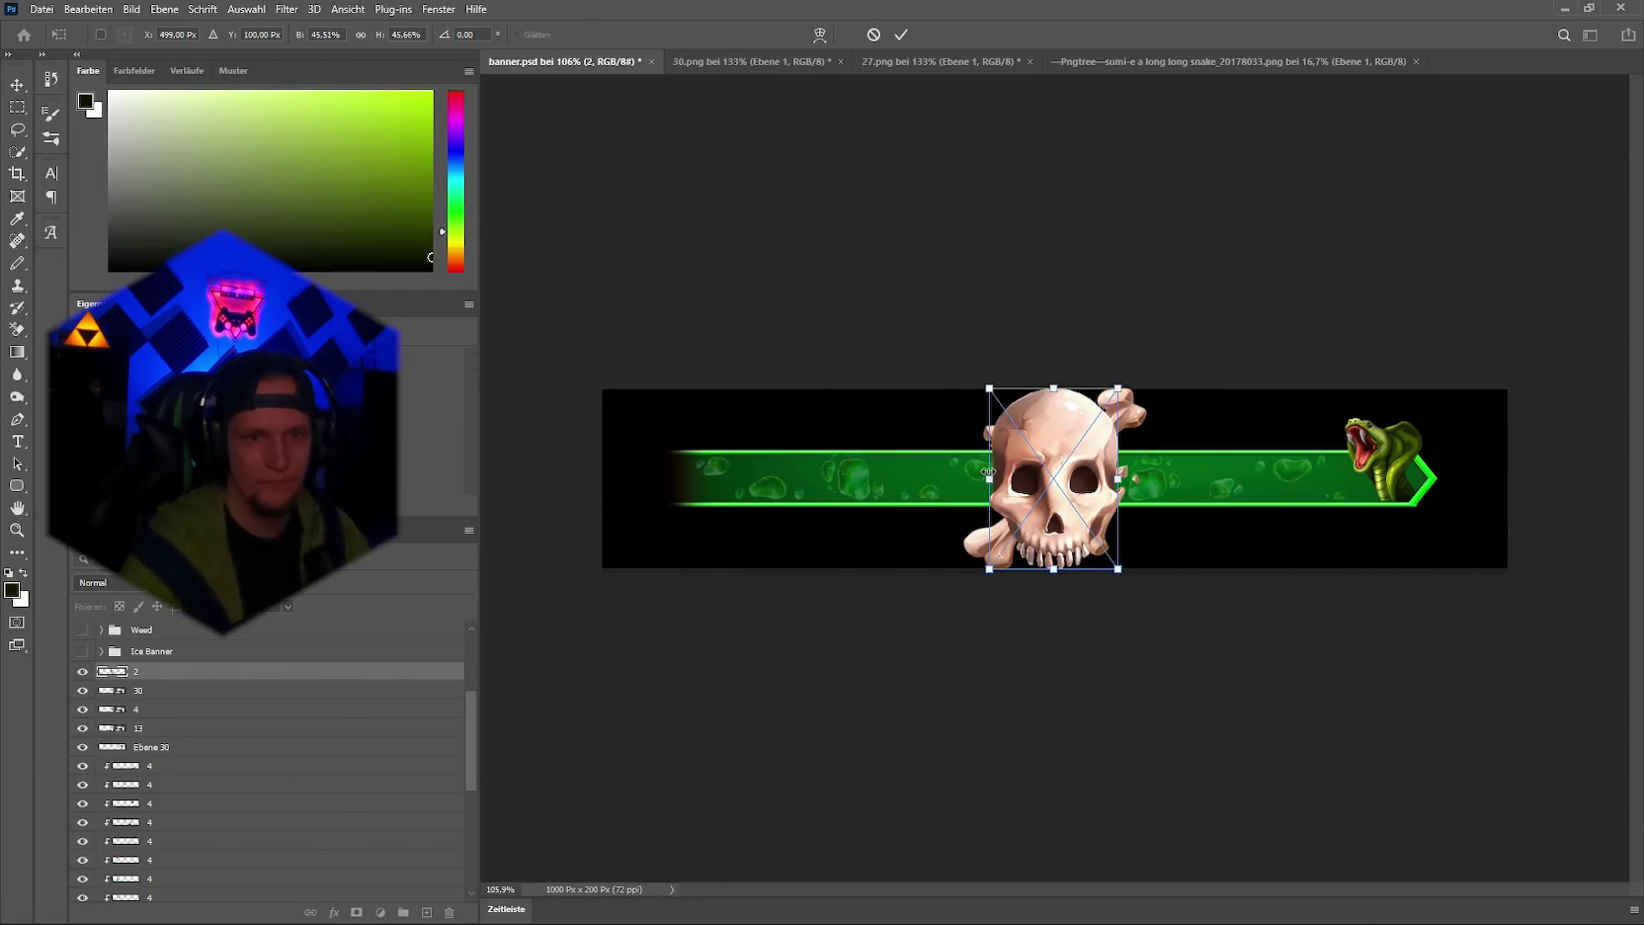
key("alt+Tab")
scroll(637, 781, "up", 5)
scroll(632, 780, "up", 5)
scroll(622, 782, "up", 5)
Open the alchemical potion icons without background and browse the grid.
left_click(581, 702)
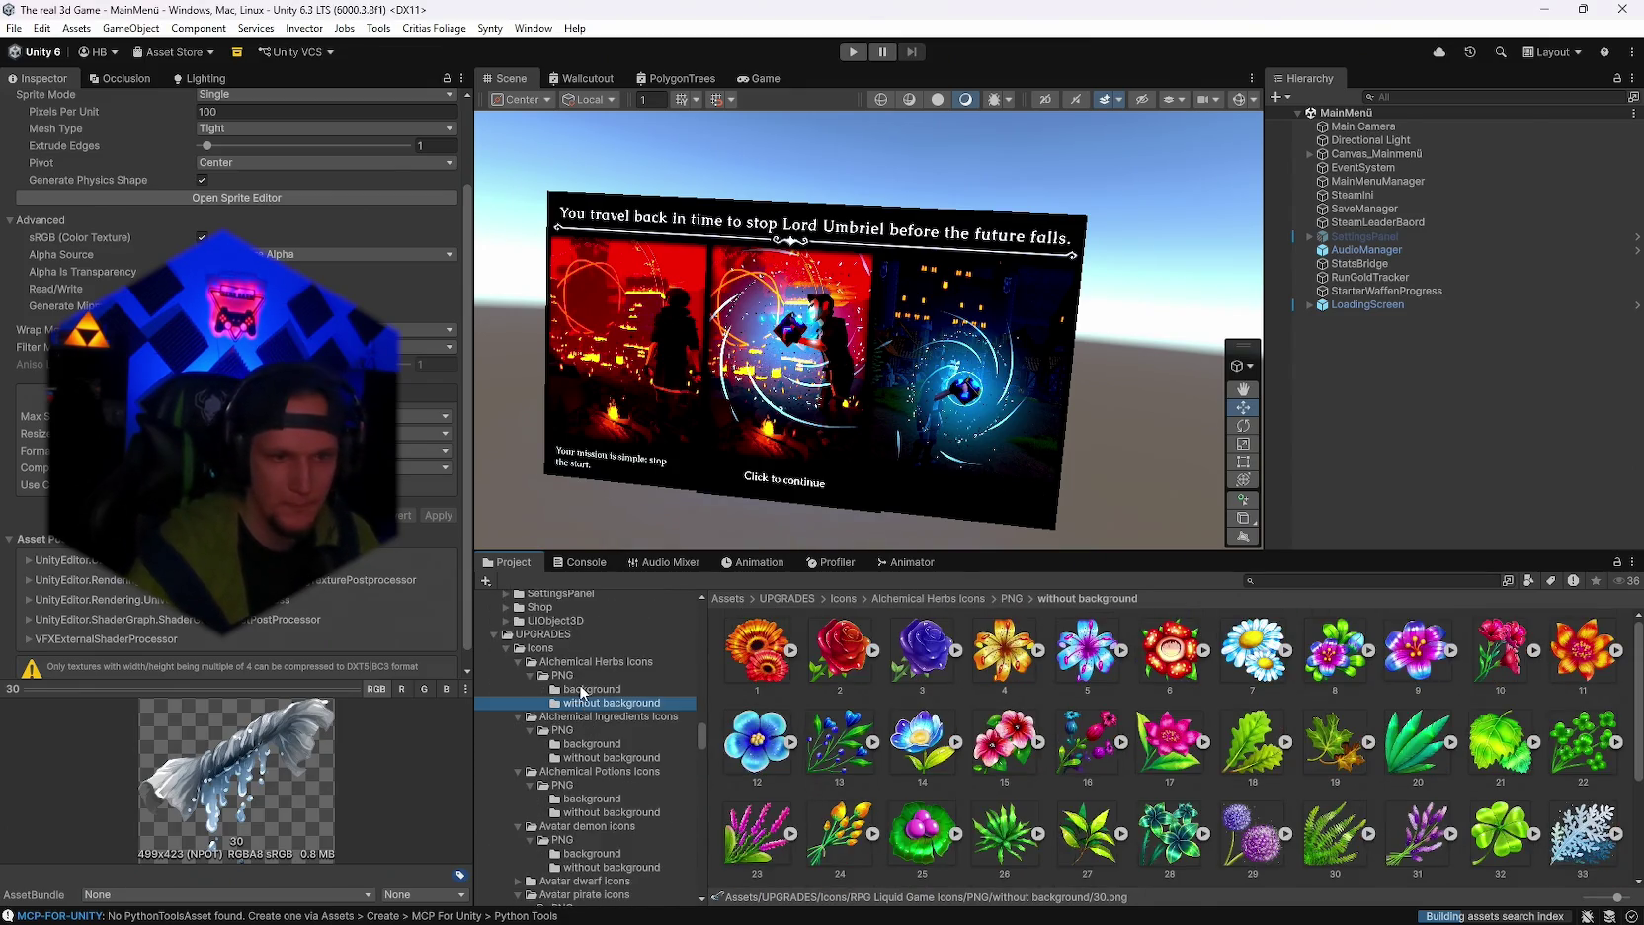
left_click(585, 757)
left_click(587, 814)
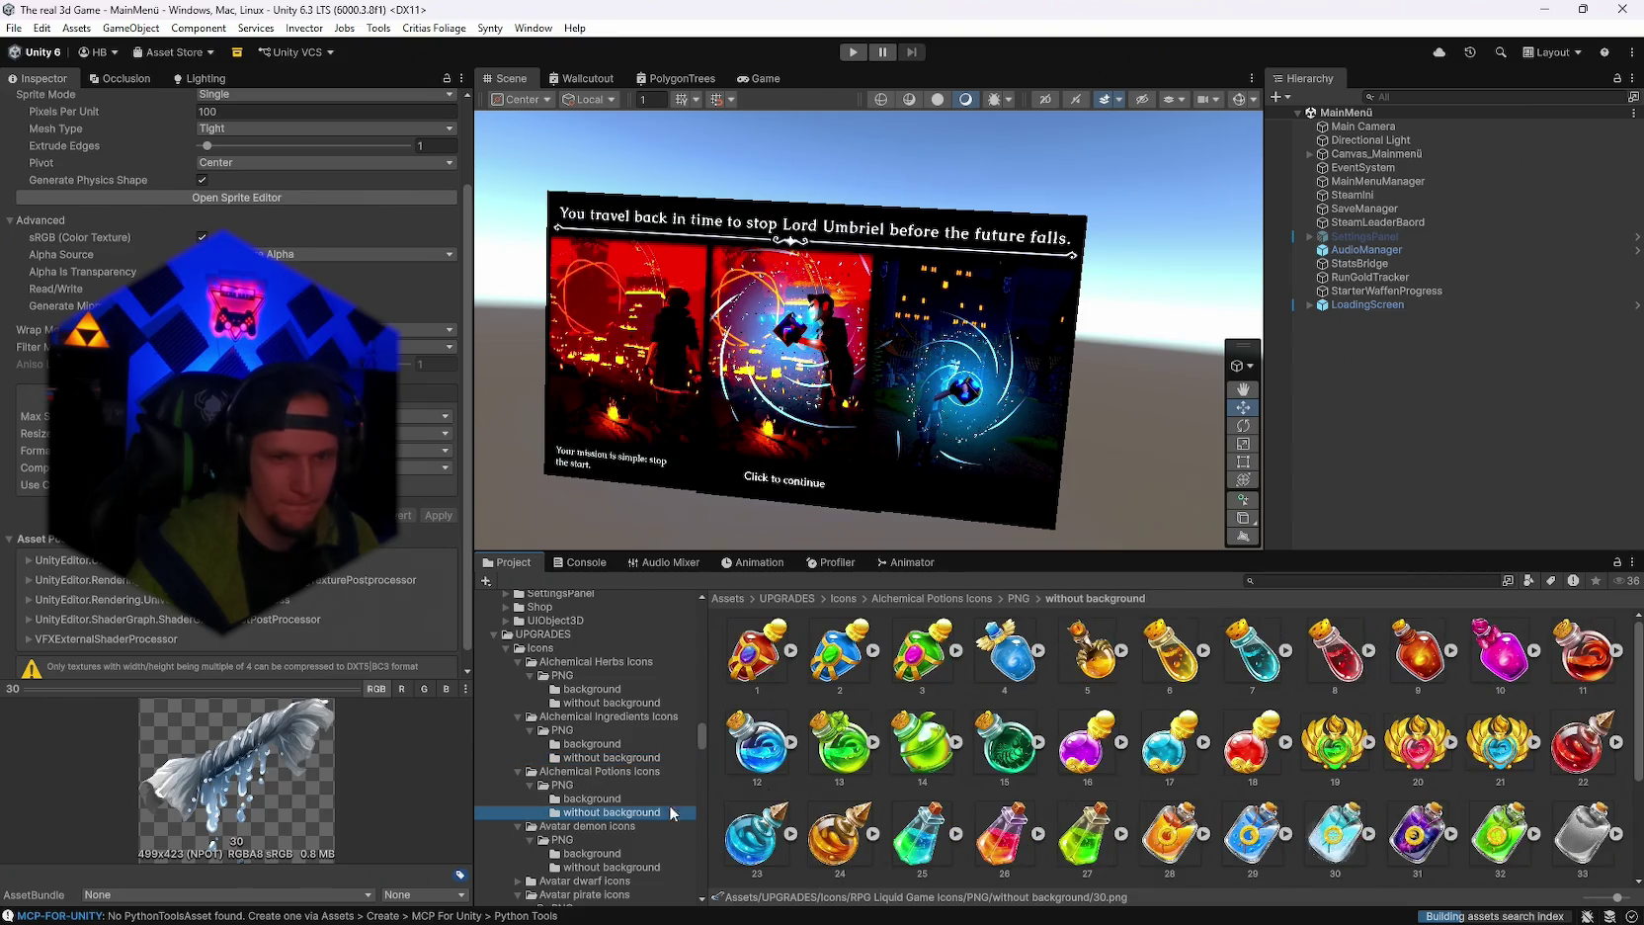
scroll(1136, 755, "down", 3)
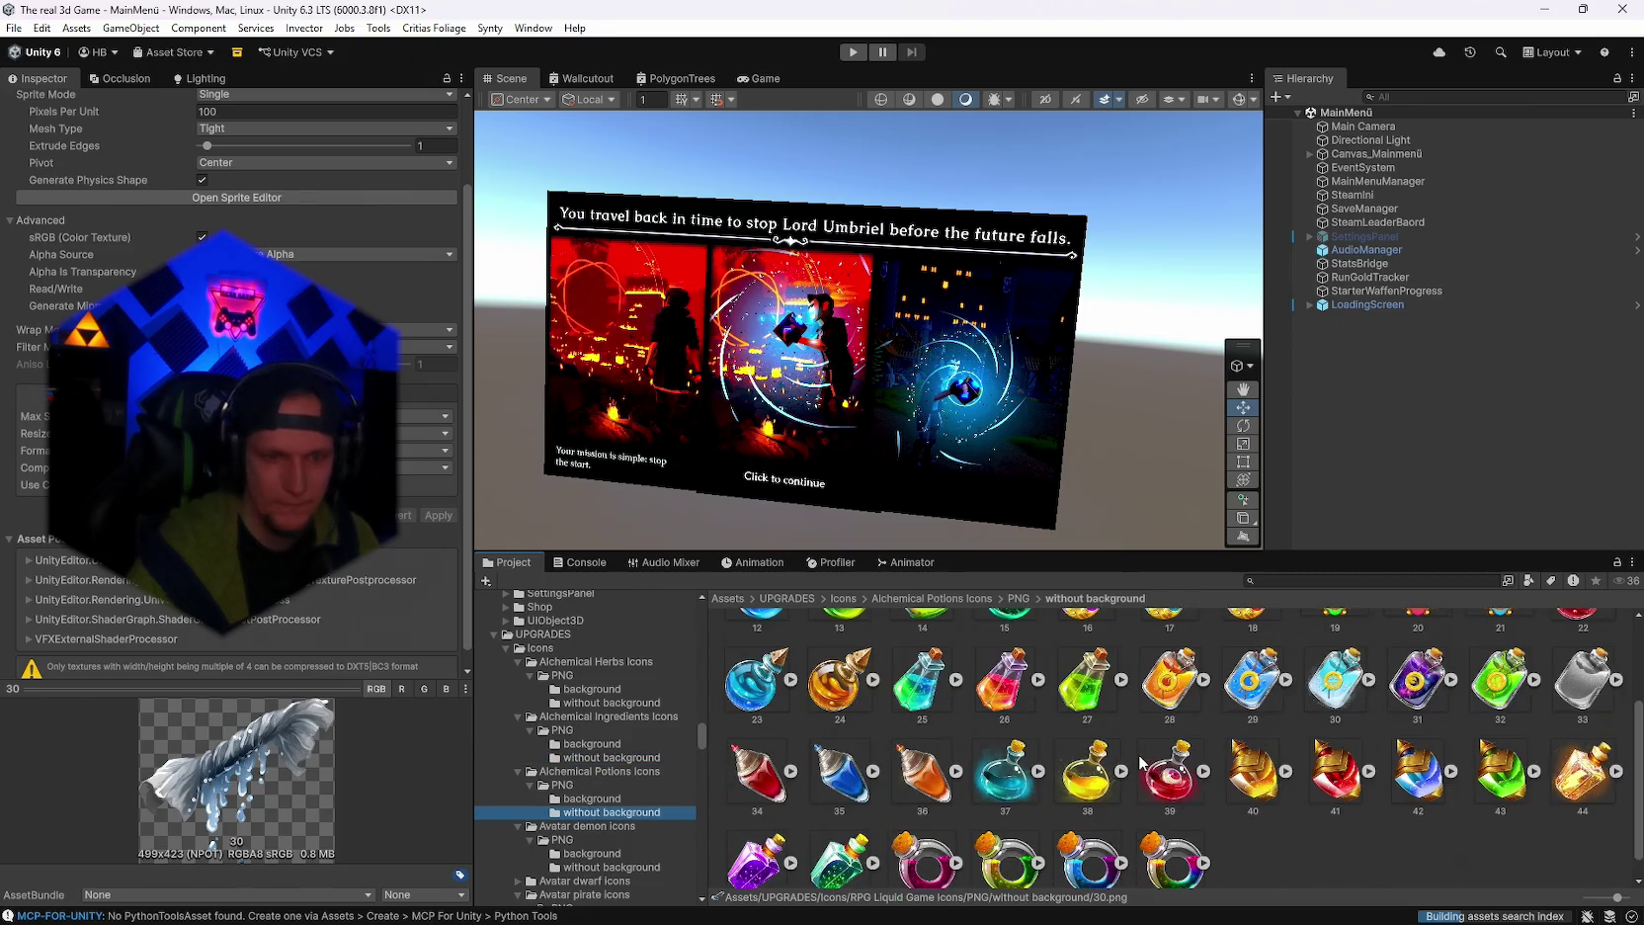
scroll(1142, 762, "down", 1)
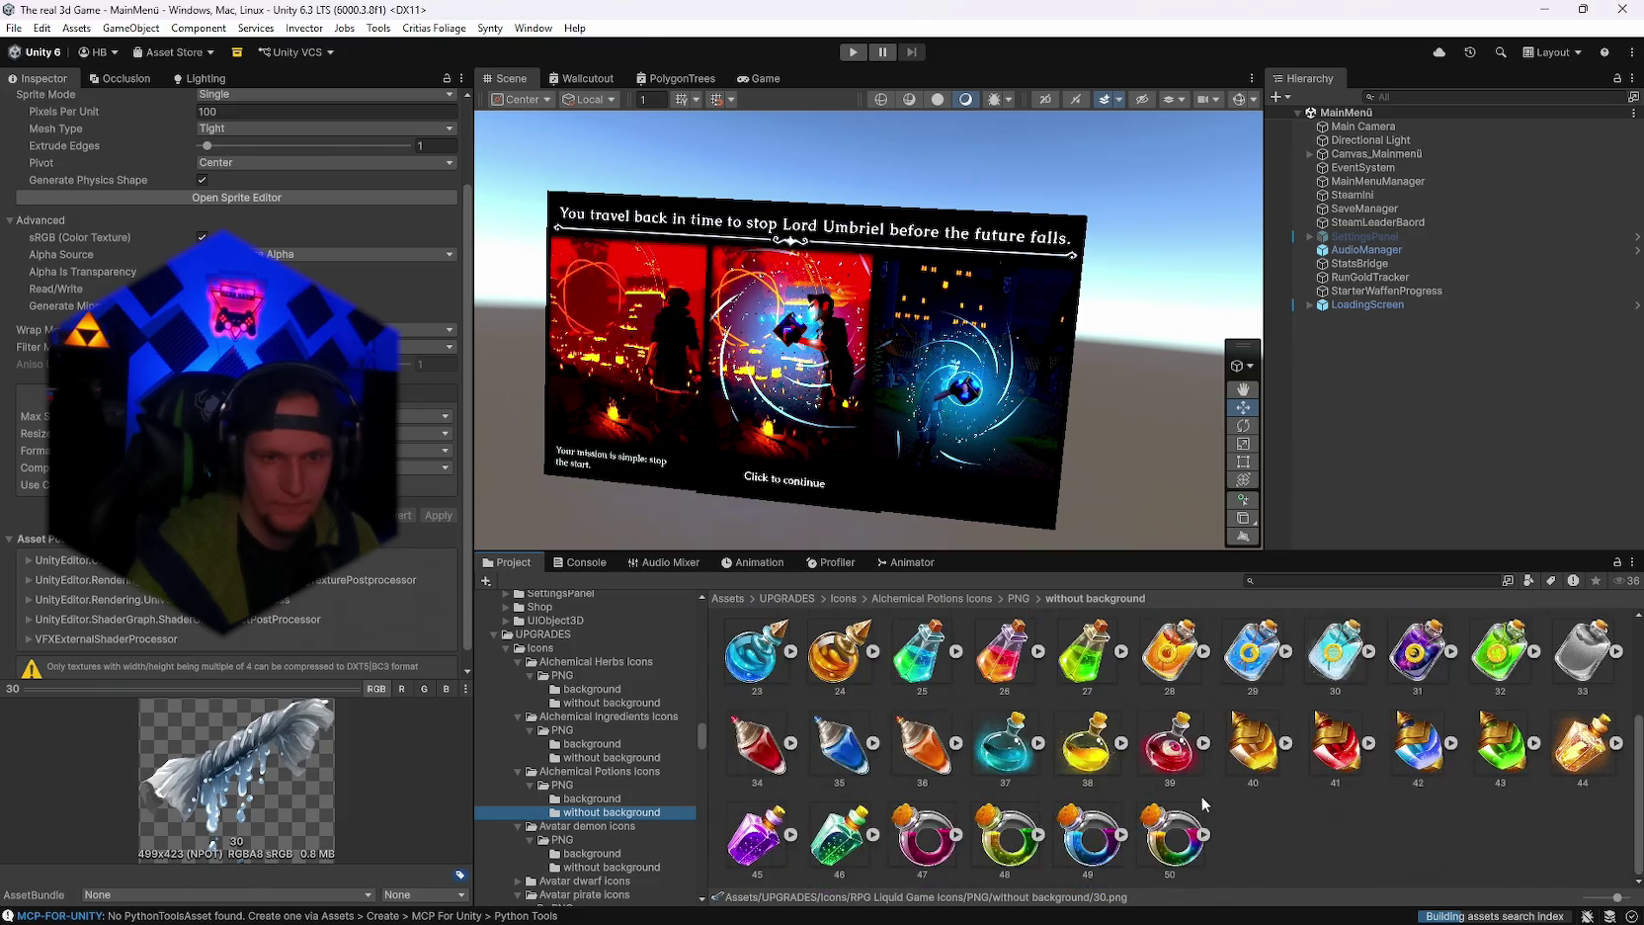
scroll(1201, 795, "up", 2)
scroll(1198, 781, "up", 2)
scroll(1195, 774, "up", 1)
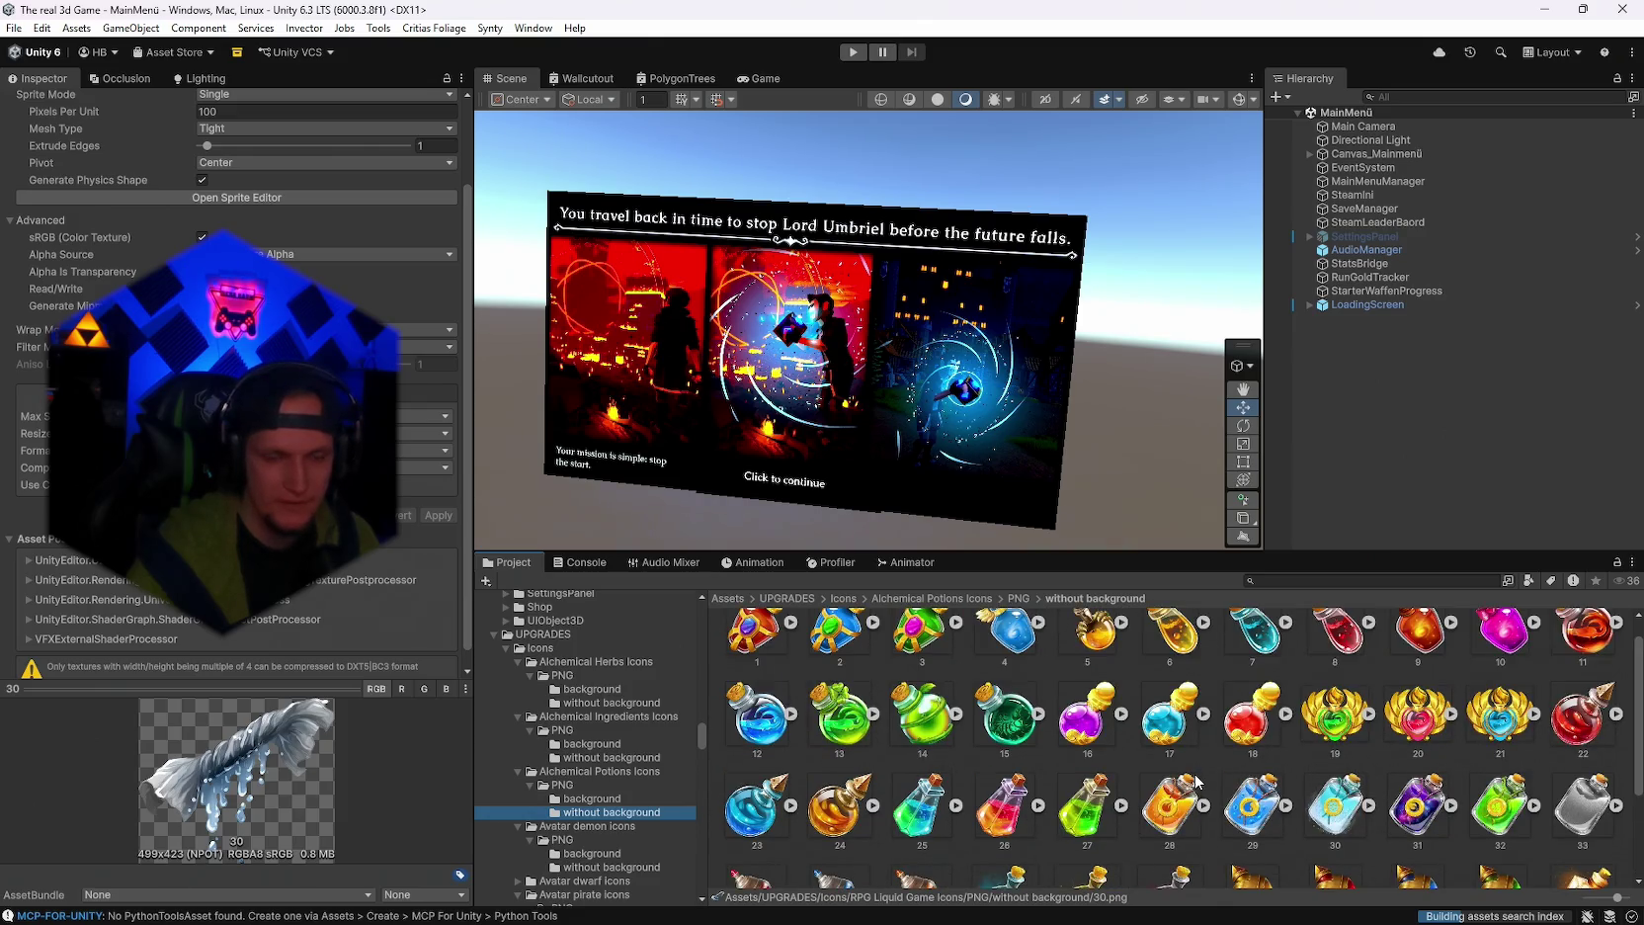
scroll(1194, 780, "up", 1)
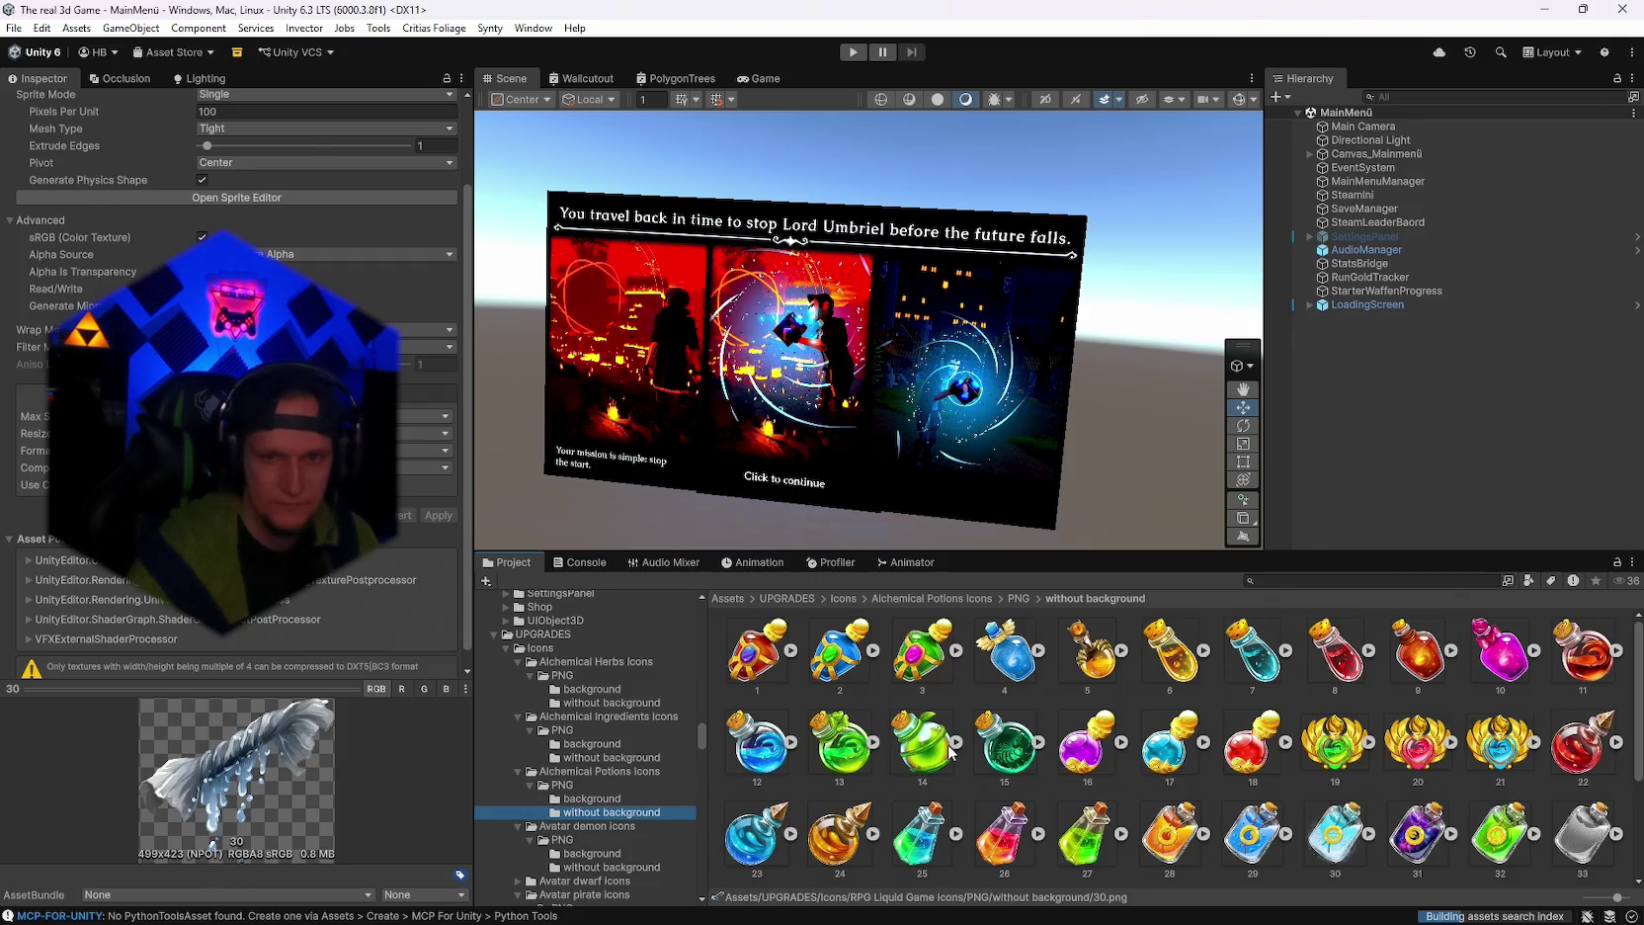
scroll(950, 751, "down", 2)
scroll(956, 748, "down", 2)
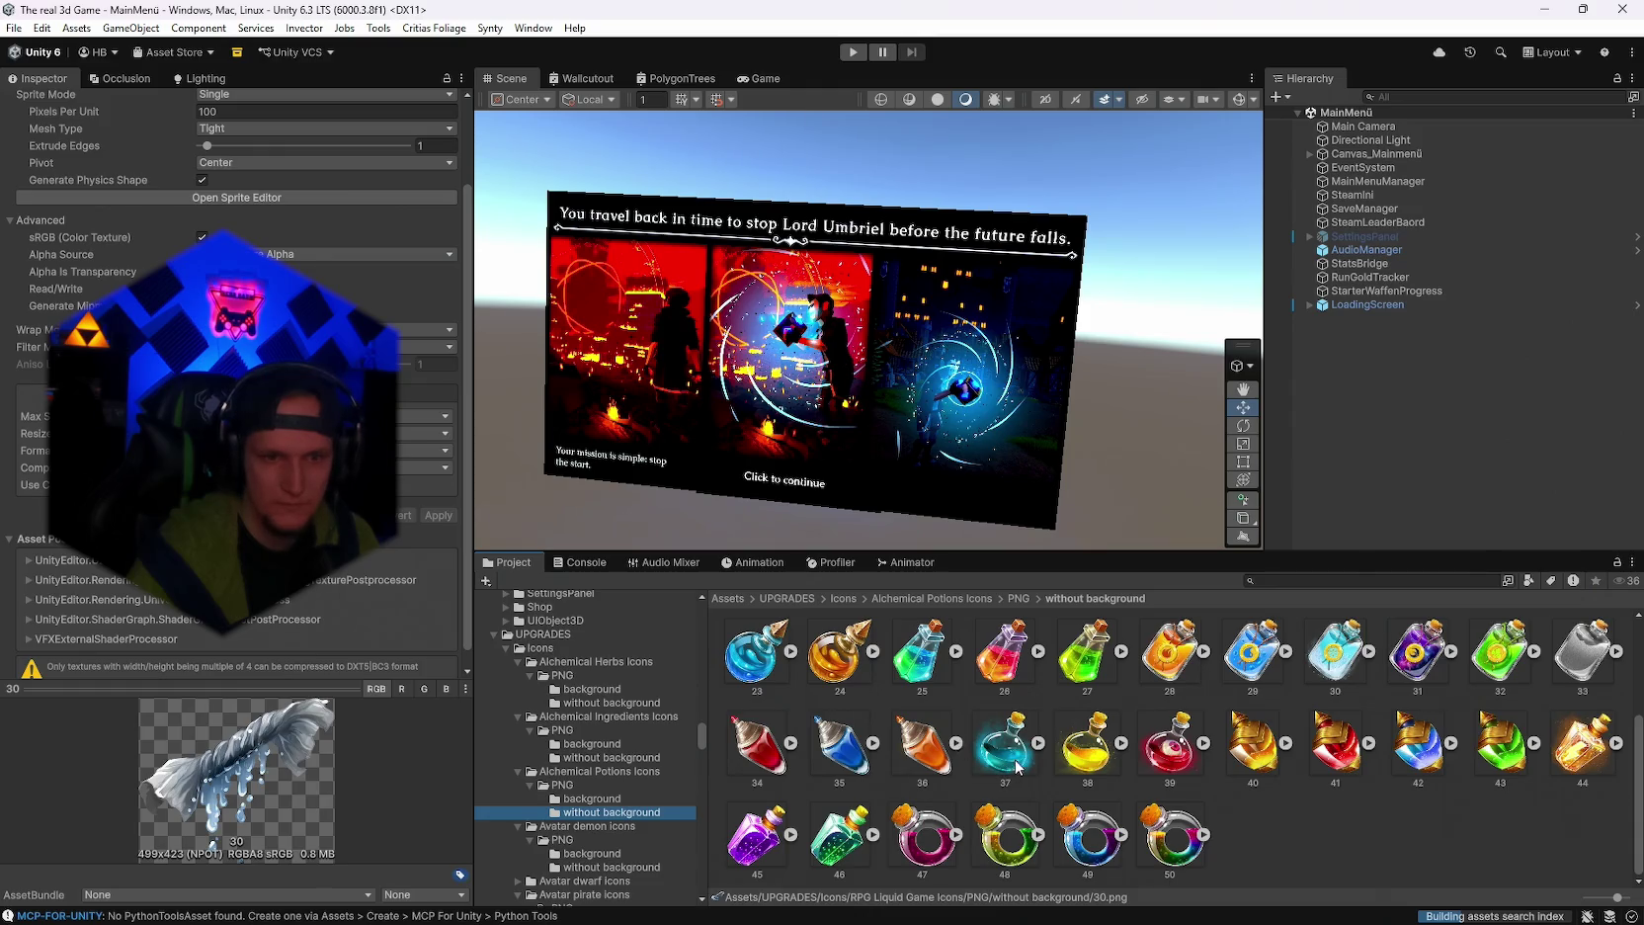
Preview potions 46, 33, 13 (green clover) and 14.
left_click(863, 835)
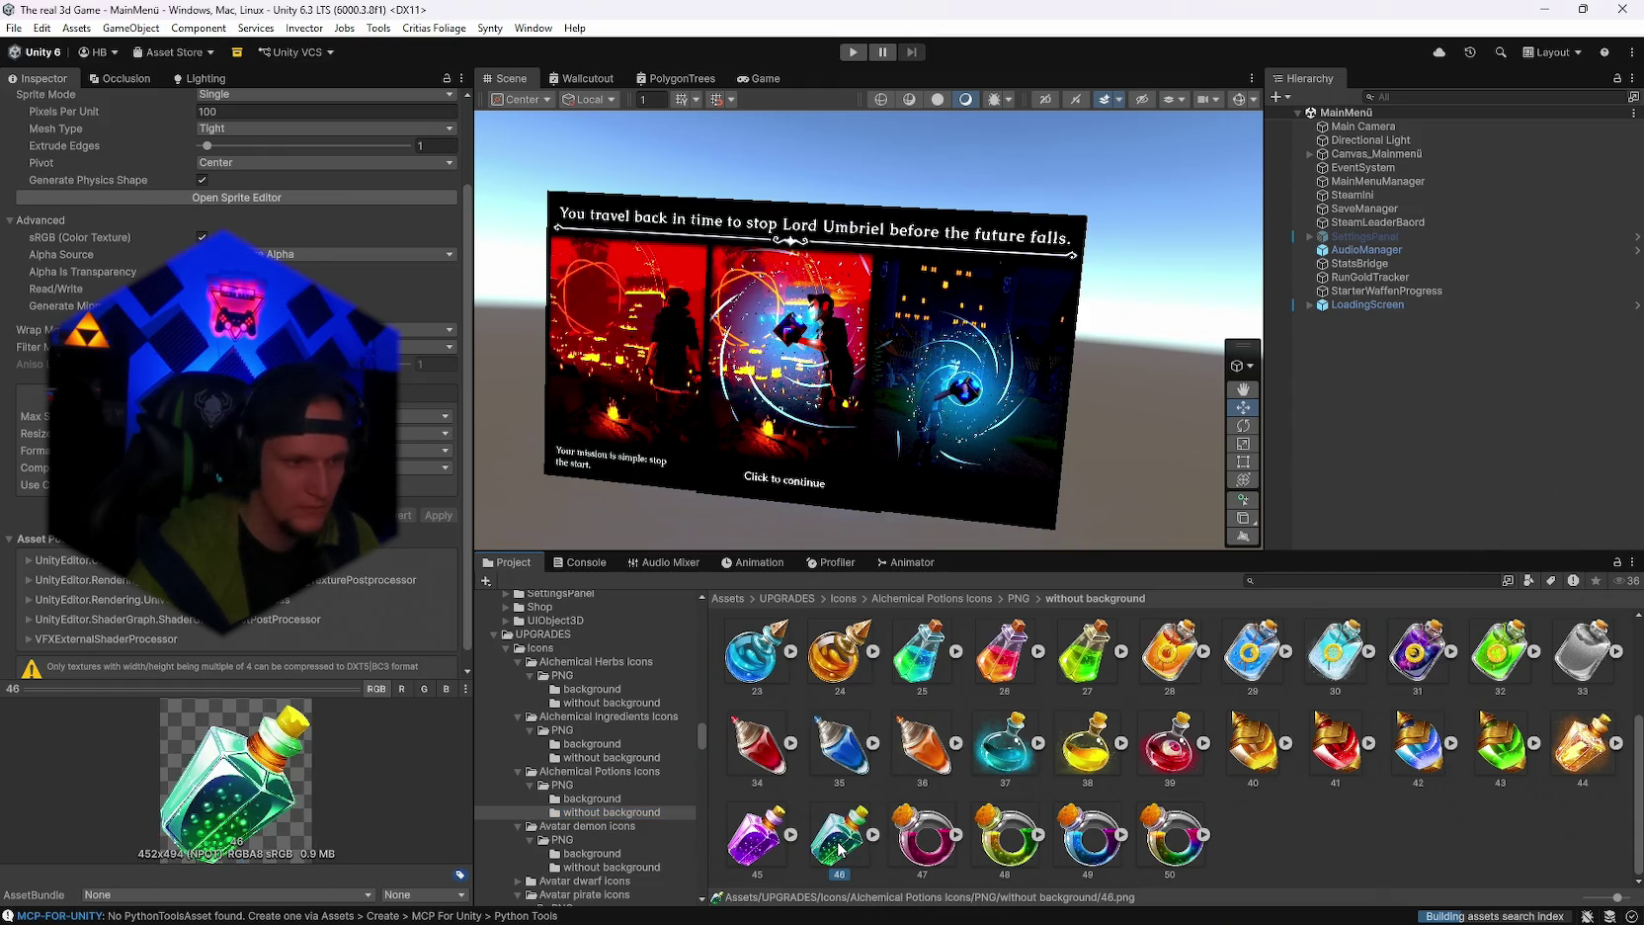
scroll(1053, 767, "up", 2)
scroll(1053, 766, "up", 2)
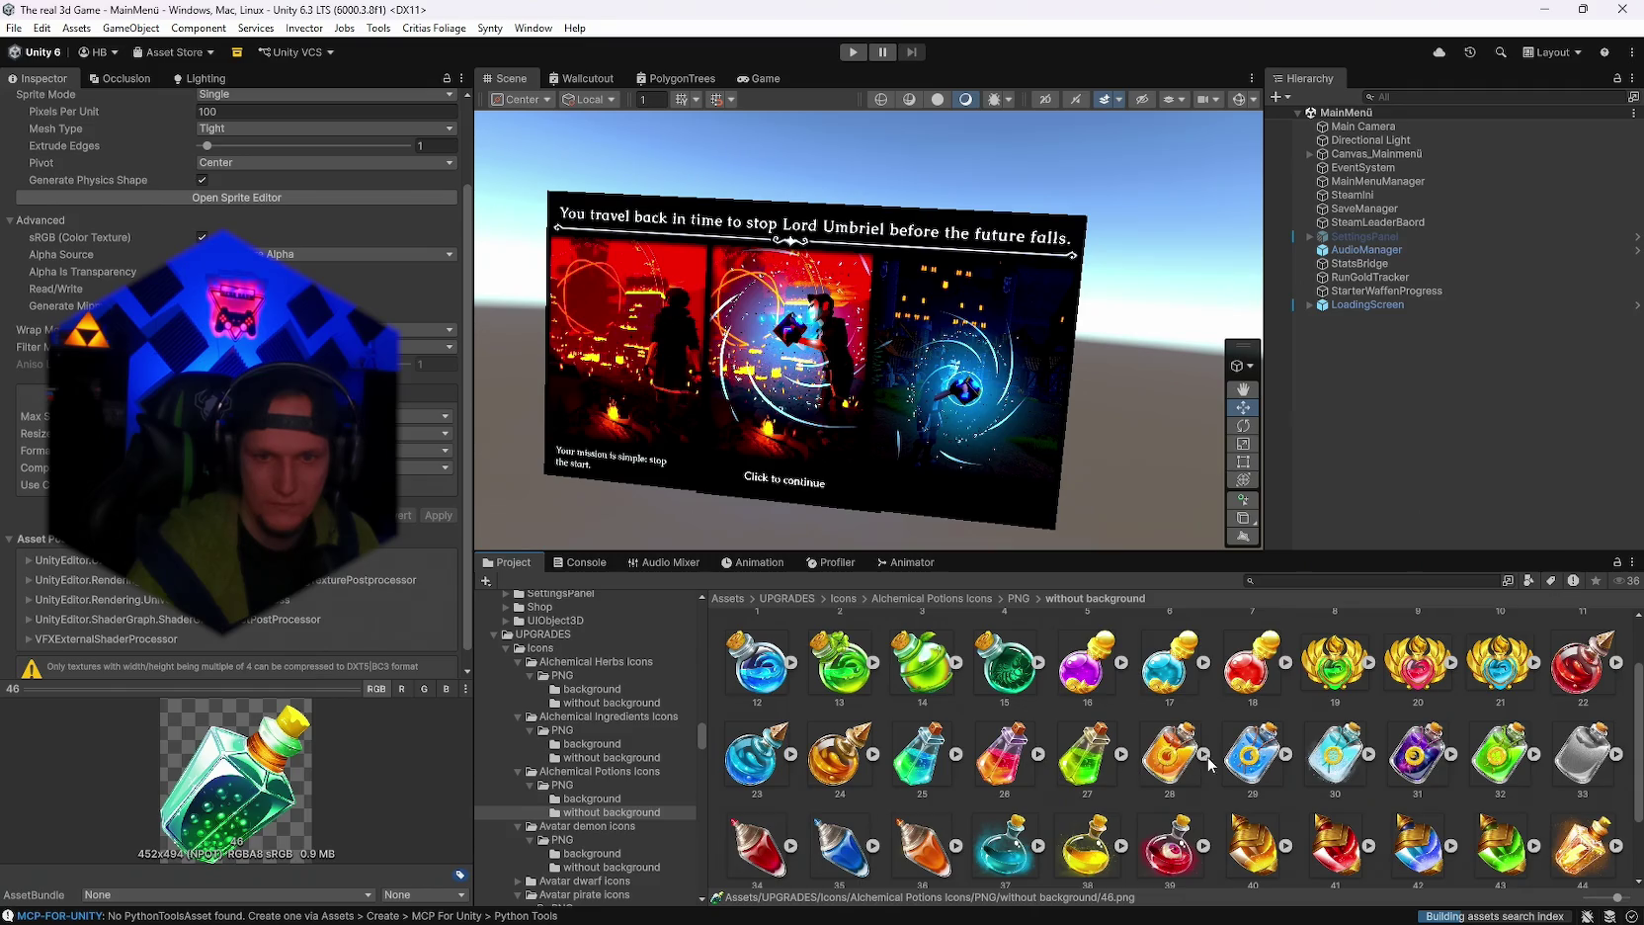
left_click(1546, 761)
scroll(1143, 745, "up", 1)
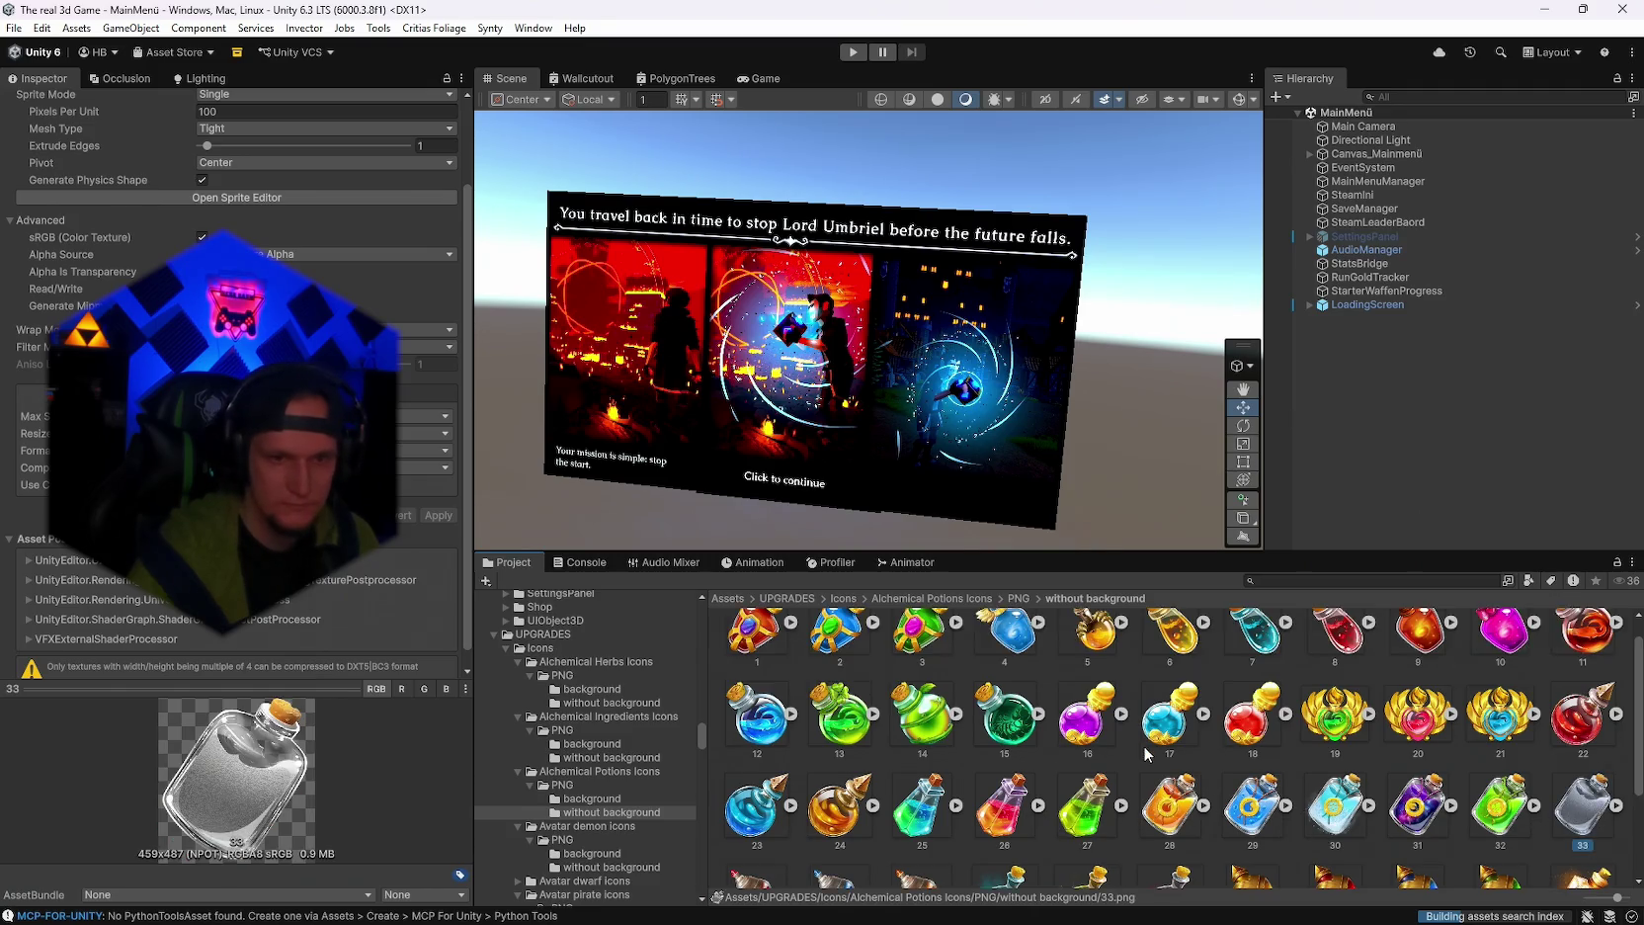
scroll(1110, 758, "up", 1)
left_click(845, 743)
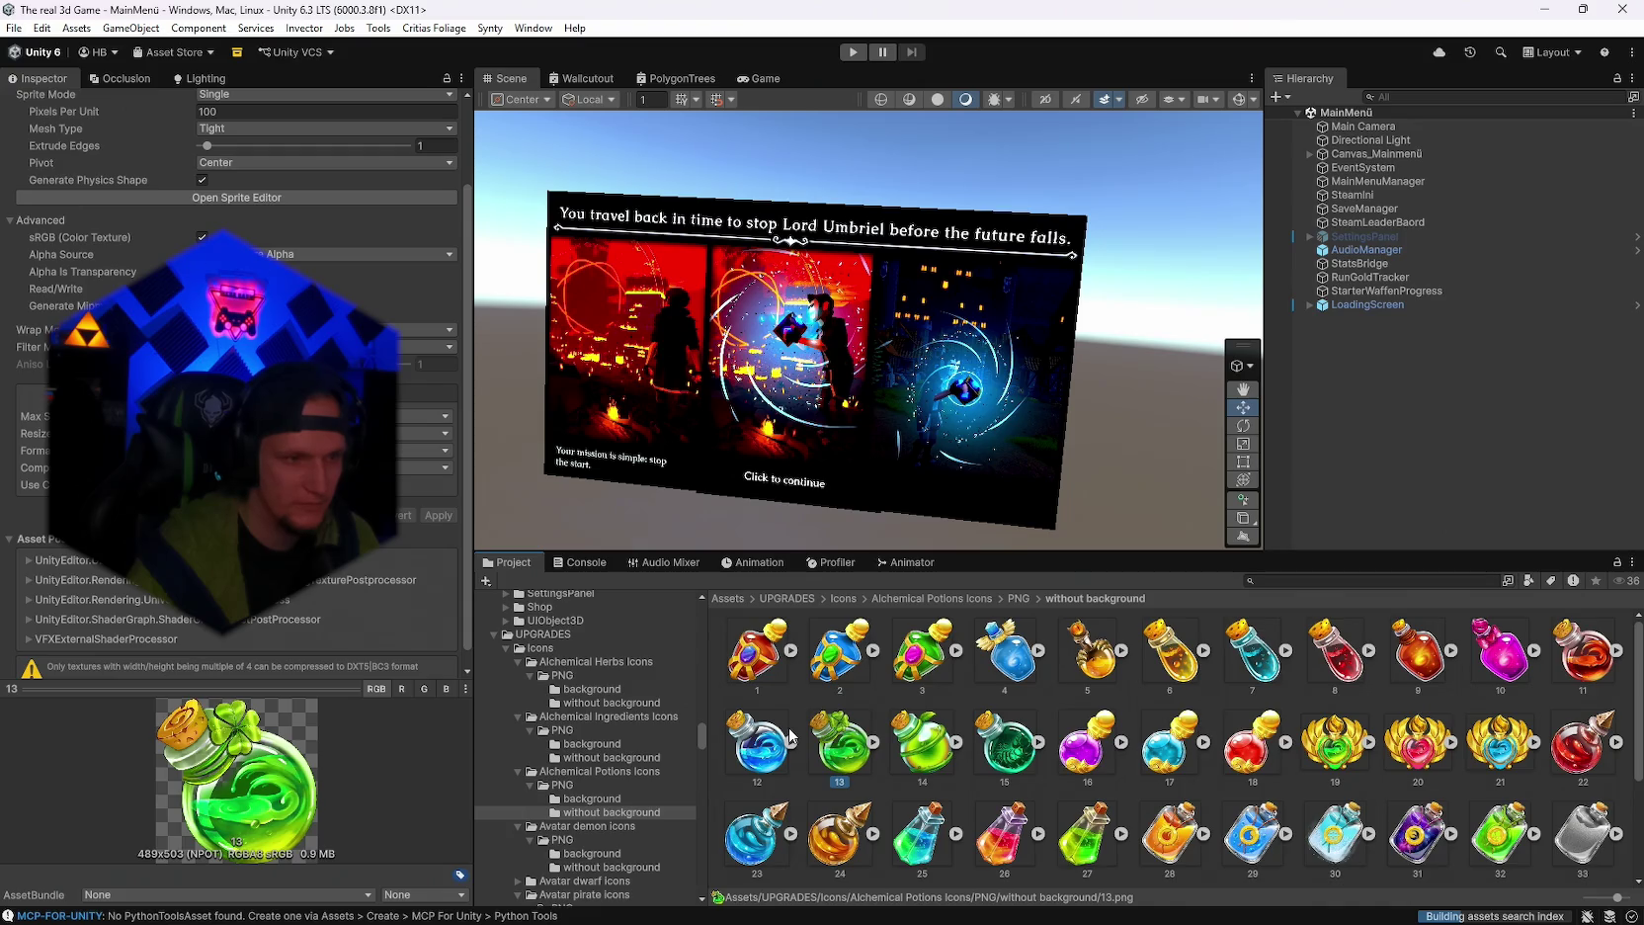
left_click(891, 762)
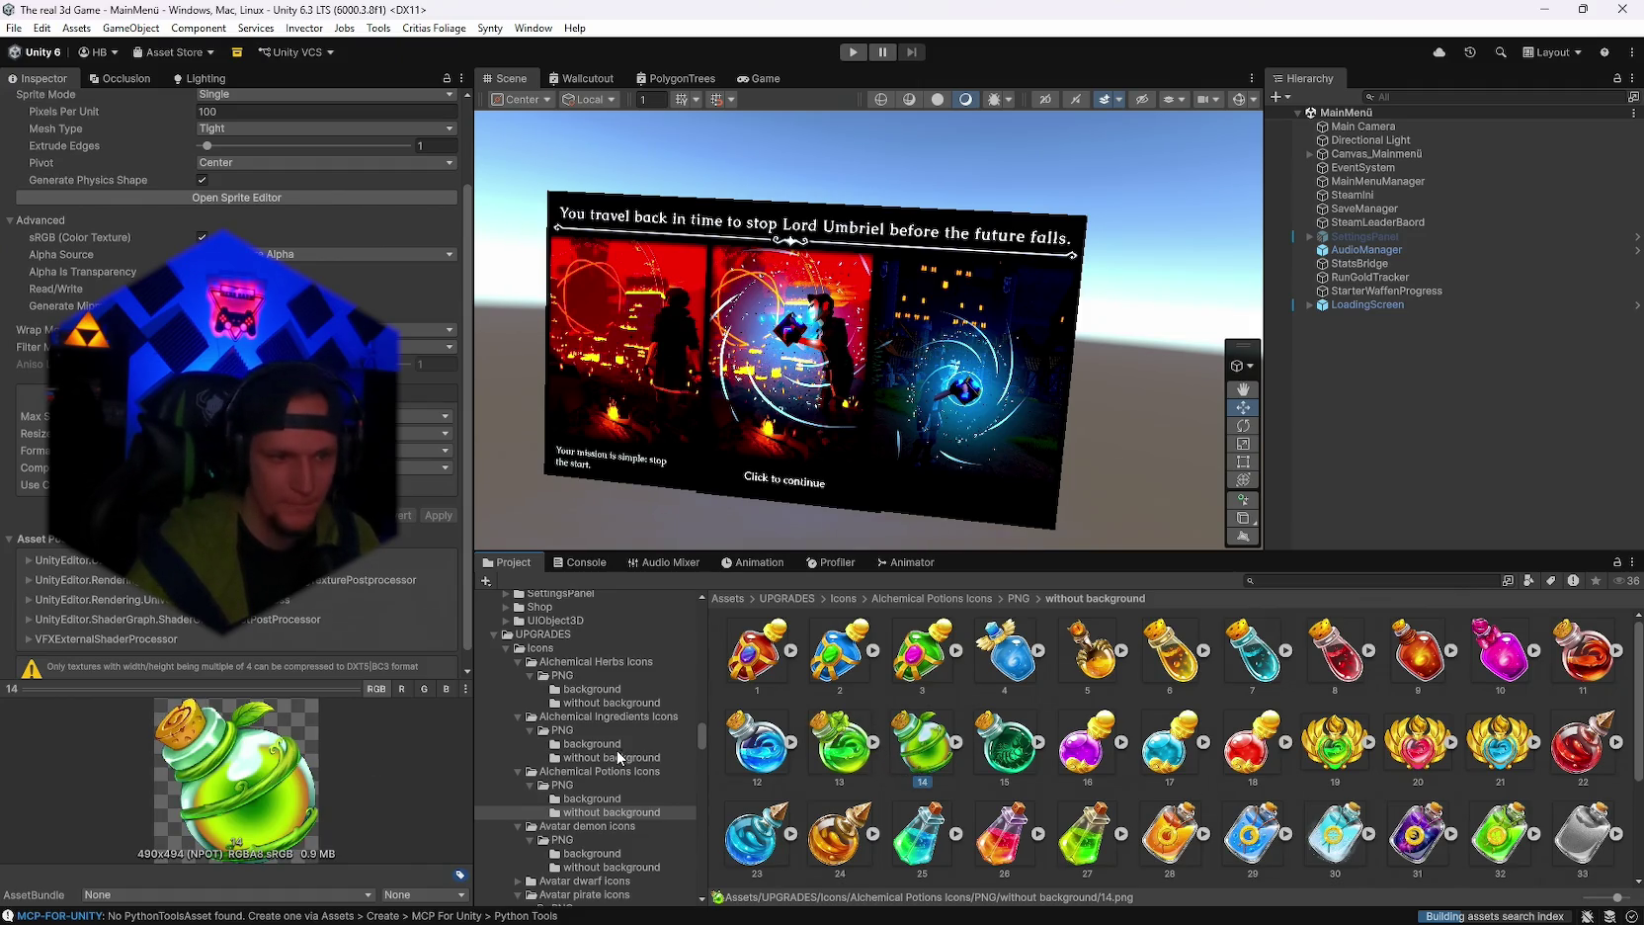
Check the alchemist skill icons, then return to clover potion 13.
scroll(621, 791, "down", 2)
scroll(621, 787, "down", 2)
scroll(622, 788, "down", 3)
scroll(622, 788, "down", 3)
scroll(616, 781, "down", 3)
scroll(614, 780, "down", 2)
left_click(562, 815)
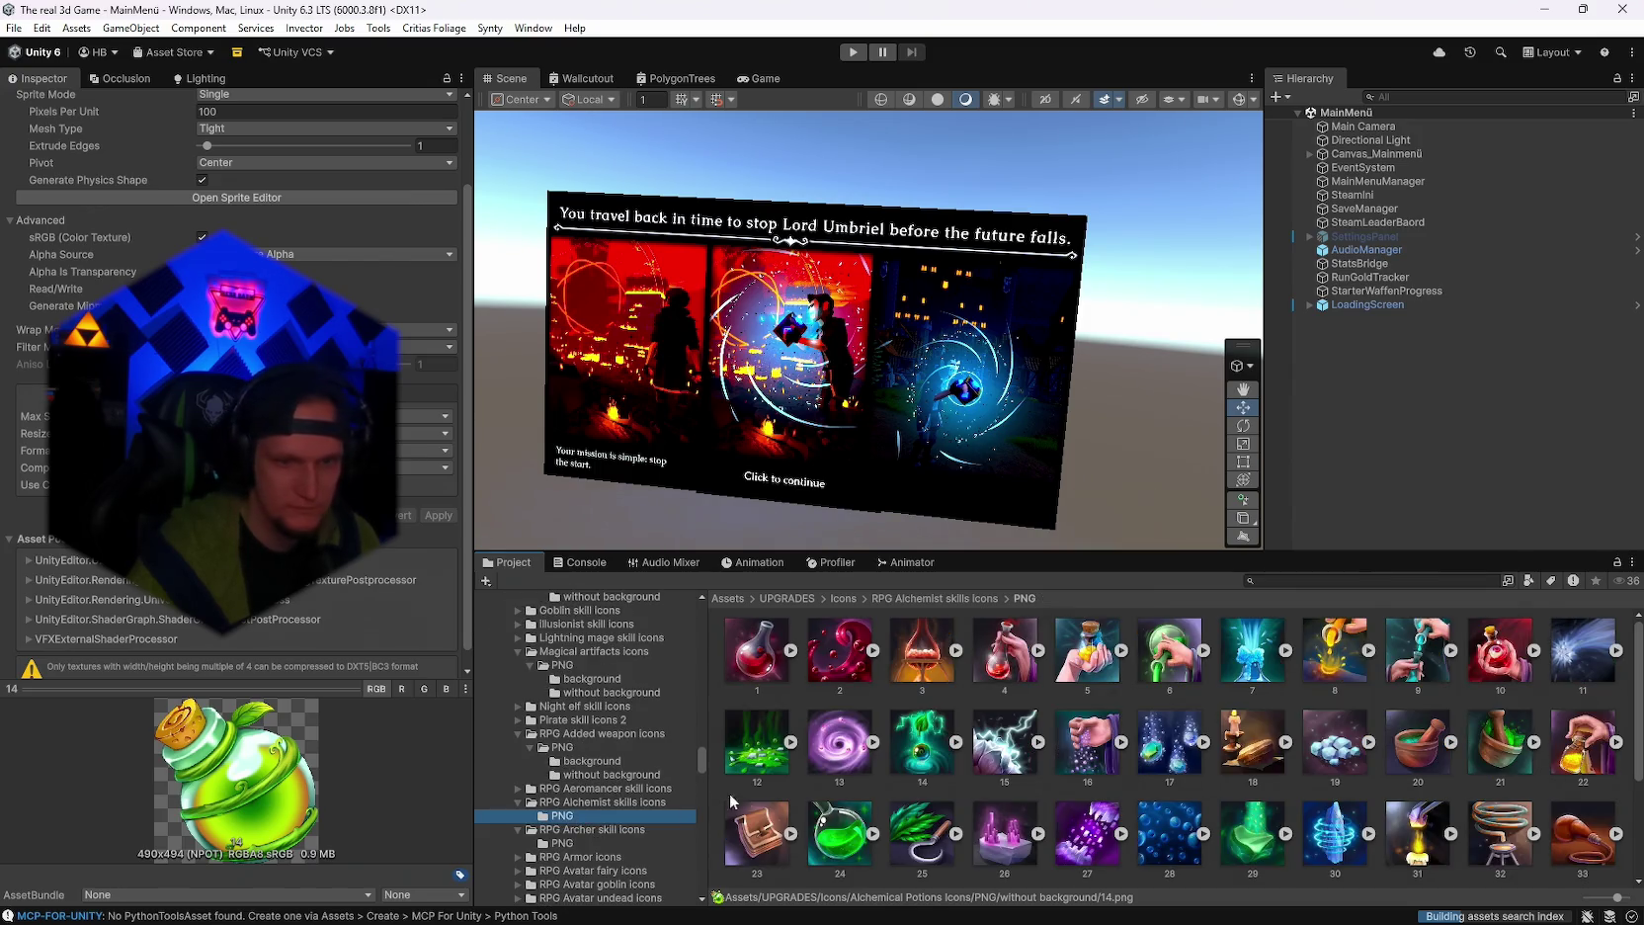
scroll(932, 771, "down", 1)
scroll(948, 766, "down", 1)
scroll(955, 763, "down", 1)
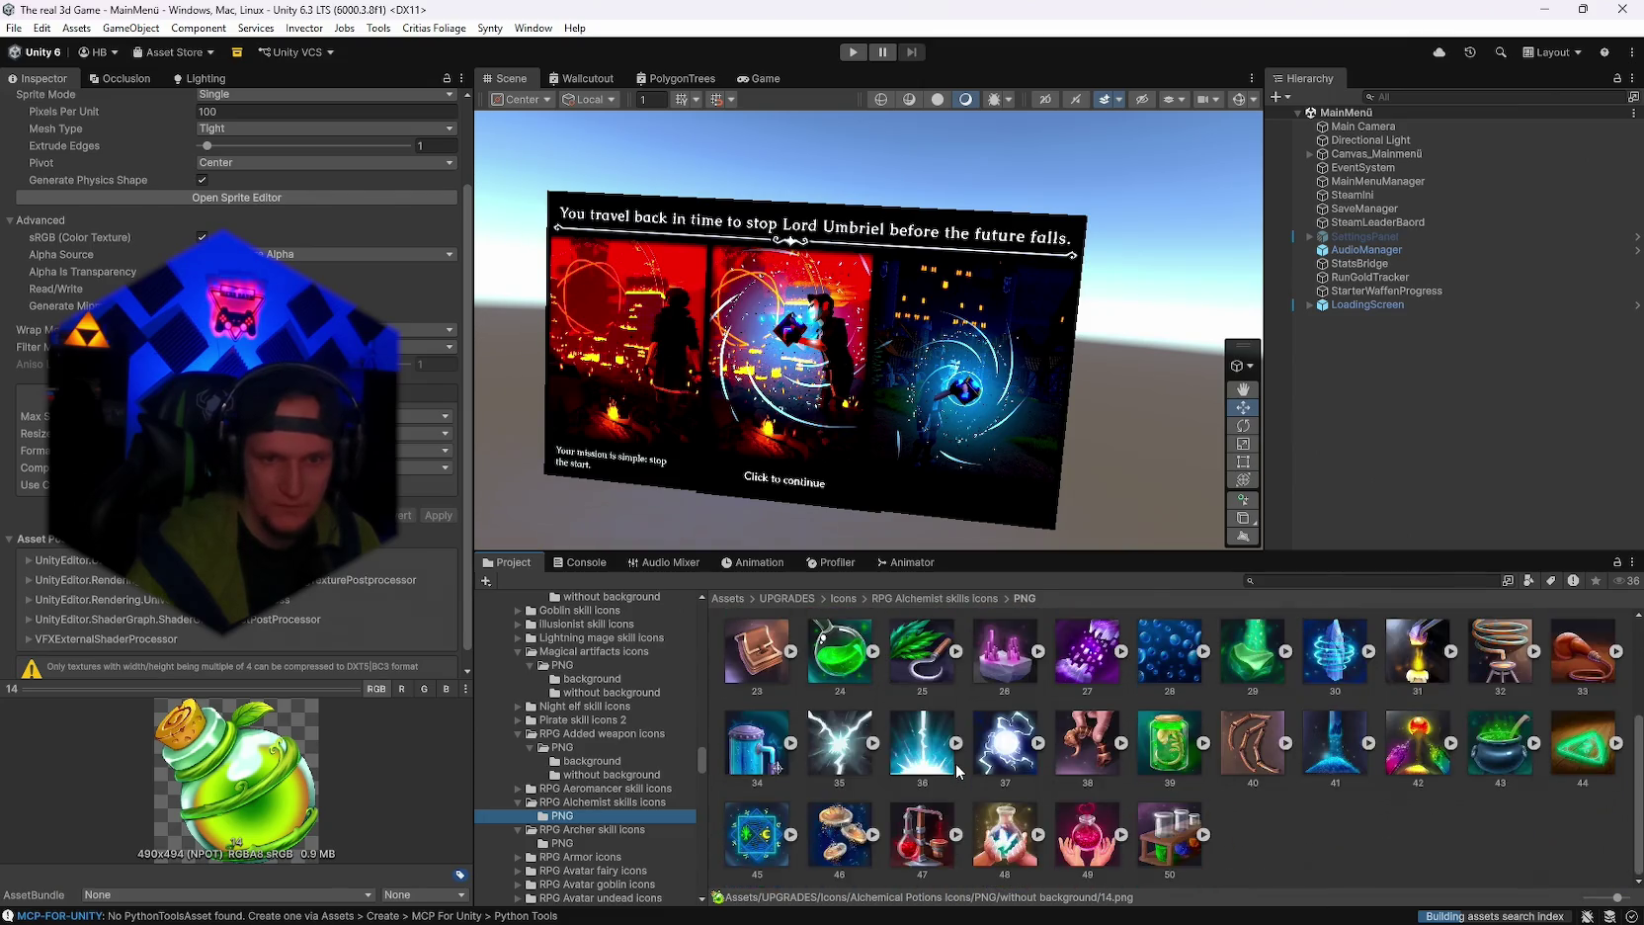
scroll(955, 771, "up", 2)
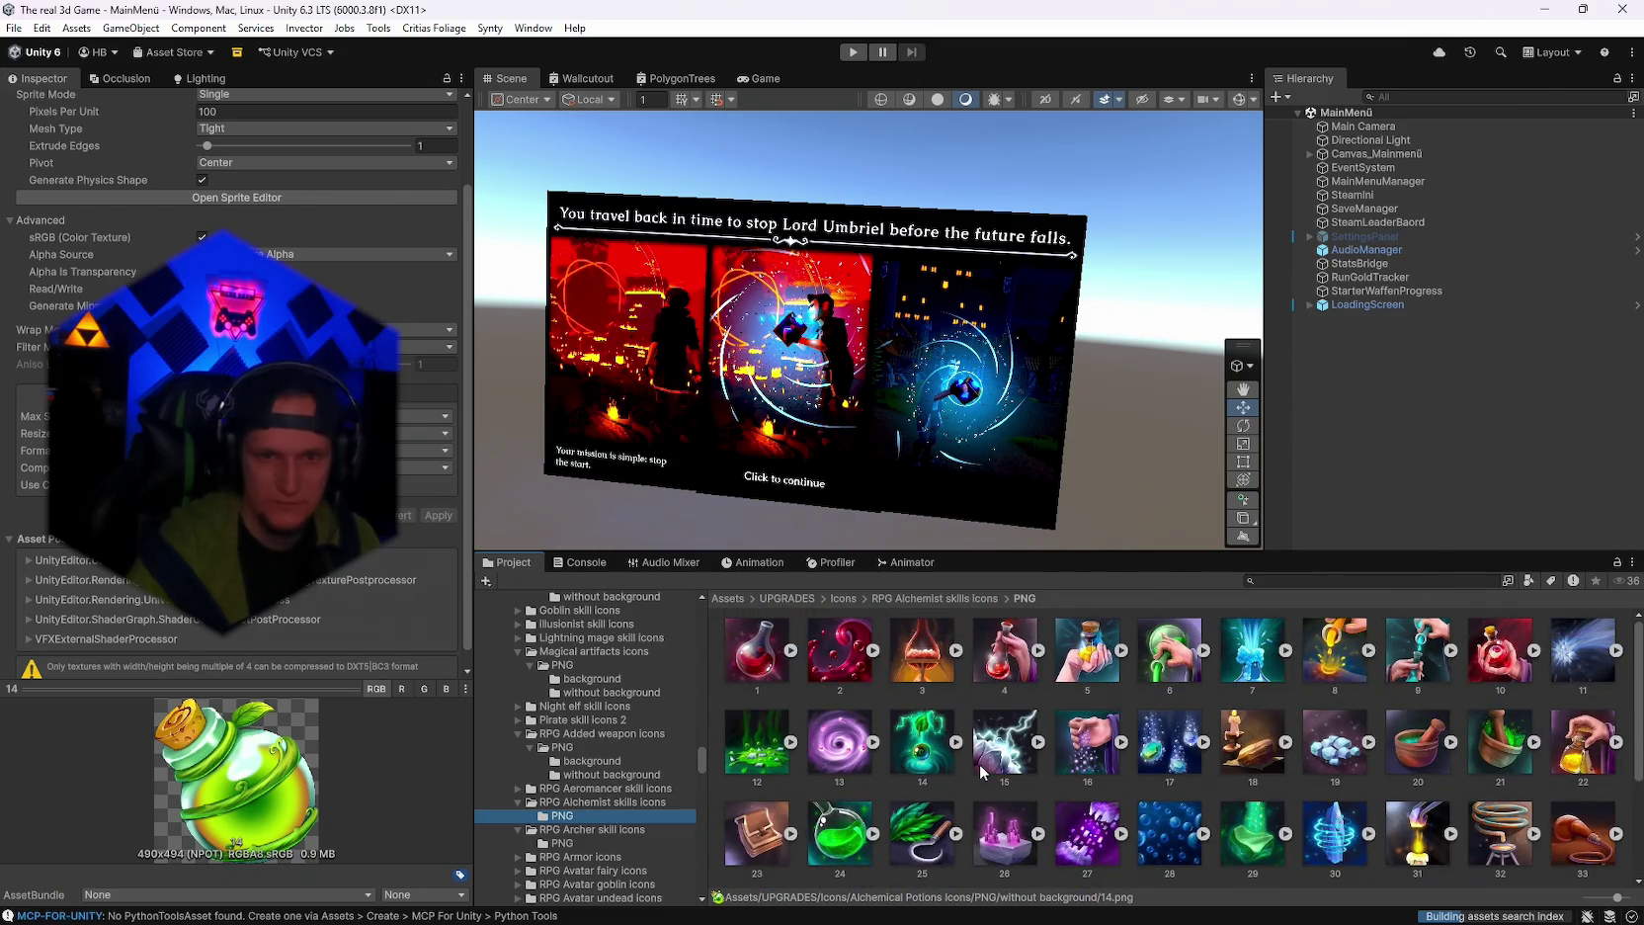
scroll(982, 772, "down", 2)
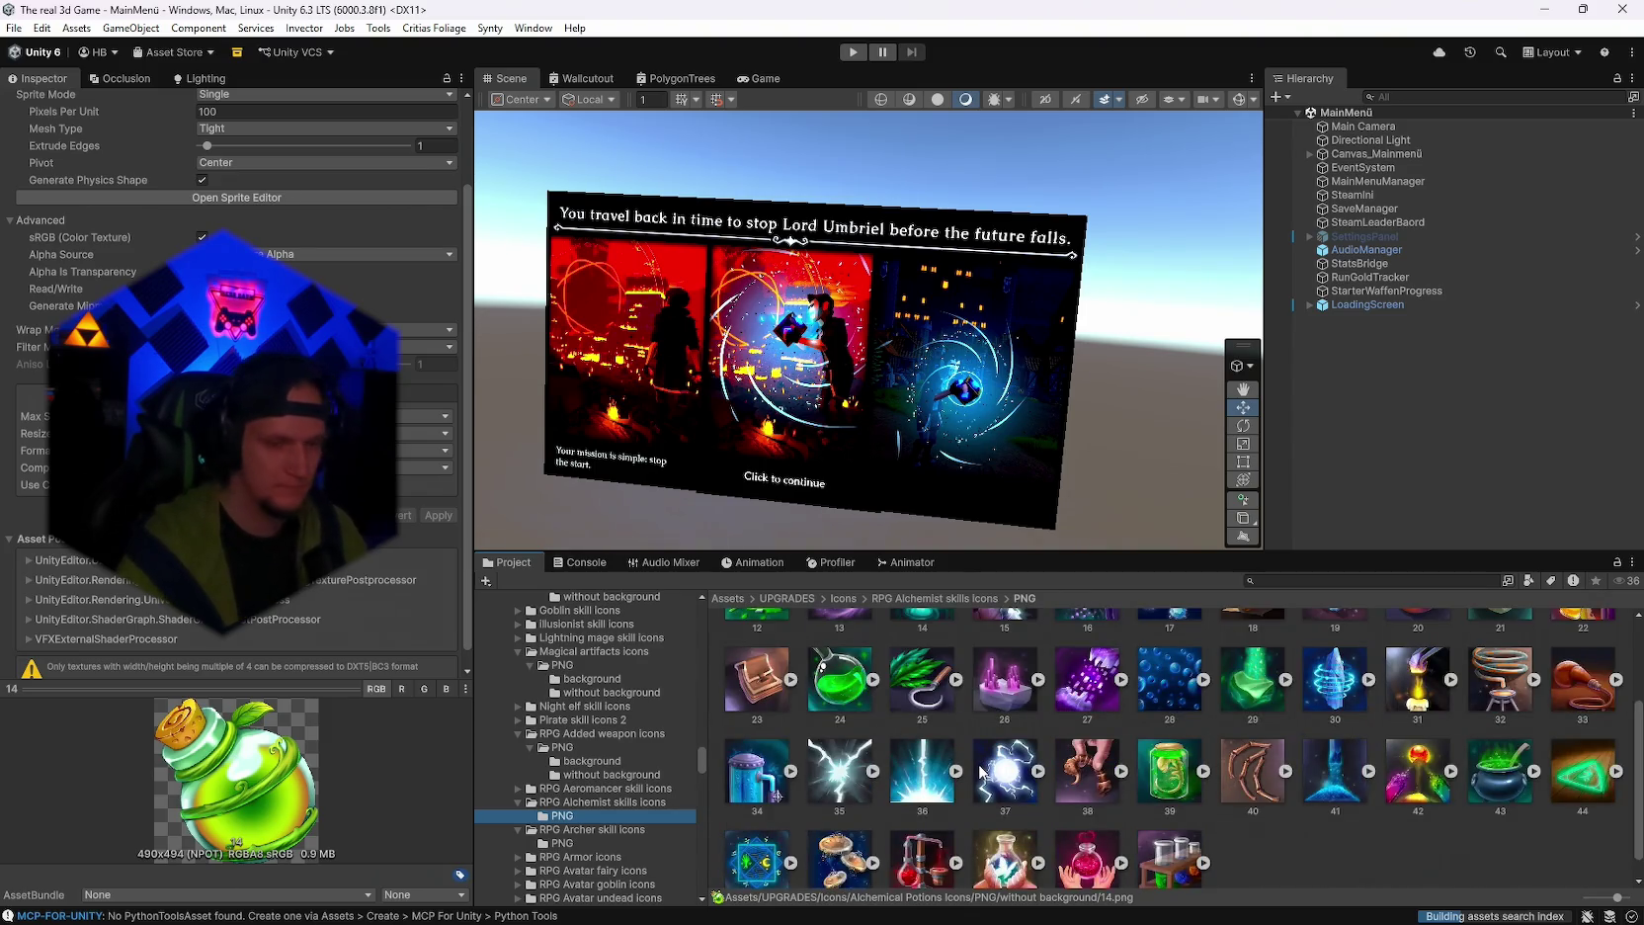
key("Left")
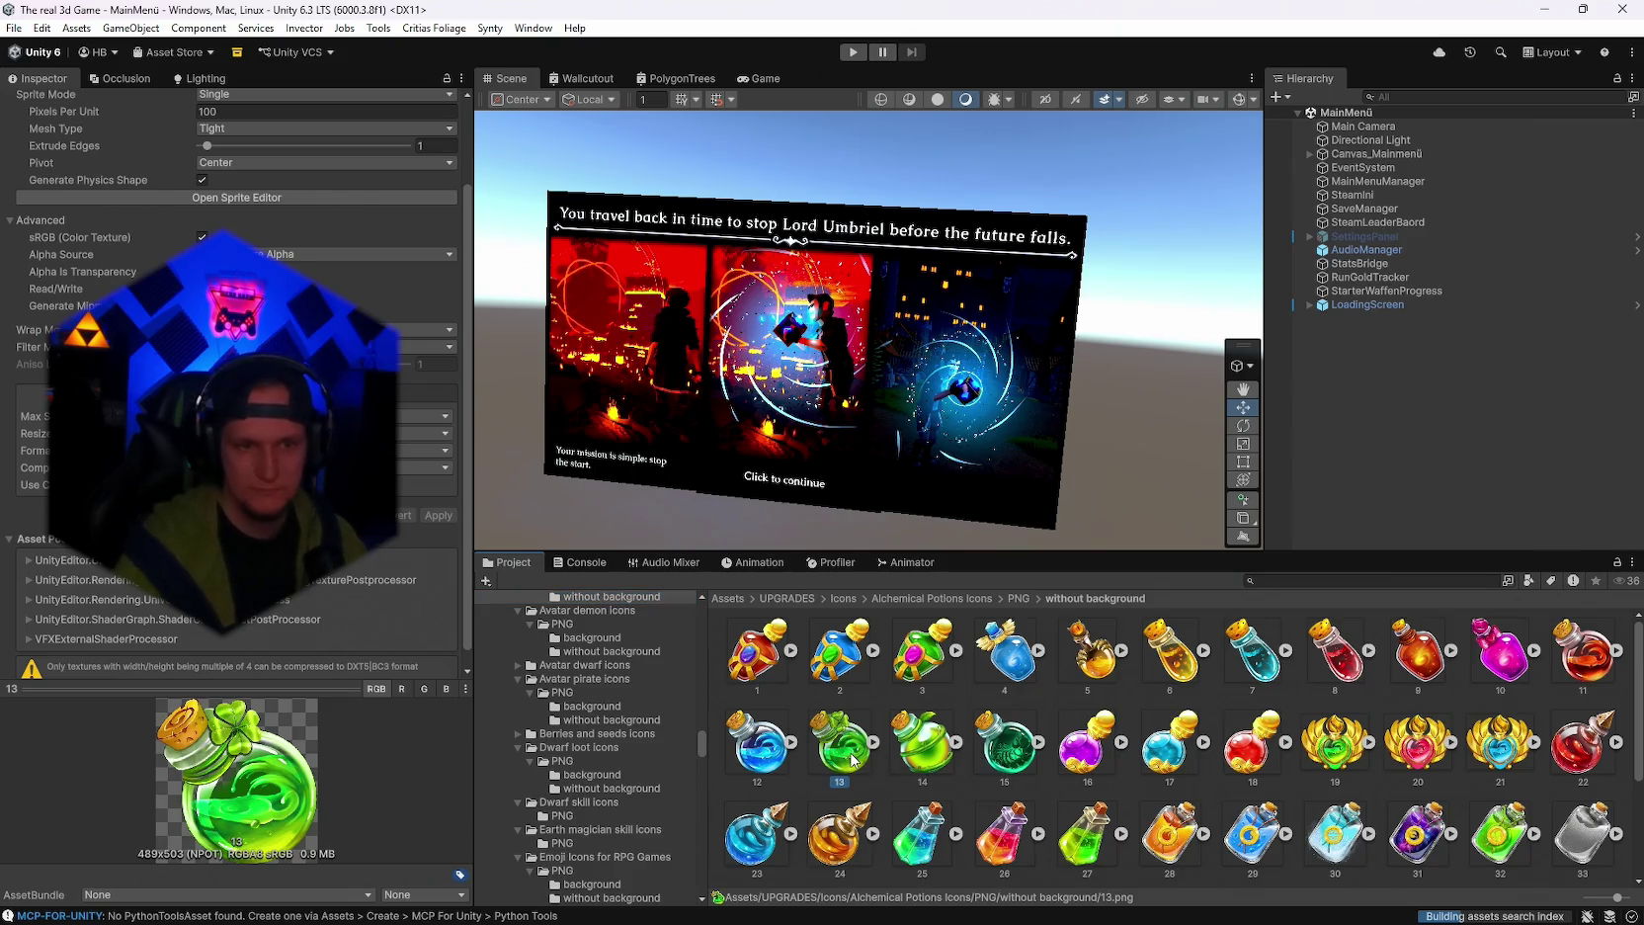
scroll(960, 769, "down", 2)
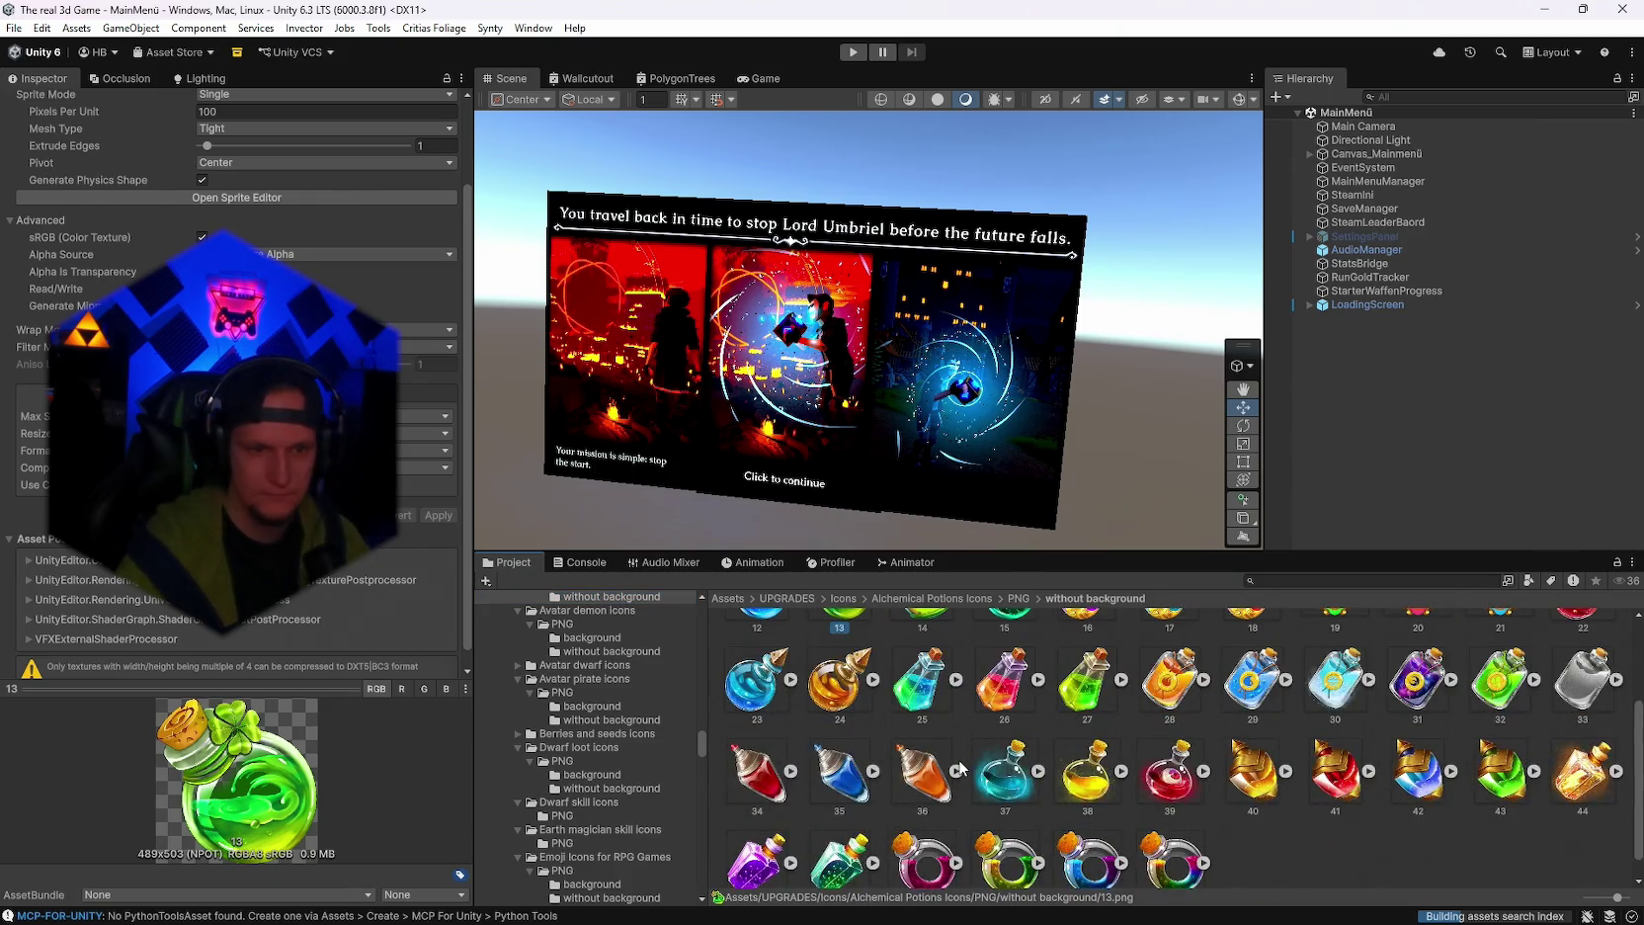
scroll(960, 769, "up", 2)
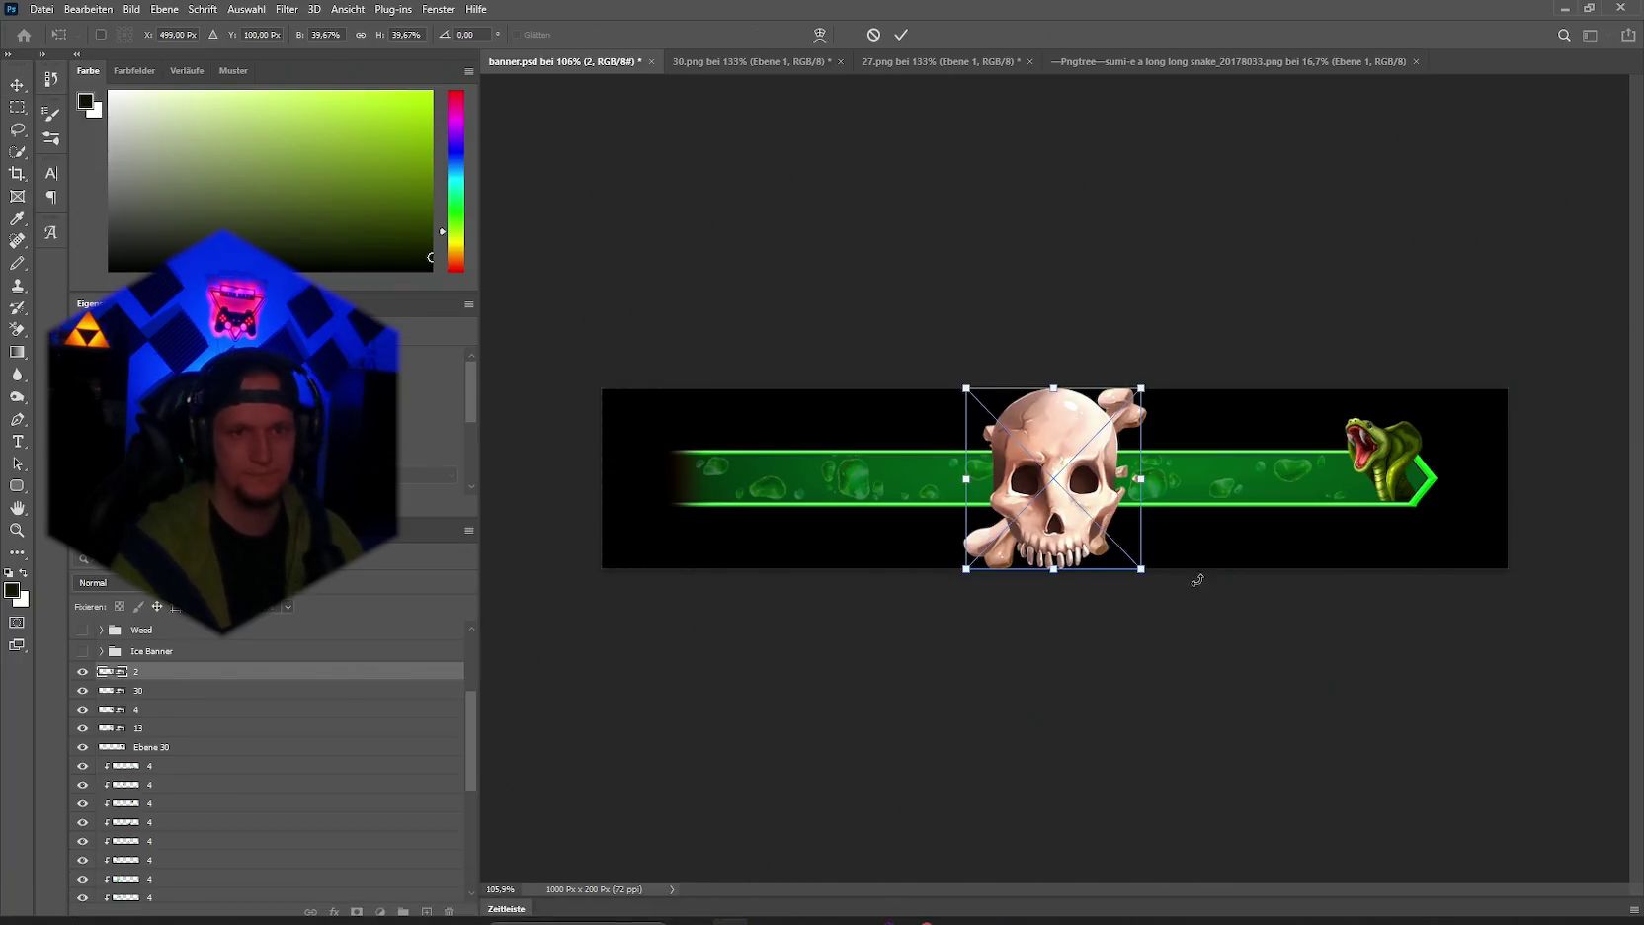
Place potion 13.png onto banner.psd and confirm the placement.
left_click_drag(796, 917, 1184, 576)
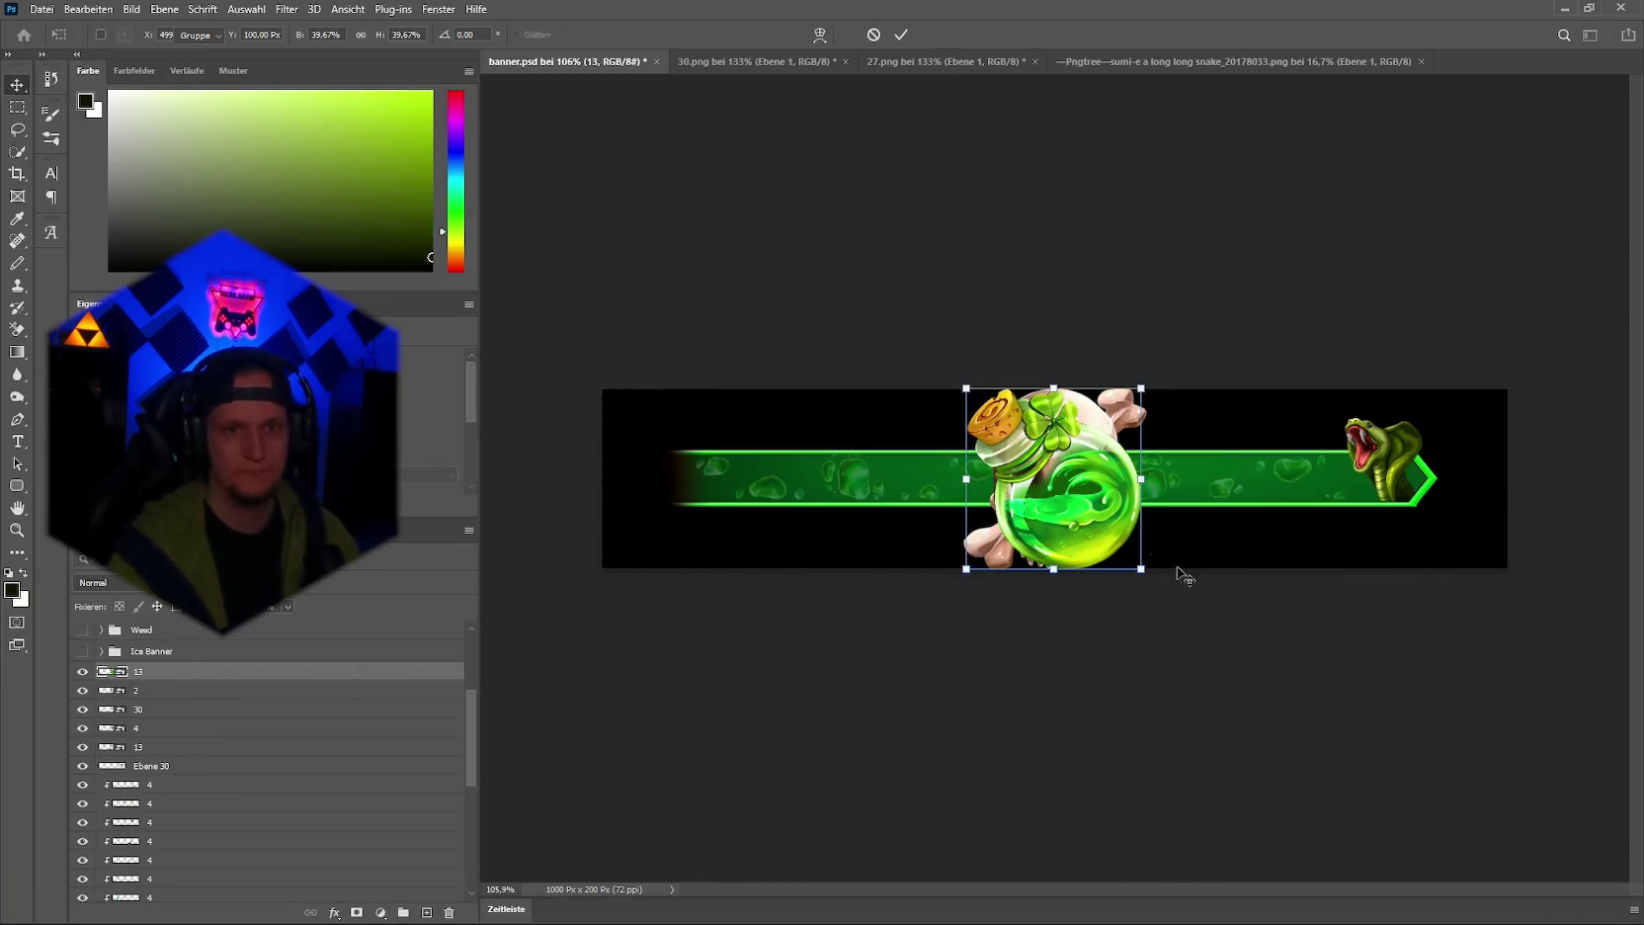
key("Return")
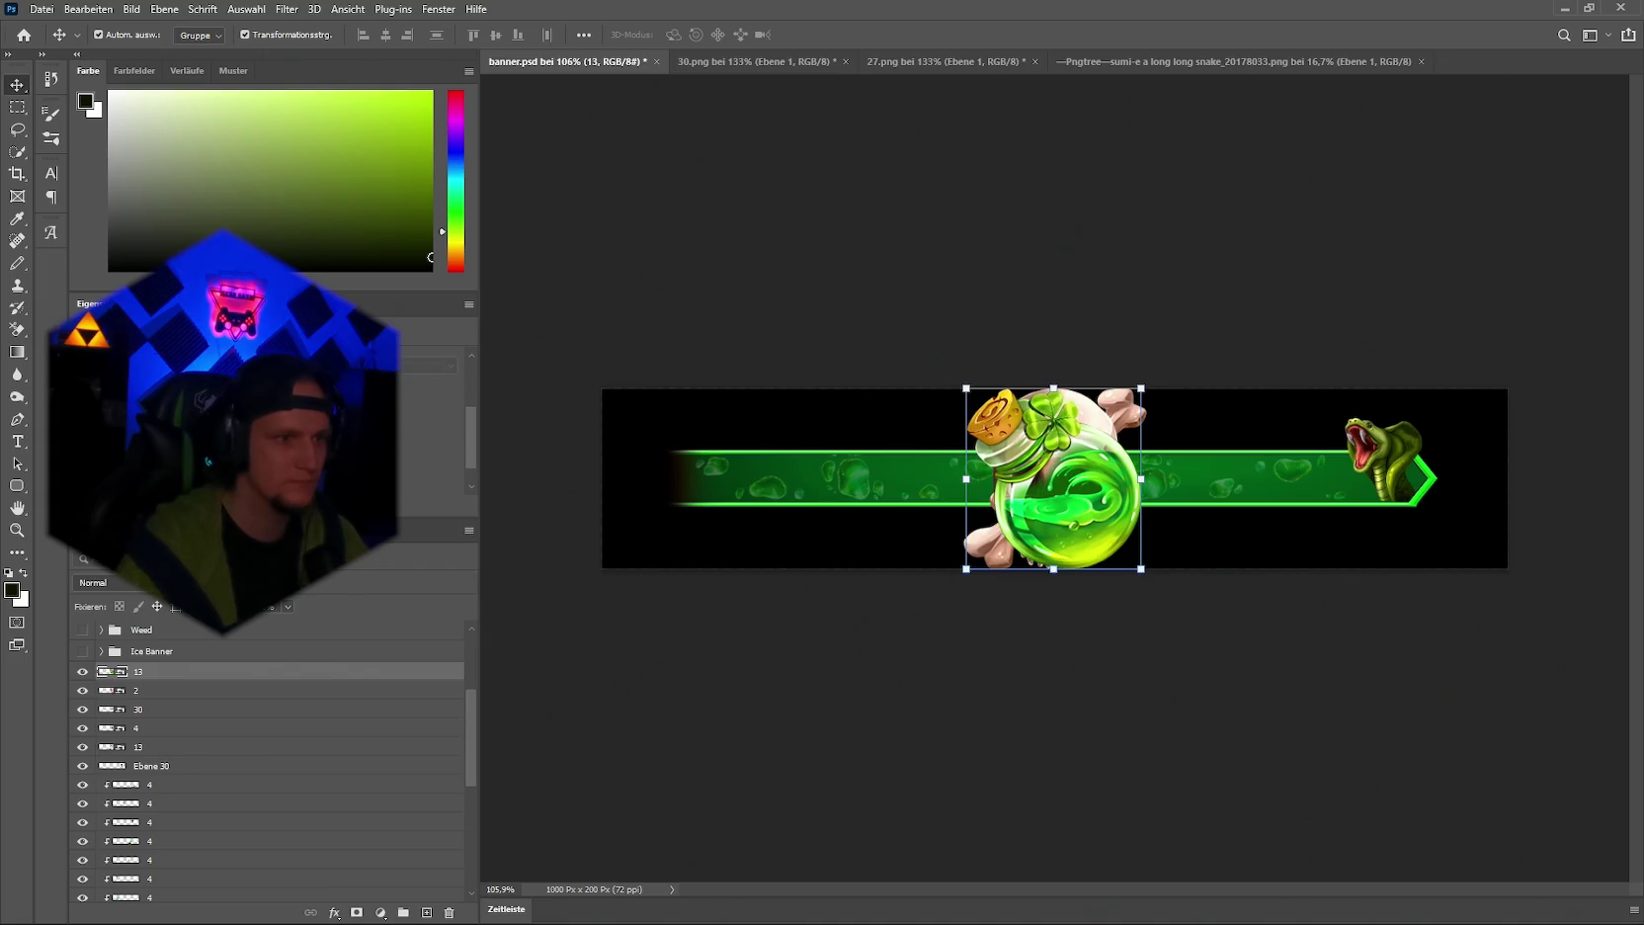
double_click(1053, 474)
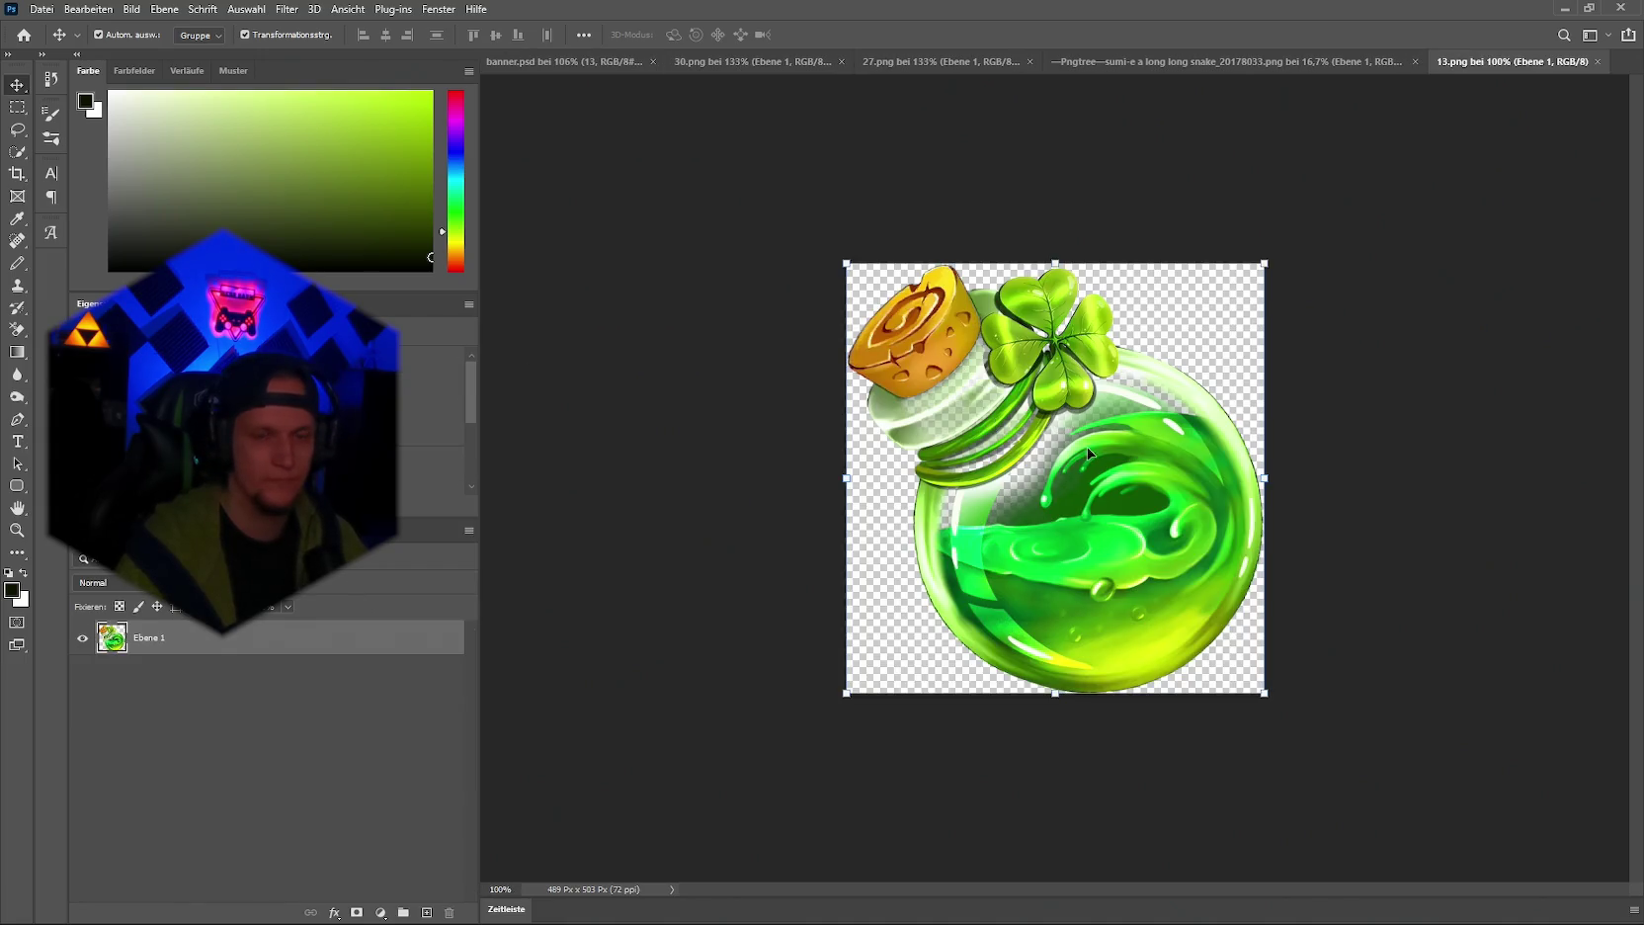
left_click(560, 61)
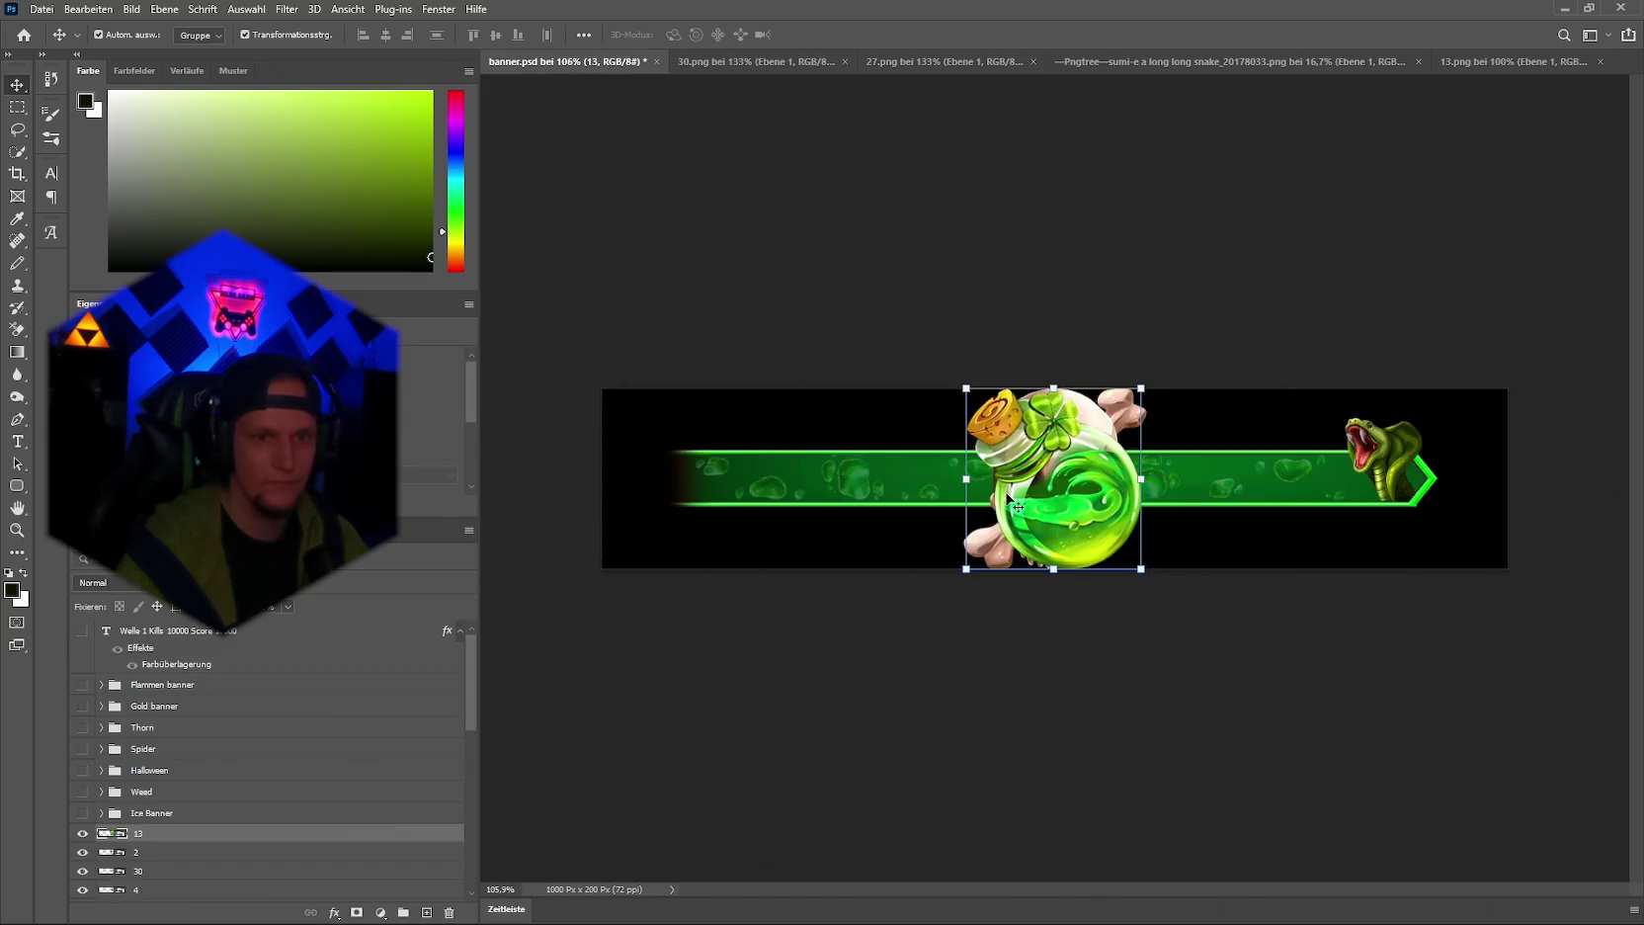
Shrink the potion onto the bar's left end and delete the centre potion to reveal the skull.
mouse_move(1055, 389)
left_mouse_down()
mouse_move(1055, 591)
mouse_move(739, 388)
left_mouse_up()
key("Return")
left_click(1067, 484)
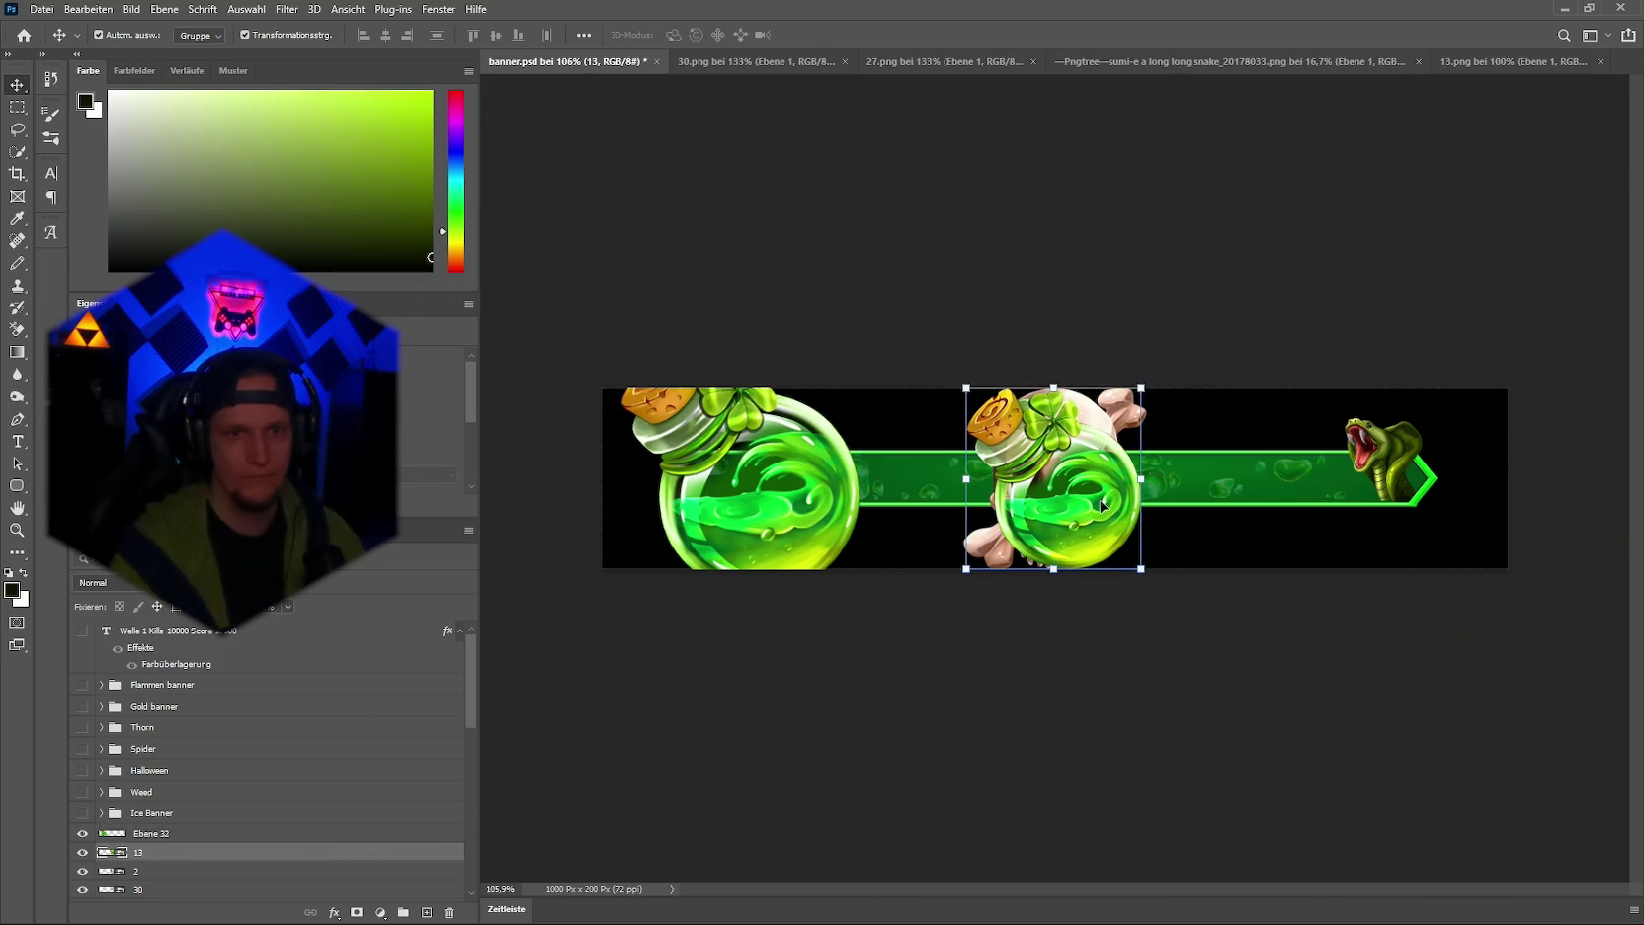
key("Delete")
left_click(751, 470)
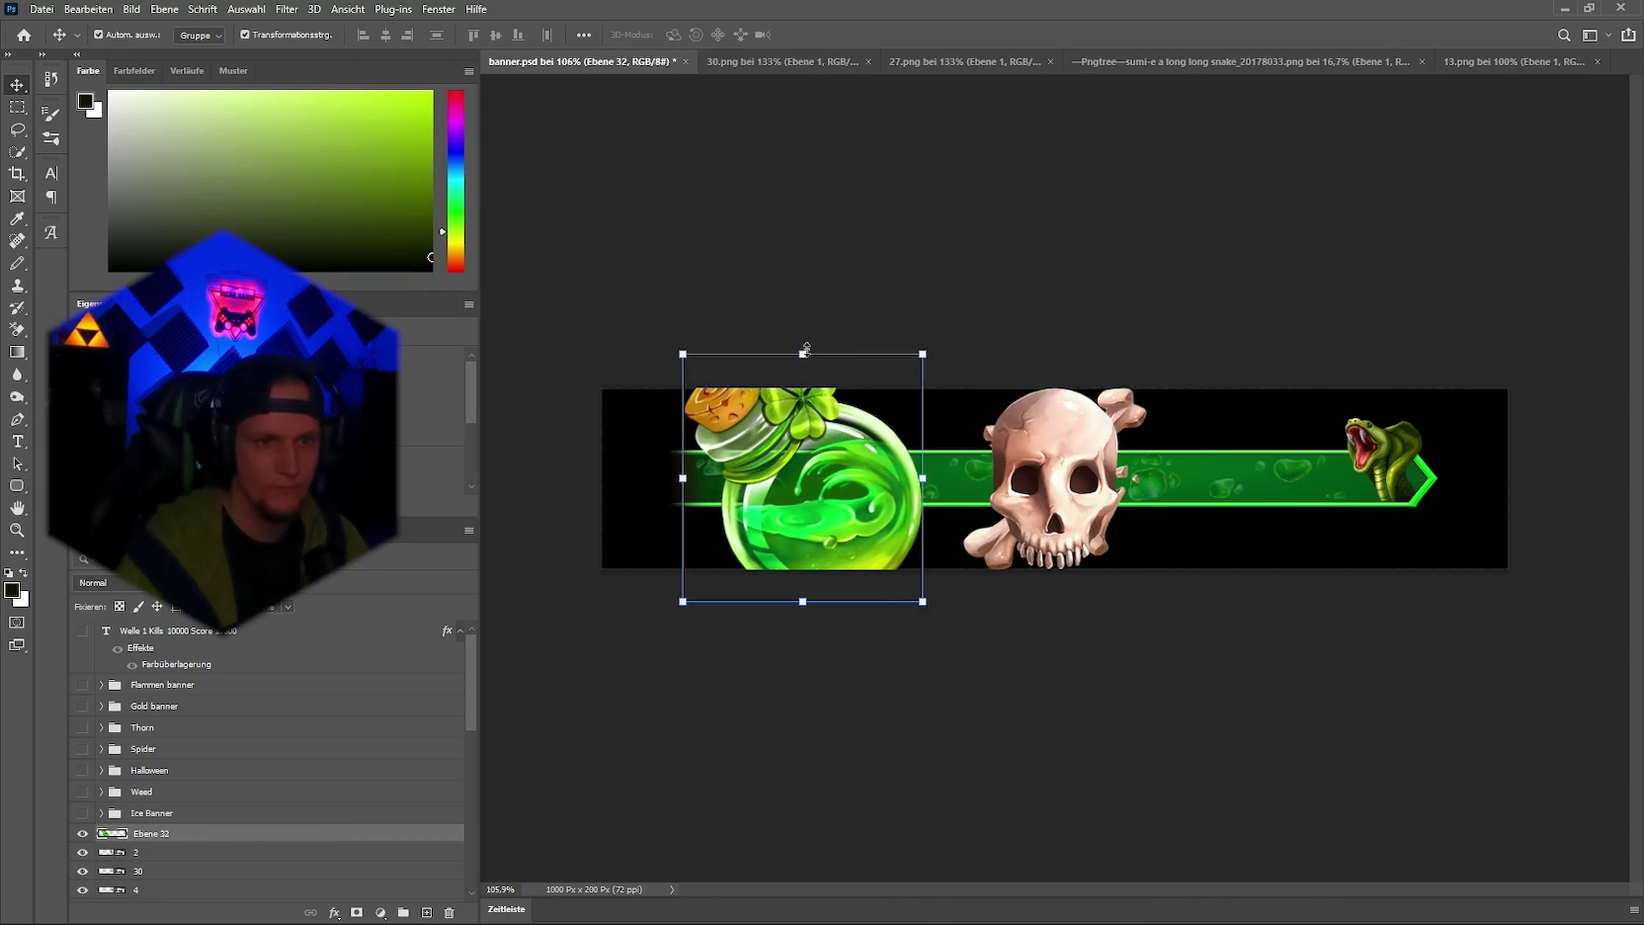
Resize the clover potion on Ebene 32 and tuck it beside the skull.
left_click_drag(803, 347, 803, 460)
scroll(810, 509, "up", 1)
scroll(808, 509, "up", 4)
scroll(802, 509, "up", 3)
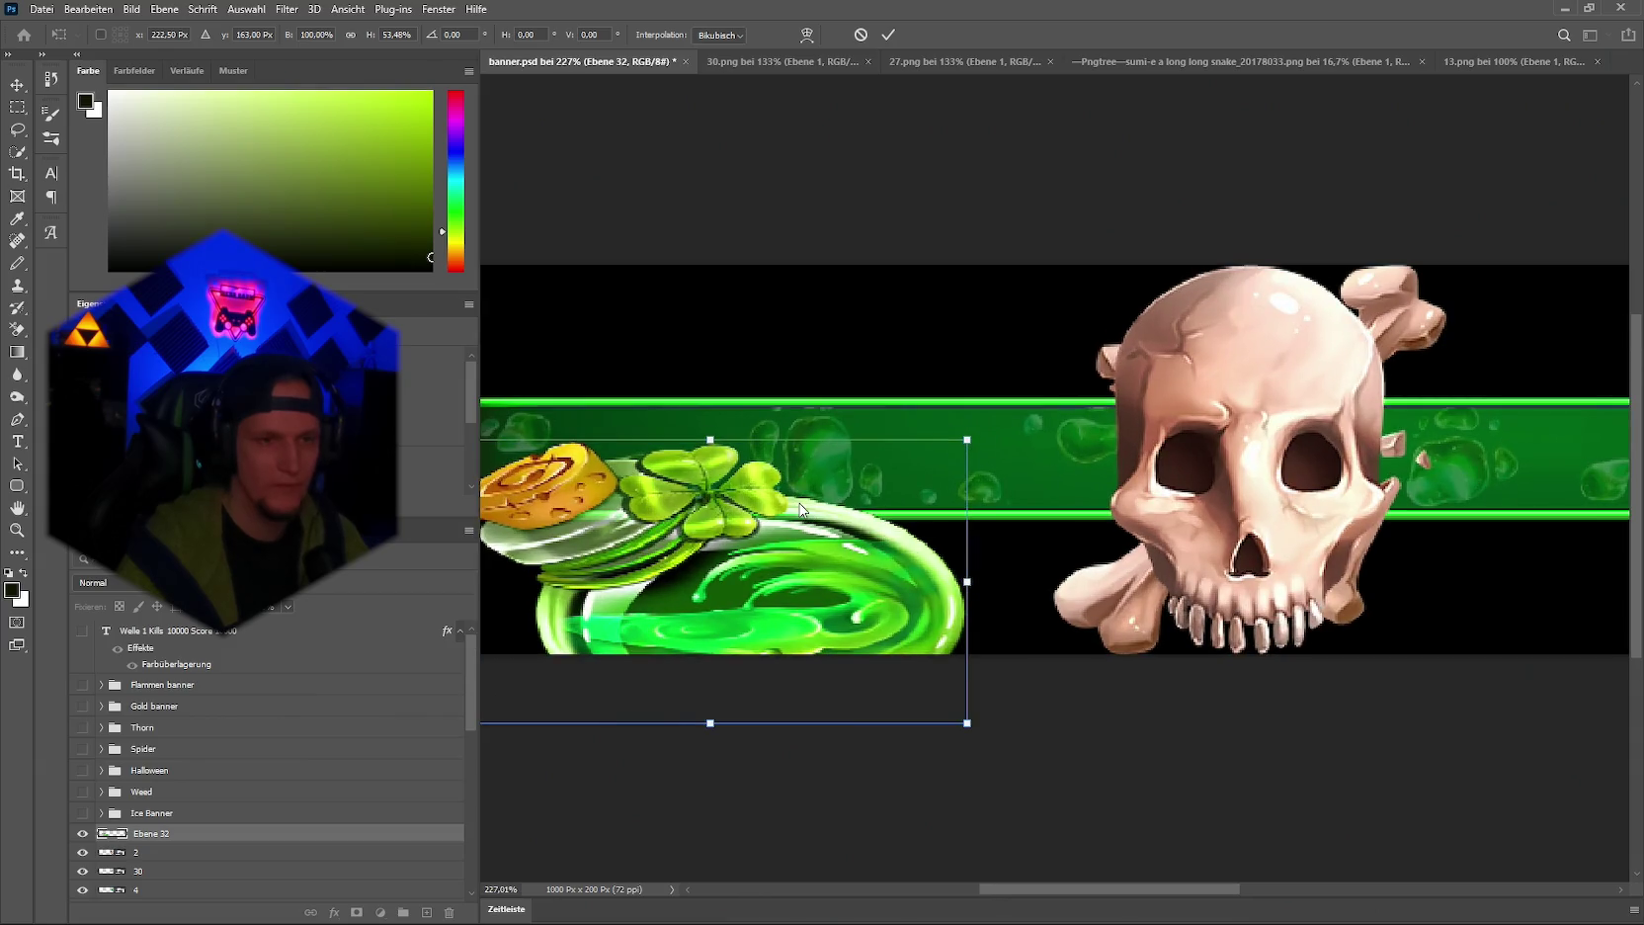
left_click_drag(717, 438, 722, 292)
key("ctrl+z")
mouse_move(709, 439)
left_mouse_down()
mouse_move(709, 209)
mouse_move(709, 440)
left_mouse_up()
left_click_drag(739, 562, 1018, 413)
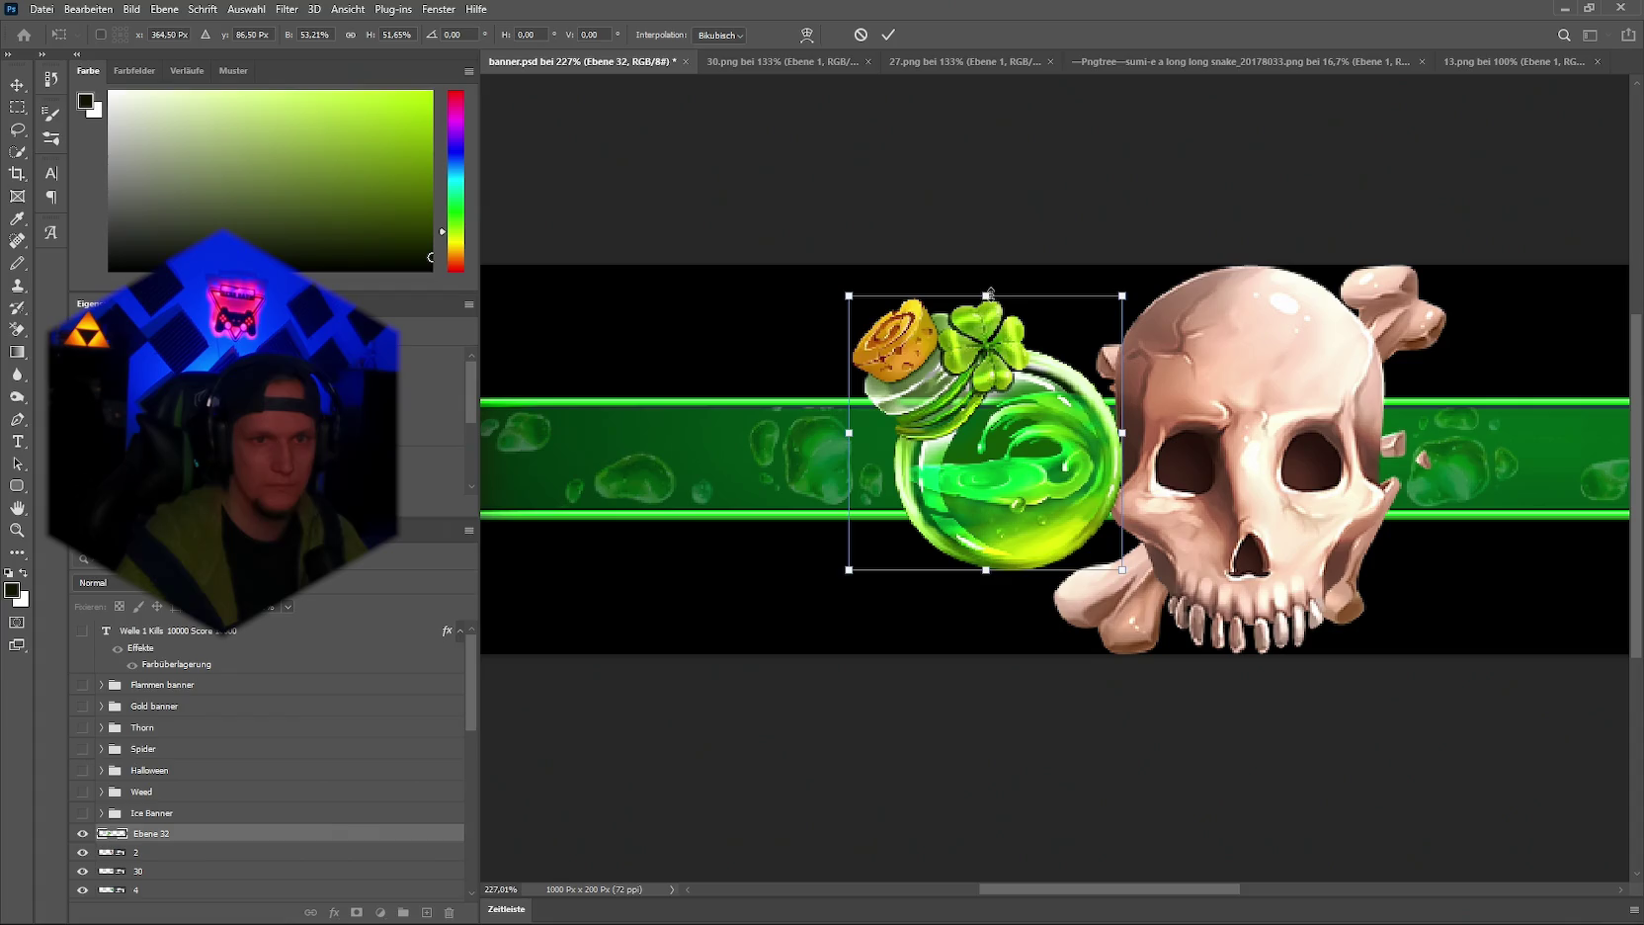
key("Return")
scroll(1030, 370, "up", 5)
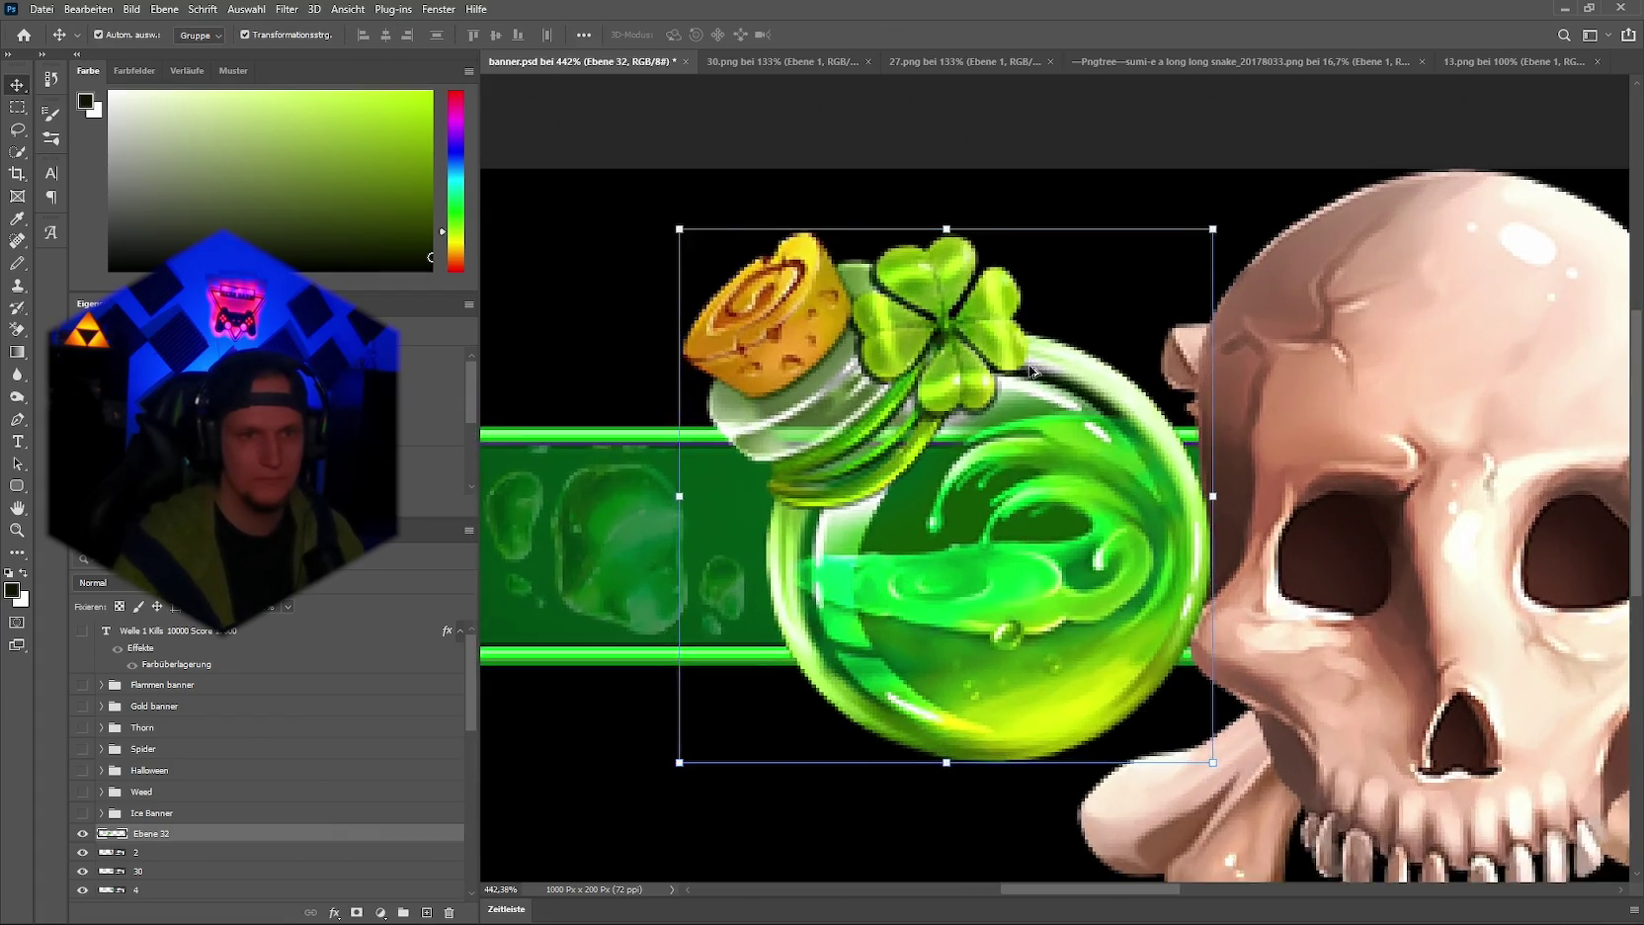
scroll(1030, 371, "up", 1)
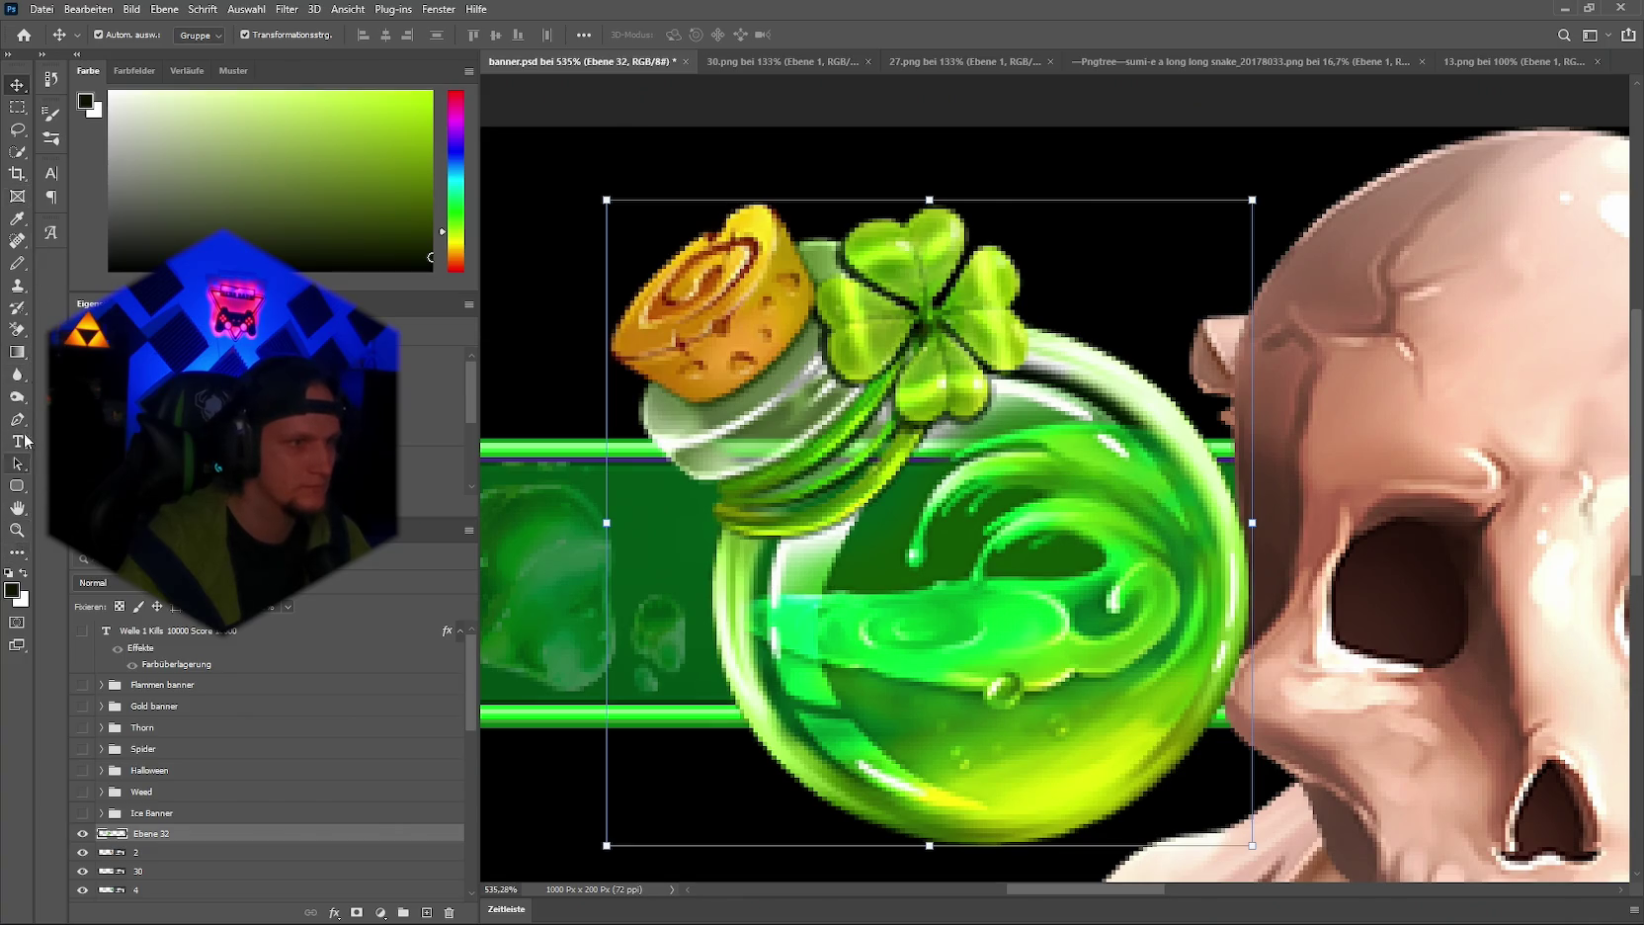
Try a 20 px Clone Stamp sampled on the bottle neck and toggle the CMYK proof preview.
left_click(18, 284)
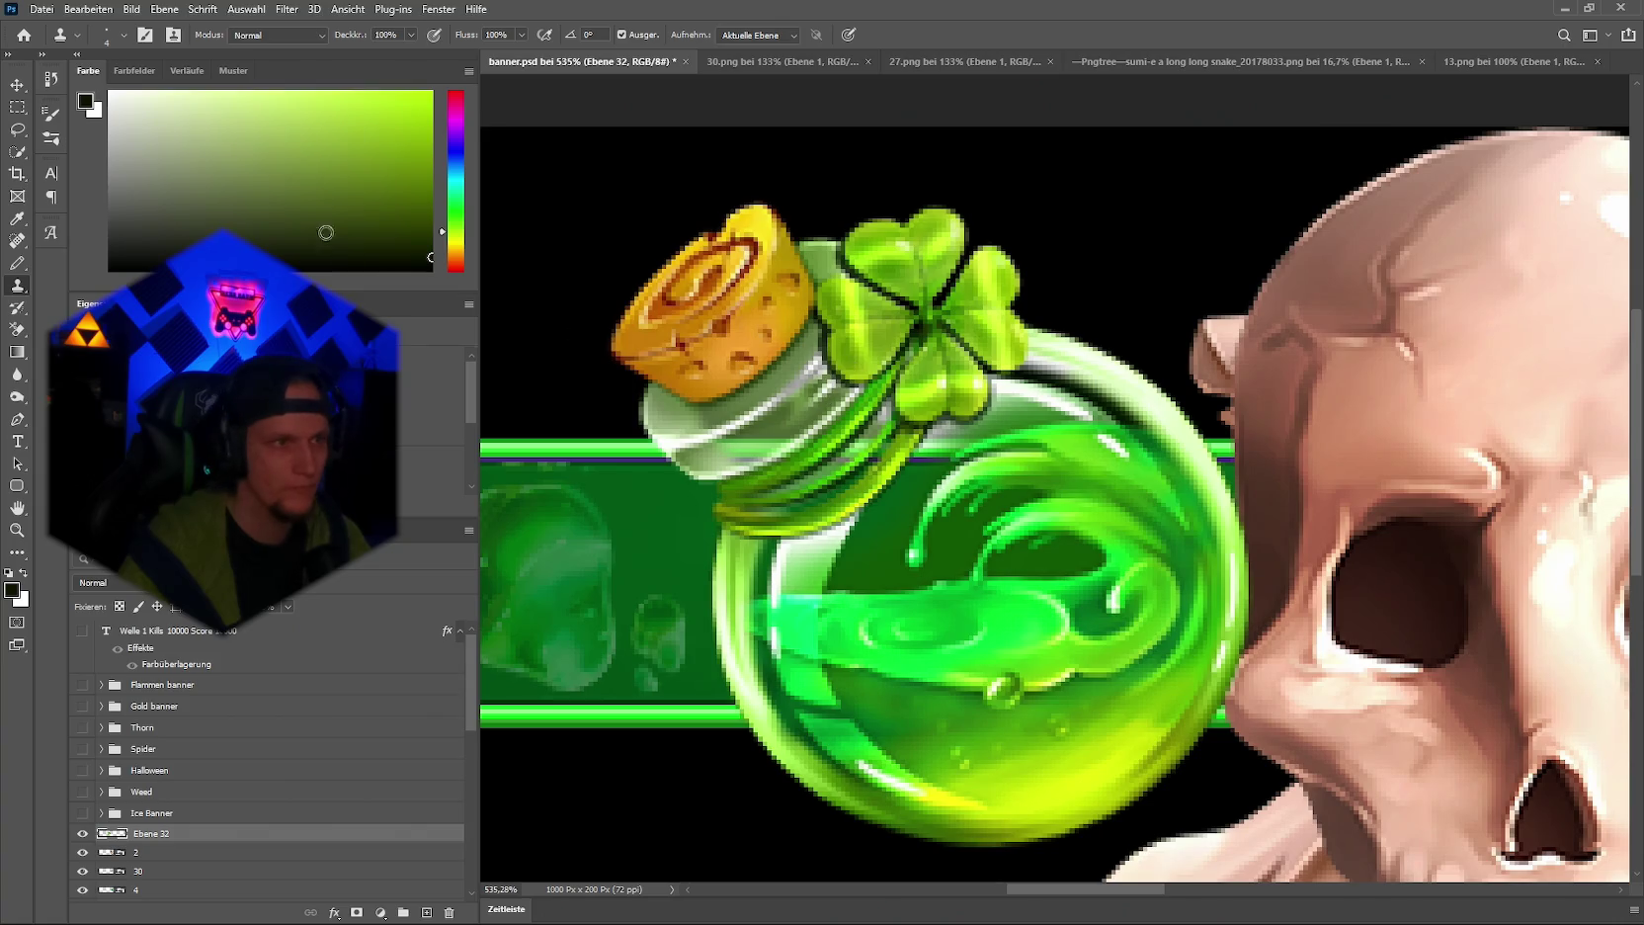
left_click(124, 35)
left_click(109, 85)
key("Return")
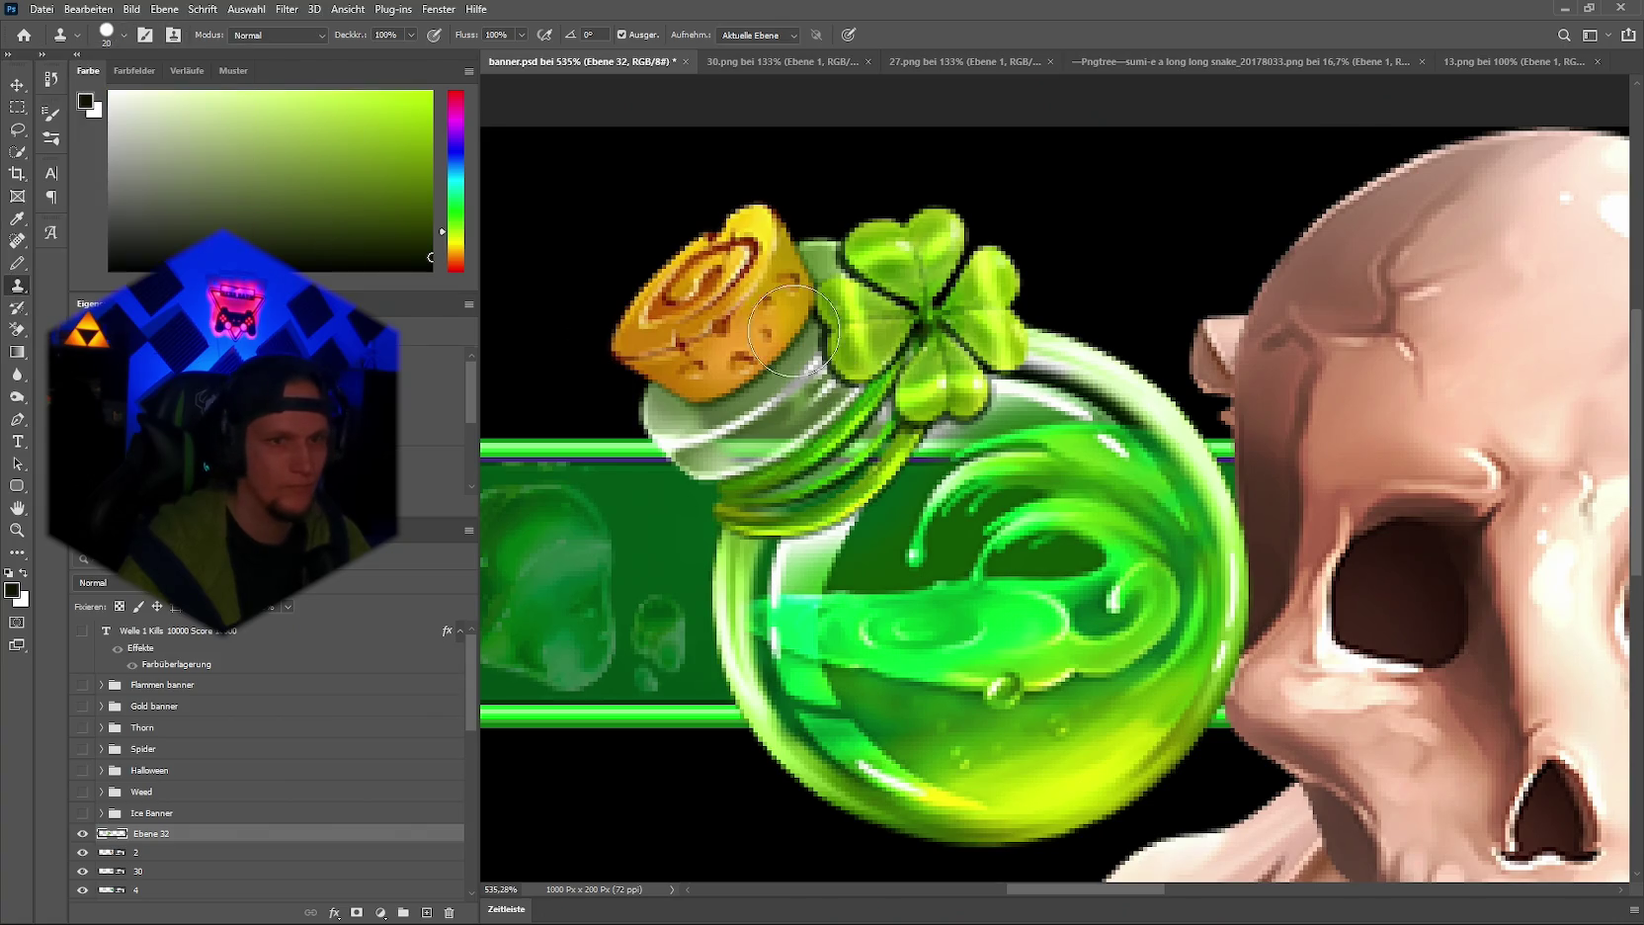
left_click(845, 374, "alt")
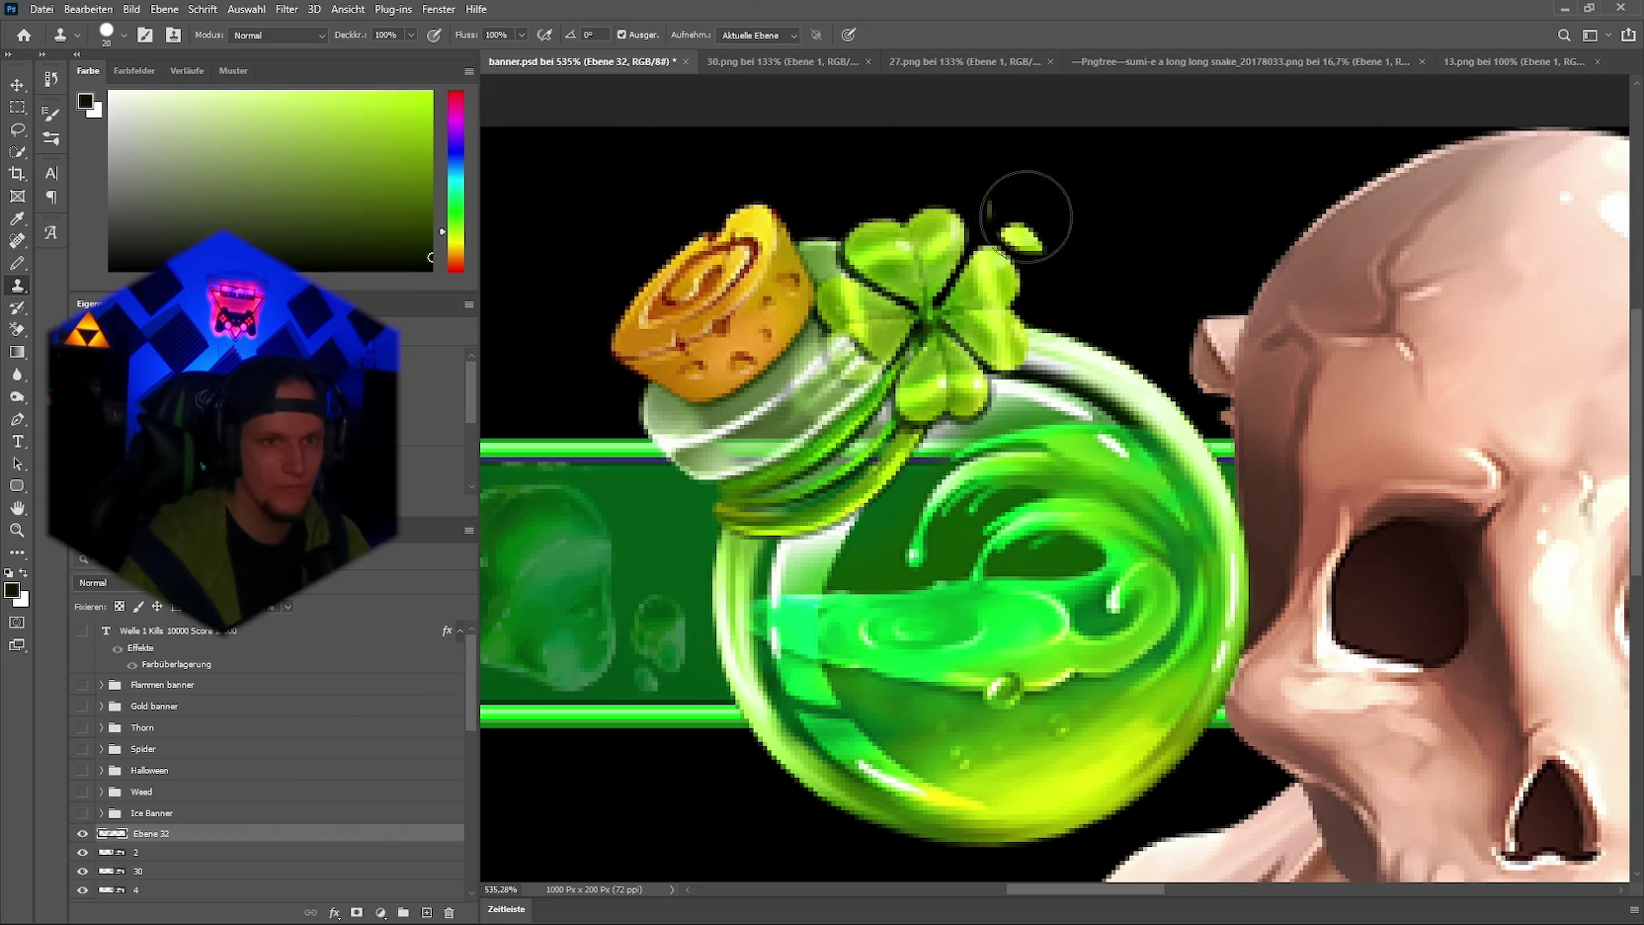
key("ctrl+z")
key("ctrl+y")
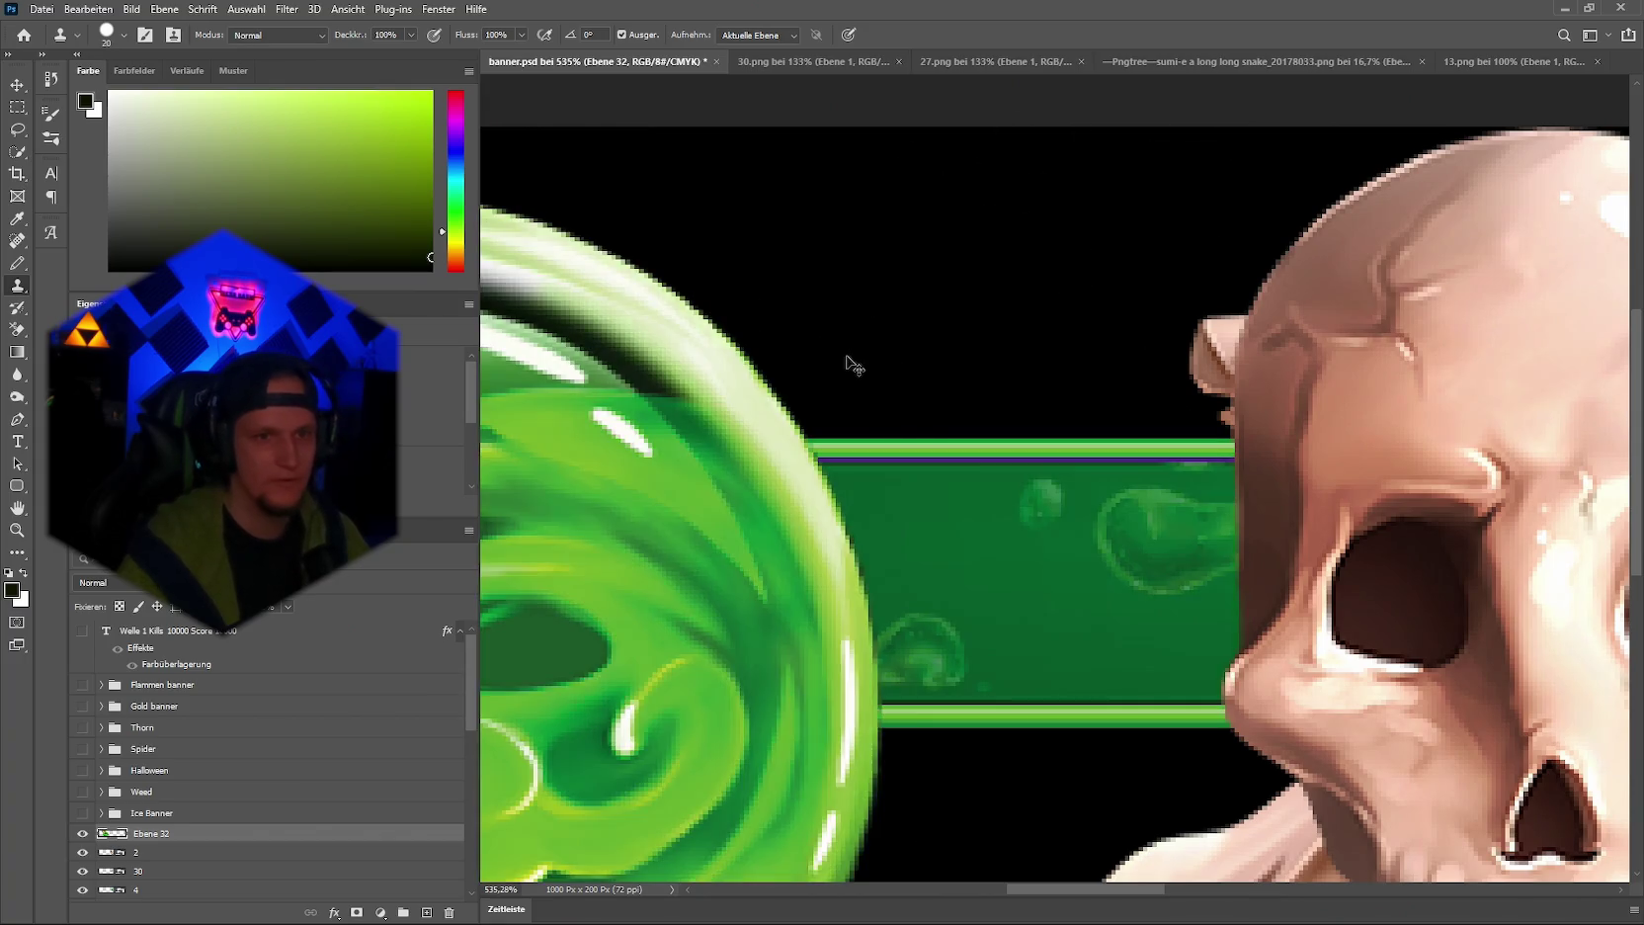
scroll(865, 393, "down", 5)
key("ctrl+y")
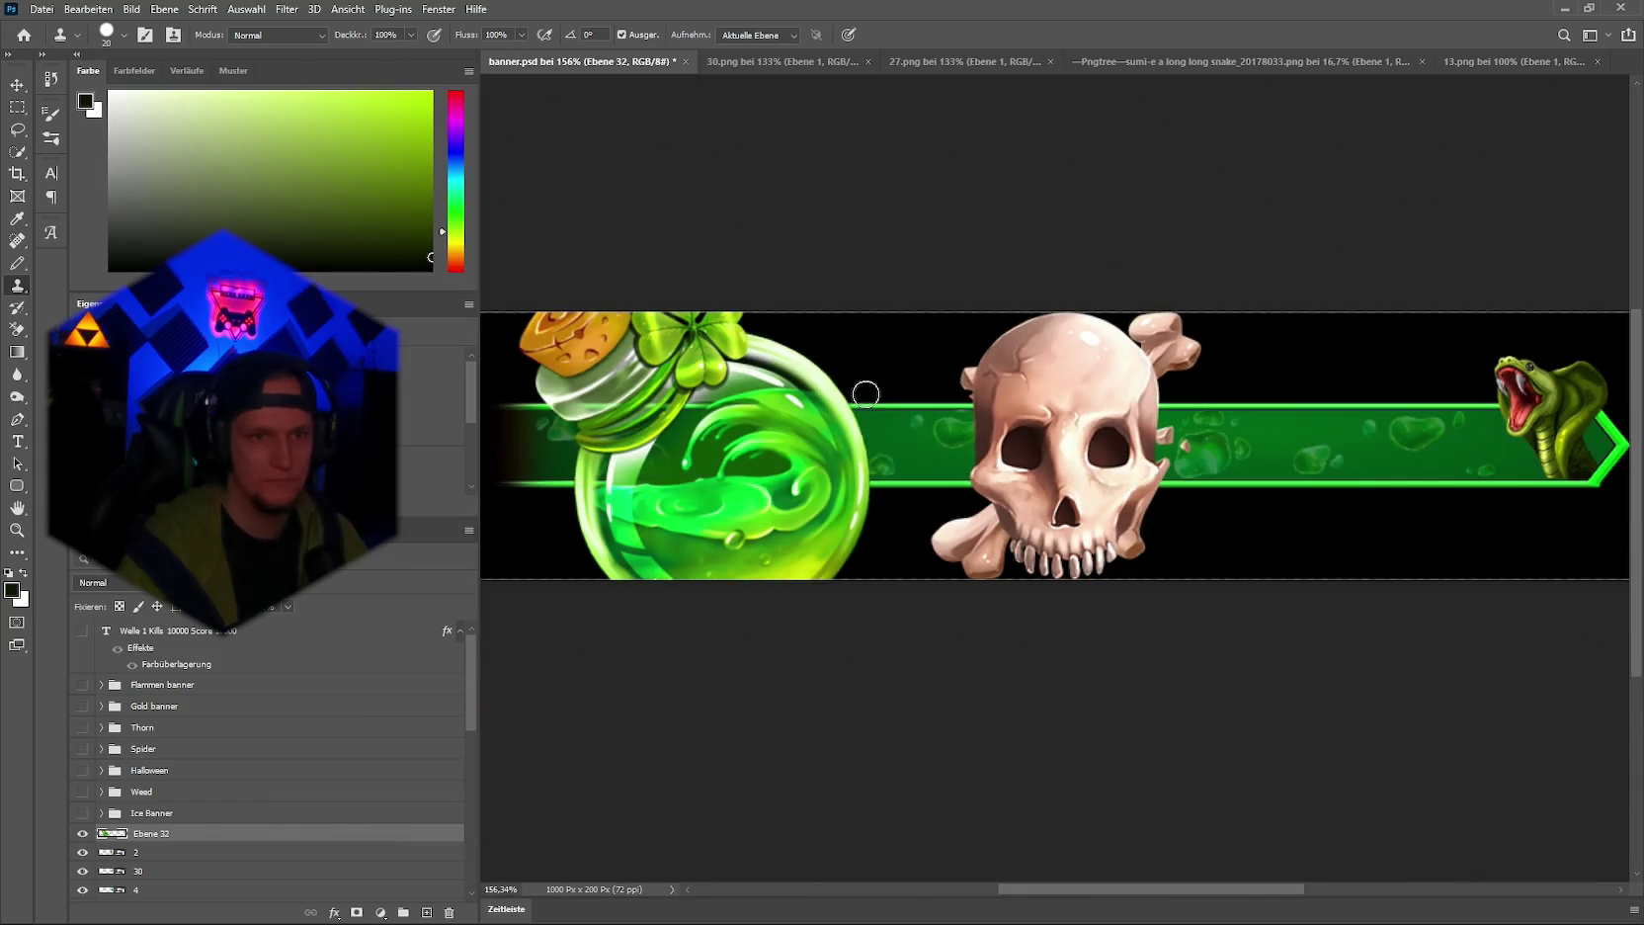
Scale the bottle to the banner height and set it left of the skull.
key("ctrl+t")
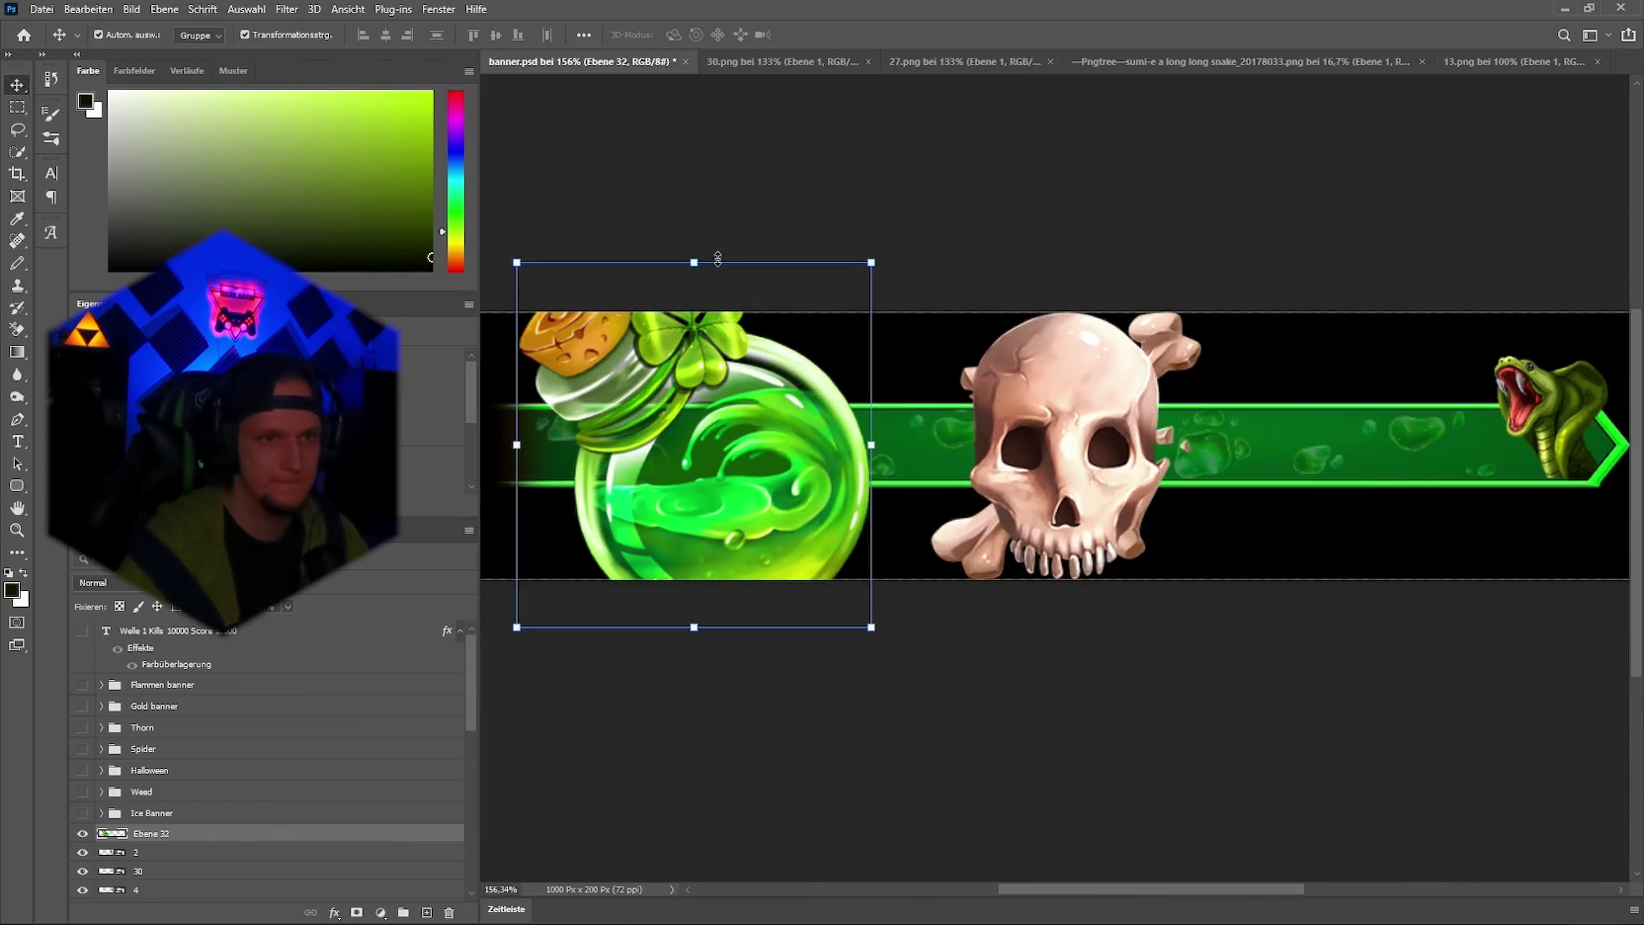
left_click_drag(690, 265, 692, 366)
left_click_drag(692, 474, 800, 432)
key("Return")
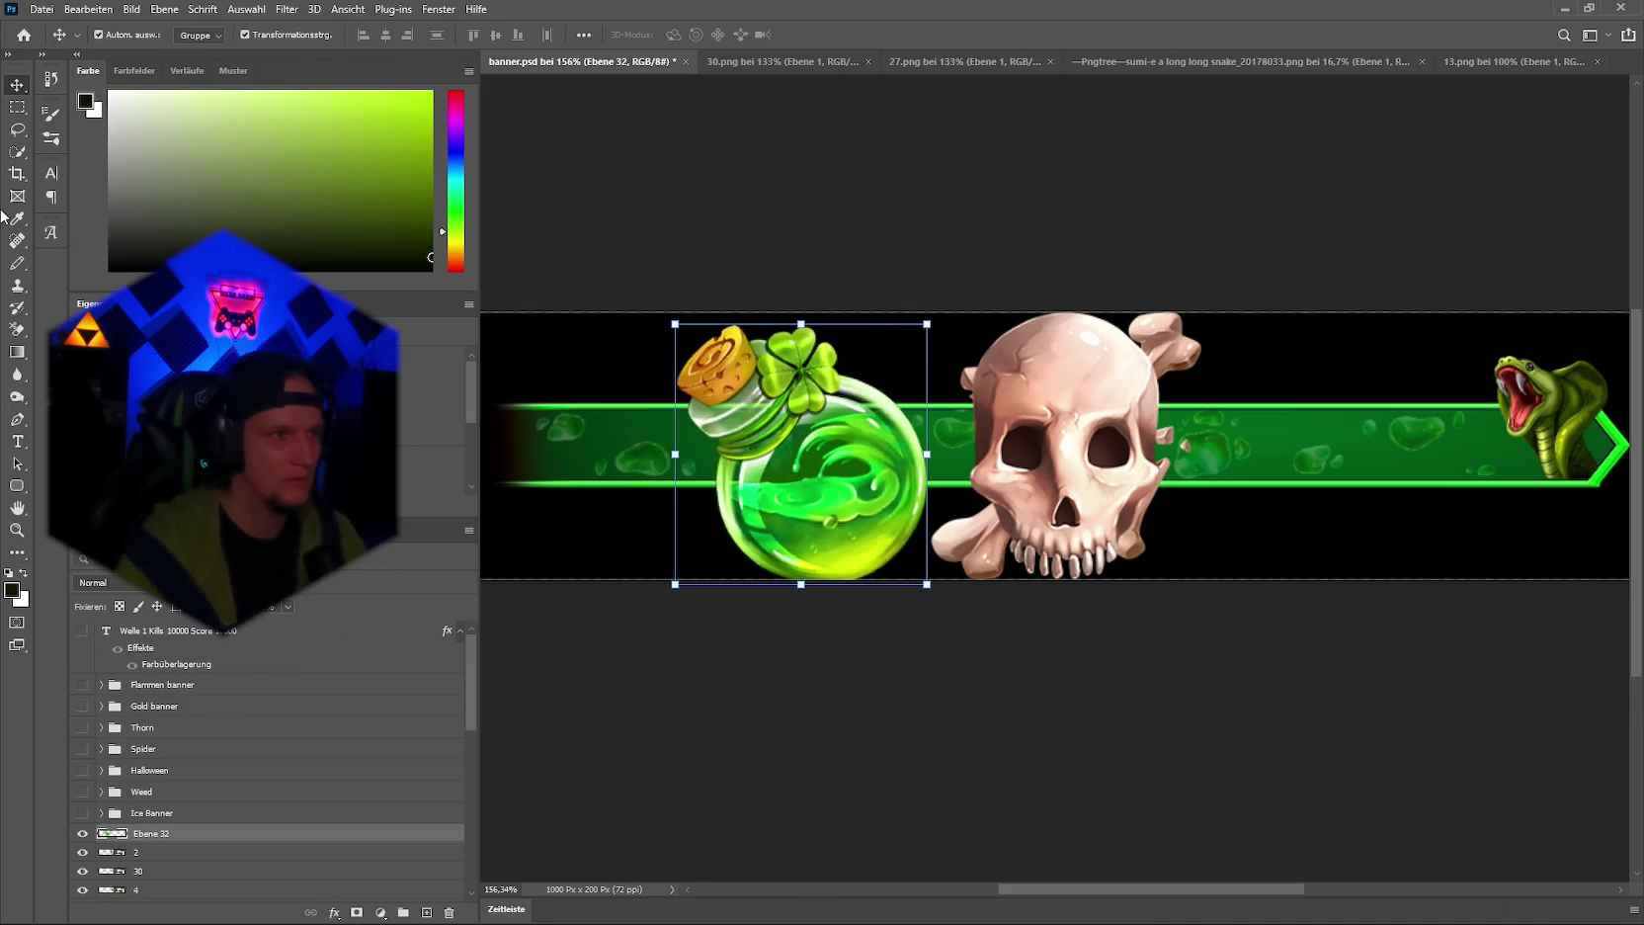
Try a 19 px Spot Healing Brush on the clover outline at the bottle neck, then undo it.
left_click(17, 241)
scroll(768, 412, "up", 5)
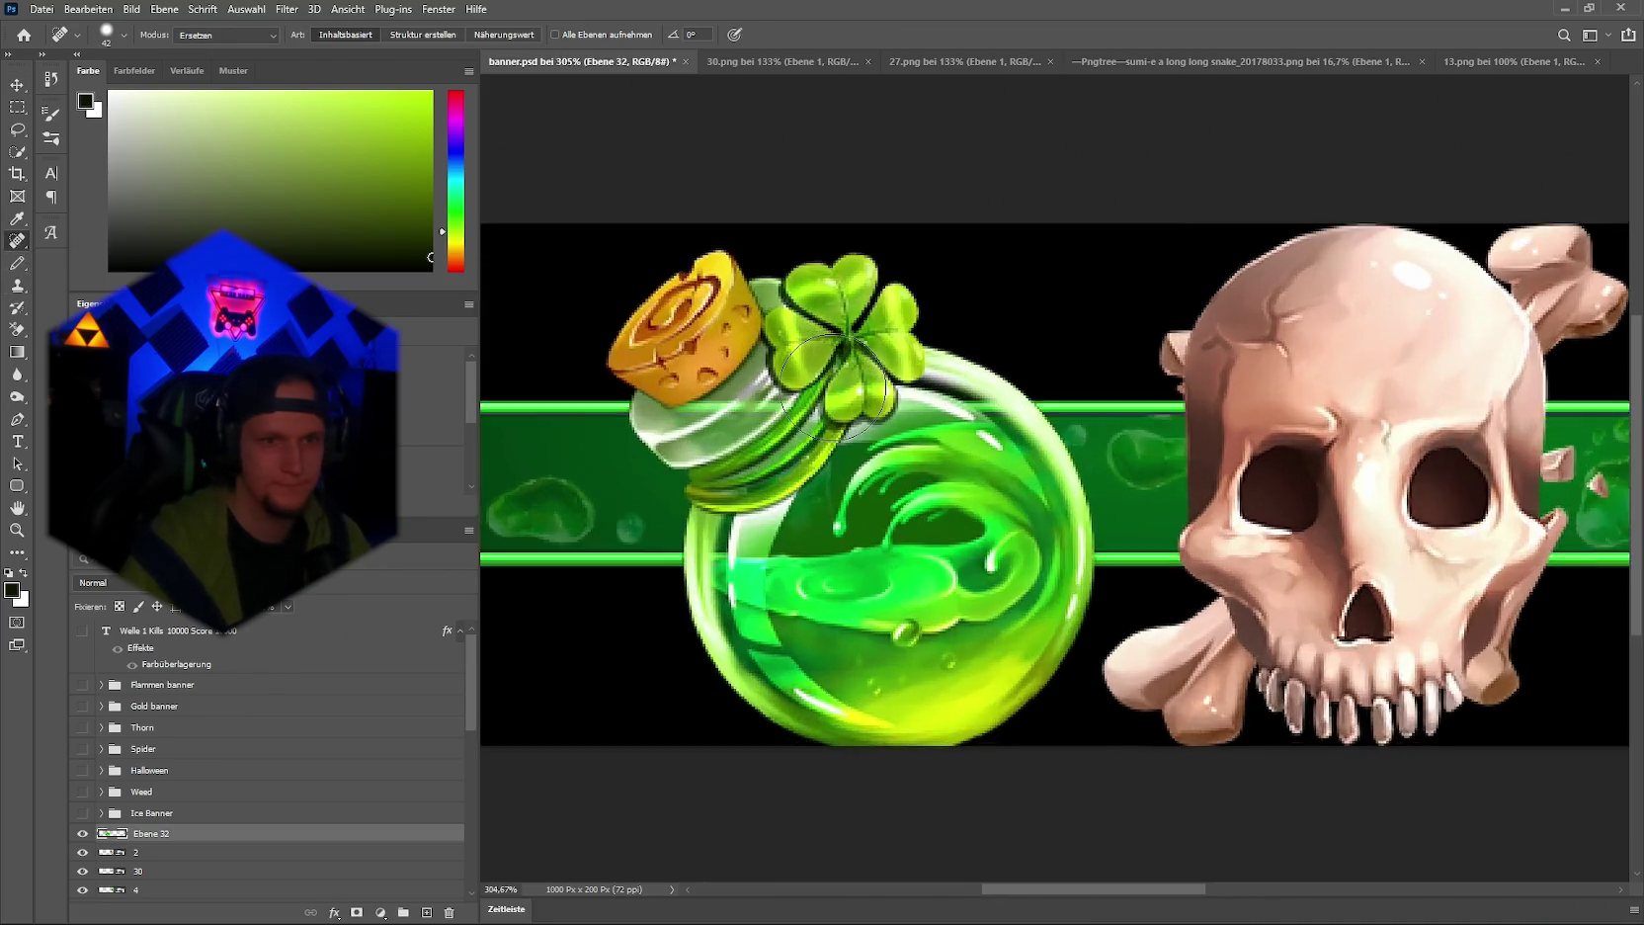
left_click(125, 36)
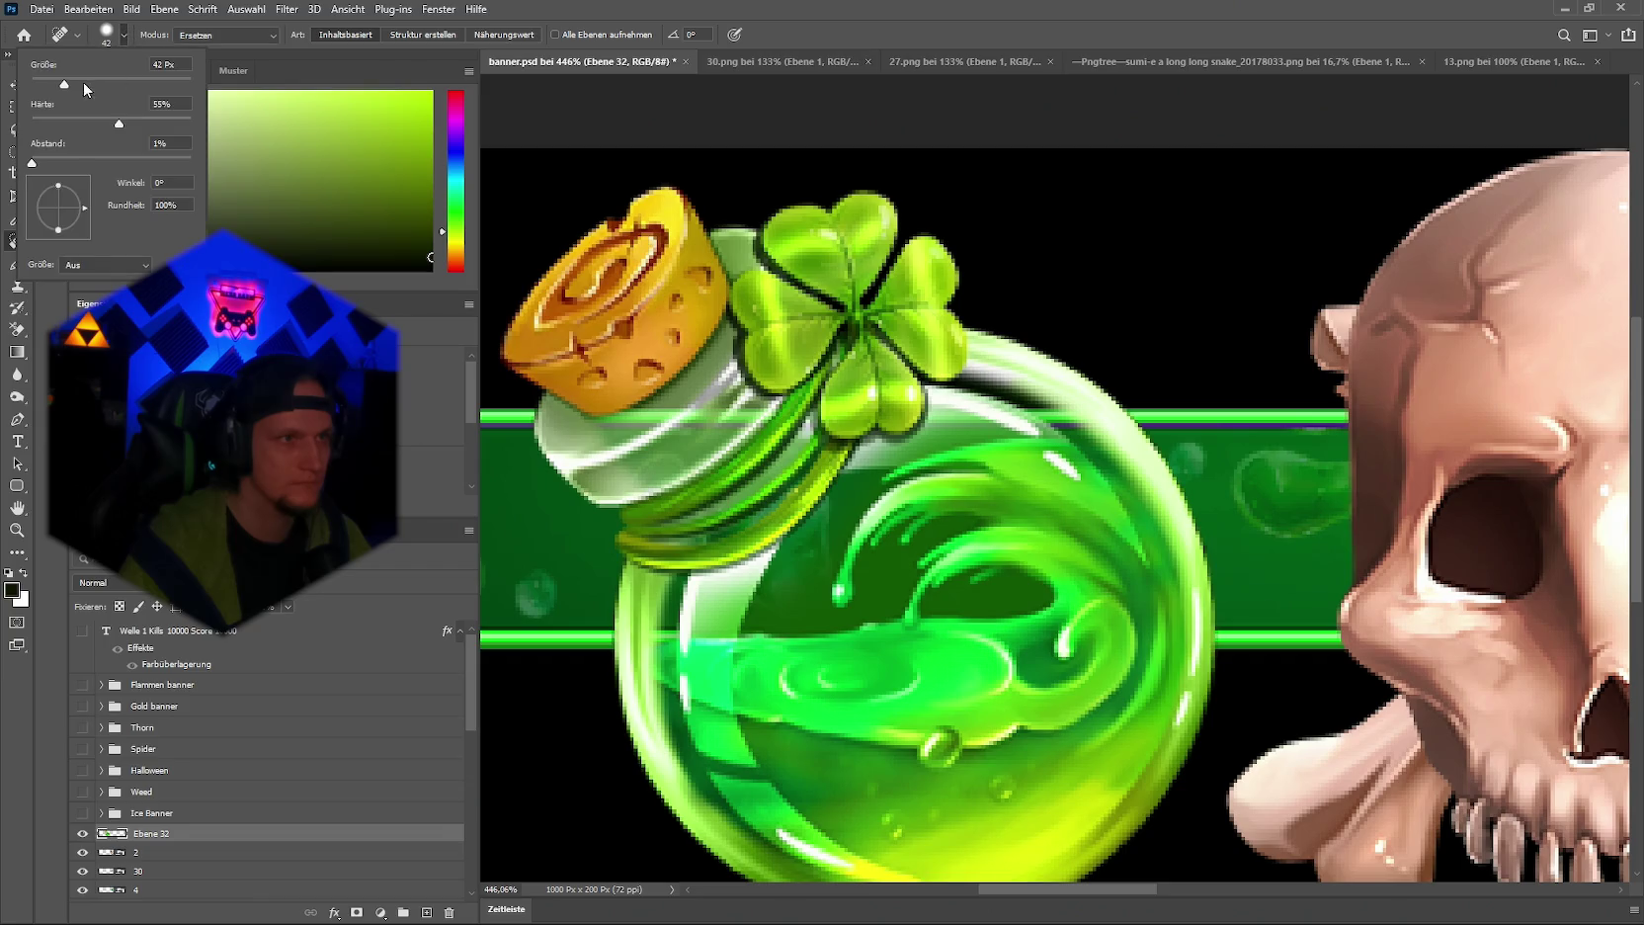
key("Return")
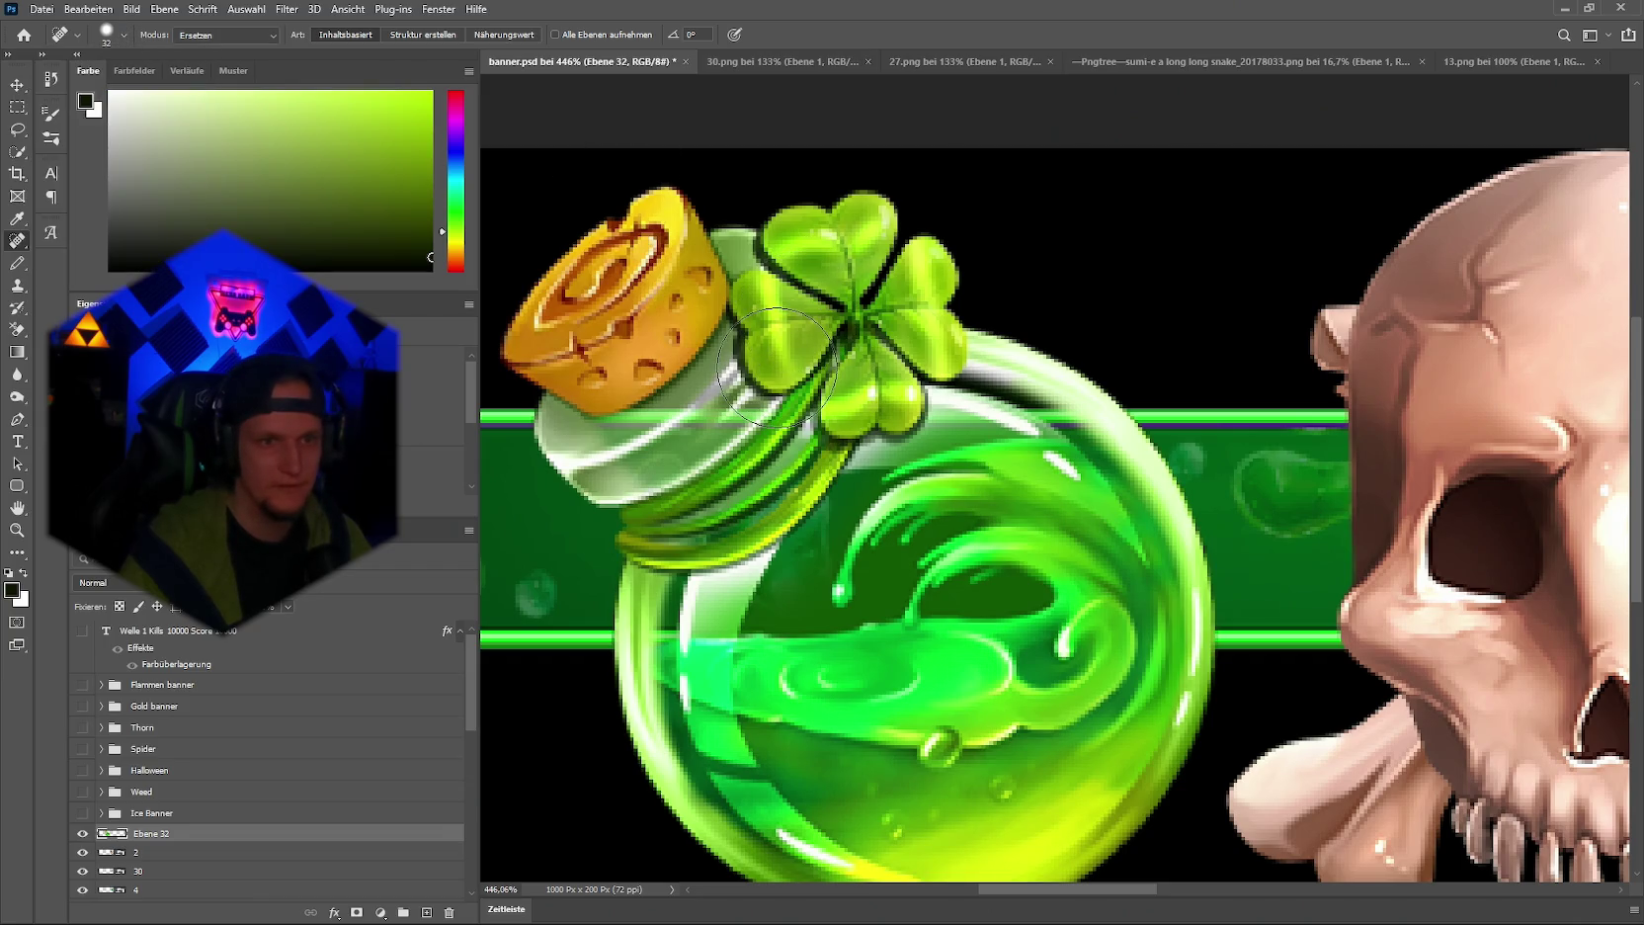
left_click(125, 37)
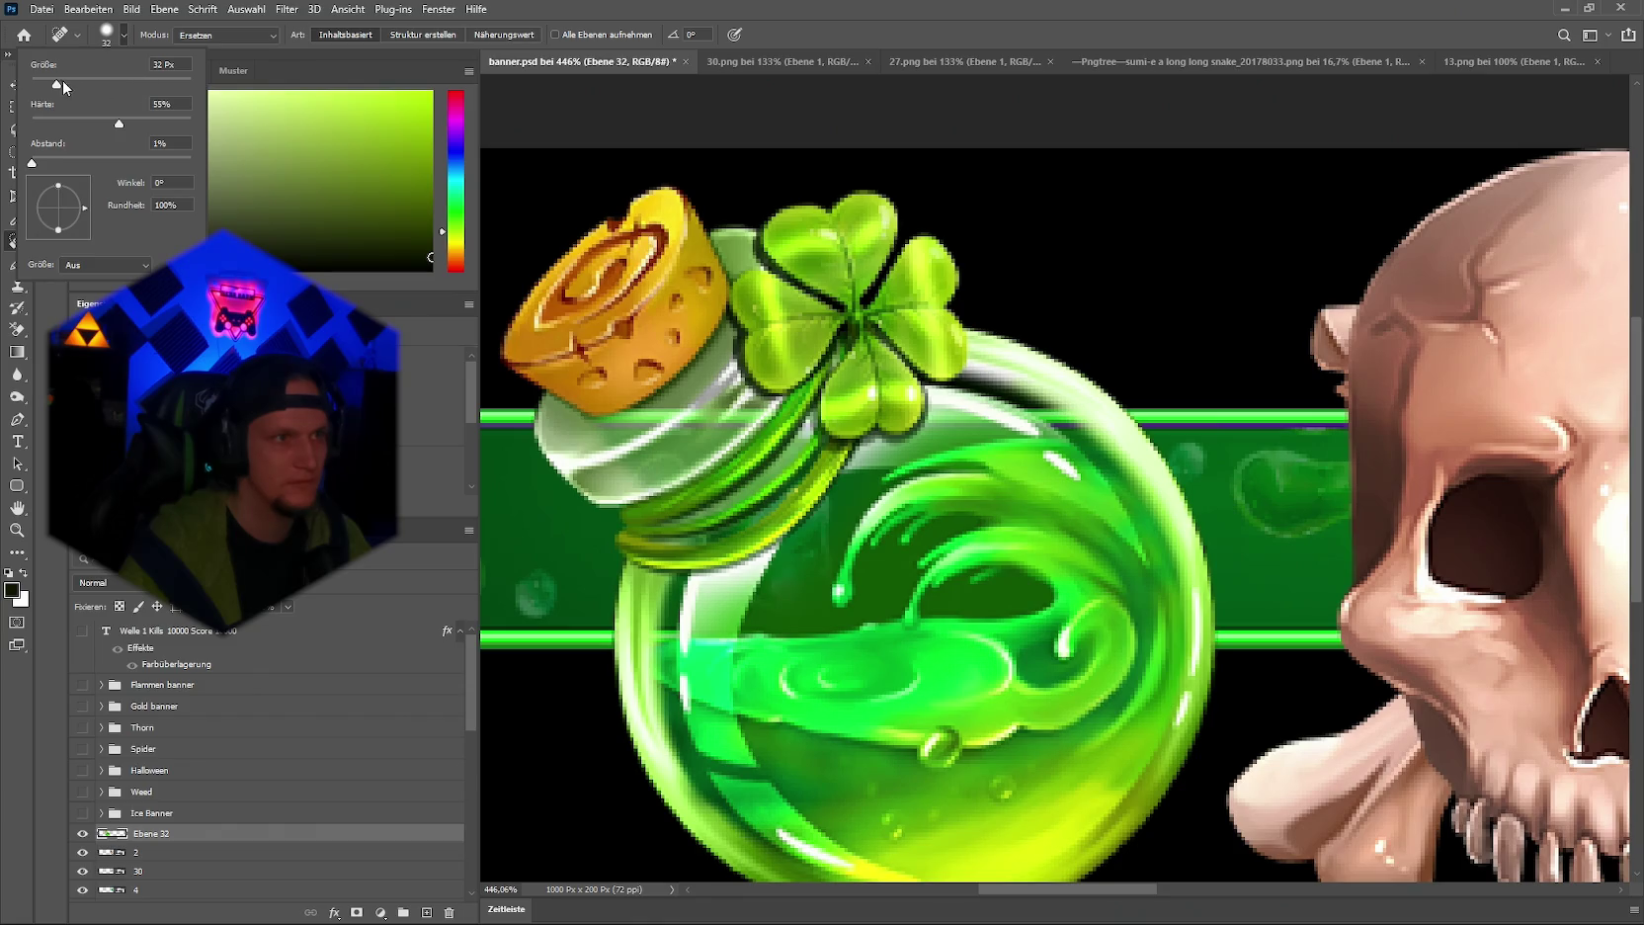
left_click(127, 40)
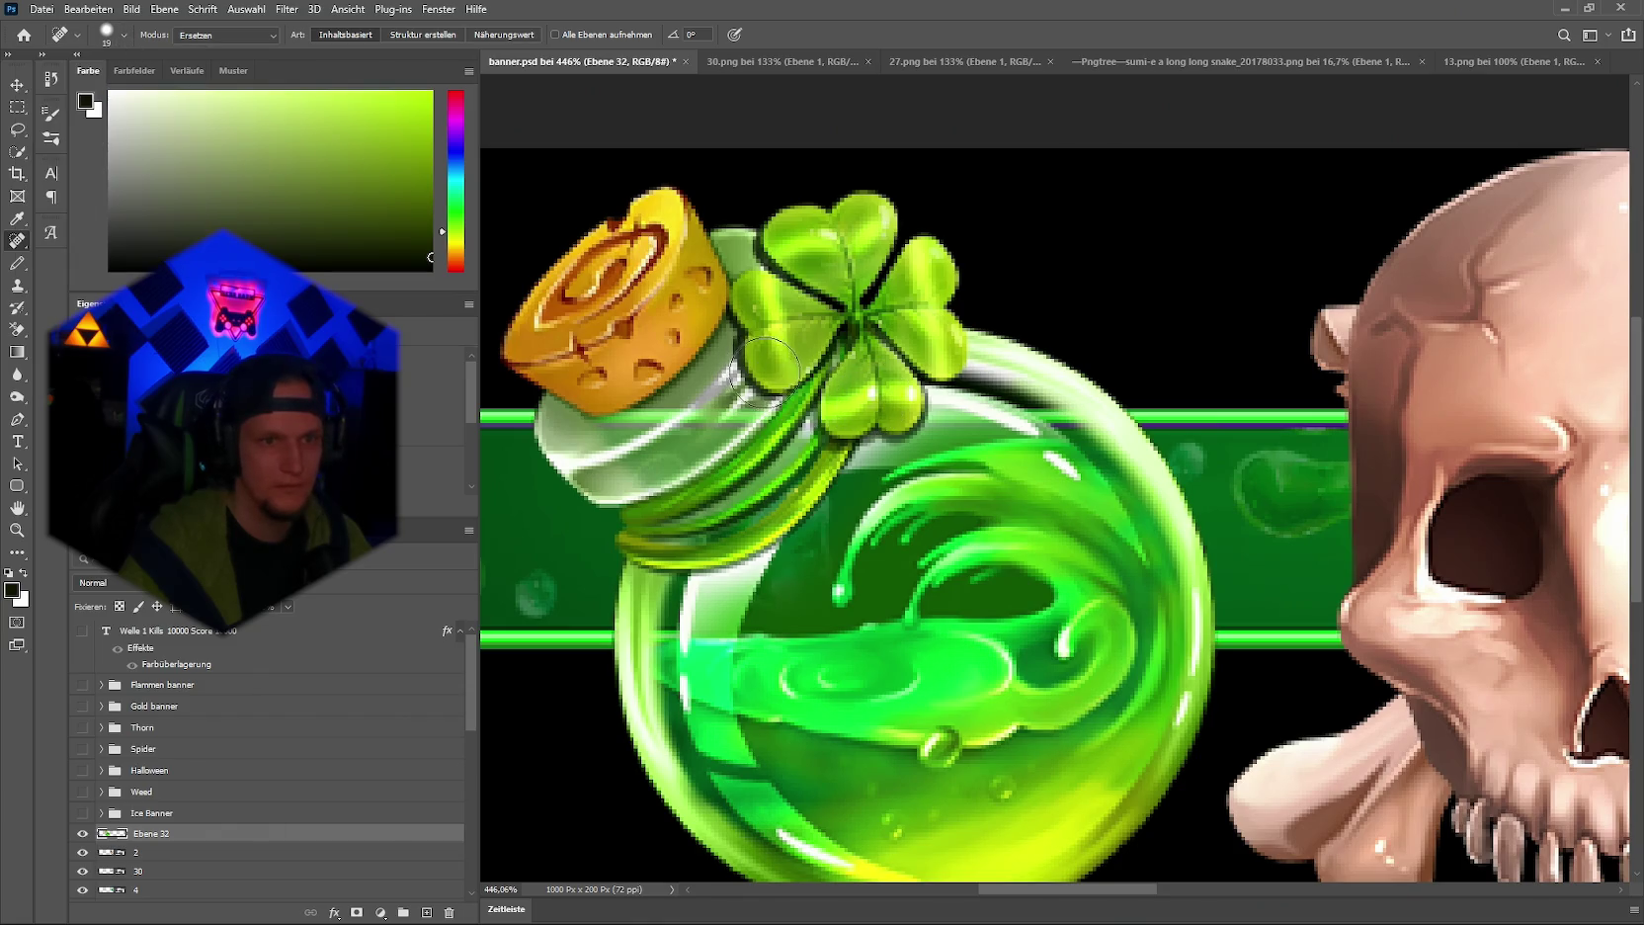
mouse_move(759, 371)
left_mouse_down()
mouse_move(736, 396)
mouse_move(726, 326)
left_mouse_up()
key("ctrl+z")
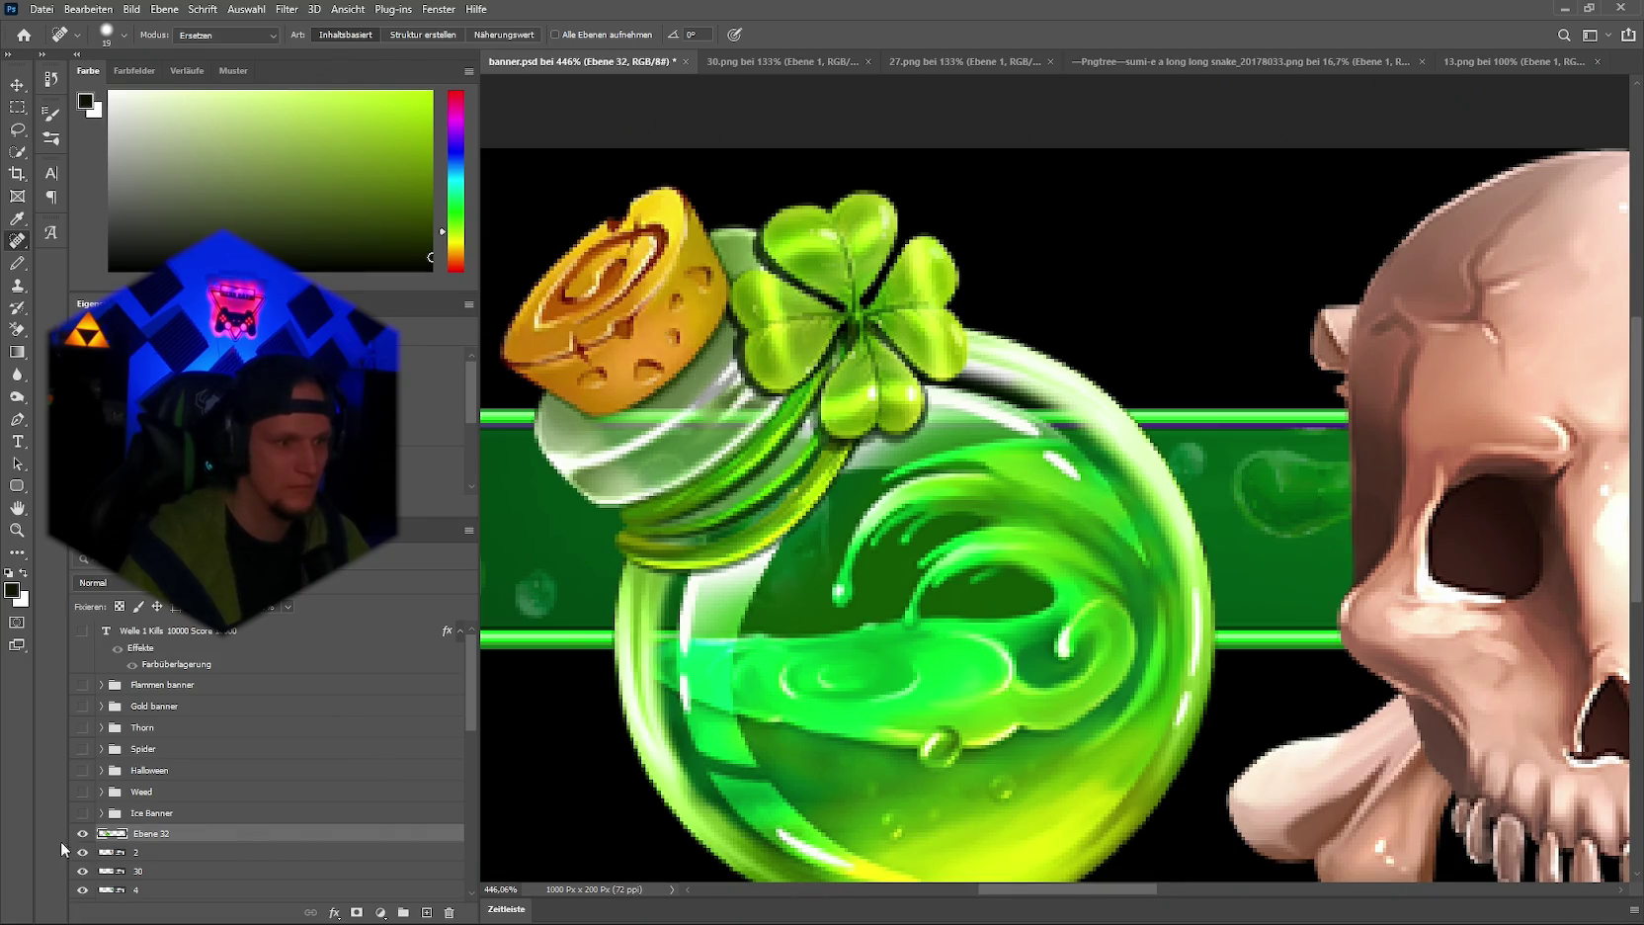
Retry healing the clover leaves in Normal mode, compare before and after, and revert.
left_click(82, 834)
left_click(82, 834)
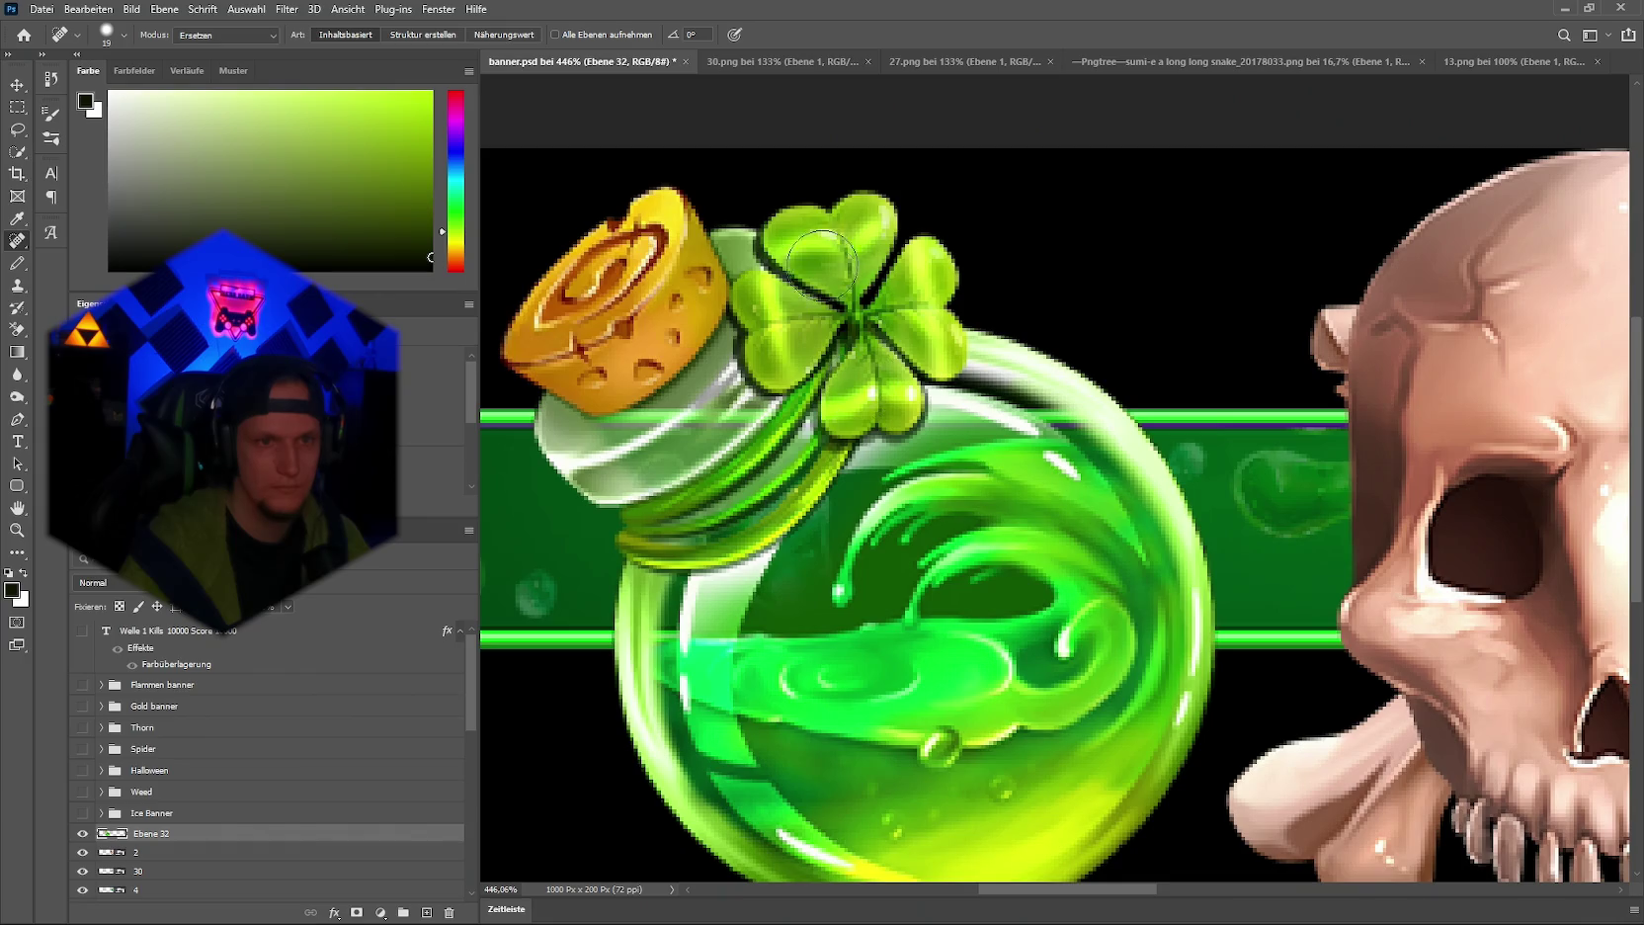
mouse_move(802, 238)
left_mouse_down()
mouse_move(899, 393)
mouse_move(795, 252)
left_mouse_up()
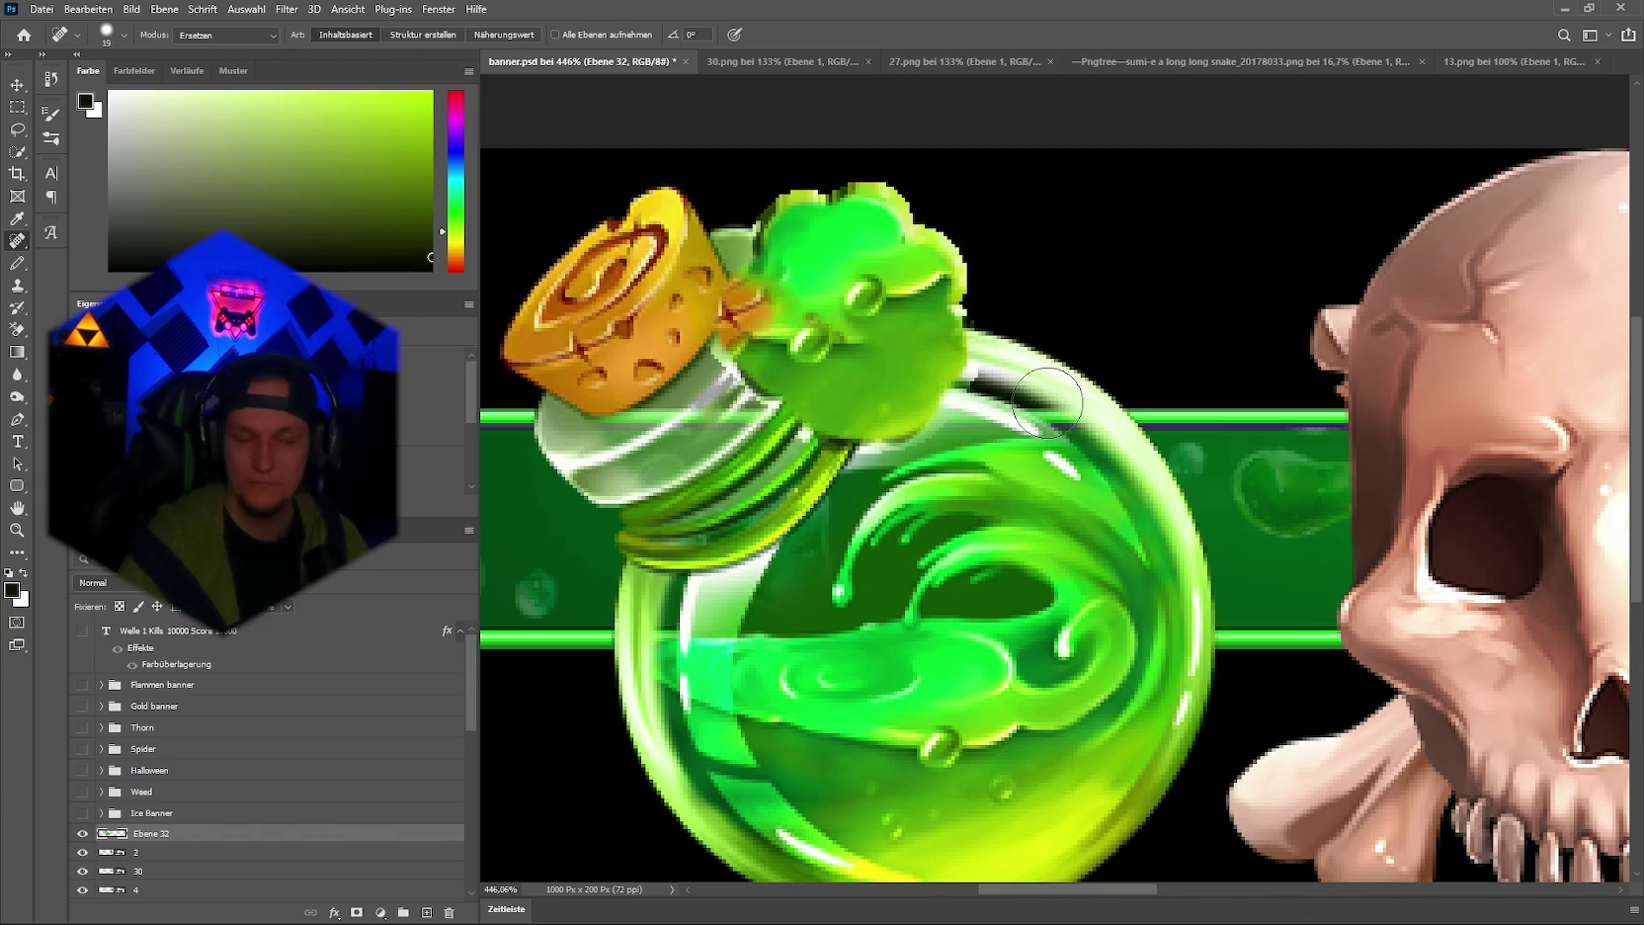
key("ctrl+z")
left_click(240, 36)
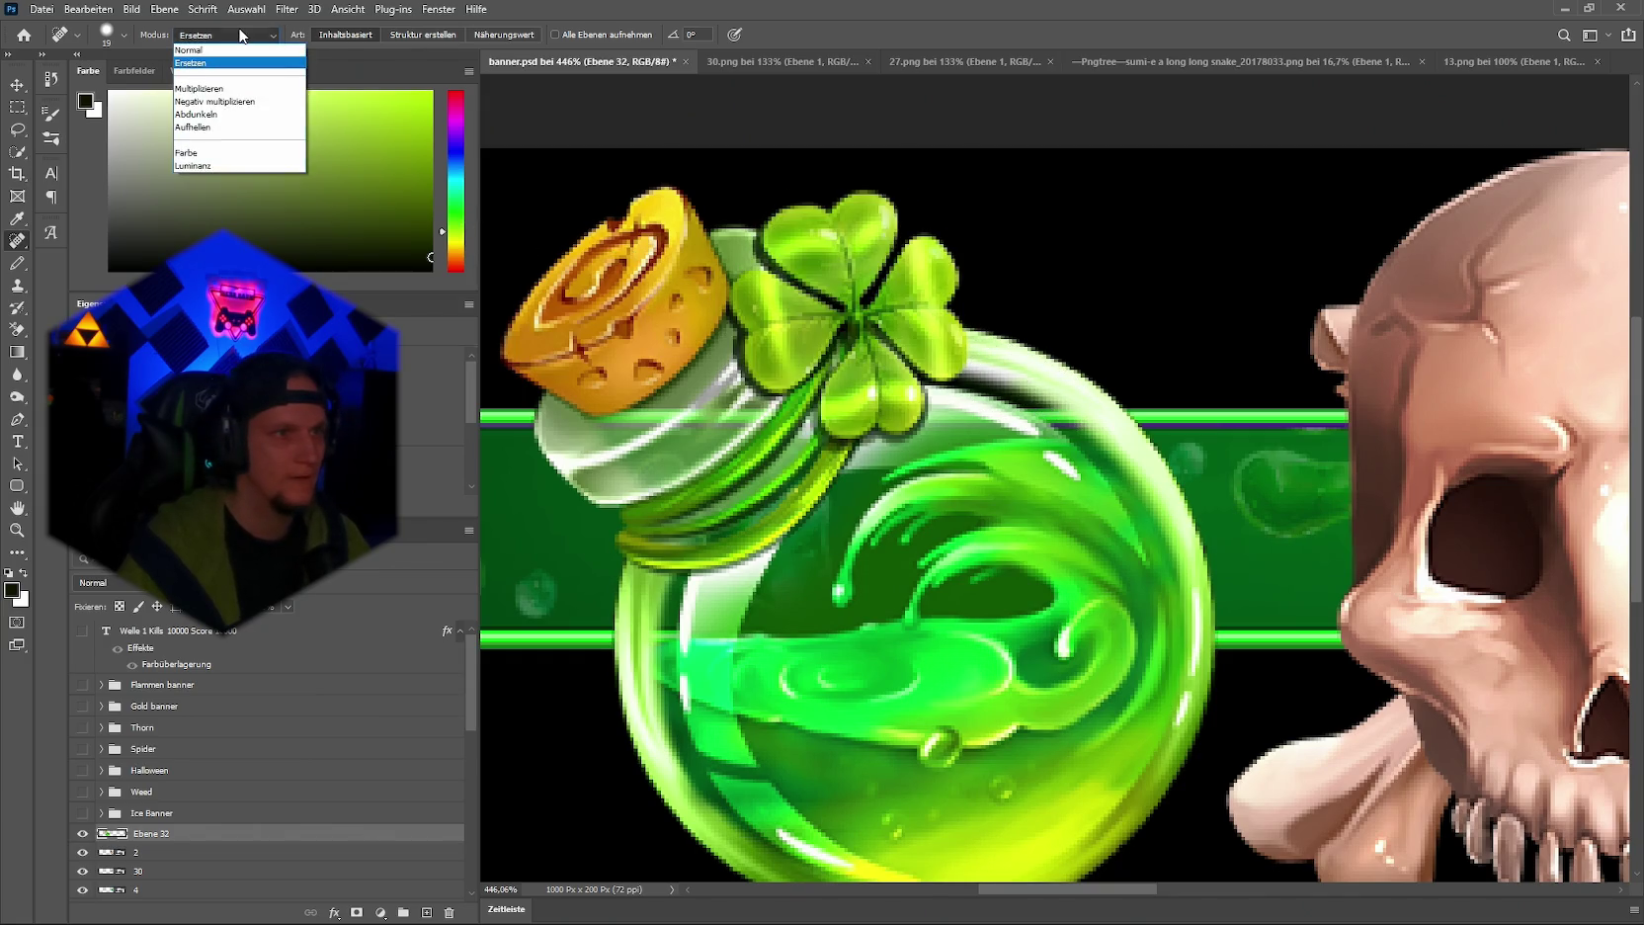
left_click(189, 50)
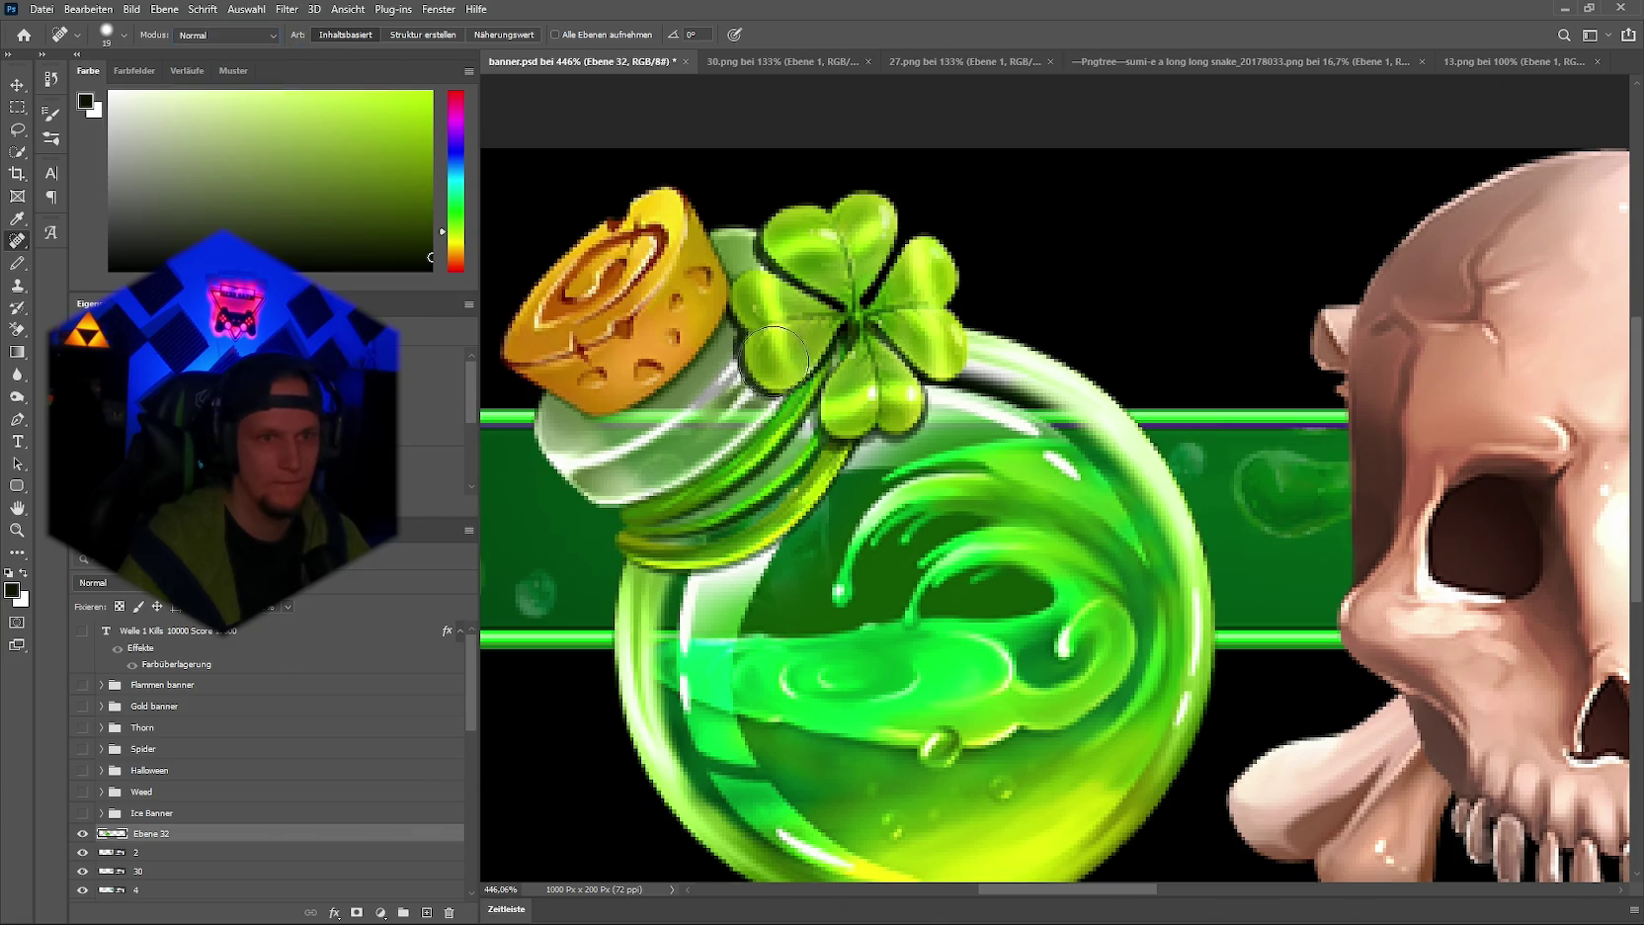
key("ctrl+shift+z")
key("ctrl+z")
key("ctrl+shift+z")
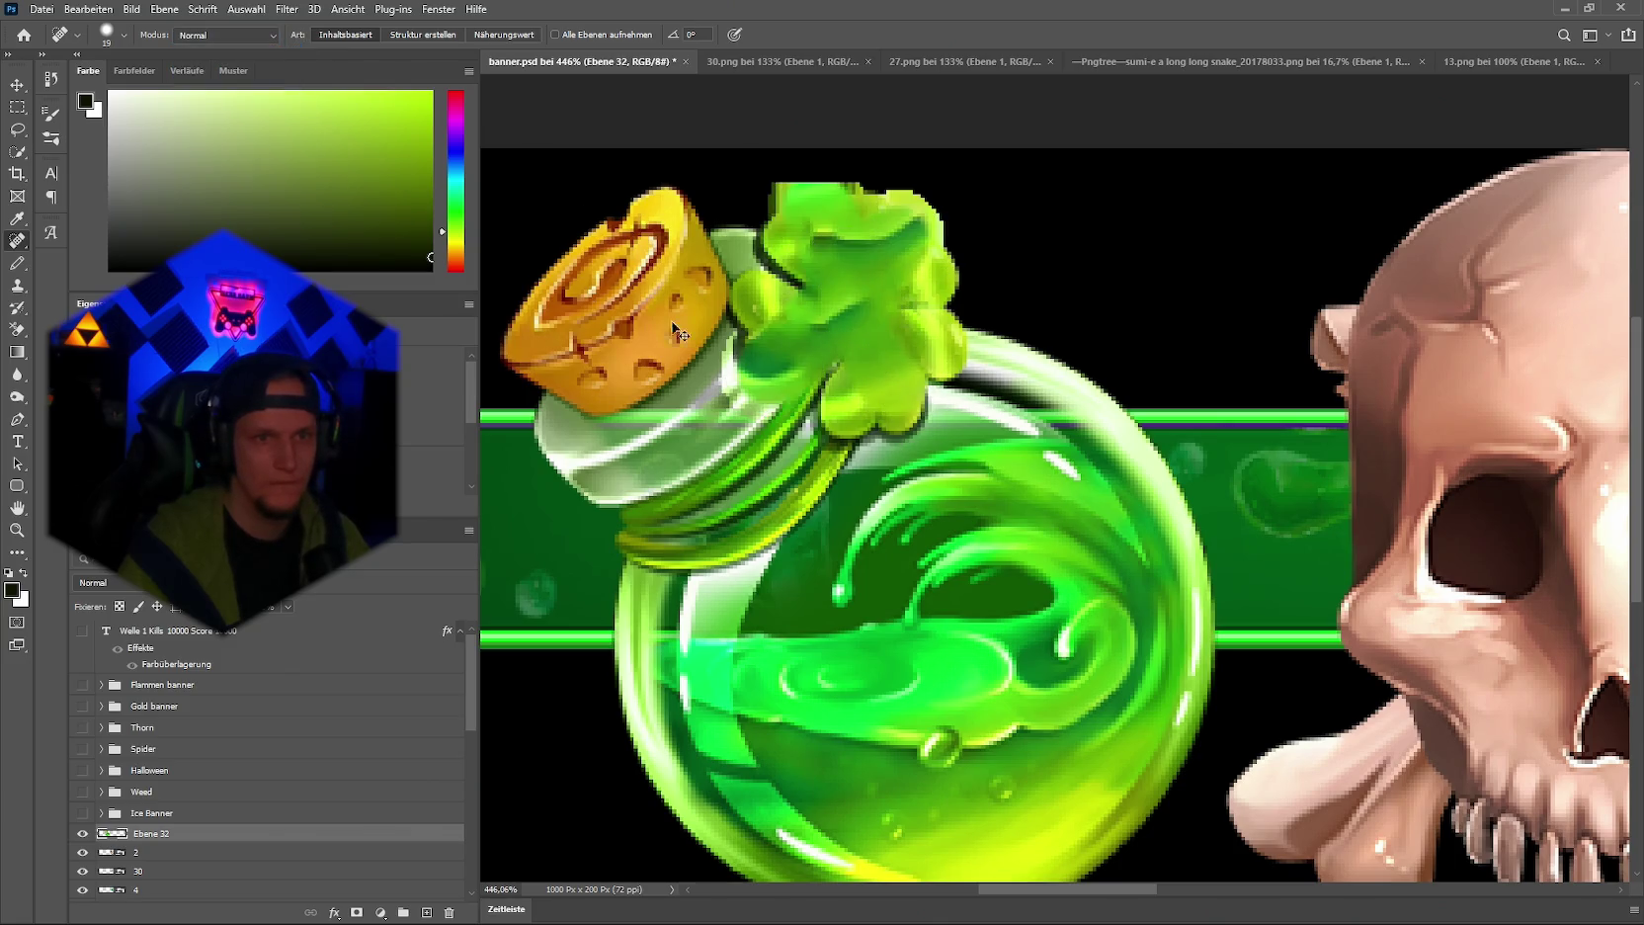
key("ctrl+z")
Set the healing blend mode back to Ersetzen.
left_click(225, 36)
left_click(225, 35)
left_click(226, 36)
left_click(210, 65)
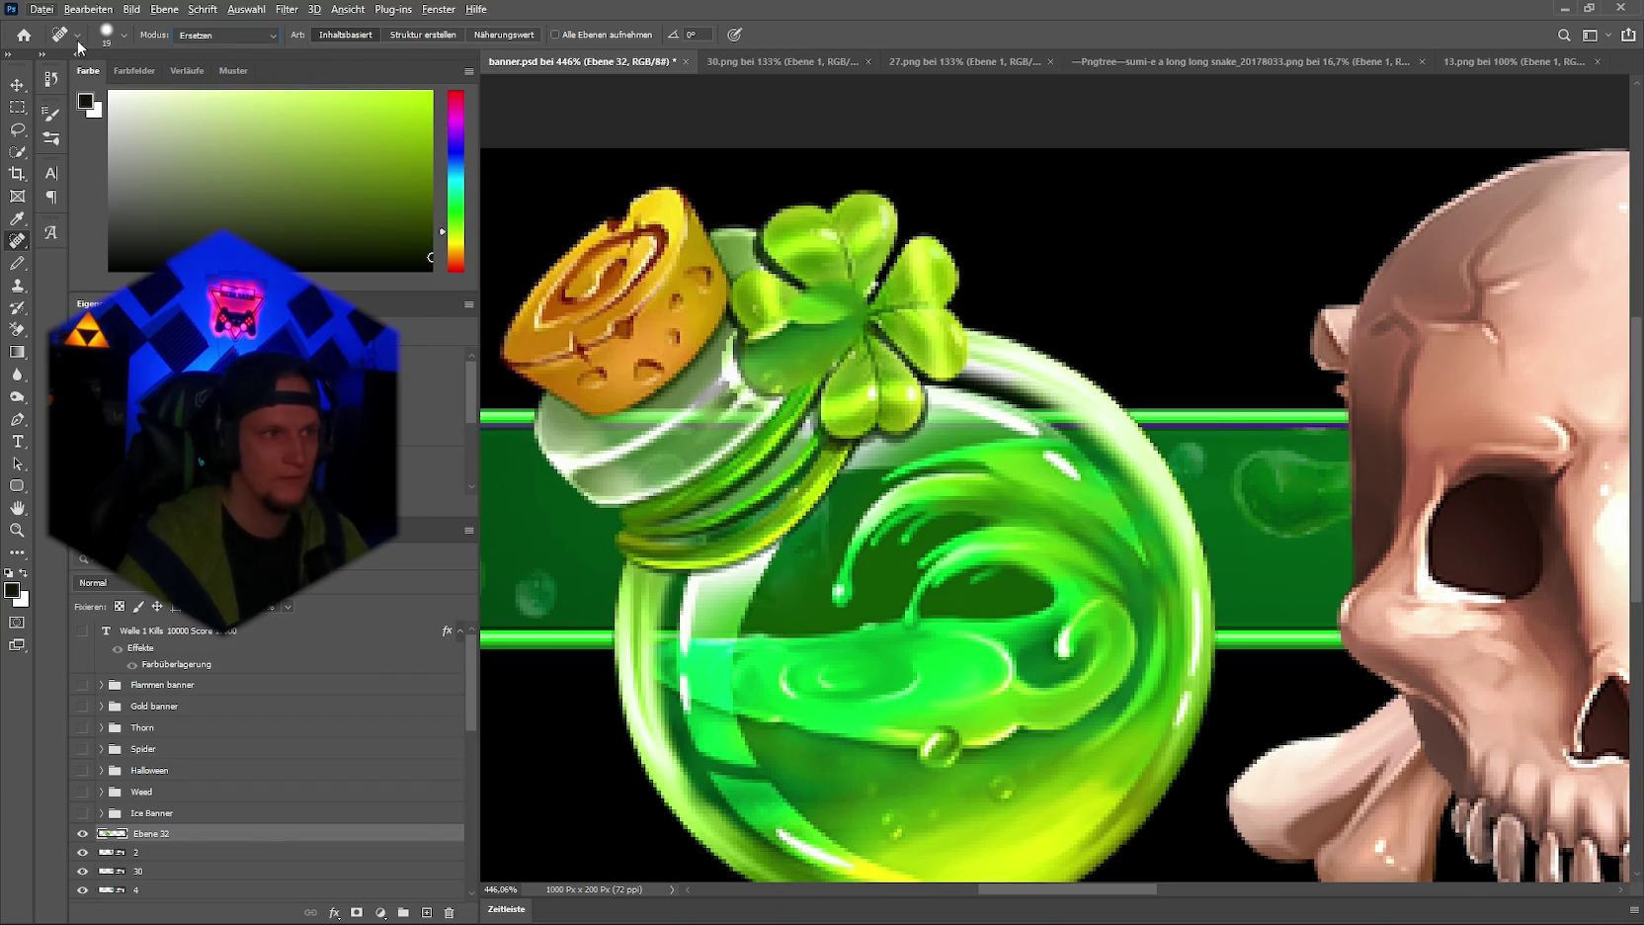
Drag blue potion 12 from Unity into Photoshop as a new layer.
left_click(16, 84)
key("alt+Tab")
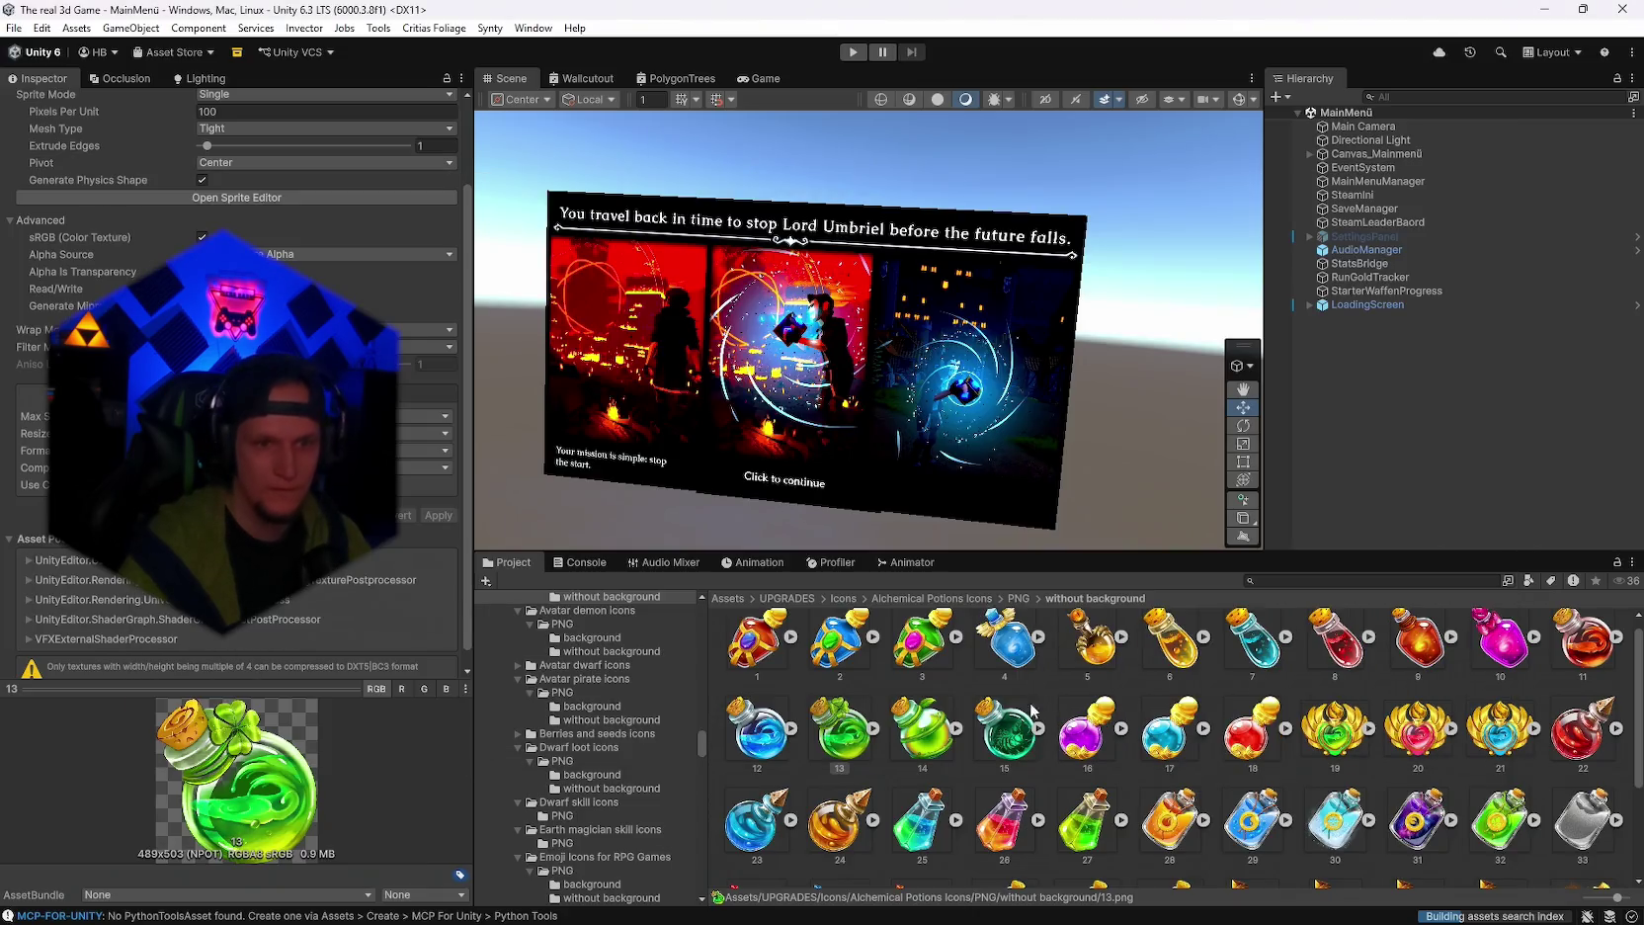
mouse_move(776, 741)
left_mouse_down()
mouse_move(732, 917)
mouse_move(919, 501)
left_mouse_up()
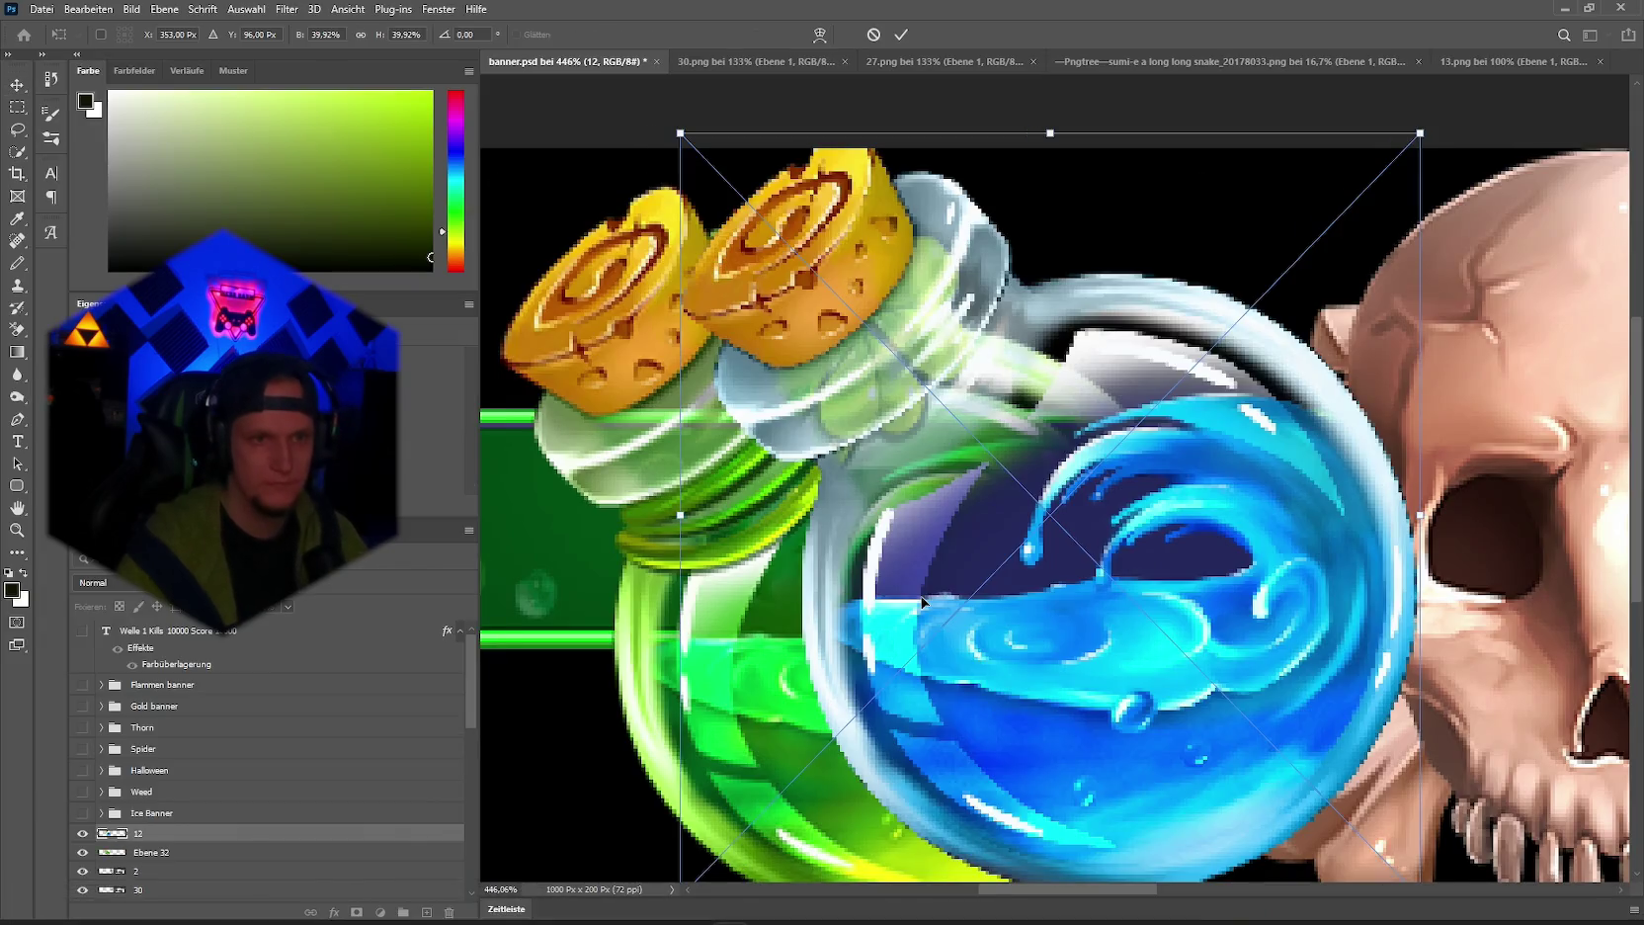
Align the blue potion layer 12 over the green bottle.
scroll(918, 501, "down", 2)
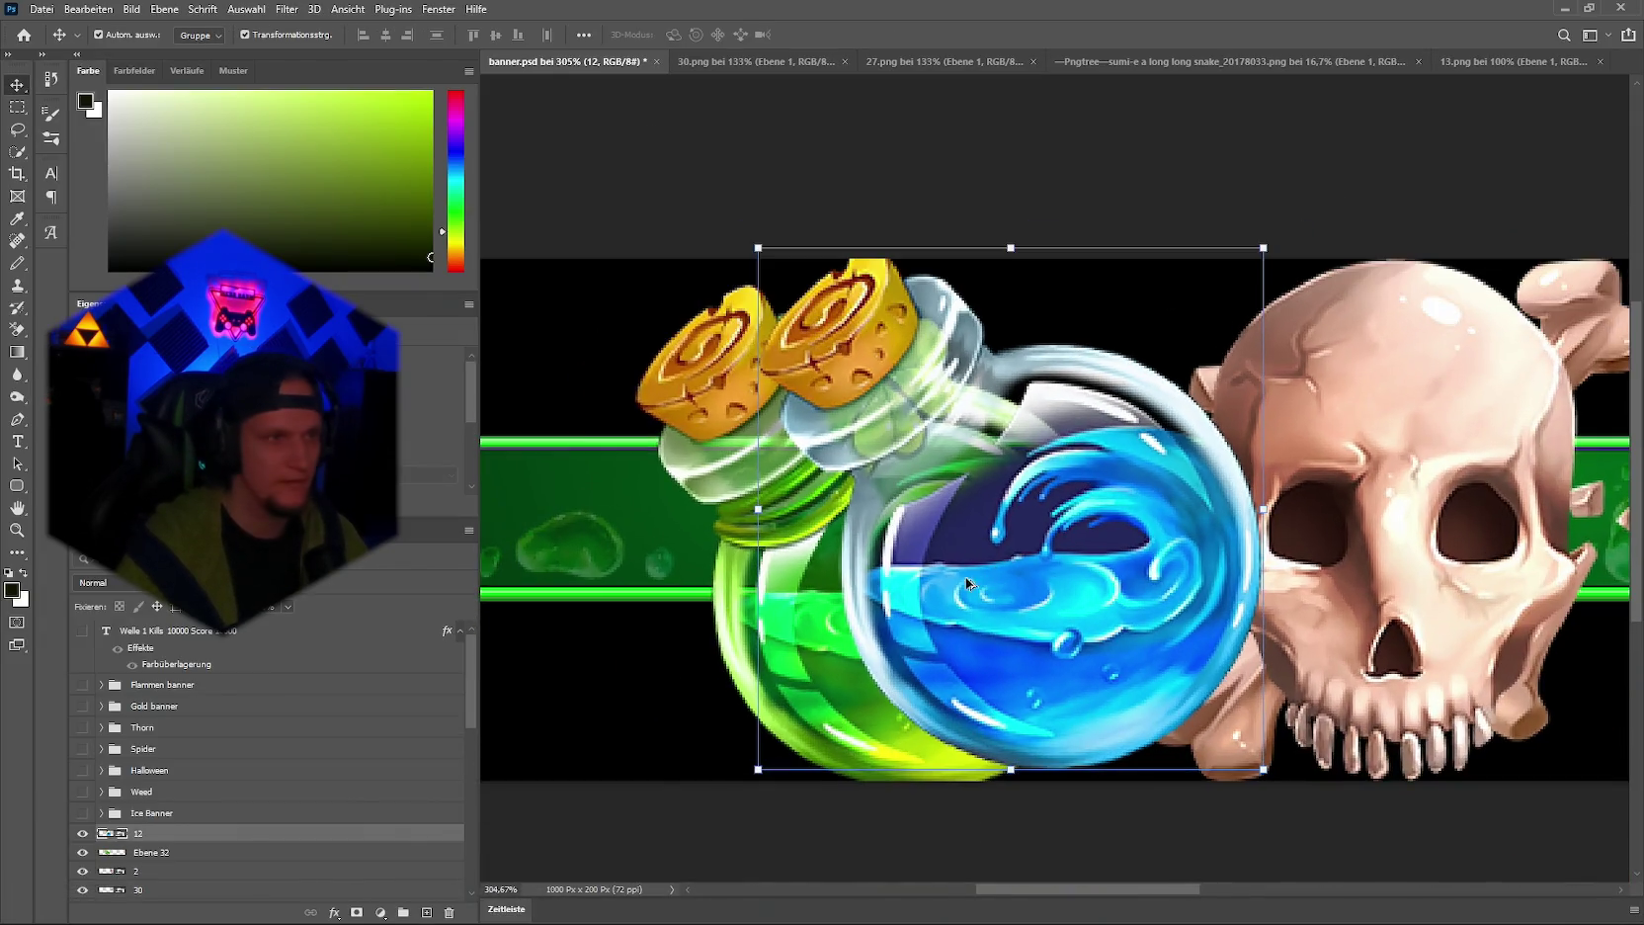
left_click_drag(939, 461, 853, 539)
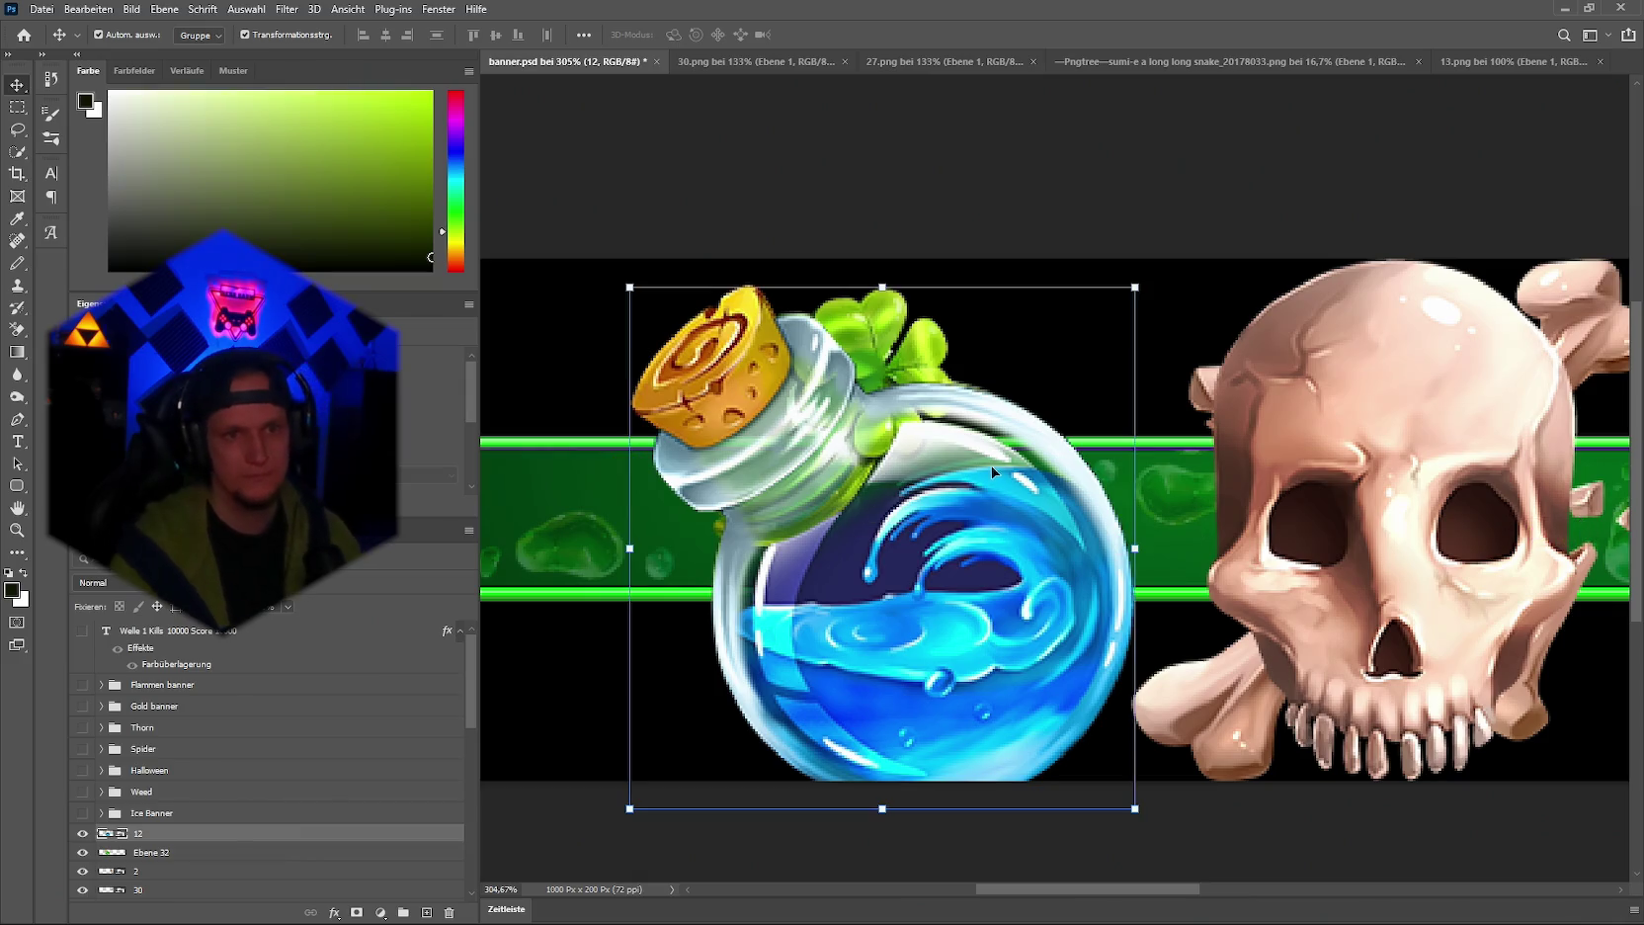
scroll(800, 497, "up", 2)
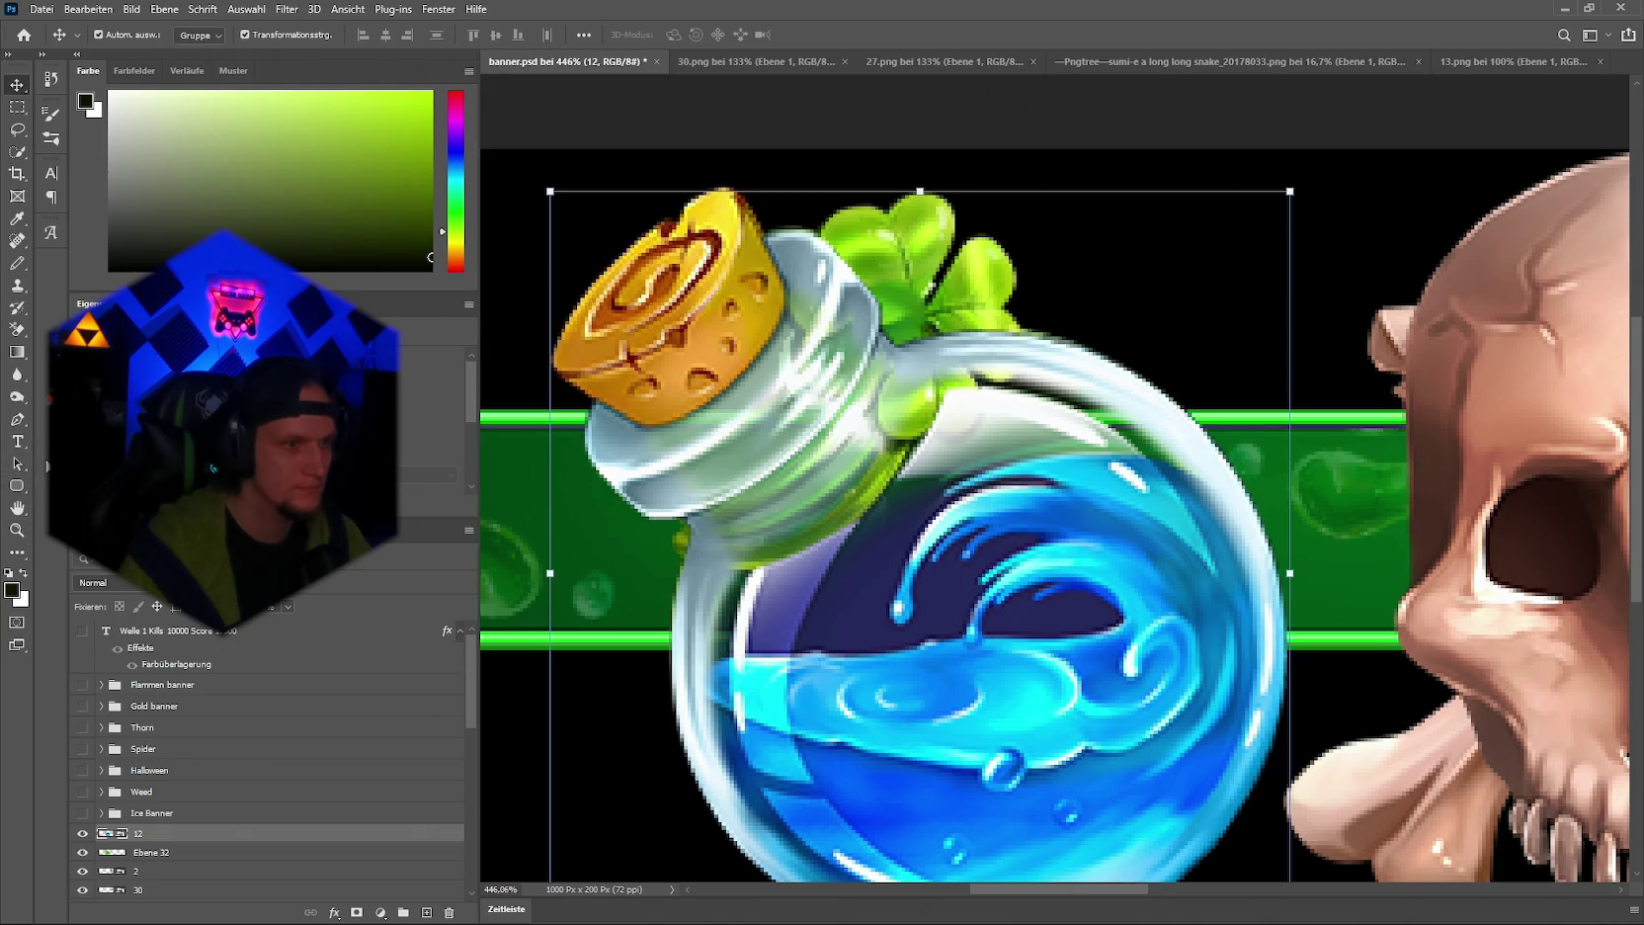
Rasterize layer 12 and erase its blue neck, rim and middle wave to reveal green.
key("e")
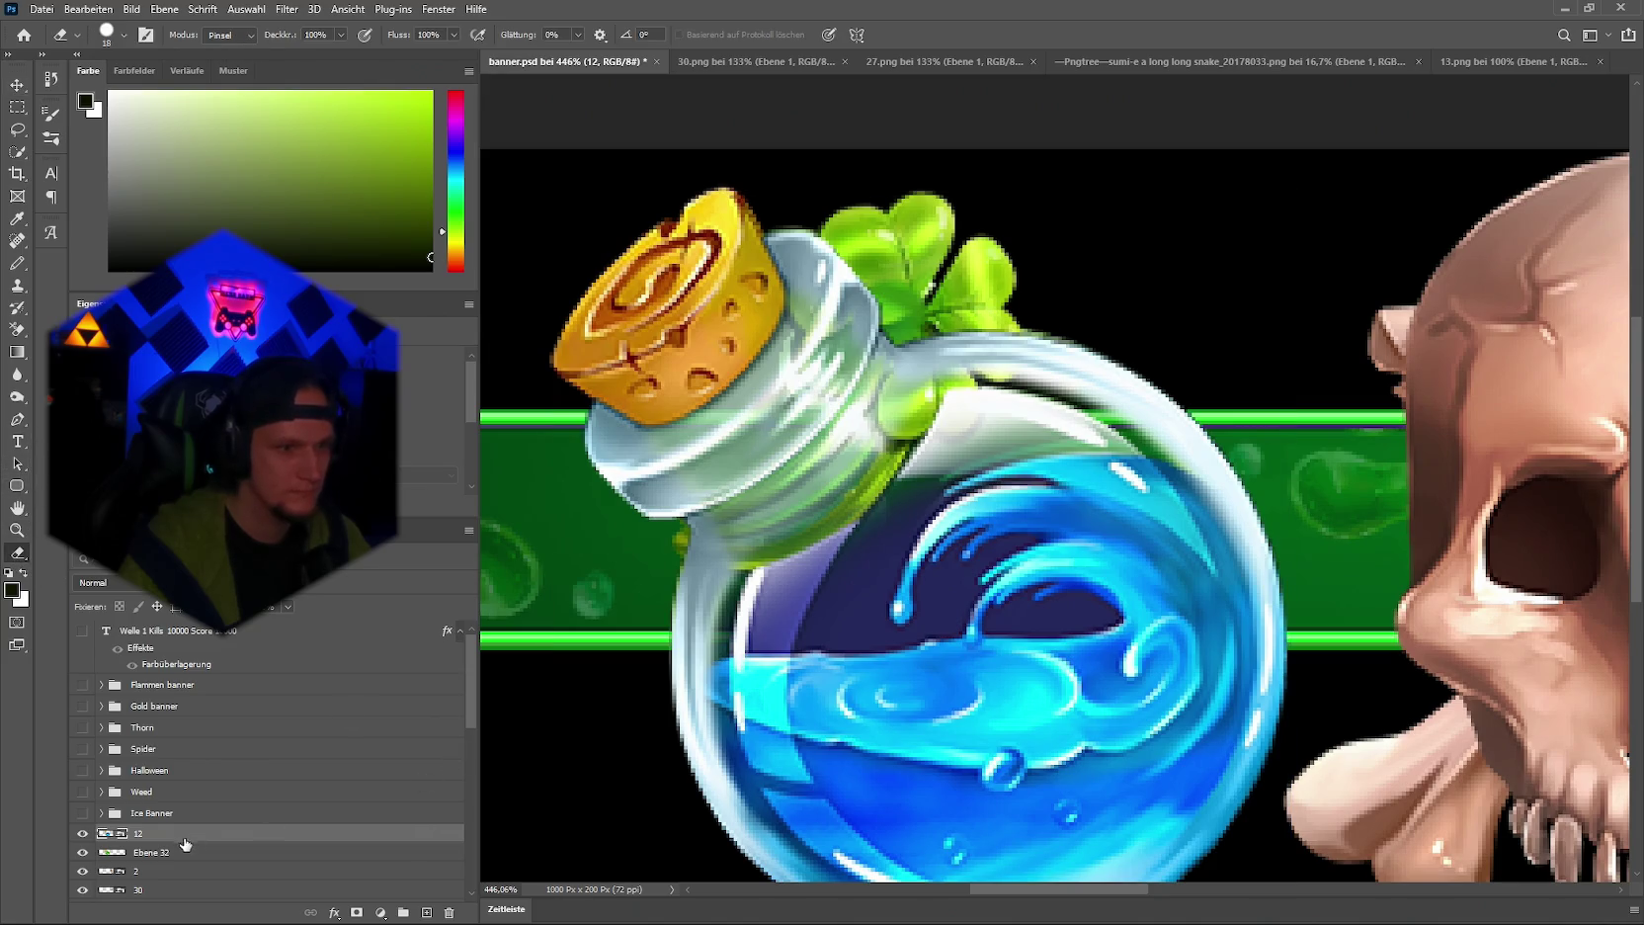
left_click(838, 539)
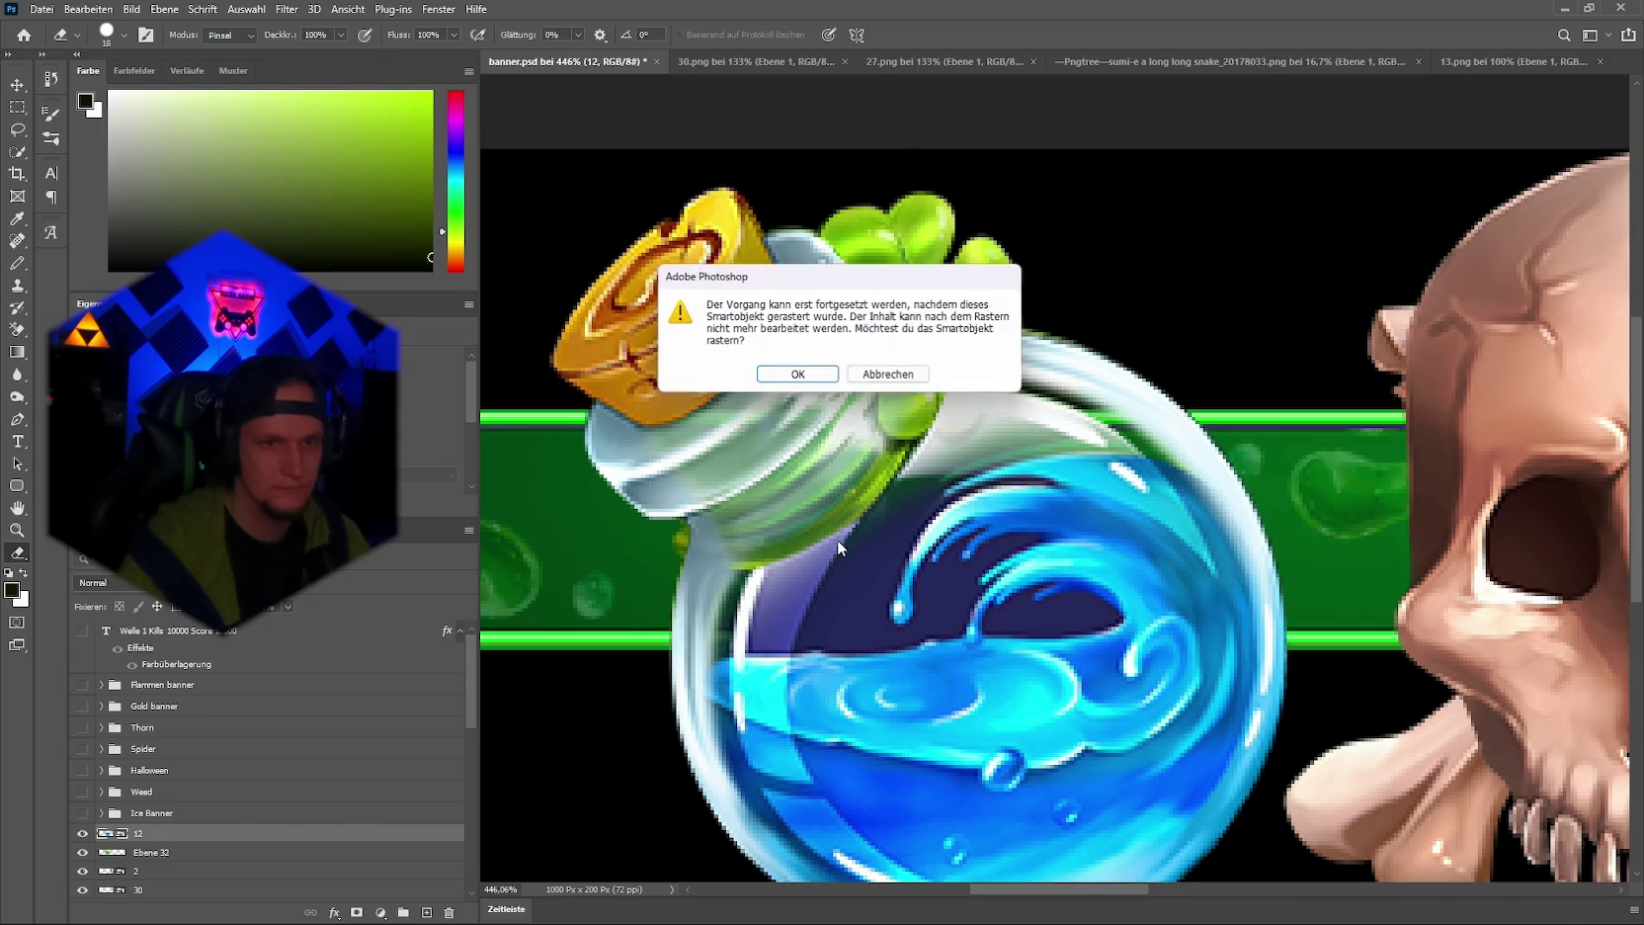
left_click(808, 384)
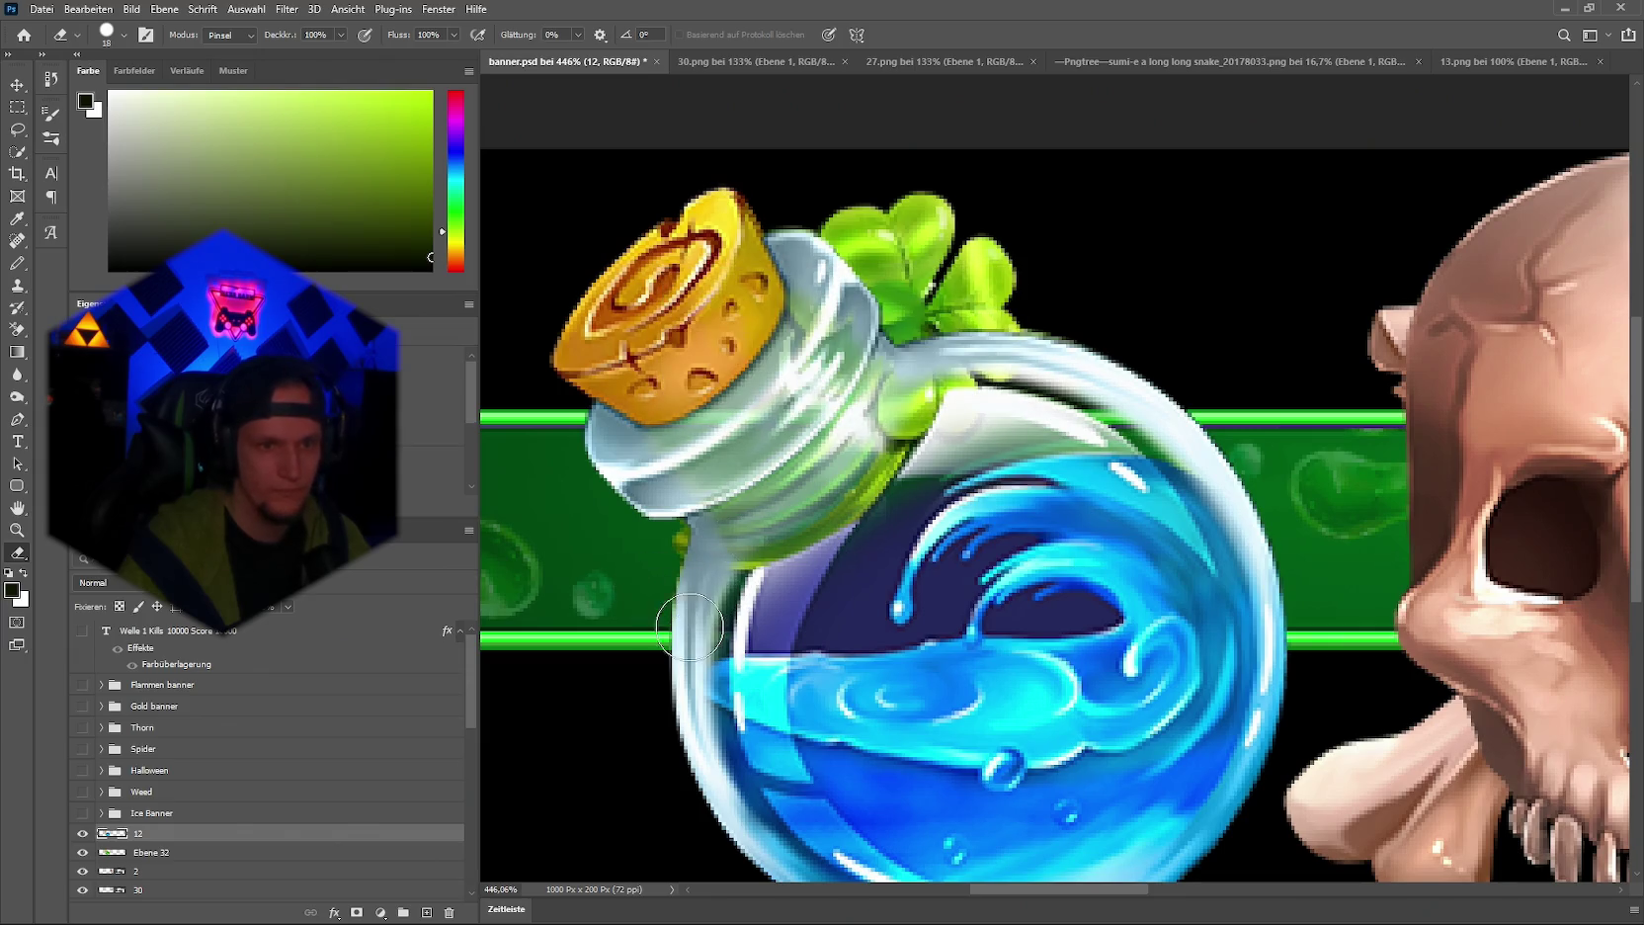
mouse_move(660, 588)
left_mouse_down()
mouse_move(902, 481)
mouse_move(1243, 597)
mouse_move(1240, 753)
left_mouse_up()
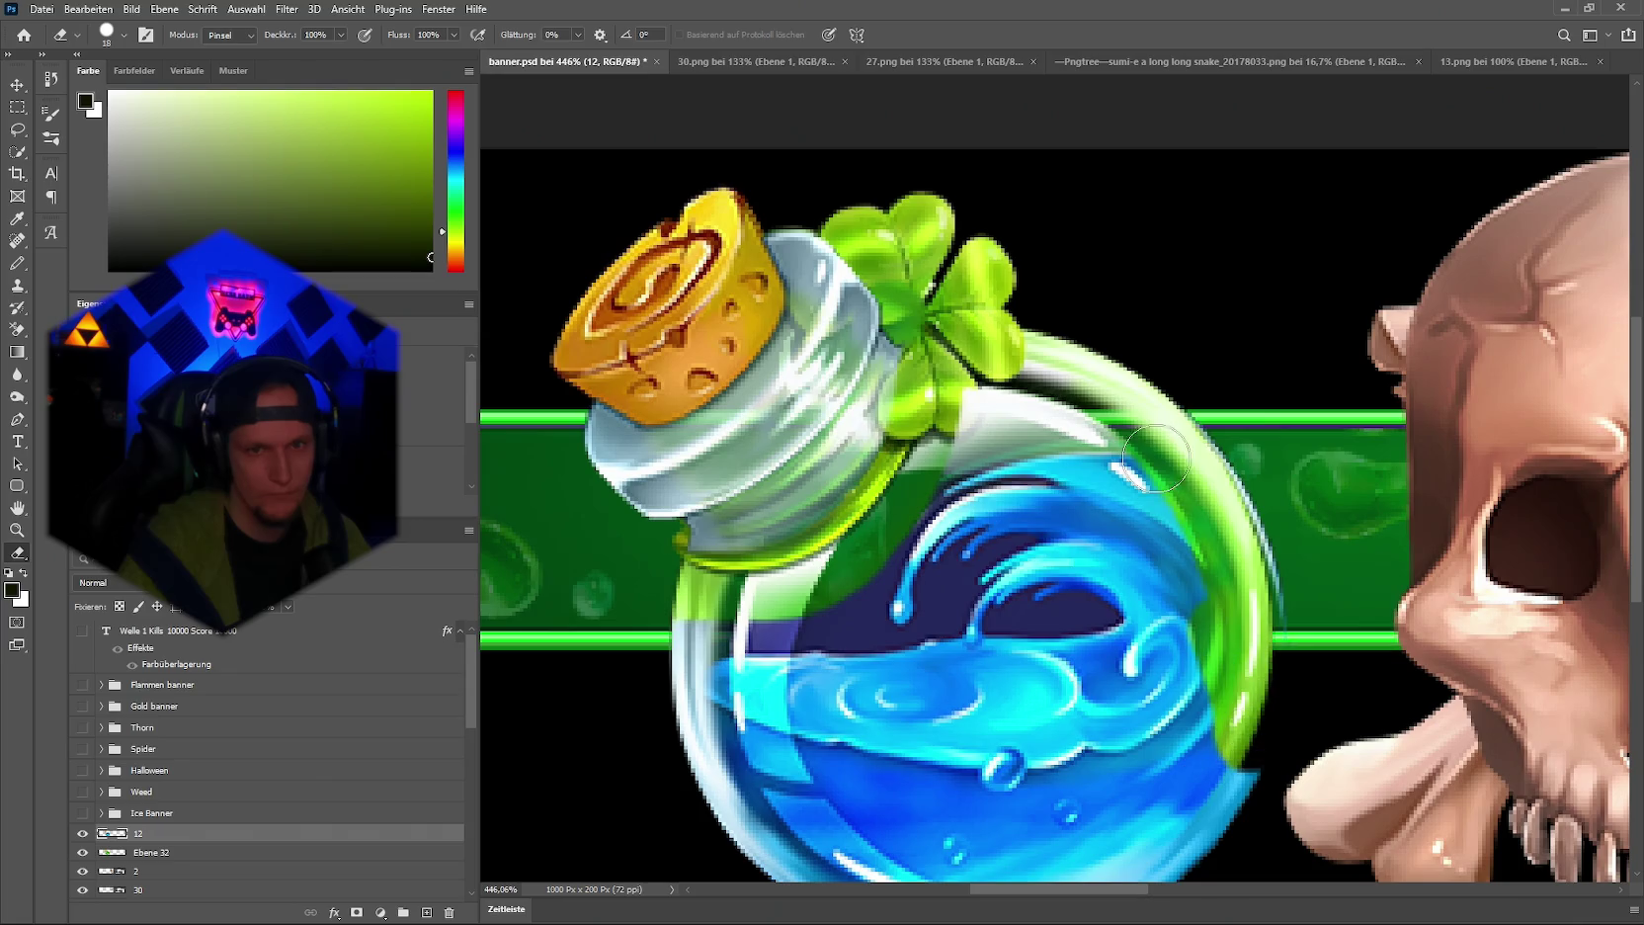
scroll(1207, 539, "down", 3)
mouse_move(1117, 490)
left_mouse_down()
mouse_move(901, 714)
mouse_move(1058, 737)
mouse_move(1126, 649)
mouse_move(1029, 597)
mouse_move(1097, 550)
mouse_move(1062, 561)
left_mouse_up()
mouse_move(952, 655)
left_mouse_down()
mouse_move(1107, 603)
mouse_move(1050, 721)
left_mouse_up()
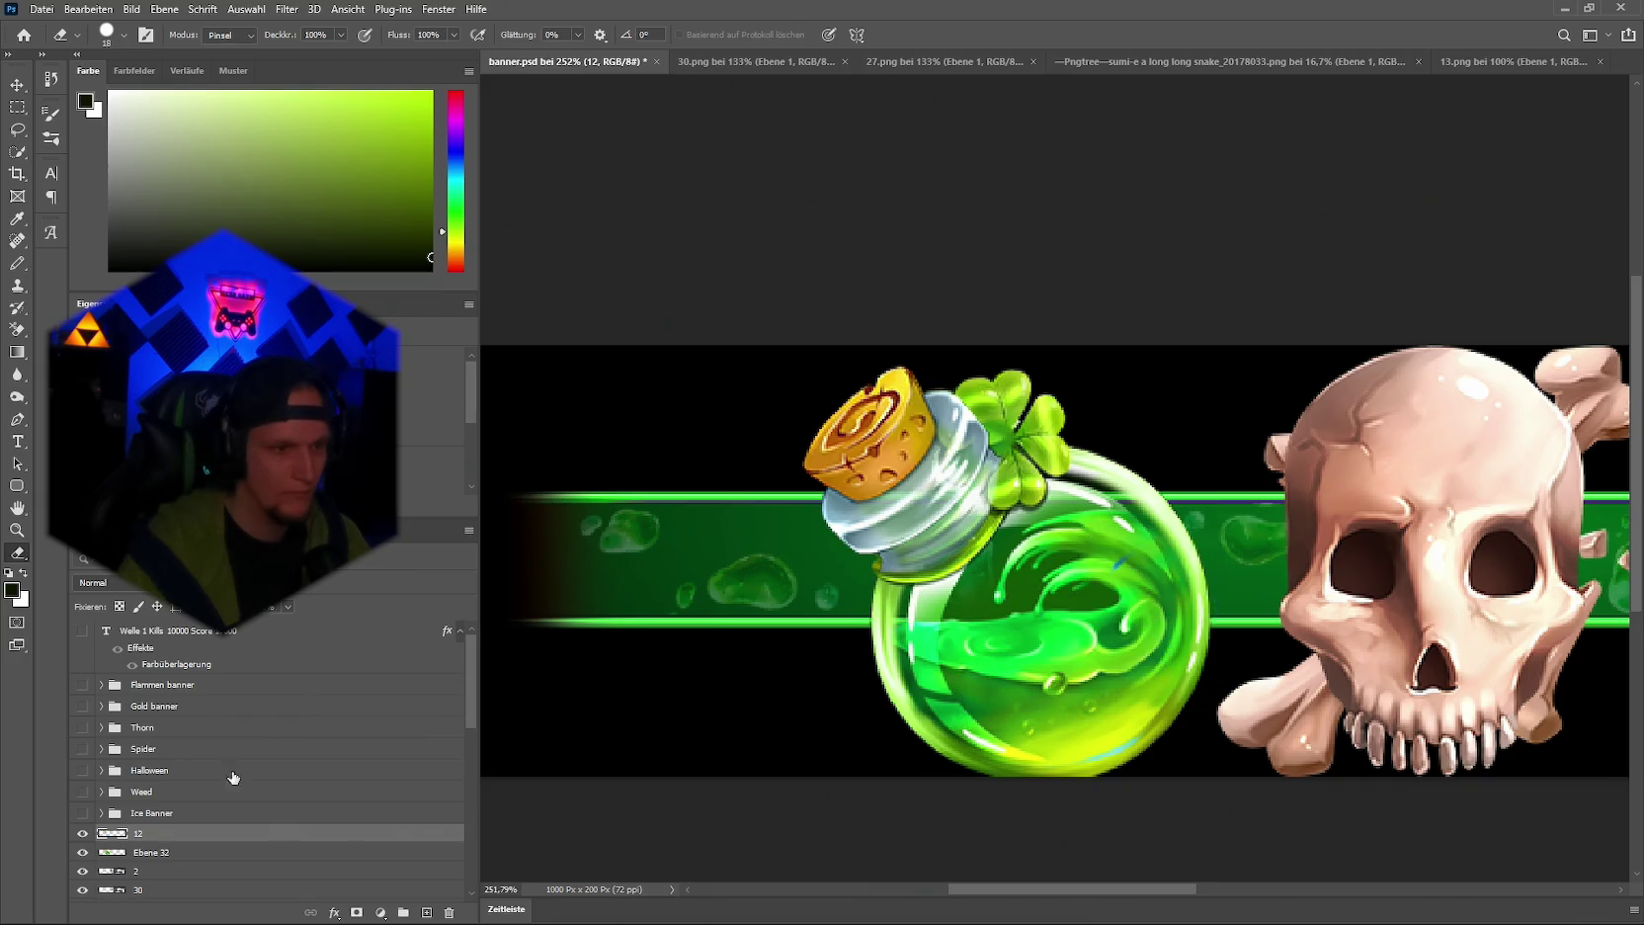
left_click(152, 852)
Erase the clover leaf tops and clone green over the black gap beside the neck.
mouse_move(939, 390)
left_mouse_down()
mouse_move(1050, 402)
mouse_move(956, 425)
left_mouse_up()
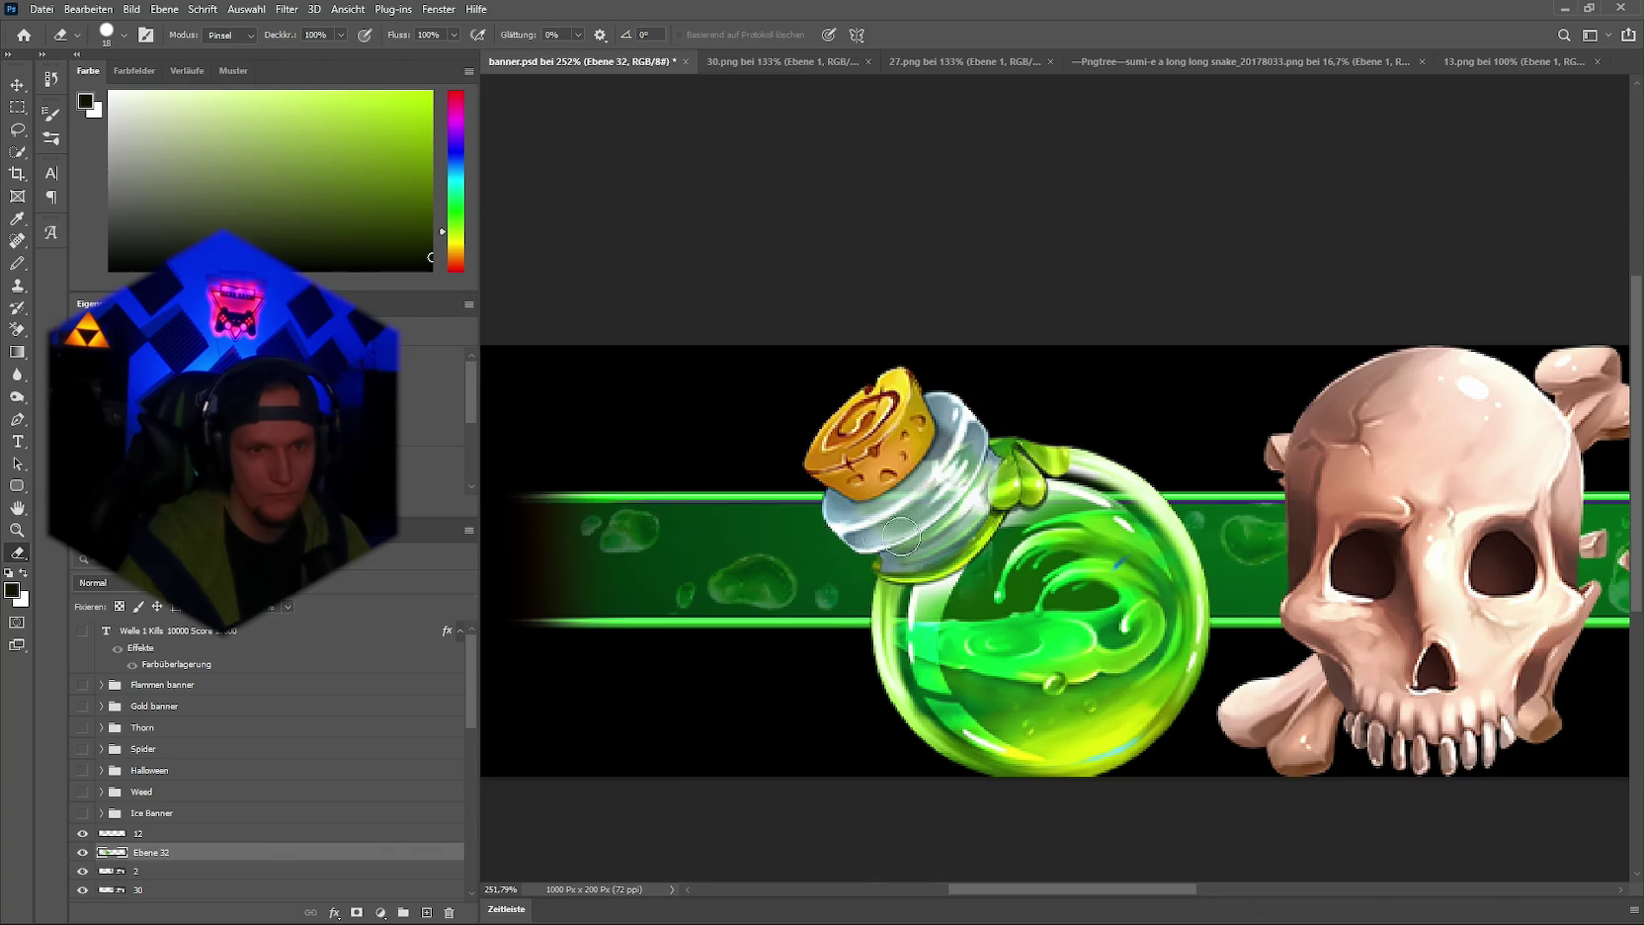
scroll(1108, 549, "up", 4)
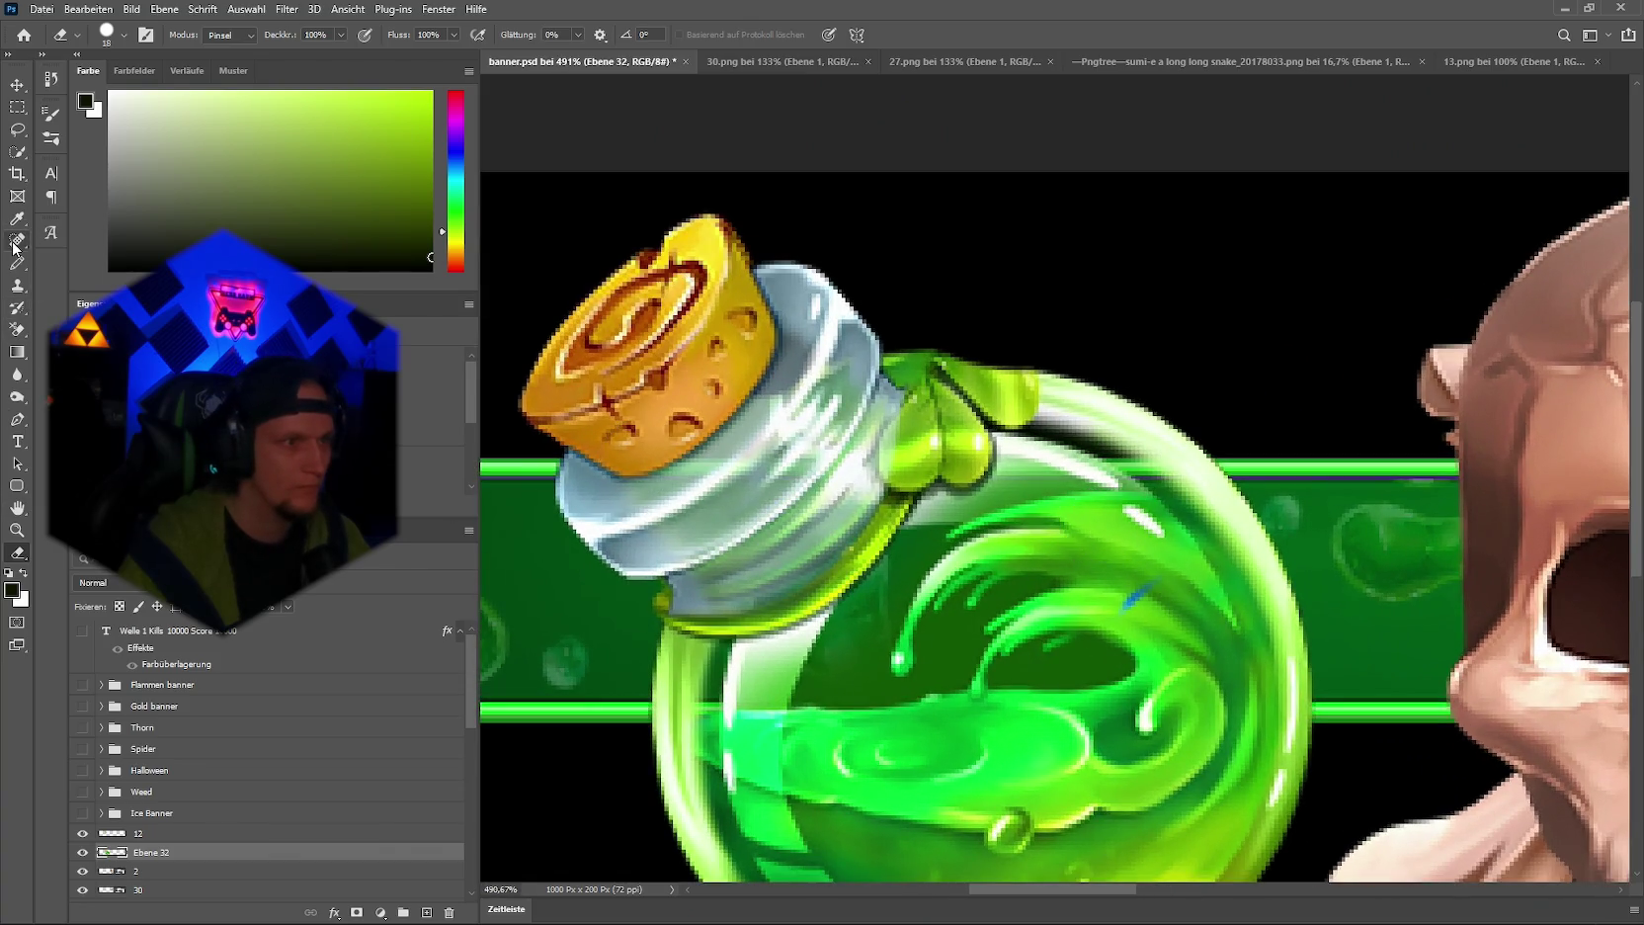
left_click(18, 286)
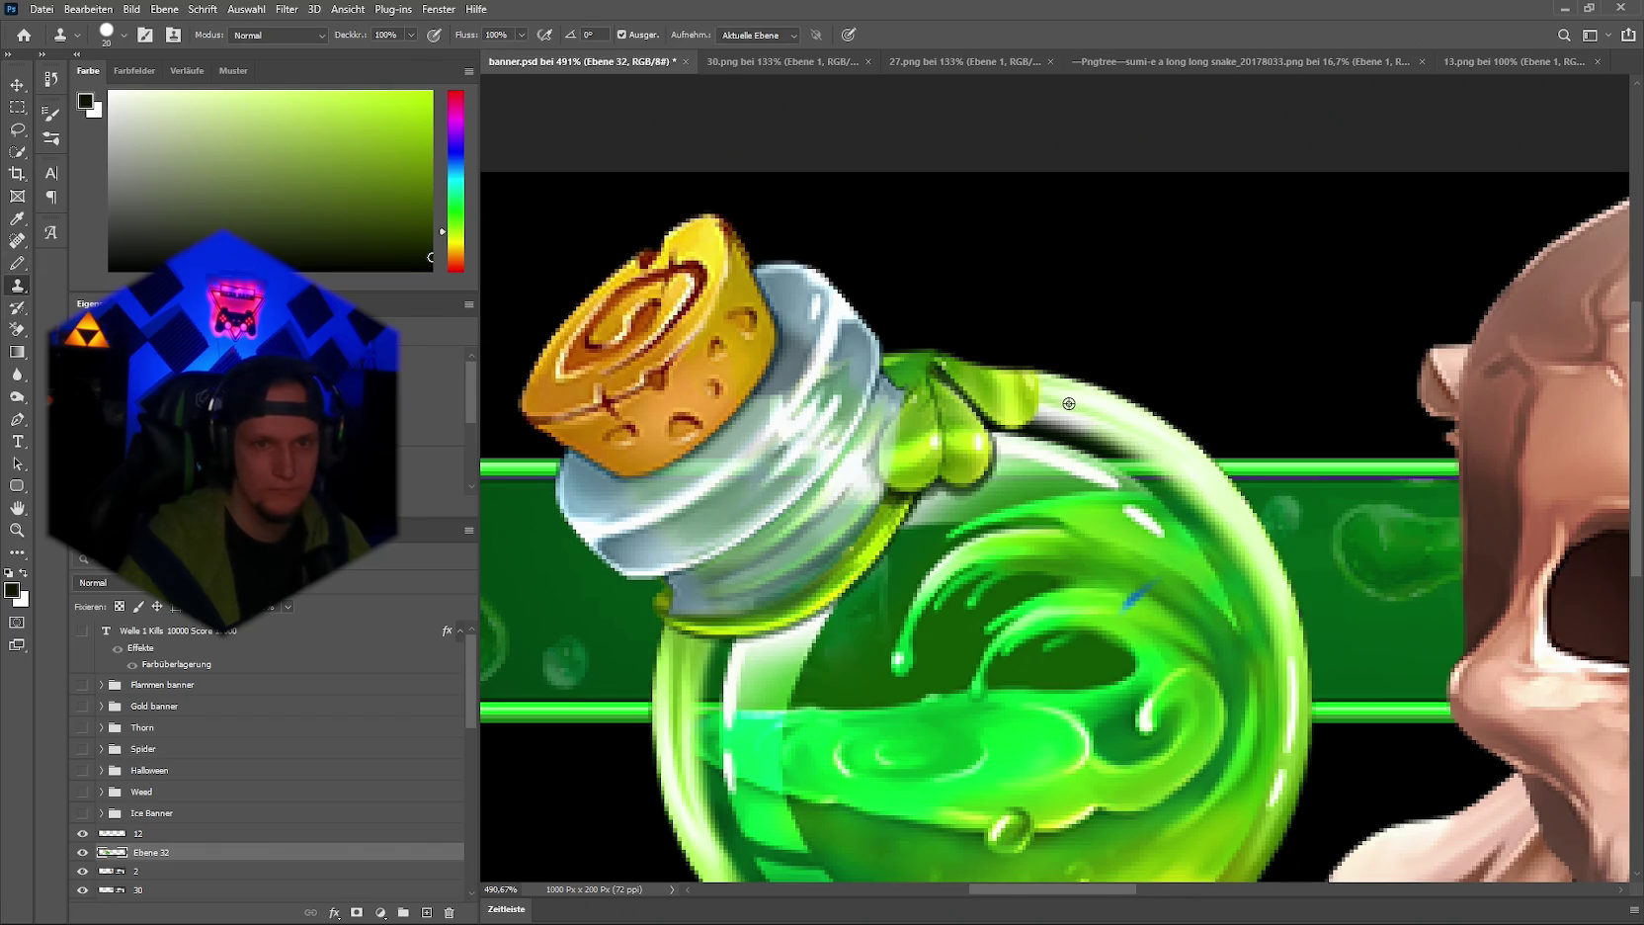
mouse_move(1041, 403)
left_mouse_down()
mouse_move(1049, 421)
mouse_move(1030, 395)
left_mouse_up()
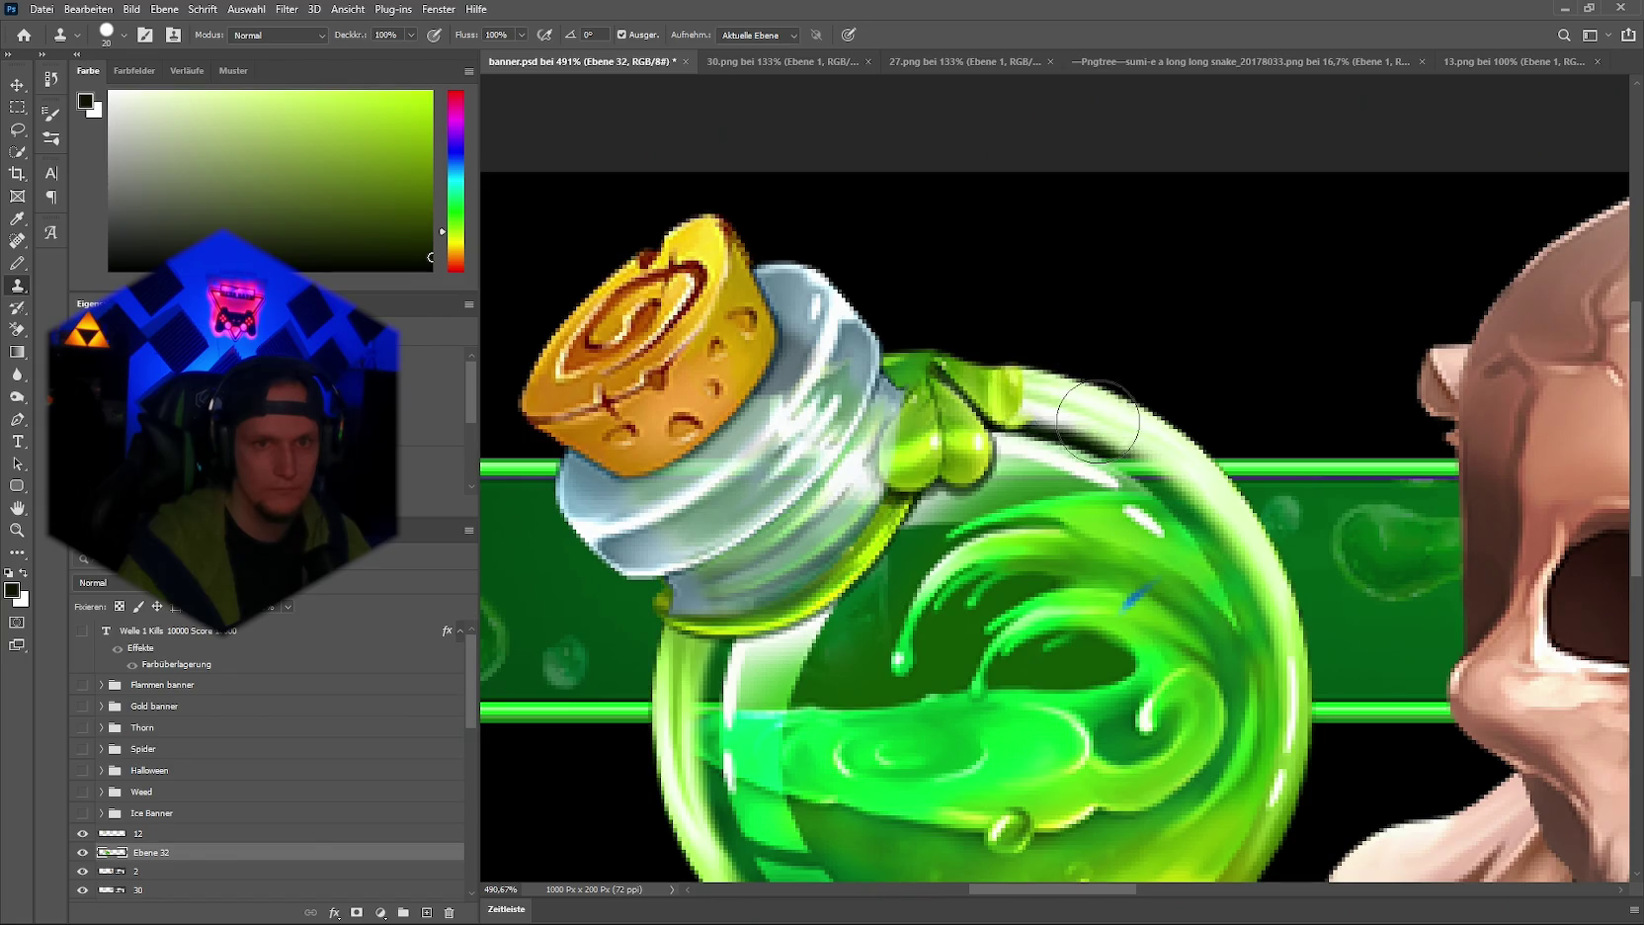
scroll(965, 544, "down", 1)
scroll(965, 545, "up", 1)
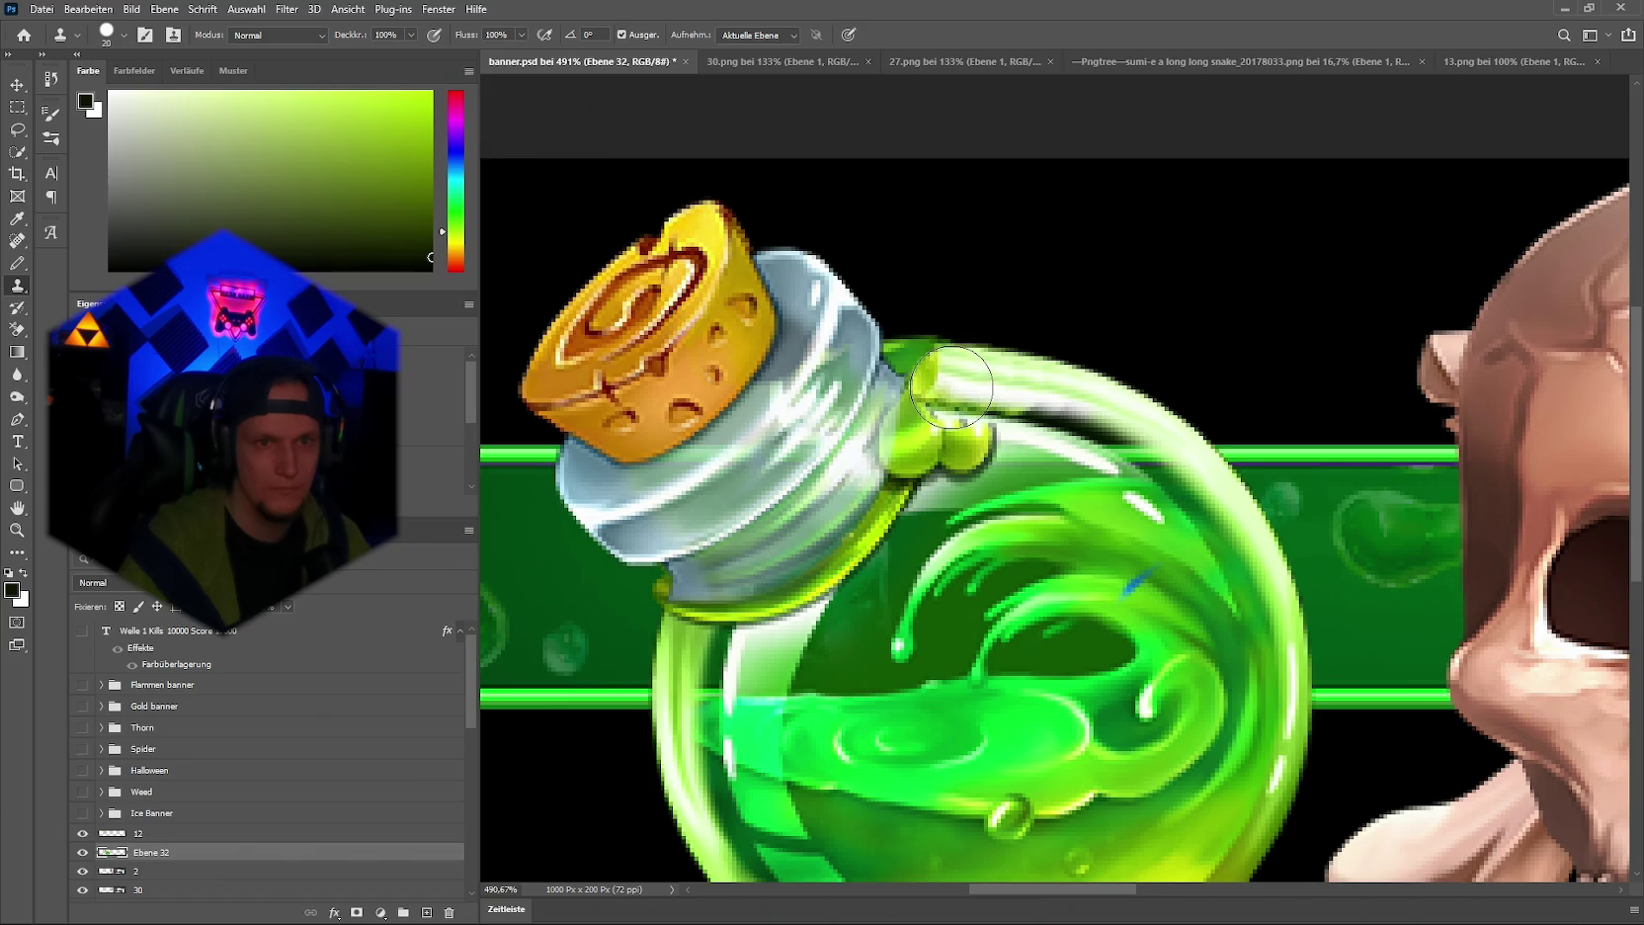
Sample the glass tube as clone source and patch the neck bubbles, undoing the stroke.
left_click(953, 386, "alt")
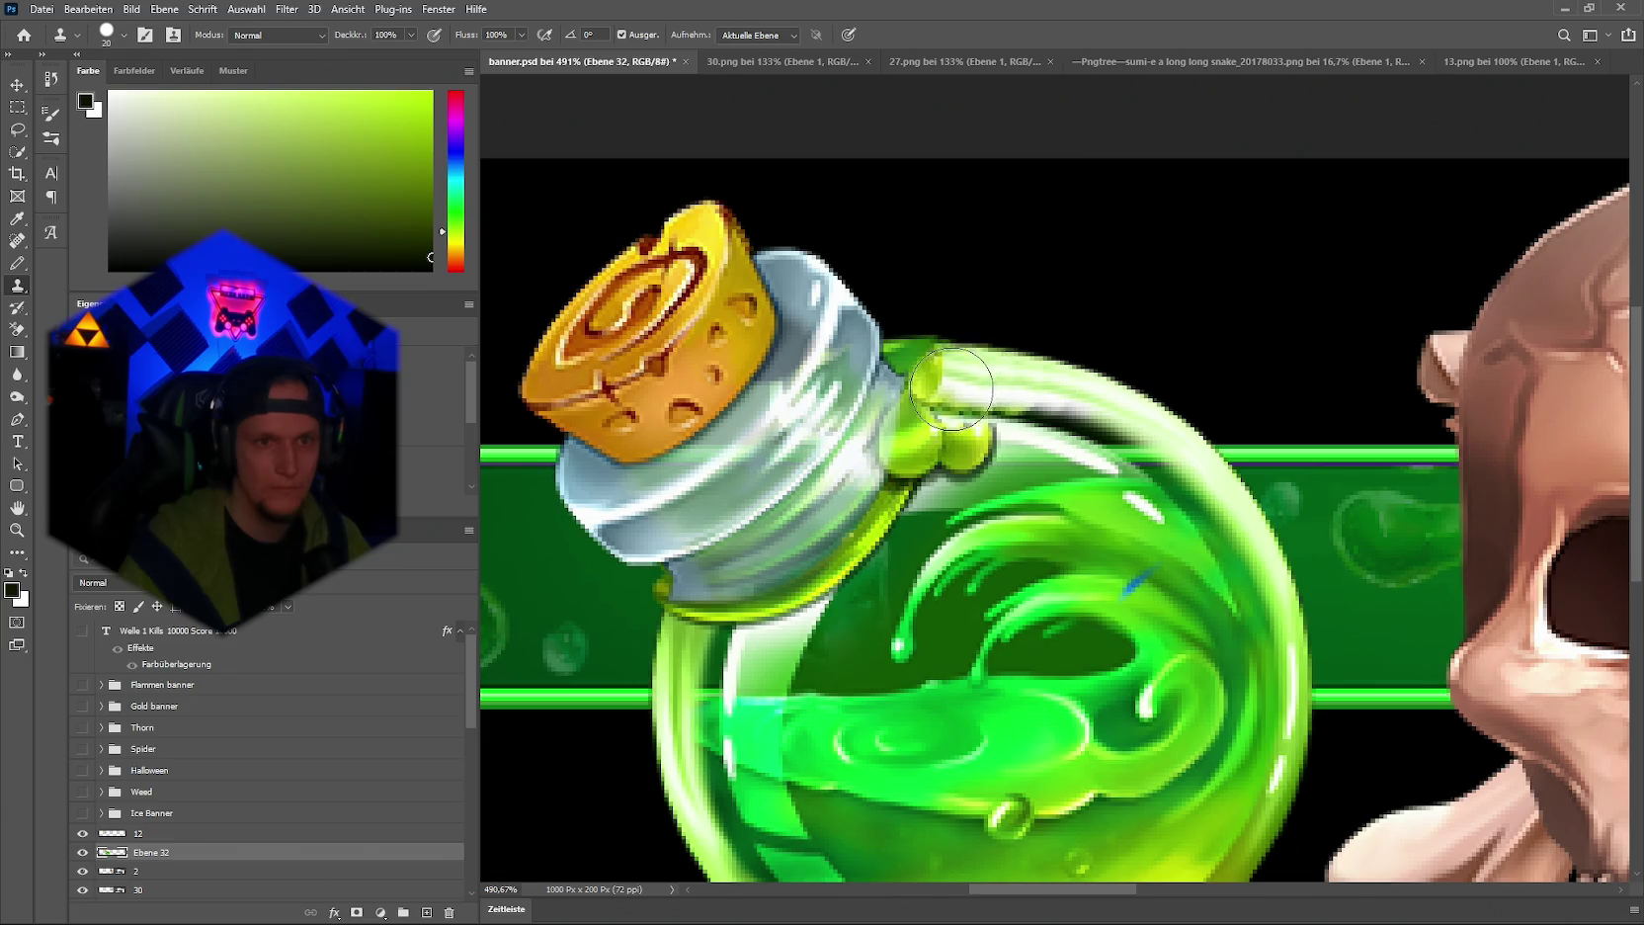
right_click(972, 388)
key("Escape")
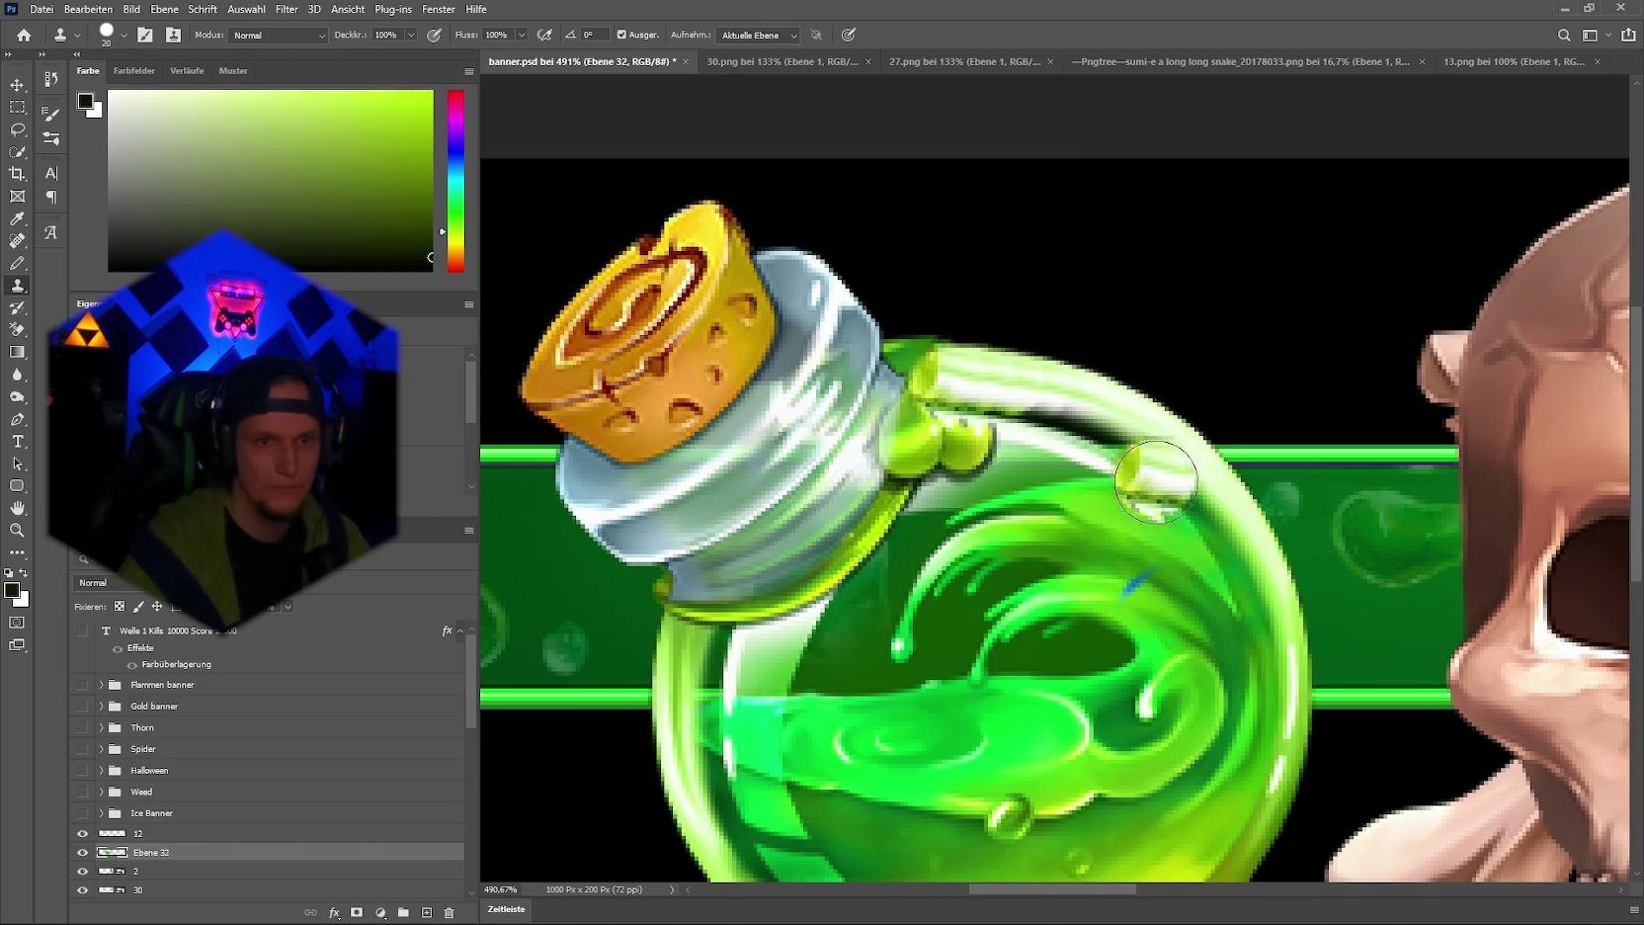
scroll(1215, 591, "down", 2)
scroll(1215, 590, "down", 1)
scroll(1090, 451, "up", 3)
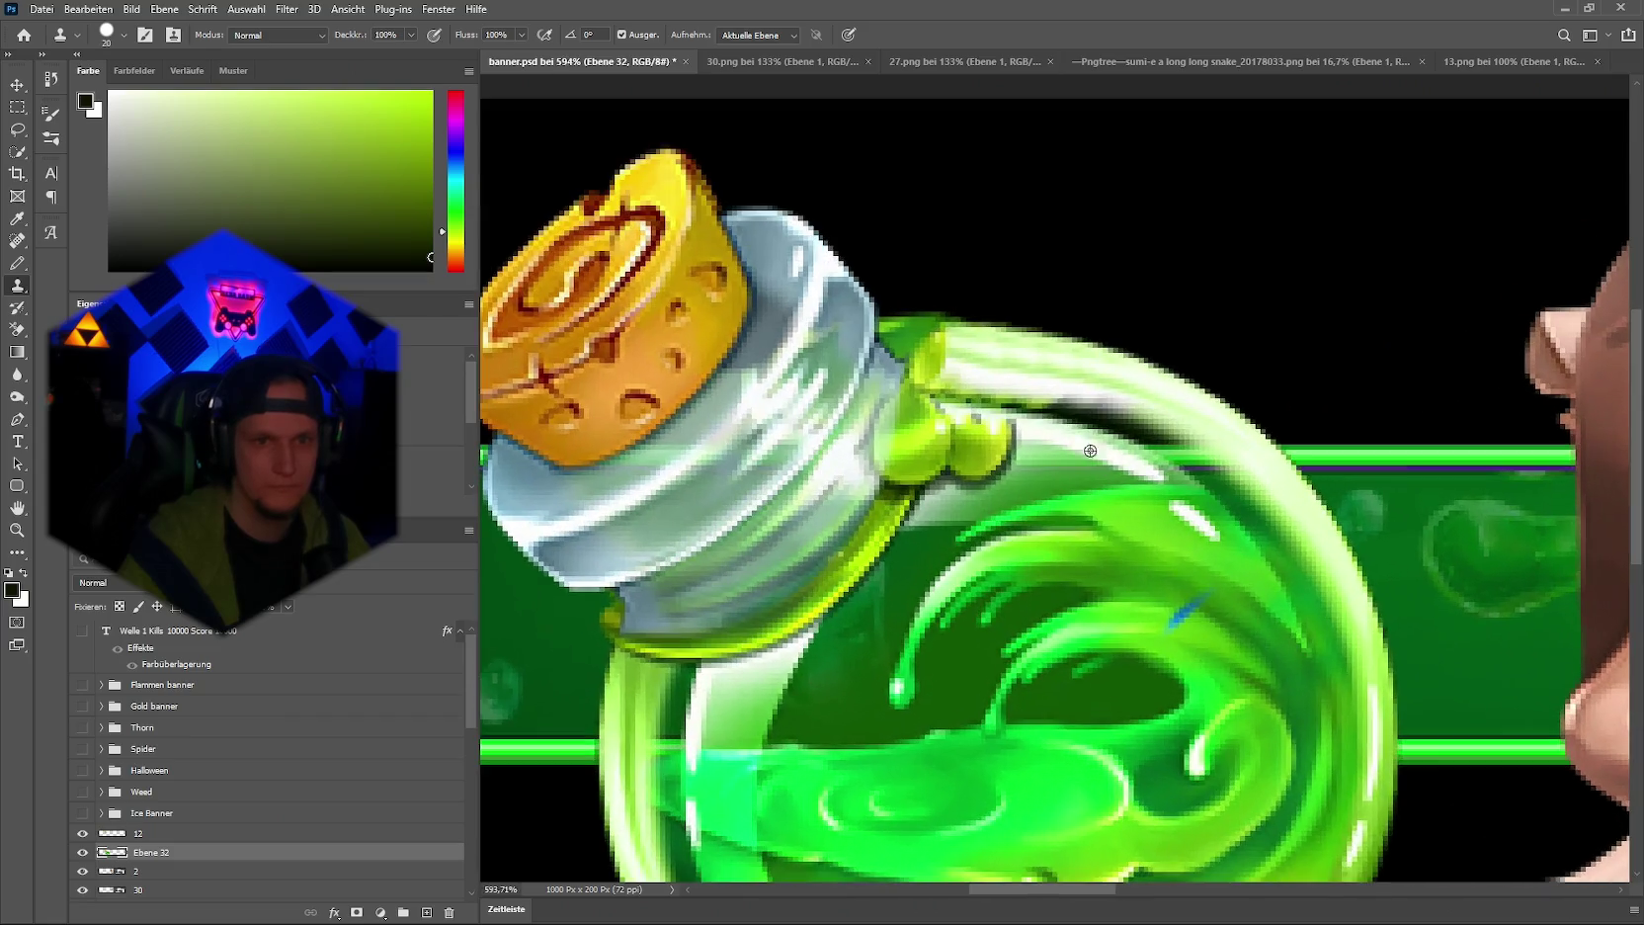
left_click_drag(1011, 461, 984, 458)
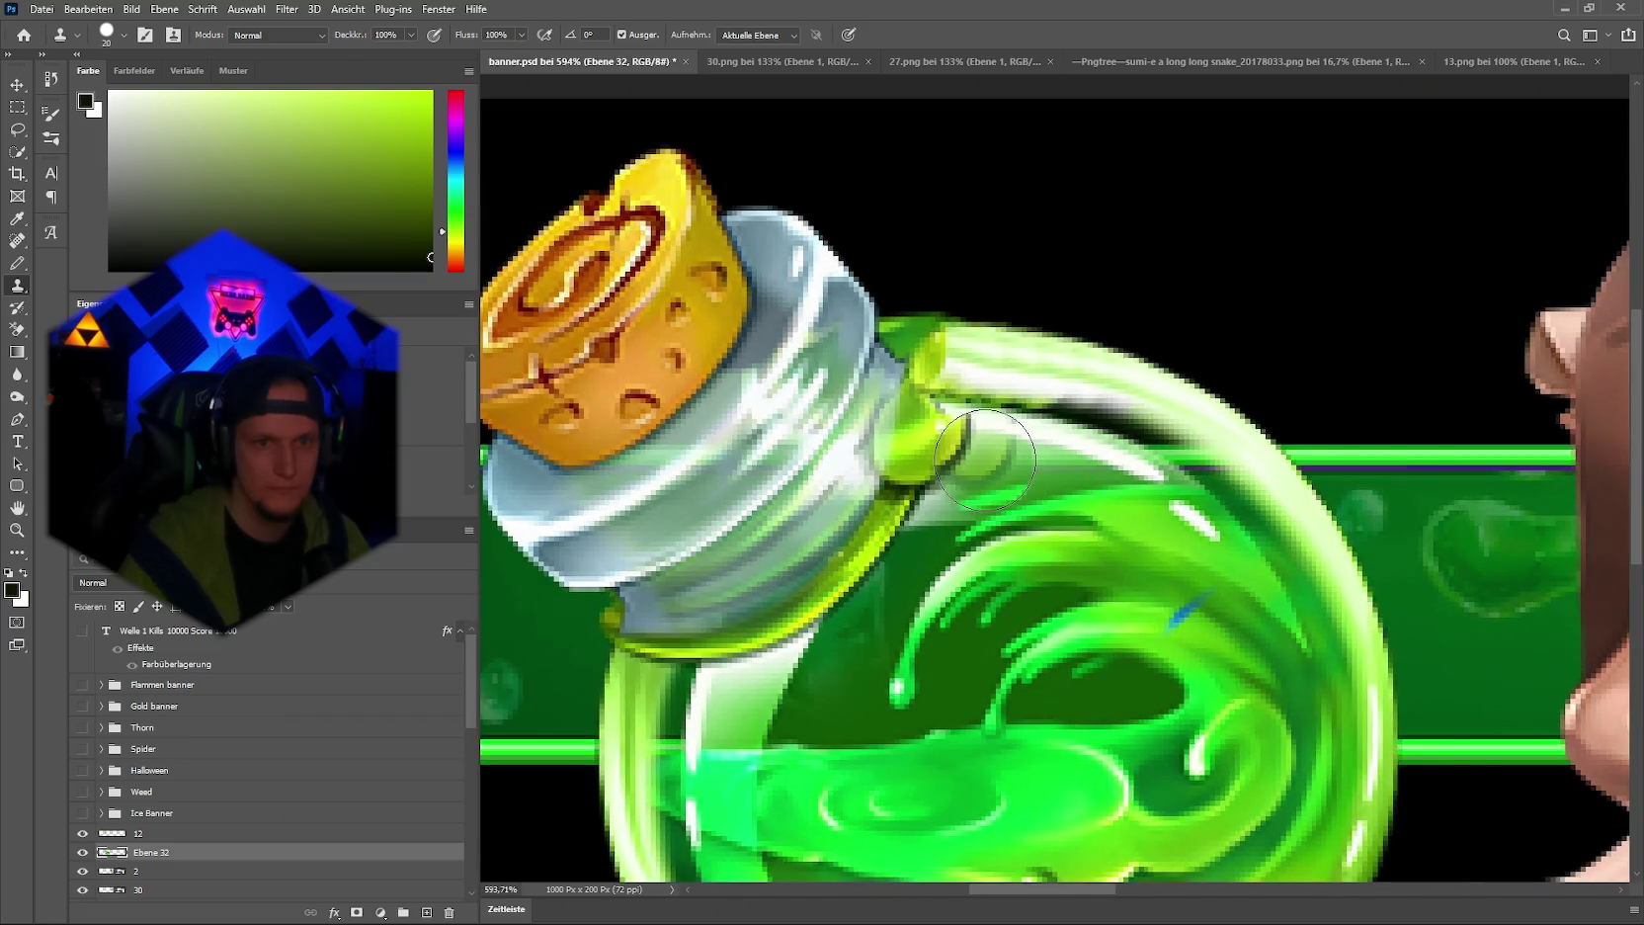
key("ctrl+z")
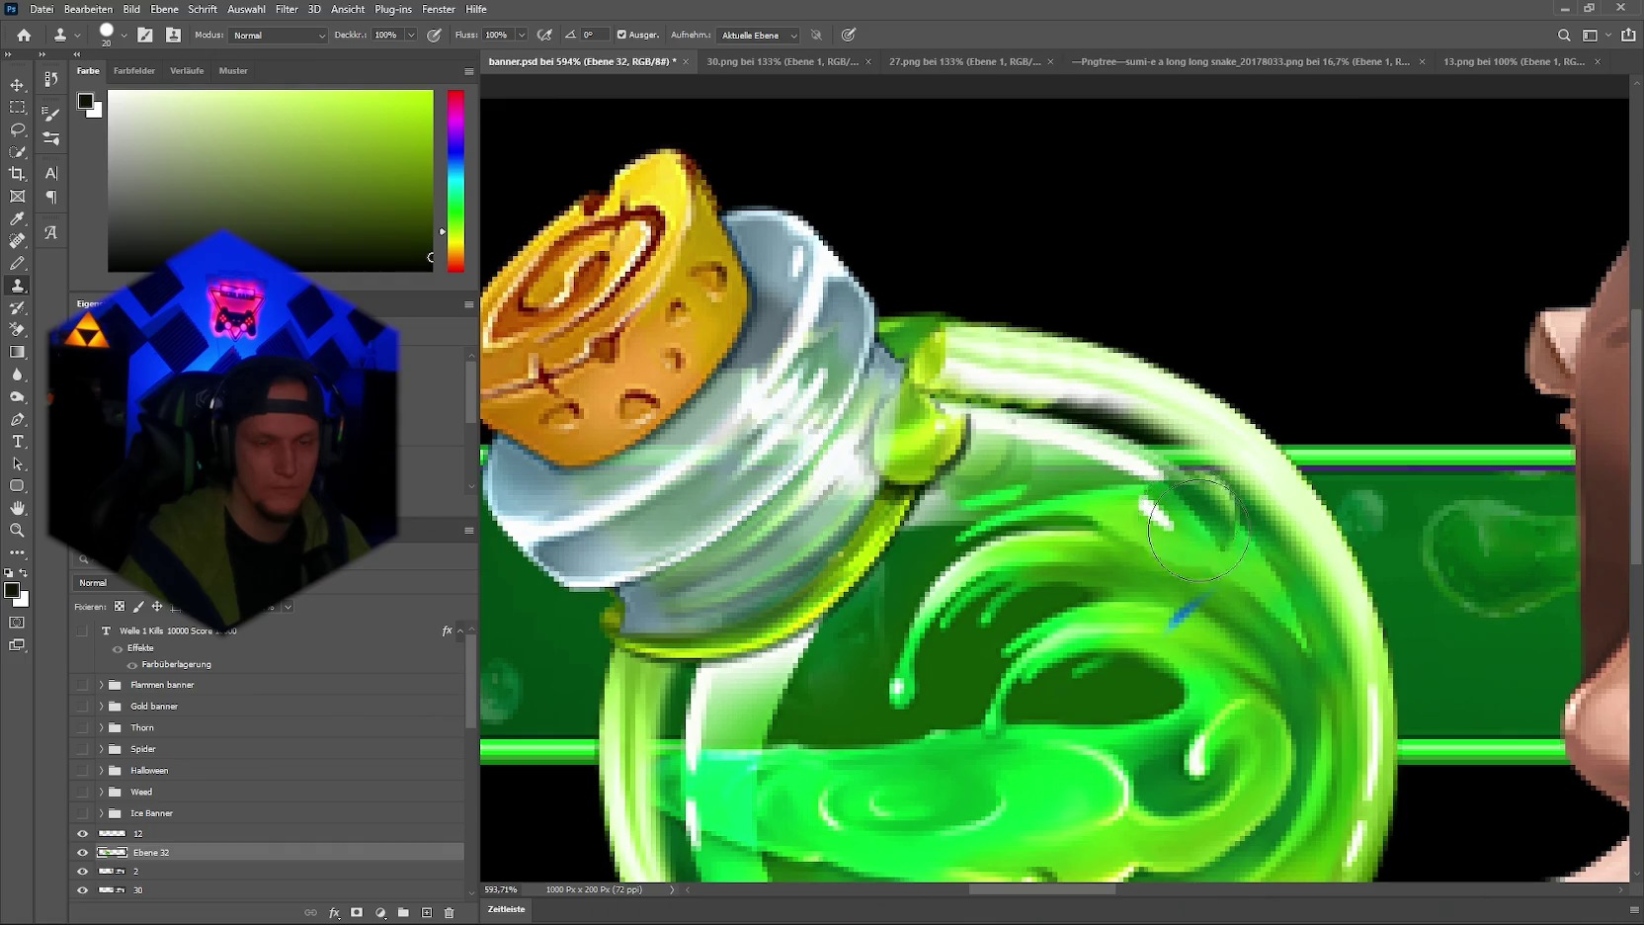
key("e")
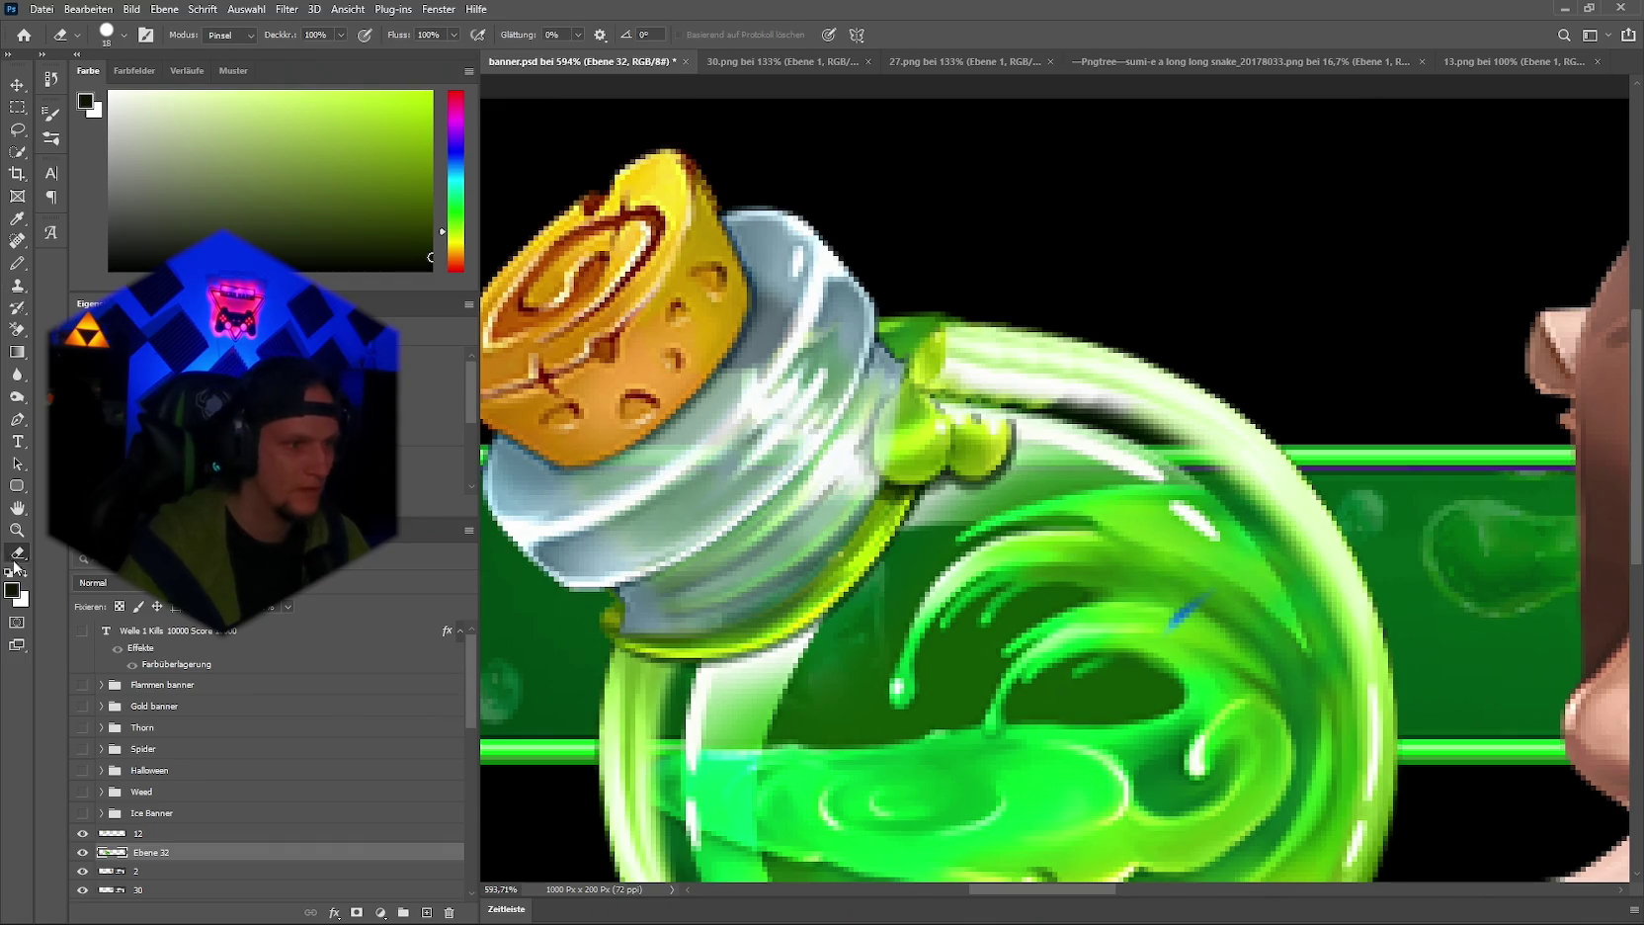
right_click(17, 552)
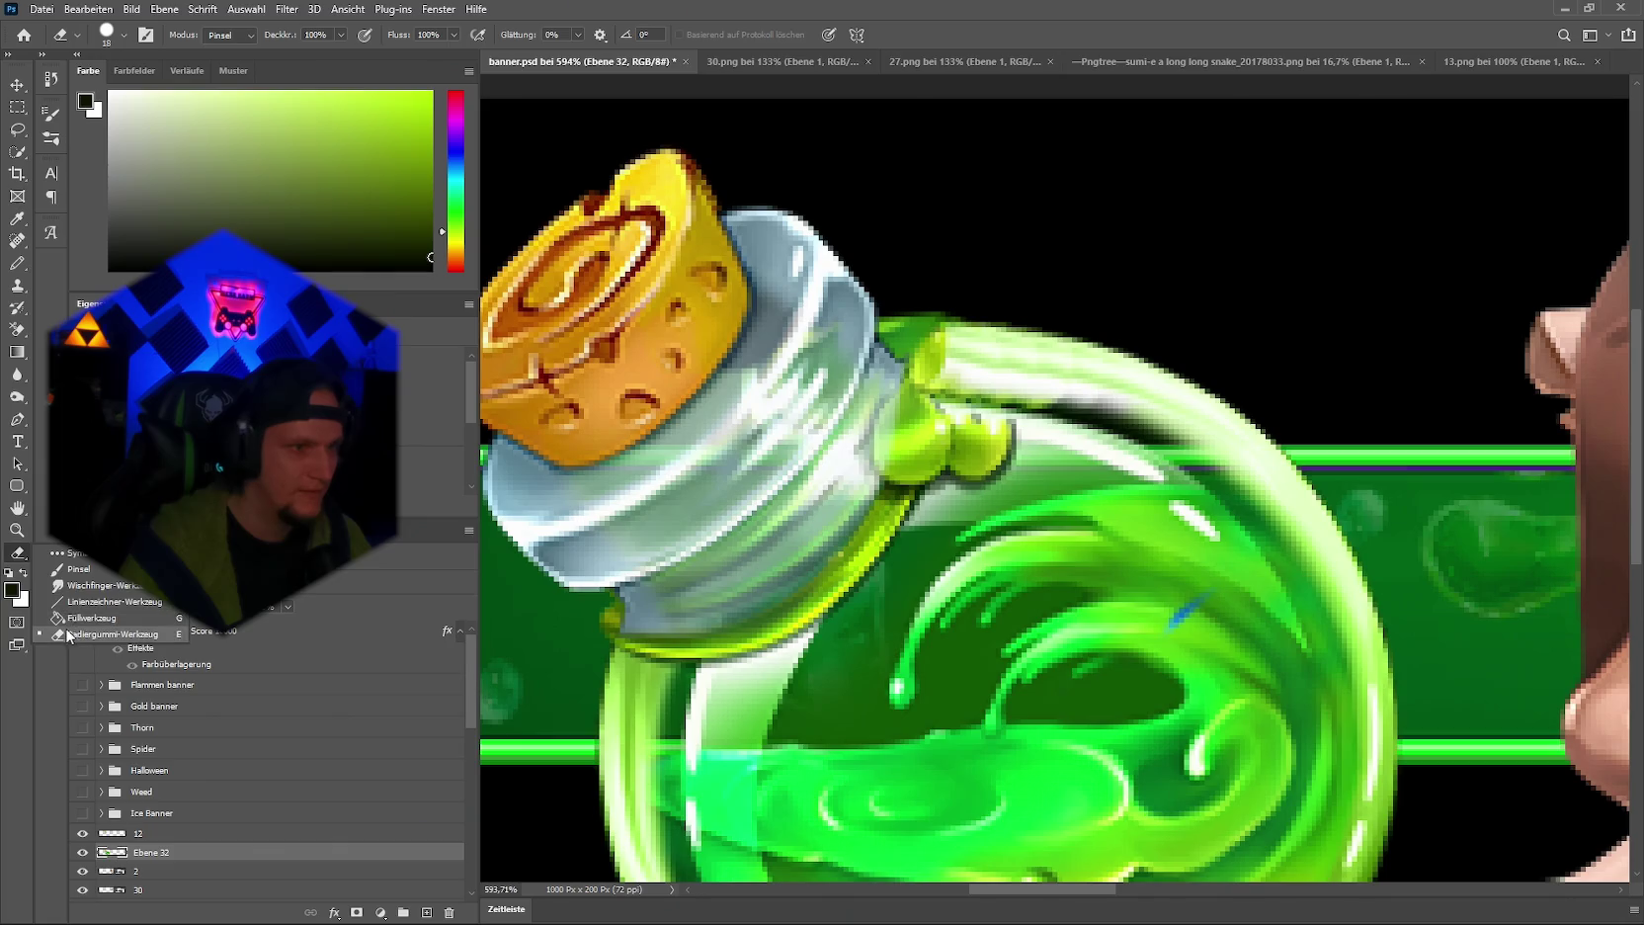
Smudge the green drip bulbs and shadow along the bottle neck with a 10 px brush.
left_click(98, 592)
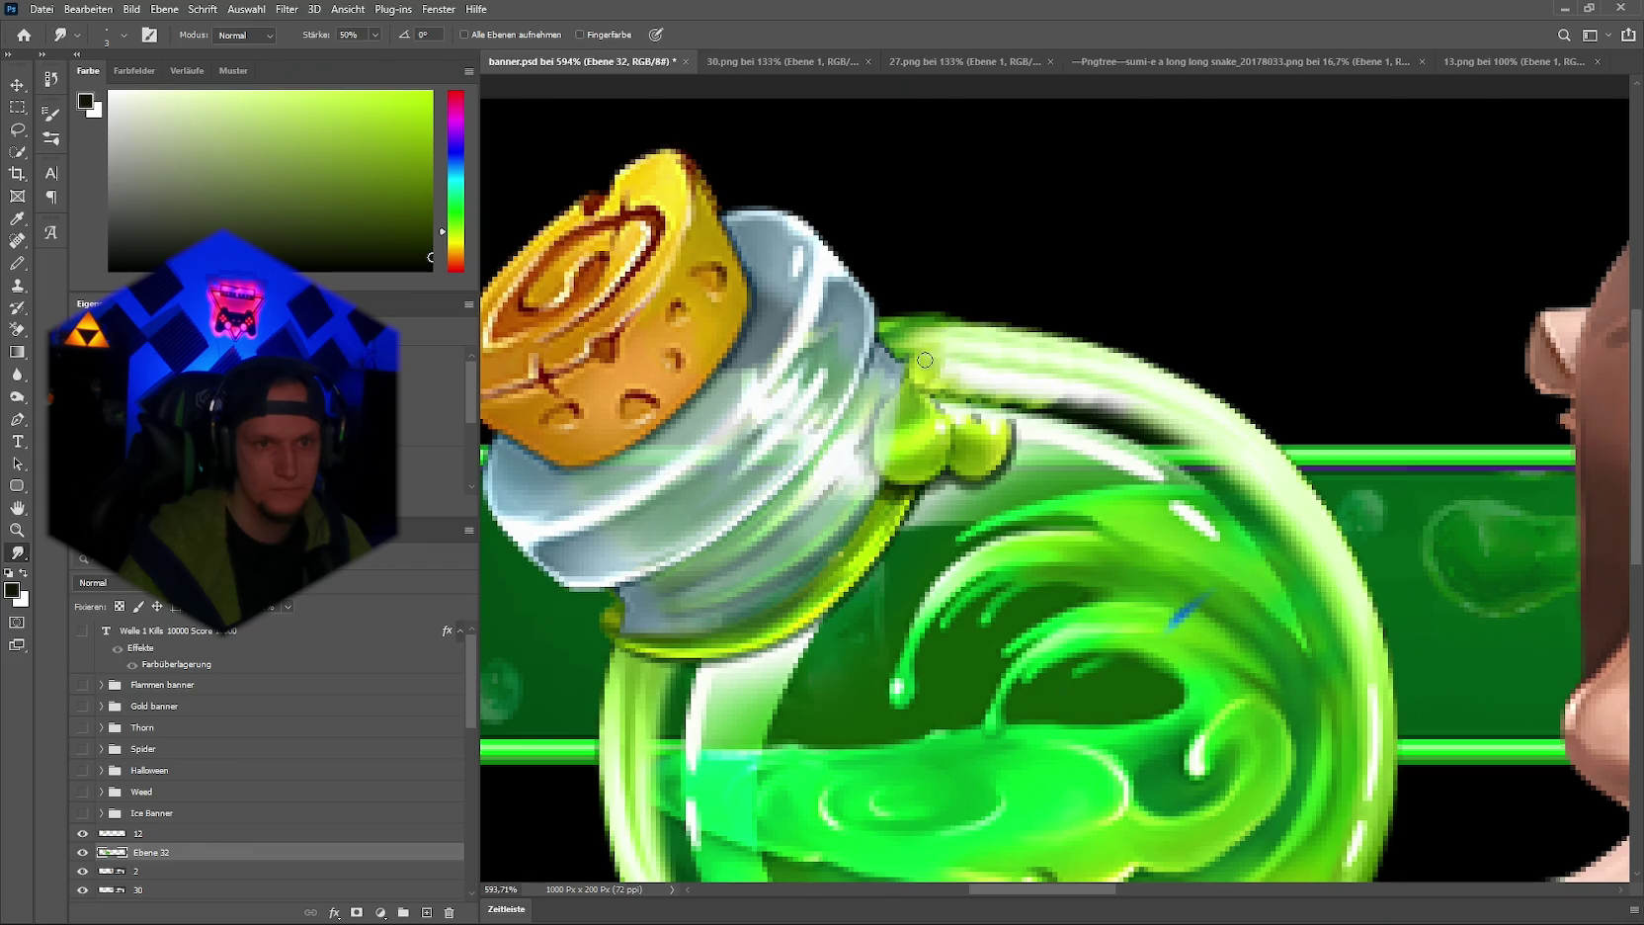
left_click(123, 37)
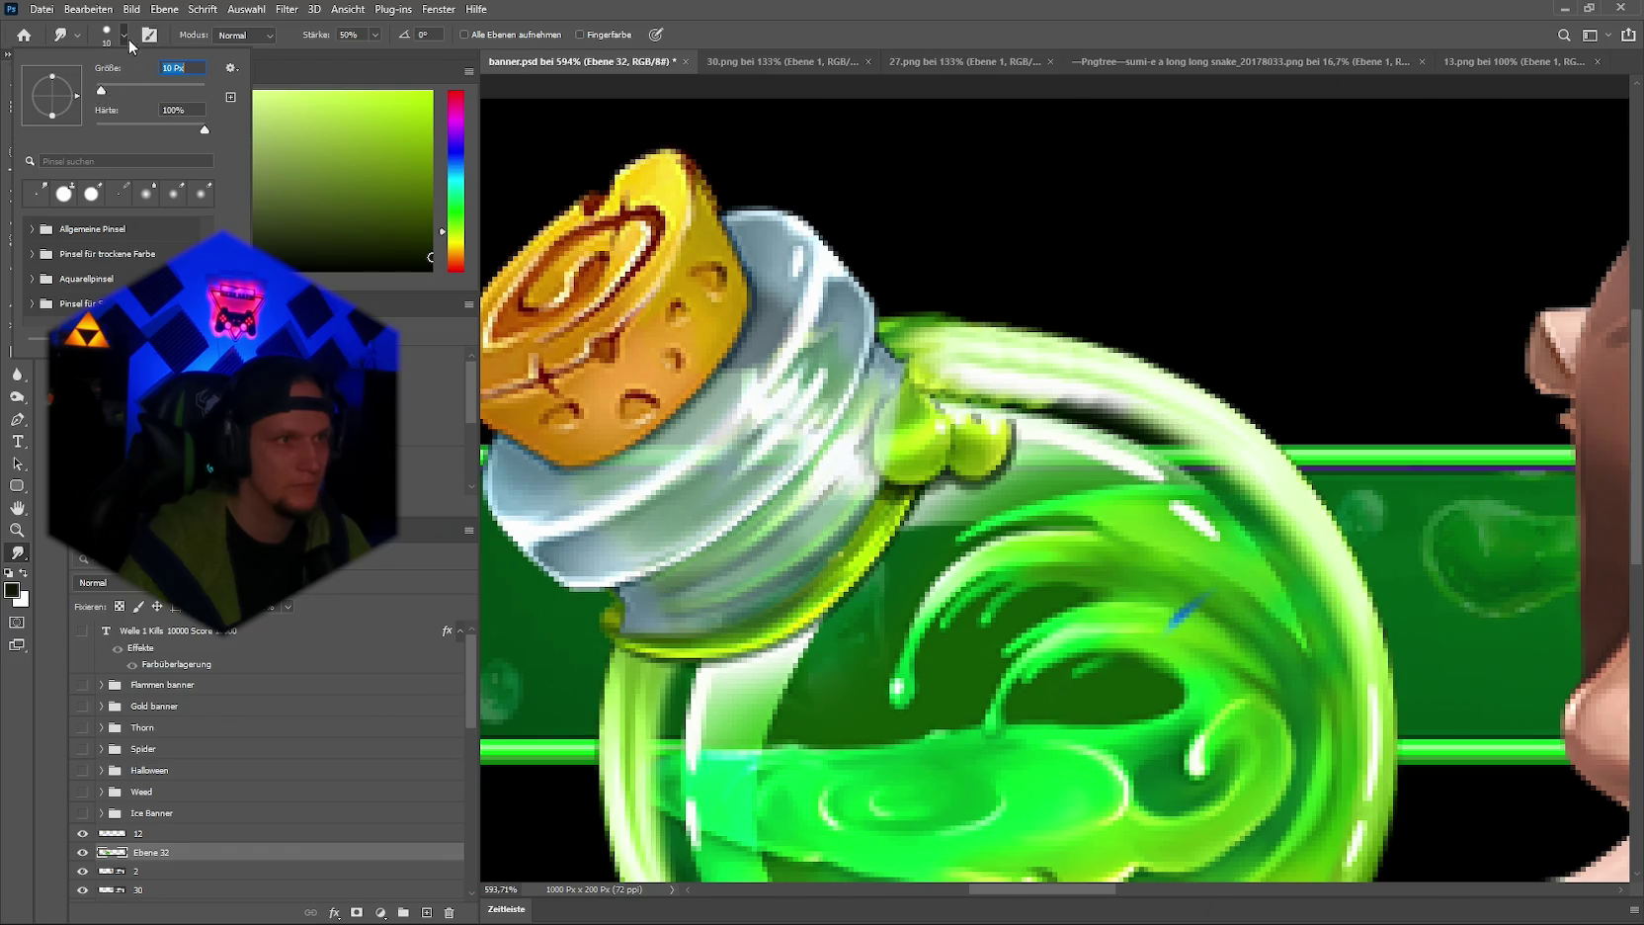
key("Return")
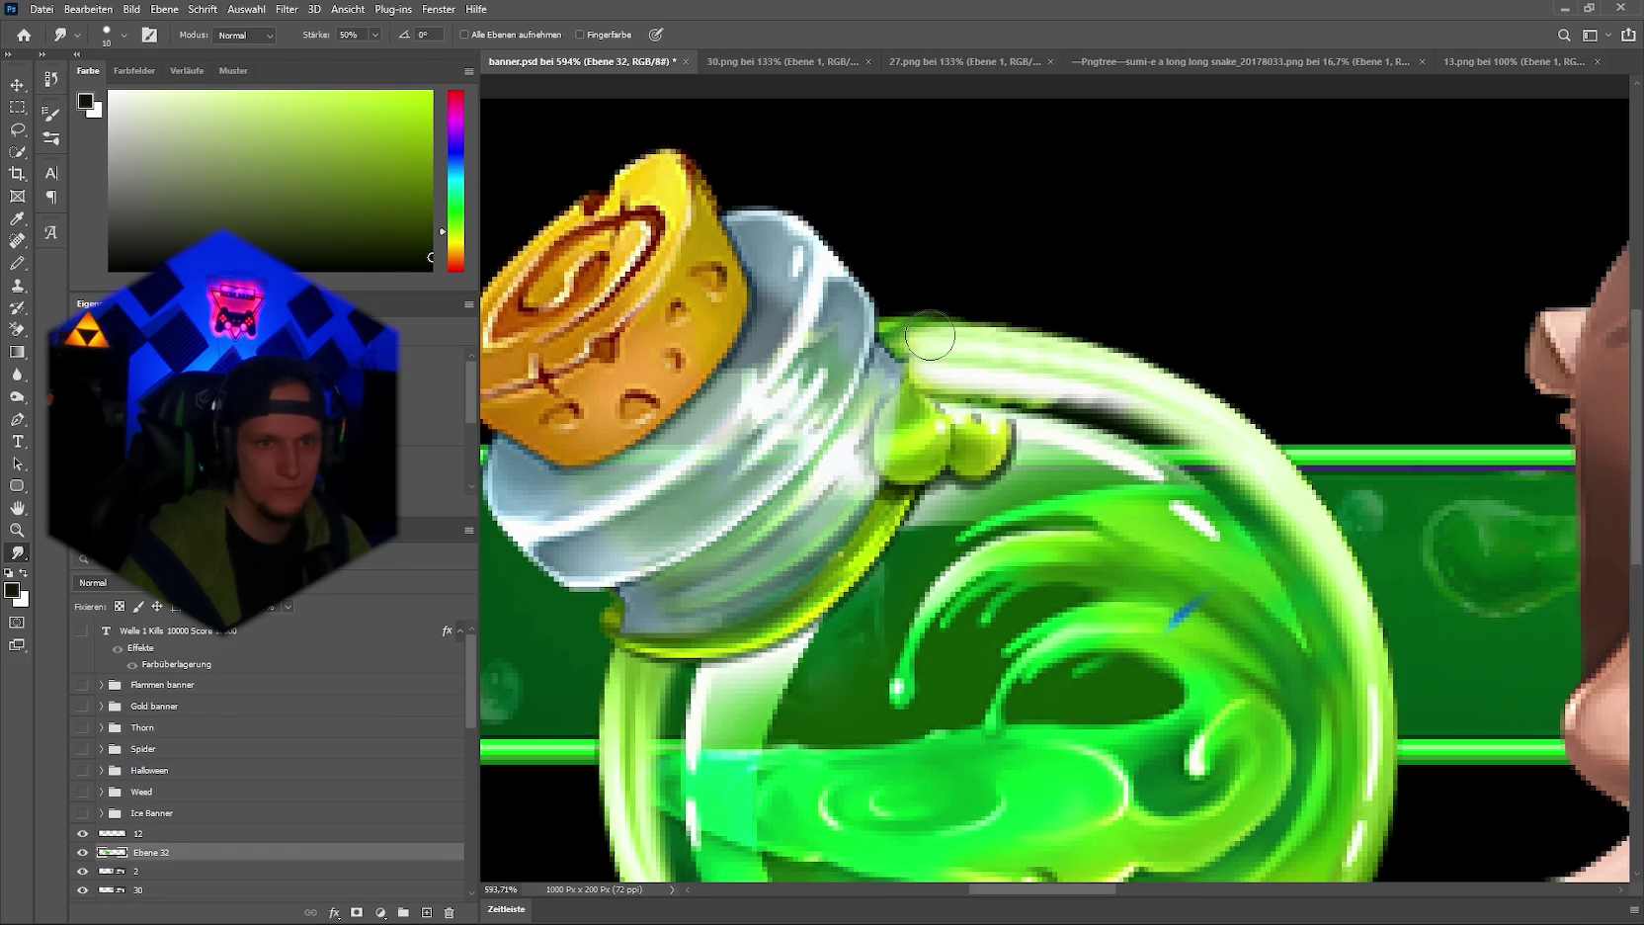
left_click_drag(1086, 412, 950, 395)
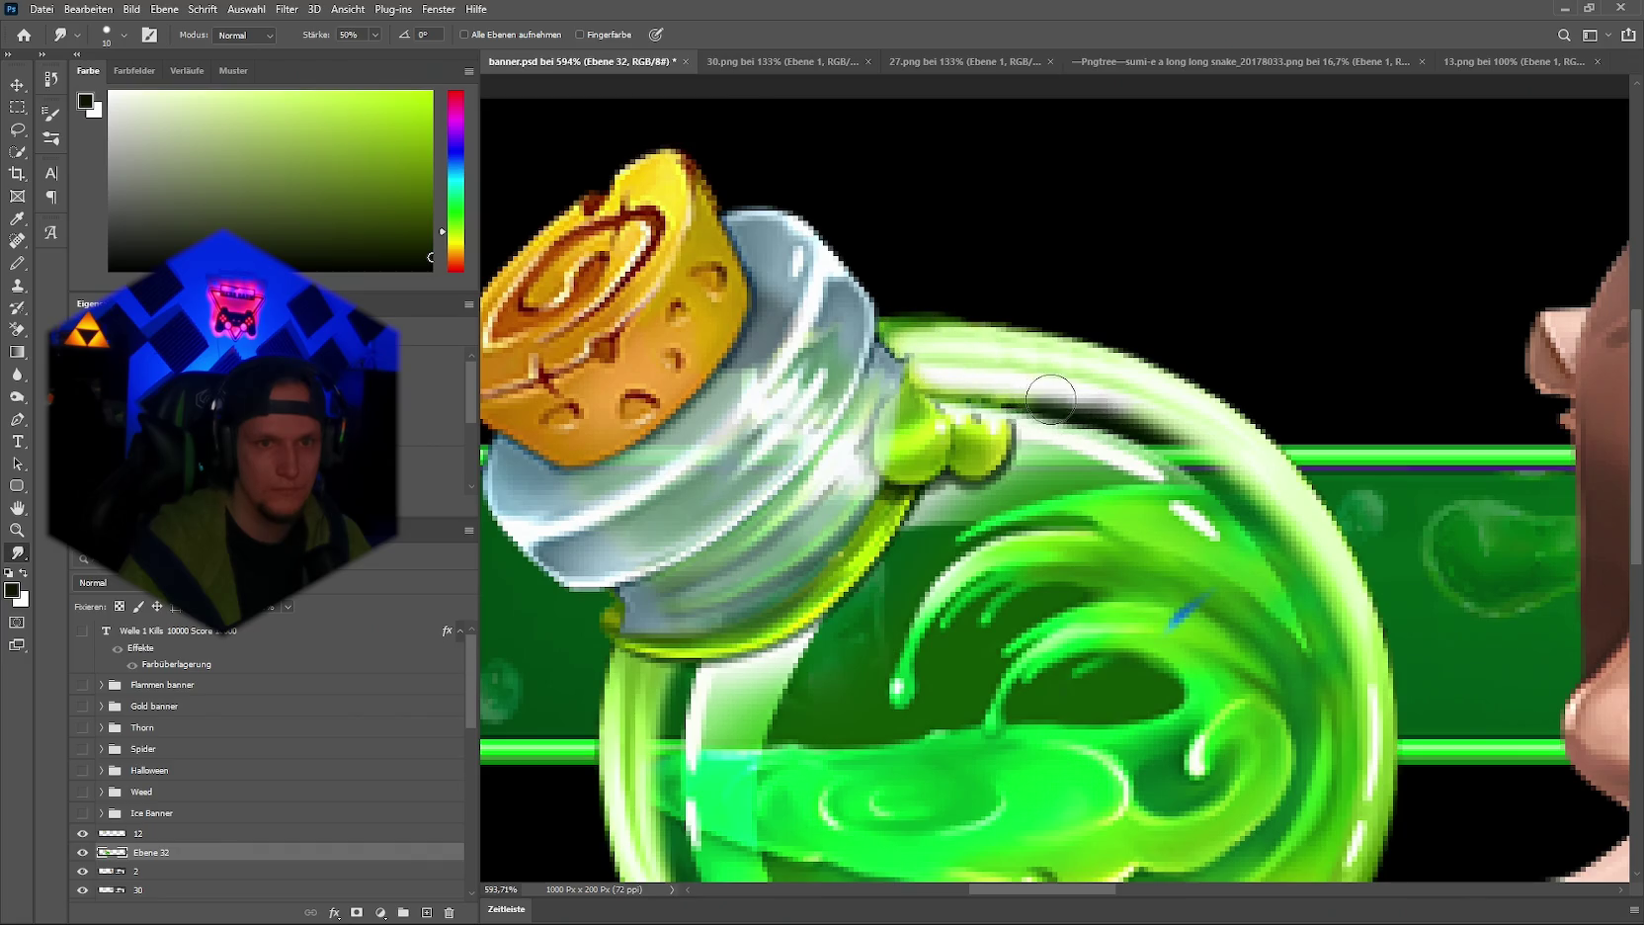
left_click_drag(1027, 463, 965, 470)
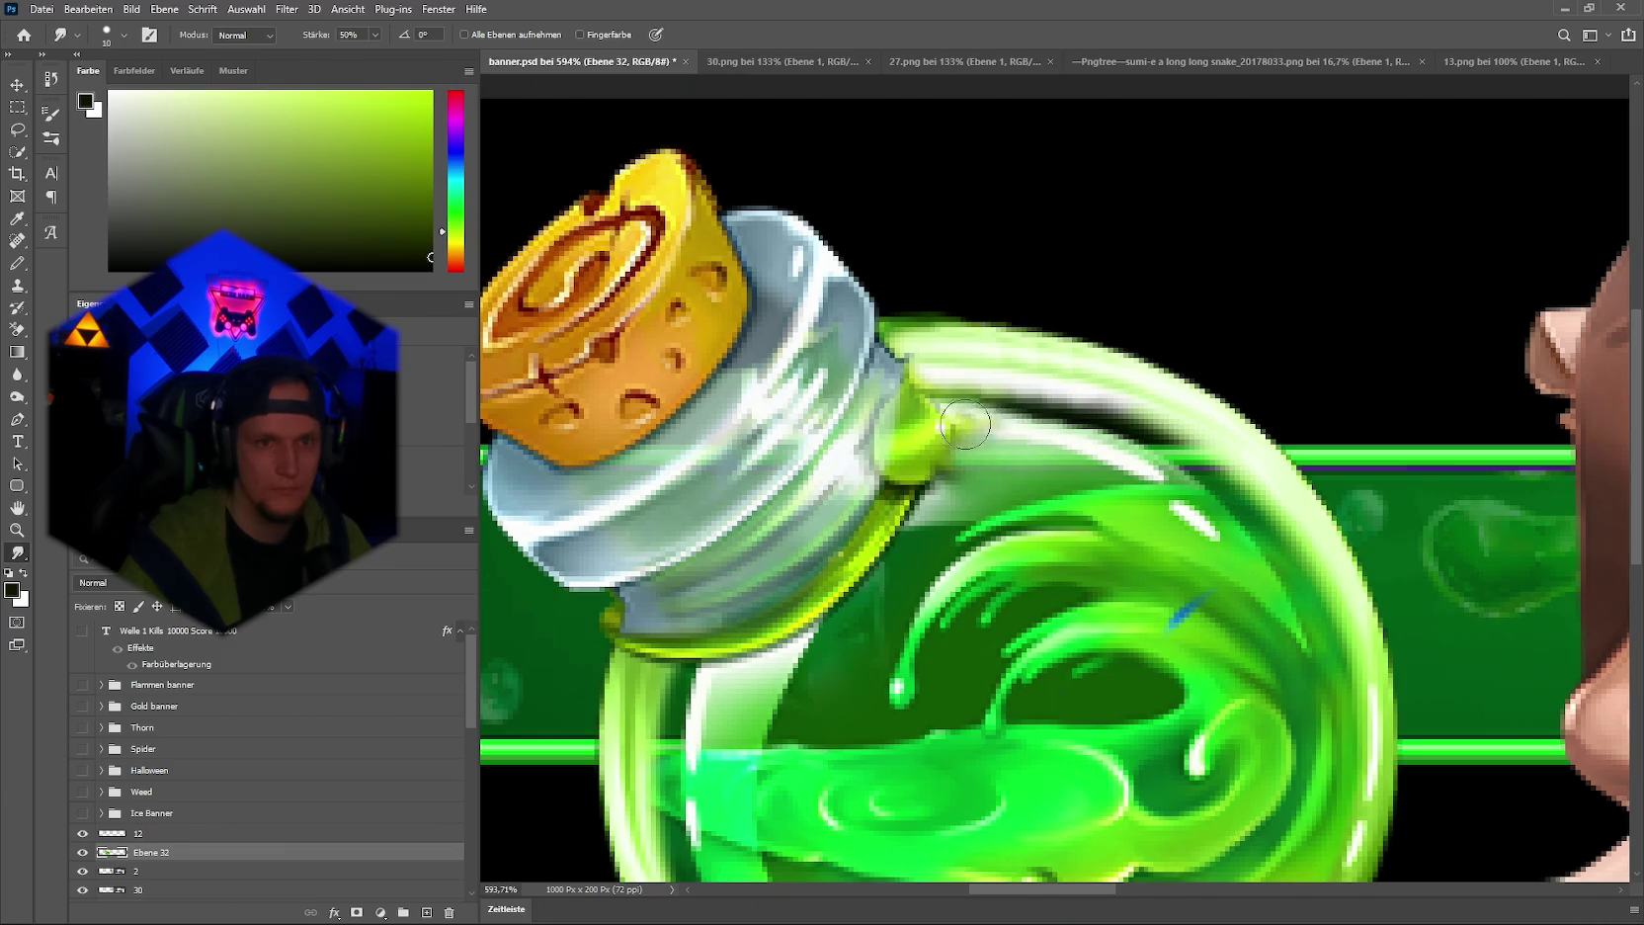
left_click_drag(901, 497, 921, 393)
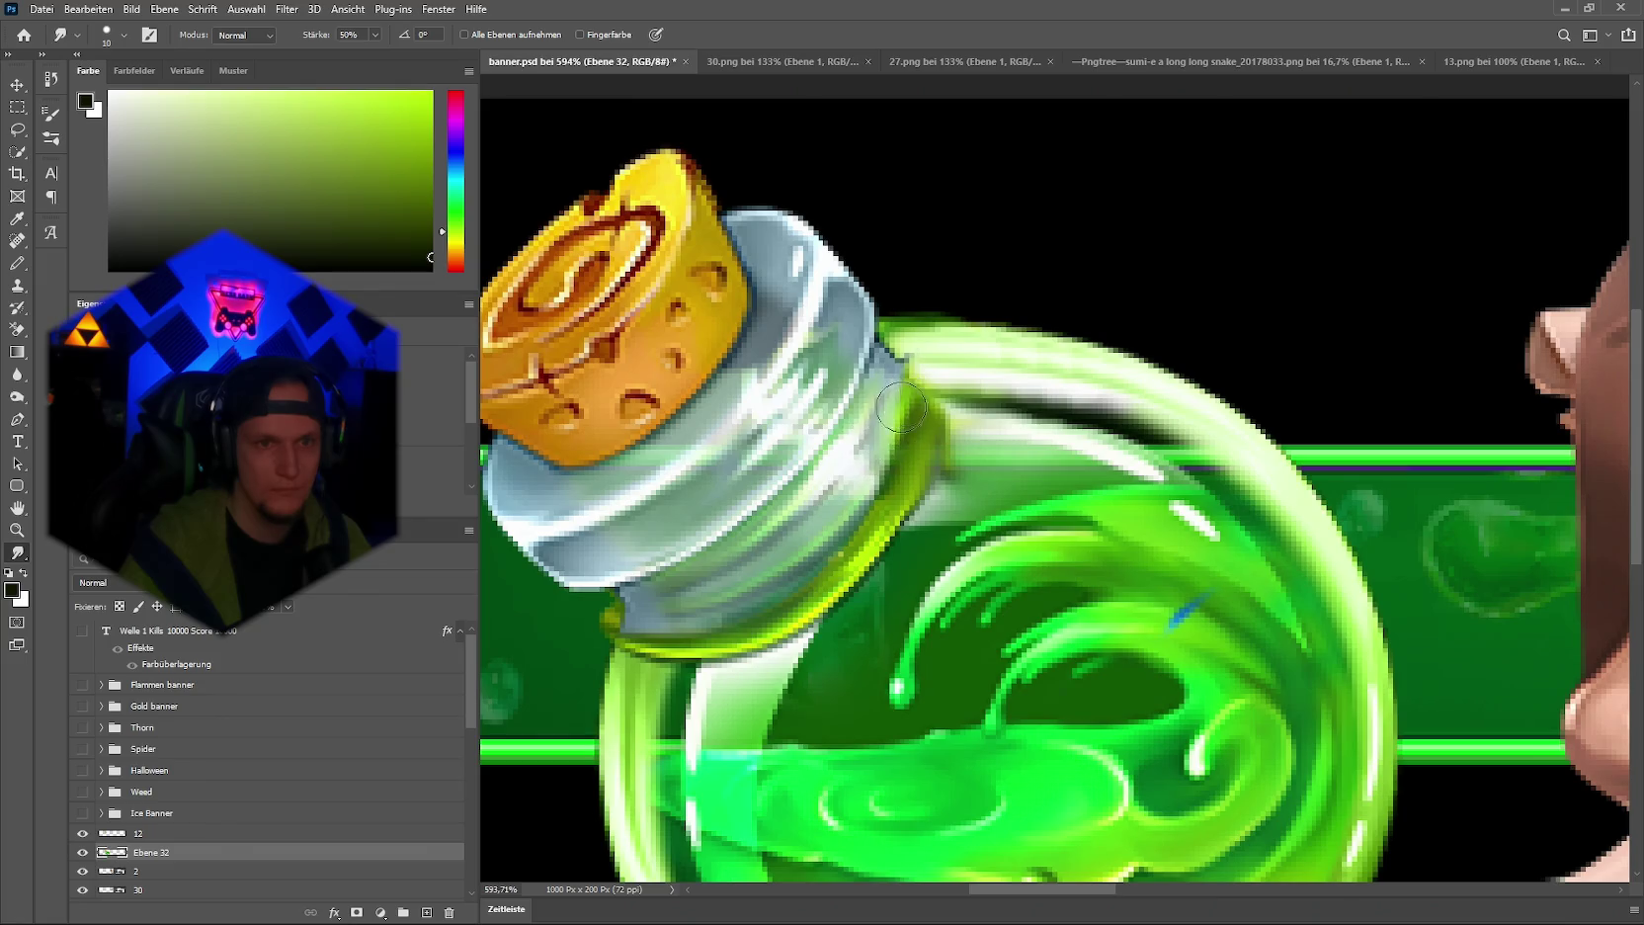
mouse_move(954, 470)
left_mouse_down()
mouse_move(889, 534)
mouse_move(943, 466)
left_mouse_up()
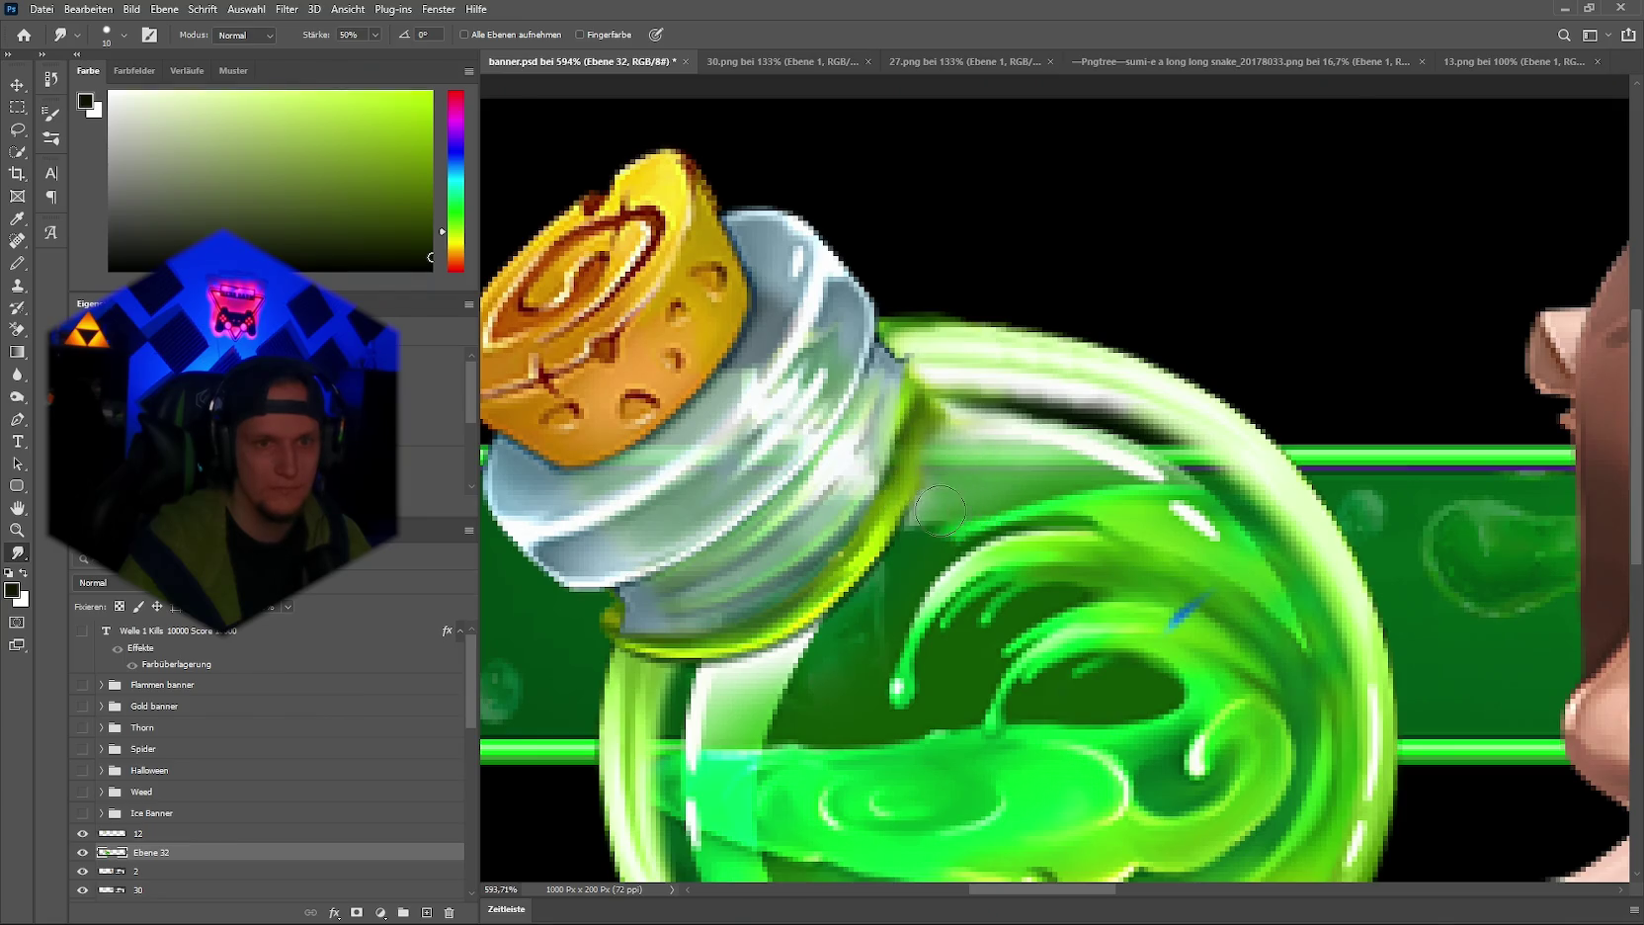
left_click_drag(980, 439, 949, 434)
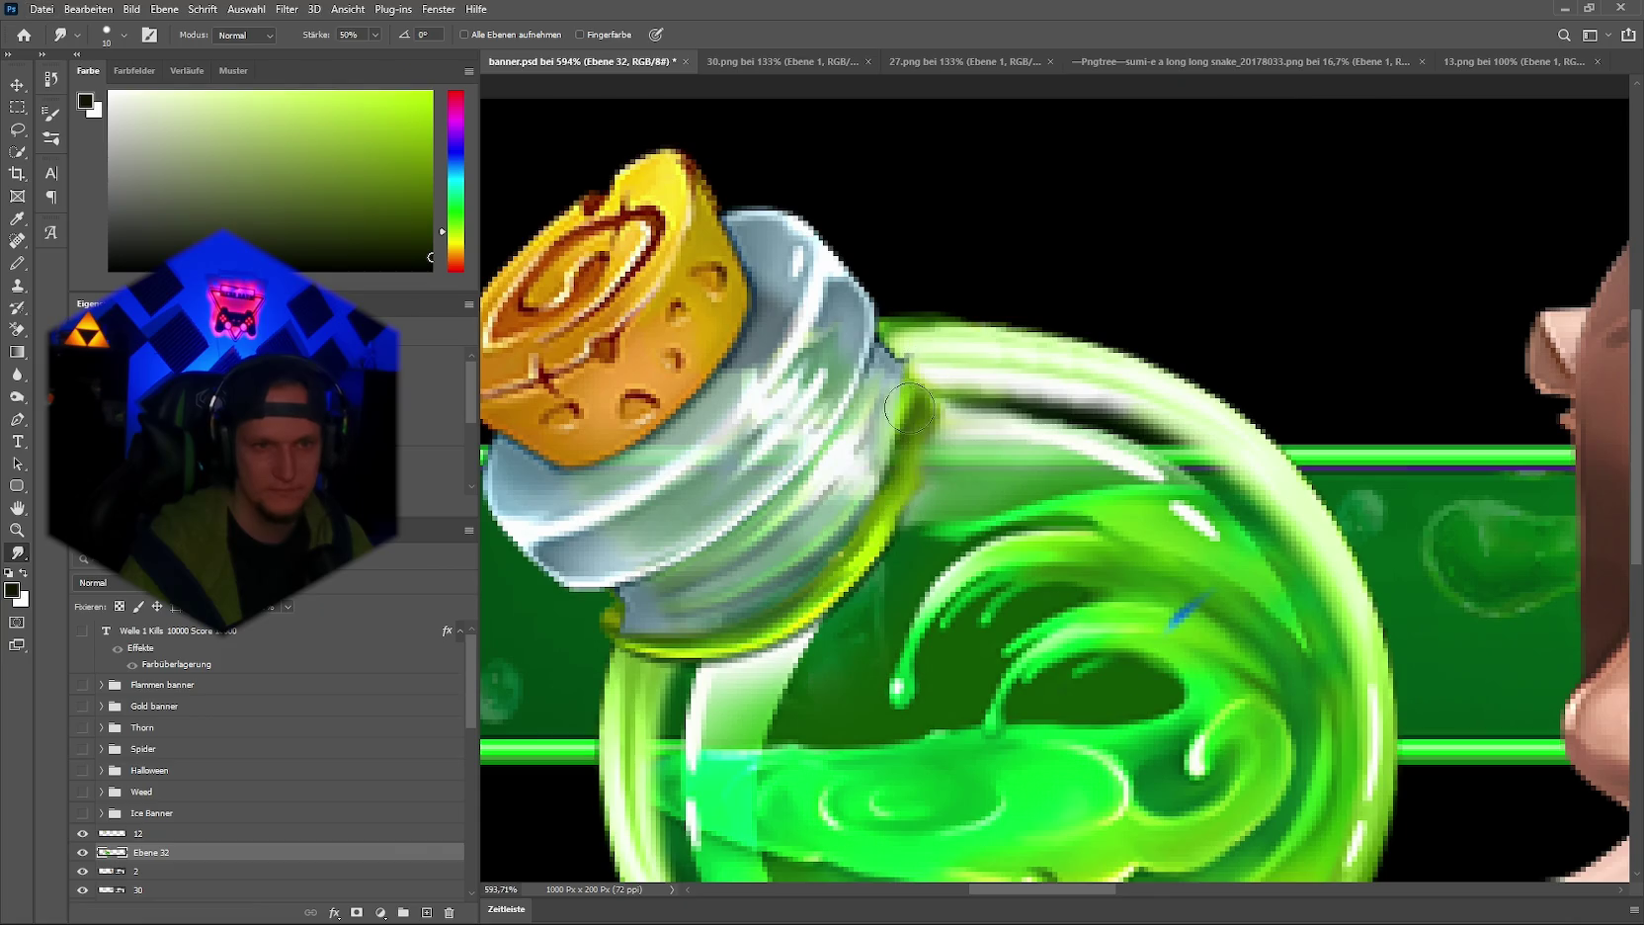
Try smudging the neck's yellow rim, undo it, then check the Clone Stamp brush settings.
left_click_drag(870, 545, 879, 534)
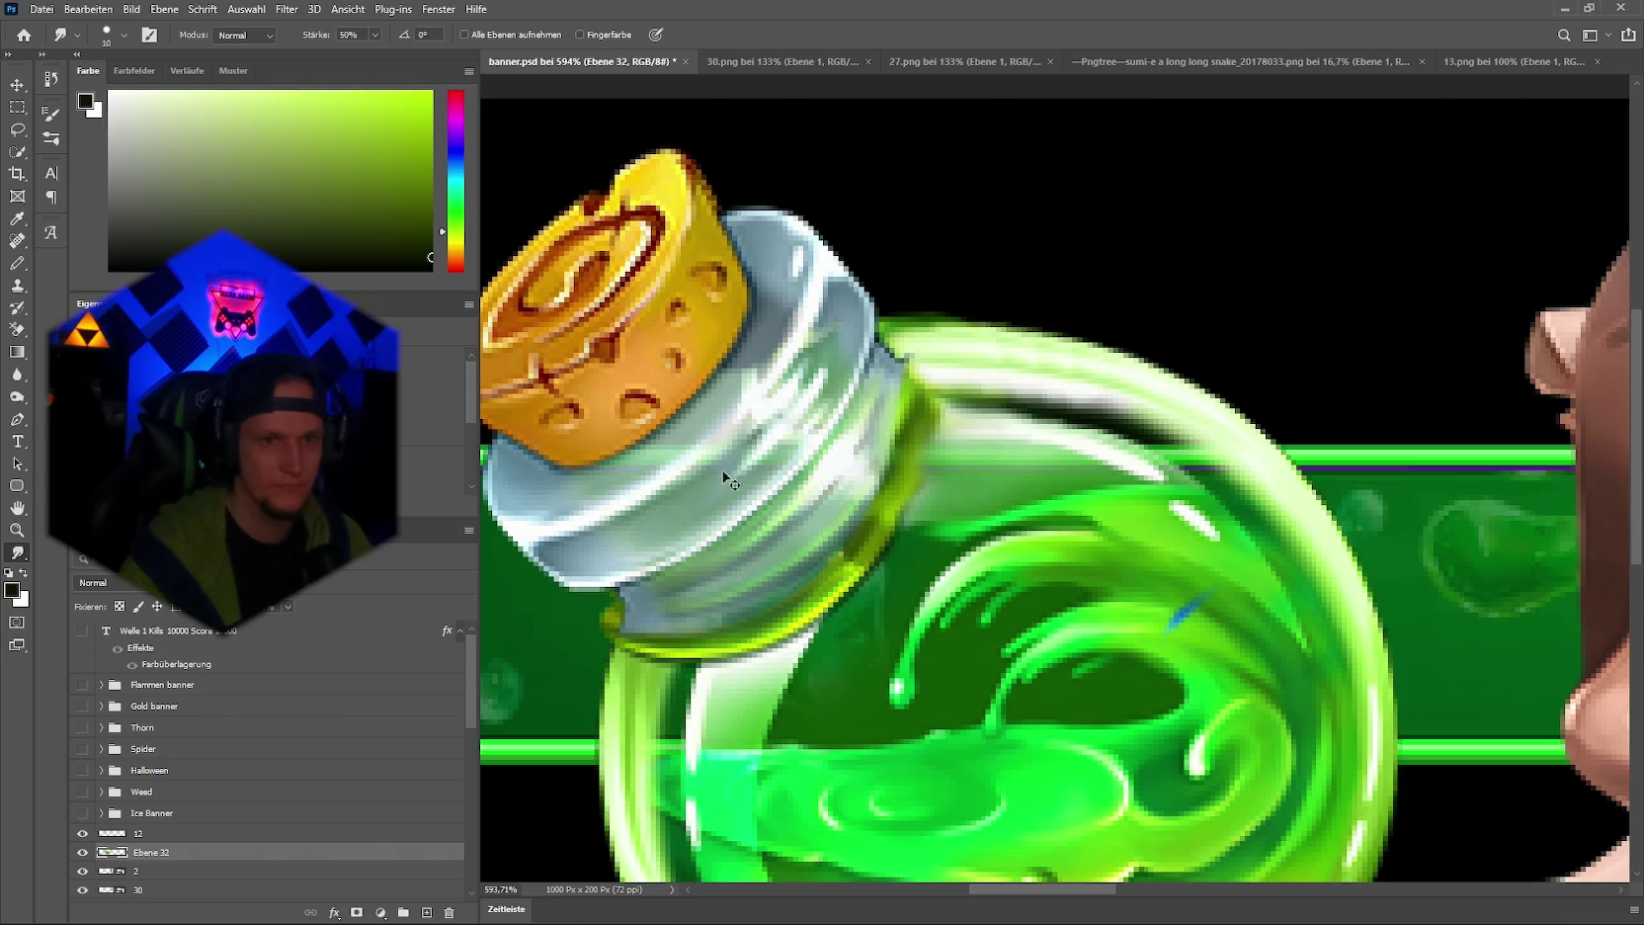
key("ctrl+z")
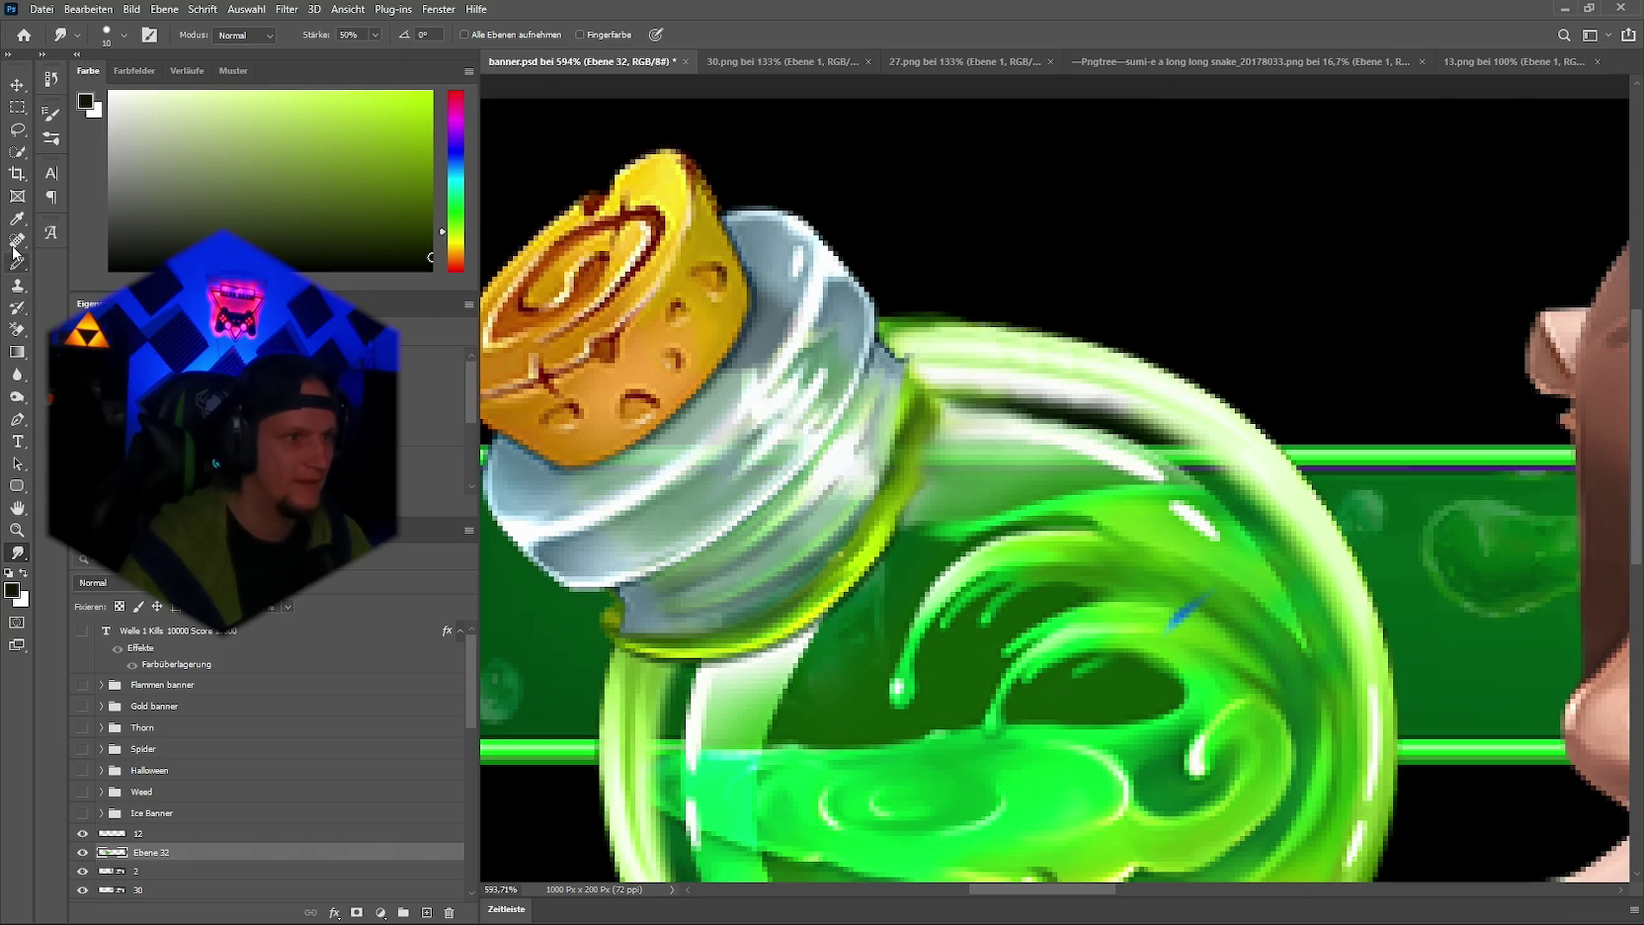
left_click(18, 284)
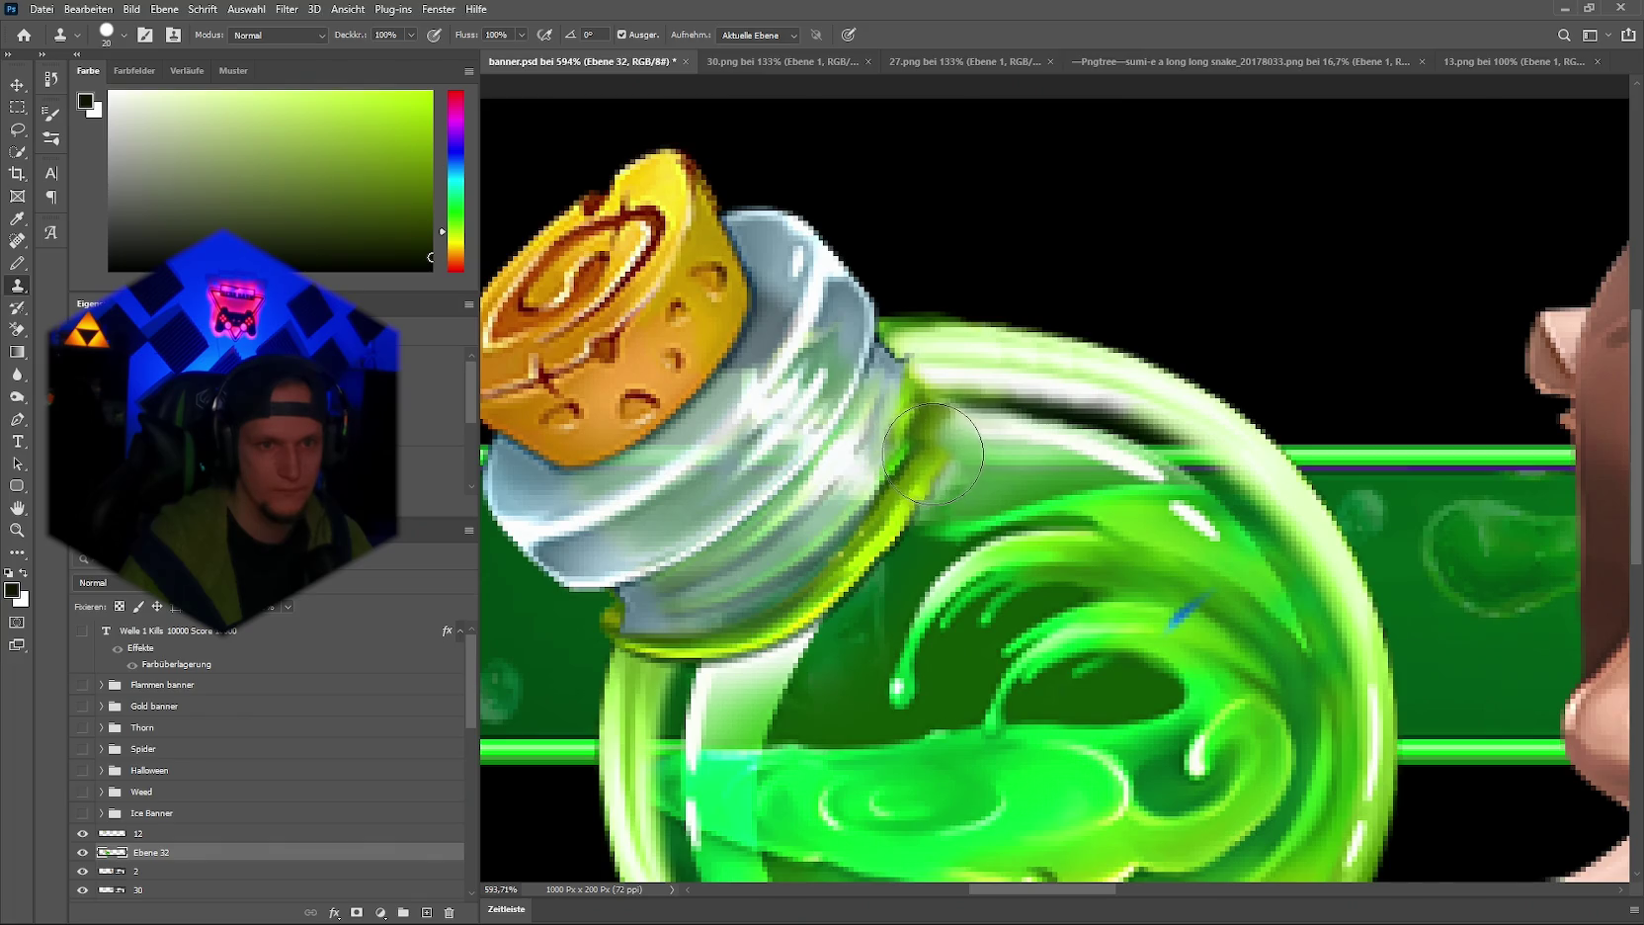
right_click(1059, 425)
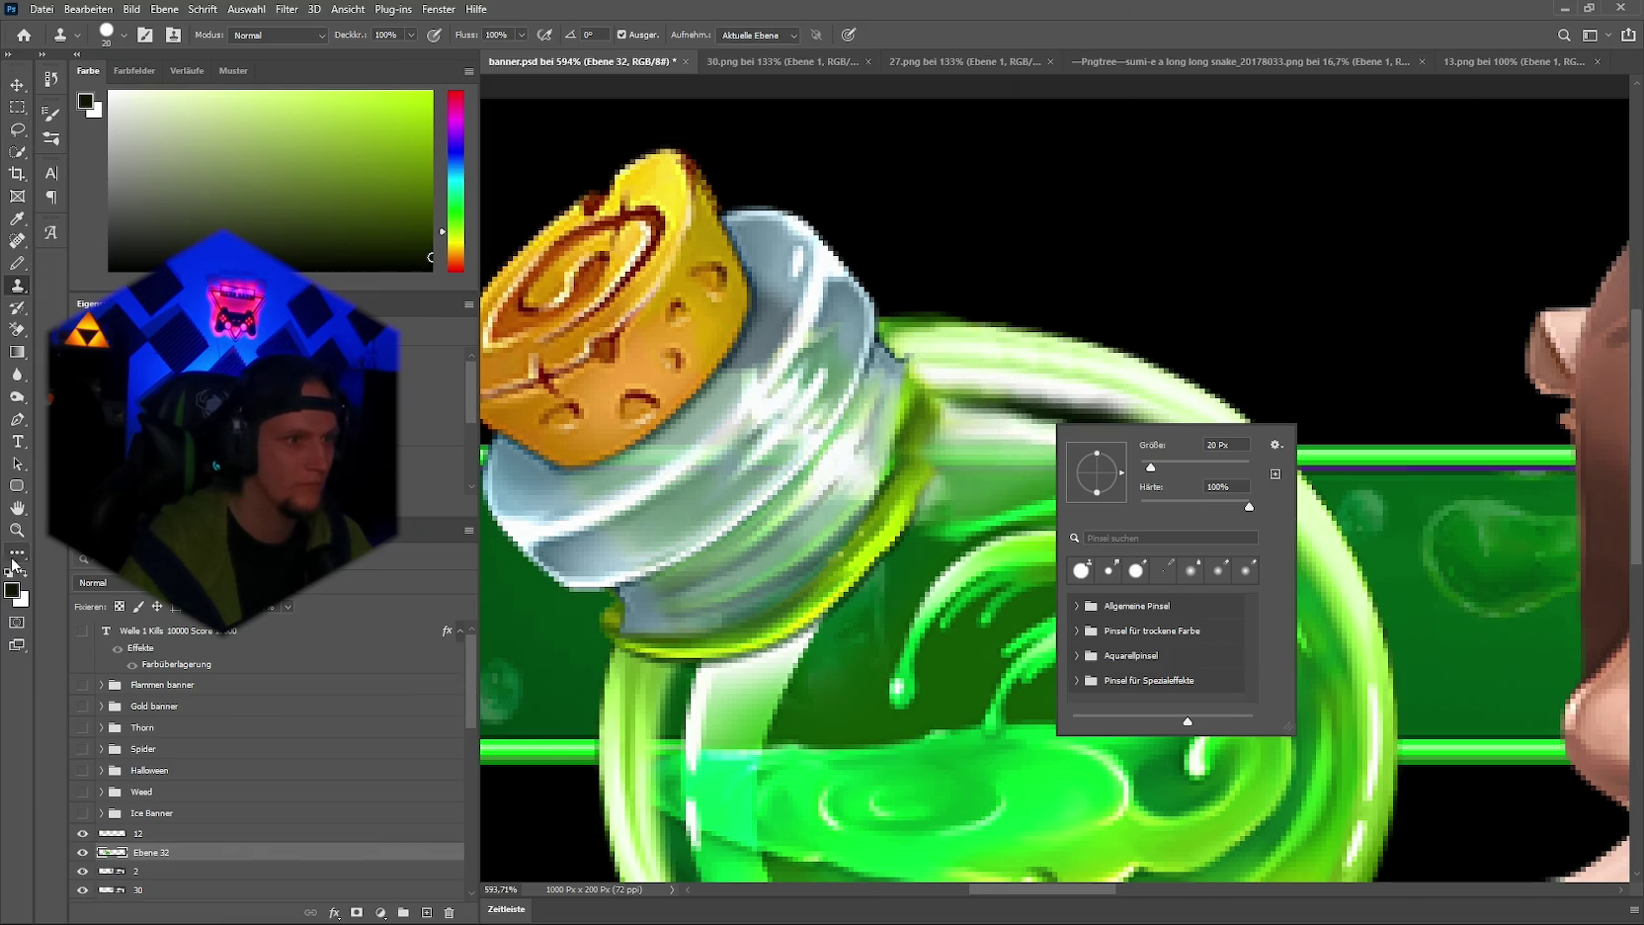
key("r")
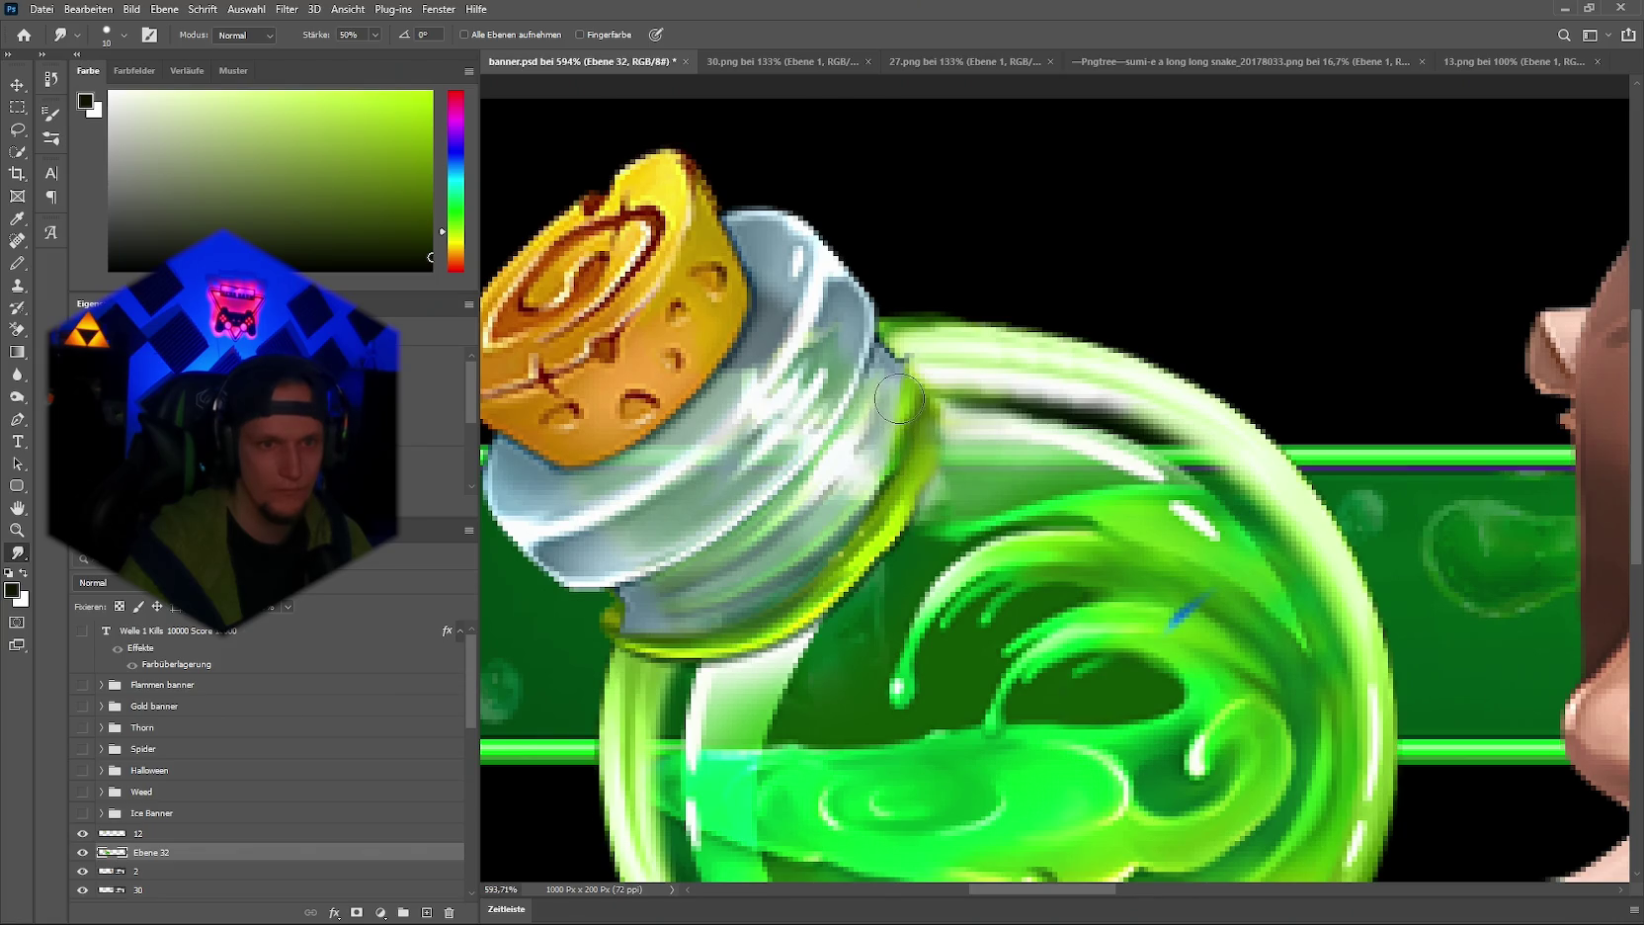
Zoom out over the whole banner, select layer 2 then layer 12, and zoom back in.
scroll(915, 405, "down", 2)
scroll(924, 484, "down", 3)
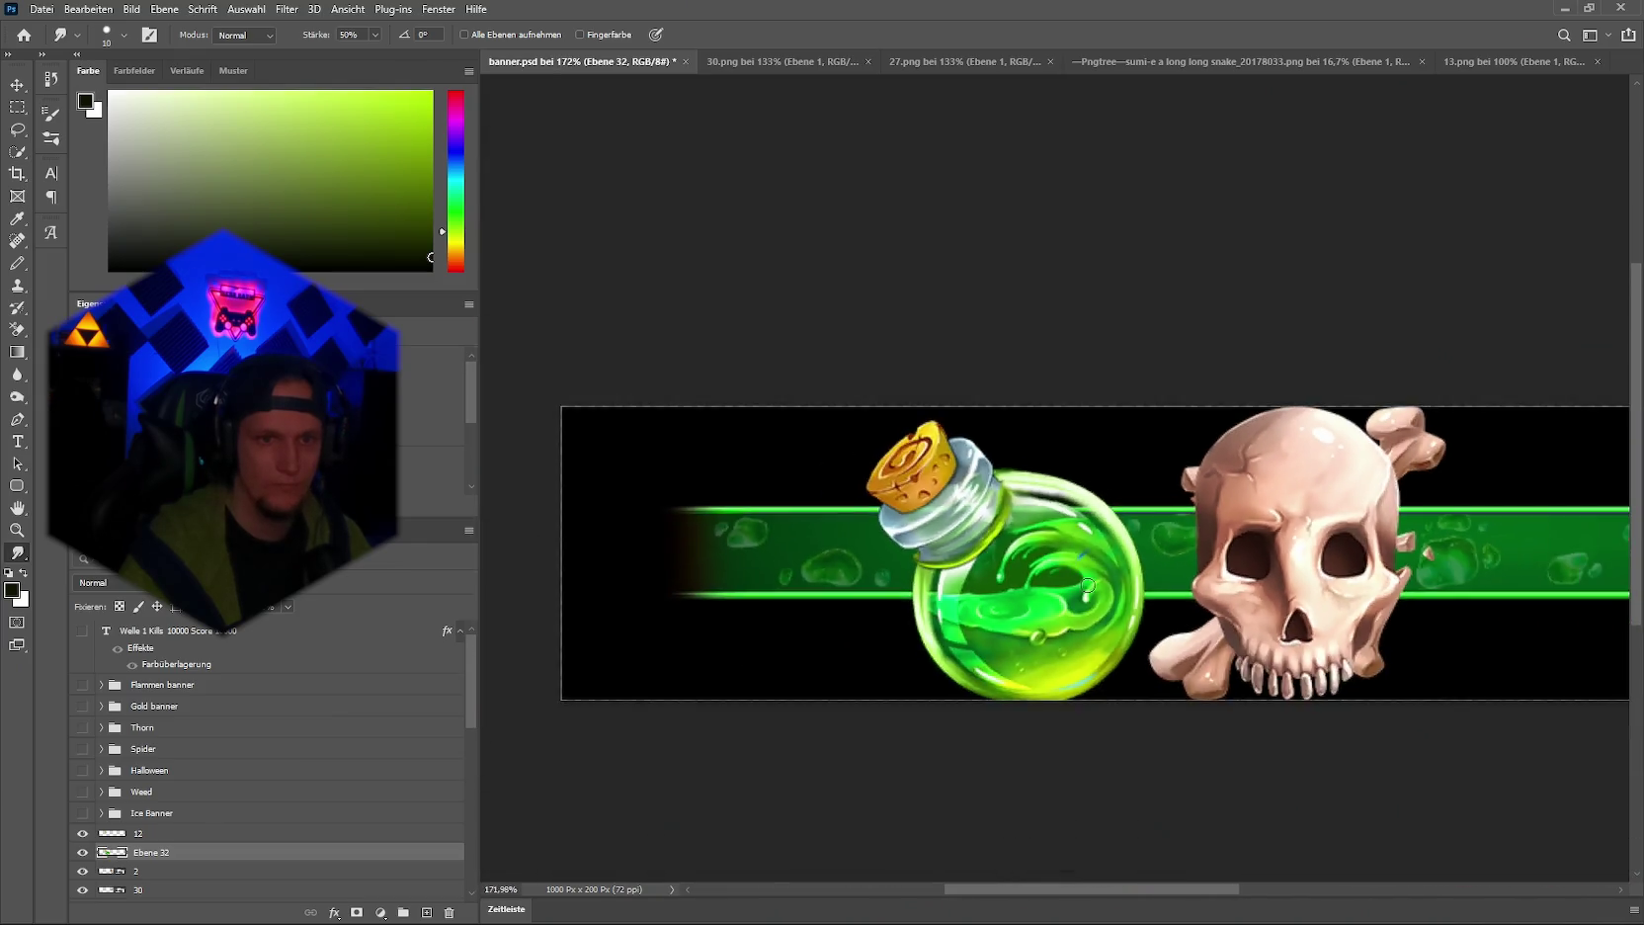
scroll(935, 570, "down", 3)
scroll(863, 504, "up", 4)
scroll(907, 468, "up", 4)
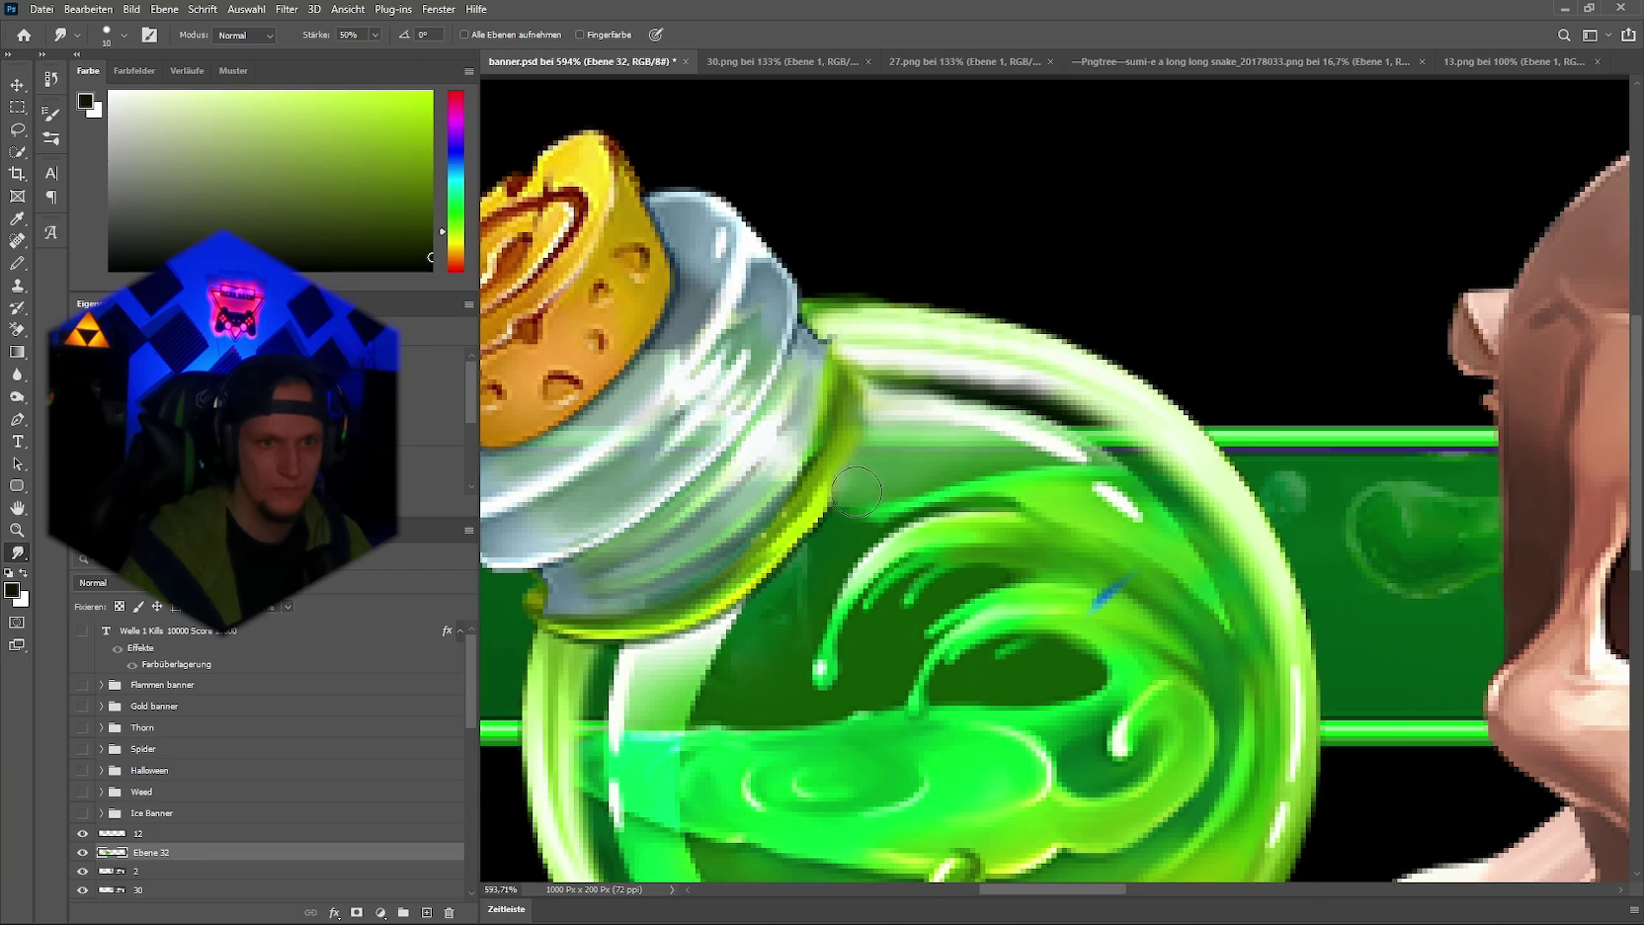
scroll(869, 521, "down", 5)
scroll(962, 530, "down", 3)
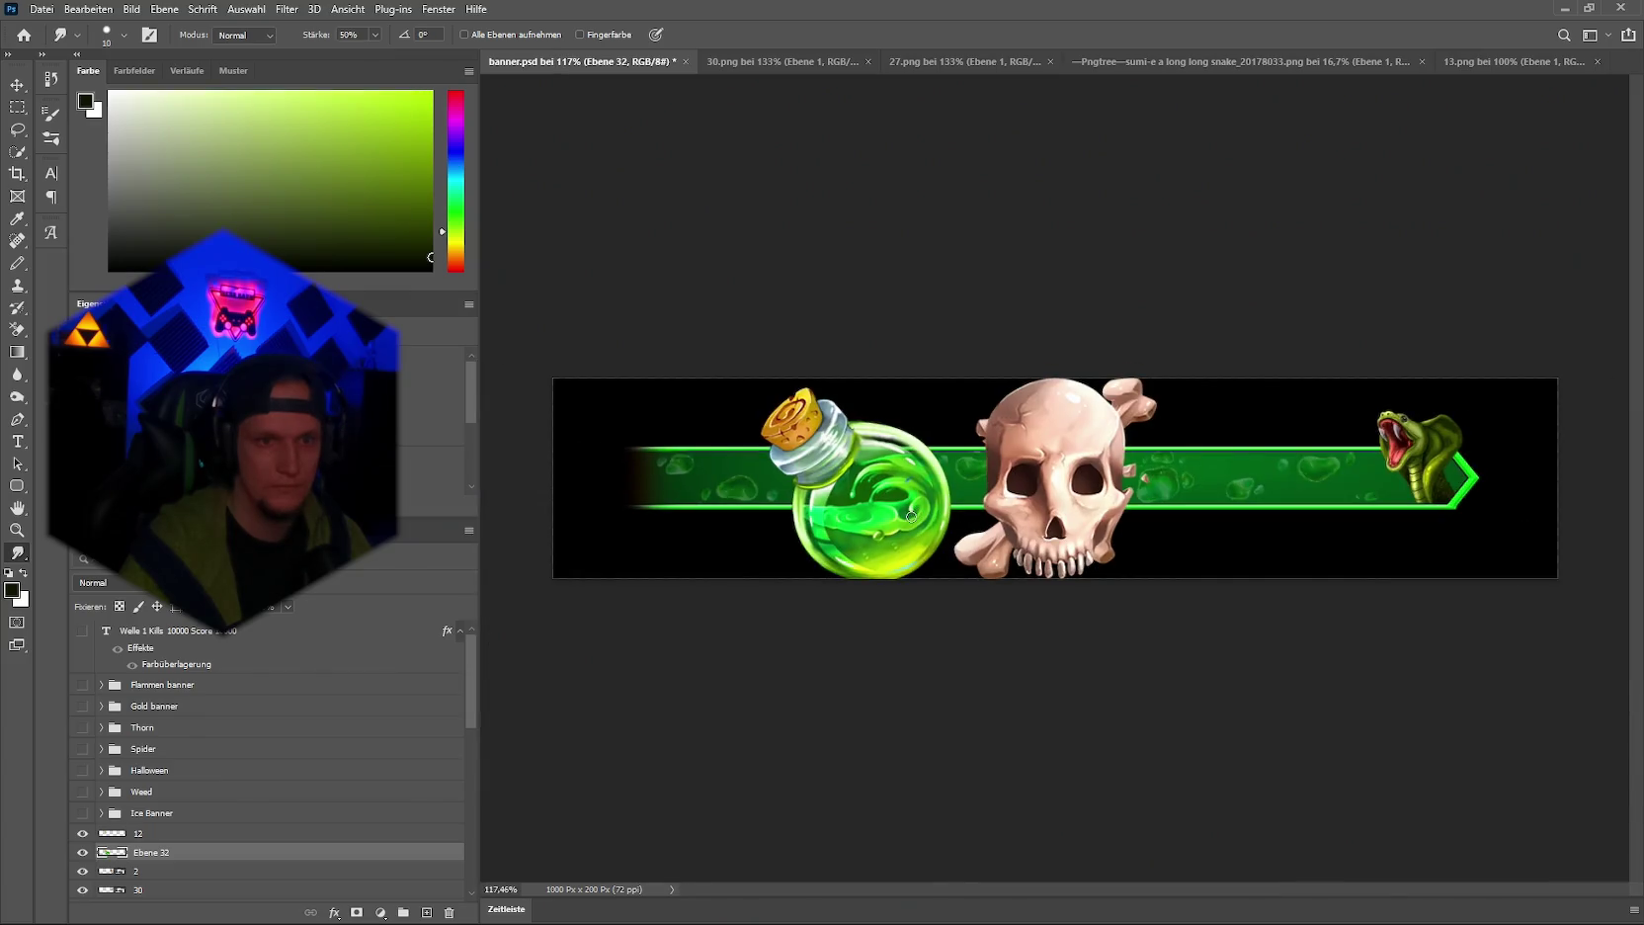
scroll(894, 513, "down", 2)
scroll(894, 513, "down", 1)
scroll(869, 474, "up", 2)
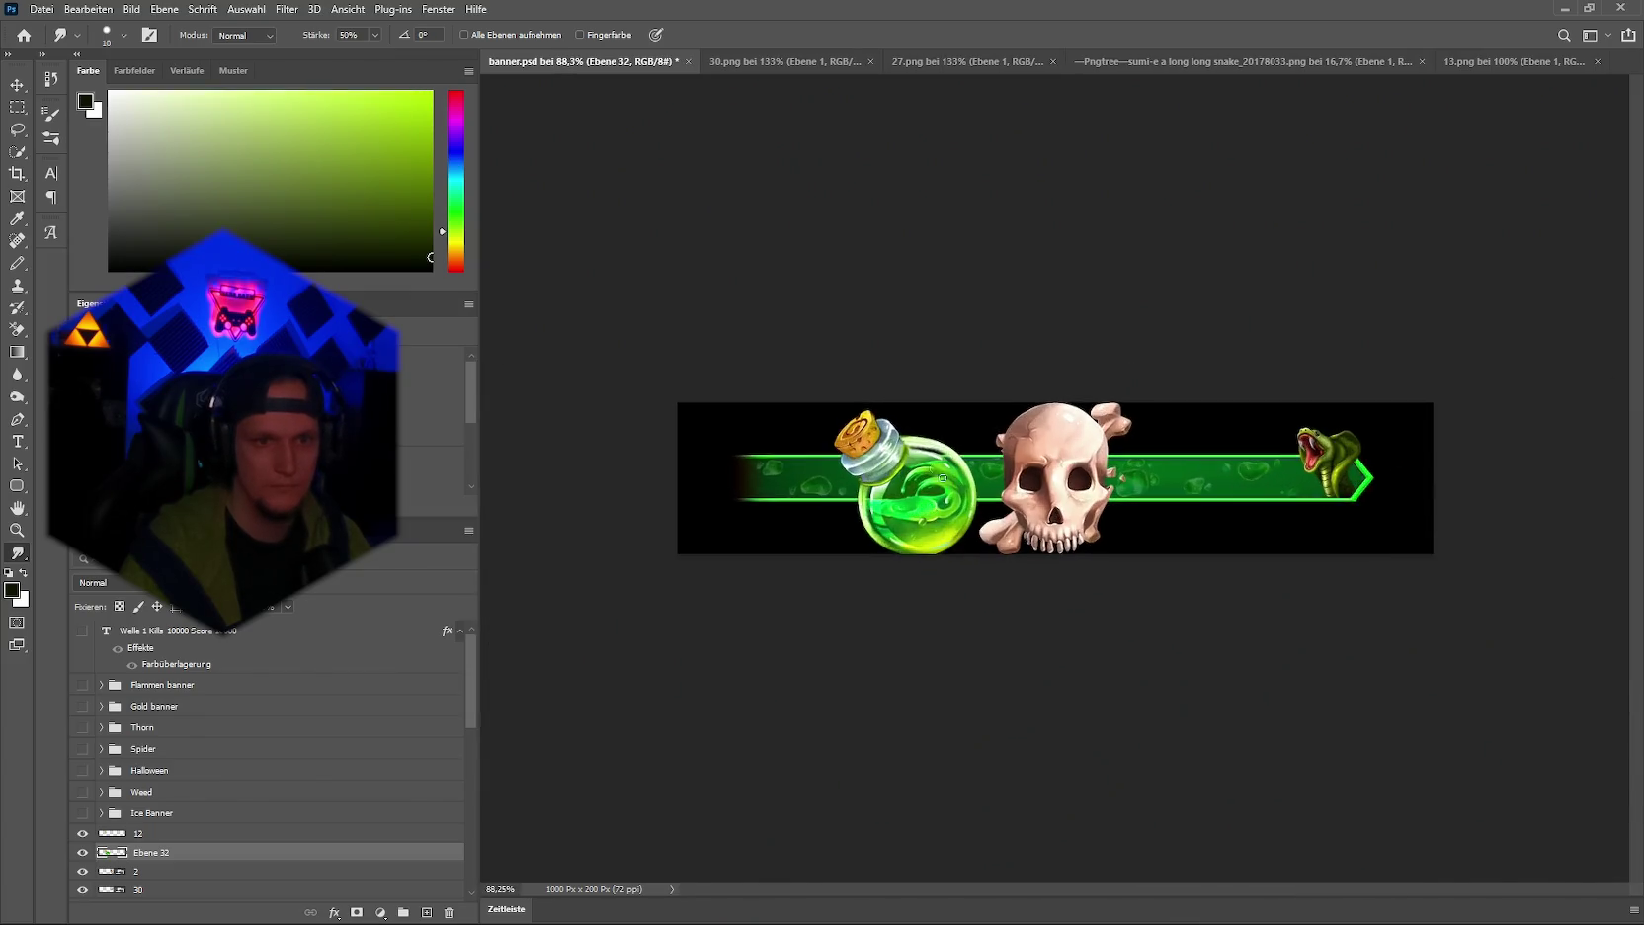
scroll(859, 454, "up", 3)
left_click(139, 872)
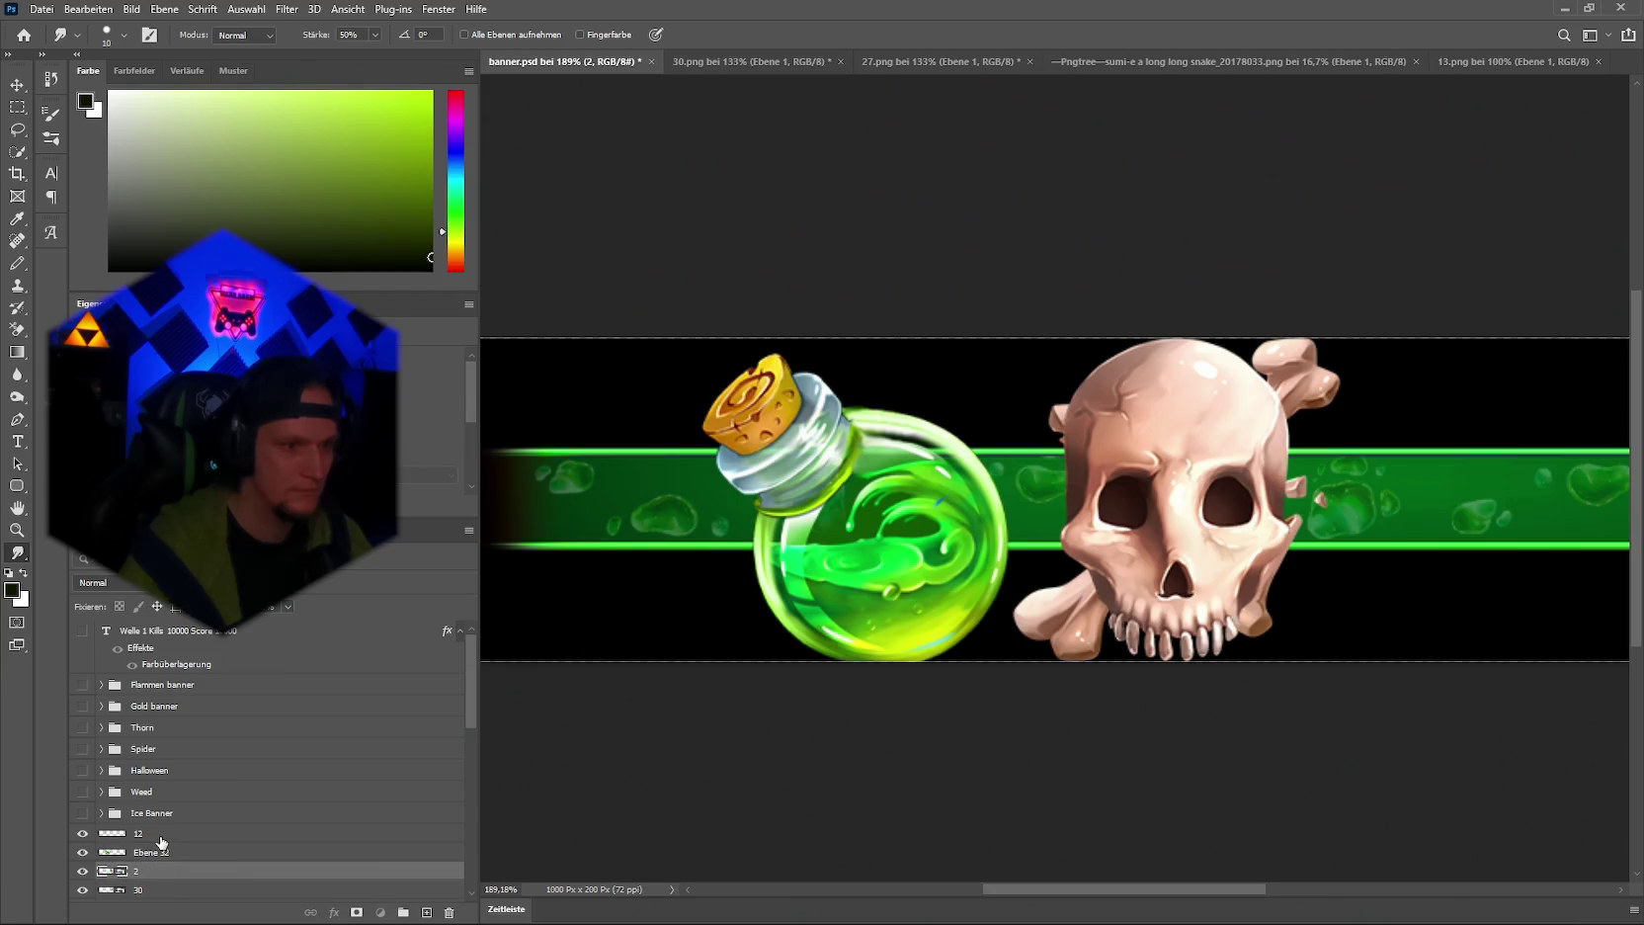
left_click(161, 838)
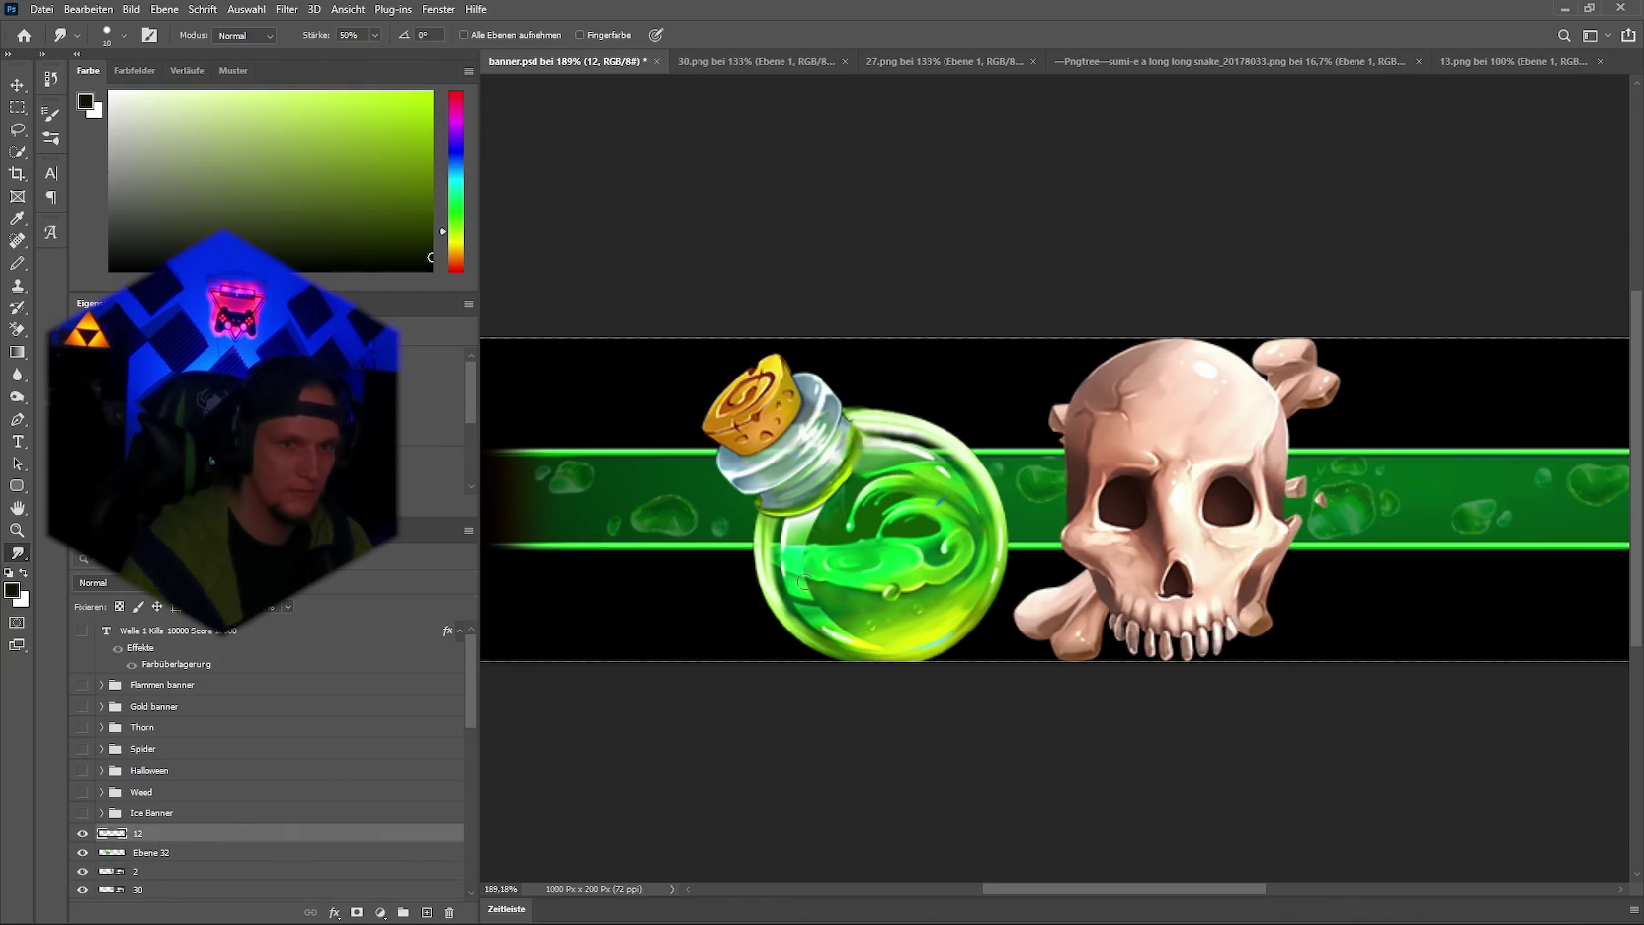
scroll(892, 460, "up", 3)
scroll(892, 460, "up", 2)
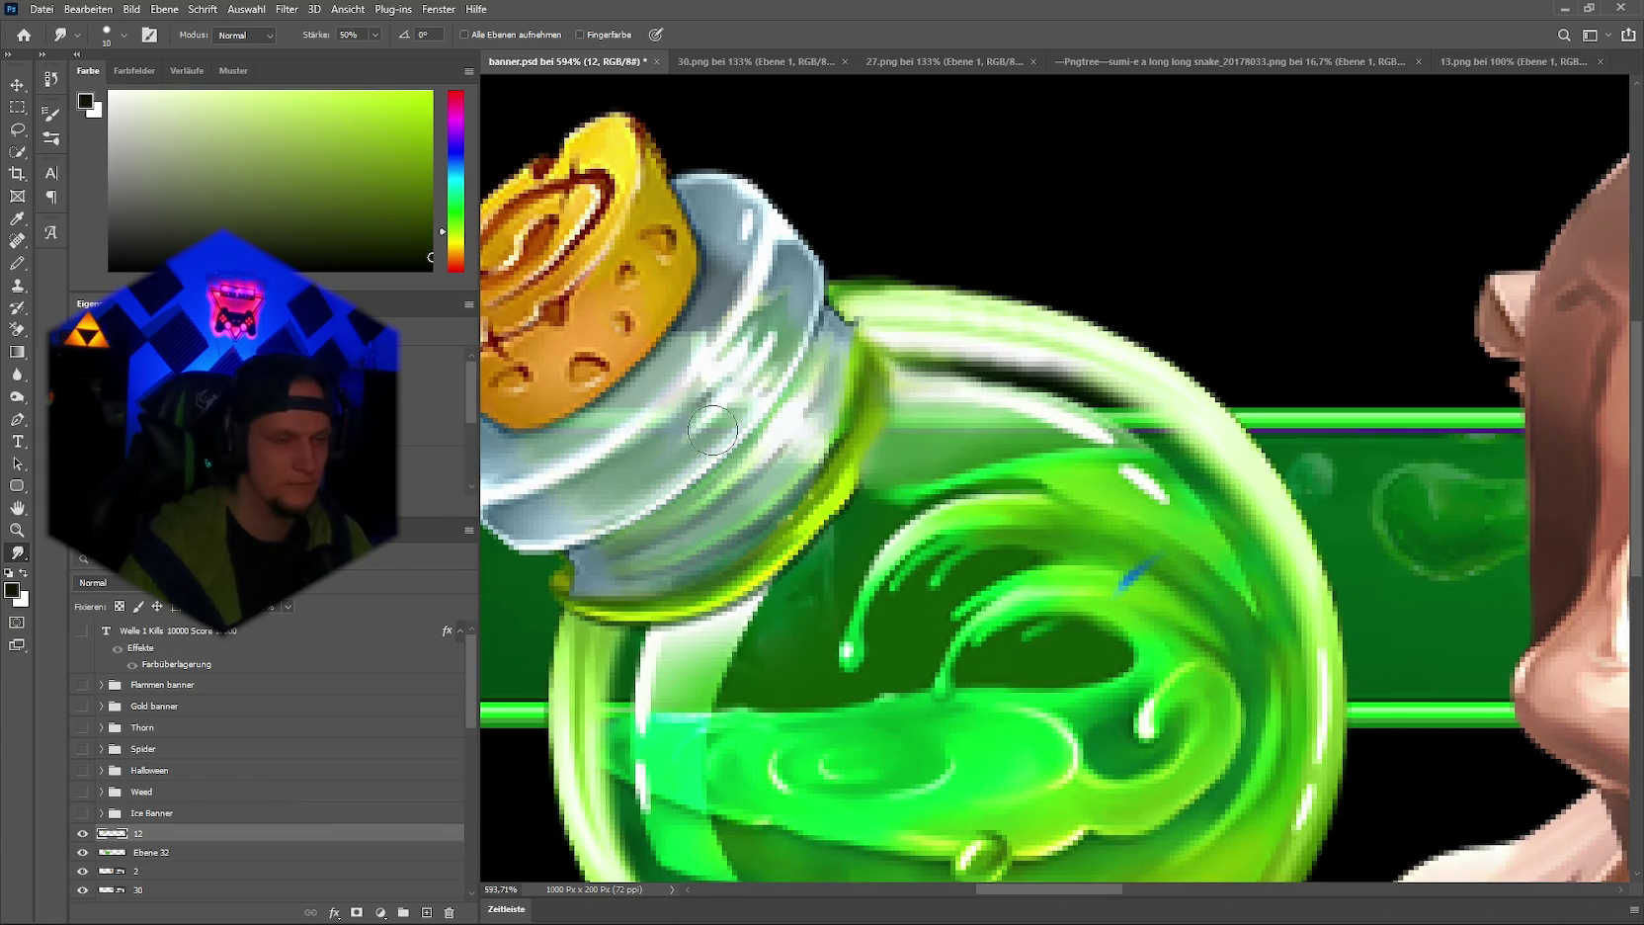
Shrink the smudge brush and smear the yellow neck rim on Ebene 32.
left_click(124, 37)
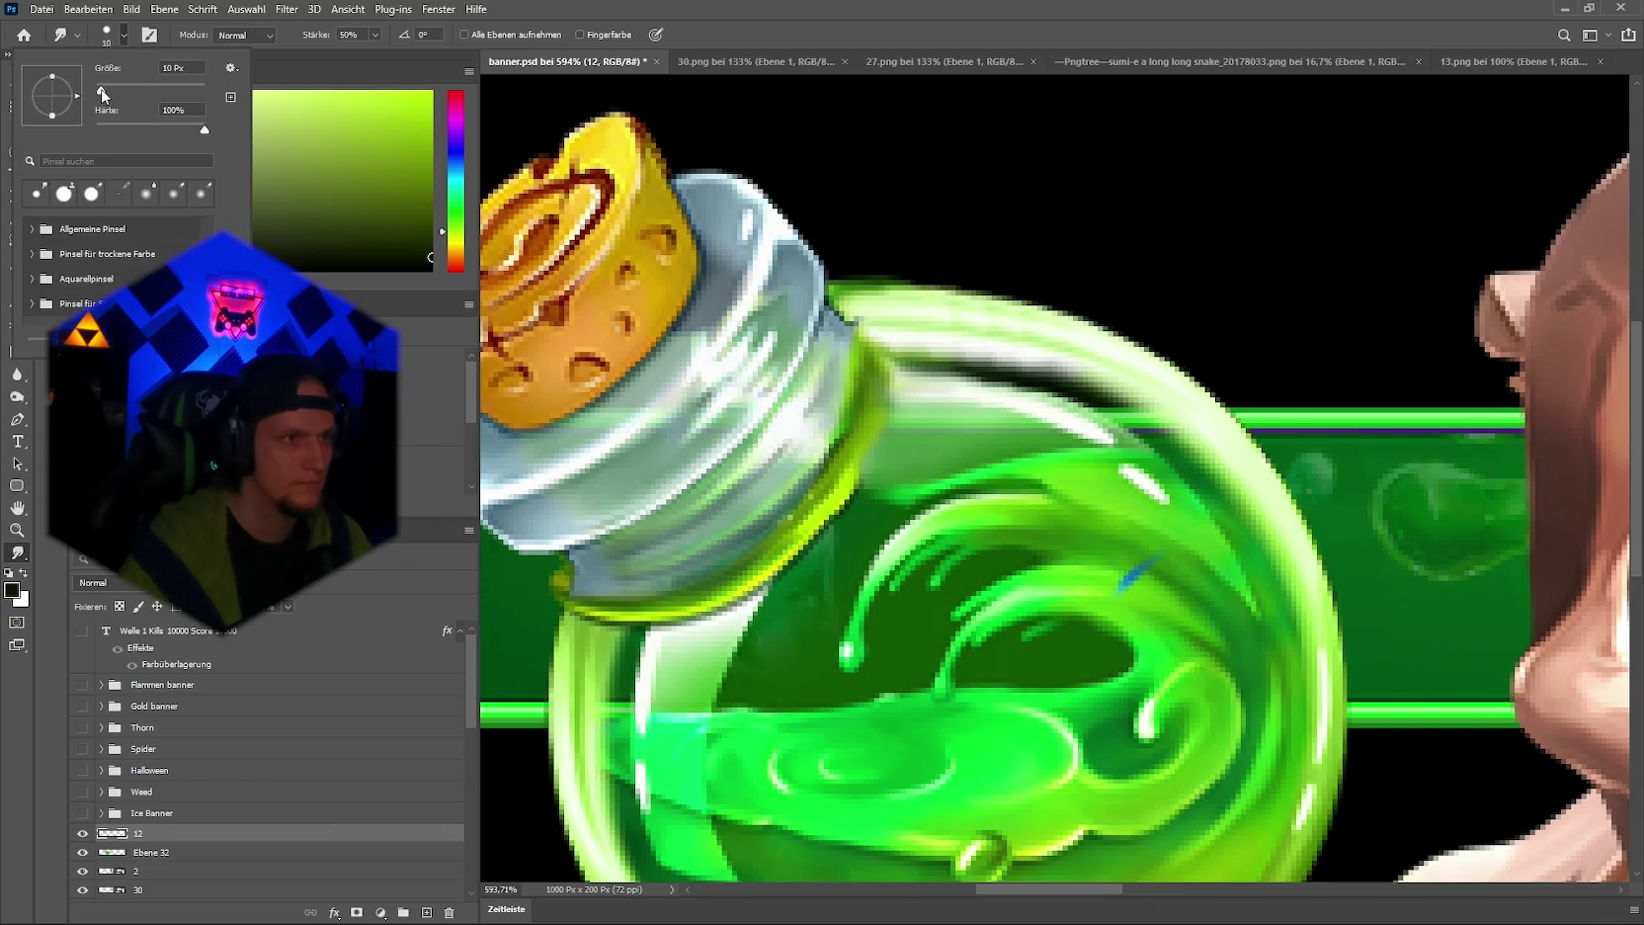
key("Return")
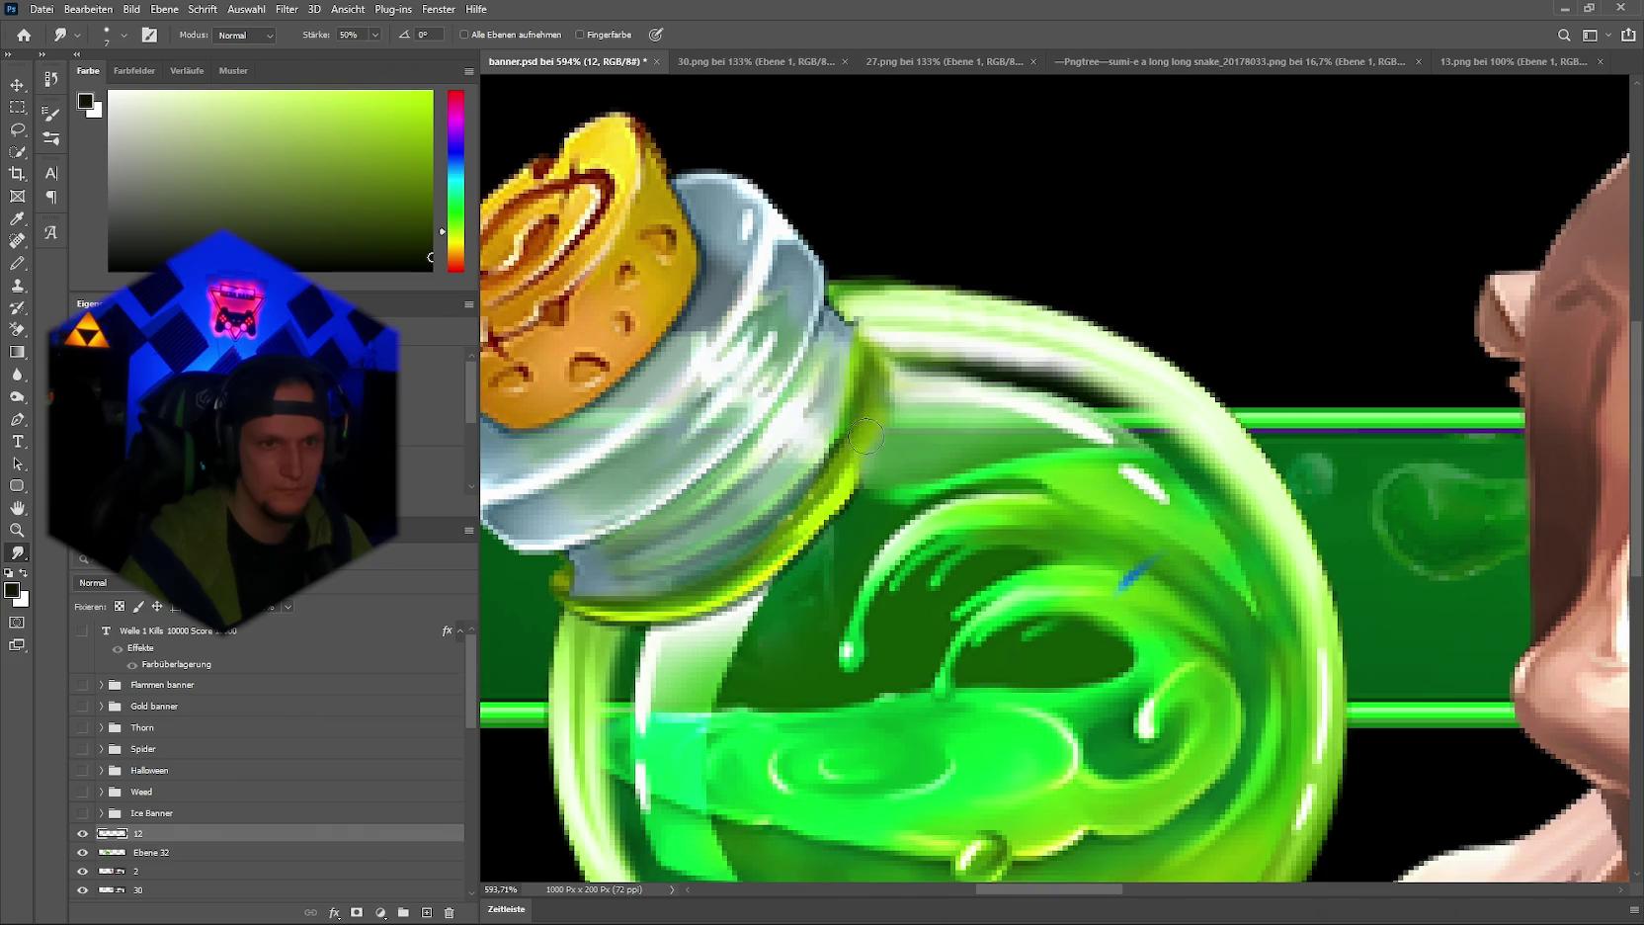
left_click(166, 855)
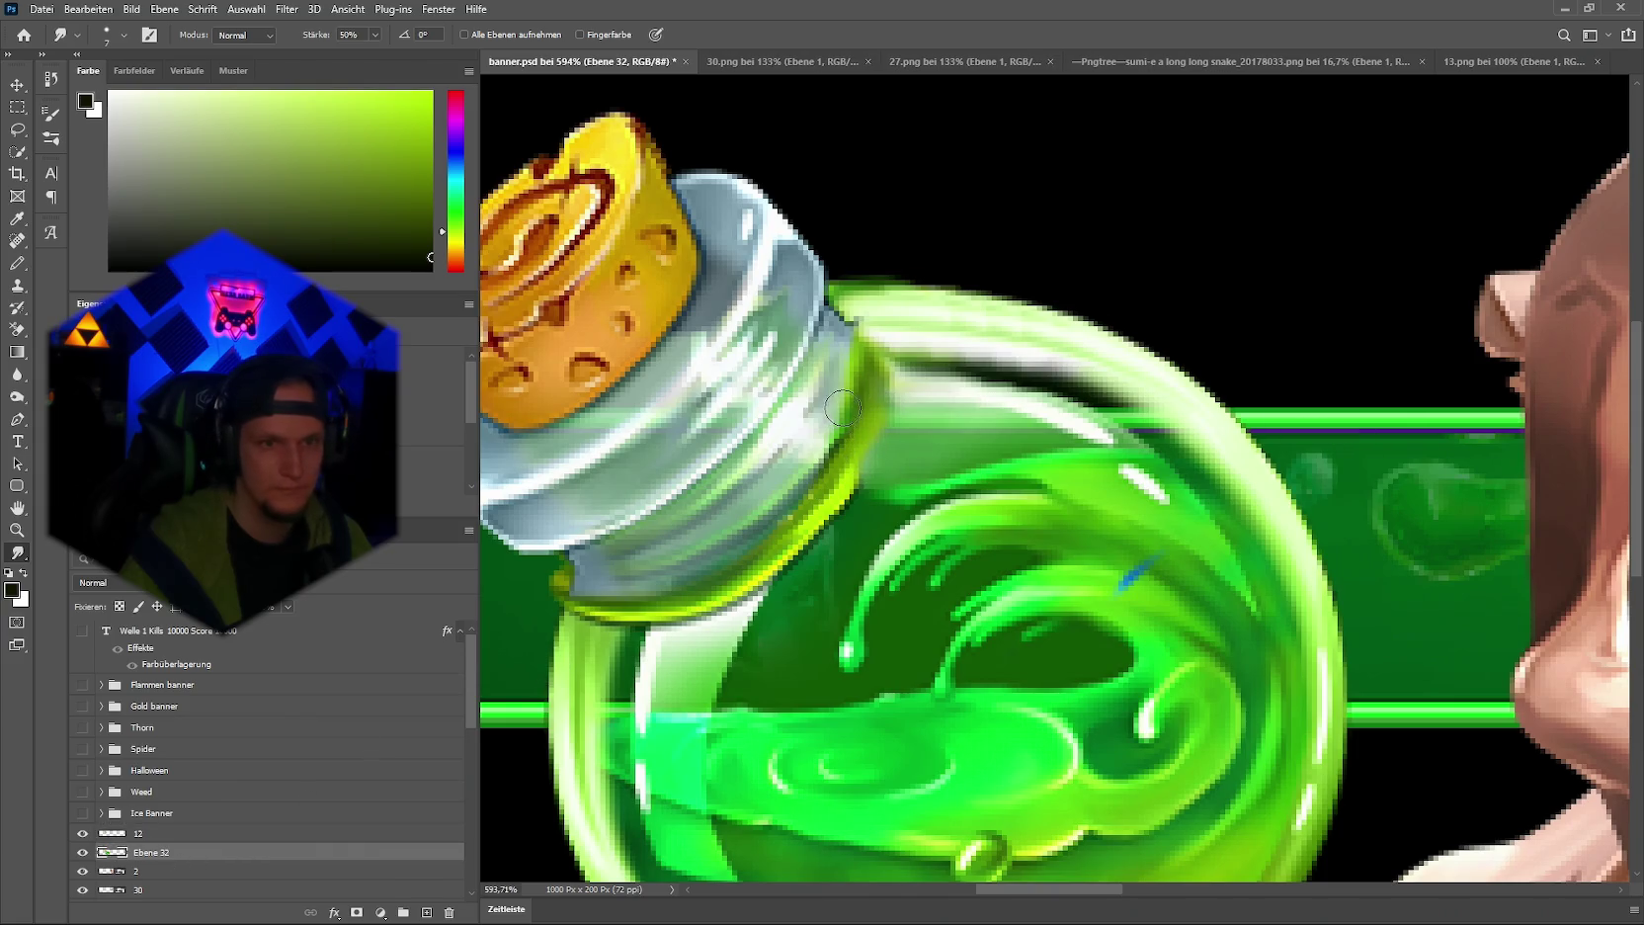
left_click_drag(860, 441, 849, 469)
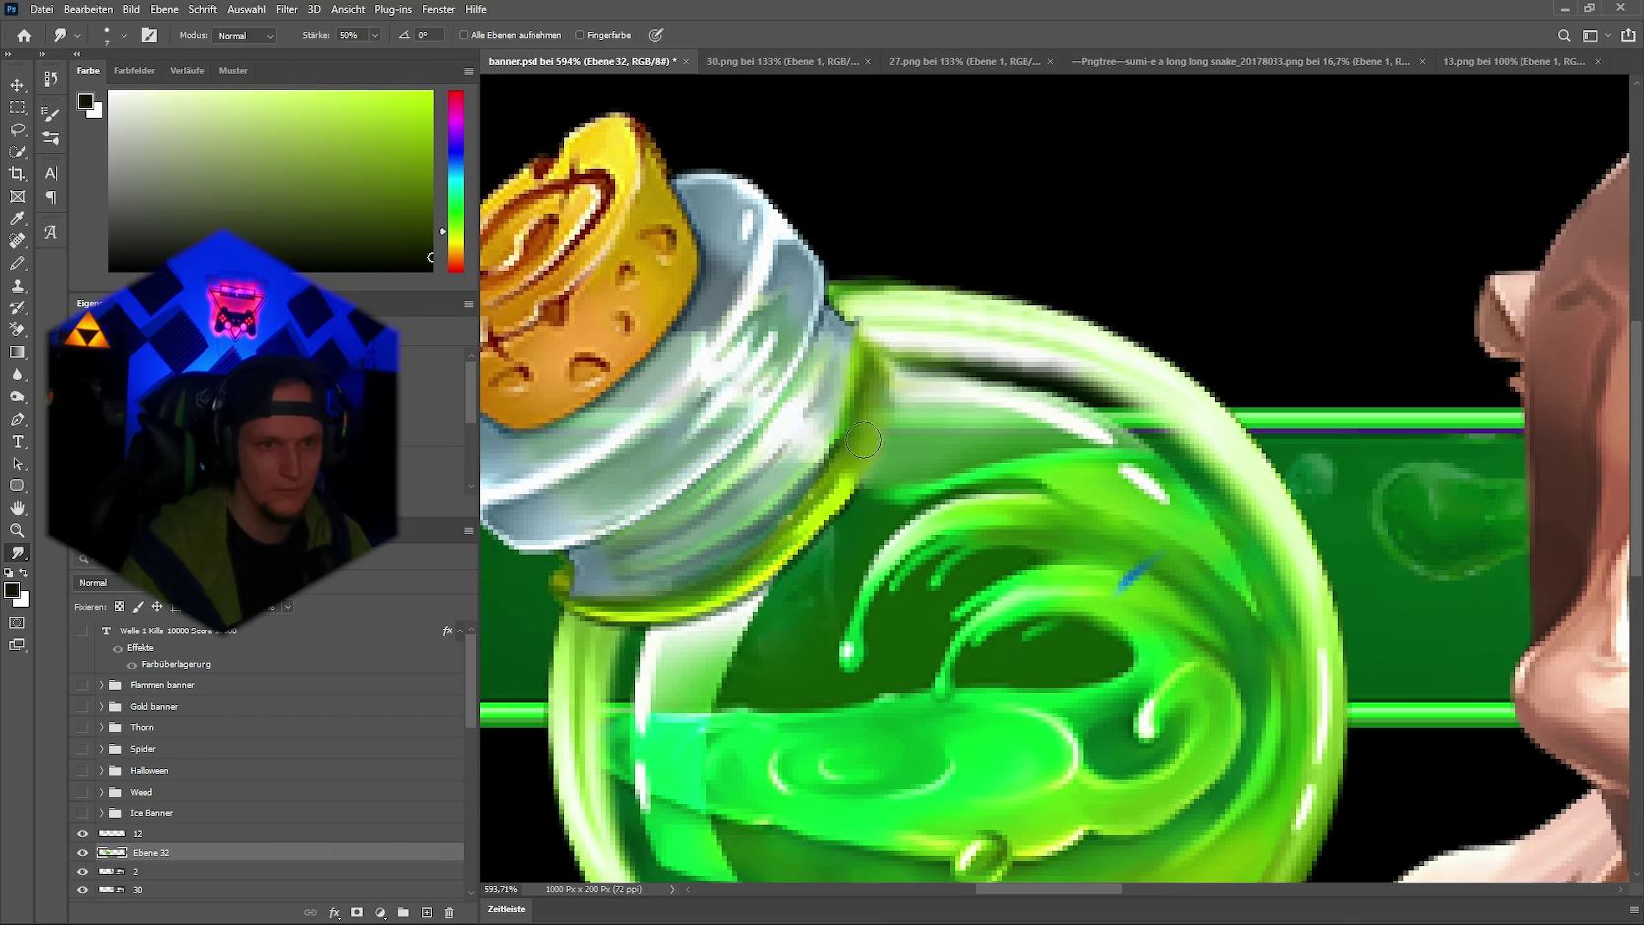
left_click_drag(869, 368, 874, 373)
Zoom out, identify and select the potion's layer 12, and open its layer effects list.
scroll(894, 474, "down", 3)
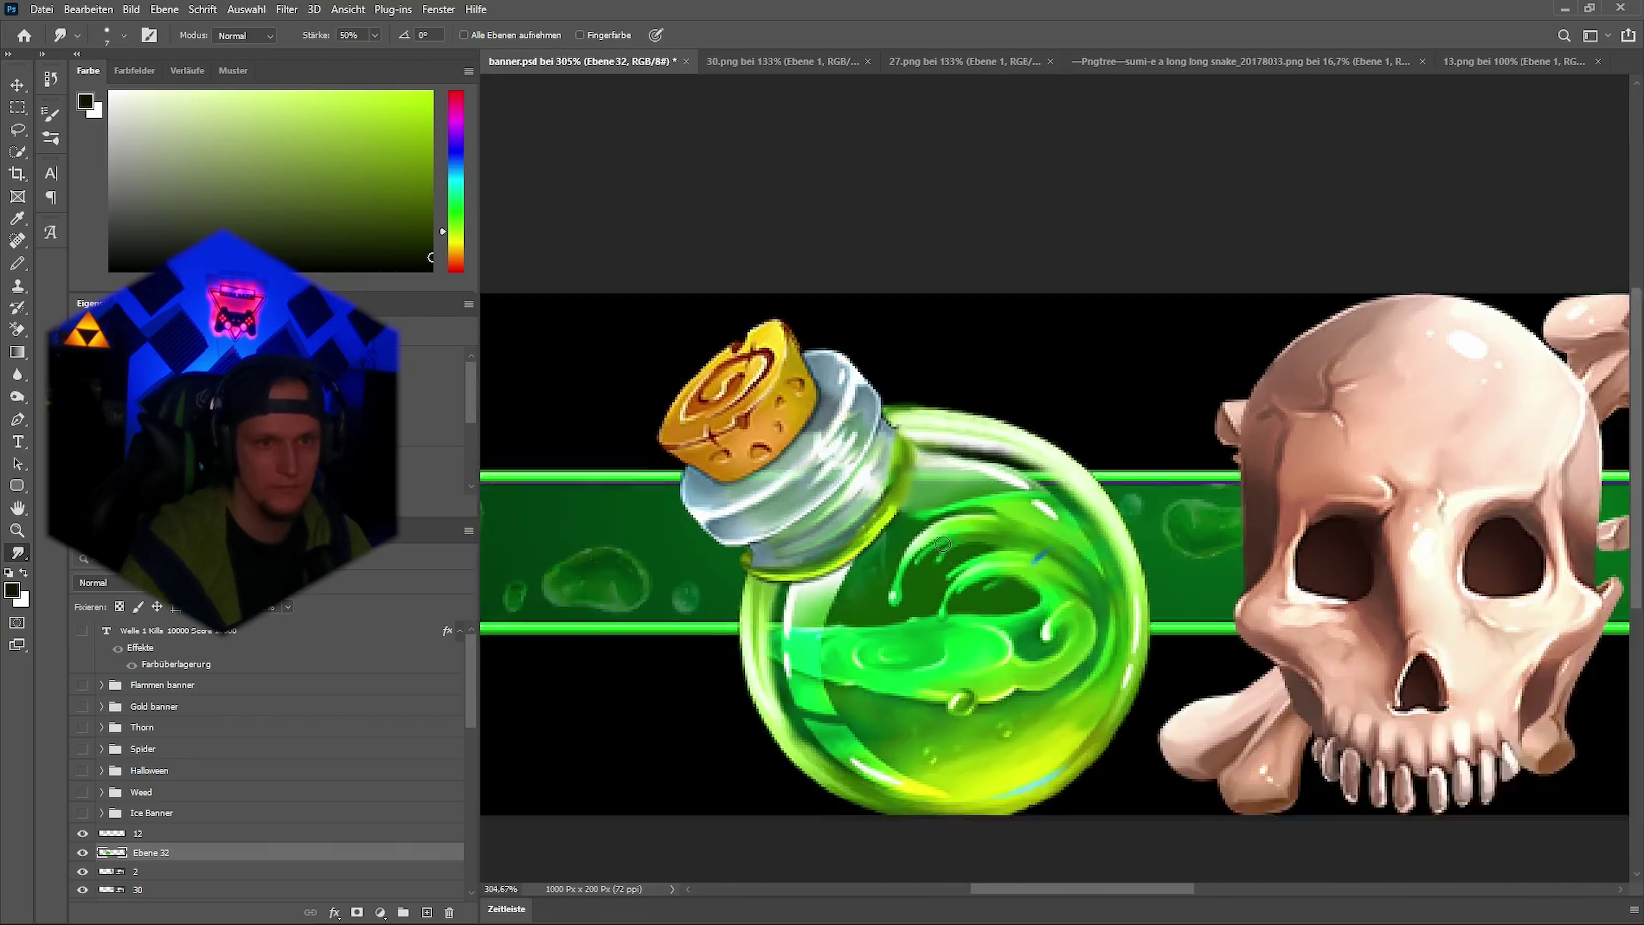
scroll(919, 513, "down", 2)
scroll(953, 559, "up", 2)
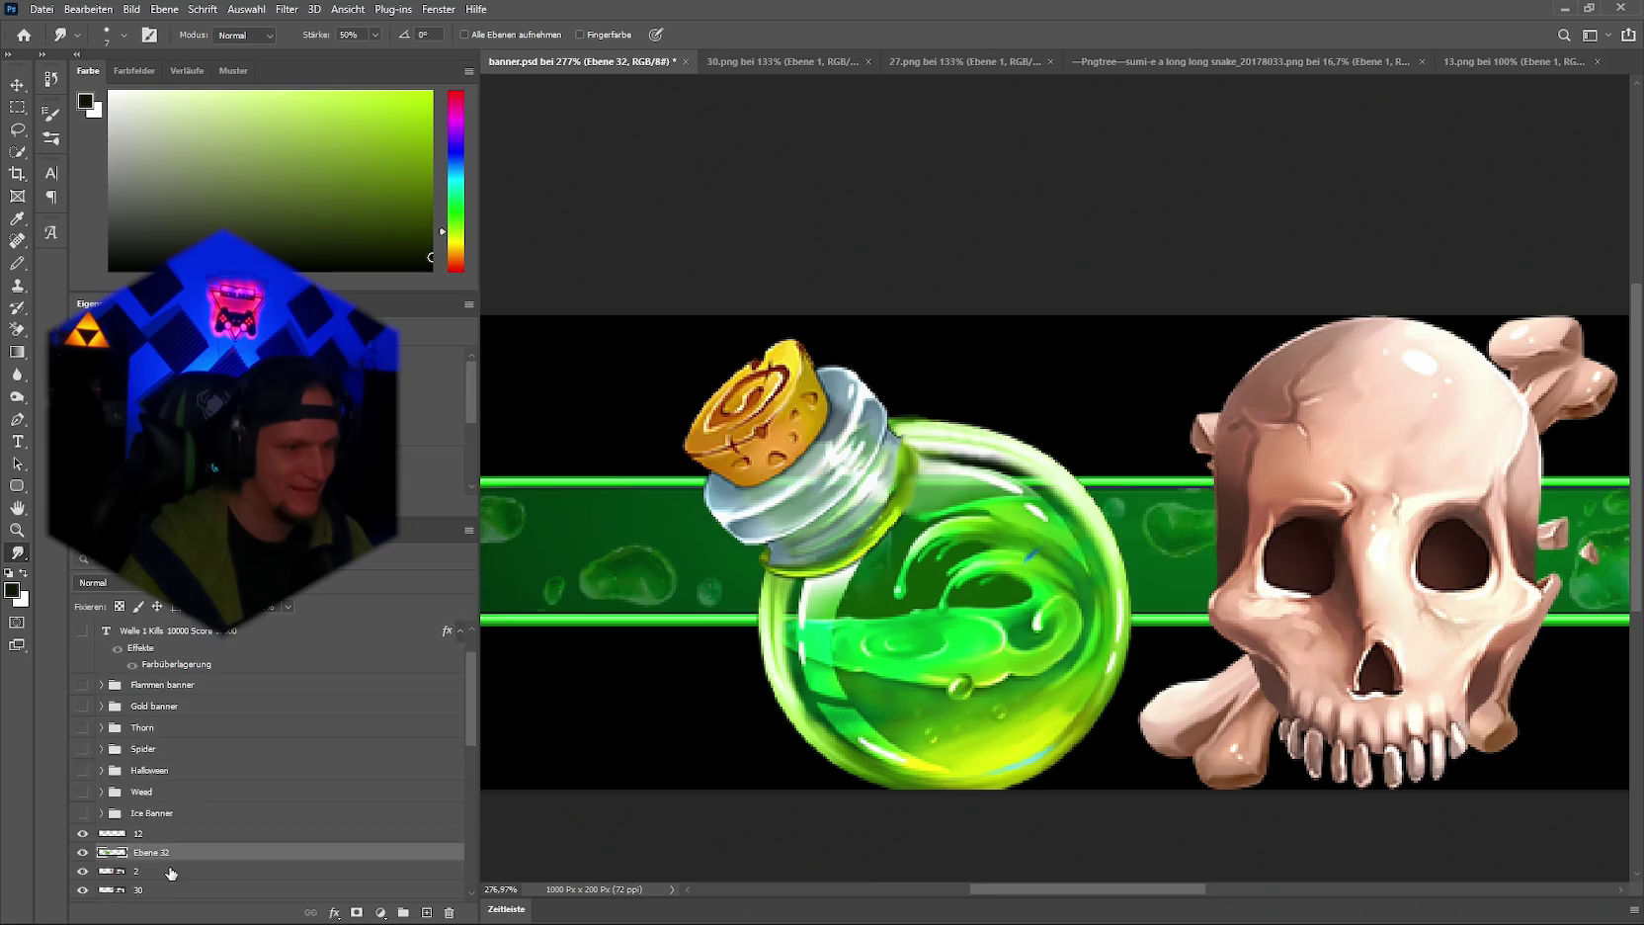
scroll(170, 869, "down", 1)
scroll(148, 830, "down", 1)
scroll(153, 810, "down", 1)
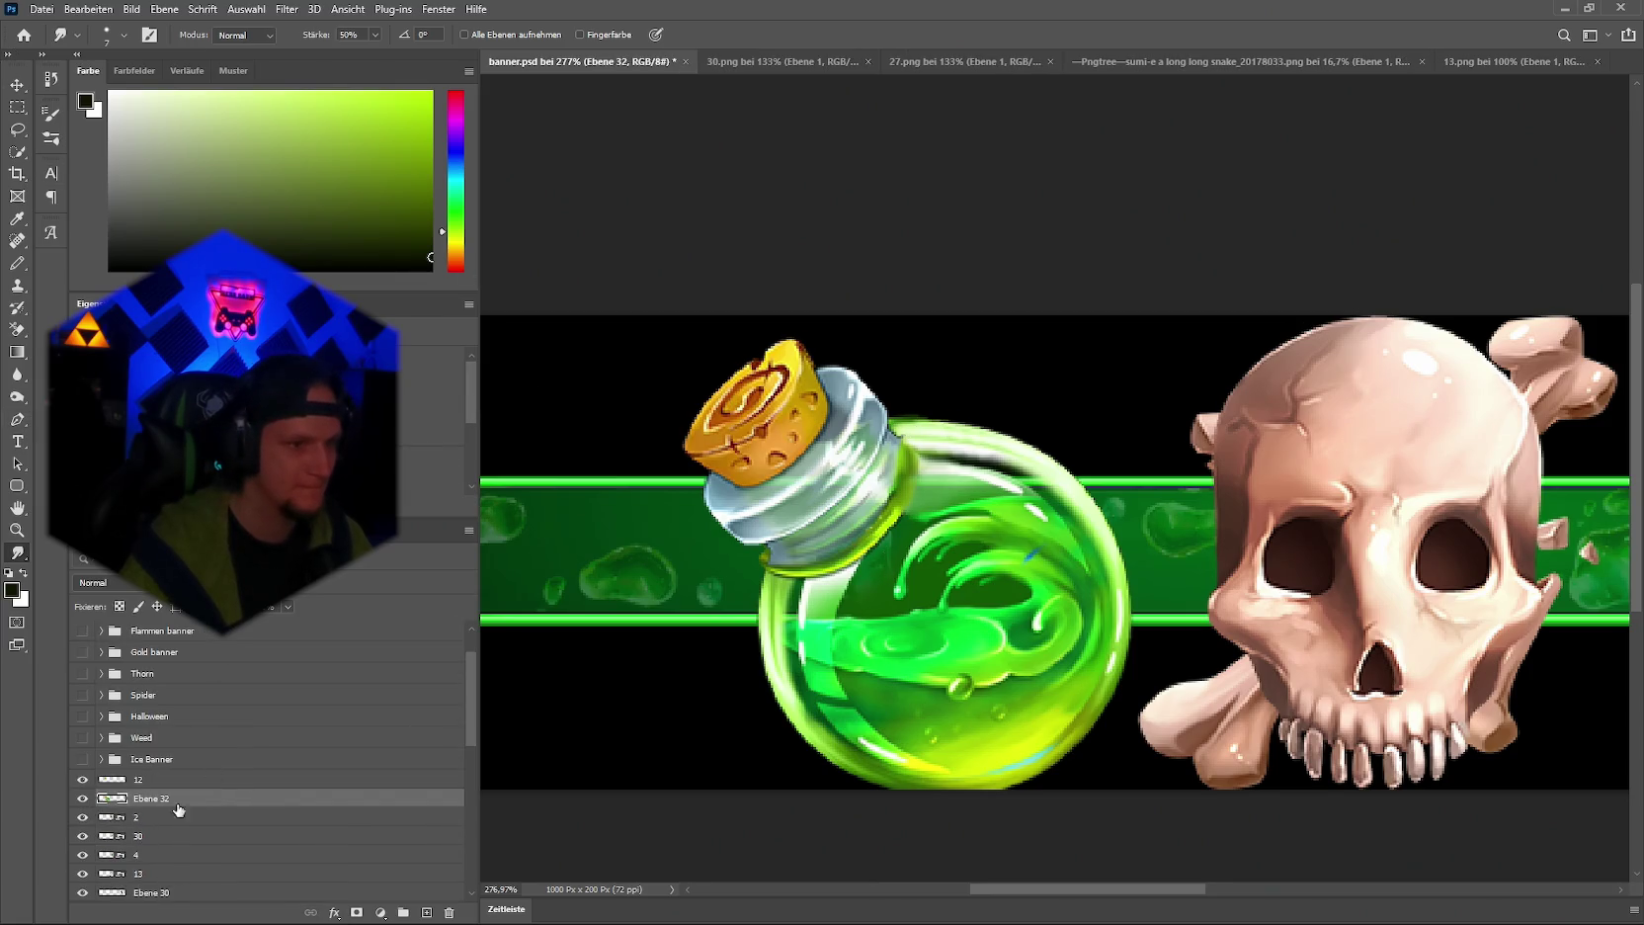
left_click(83, 799)
left_click(83, 798)
left_click(82, 779)
left_click(82, 780)
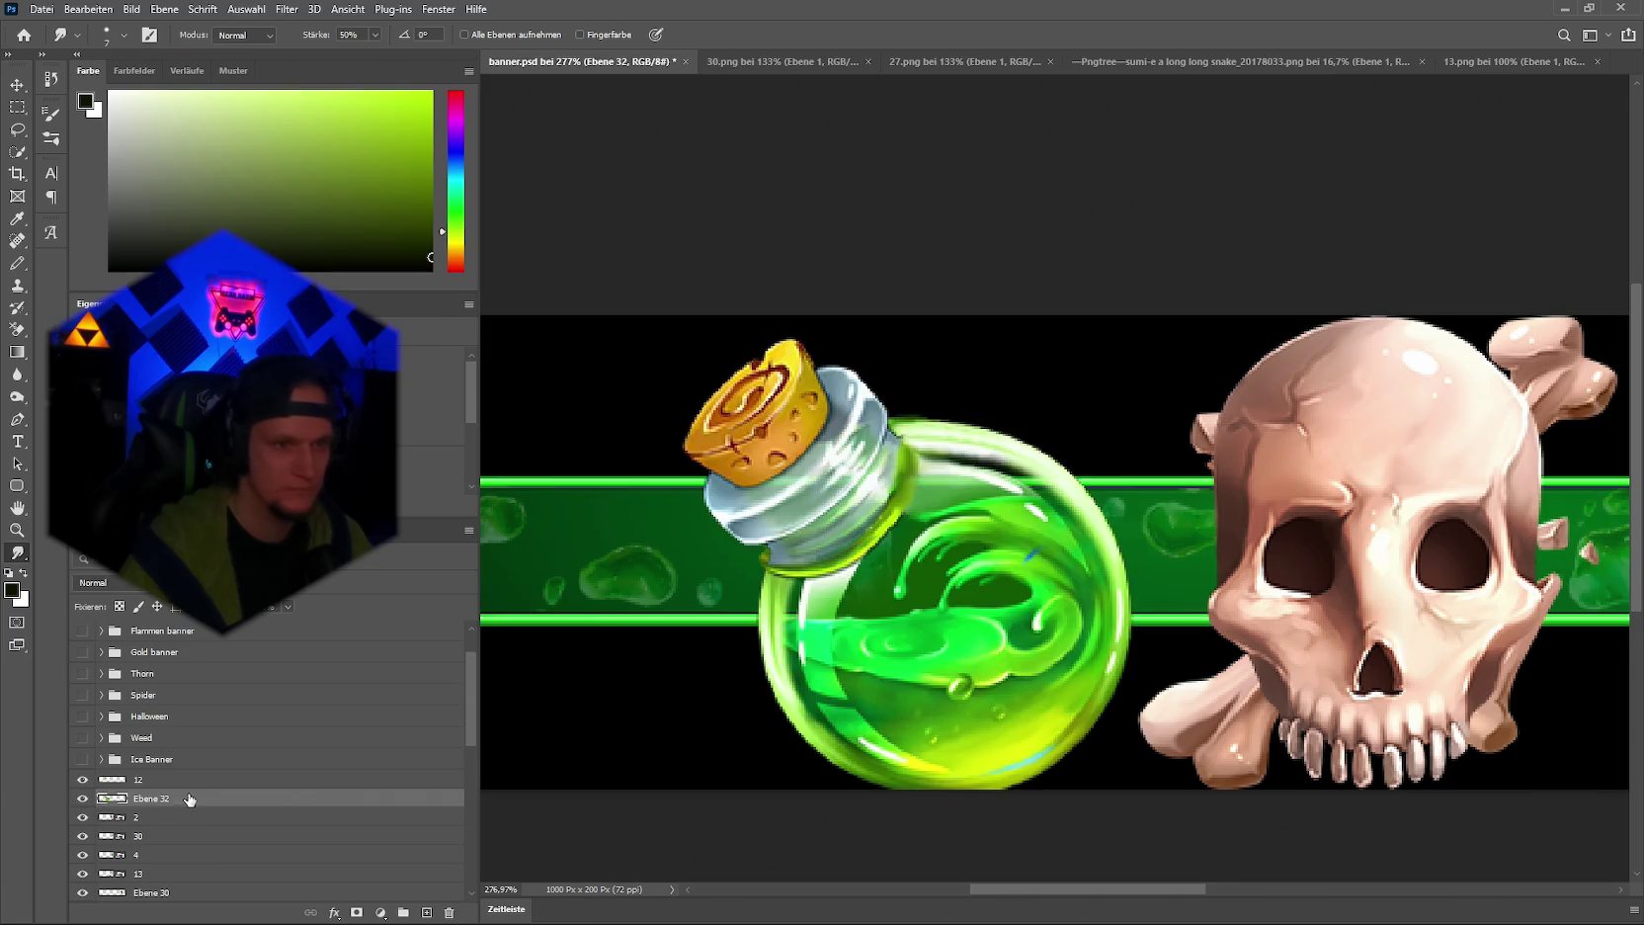
left_click(150, 780)
left_click(334, 911)
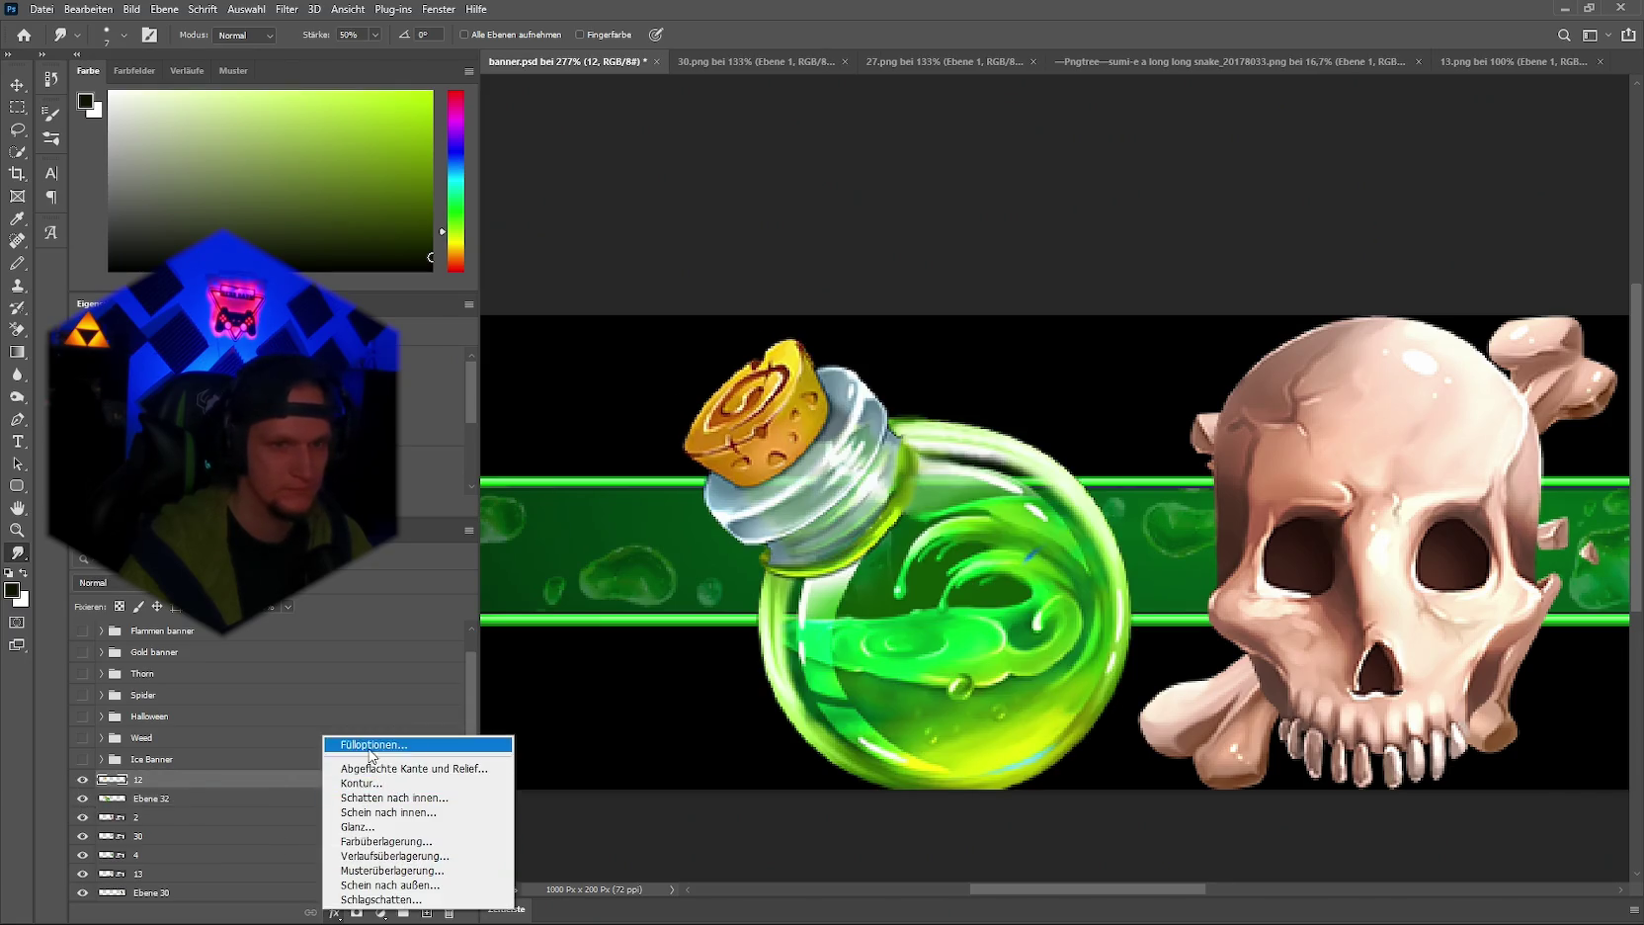
Add an Outer Glow to layer 12 using a mid green sampled from the potion.
left_click(683, 623)
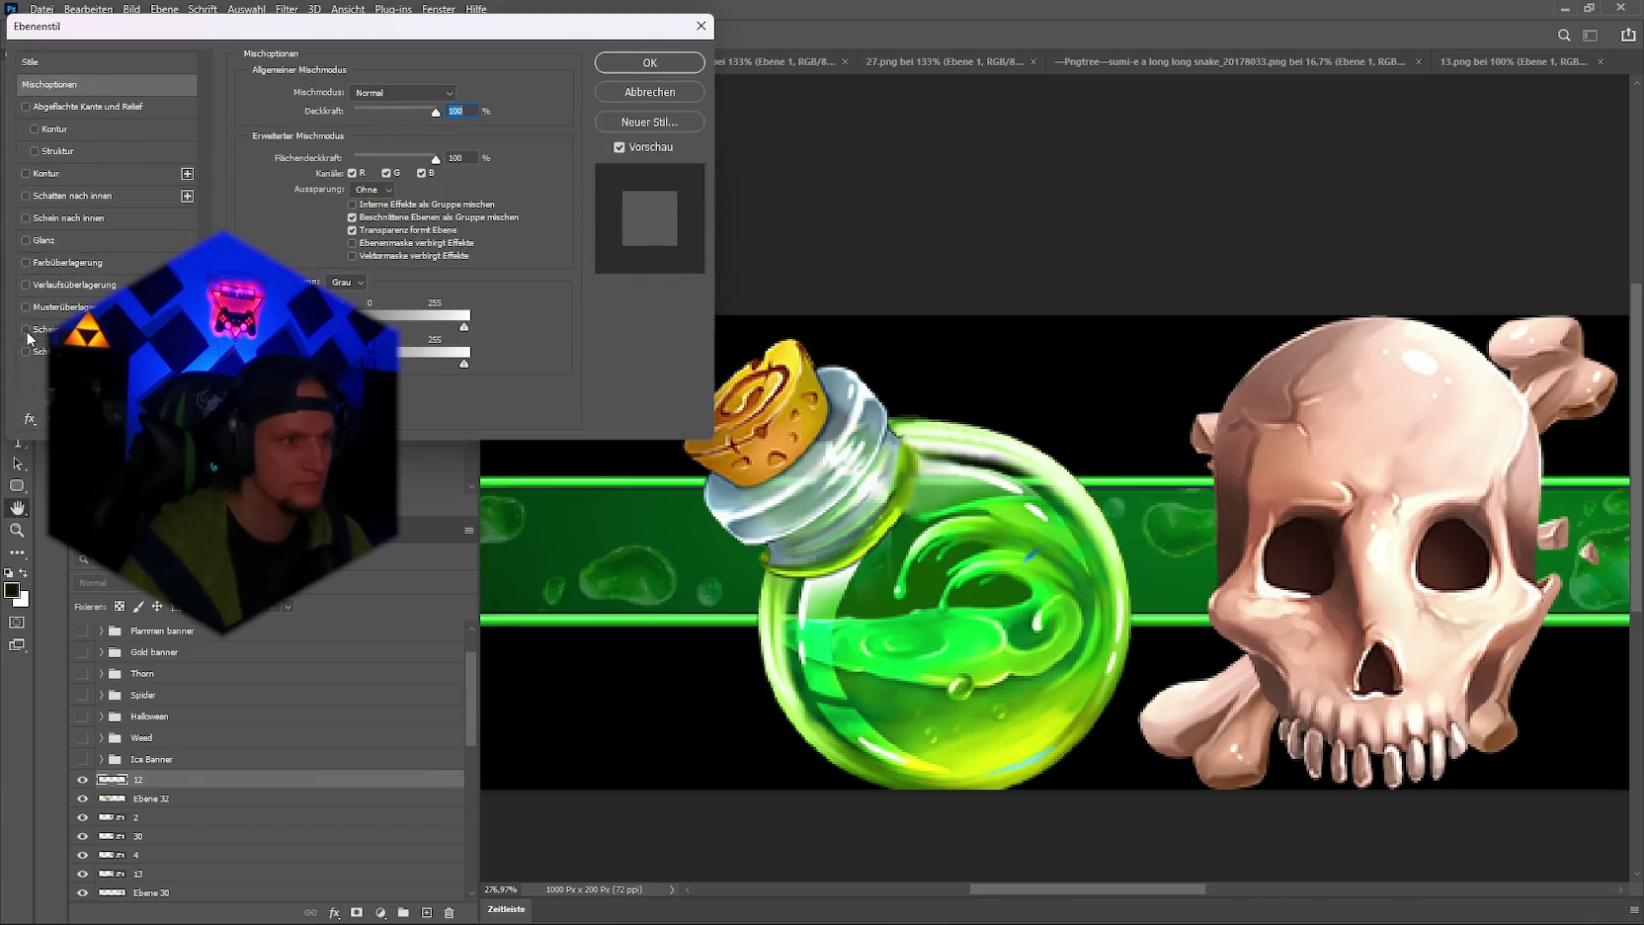
left_click(26, 329)
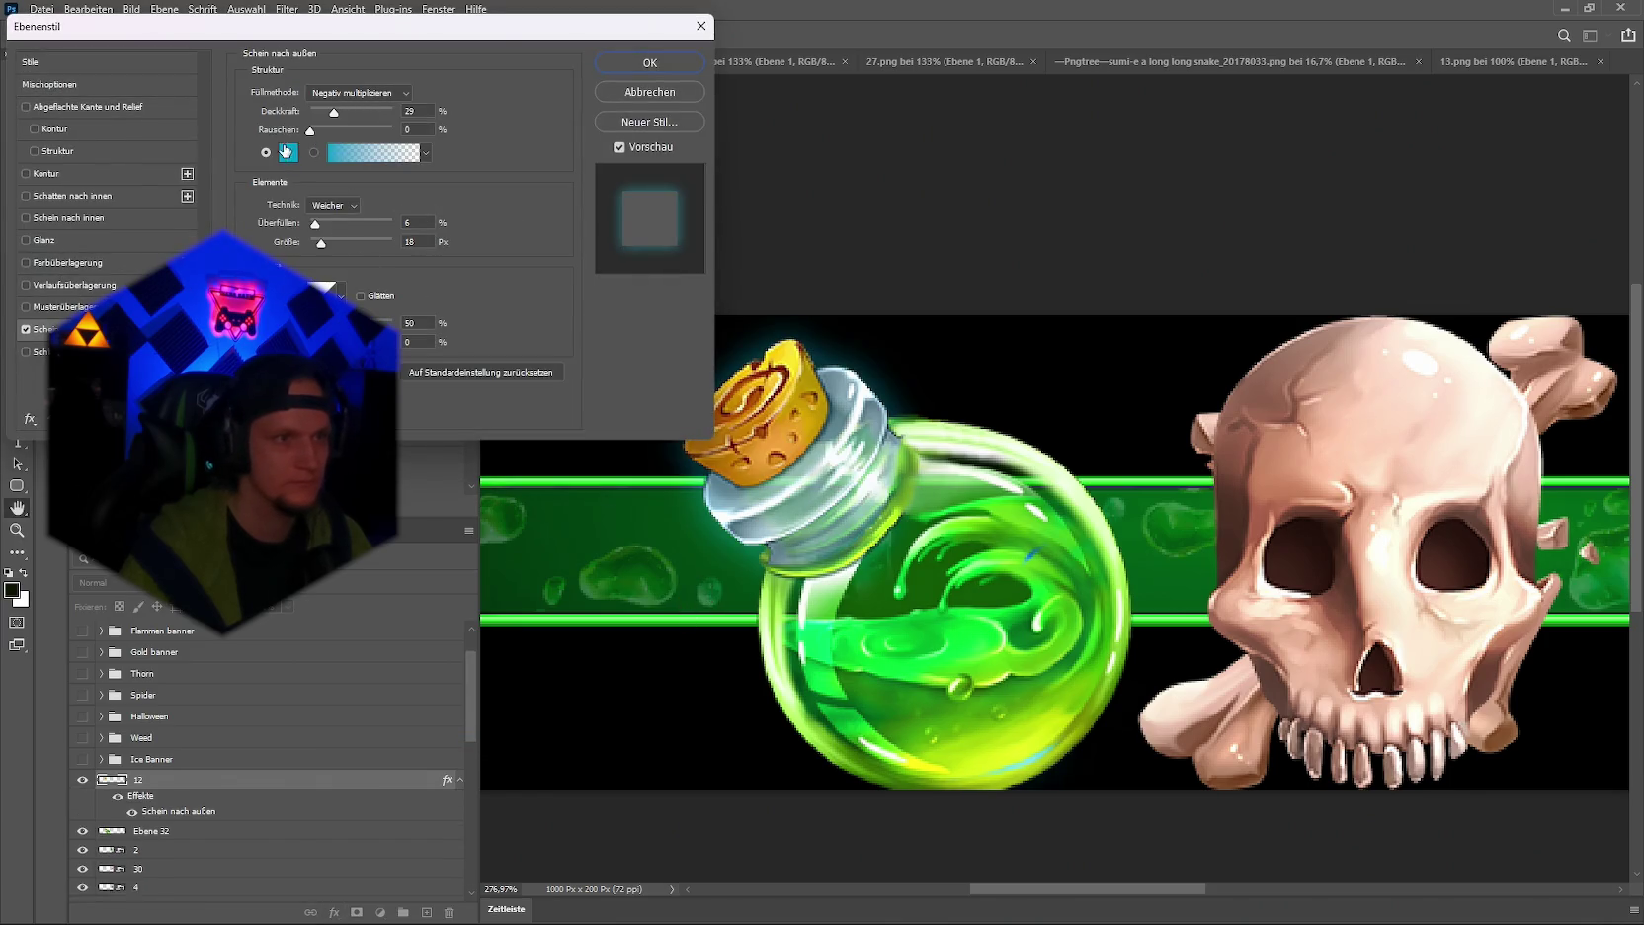
left_click(286, 152)
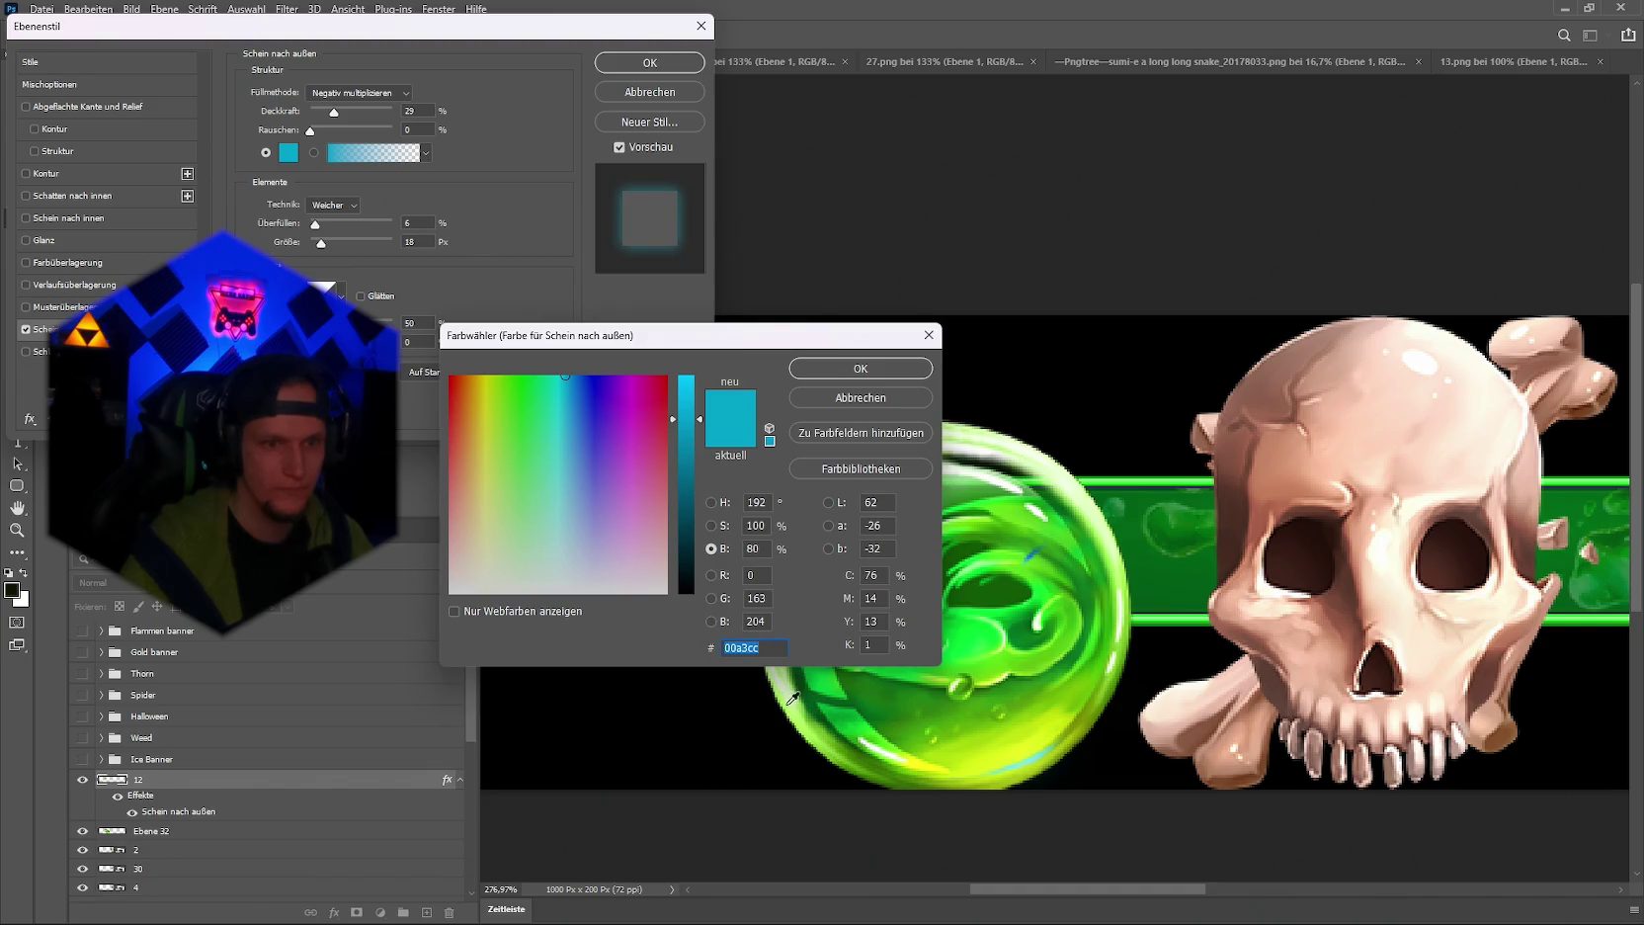
left_click(974, 435)
left_click_drag(763, 335, 430, 259)
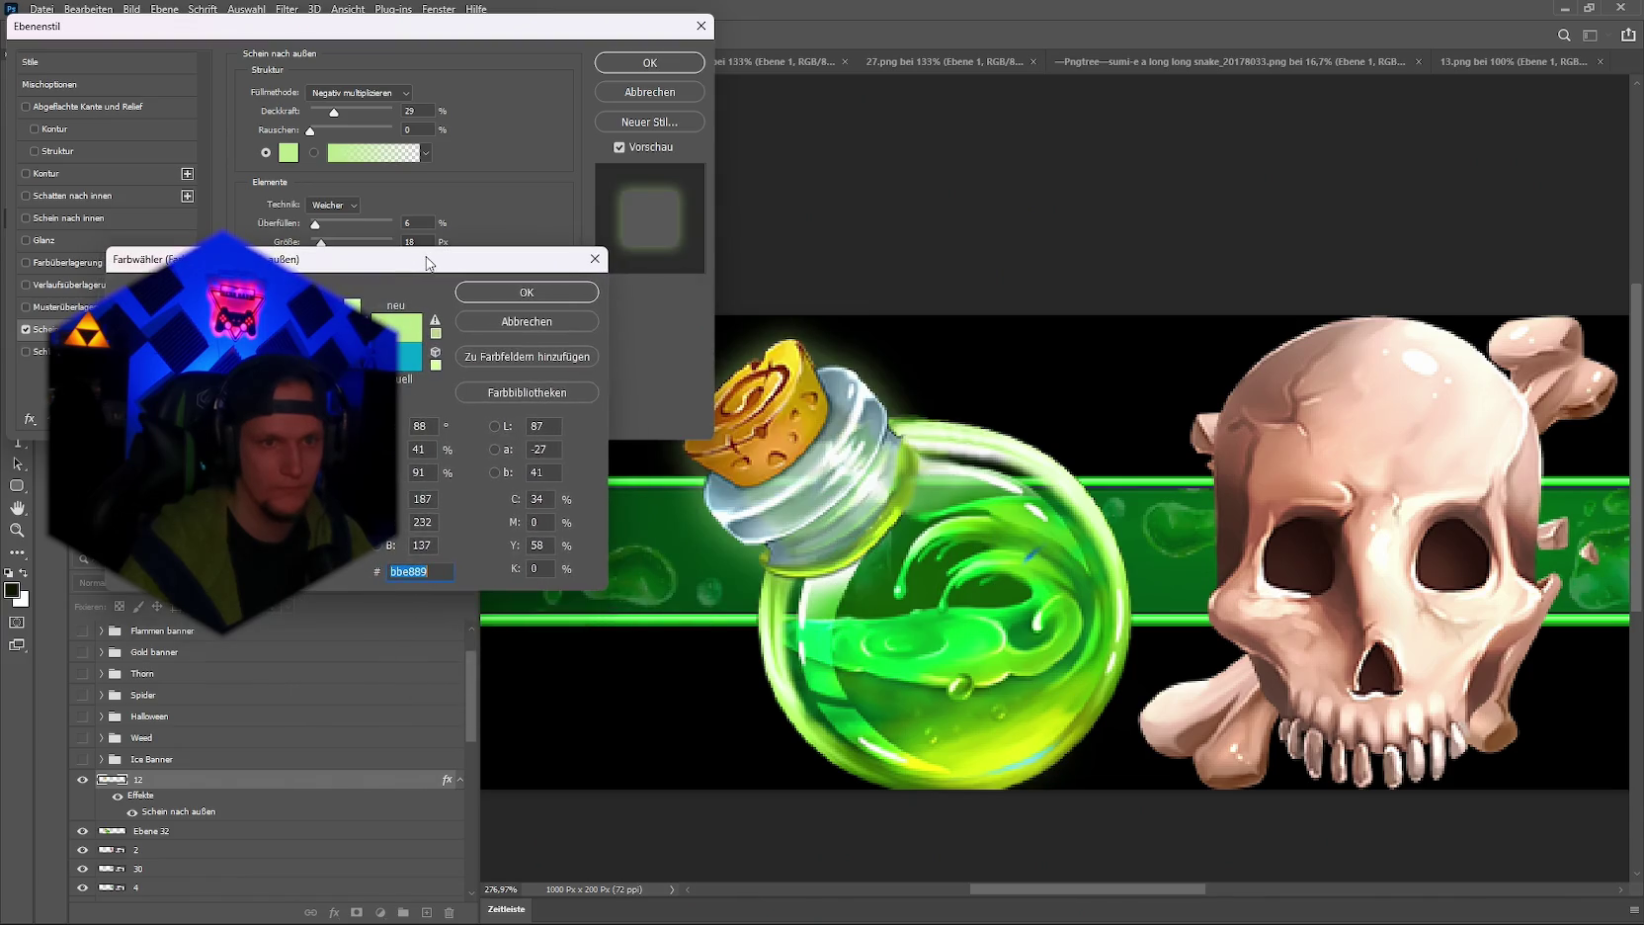
left_click(929, 578)
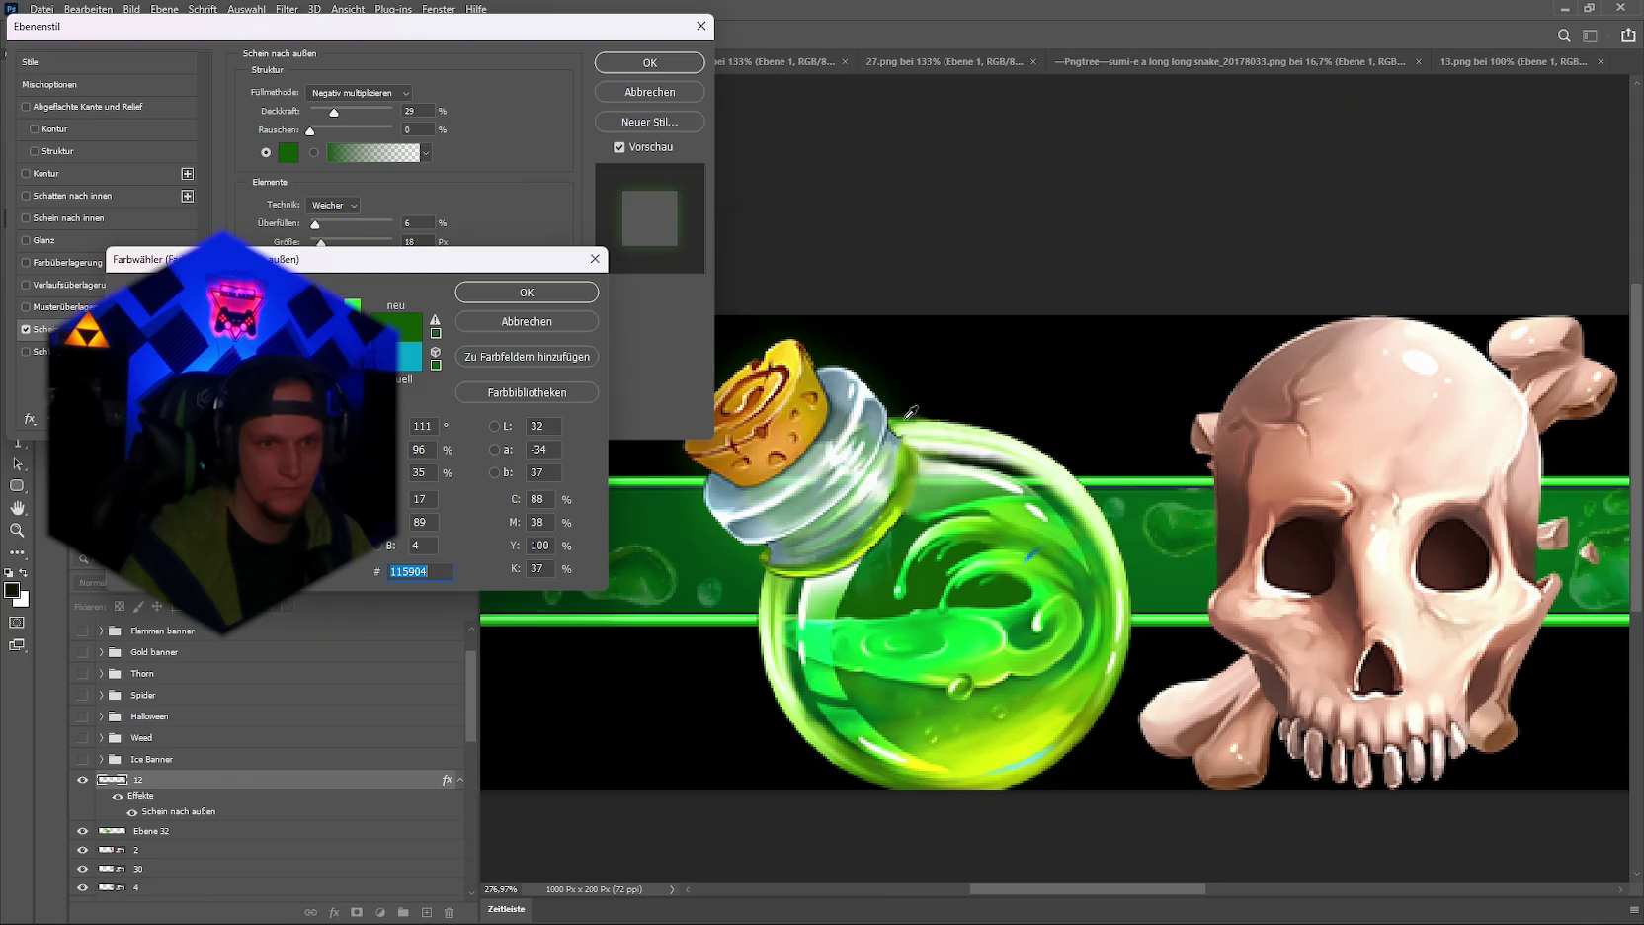
left_click(768, 628)
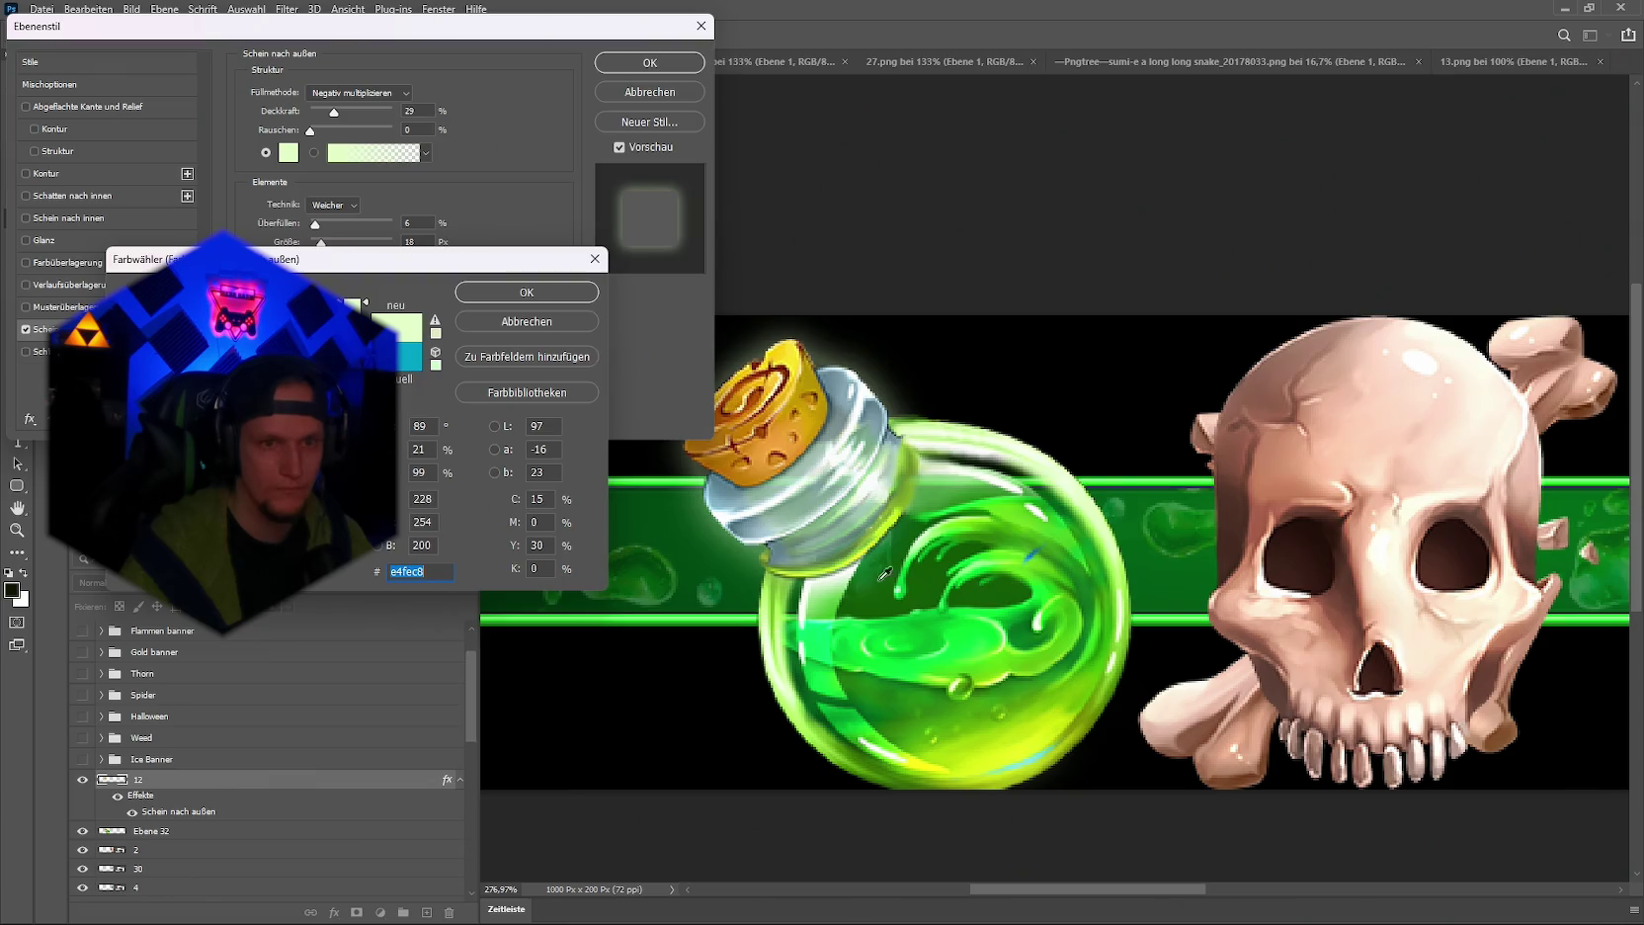
left_click_drag(842, 593, 828, 601)
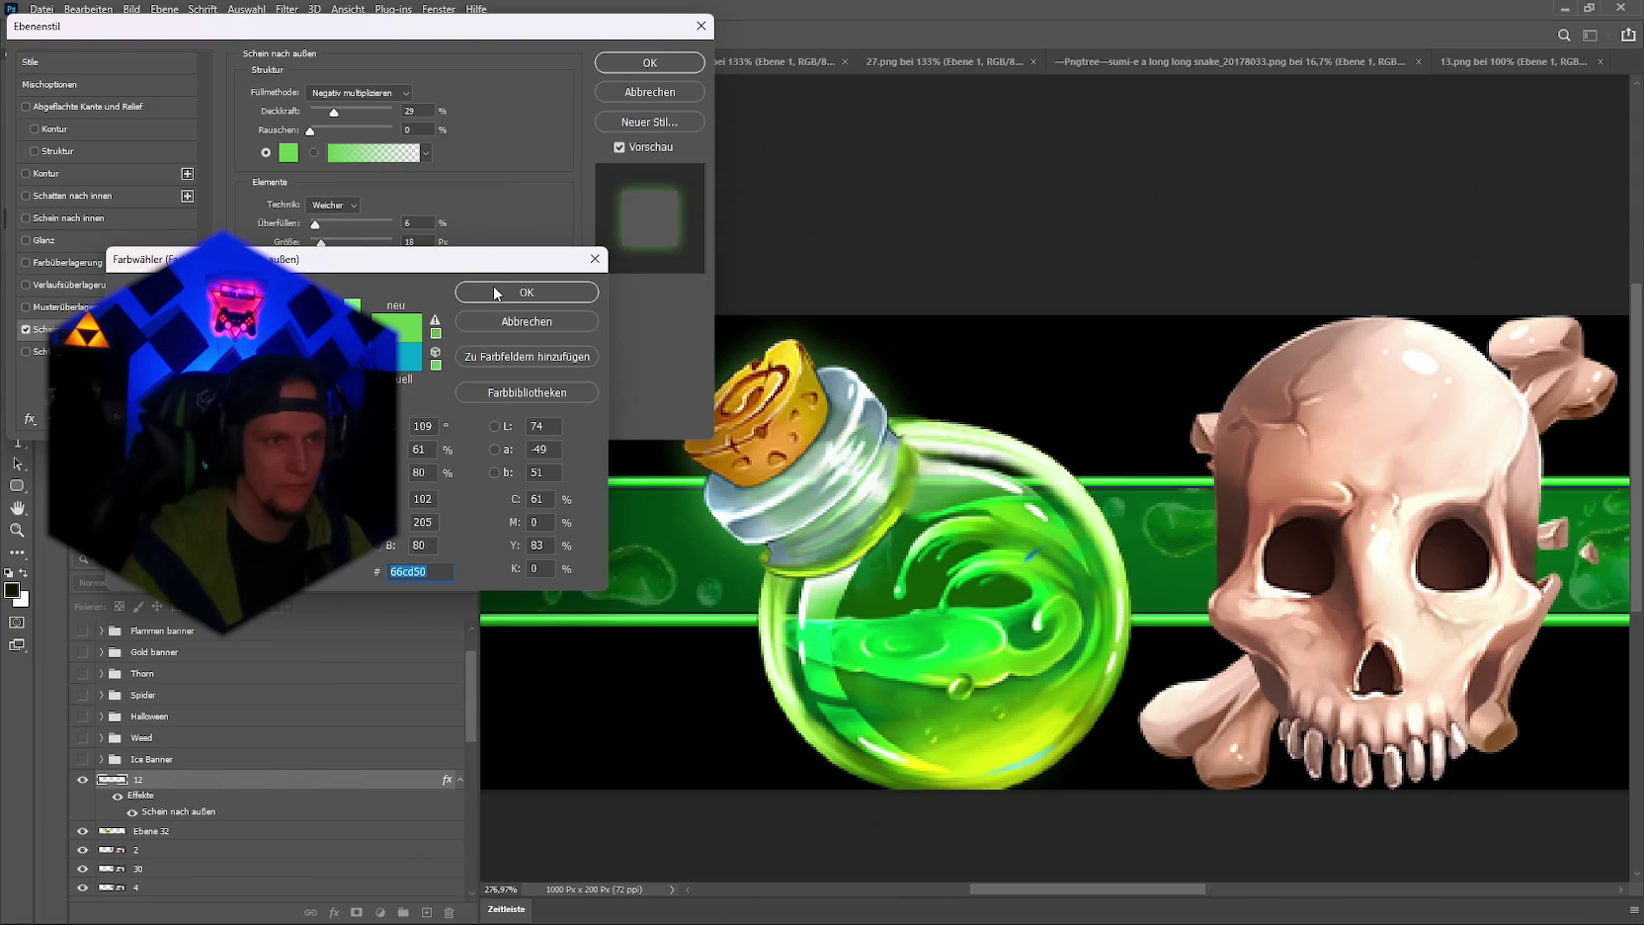
left_click(527, 292)
Set the glow to 20% spread and 10 px size and apply it.
left_click(322, 242)
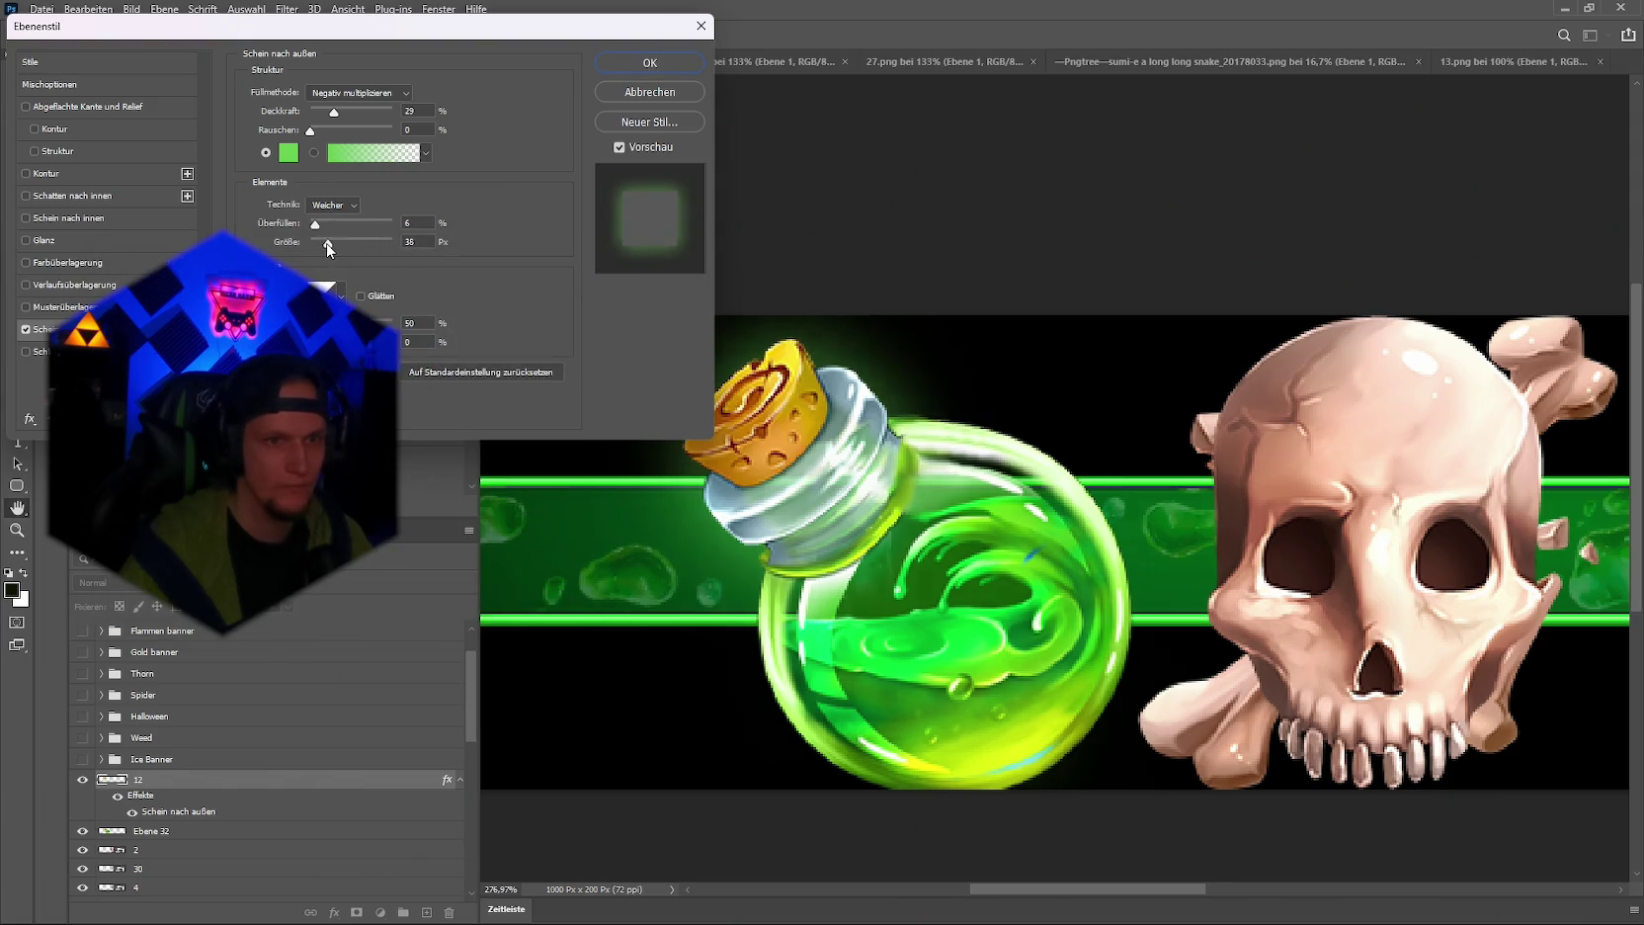
mouse_move(314, 222)
left_mouse_down()
mouse_move(328, 223)
mouse_move(318, 243)
left_mouse_up()
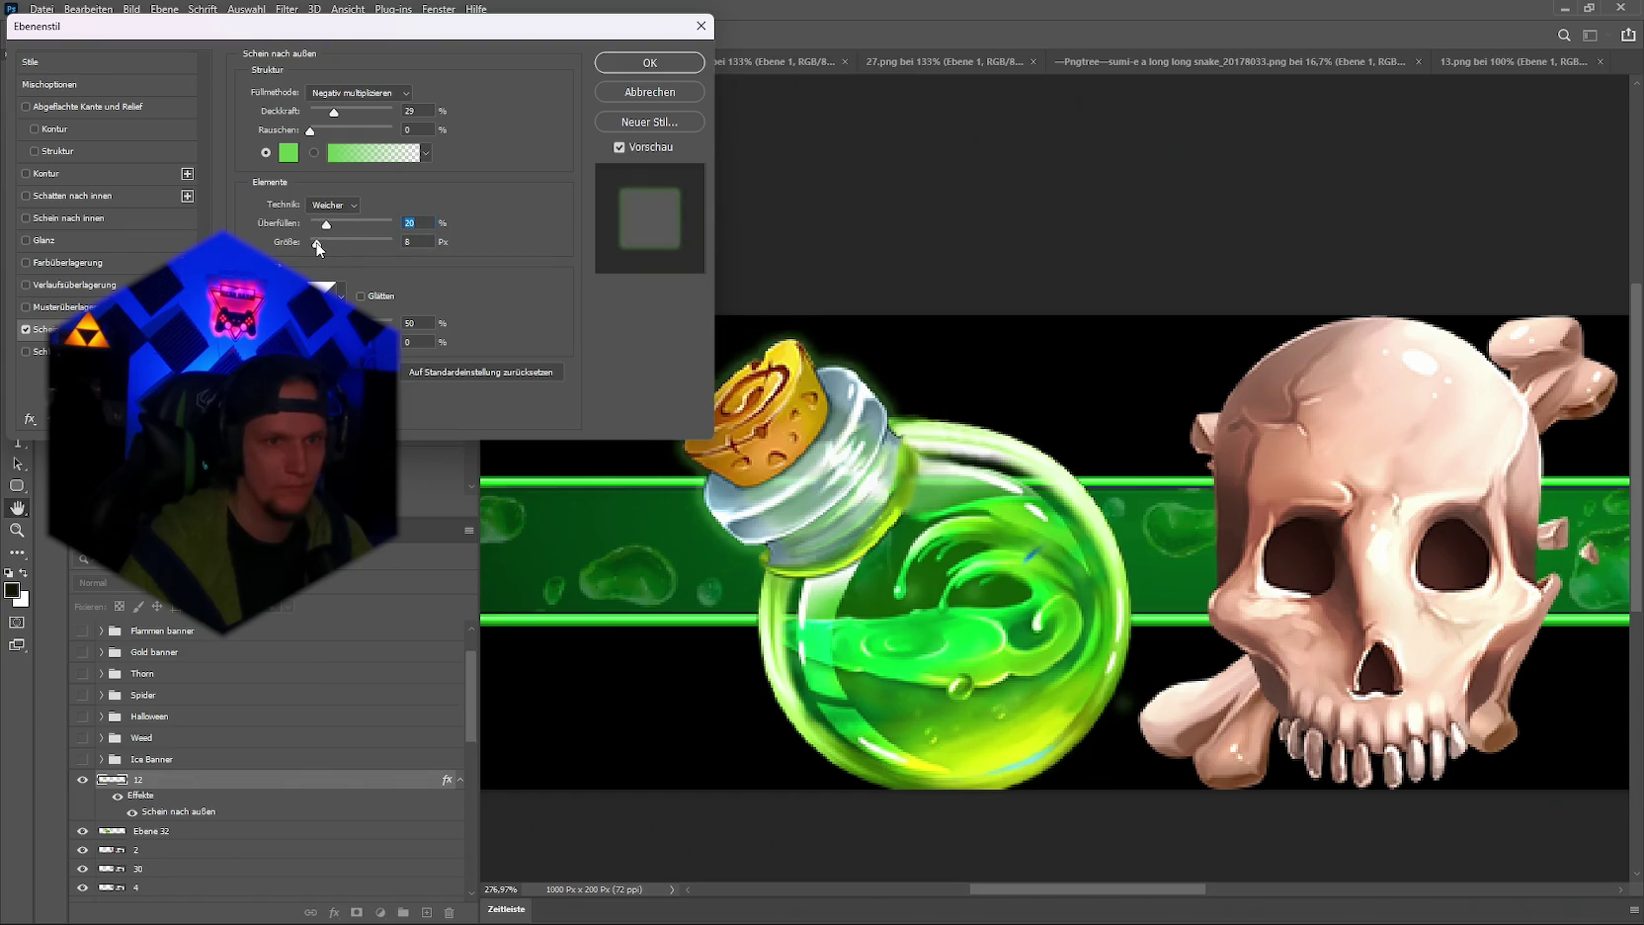
left_click(649, 62)
scroll(757, 501, "down", 3, "alt")
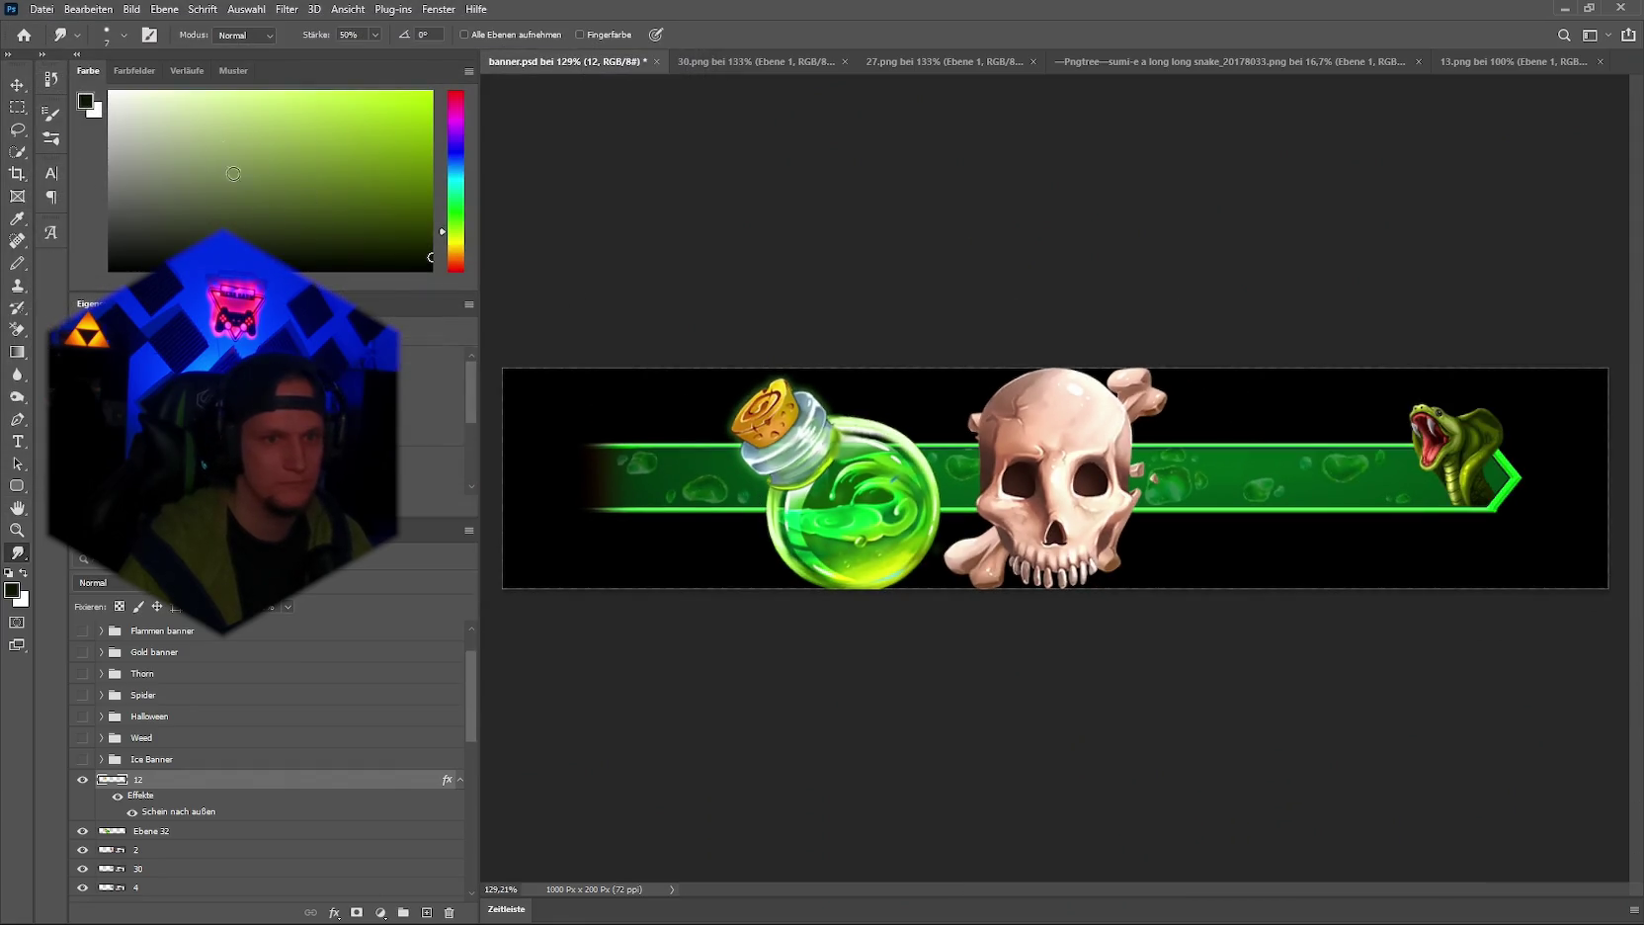
Clone green from near the bottle neck onto the neck on Ebene 32.
scroll(840, 464, "up", 5, "alt")
scroll(791, 507, "up", 2, "alt")
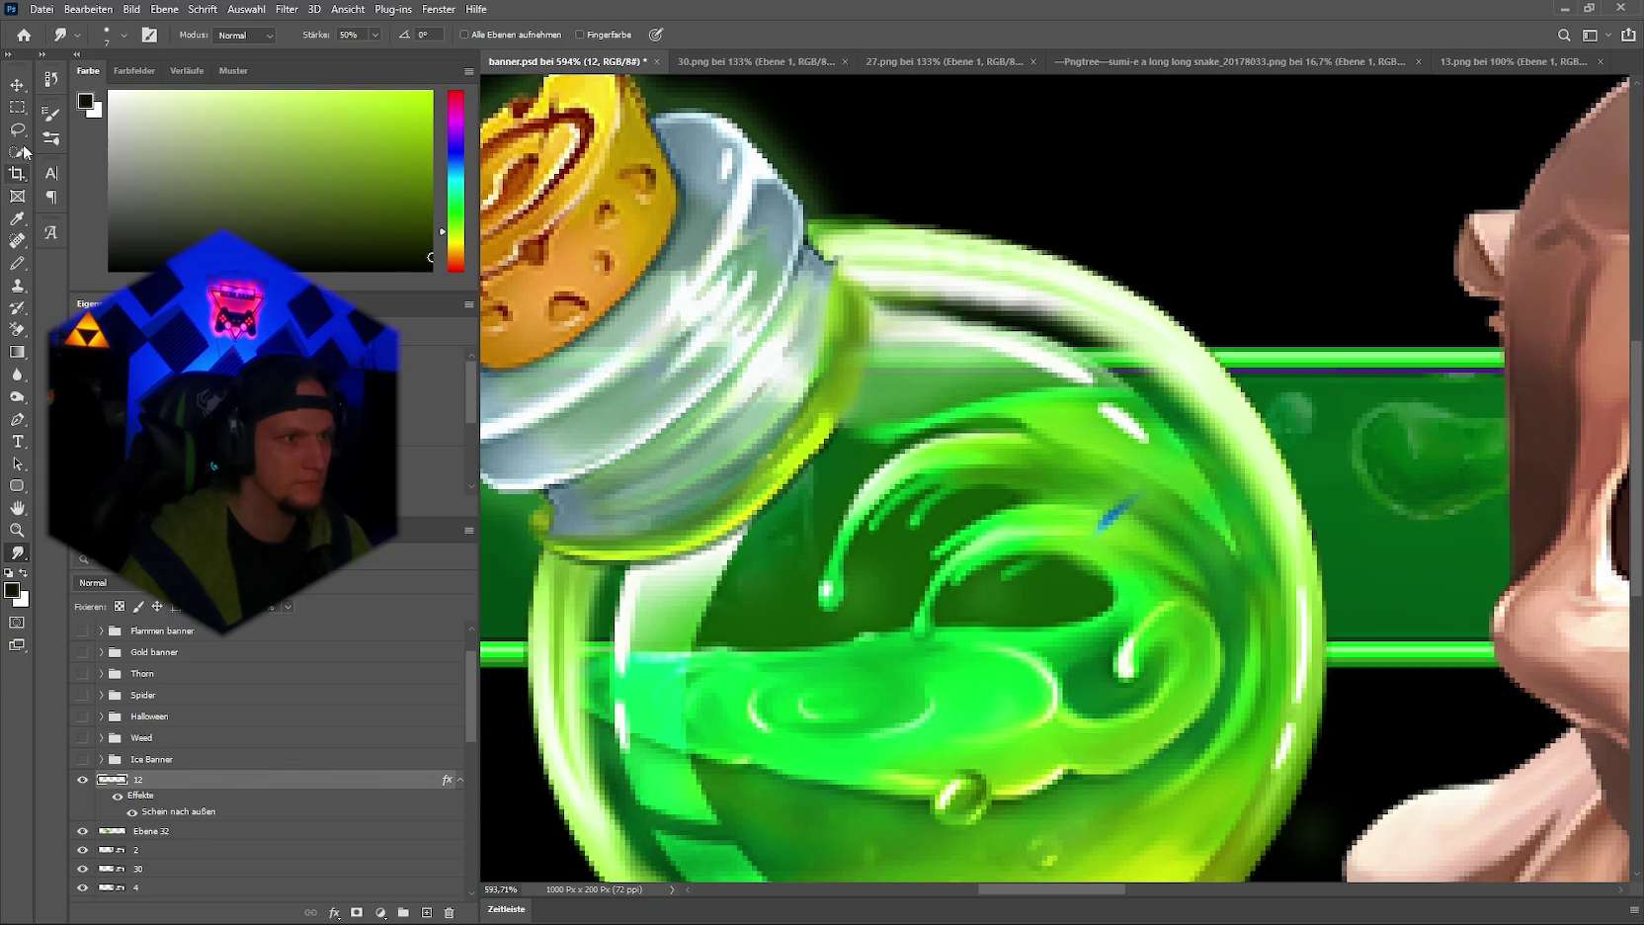
left_click(17, 285)
left_click(862, 354, "alt")
left_click_drag(829, 409, 910, 463)
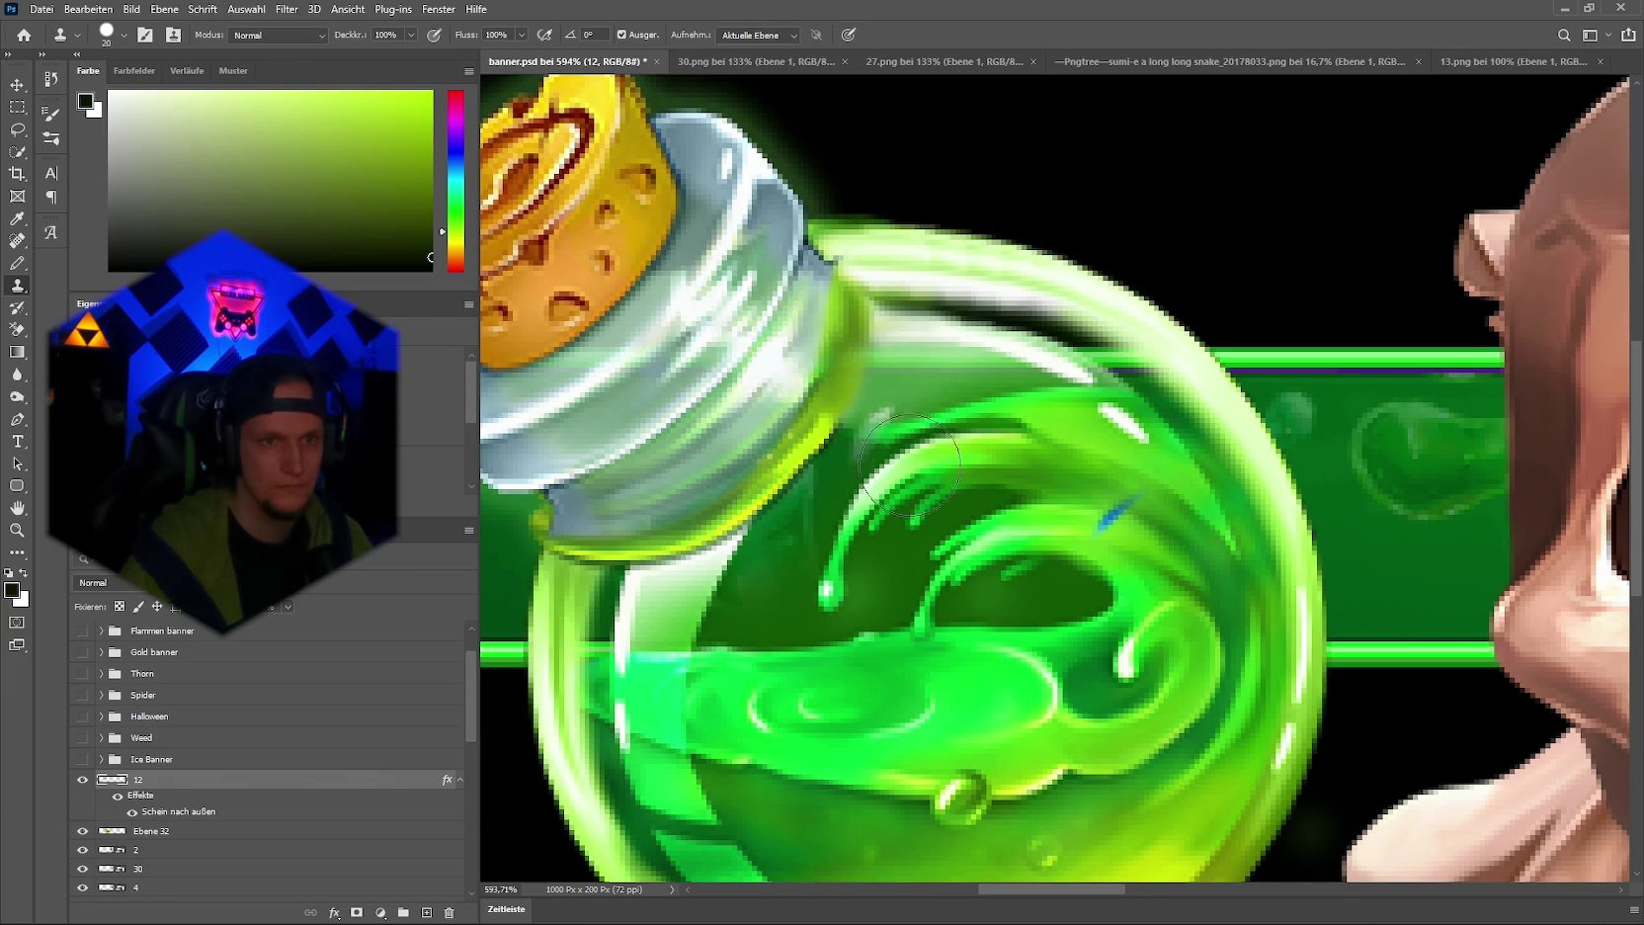
left_click(153, 840)
left_click_drag(810, 415, 838, 393)
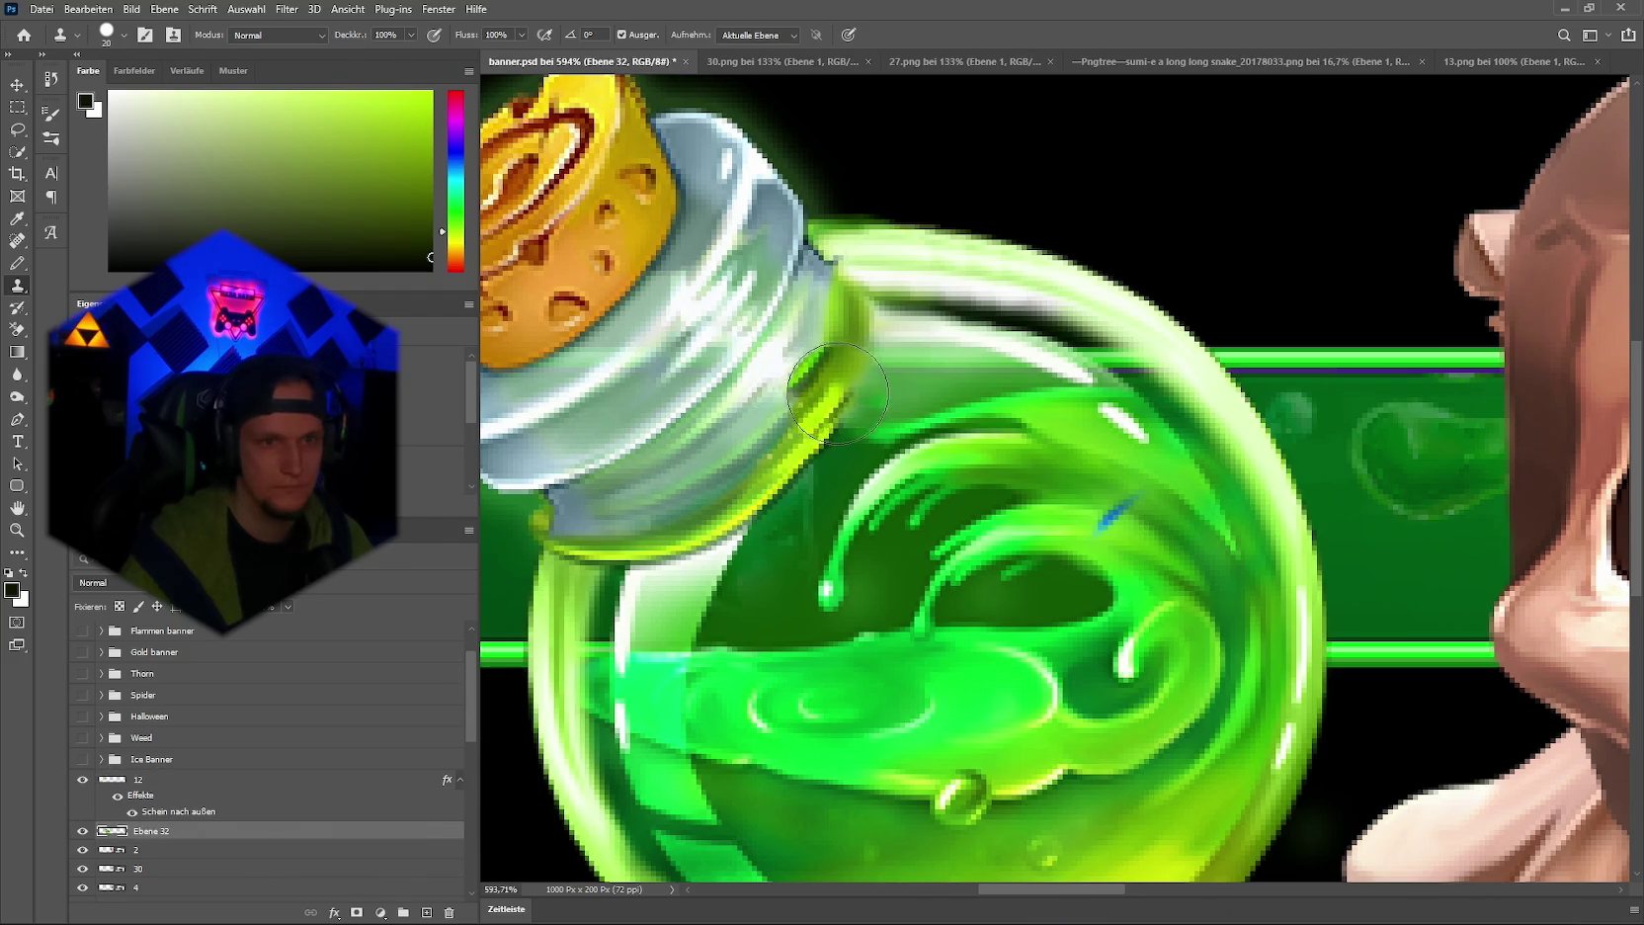
Resize the clone brush, re-stamp a brighter neck highlight, and fit the banner in the window.
left_click(124, 35)
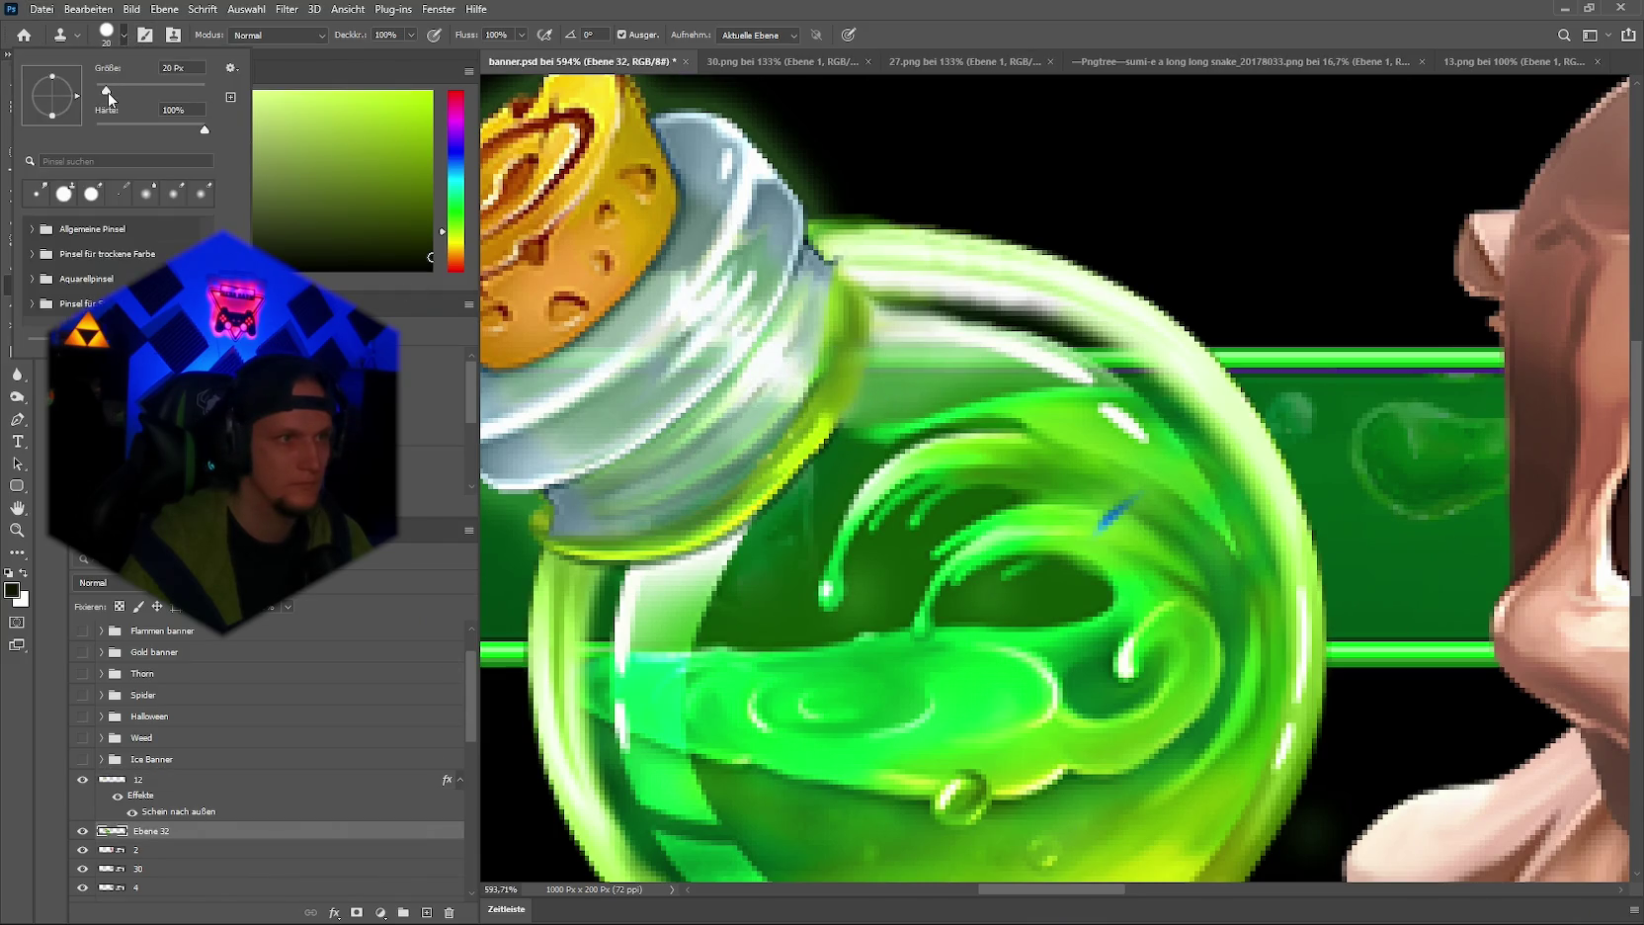
key("Return")
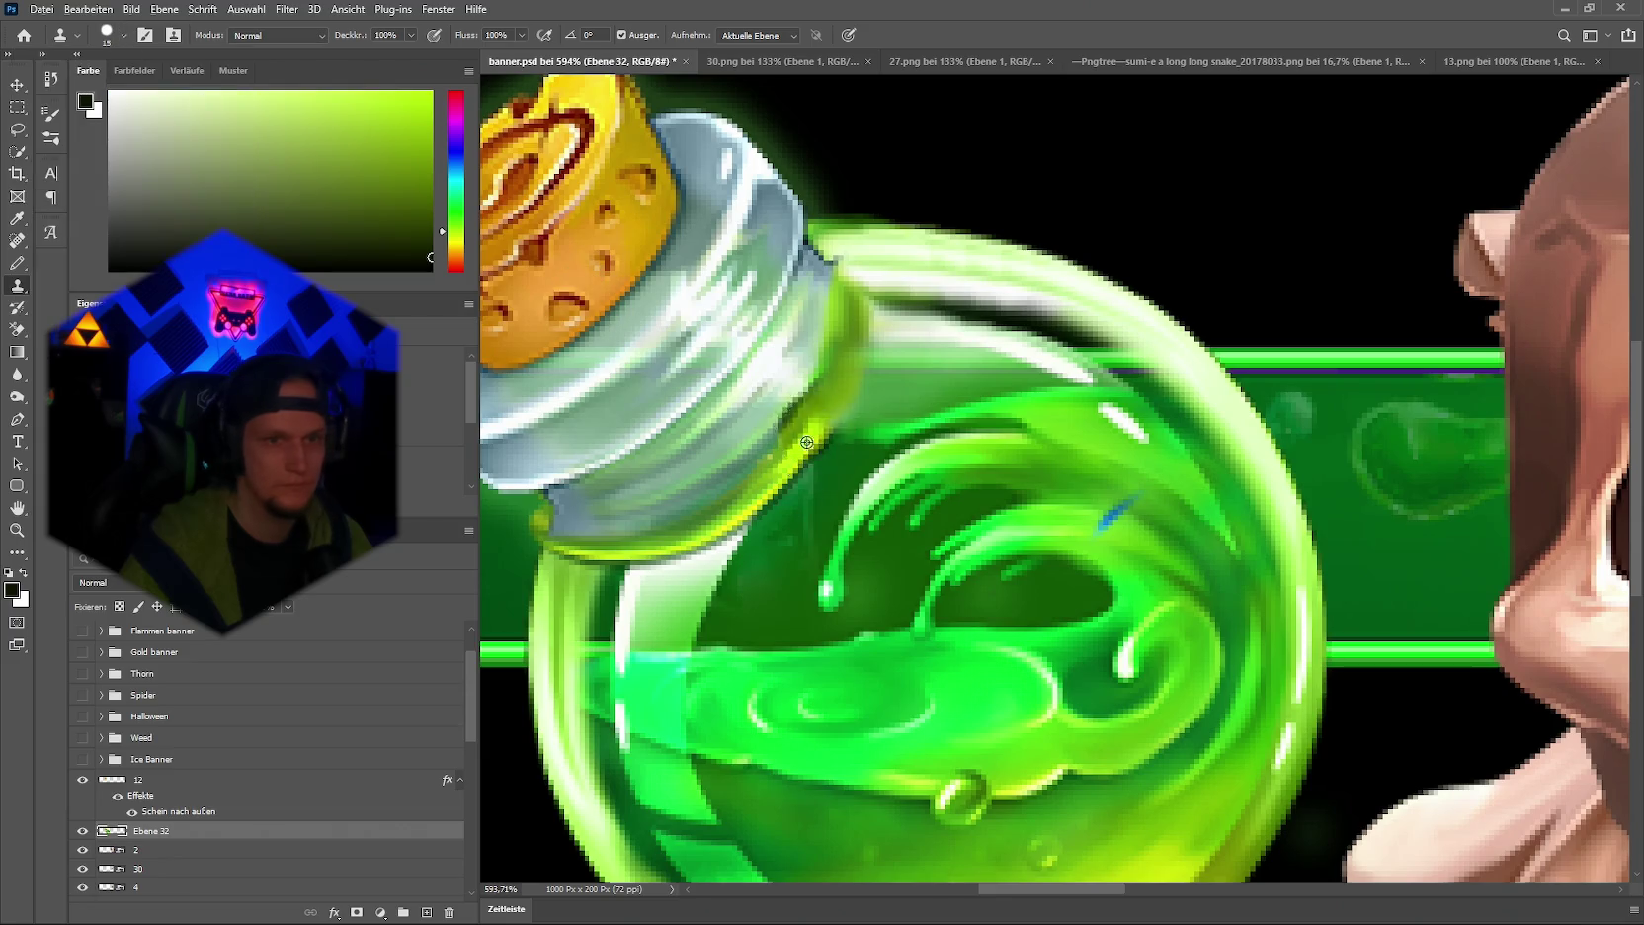
left_click_drag(859, 375, 828, 395)
key("ctrl+alt+z")
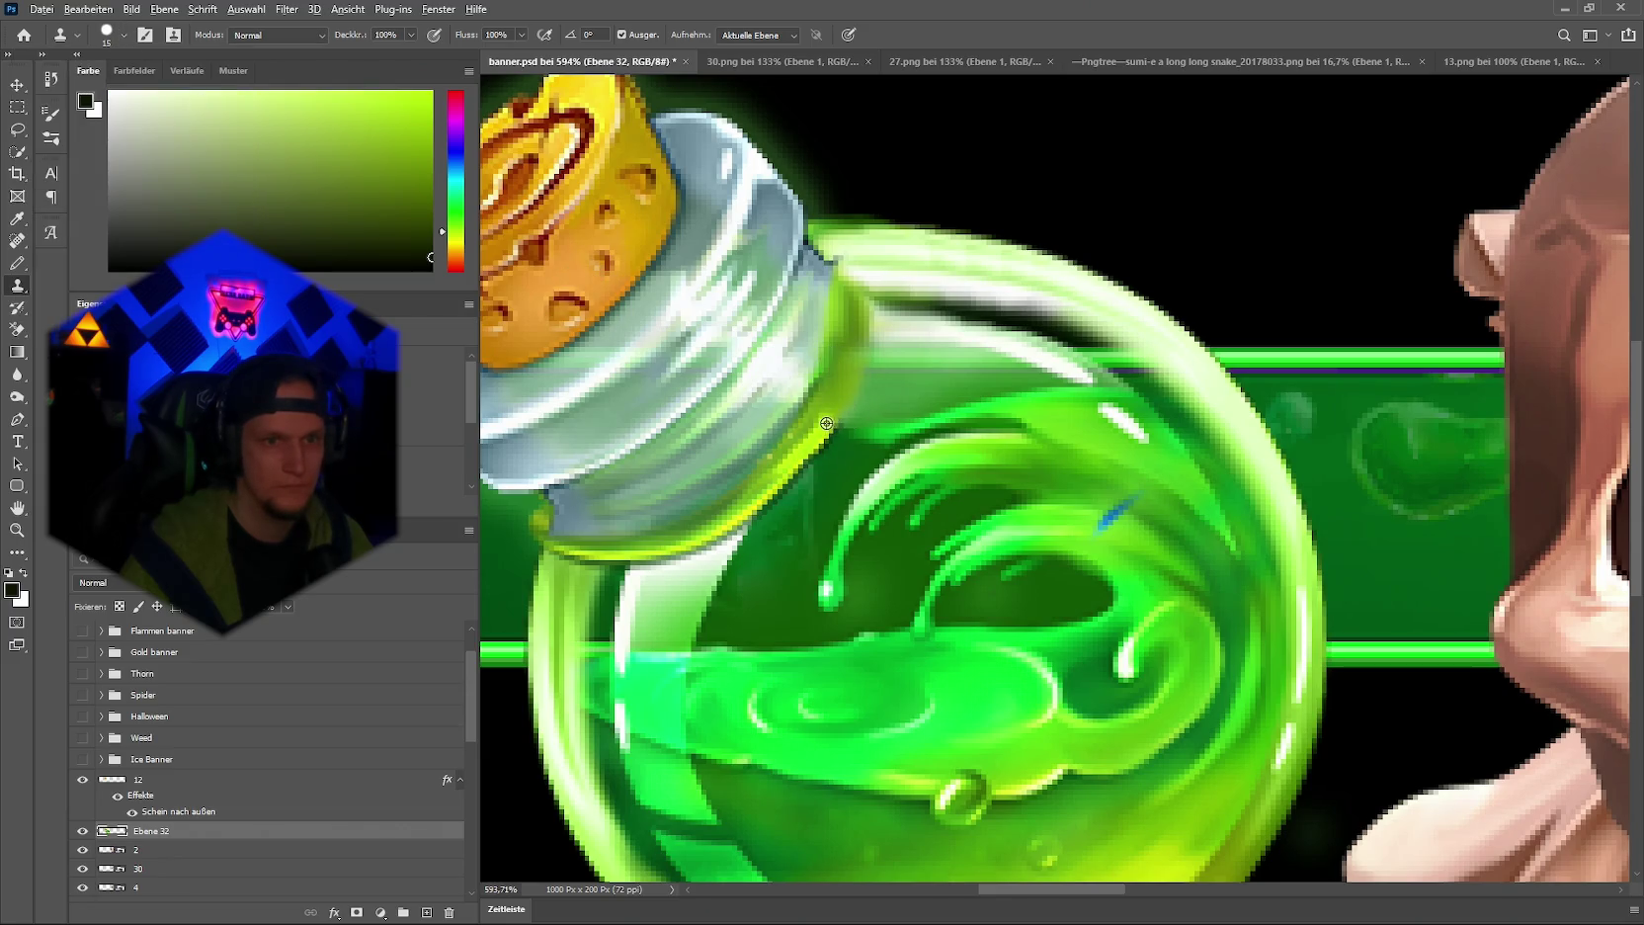
left_click(813, 415, "alt")
left_click_drag(811, 407, 843, 397)
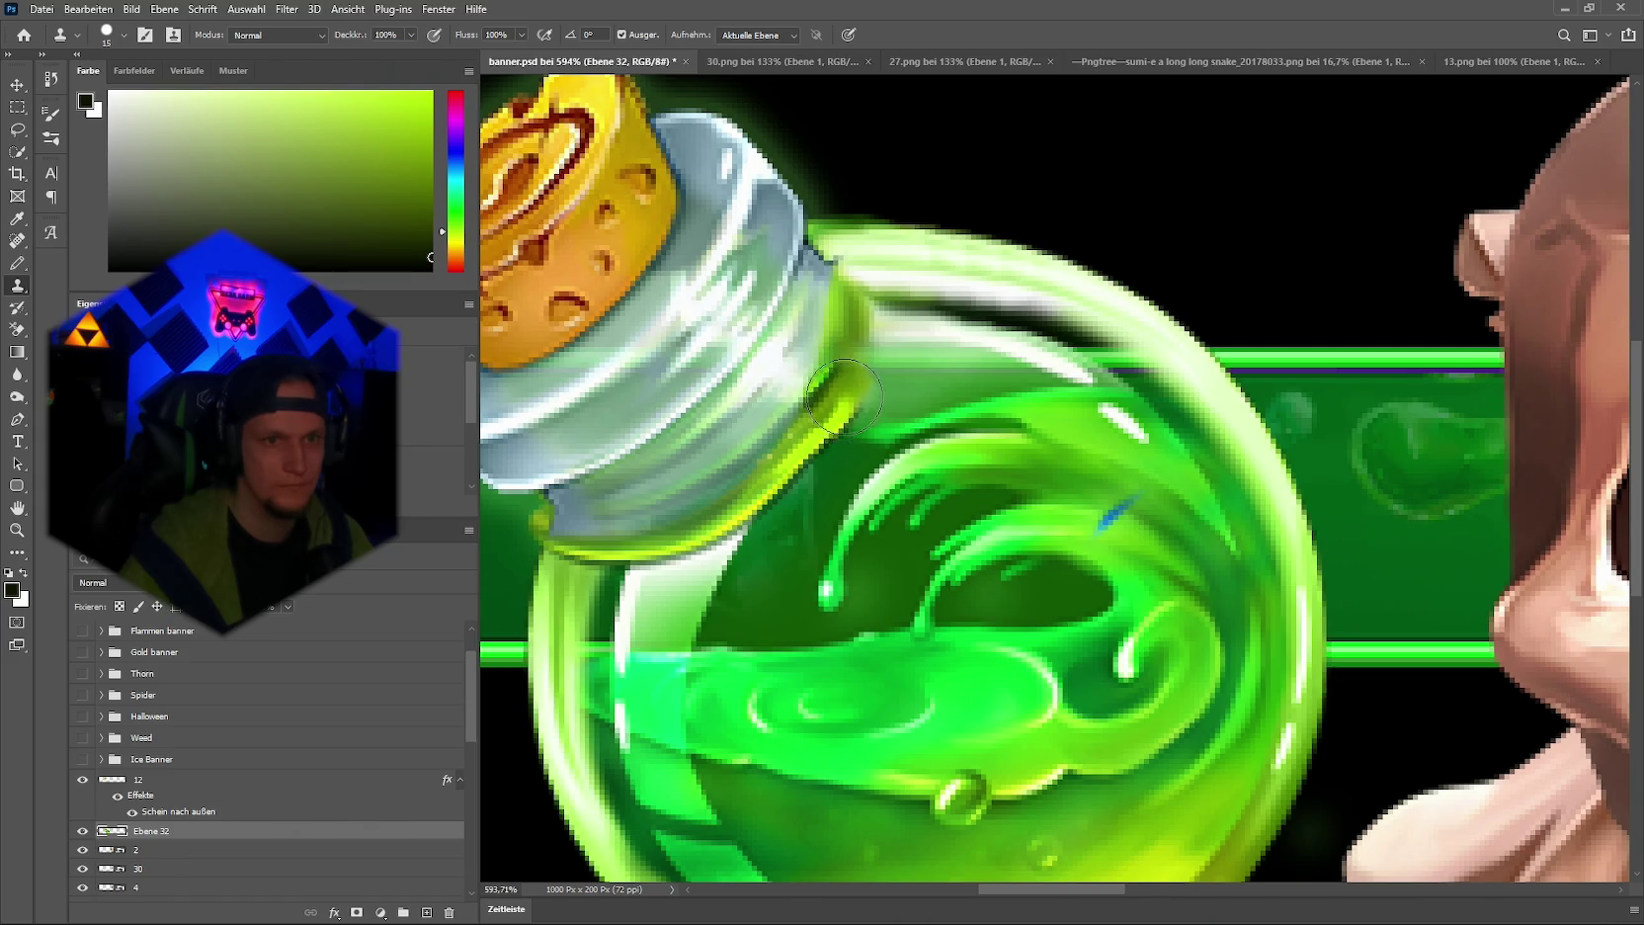
key("ctrl+0")
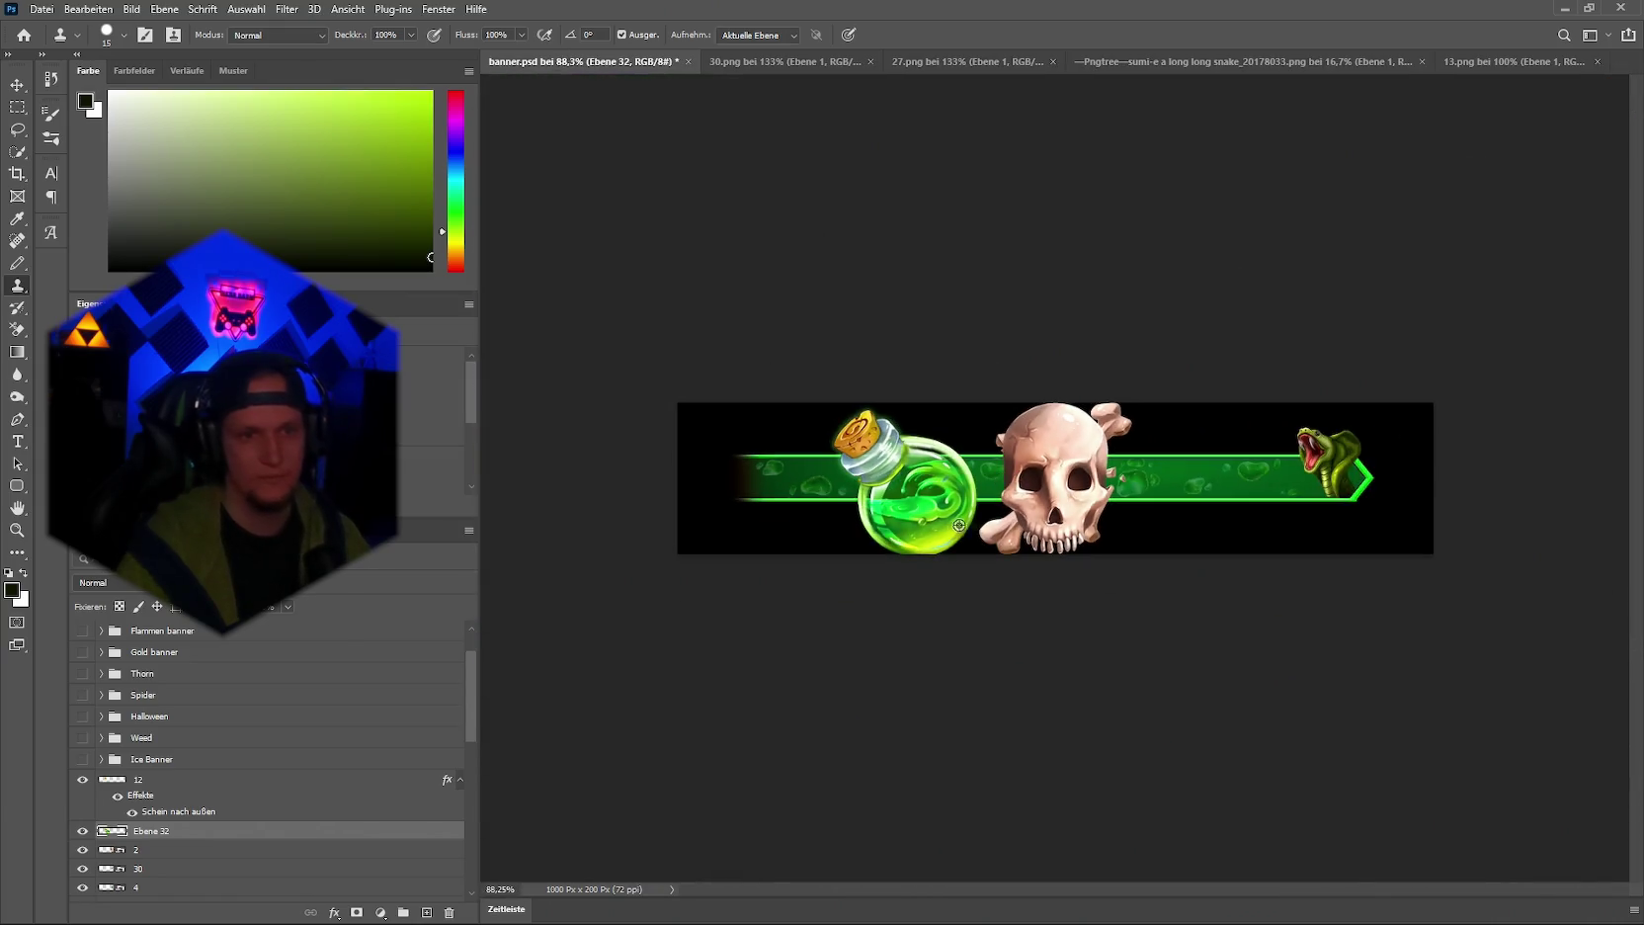
scroll(1055, 476, "up", 2)
Shrink the skull on layer 2 onto the bottle and stack it above layer 12.
key("v")
left_click(1065, 455)
key("ctrl+t")
mouse_move(1130, 587)
left_mouse_down()
mouse_move(1087, 513)
mouse_move(848, 500)
left_mouse_up()
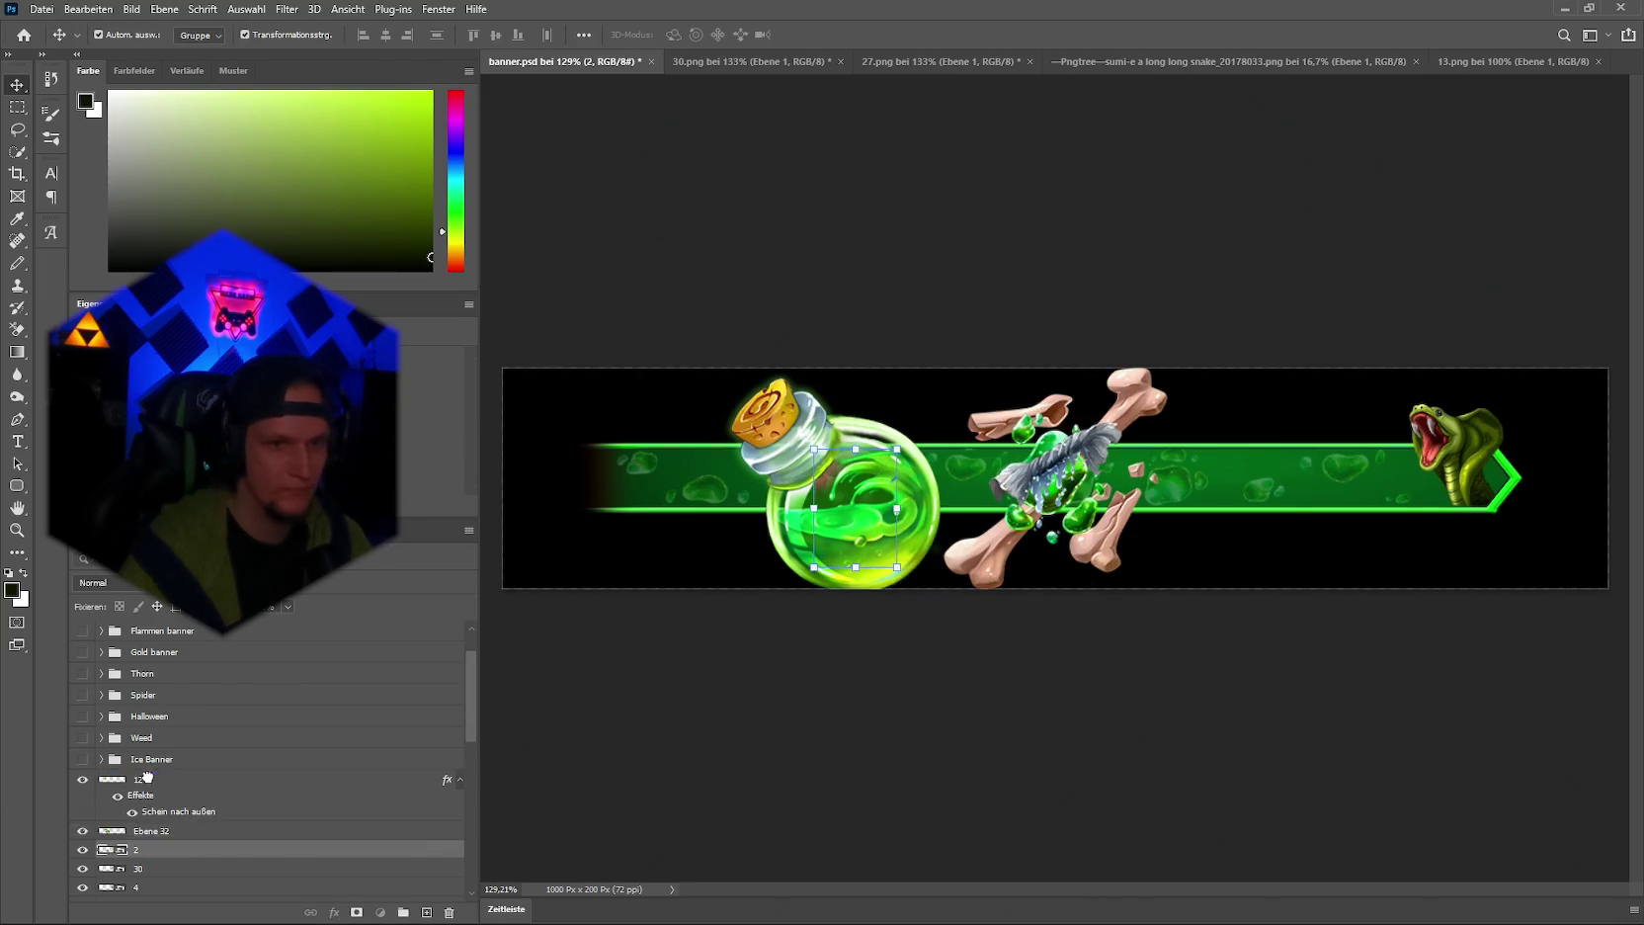
left_click_drag(154, 838, 148, 772)
Scale the skull further to settle it on the bottle, then open its layer style settings.
key("ctrl+t")
left_click_drag(862, 453, 861, 507)
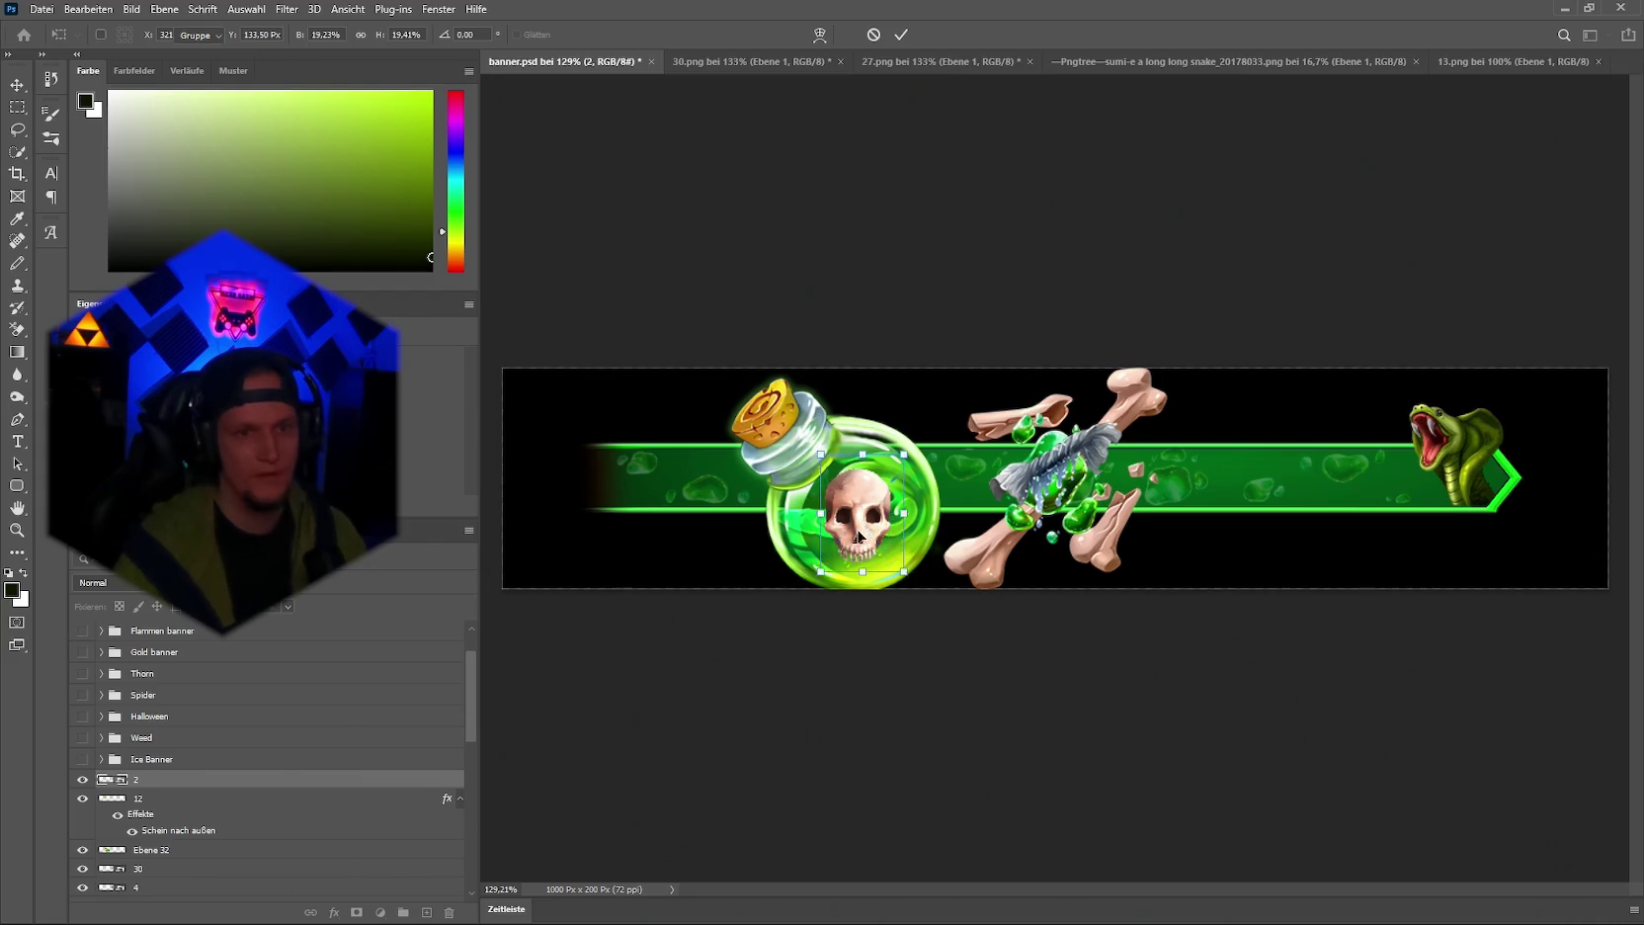
key("Return")
left_click(334, 912)
left_click(366, 751)
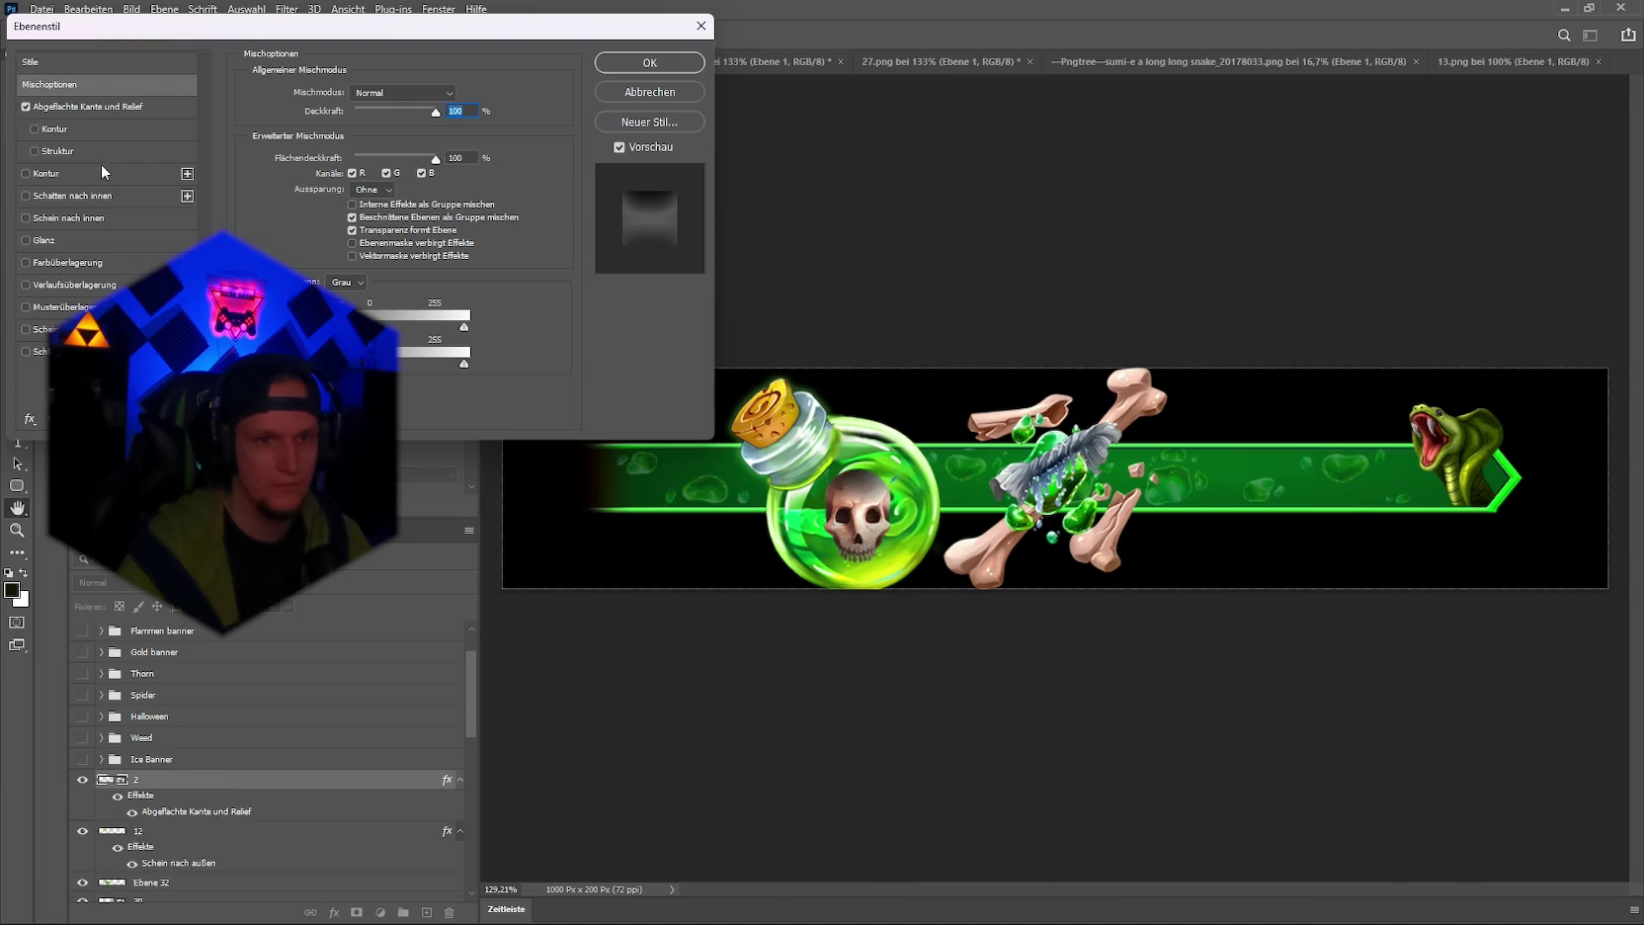
Give the skull's Bevel and Emboss an Outer Bevel style, 251% depth, 44% shadow opacity.
left_click(84, 105)
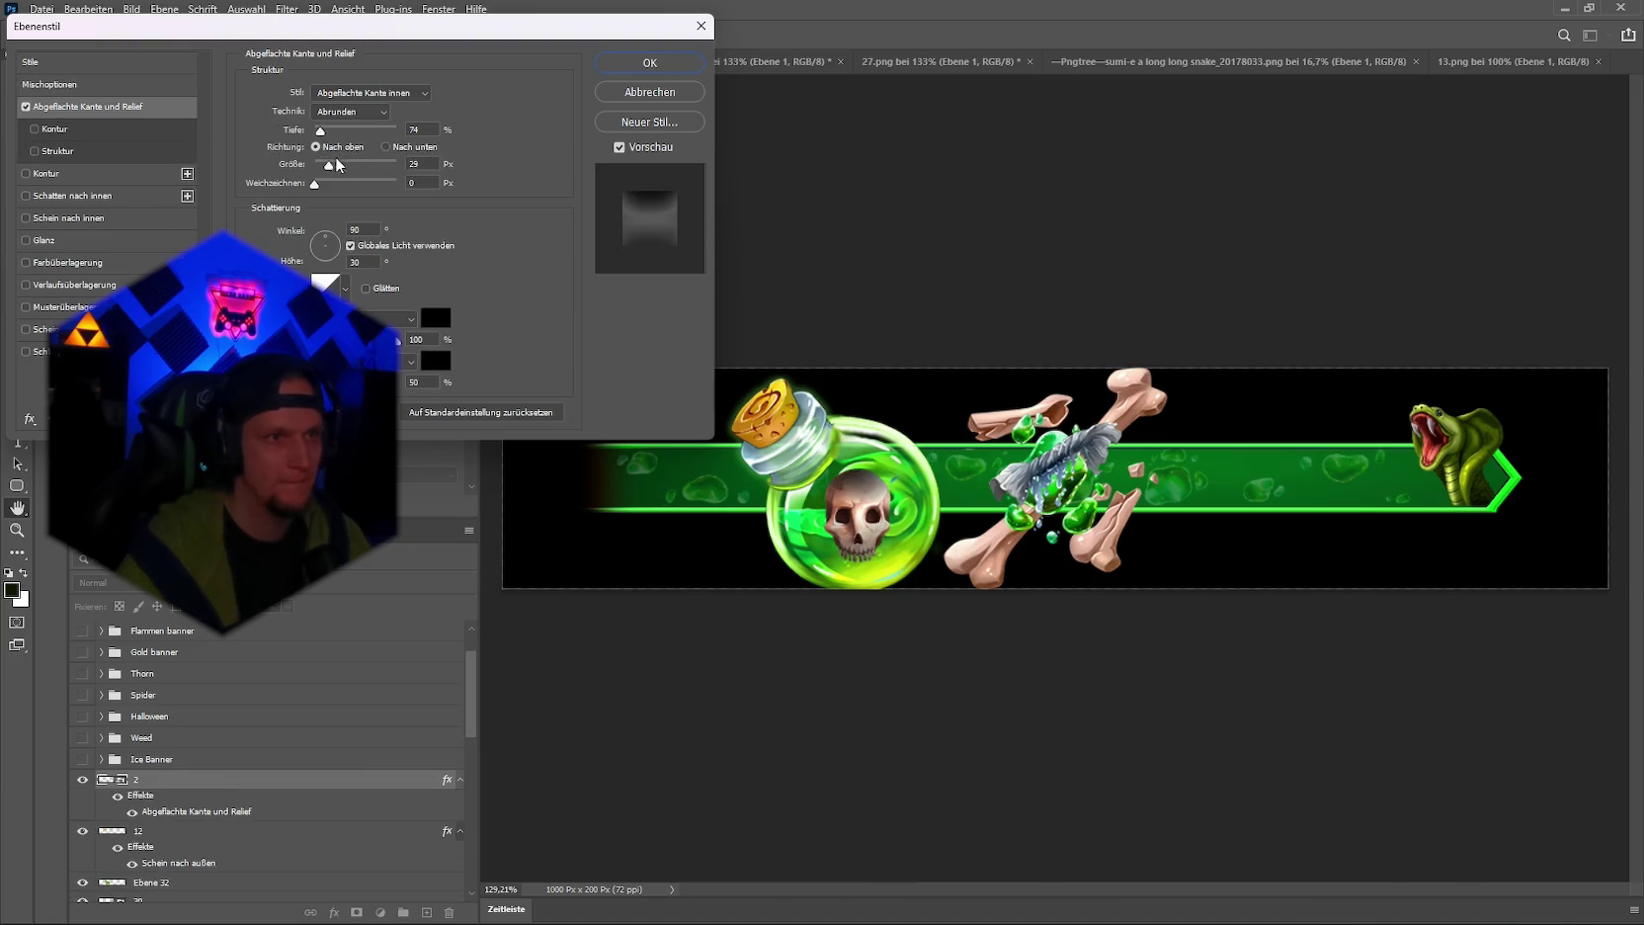
left_click_drag(328, 164, 317, 164)
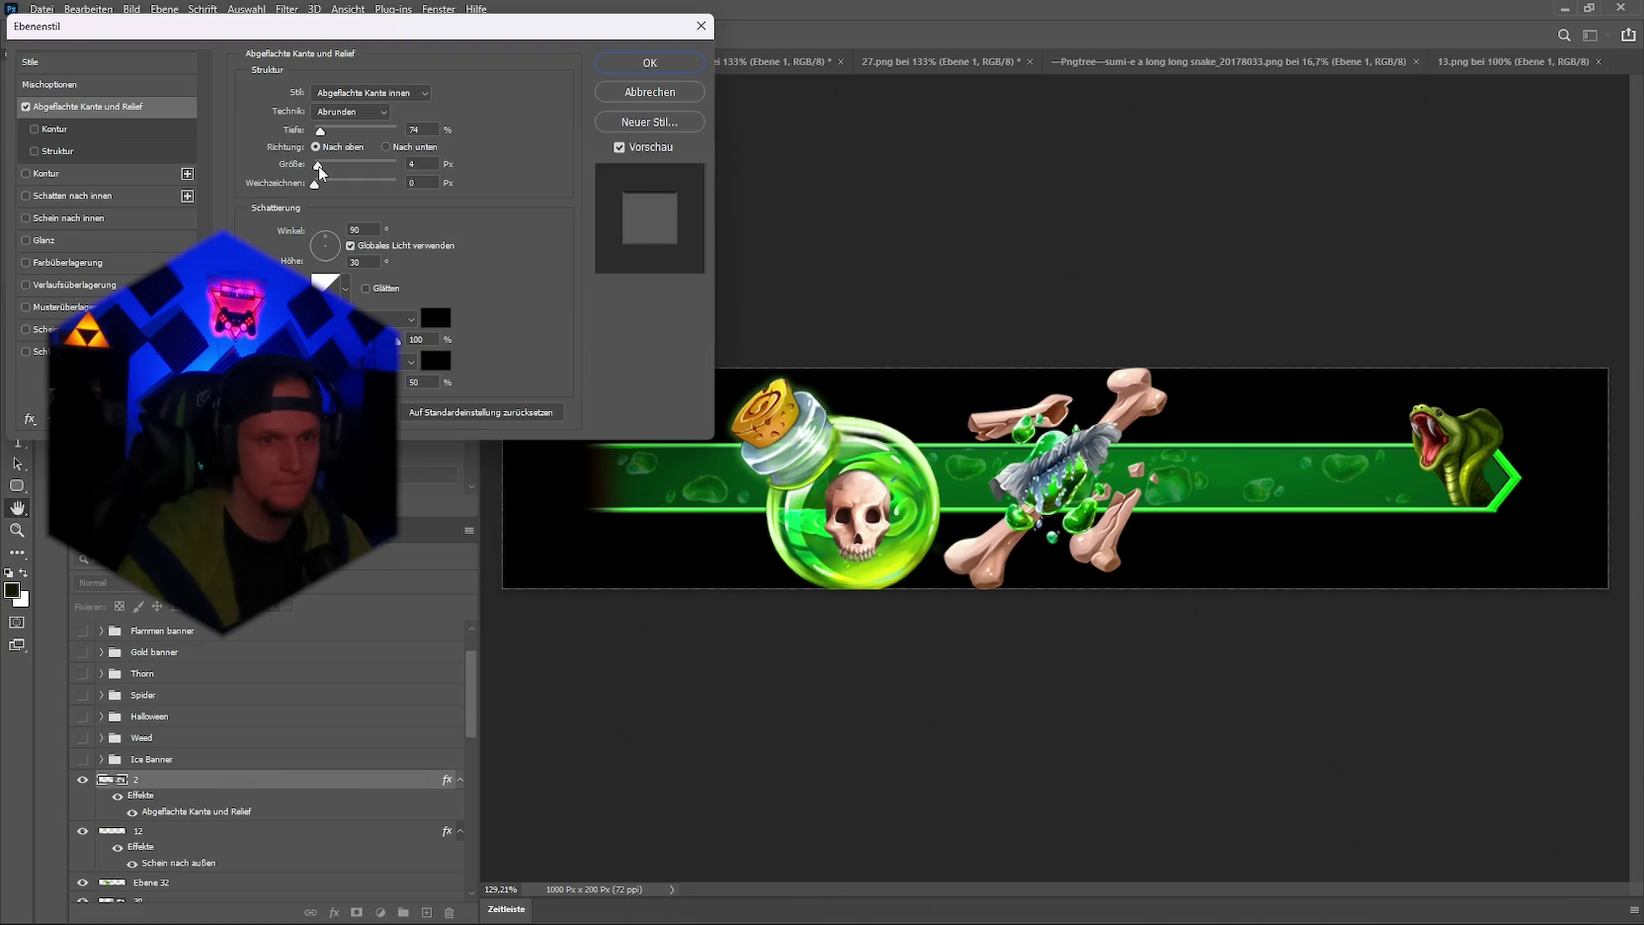
double_click(412, 163)
left_click_drag(380, 382, 395, 382)
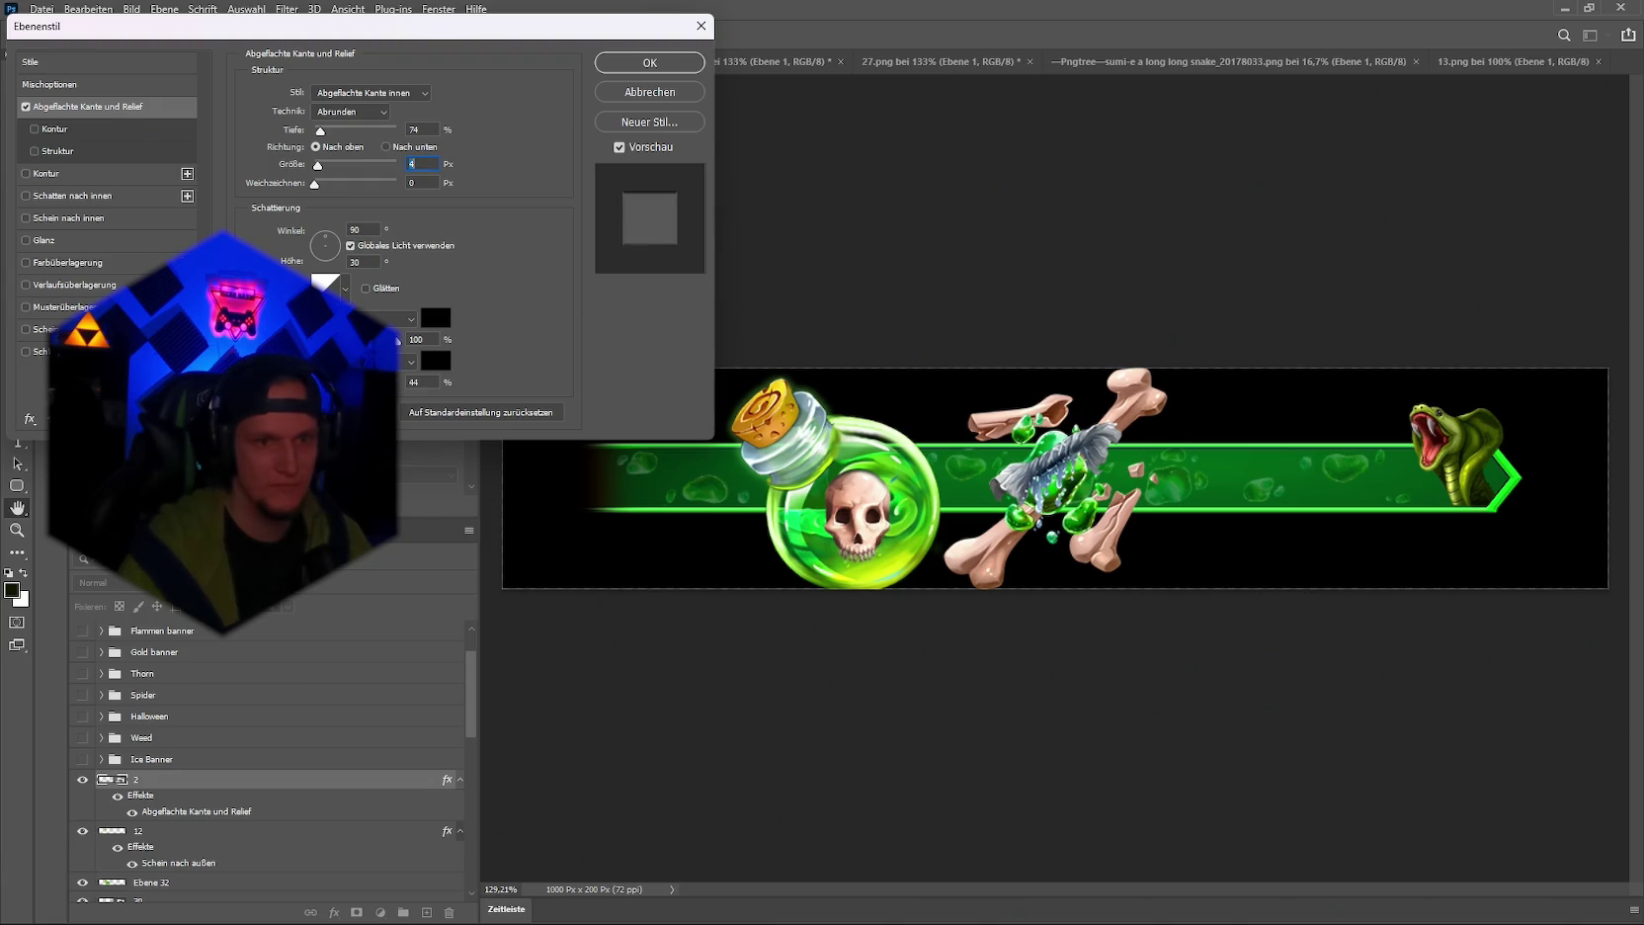
left_click(371, 93)
left_click(366, 109)
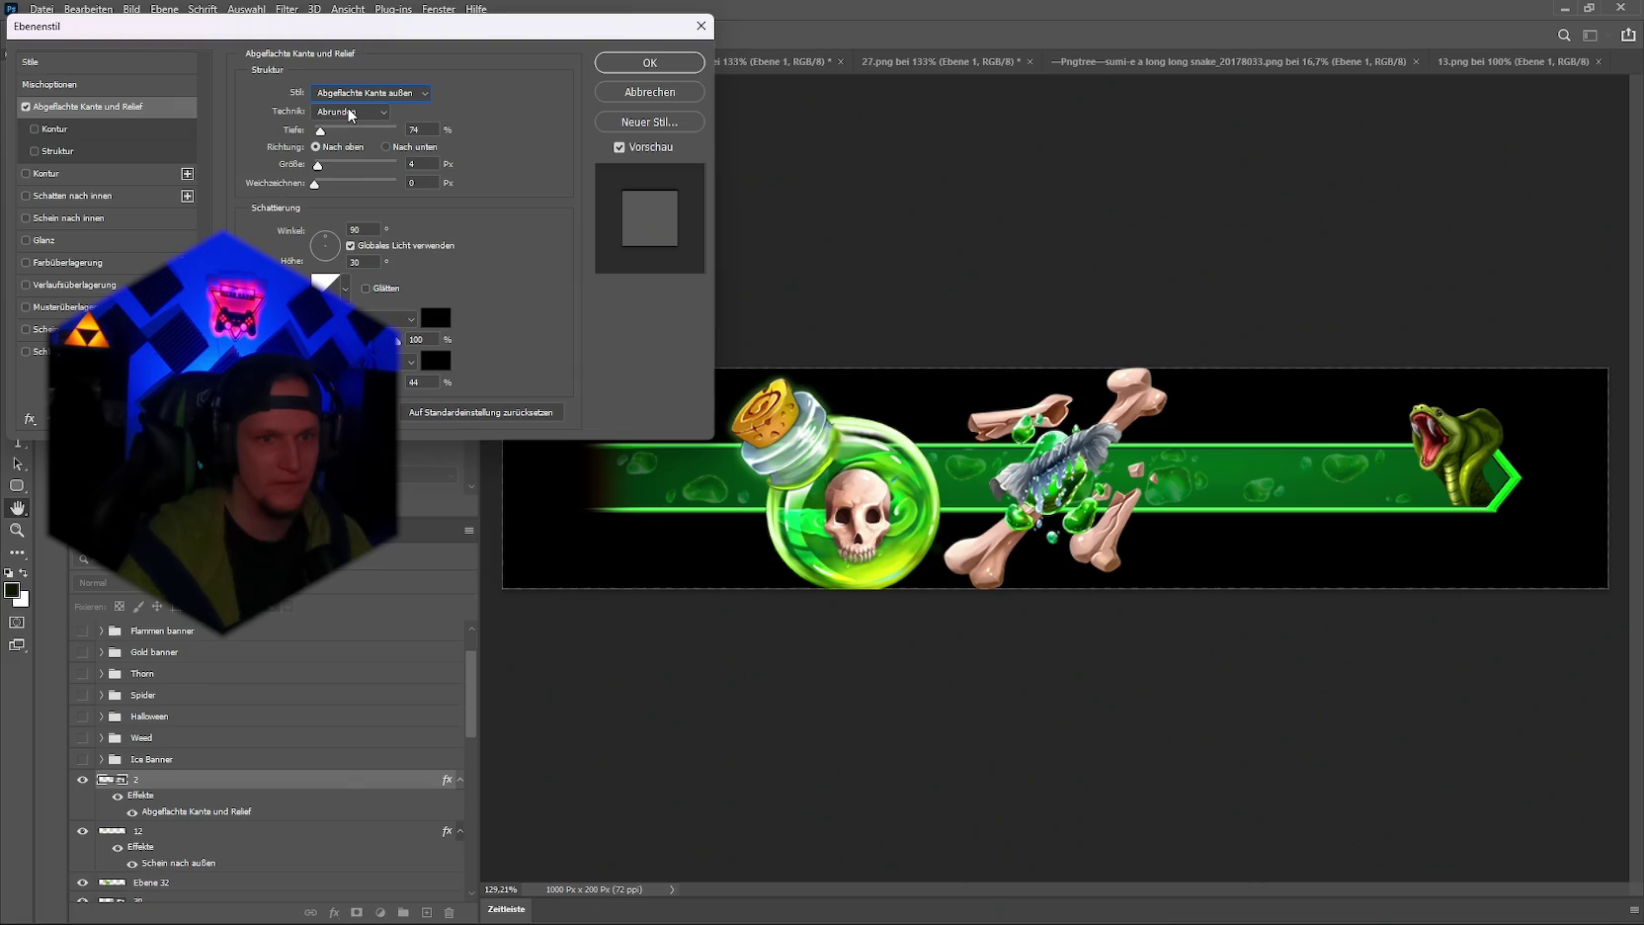
left_click_drag(320, 132, 337, 145)
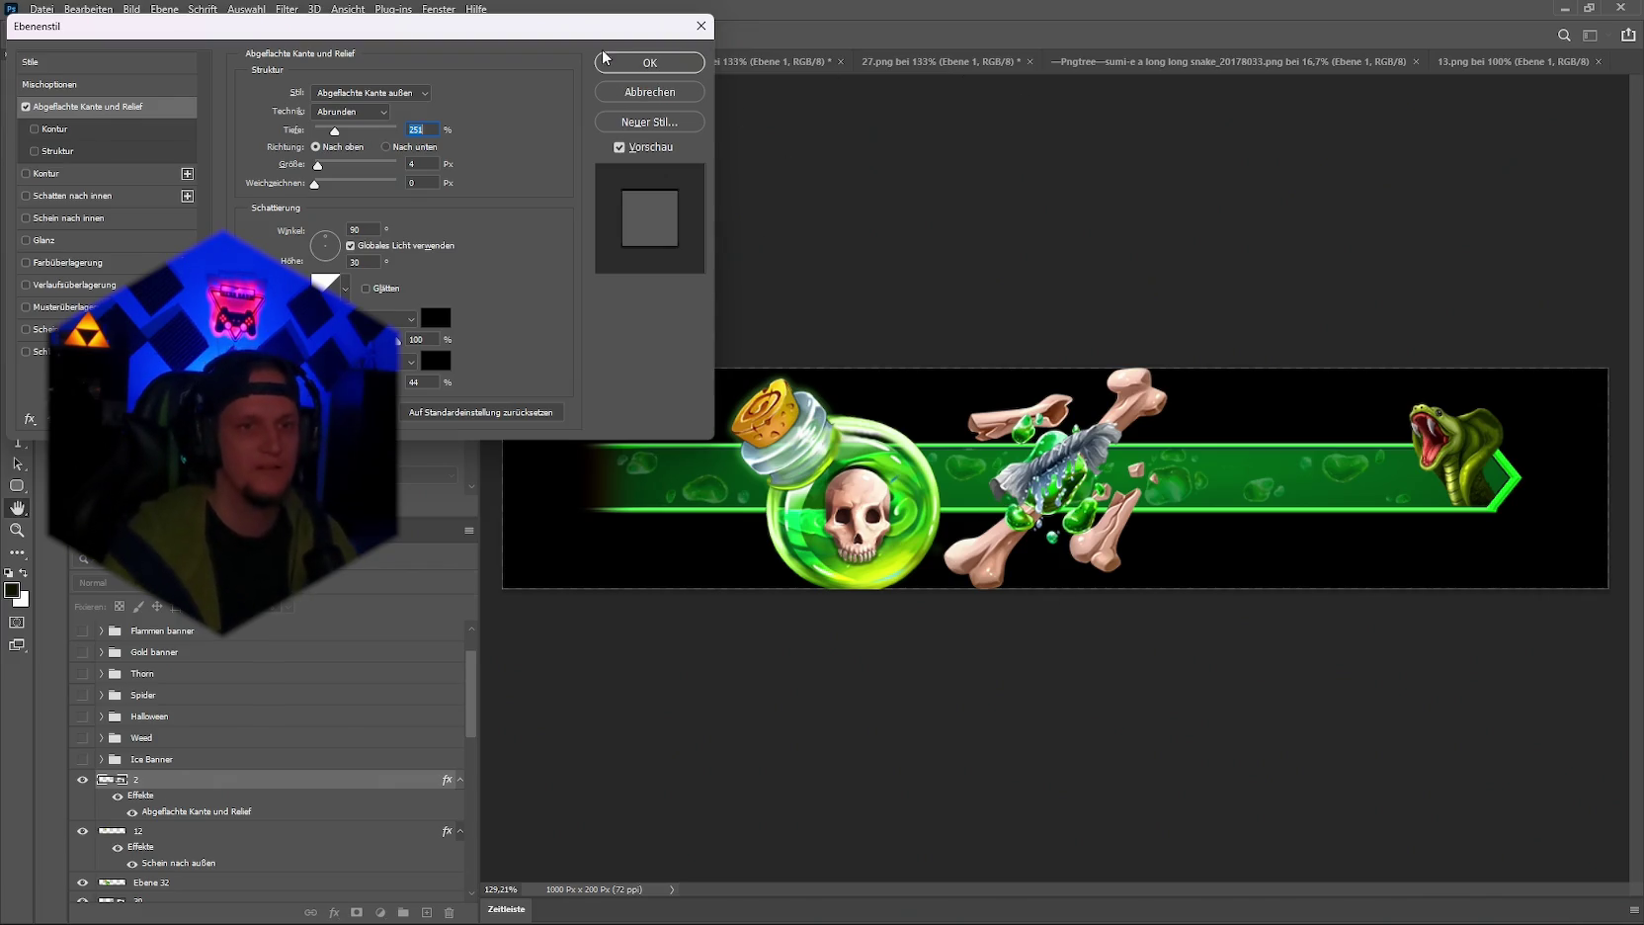
left_click(629, 64)
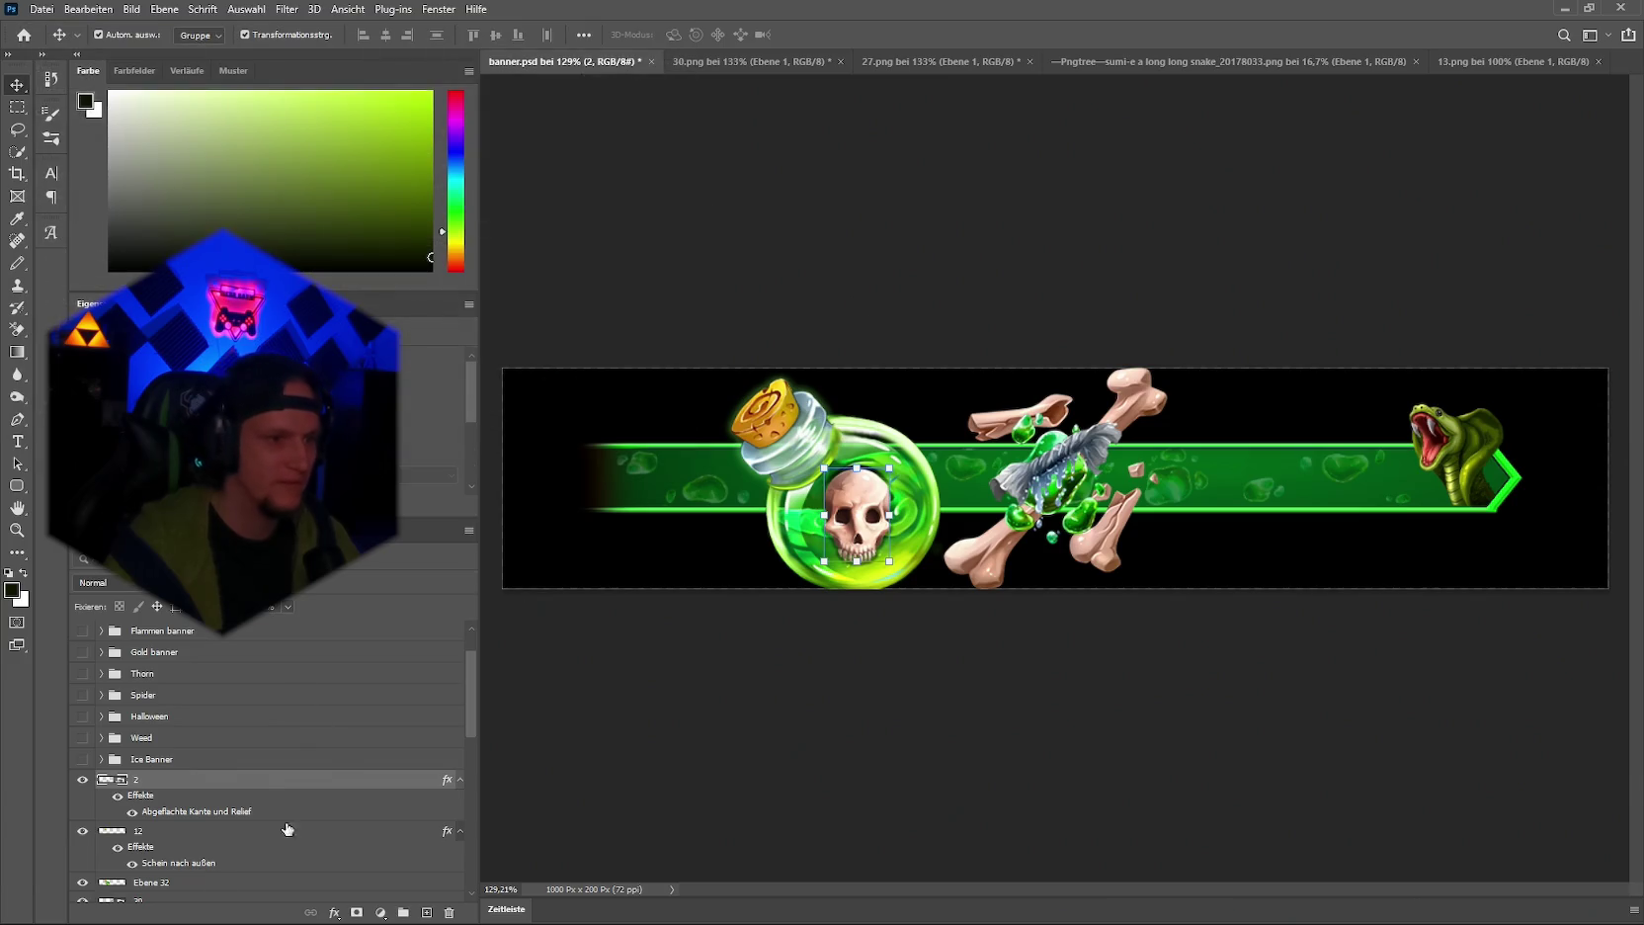
Merge the Ebene 32 layer down into layer 12.
scroll(156, 778, "down", 1)
scroll(156, 778, "down", 1)
left_click(151, 777)
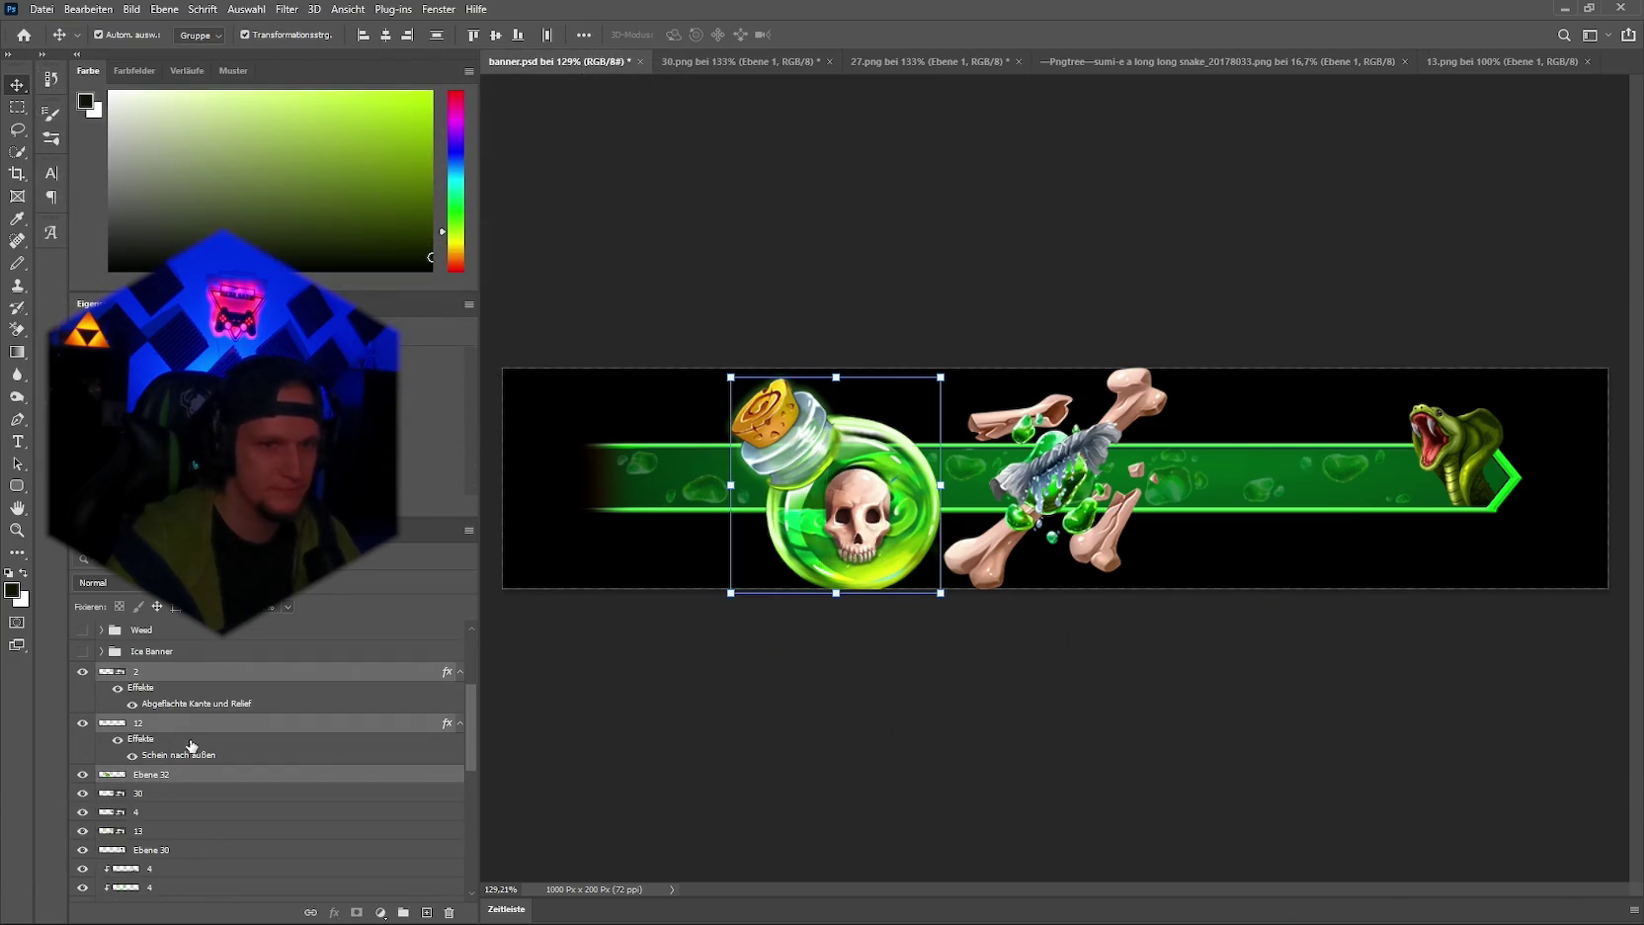
right_click(146, 775)
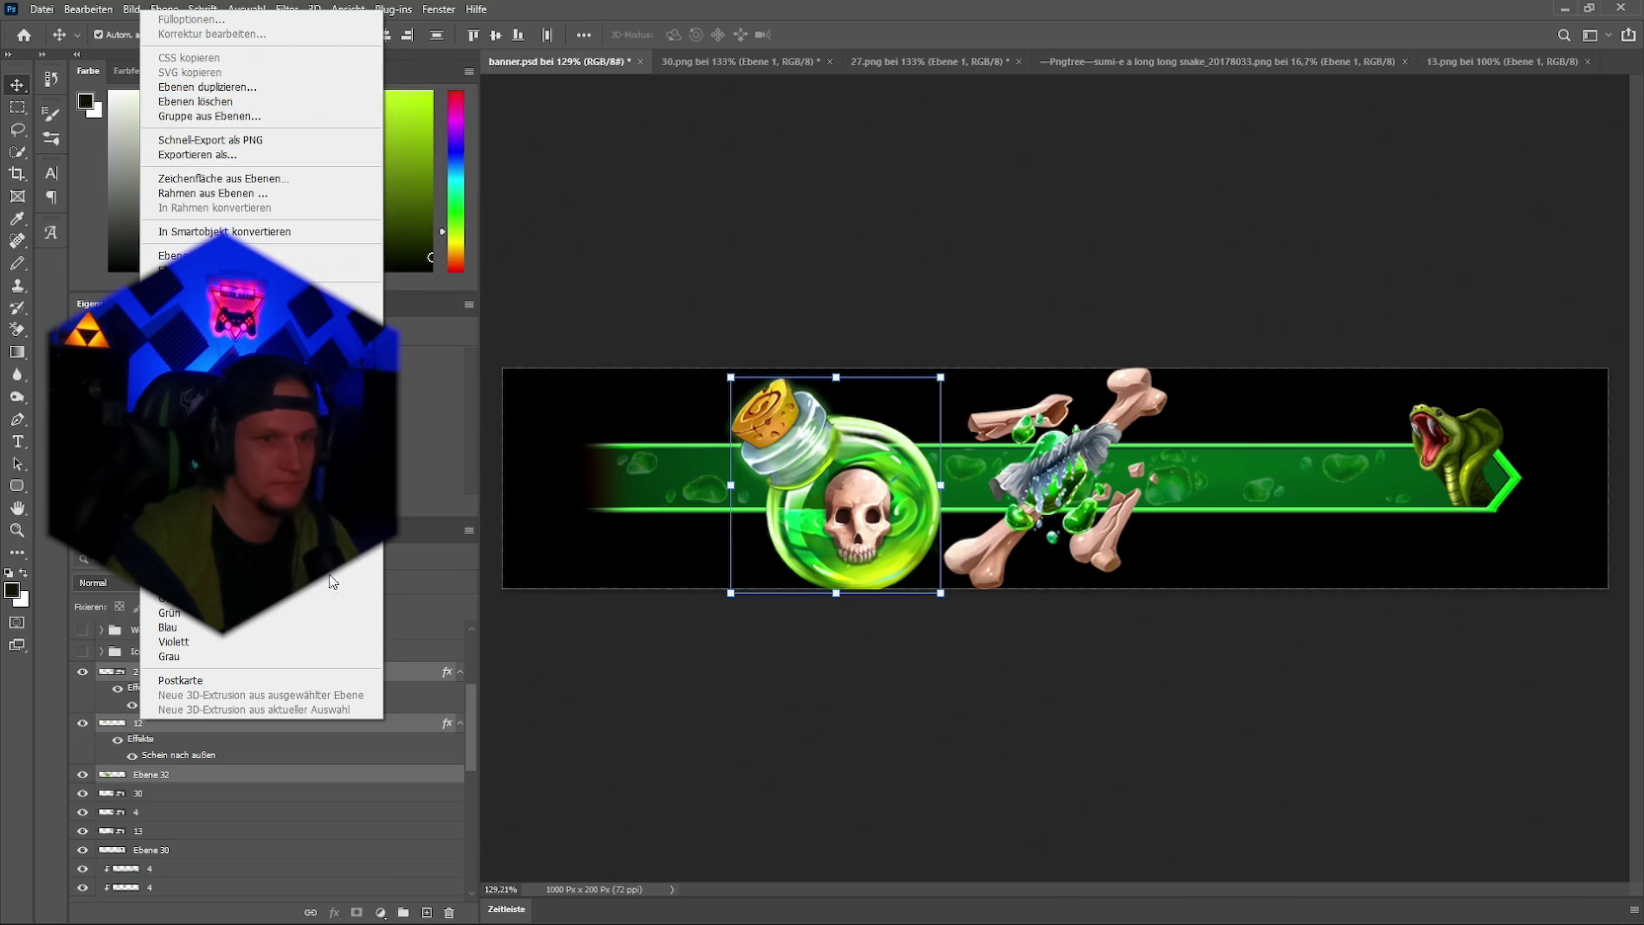
left_click(197, 775)
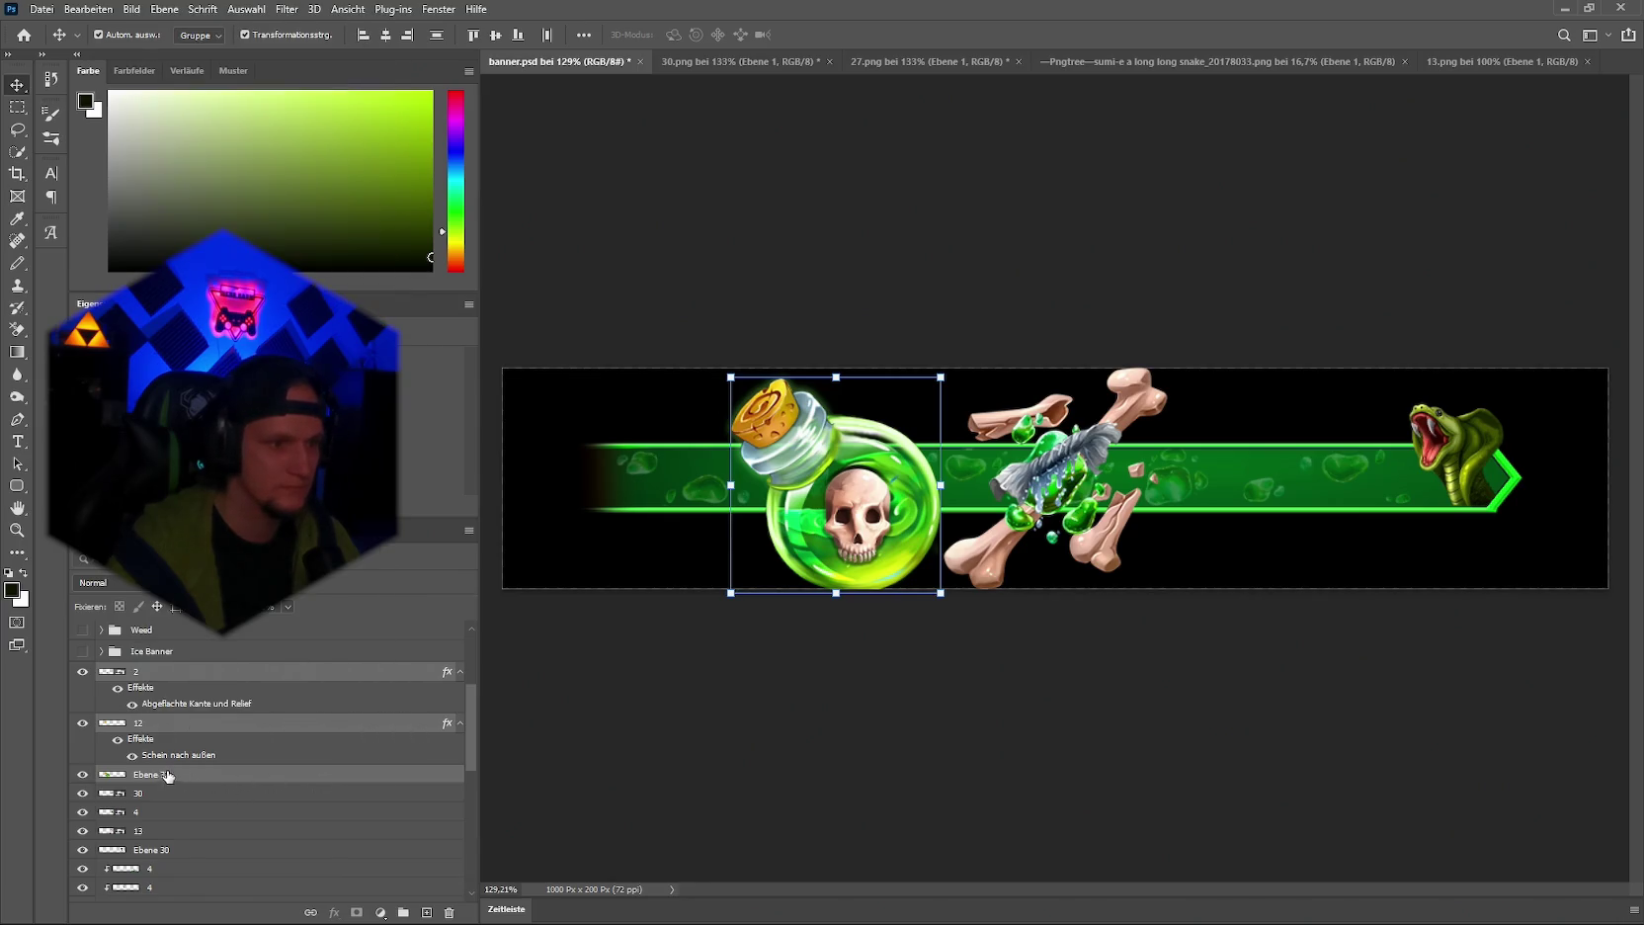
right_click(155, 724)
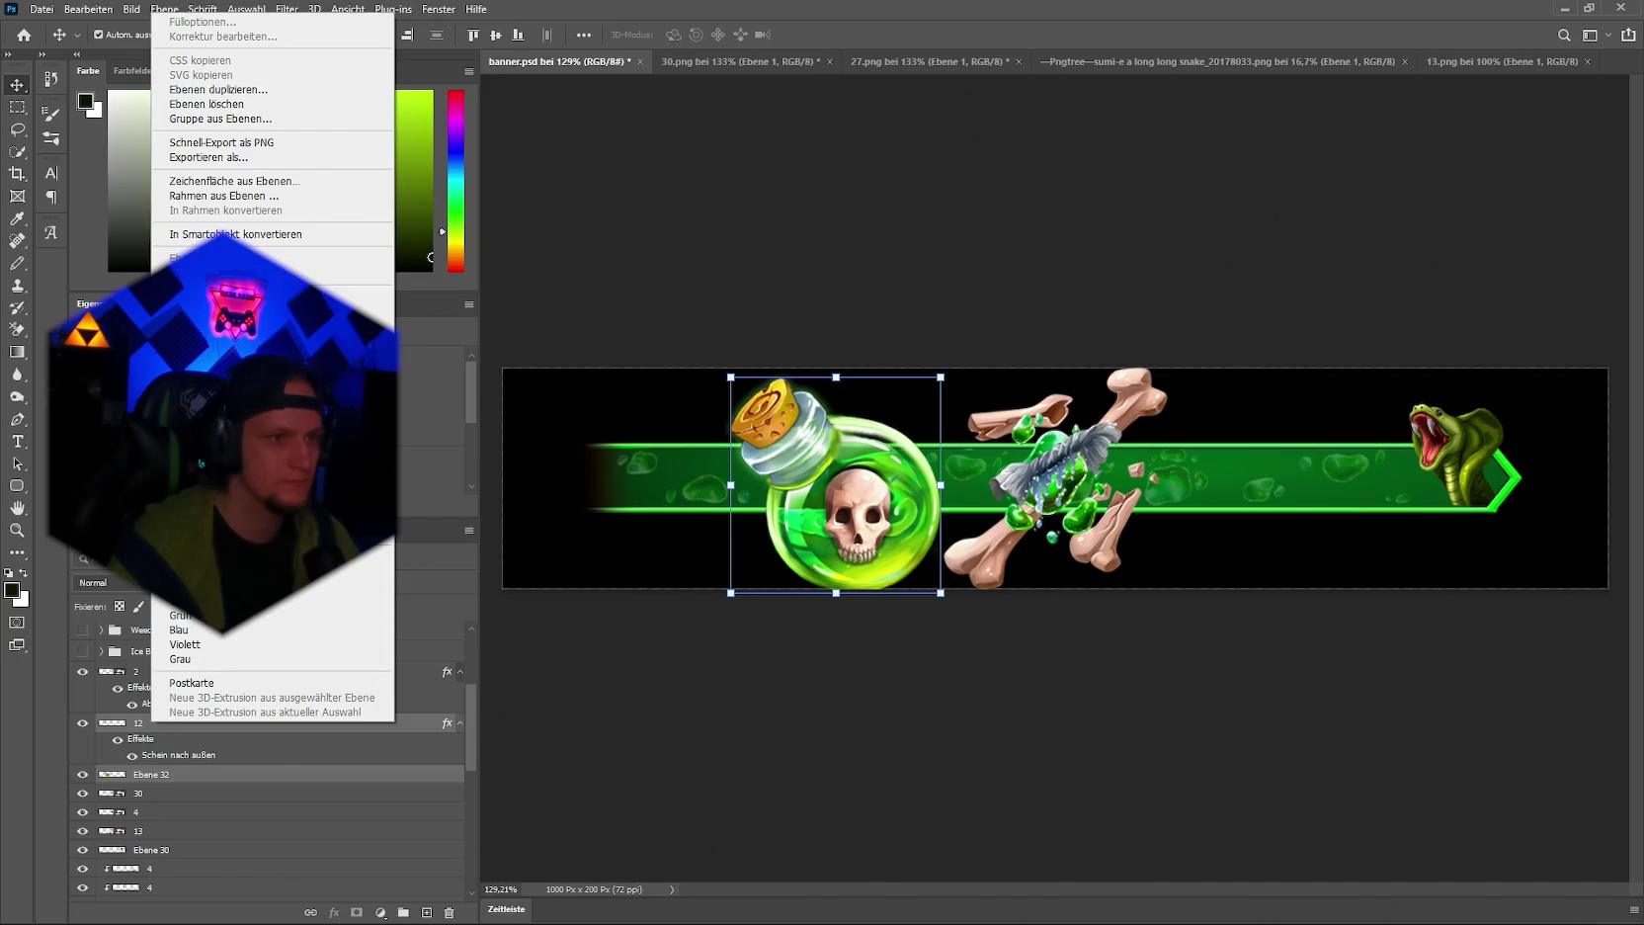
left_click(257, 504)
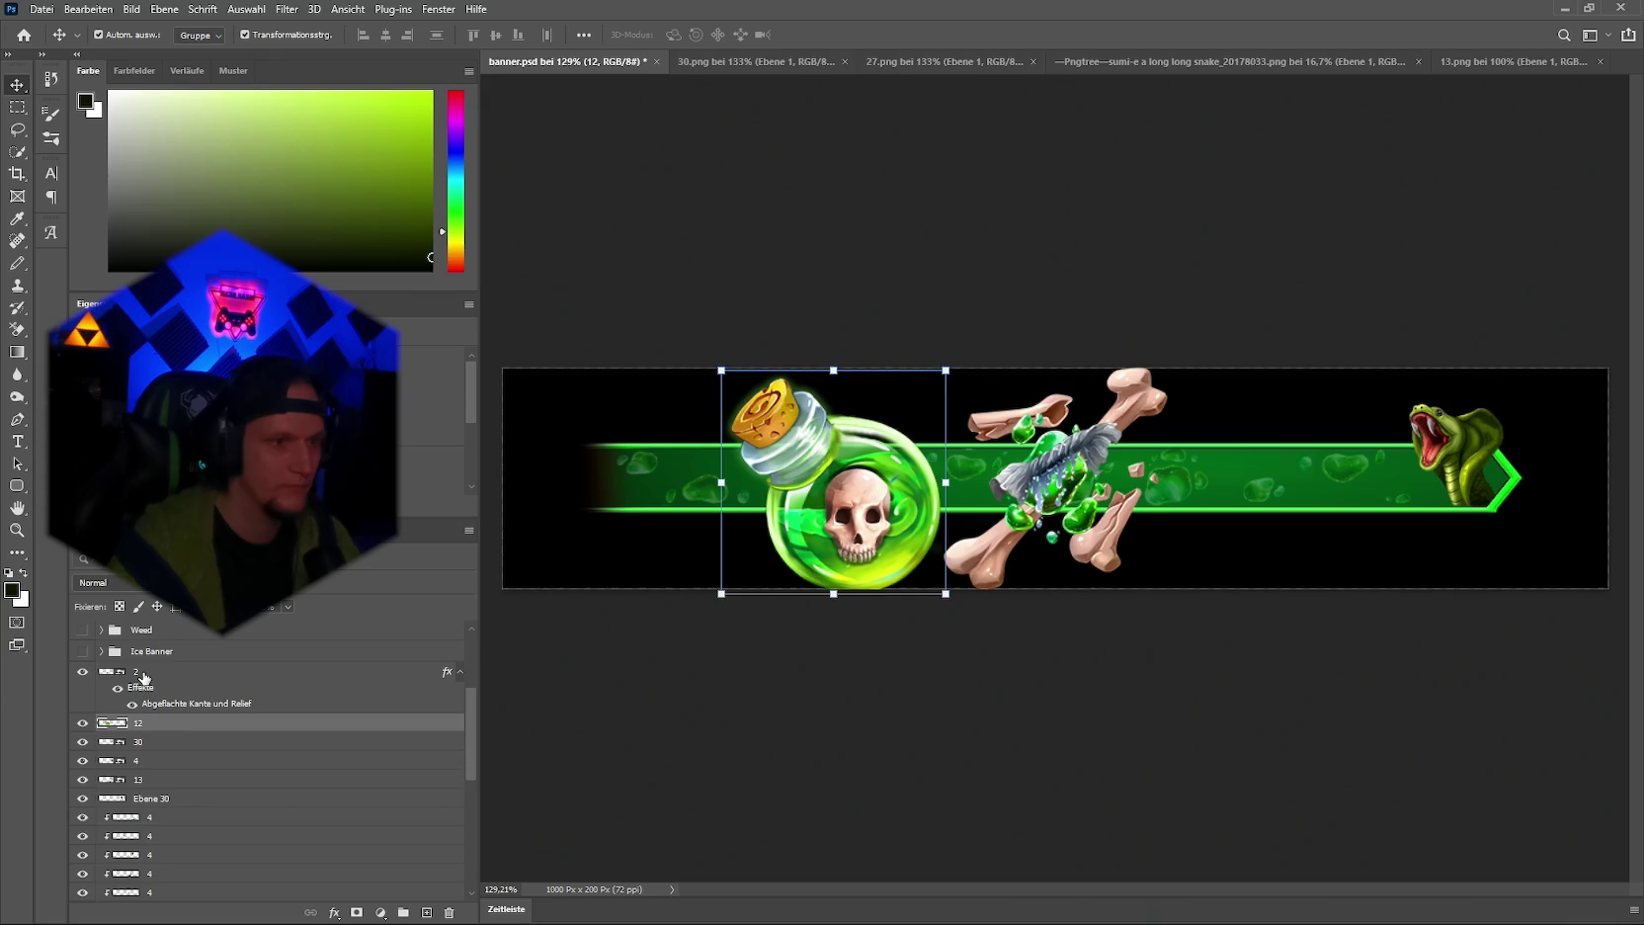
Select layers 2 and 12 together and merge them into one layer.
left_click(144, 673, "ctrl")
right_click(143, 673)
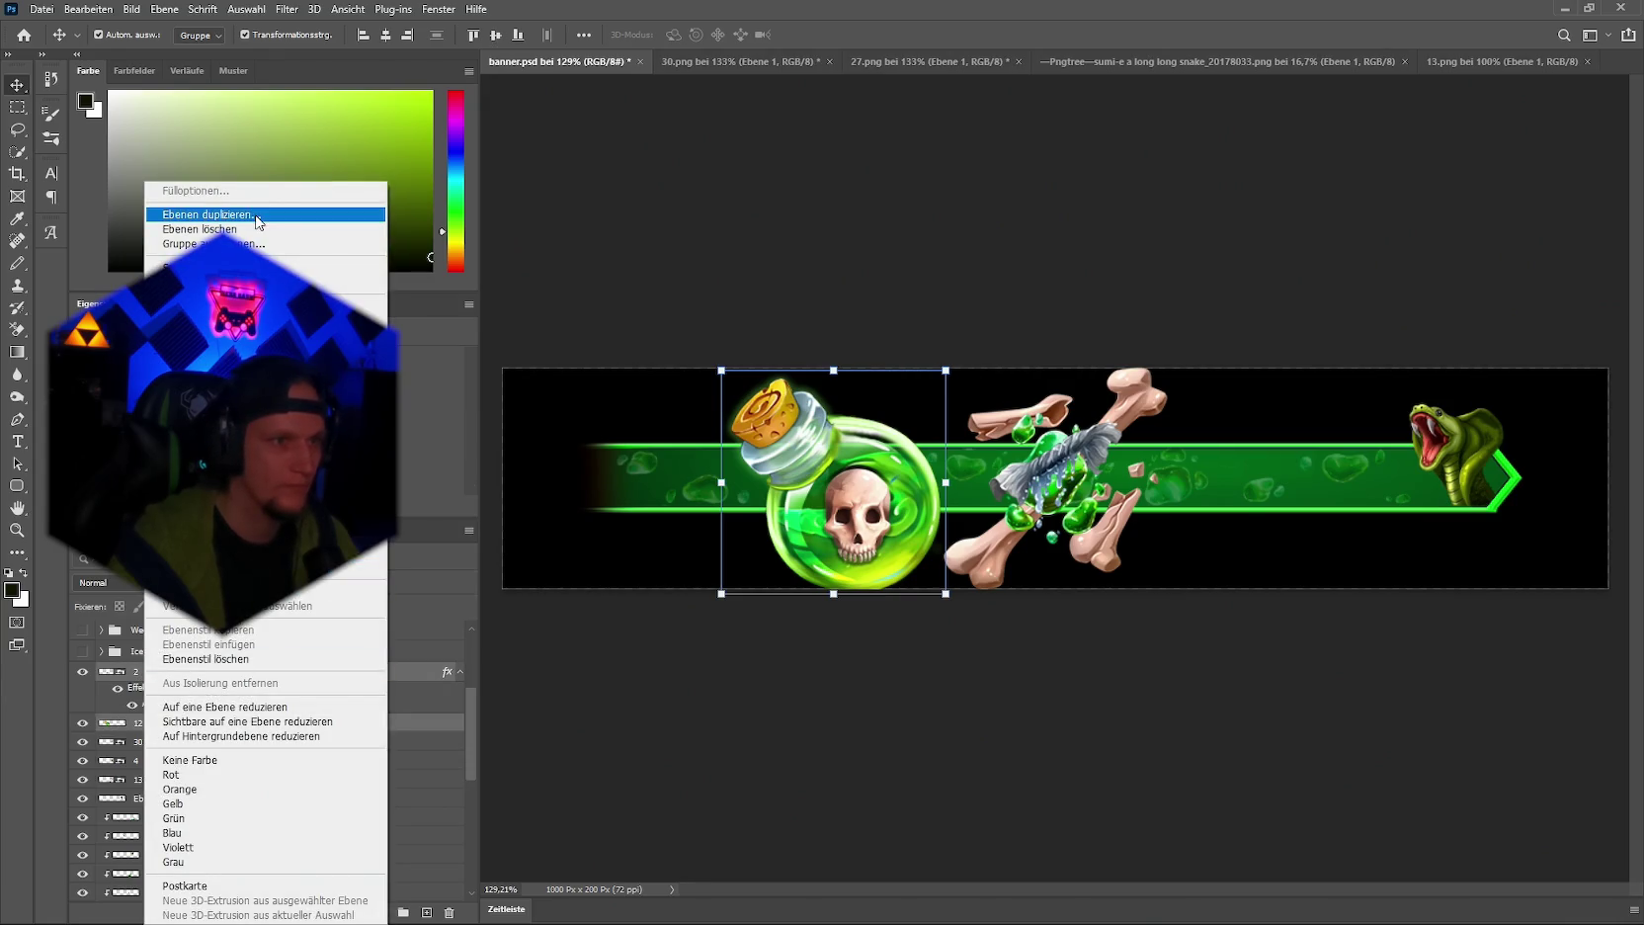
left_click(230, 707)
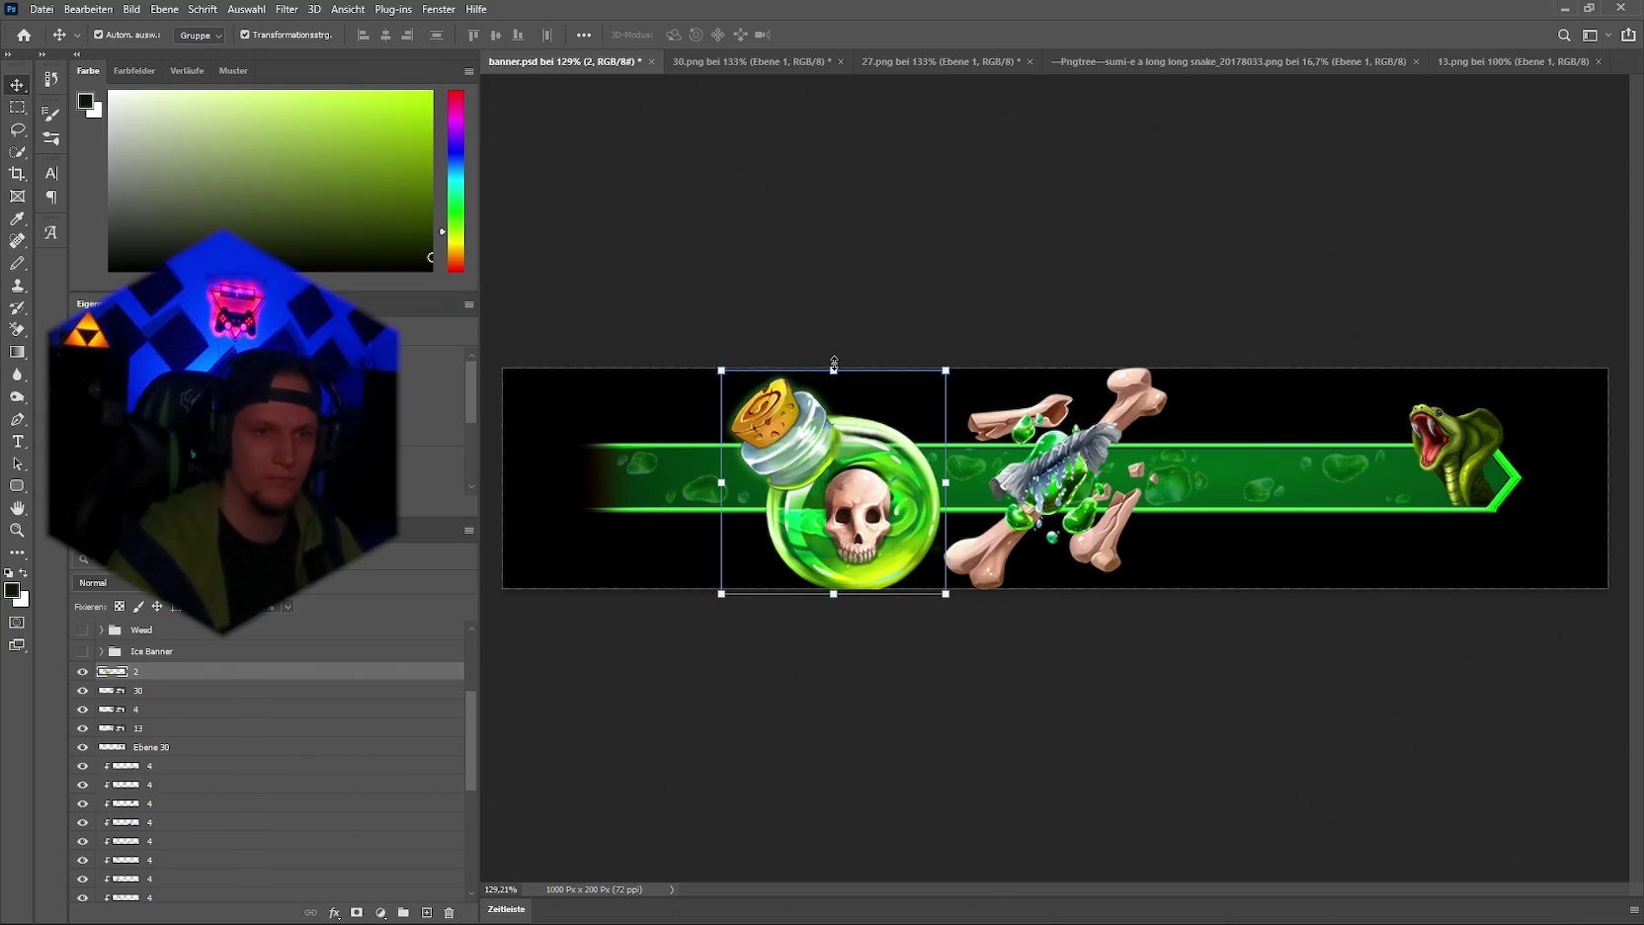
Scale merged potion layer 2 to about 33% and set it on the bones' upper-left end.
mouse_move(833, 371)
left_mouse_down()
mouse_move(833, 481)
mouse_move(1044, 425)
left_mouse_up()
scroll(1113, 430, "up", 2)
scroll(1114, 430, "up", 2)
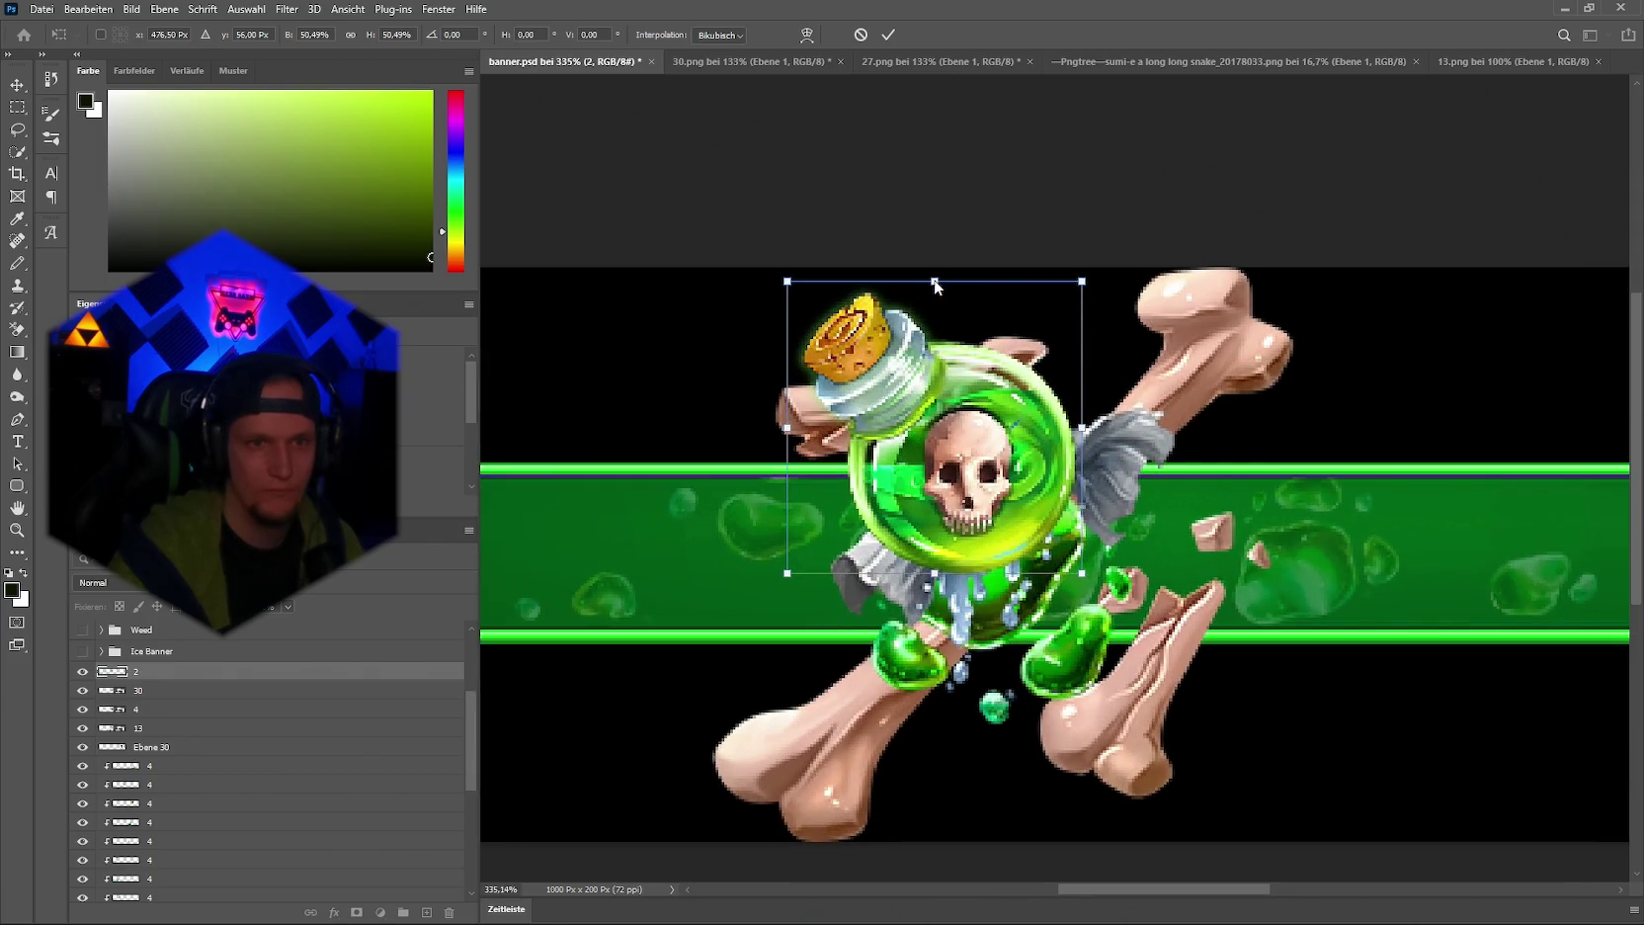
left_click_drag(934, 293, 934, 380)
left_click_drag(1025, 529, 1018, 432)
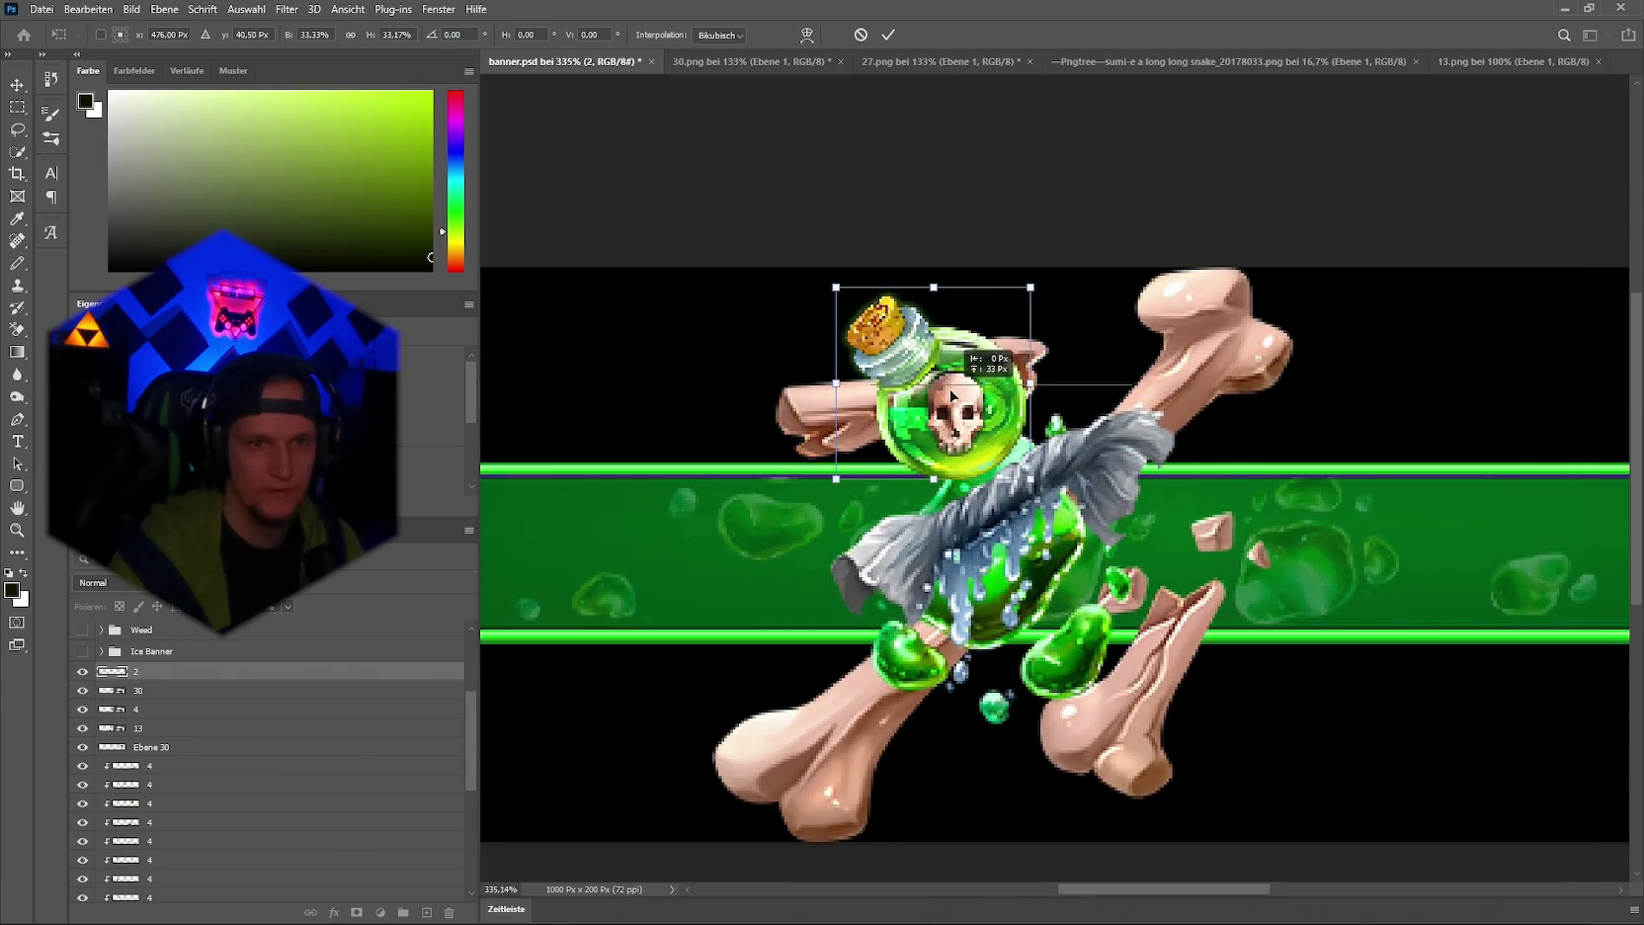
scroll(1017, 432, "down", 2)
scroll(1017, 432, "down", 2)
left_click_drag(1035, 423, 1035, 422)
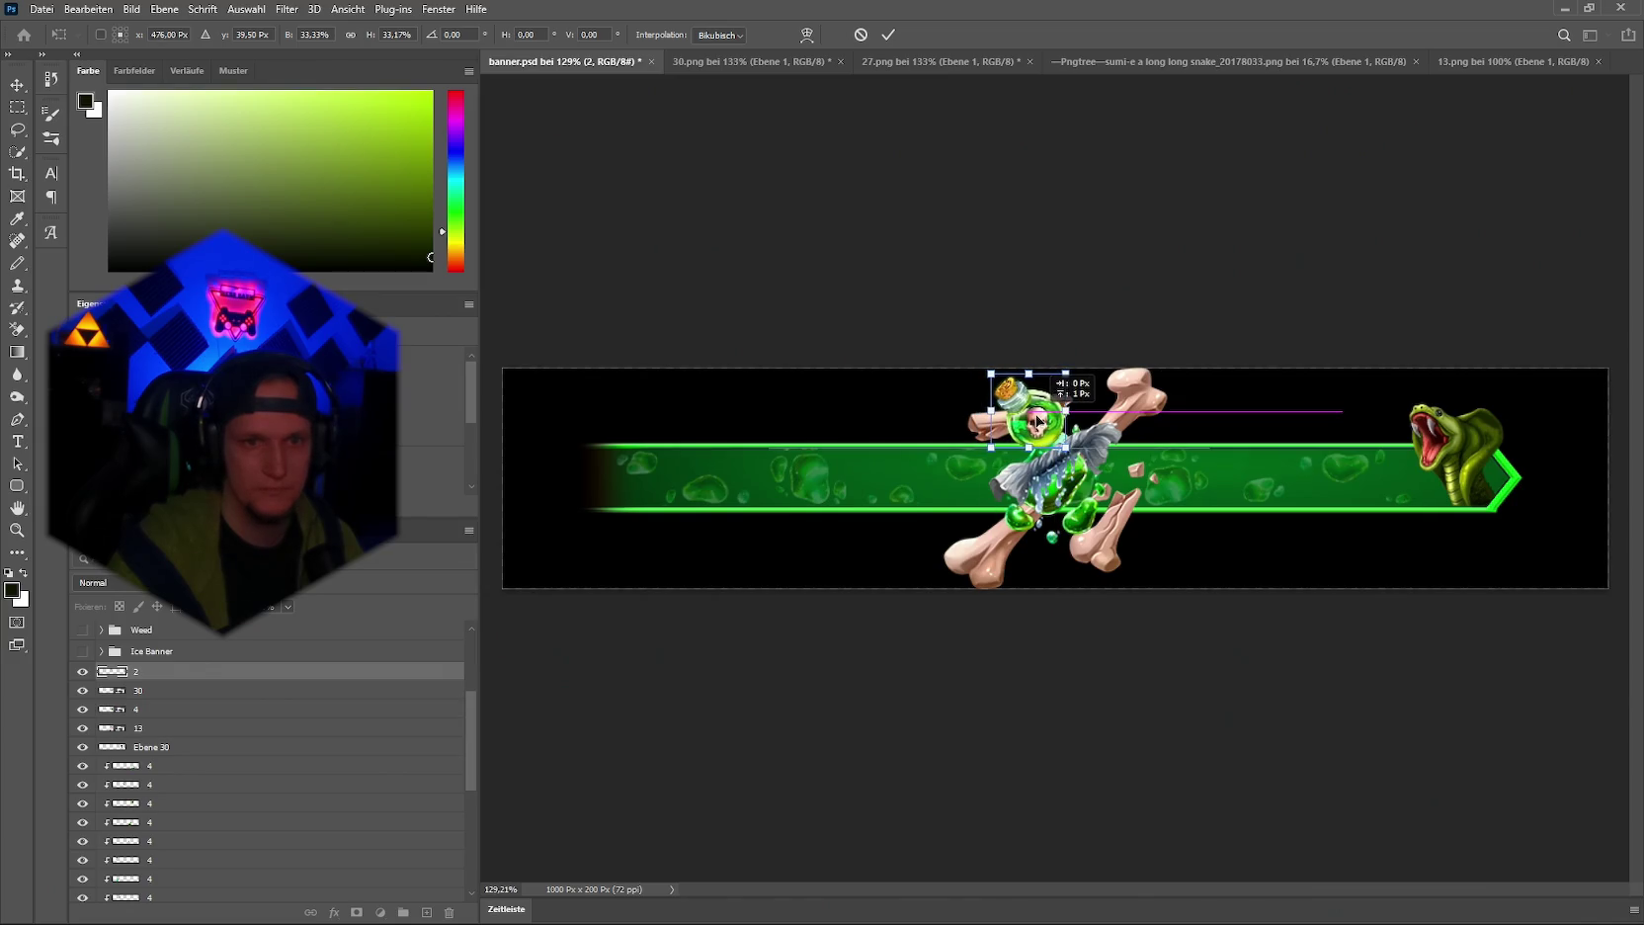
key("Return")
scroll(1185, 441, "up", 2)
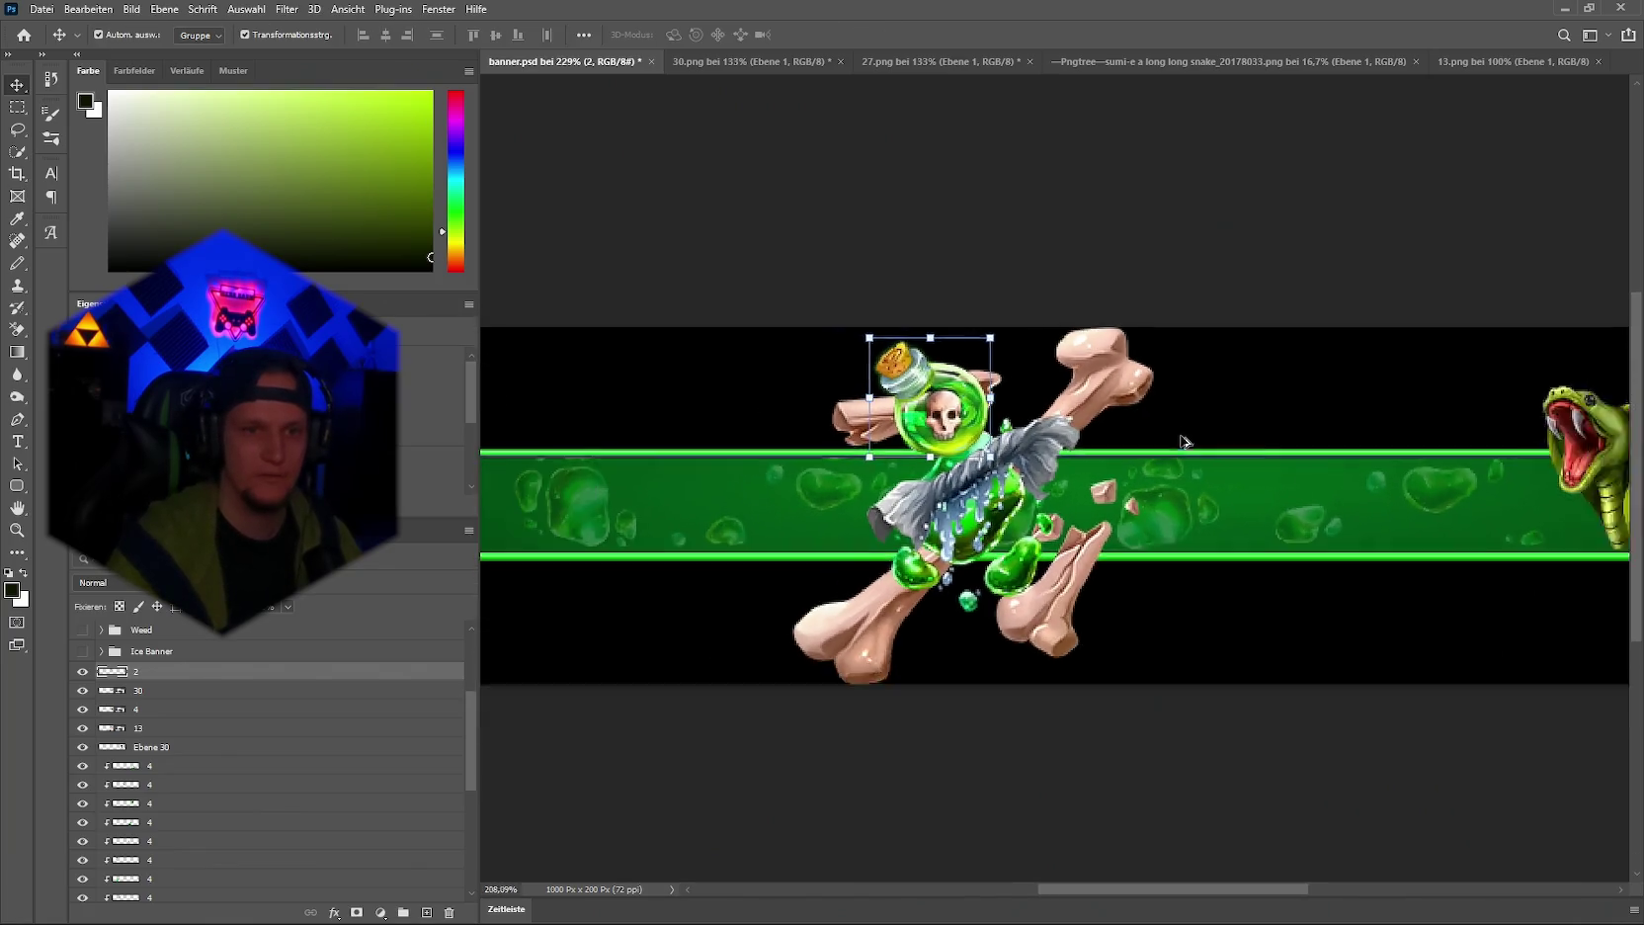
scroll(1185, 441, "down", 1)
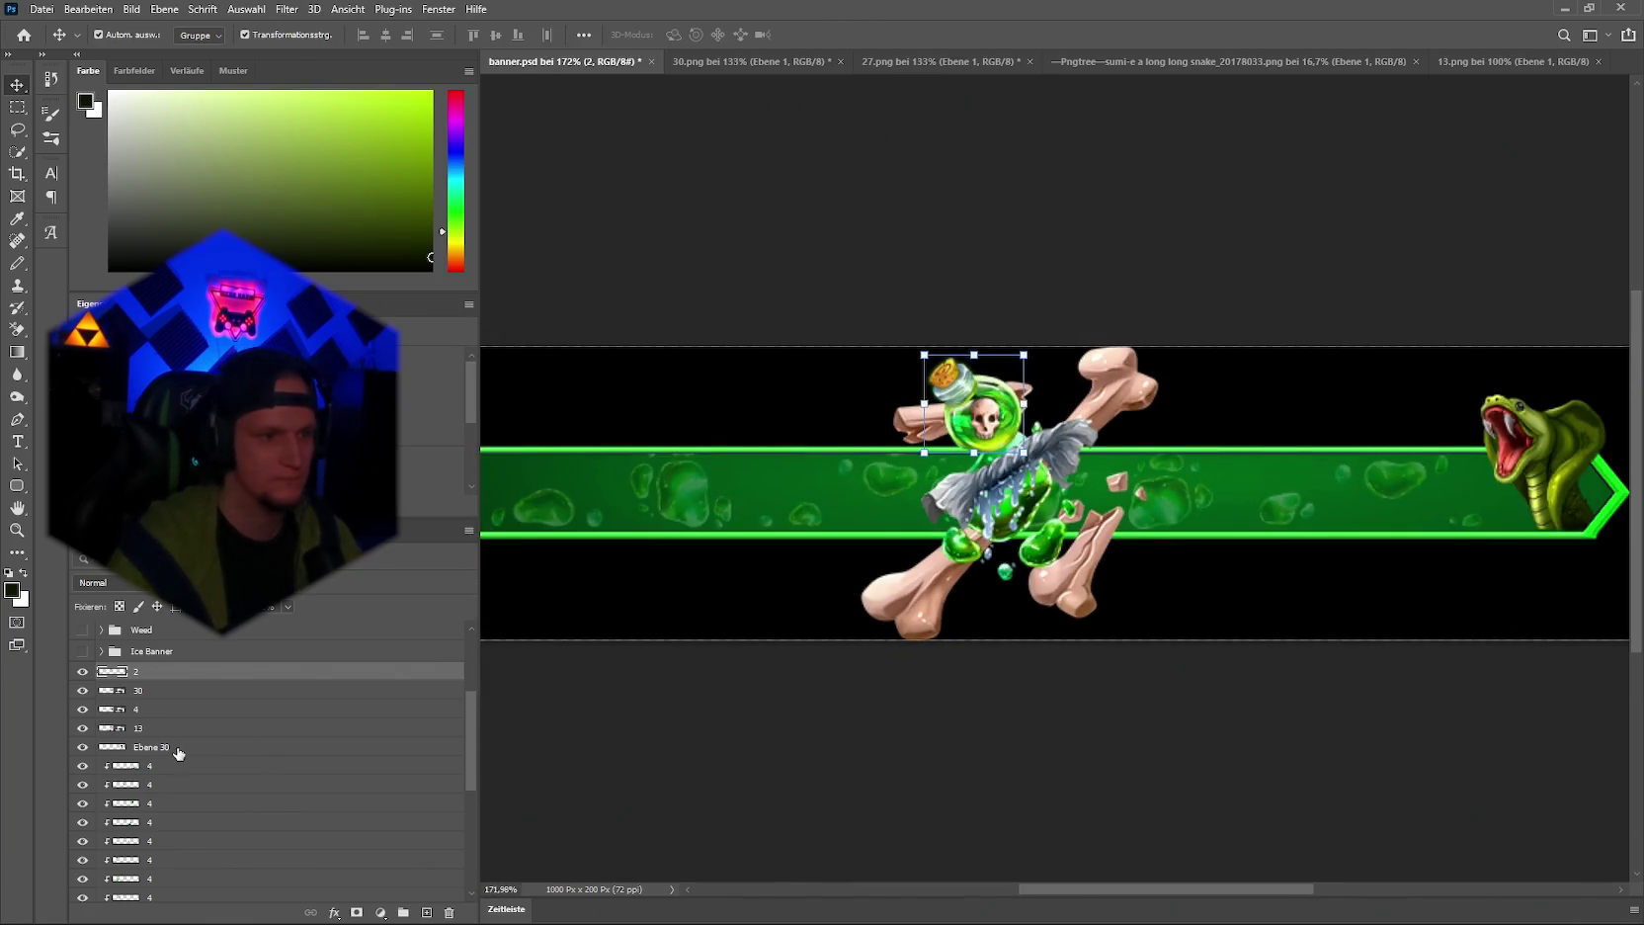
scroll(178, 753, "up", 3)
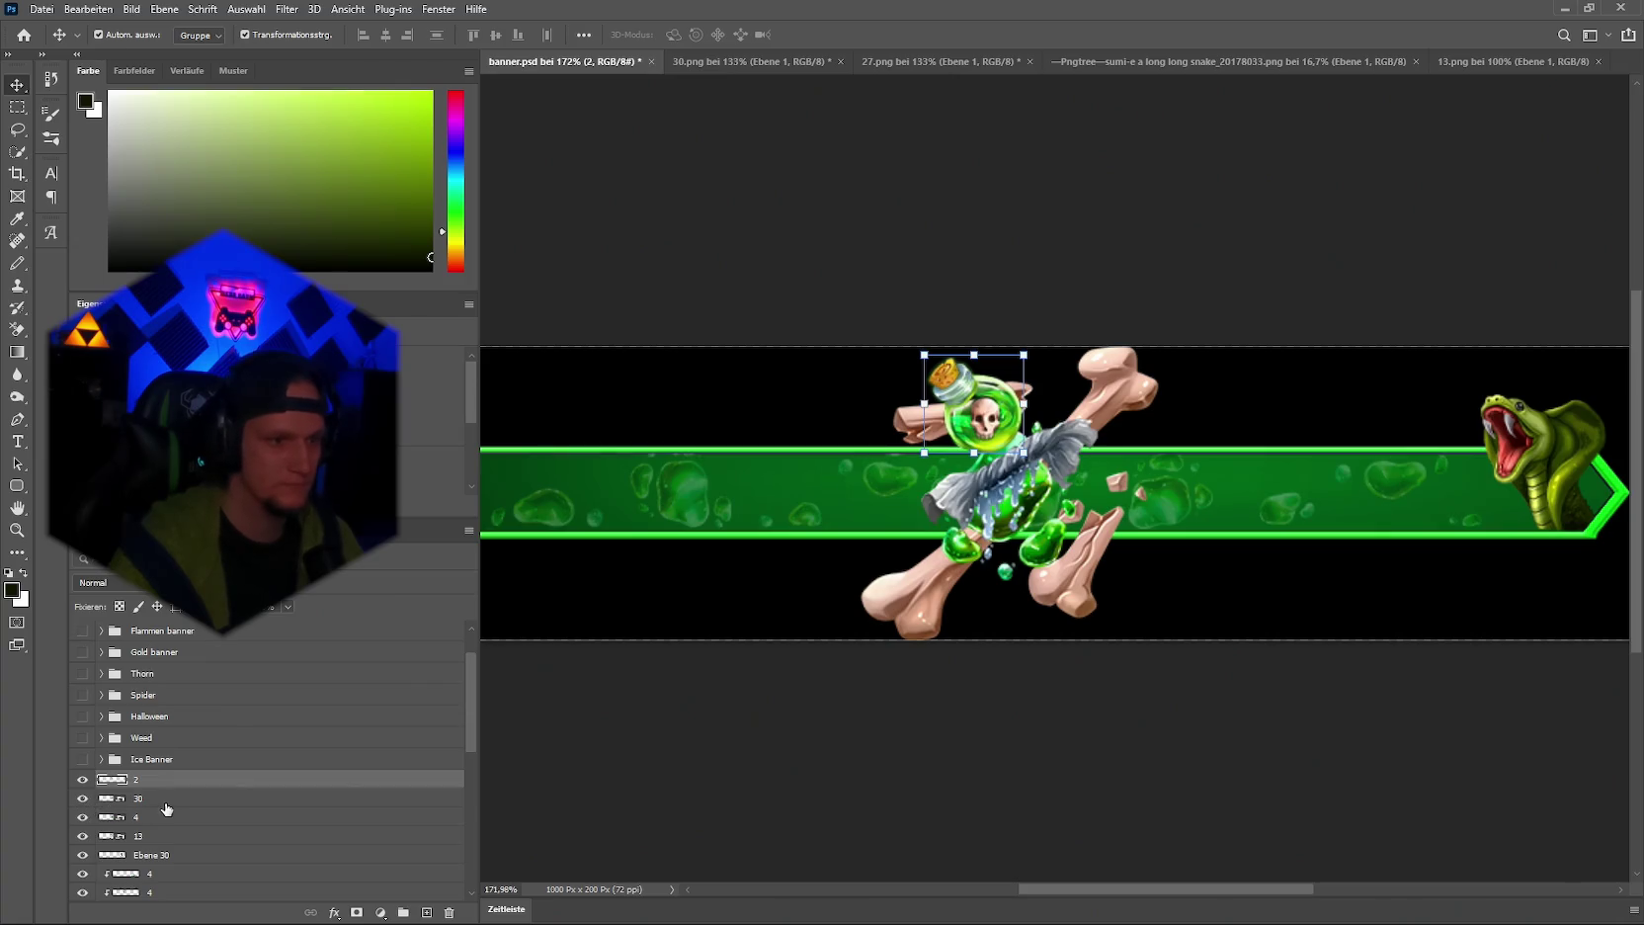
Hide layers 30, 4 and 13, removing the bones and splash artwork from view.
left_click(99, 799)
left_click_drag(96, 796, 141, 827)
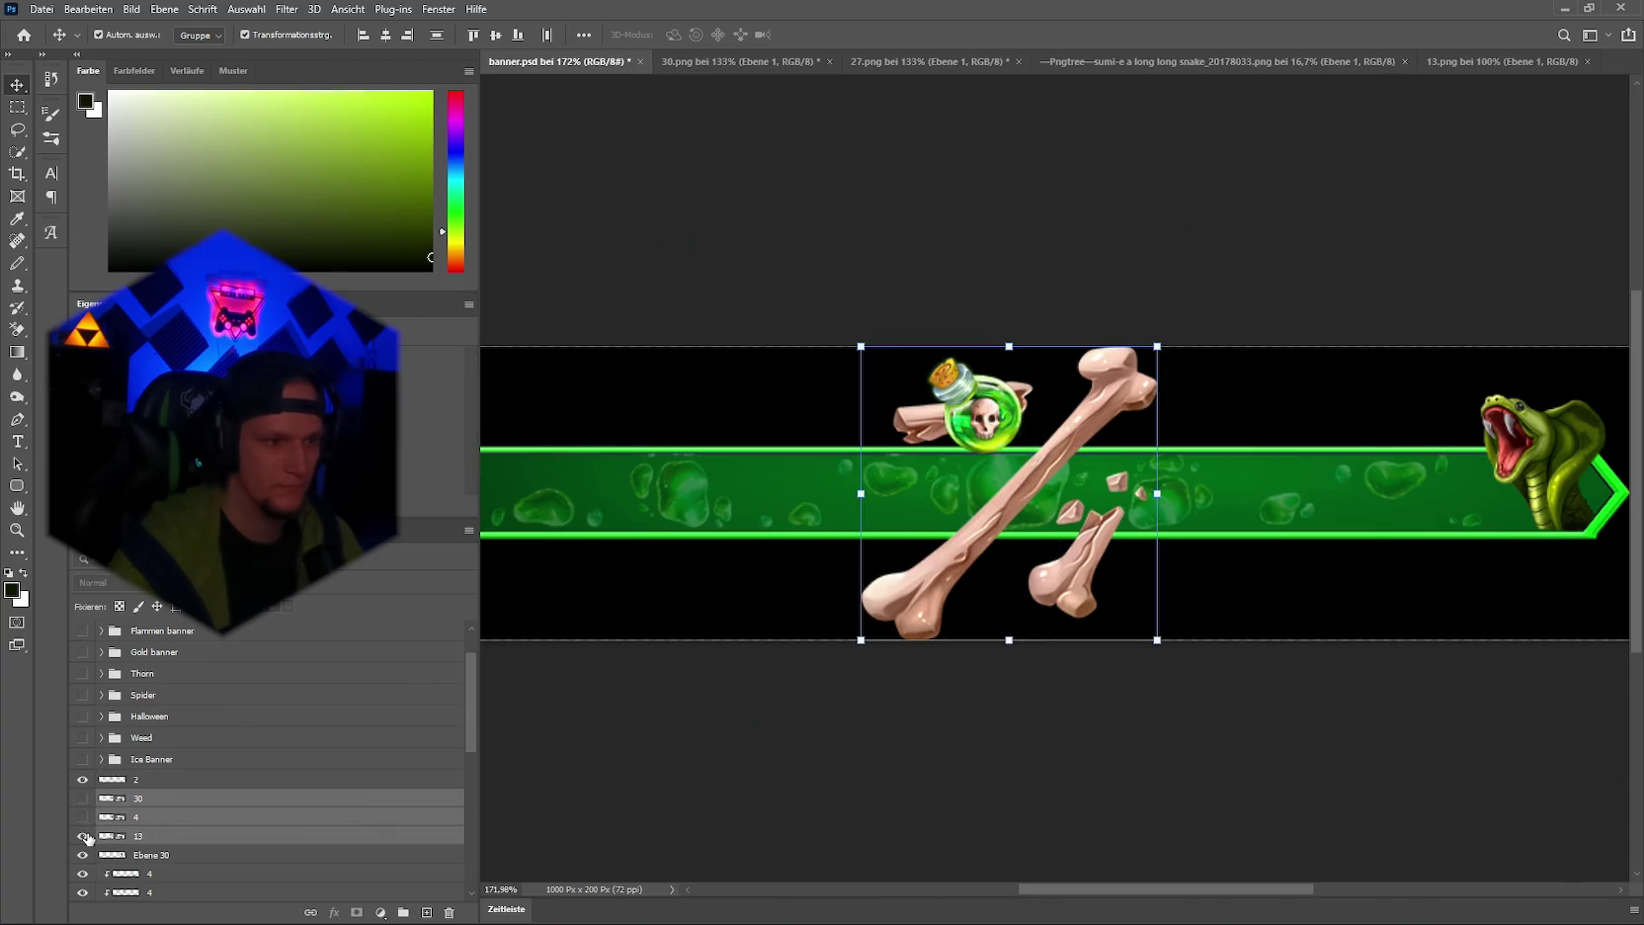
left_click(1115, 207)
scroll(1126, 220, "down", 2)
scroll(1207, 326, "down", 2)
scroll(1204, 349, "up", 2)
scroll(1203, 344, "up", 2)
scroll(1195, 352, "up", 1)
scroll(1184, 350, "down", 3)
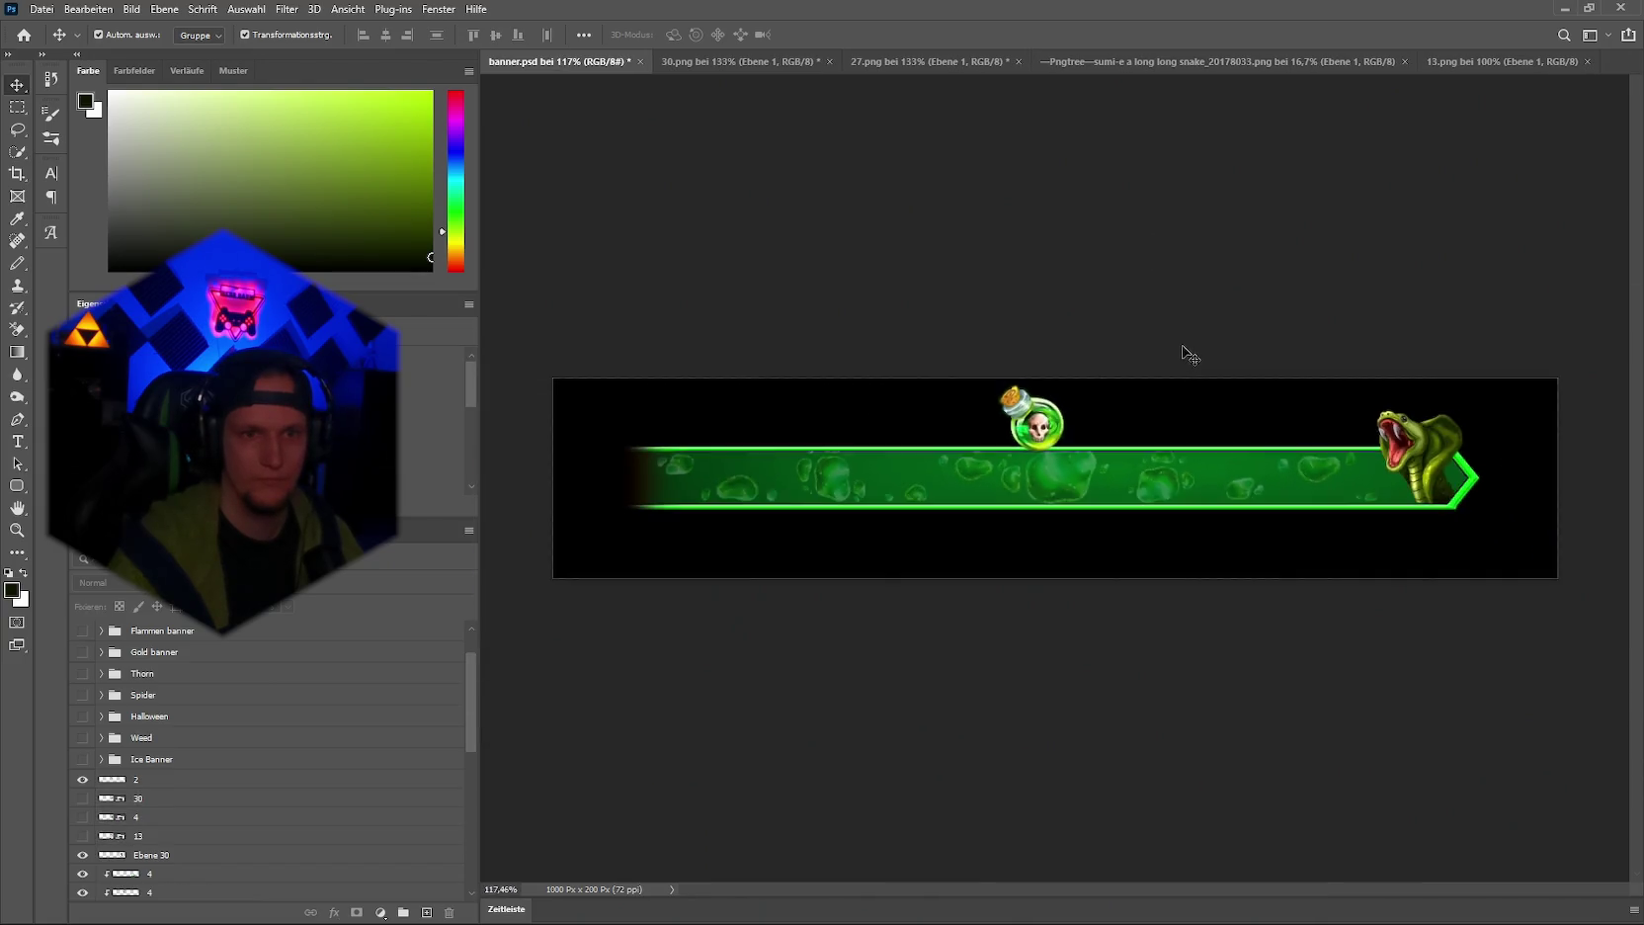
scroll(1215, 338, "down", 1)
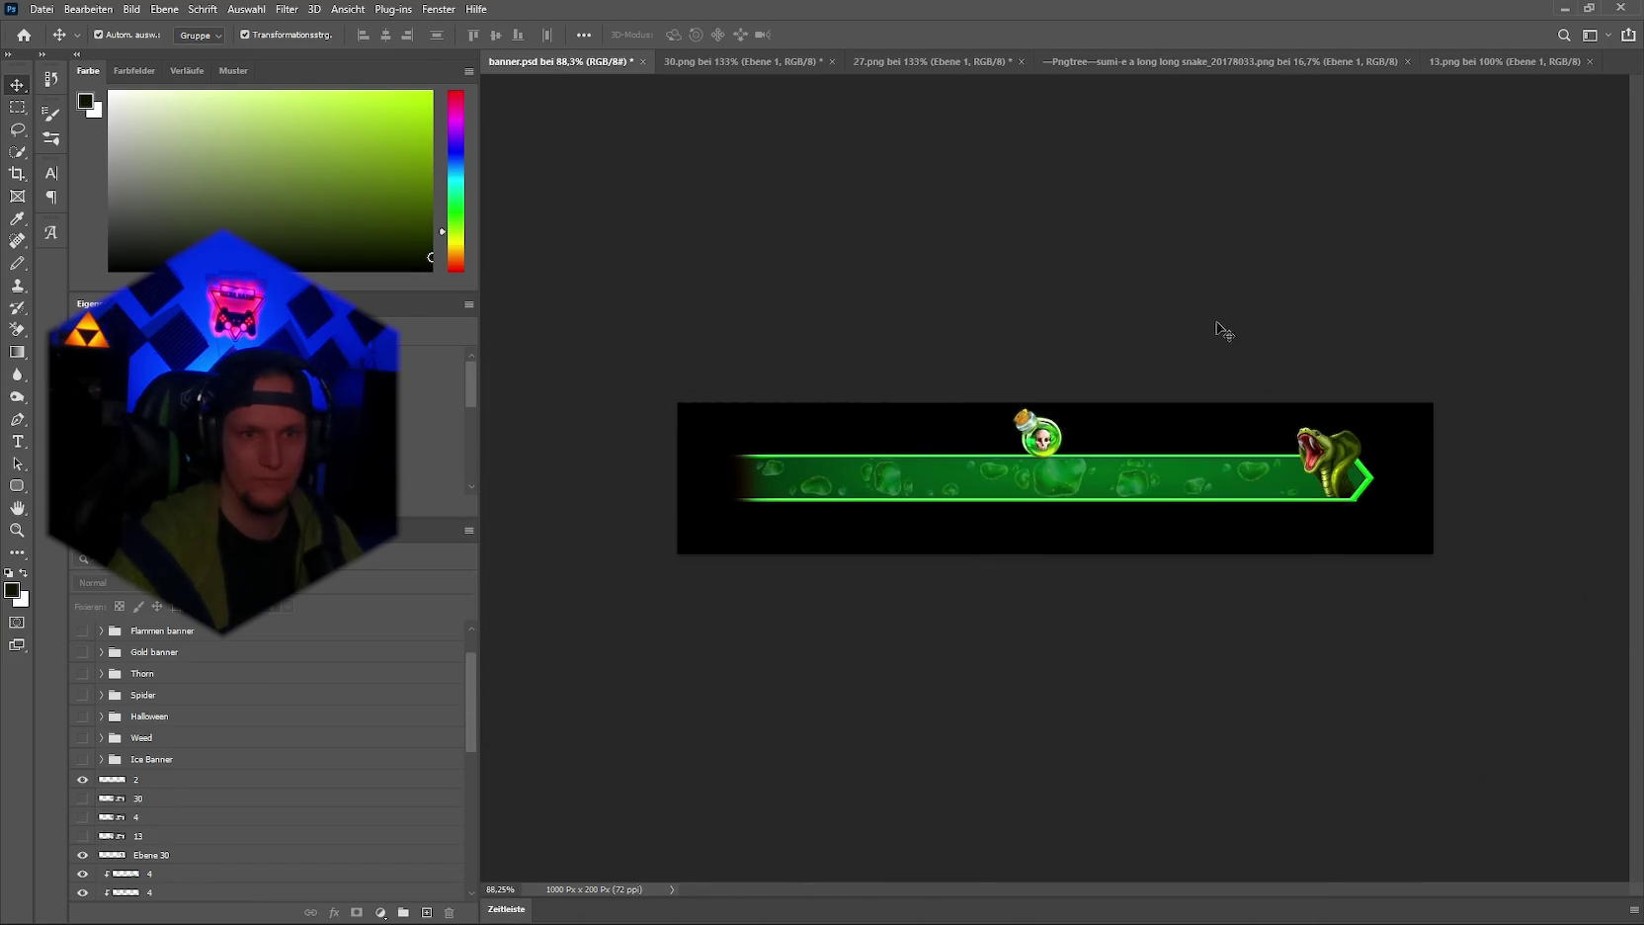
Reposition the potion over the bar and move layer 2 just above Ebene 31.
left_click(1055, 440)
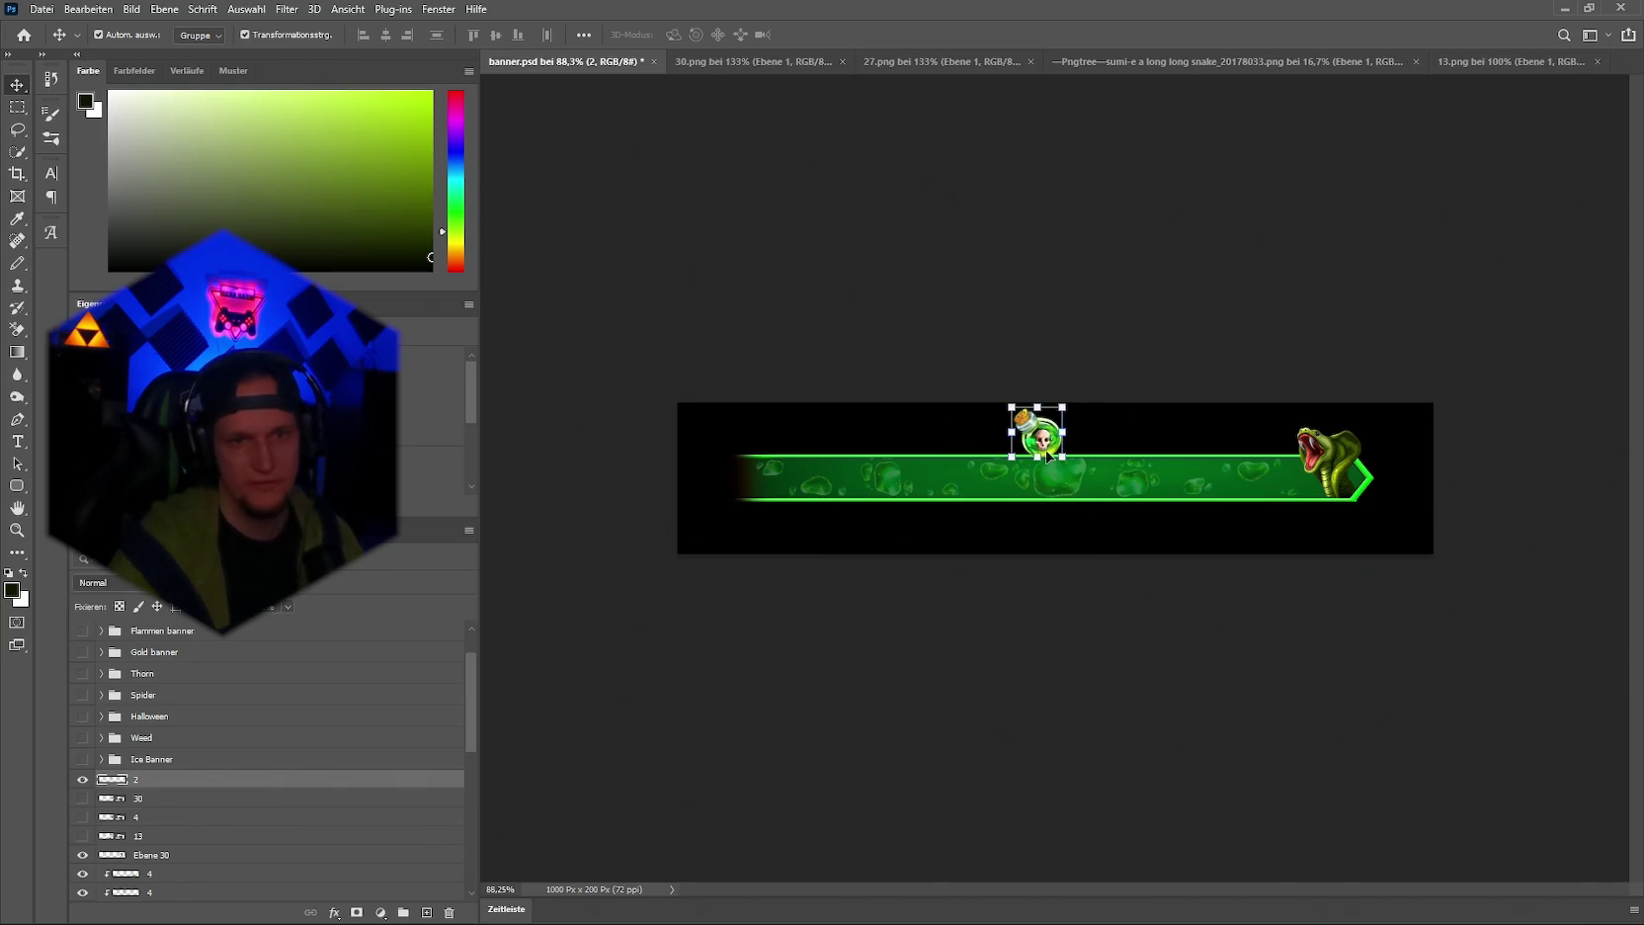
mouse_move(1035, 455)
left_mouse_down()
mouse_move(1036, 480)
mouse_move(748, 486)
left_mouse_up()
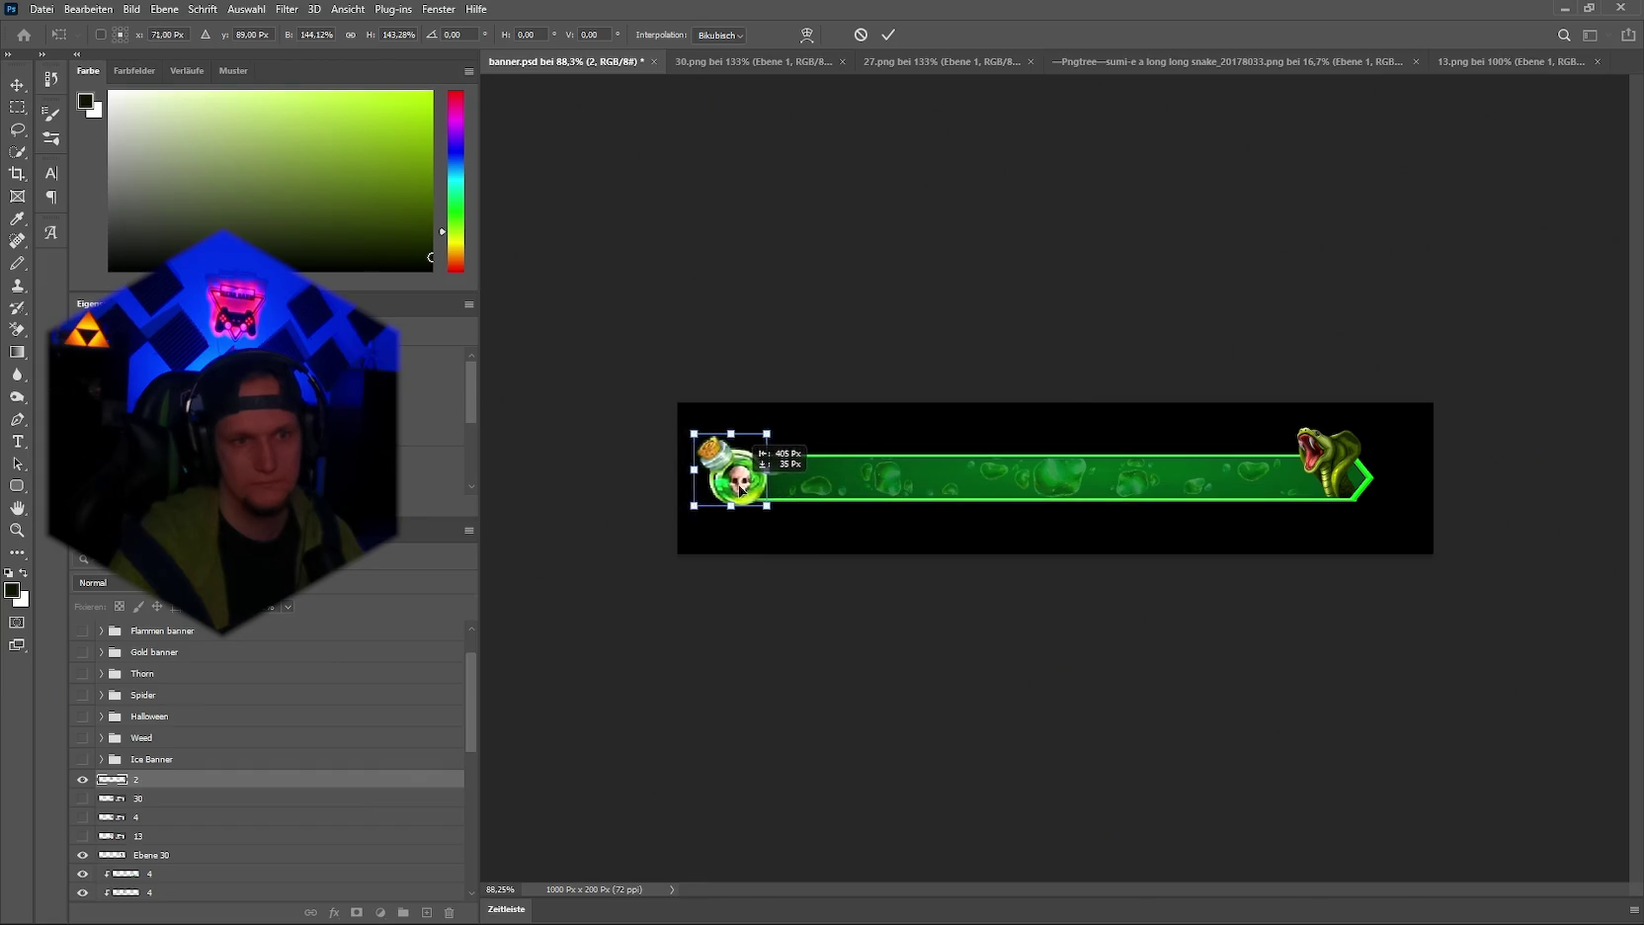
mouse_move(748, 486)
left_mouse_down()
mouse_move(1126, 488)
mouse_move(1106, 447)
mouse_move(1044, 454)
left_mouse_up()
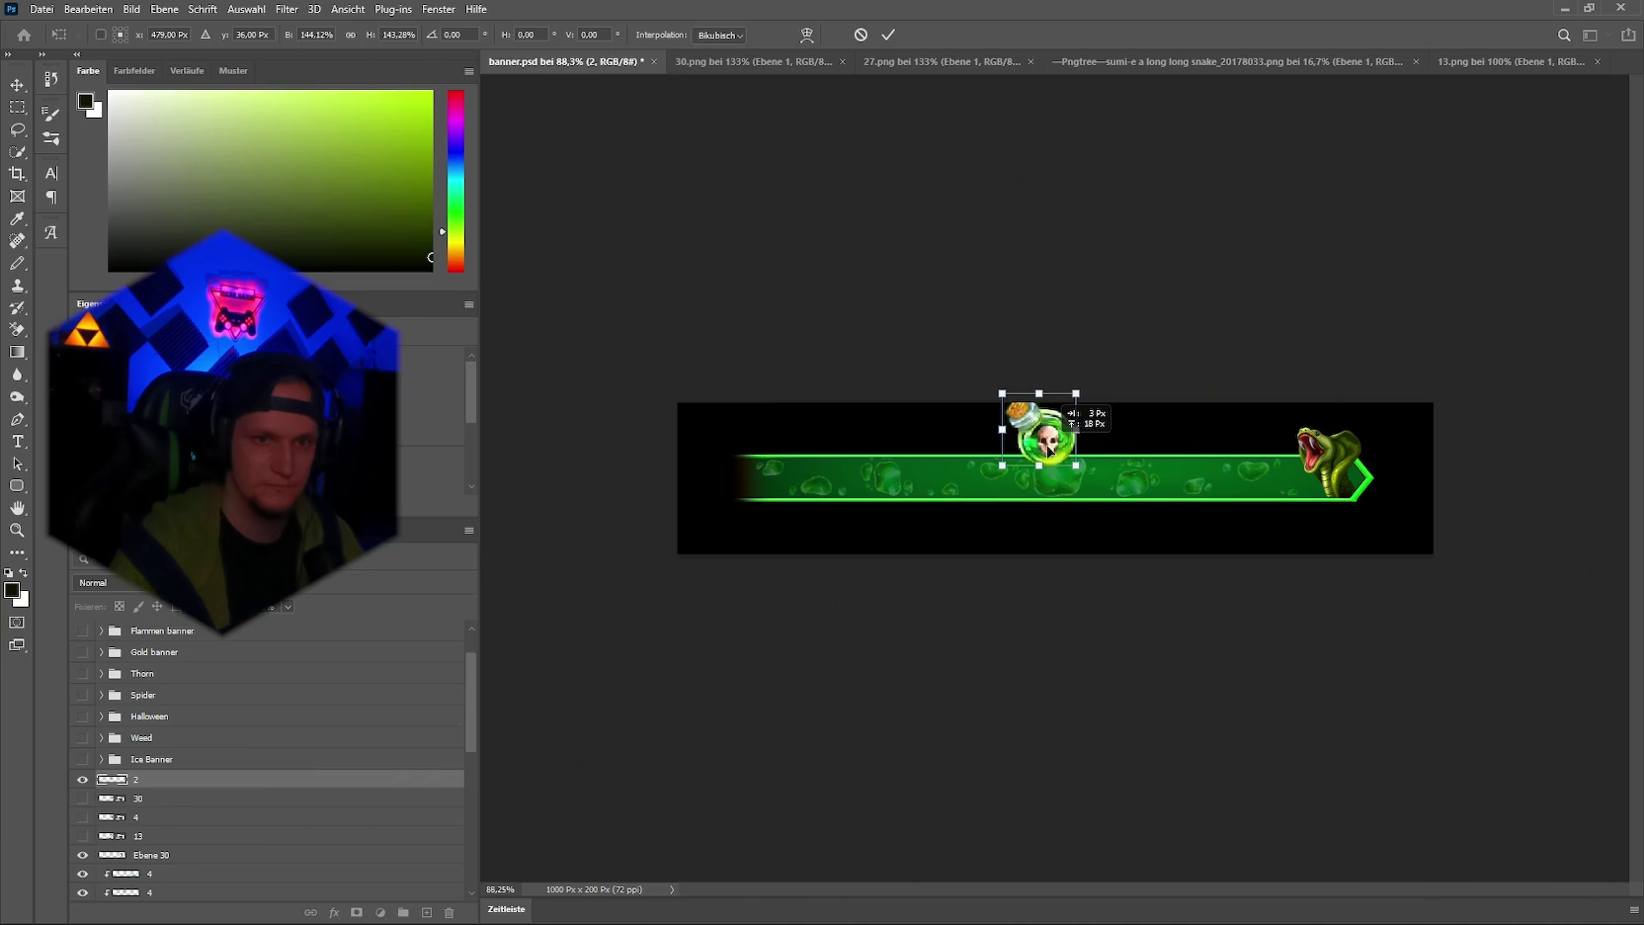
left_click_drag(1044, 455, 1048, 451)
left_click_drag(150, 785, 151, 898)
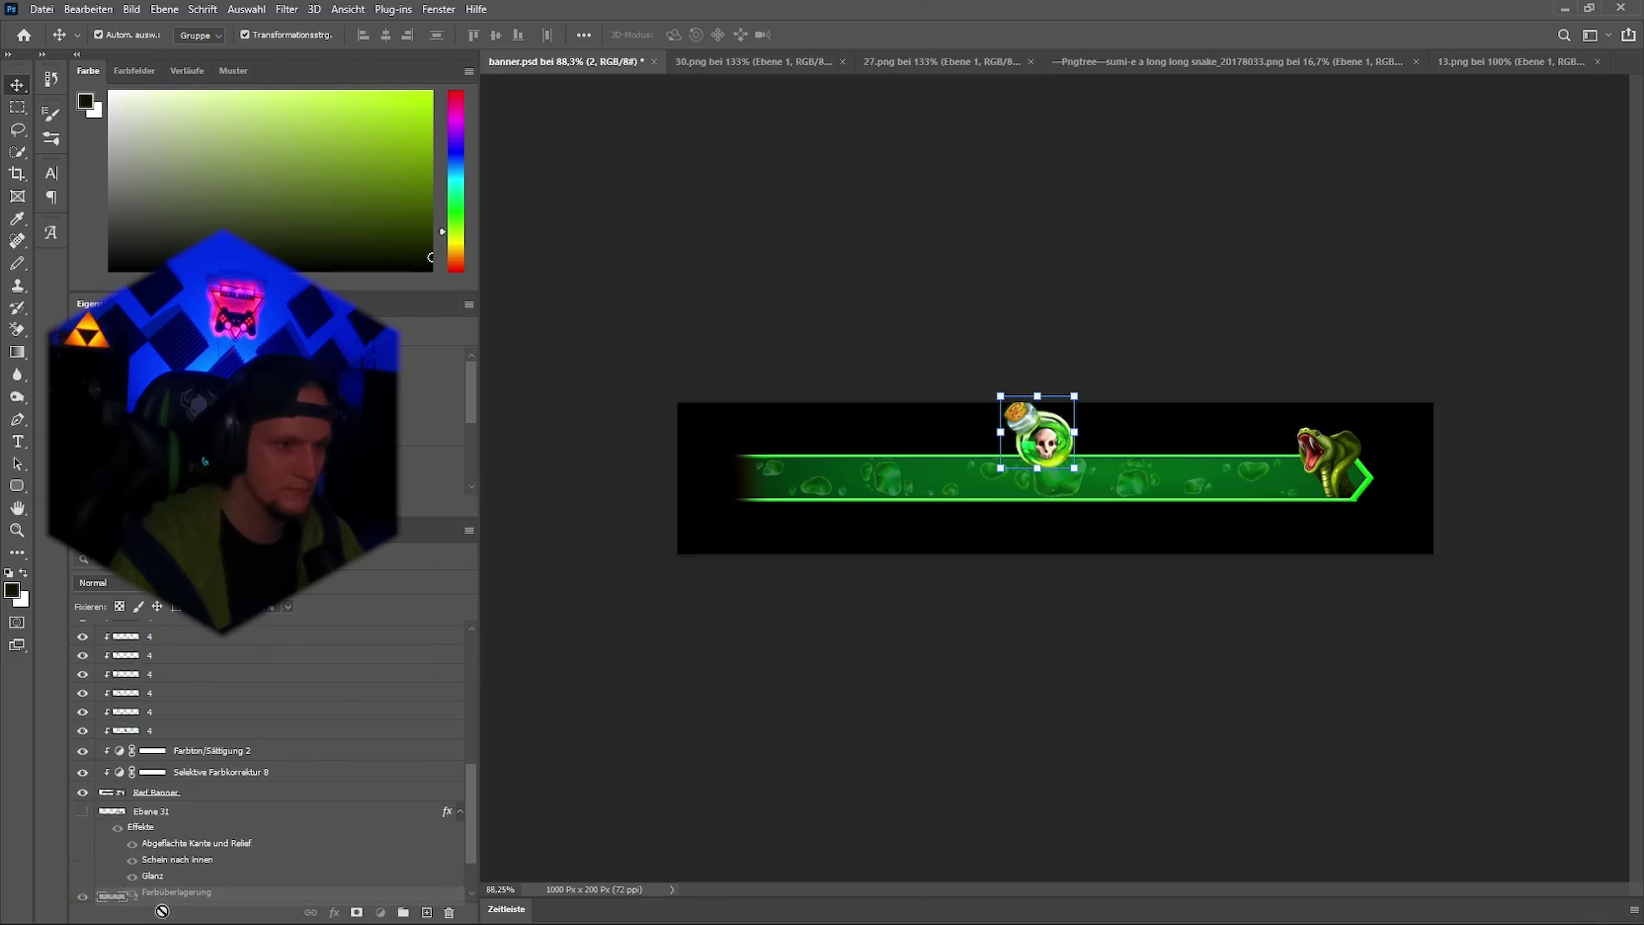
mouse_move(151, 898)
left_mouse_down()
mouse_move(153, 787)
mouse_move(411, 768)
left_mouse_up()
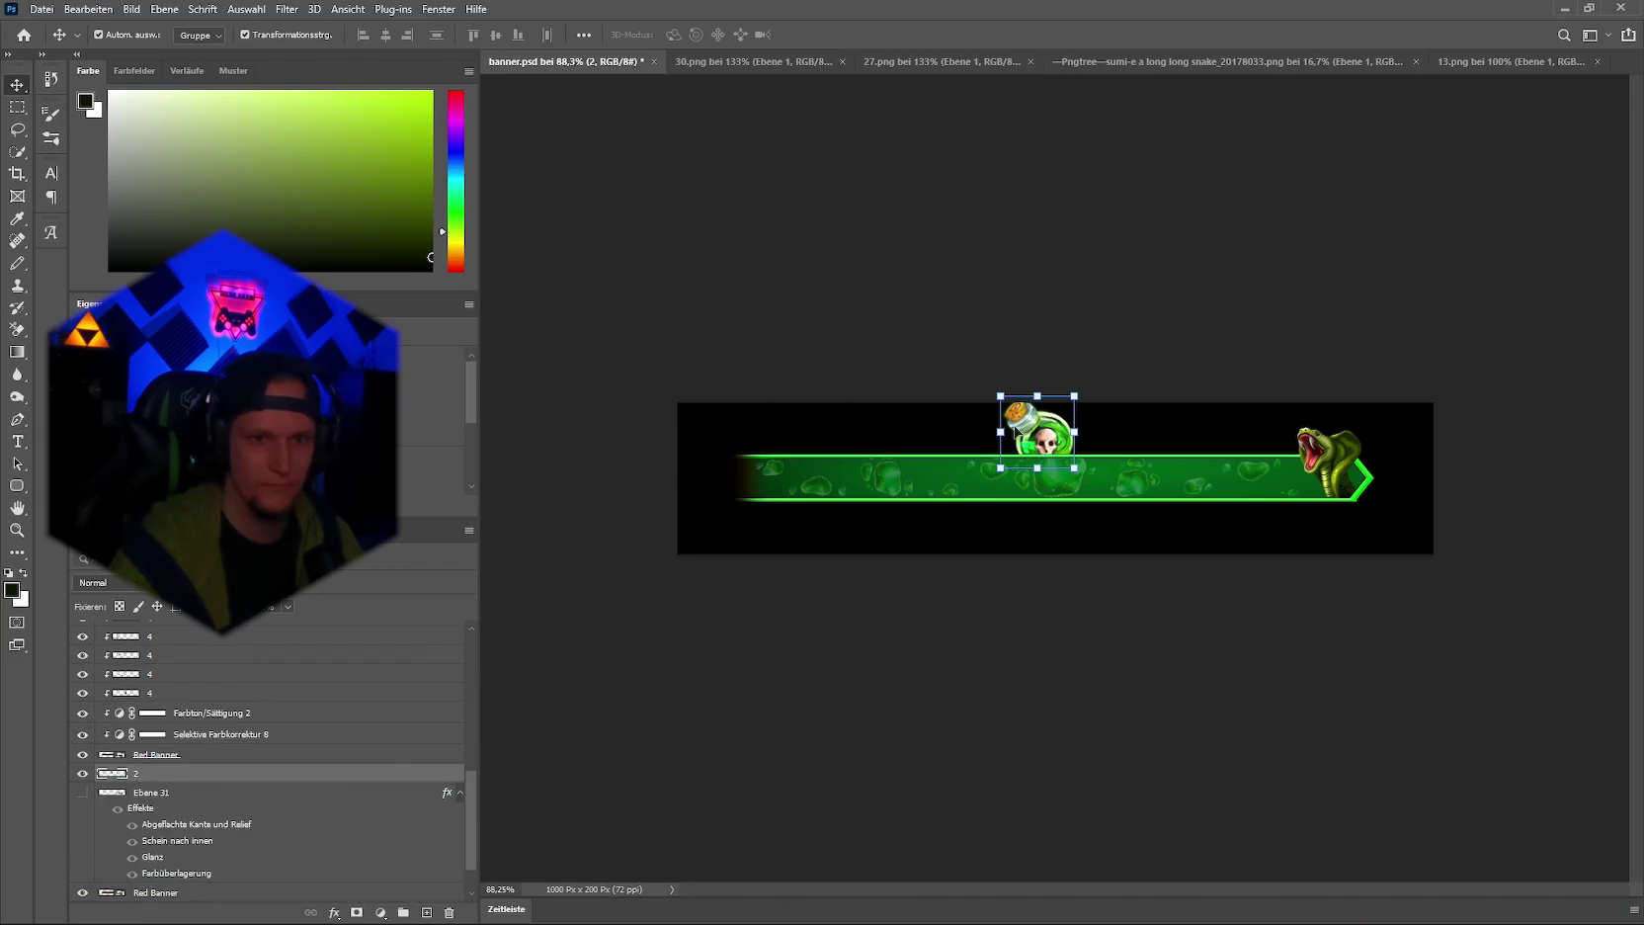
Shrink the potion to about 70% and centre it on the green bar's top edge.
left_click_drag(1046, 399, 1040, 424)
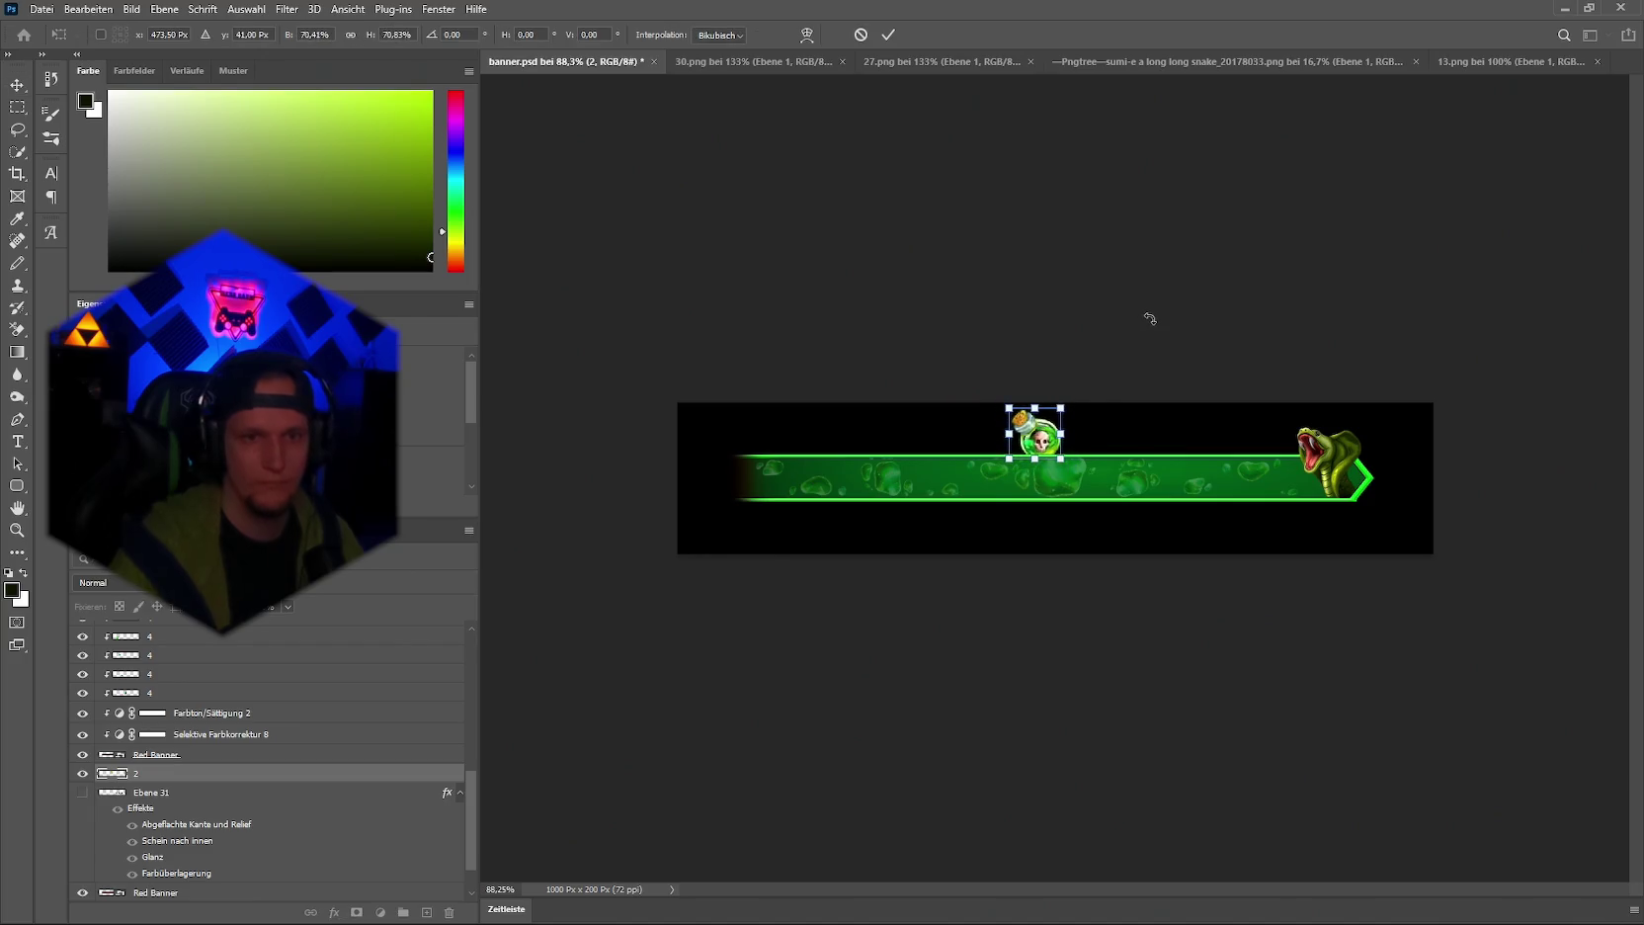
key("Return")
scroll(1056, 468, "up", 4)
scroll(1056, 467, "up", 1)
left_click_drag(1028, 420, 1024, 411)
left_click(1196, 312)
scroll(1198, 316, "down", 4)
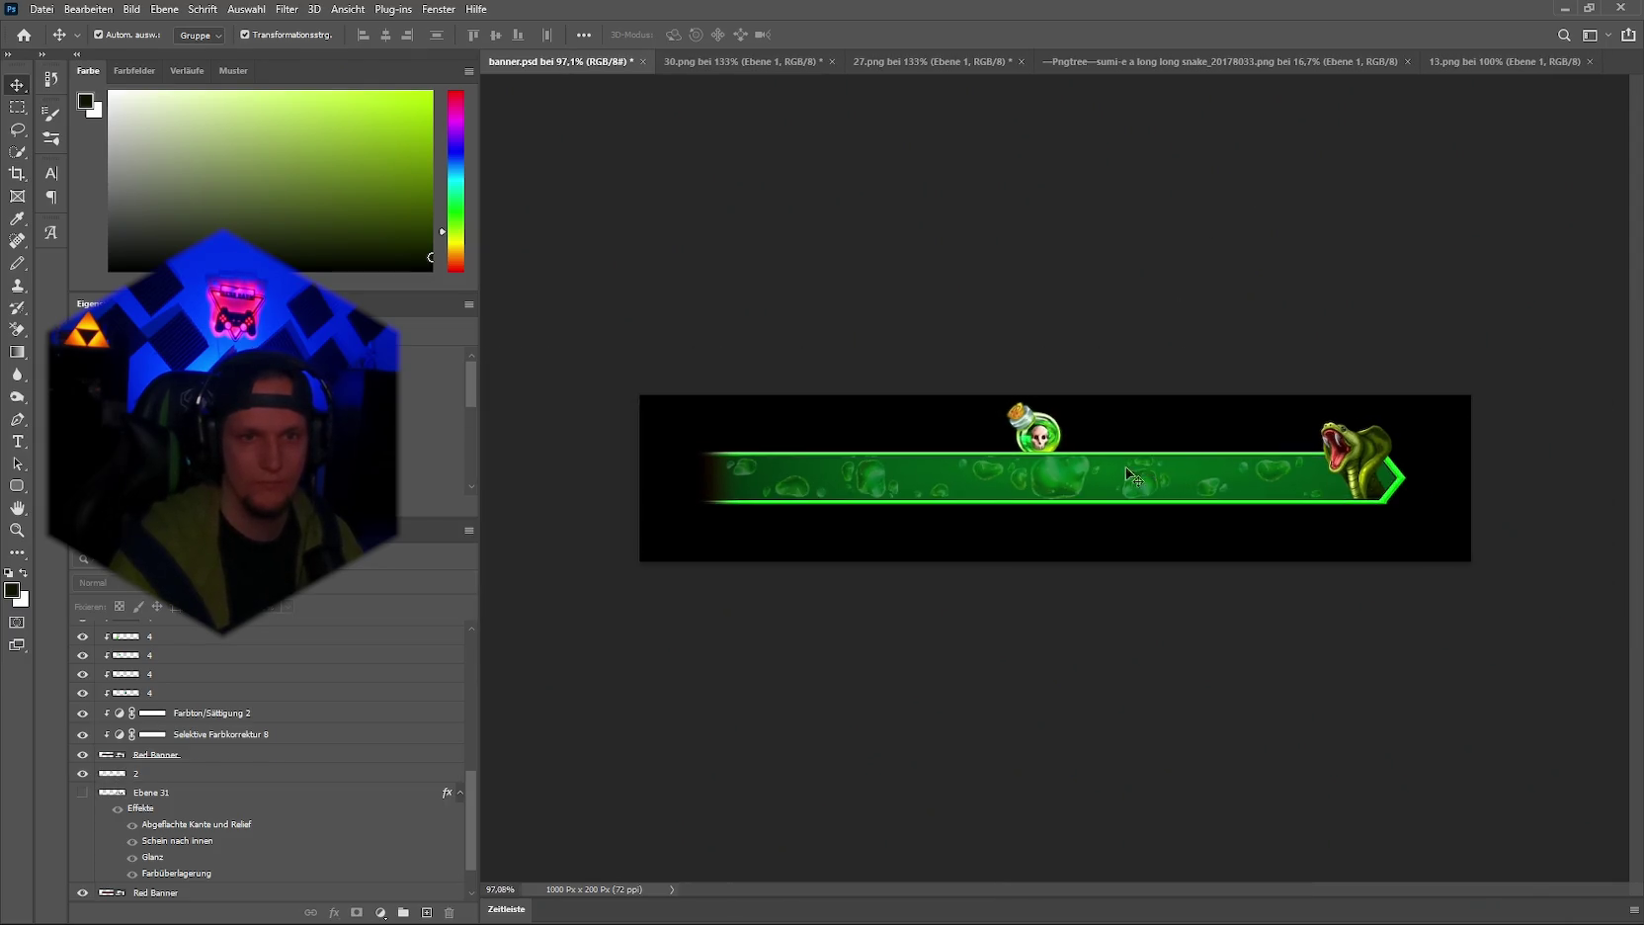
Make crossed-bones layer 13 visible again and select the bones on the canvas.
scroll(1084, 492, "up", 2)
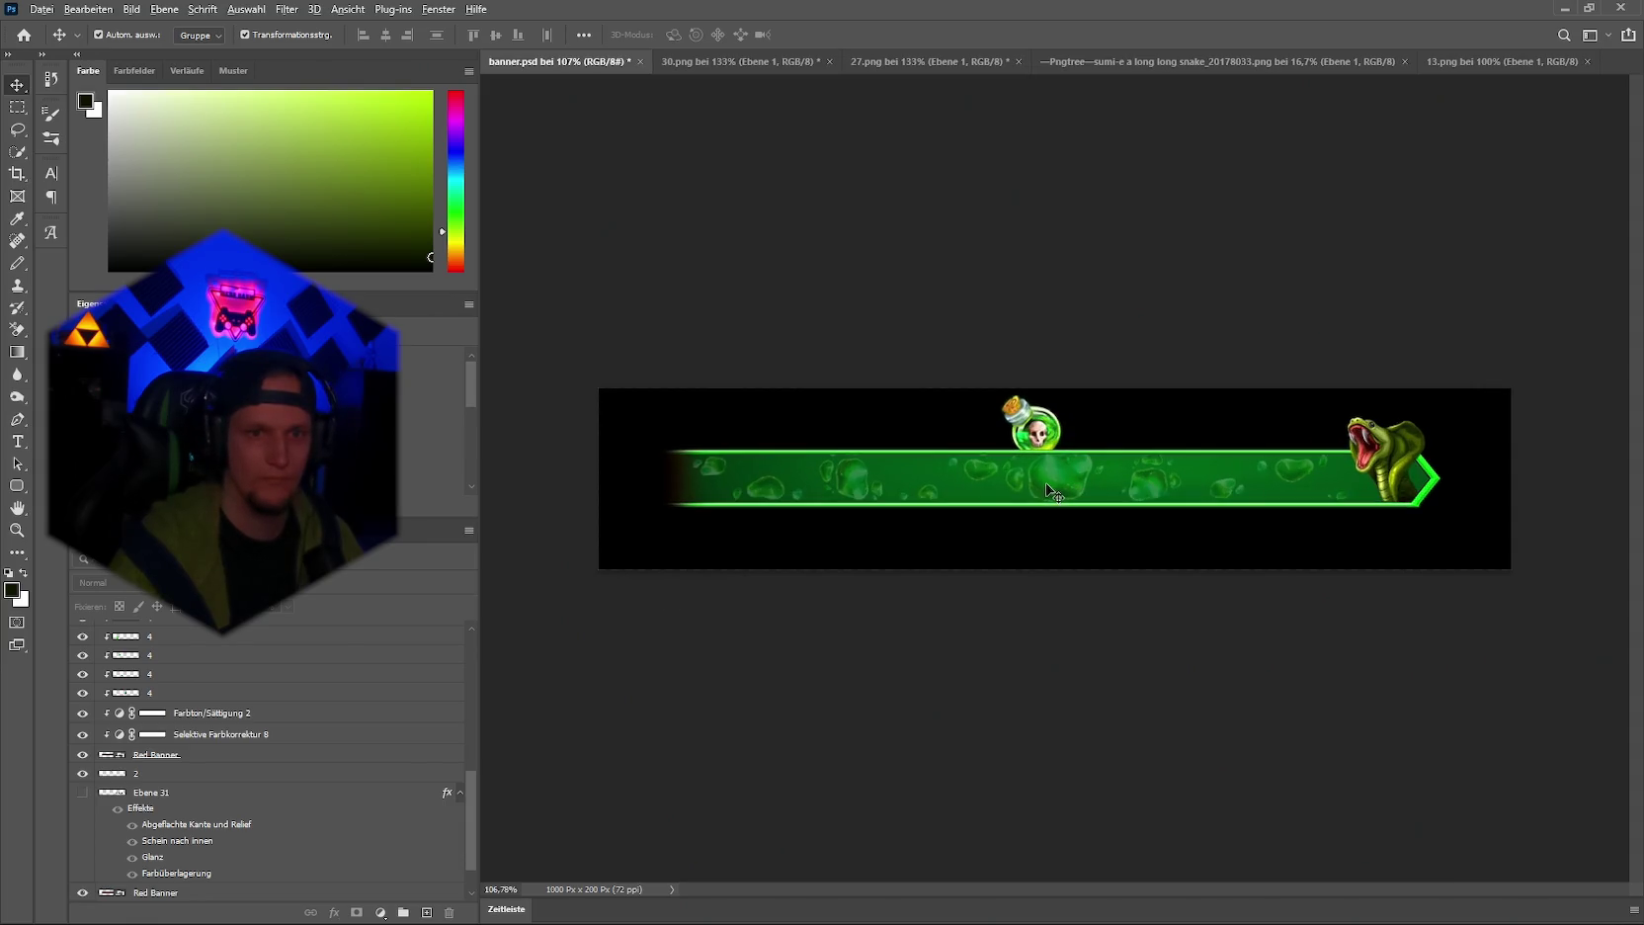
scroll(257, 734, "up", 2)
scroll(193, 694, "up", 2)
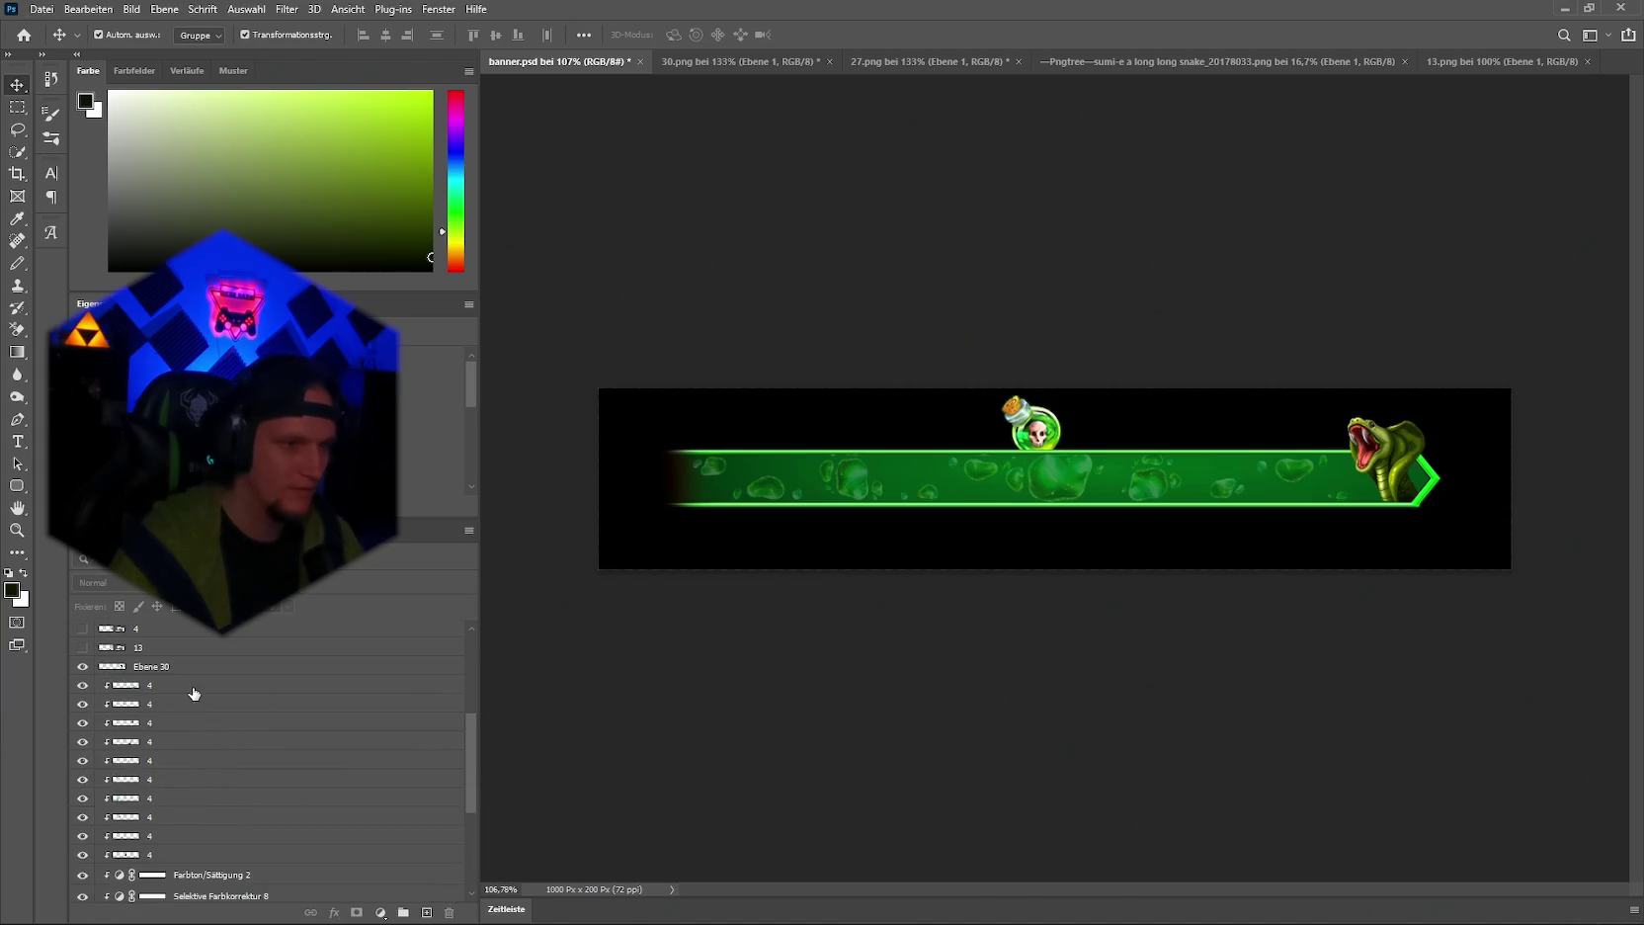
left_click(183, 670)
left_click(1027, 423)
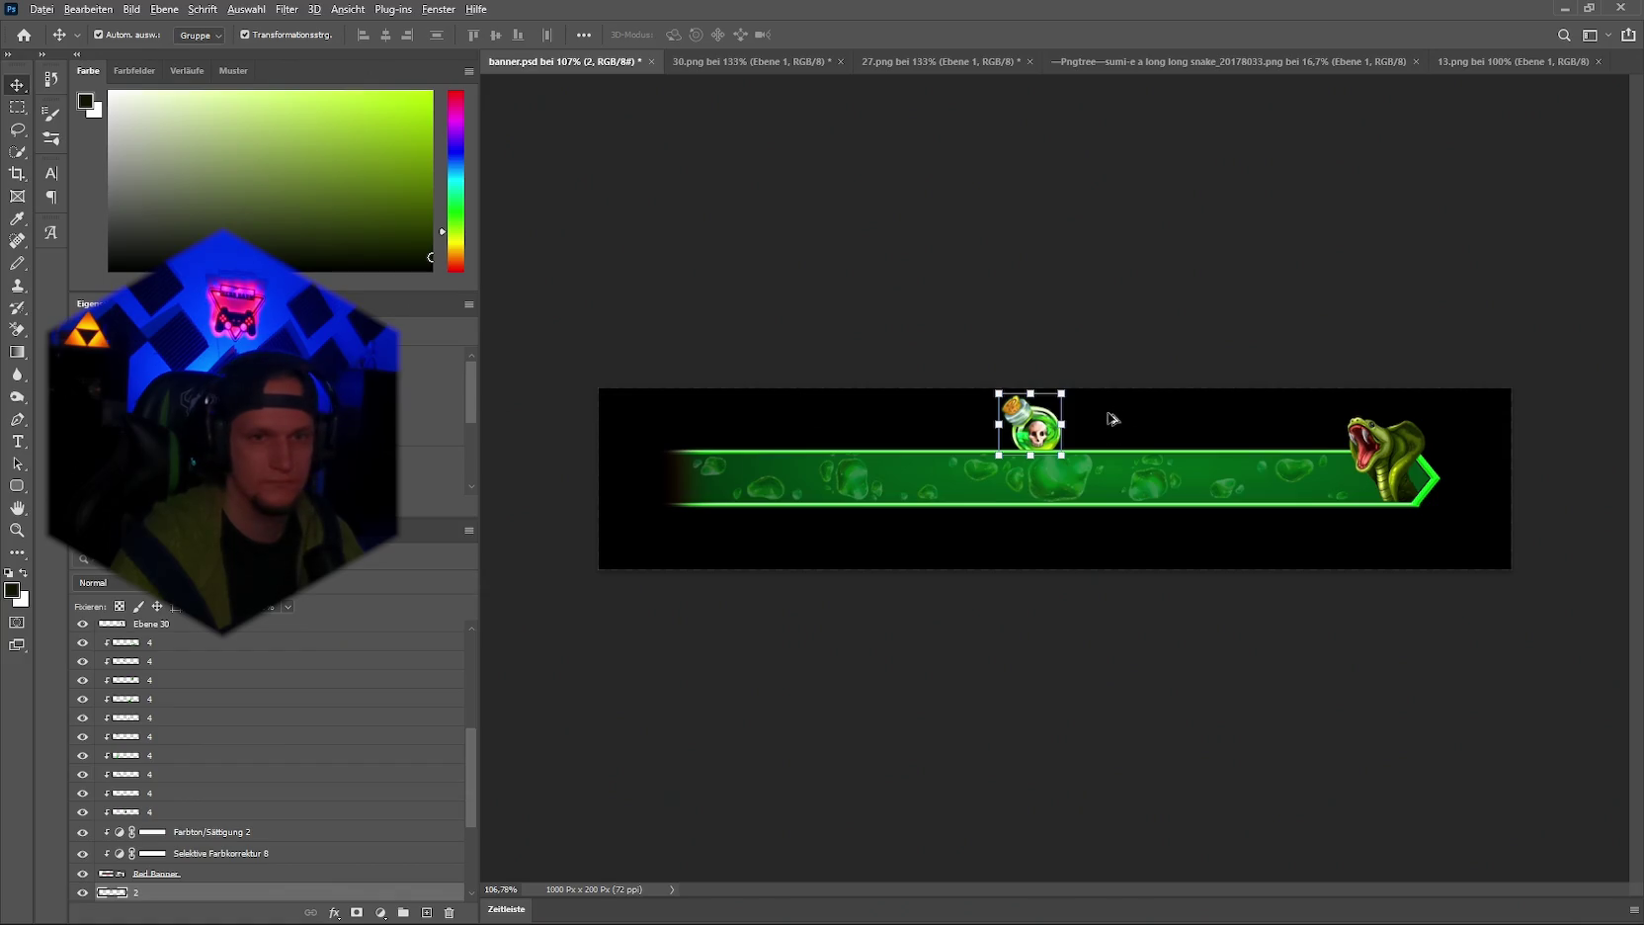
scroll(1069, 439, "up", 3)
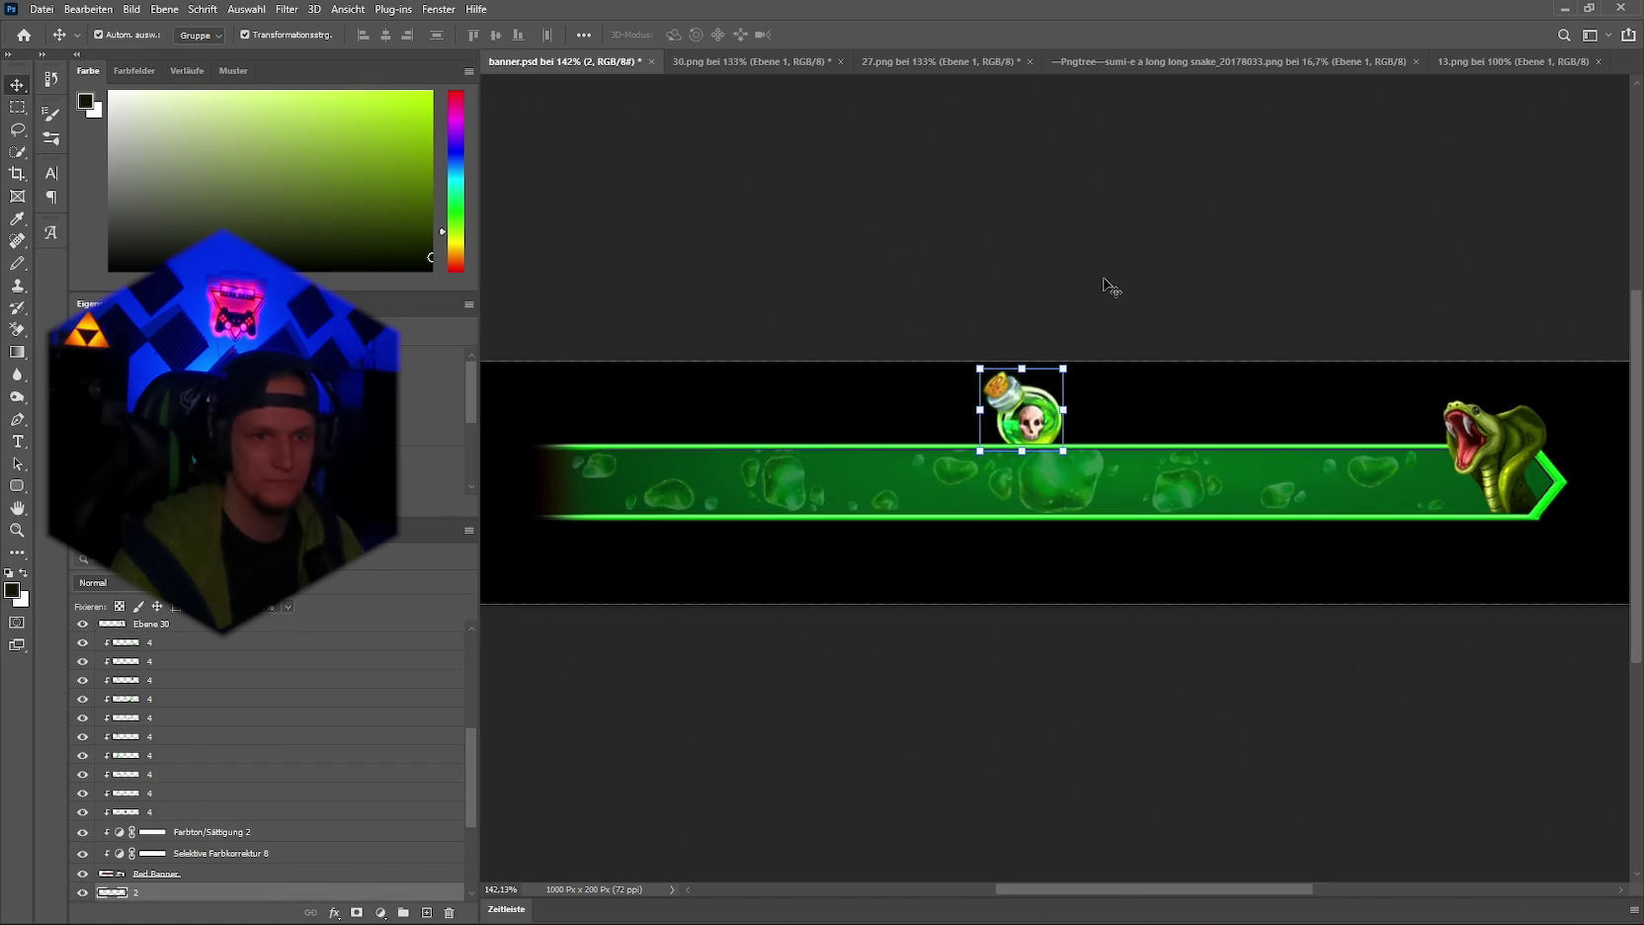
scroll(182, 815, "up", 5)
scroll(136, 724, "down", 2)
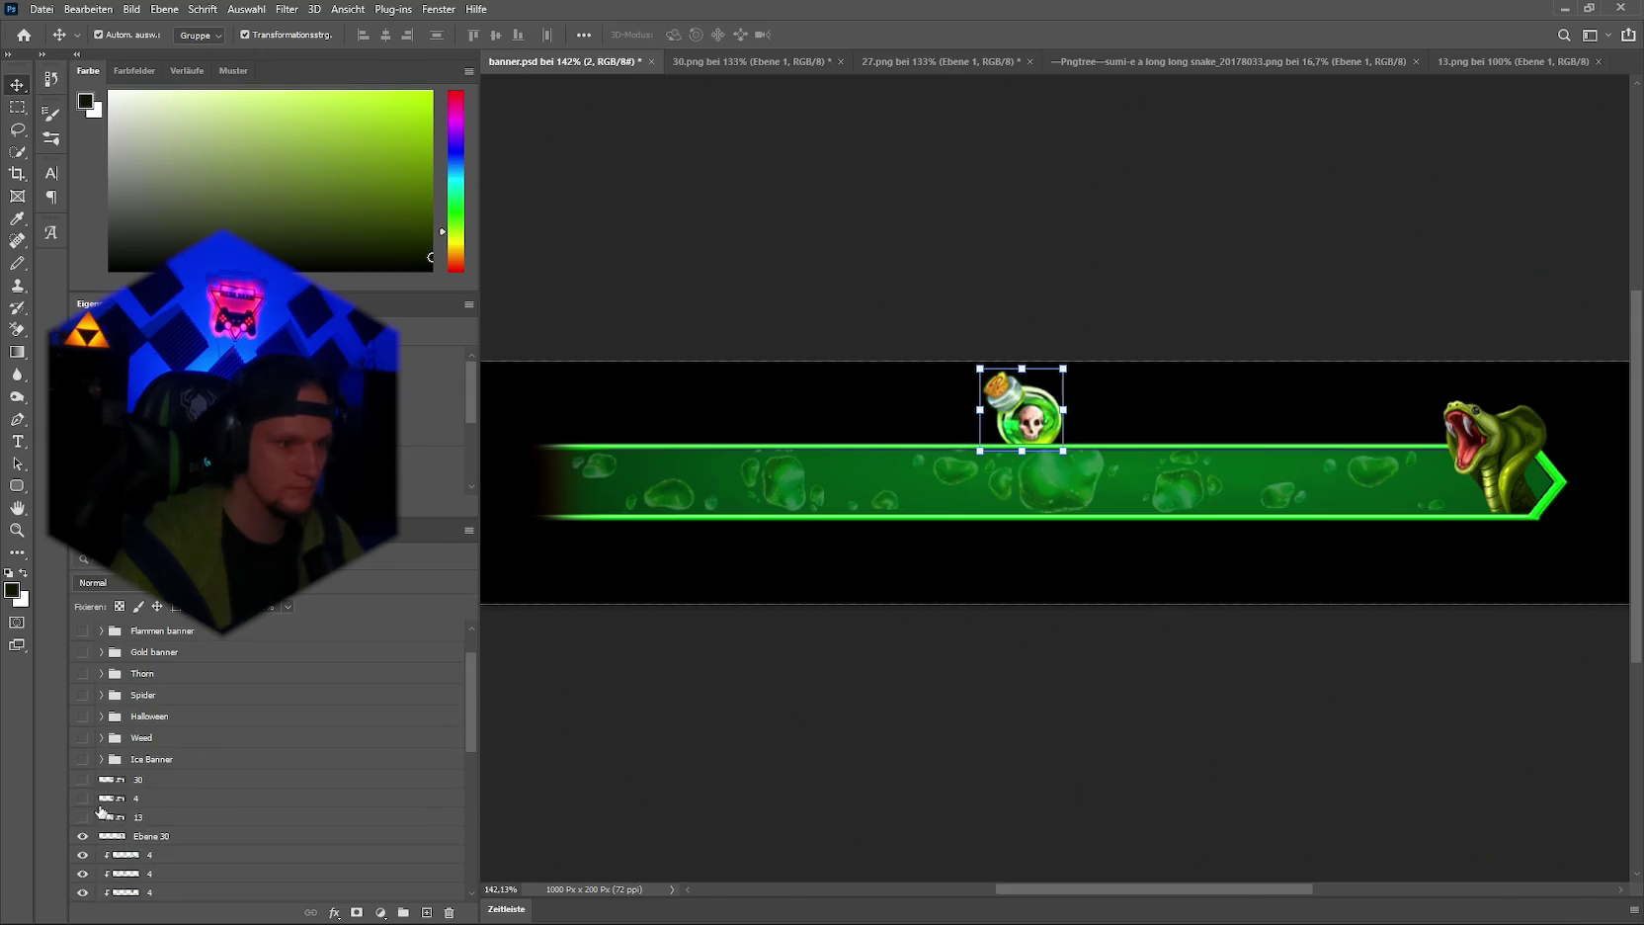
left_click(83, 817)
left_click(1071, 483)
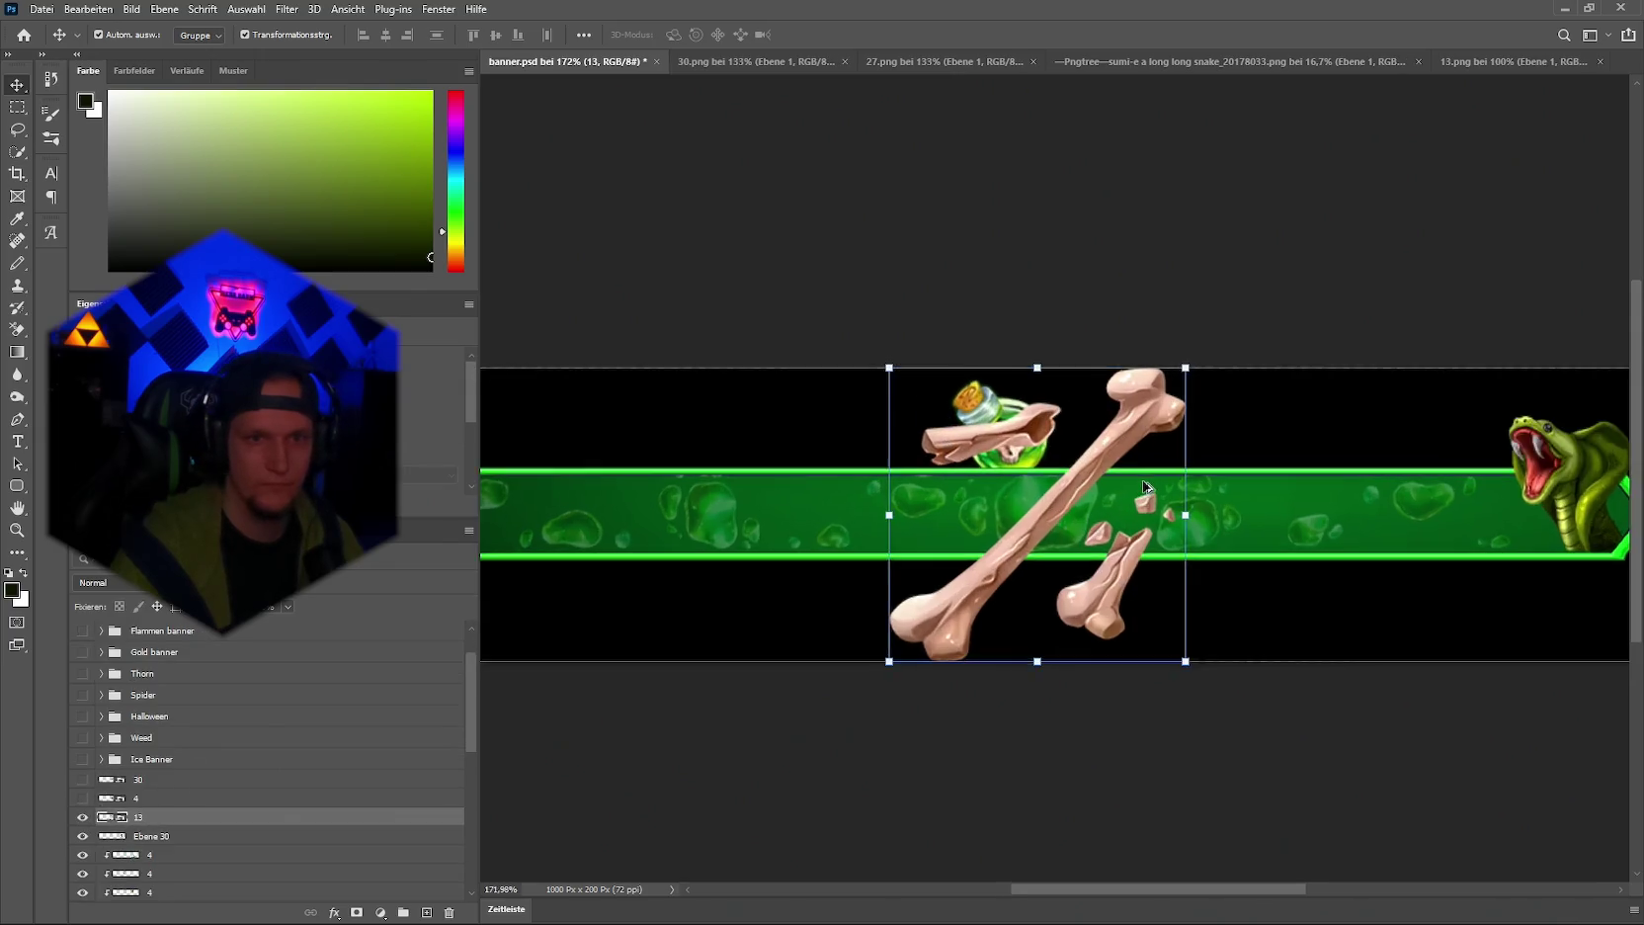
Shrink the bones, rotate them to about -136°, and lay one along the bar left of the skull.
scroll(1047, 375, "up", 5)
left_click_drag(977, 297, 972, 595)
left_click_drag(998, 654, 866, 442)
mouse_move(838, 383)
left_mouse_down()
mouse_move(848, 484)
mouse_move(882, 481)
mouse_move(933, 422)
left_mouse_up()
left_click_drag(870, 484, 835, 441)
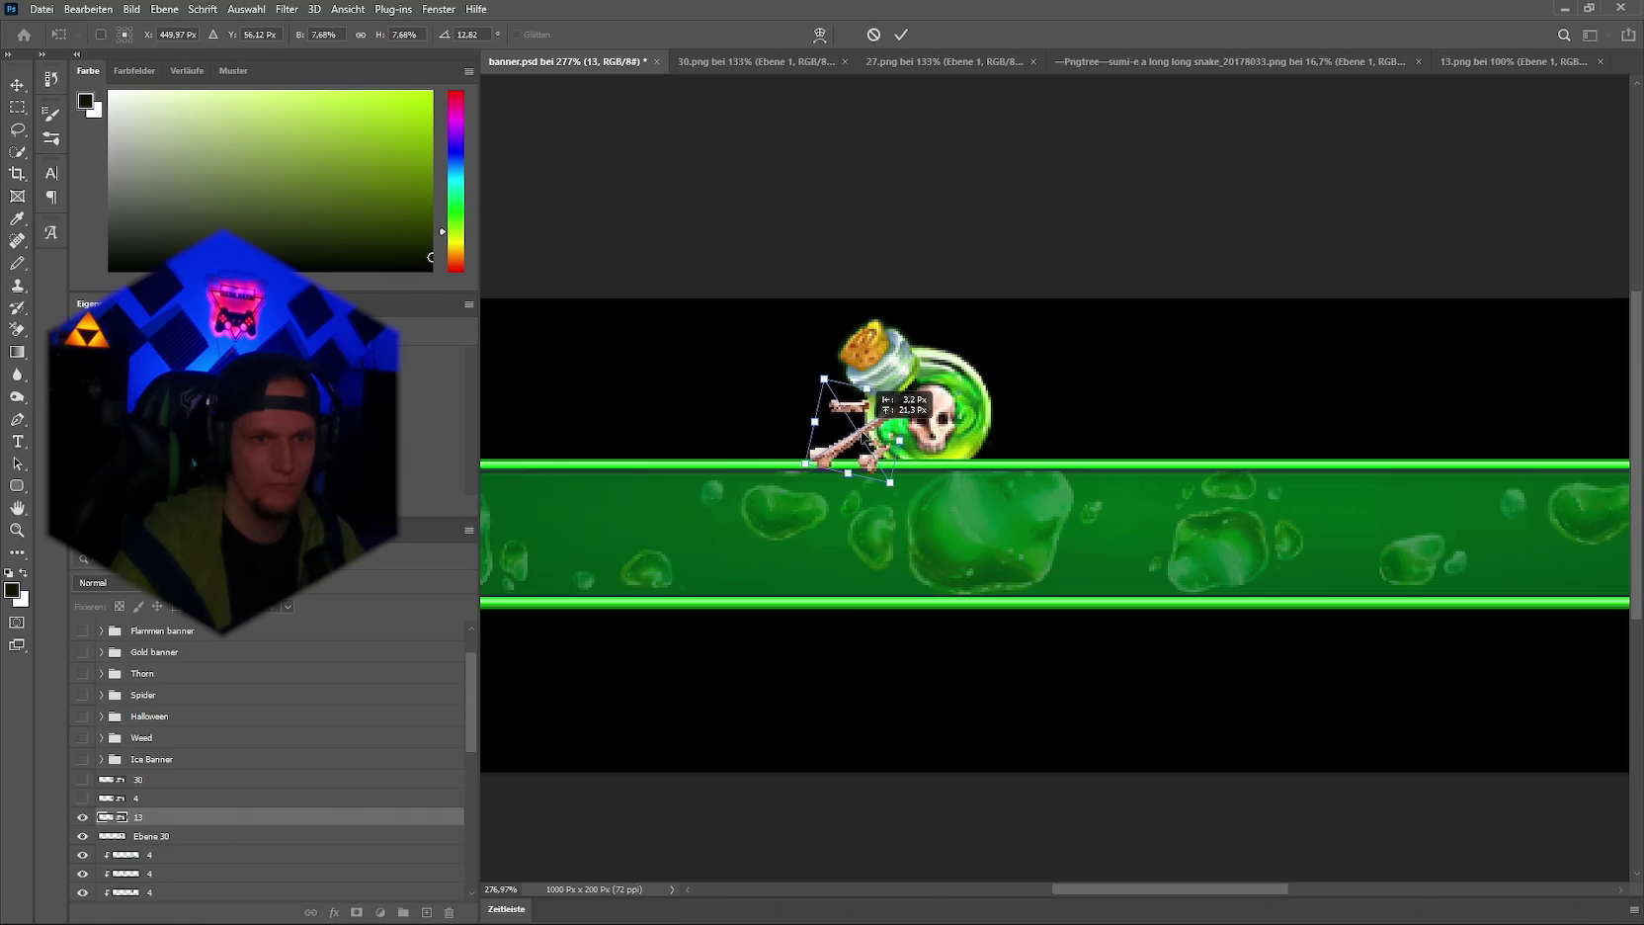
left_click_drag(886, 388, 593, 453)
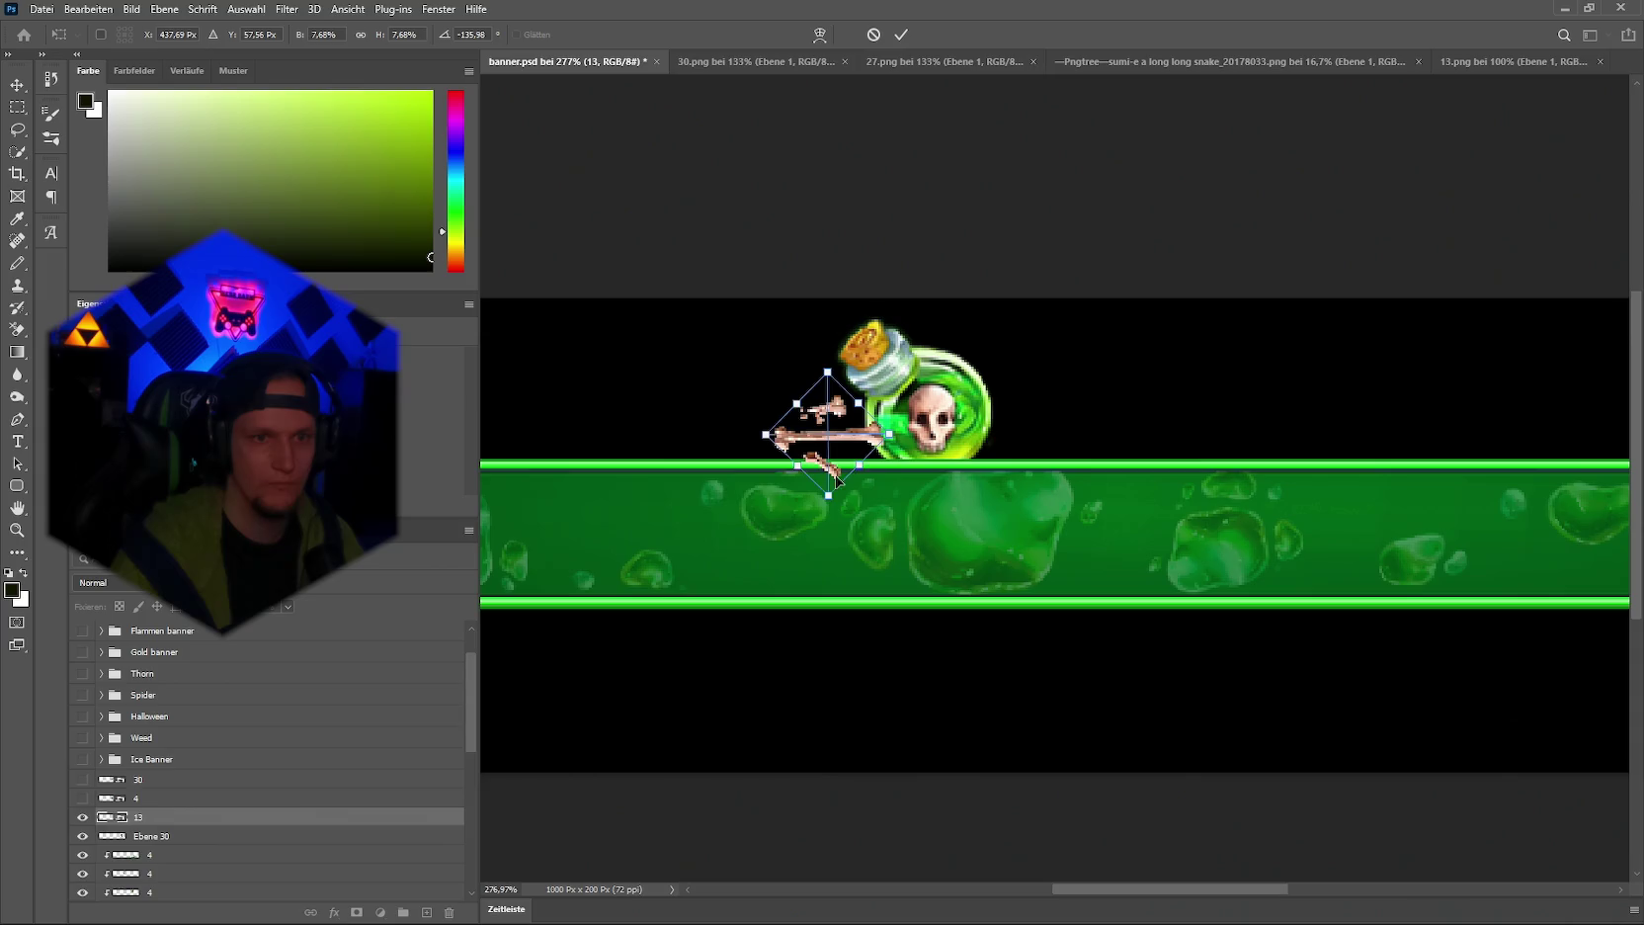
left_click_drag(858, 450, 857, 462)
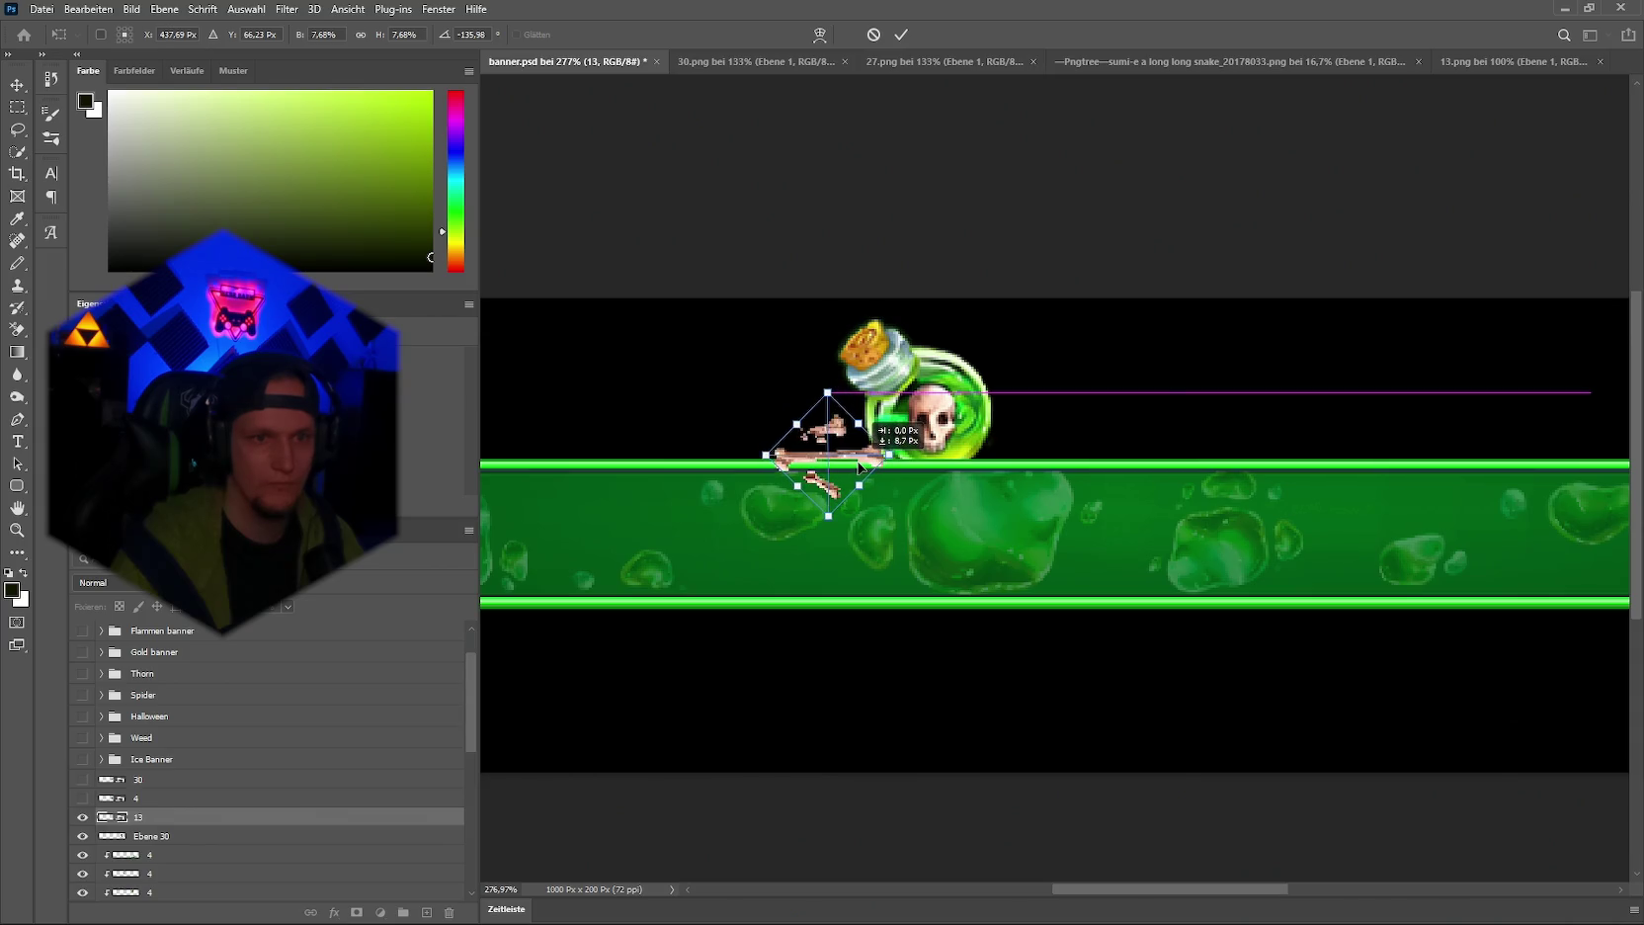
Move layer 13 below Red Banner and stretch the bone further left of the potion.
left_click_drag(138, 825, 156, 895)
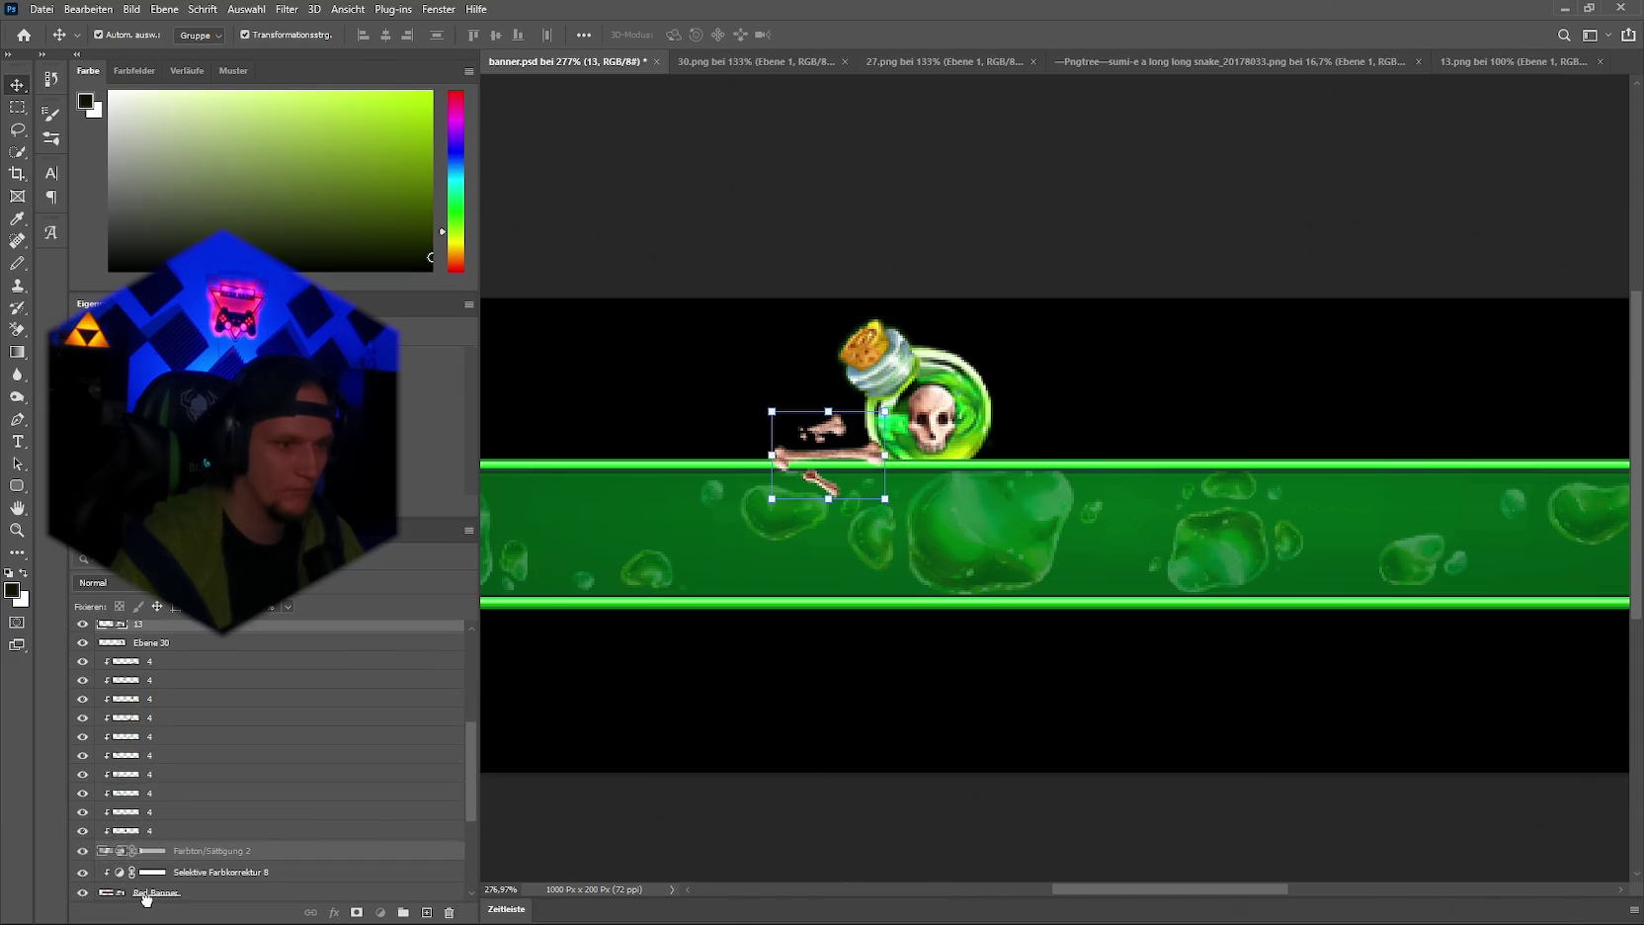
left_click_drag(135, 896, 138, 870)
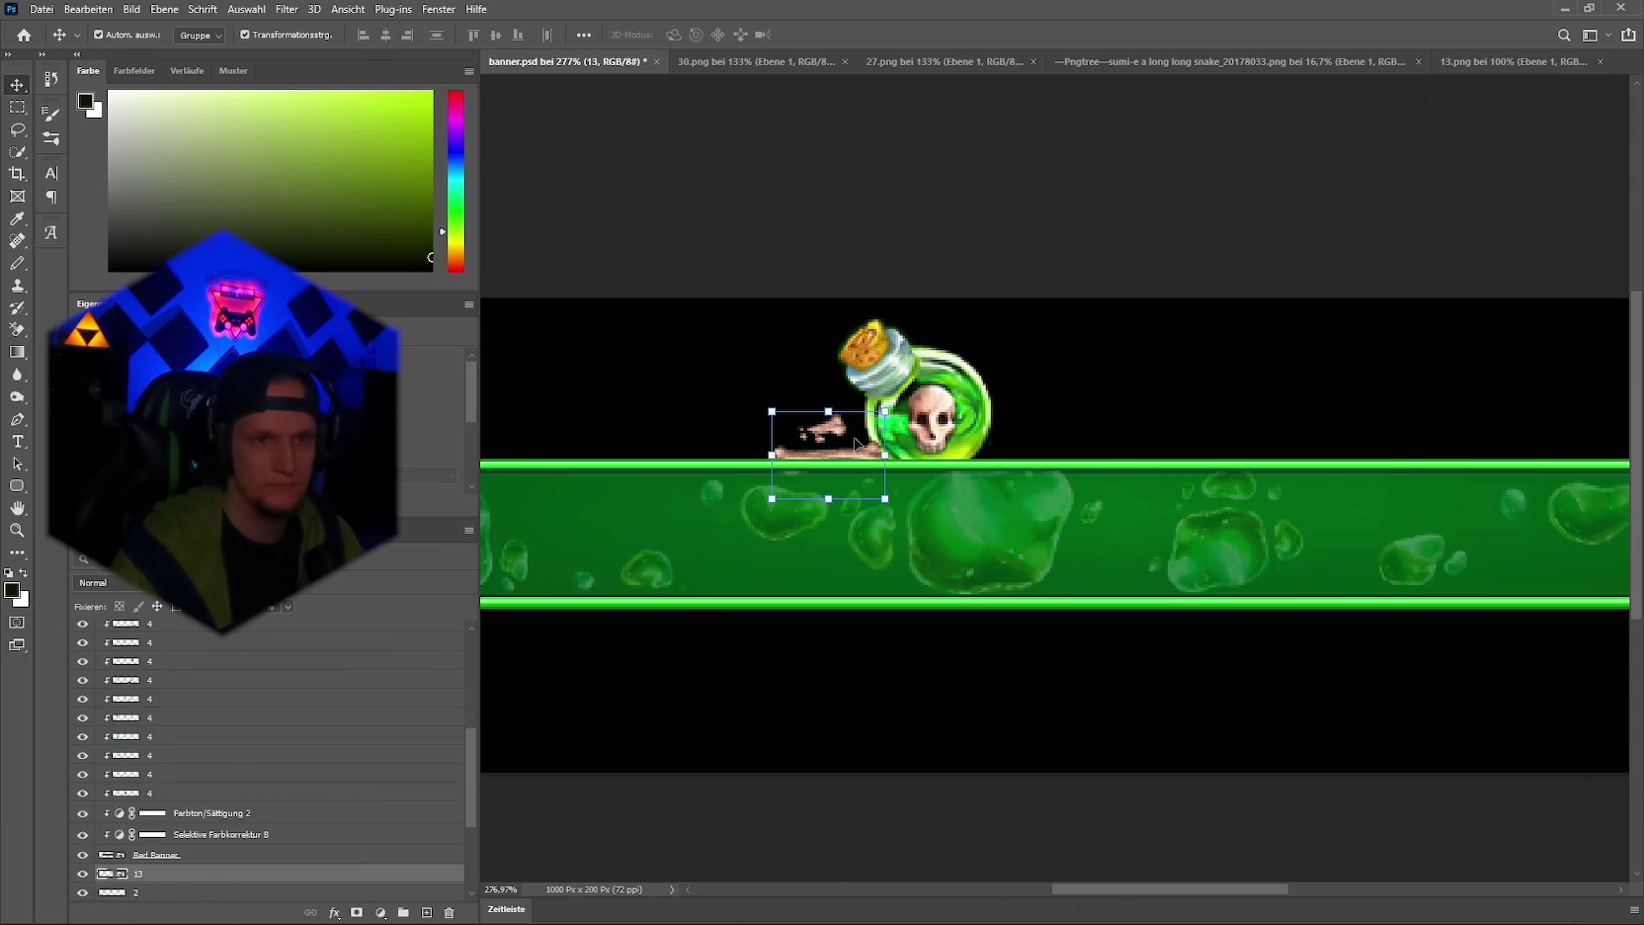
key("Up")
key("Up")
key("Up")
left_click_drag(884, 448, 825, 444)
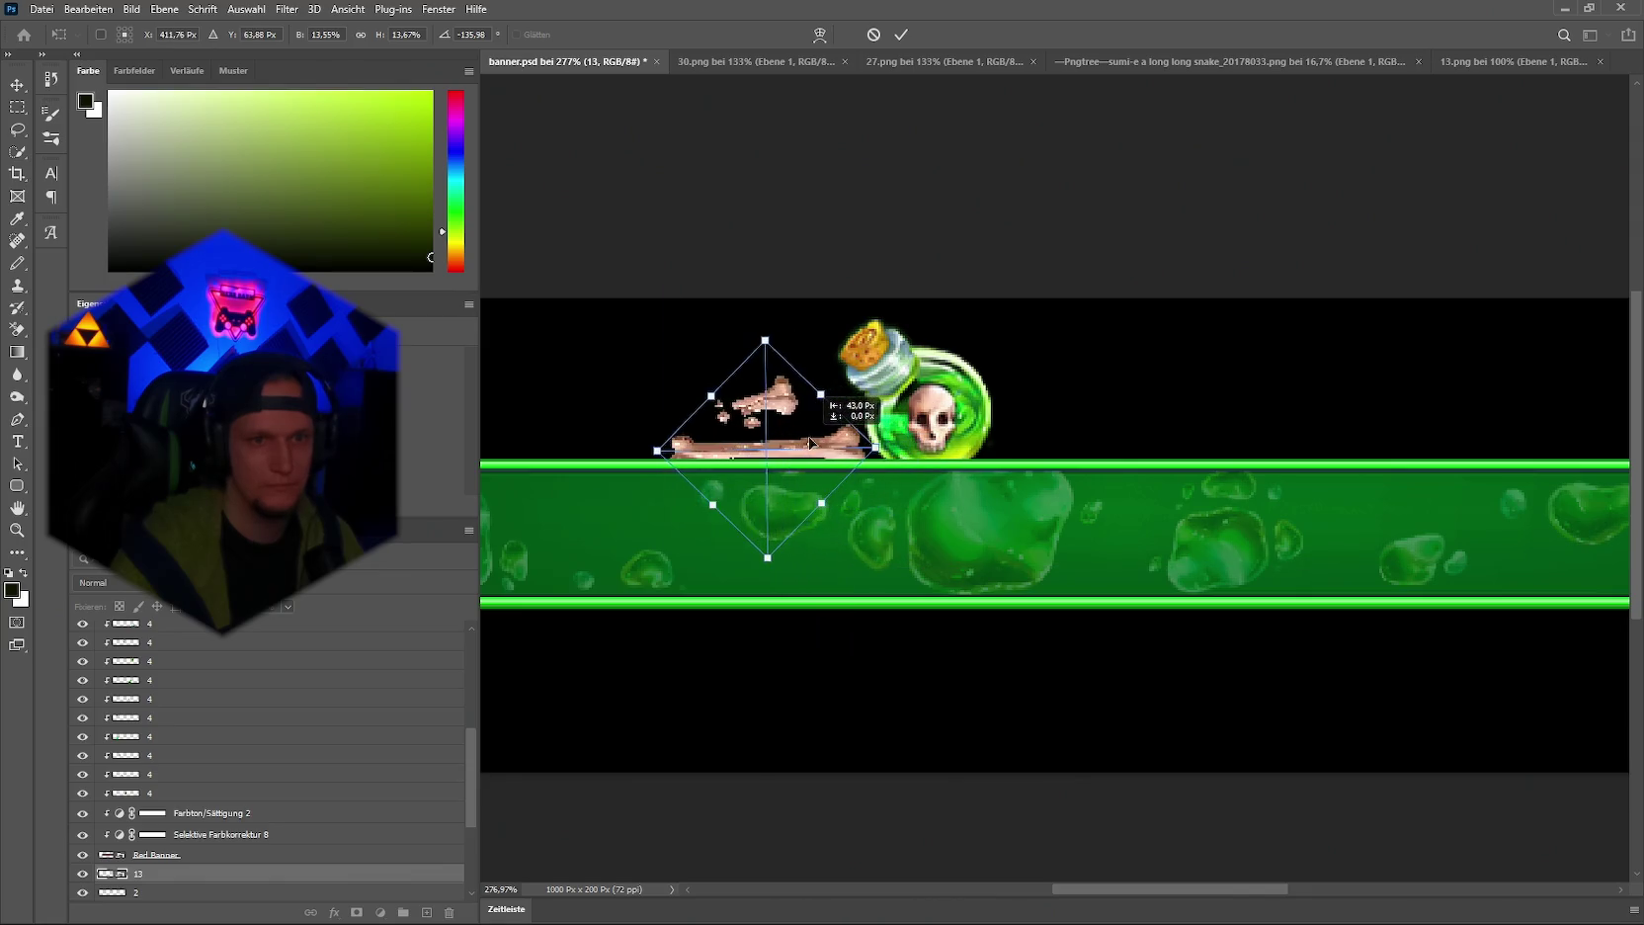
key("Return")
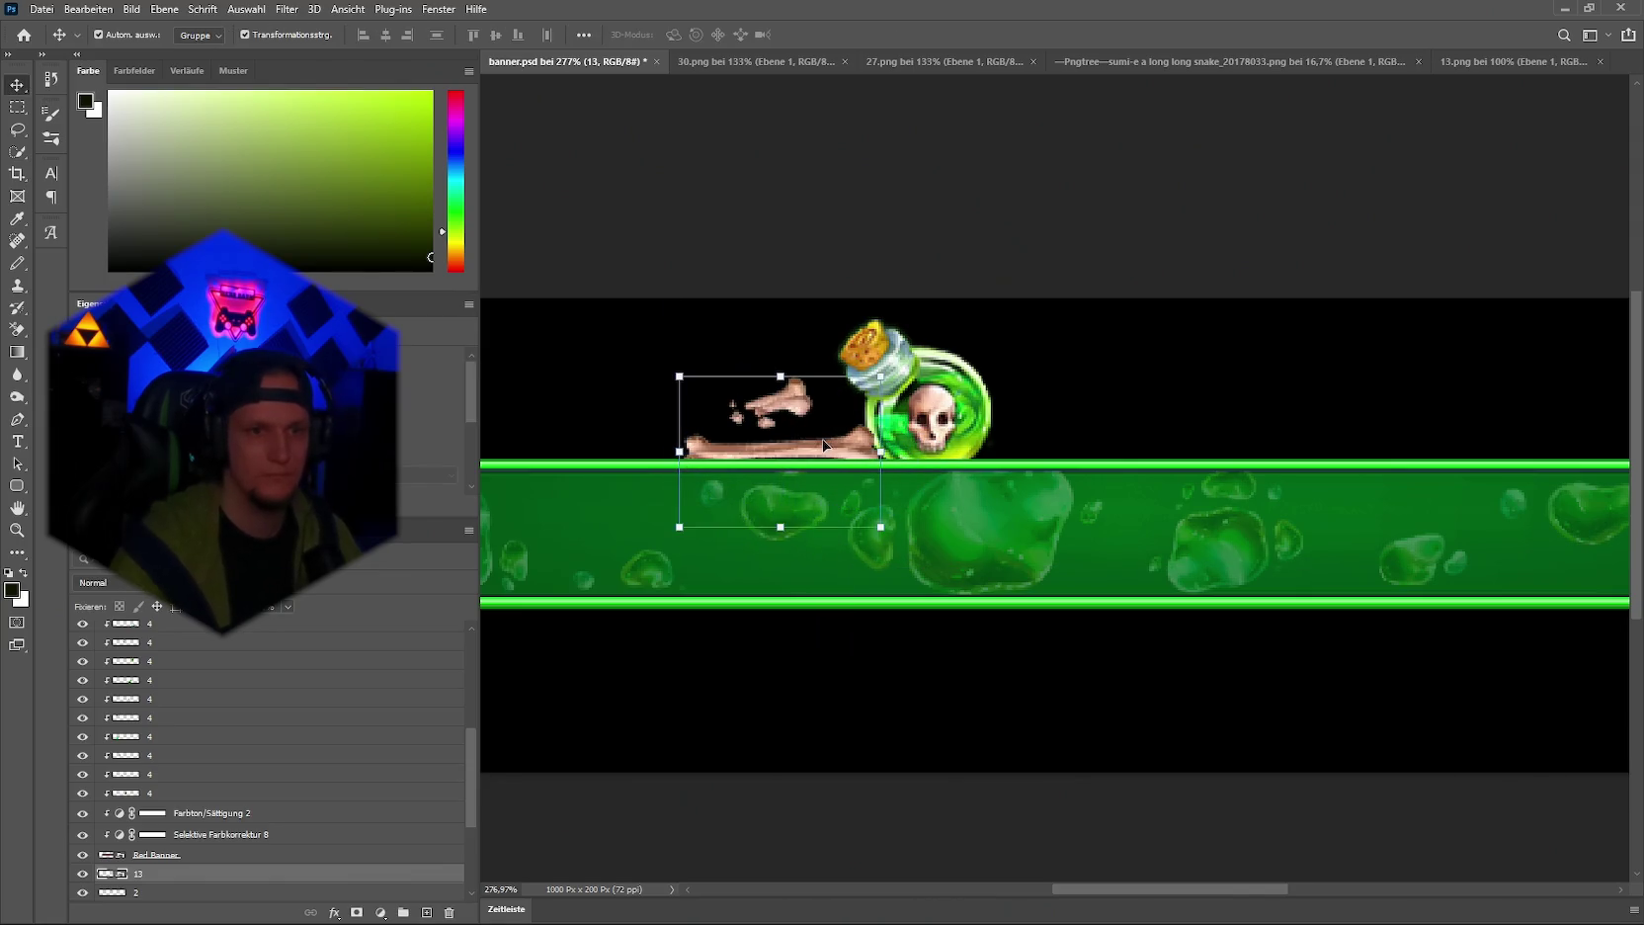
scroll(966, 469, "down", 3)
scroll(1064, 459, "down", 1)
scroll(1111, 452, "up", 2)
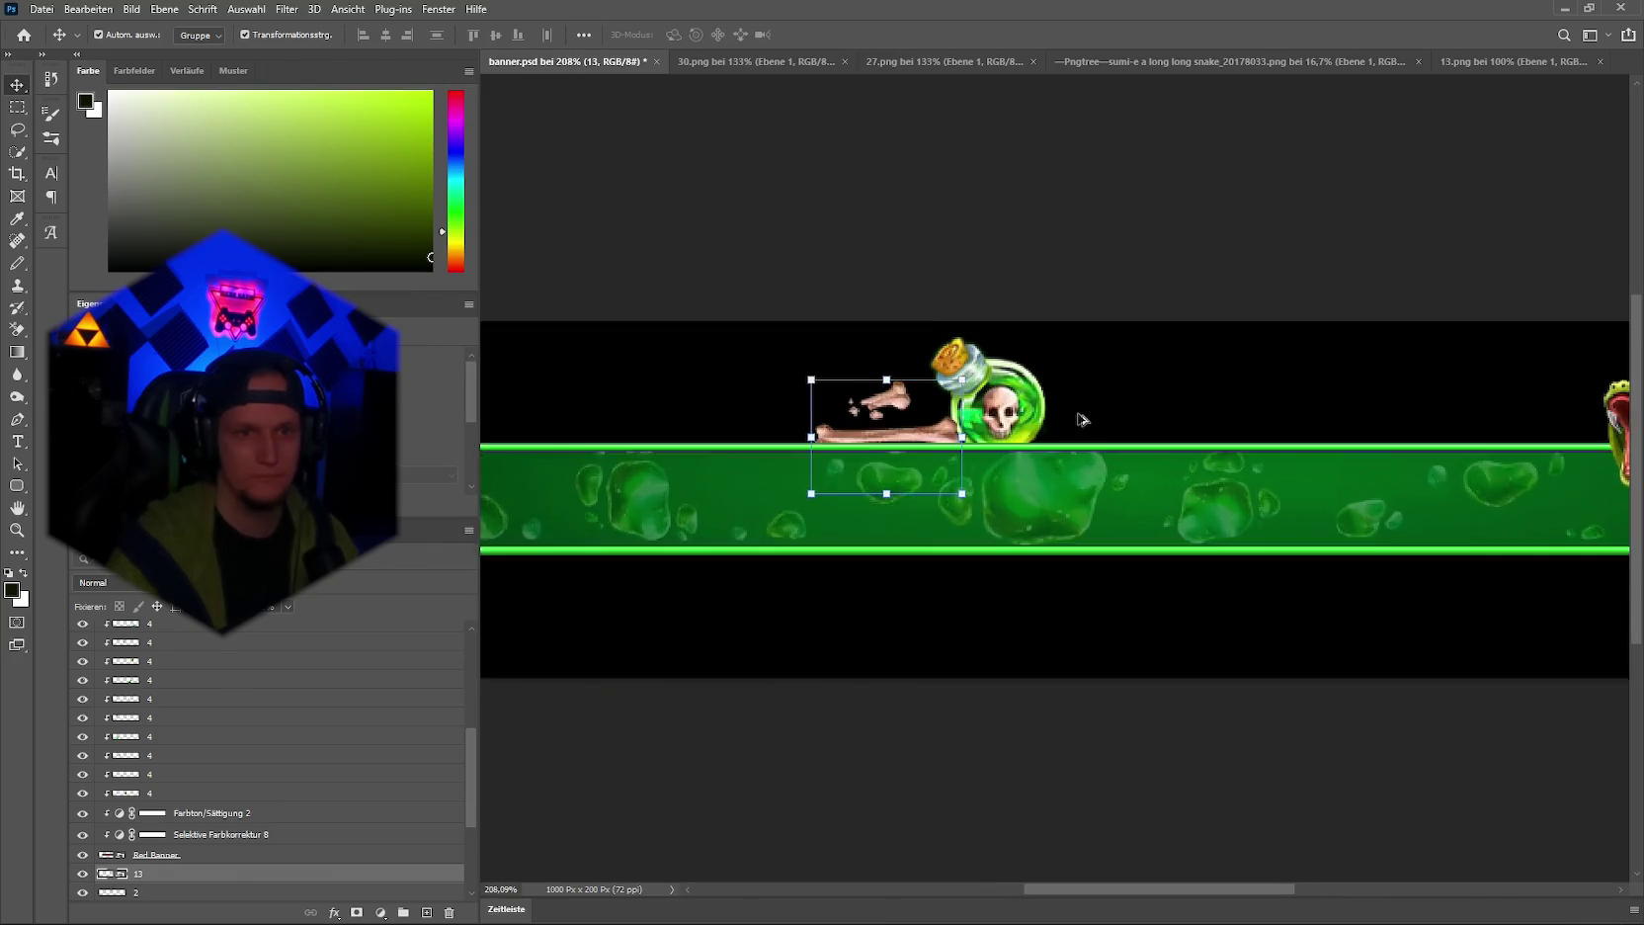
scroll(1082, 415, "up", 2)
left_click(1038, 494)
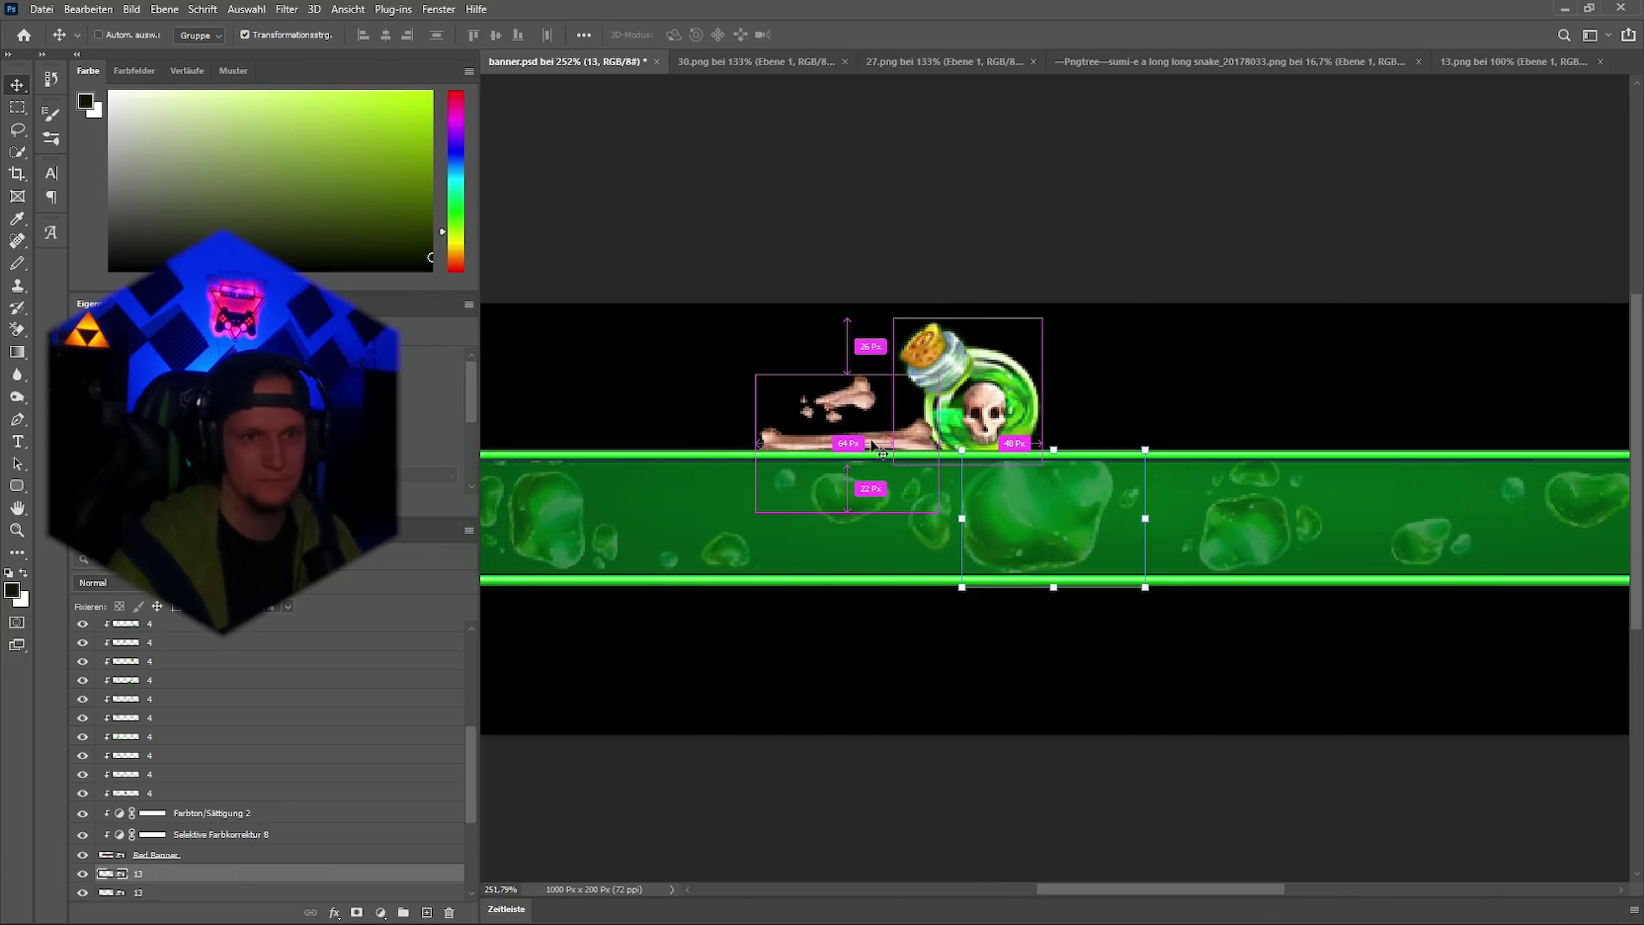
mouse_move(1088, 467)
left_mouse_down()
mouse_move(1083, 482)
mouse_move(1146, 435)
left_mouse_up()
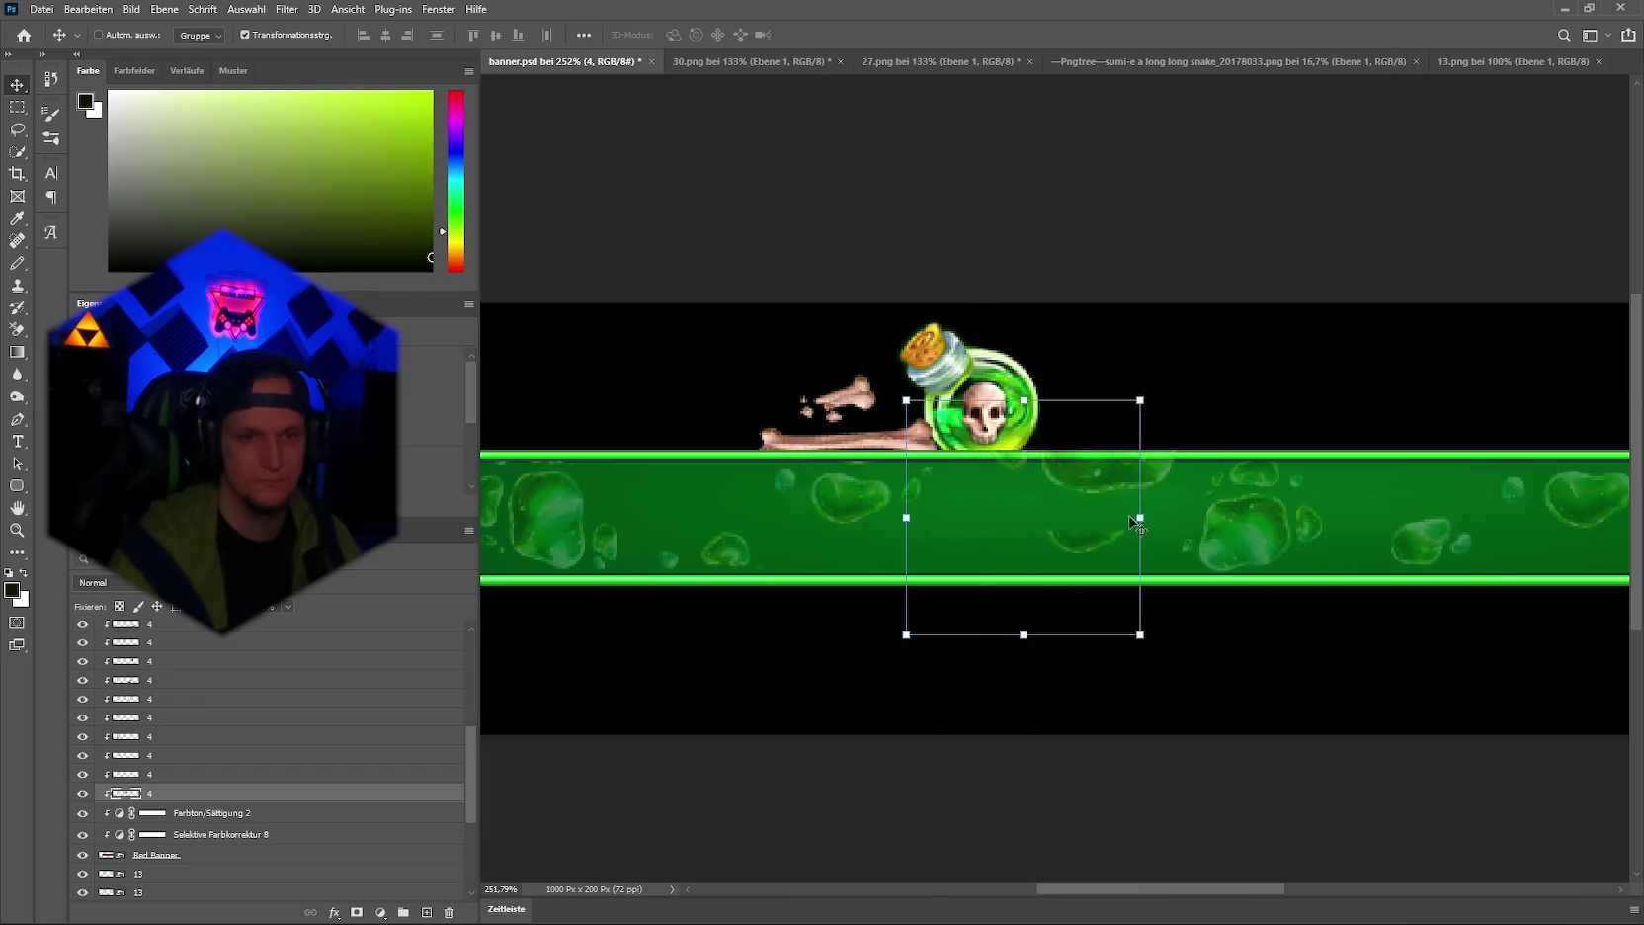
scroll(198, 801, "up", 3)
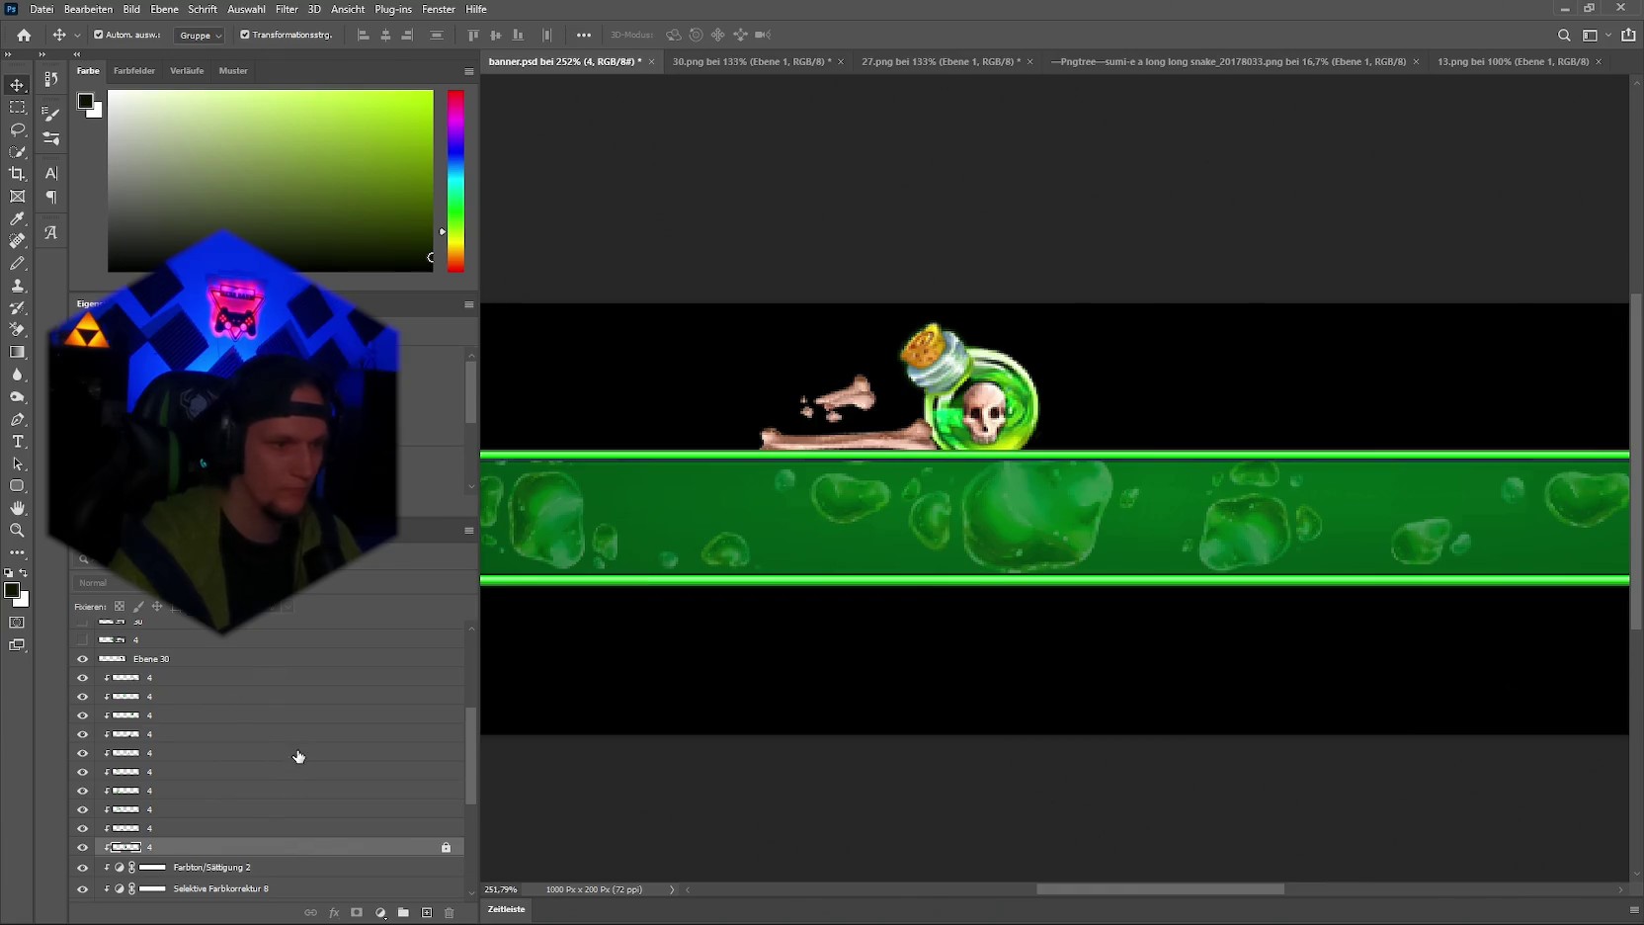
scroll(293, 753, "down", 3)
scroll(268, 774, "down", 3)
scroll(237, 784, "down", 6)
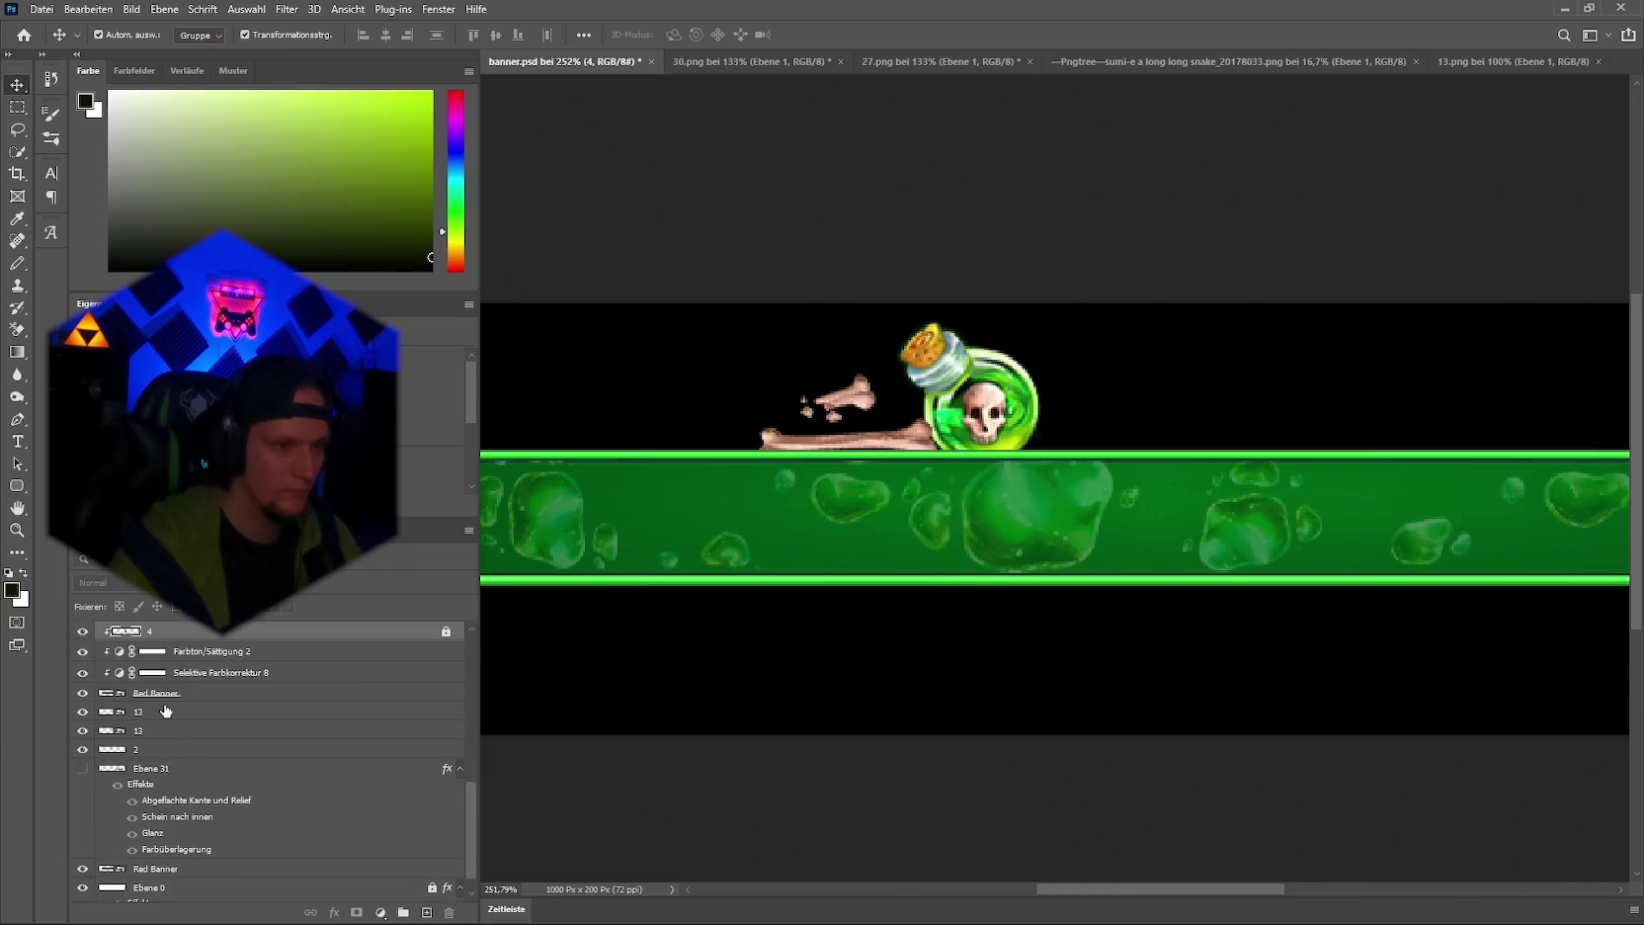
scroll(223, 799, "down", 1)
left_click(166, 741)
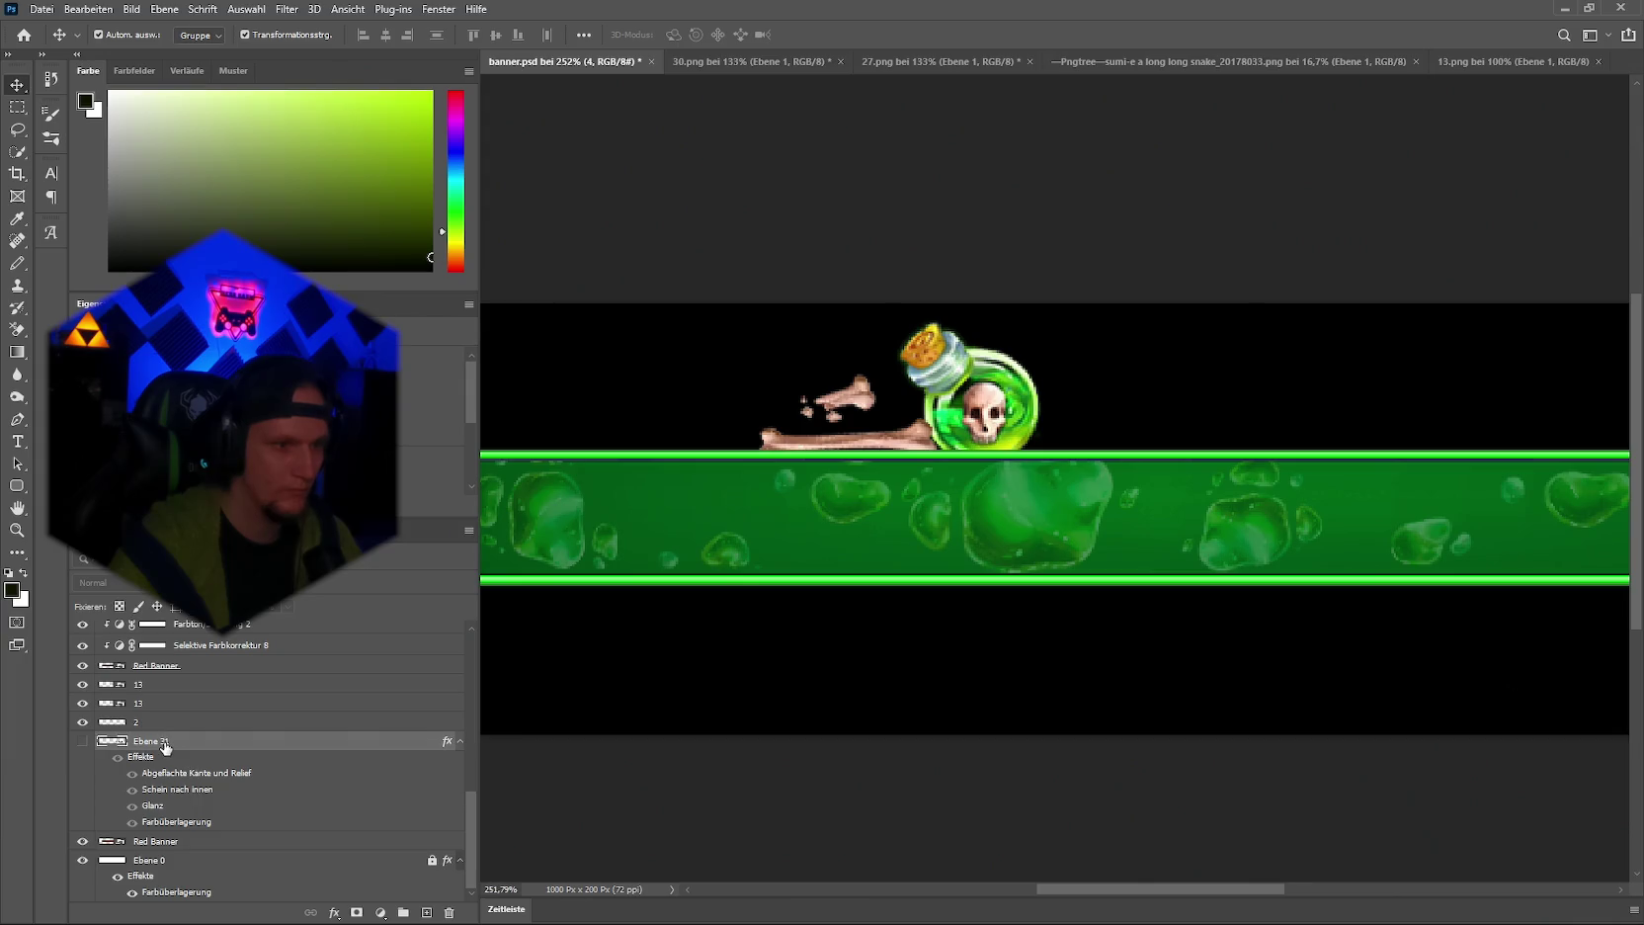
left_click(840, 410)
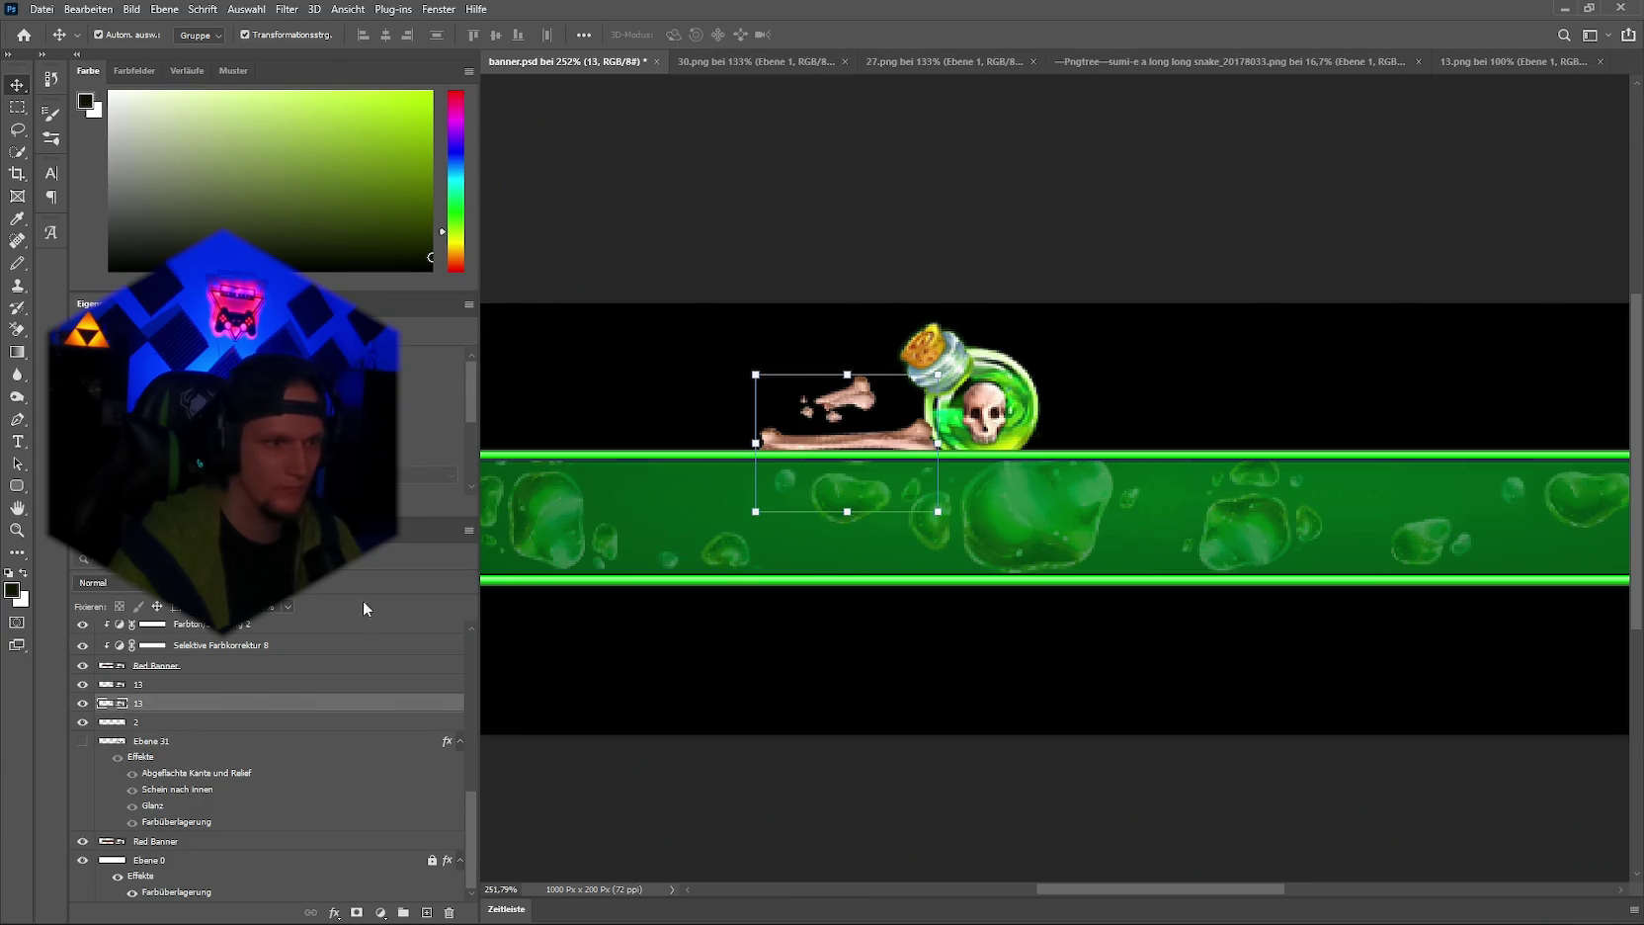
left_click(191, 686)
left_click_drag(1049, 511, 1082, 440)
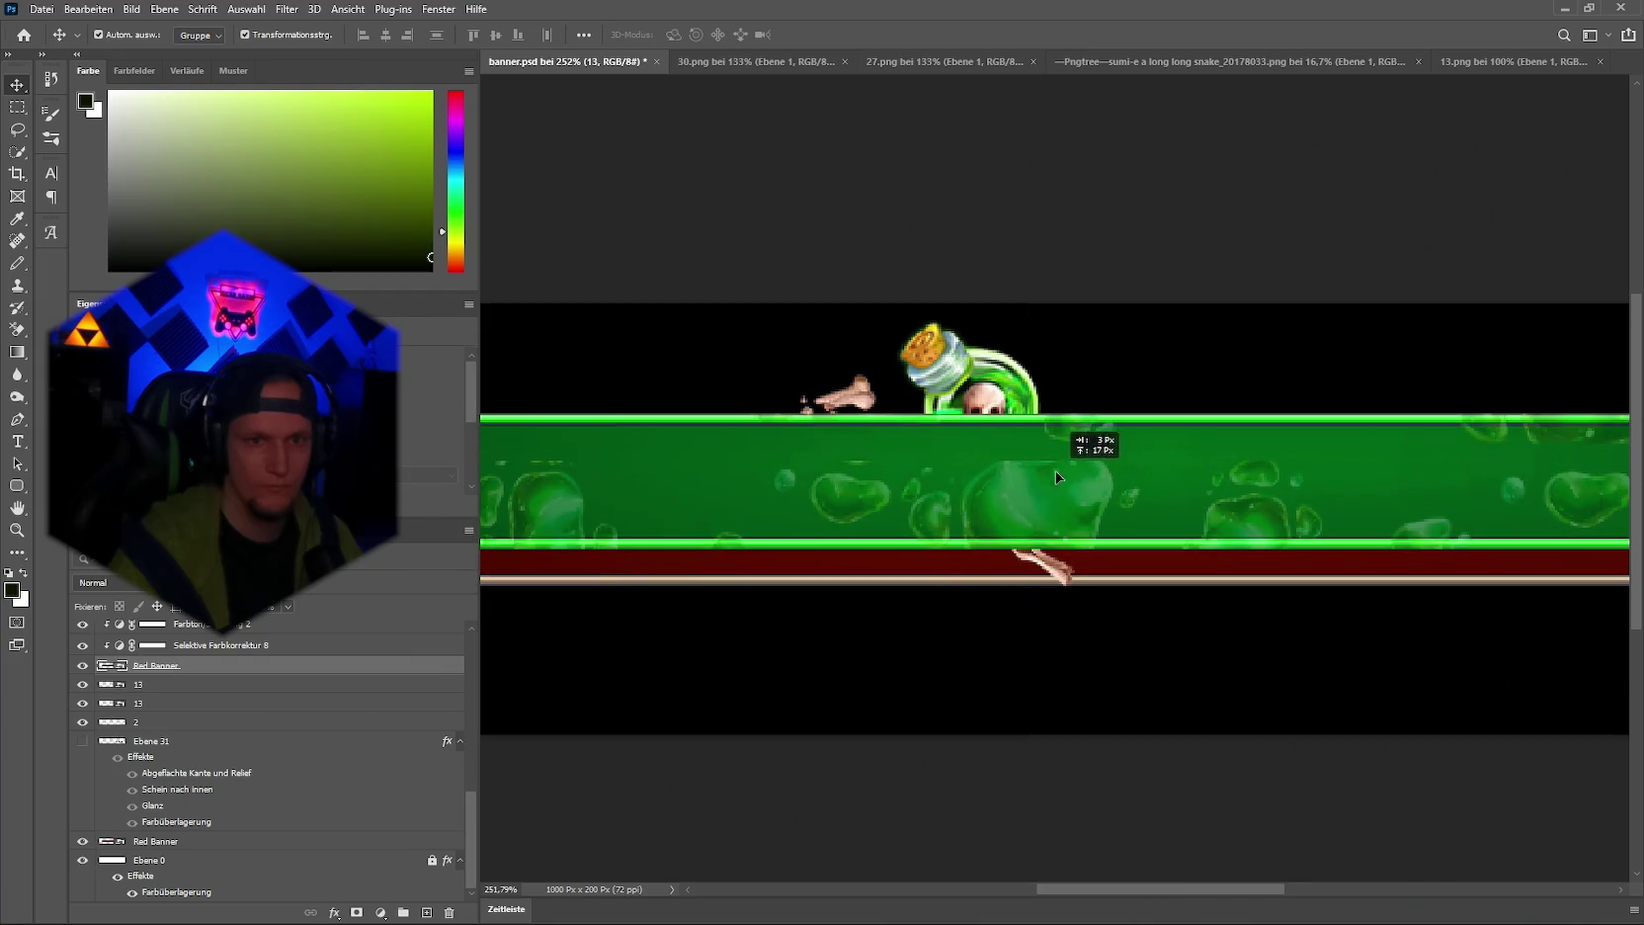
key("ctrl+z")
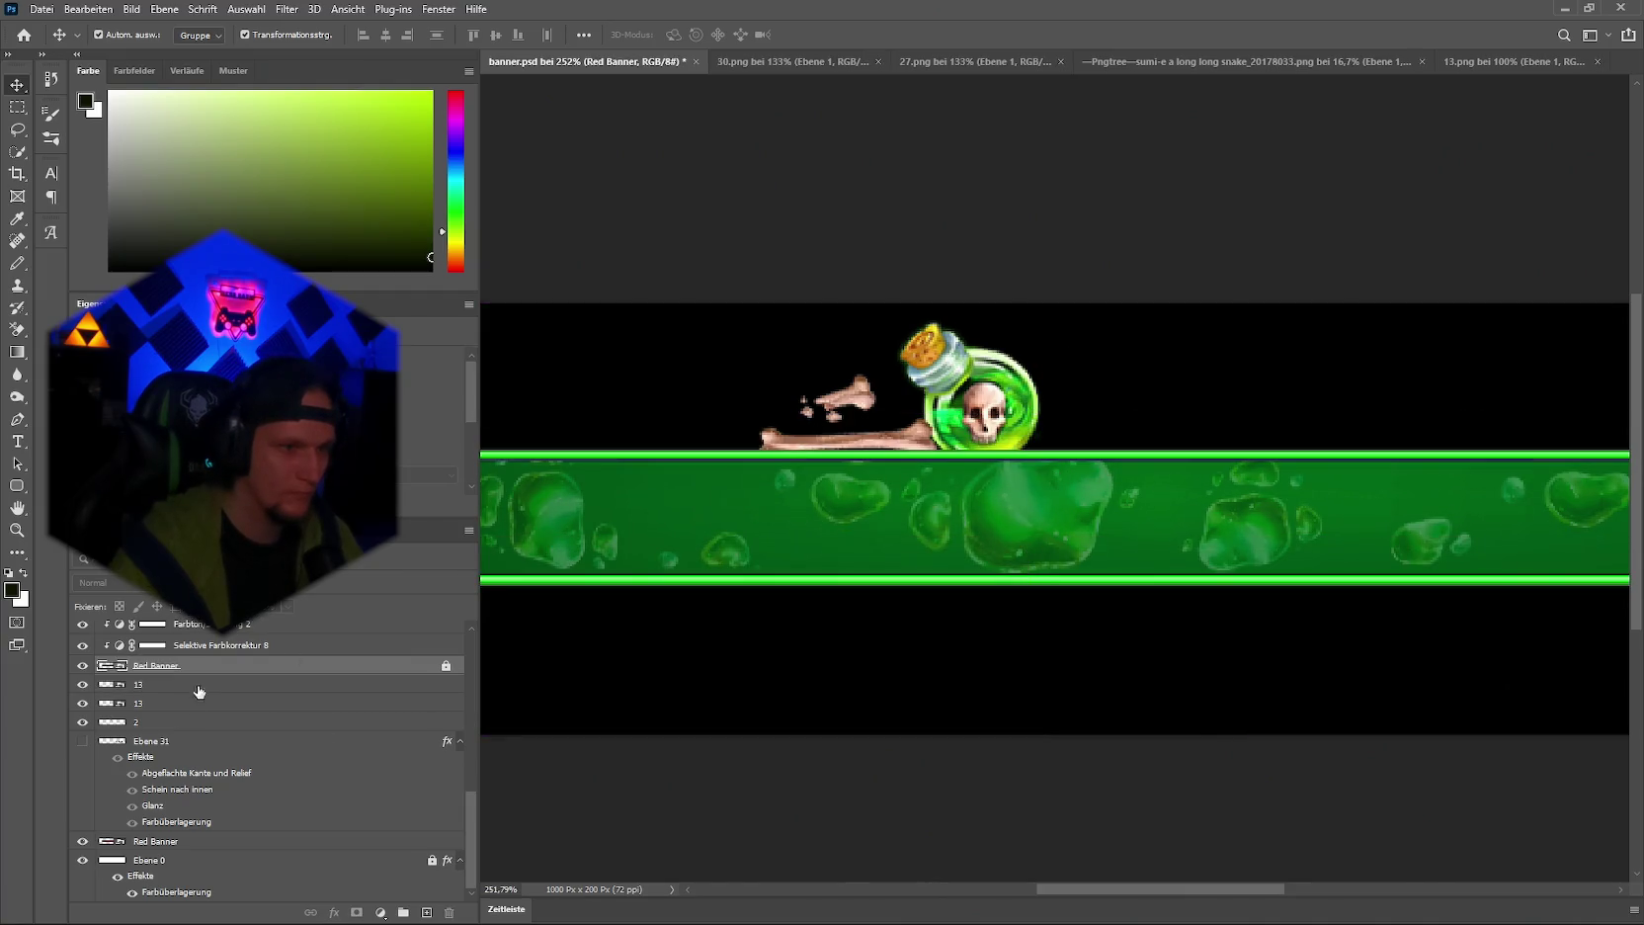
left_click(136, 724)
left_click(139, 702)
left_click(138, 684)
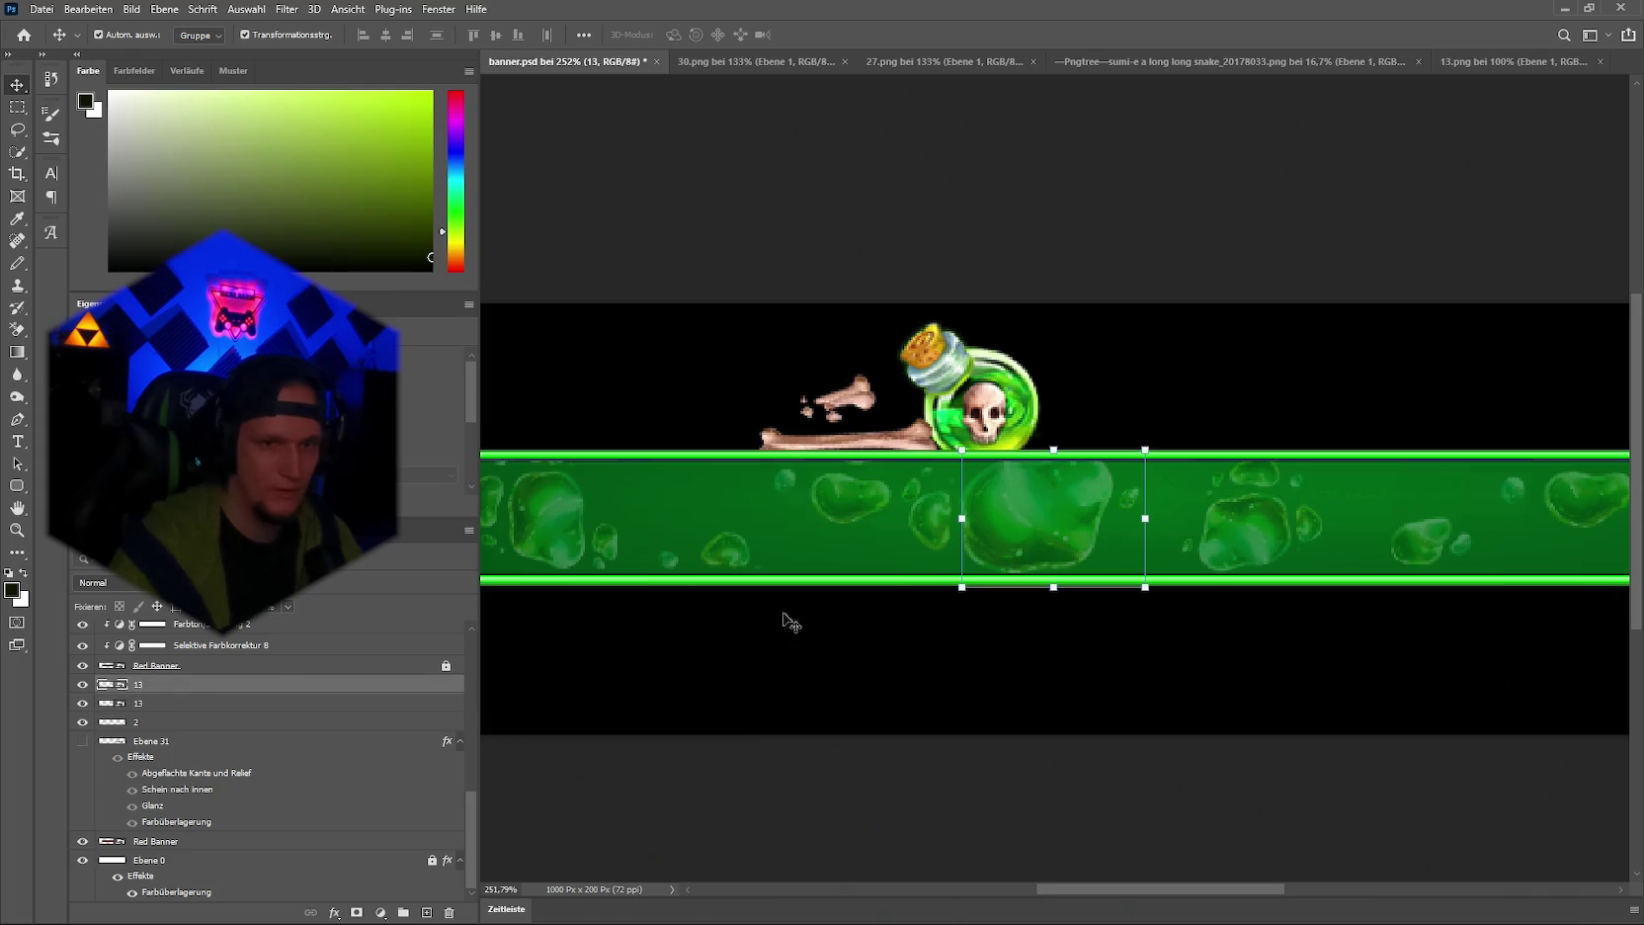
Undo an accidental Red Banner shift and drag layer 13's bones right of the skull.
left_click_drag(1076, 500, 1107, 415)
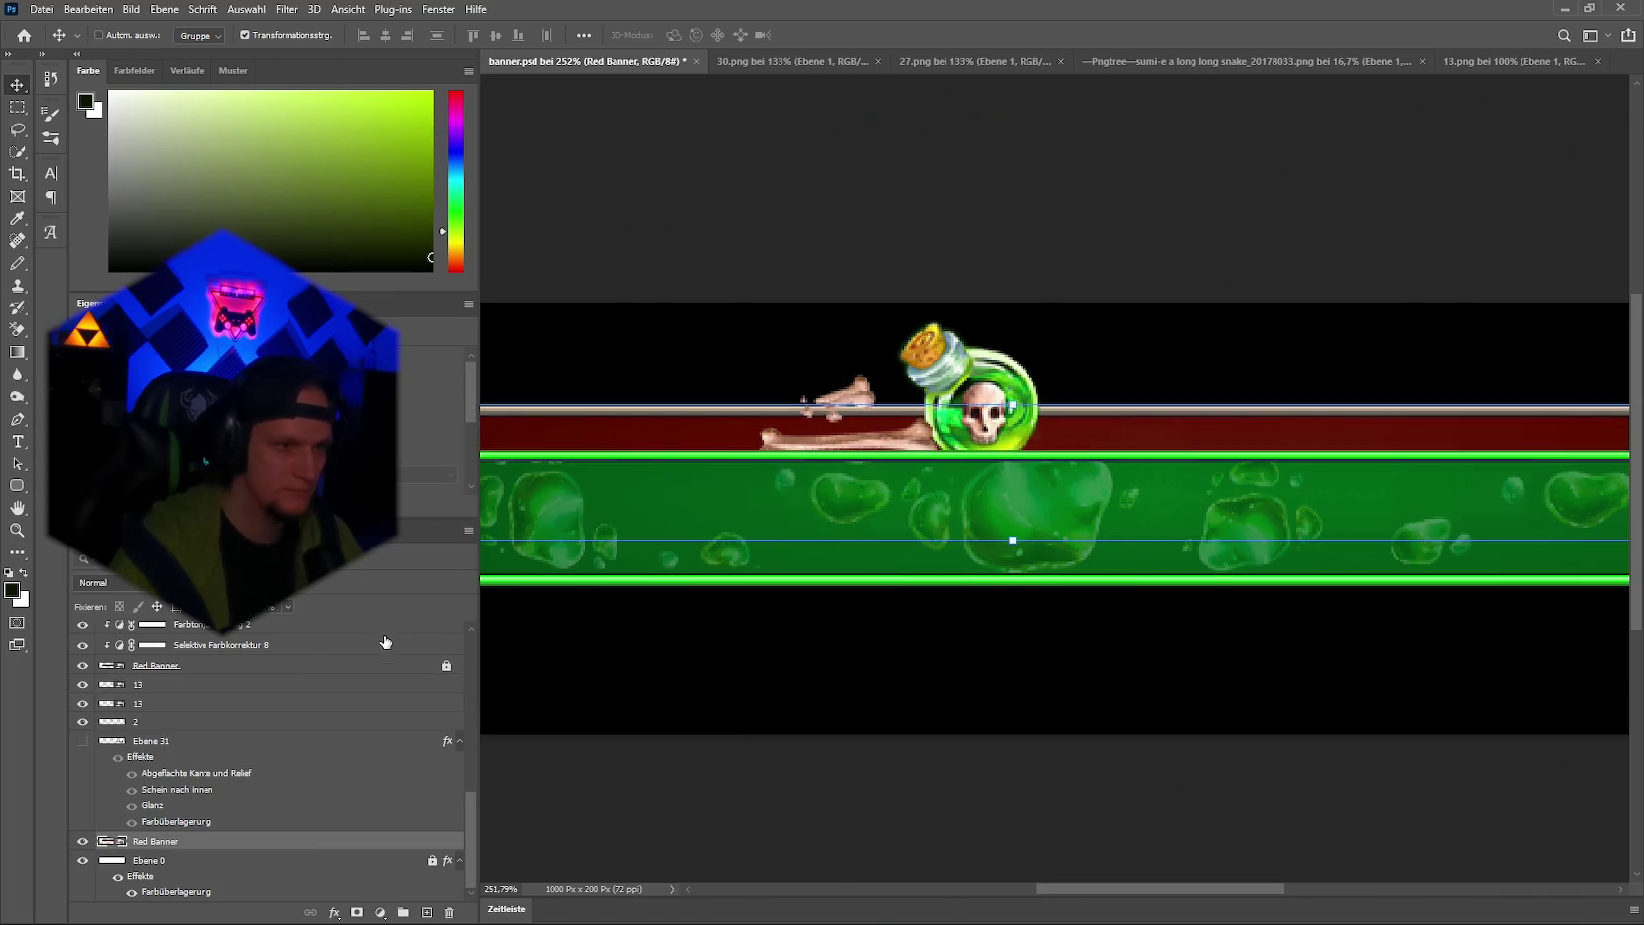
key("ctrl+z")
left_click(1082, 526, "ctrl")
left_click_drag(1080, 526, 1145, 475)
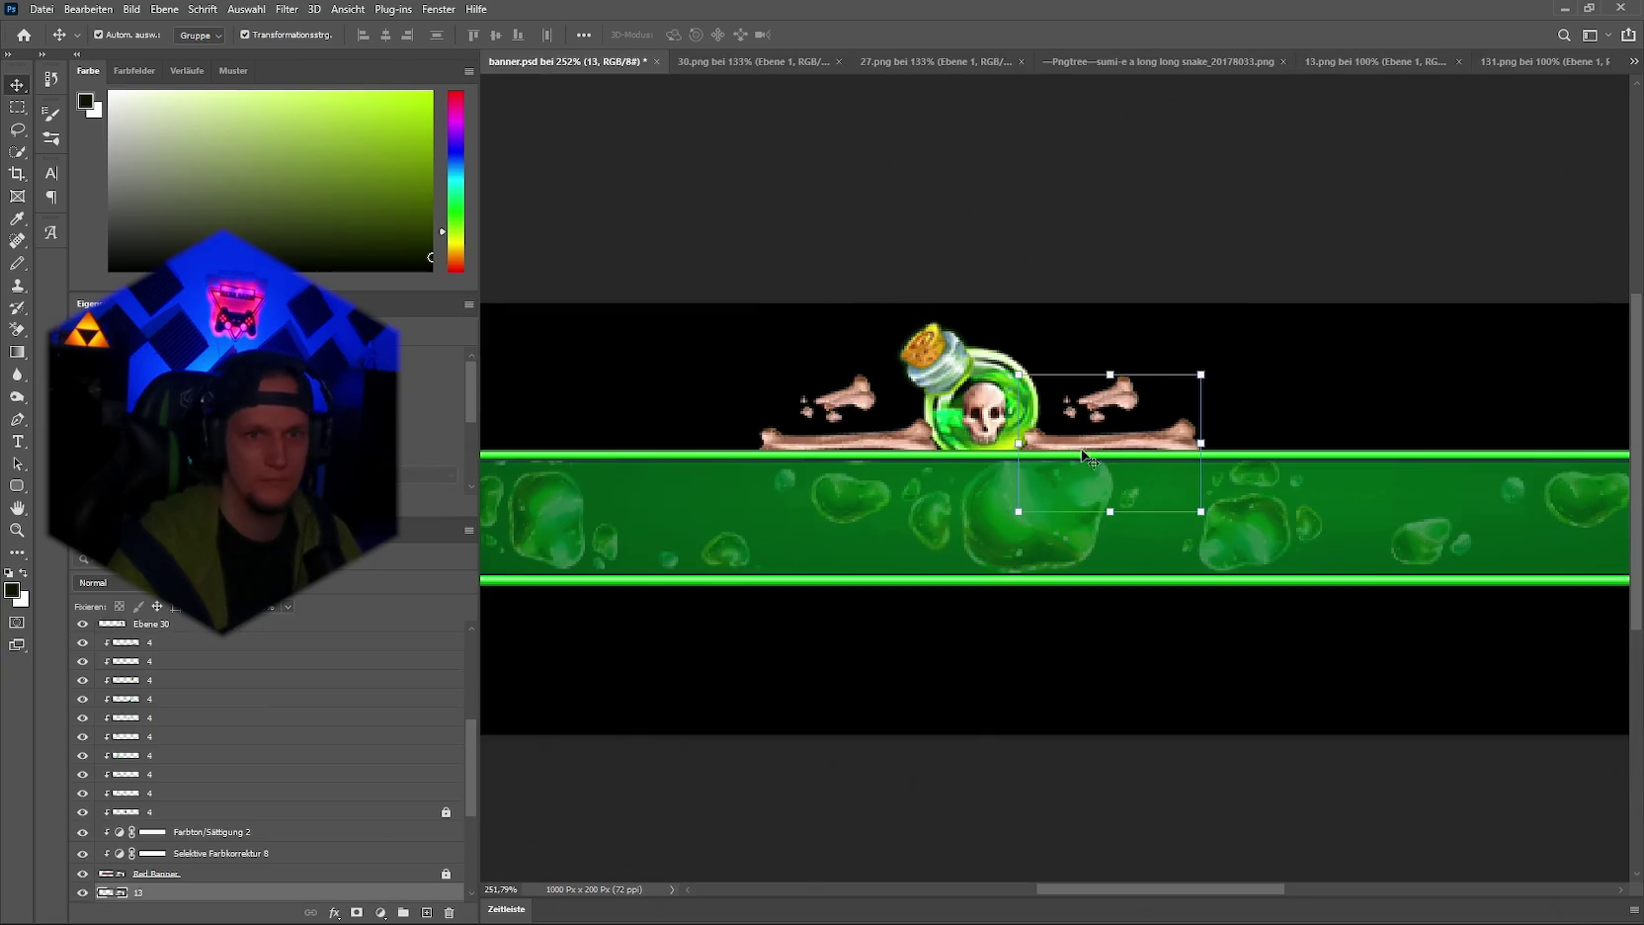
Bring the bones image in as Ebene 32, scale it to about 12%, and delete spare layer 13.
left_click_drag(534, 64, 1122, 488)
mouse_move(1055, 297)
left_mouse_down()
mouse_move(1054, 763)
mouse_move(1075, 381)
mouse_move(1065, 616)
left_mouse_up()
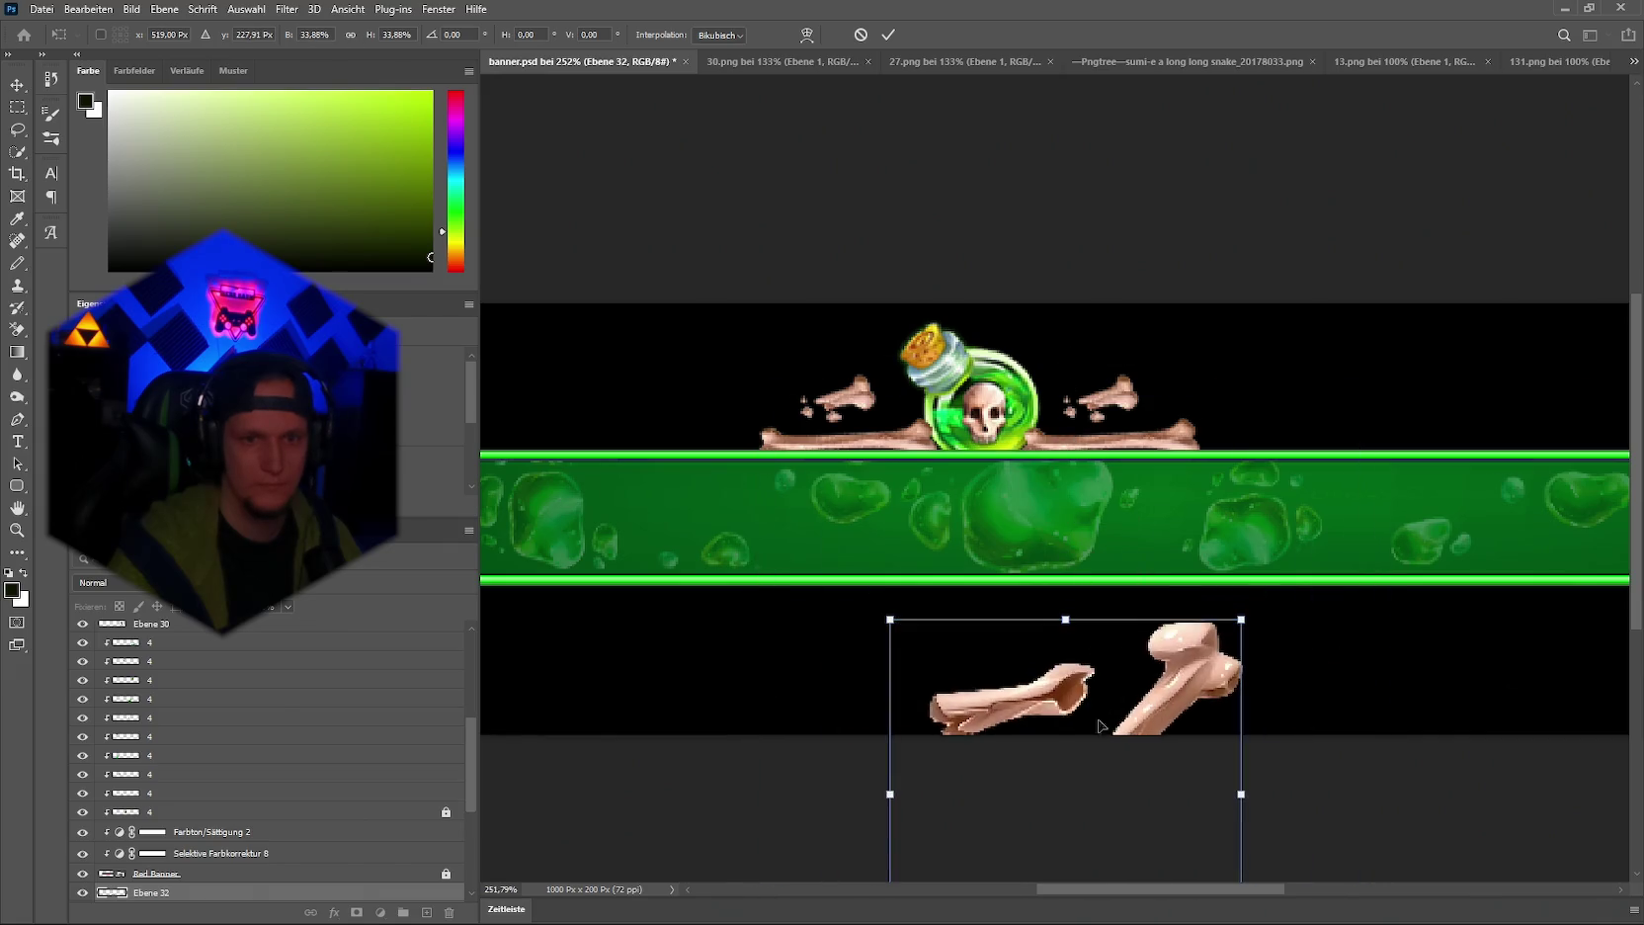
left_click_drag(1062, 691, 1050, 415)
mouse_move(1048, 337)
left_mouse_down()
mouse_move(1050, 571)
mouse_move(964, 443)
left_mouse_up()
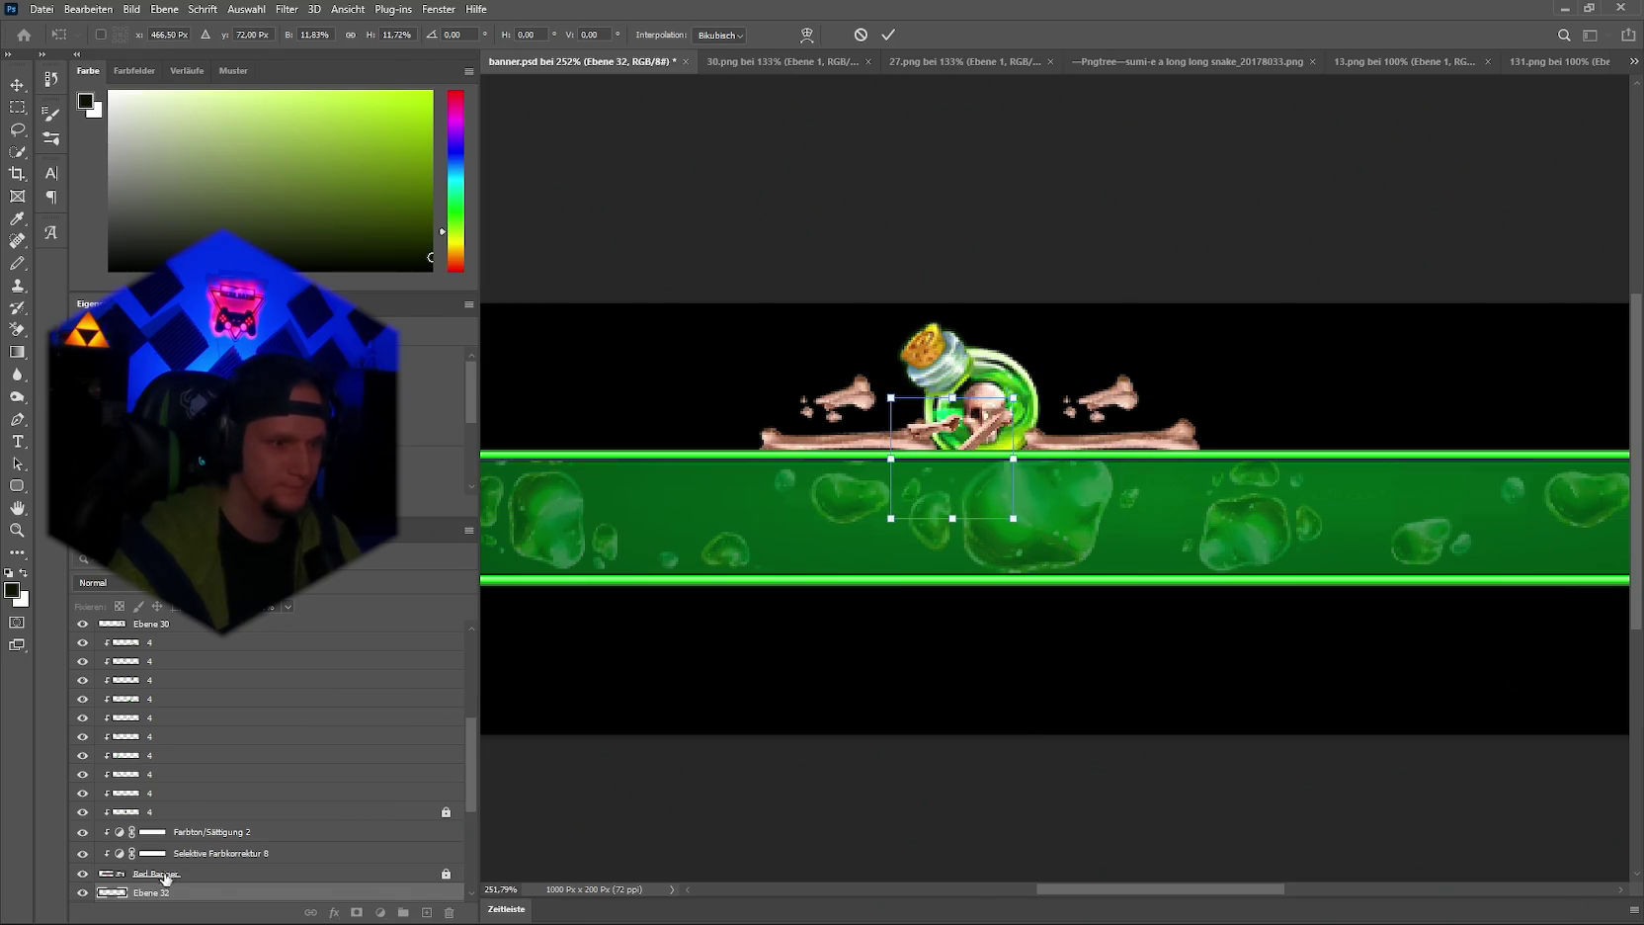
scroll(246, 799, "down", 2)
scroll(246, 800, "down", 3)
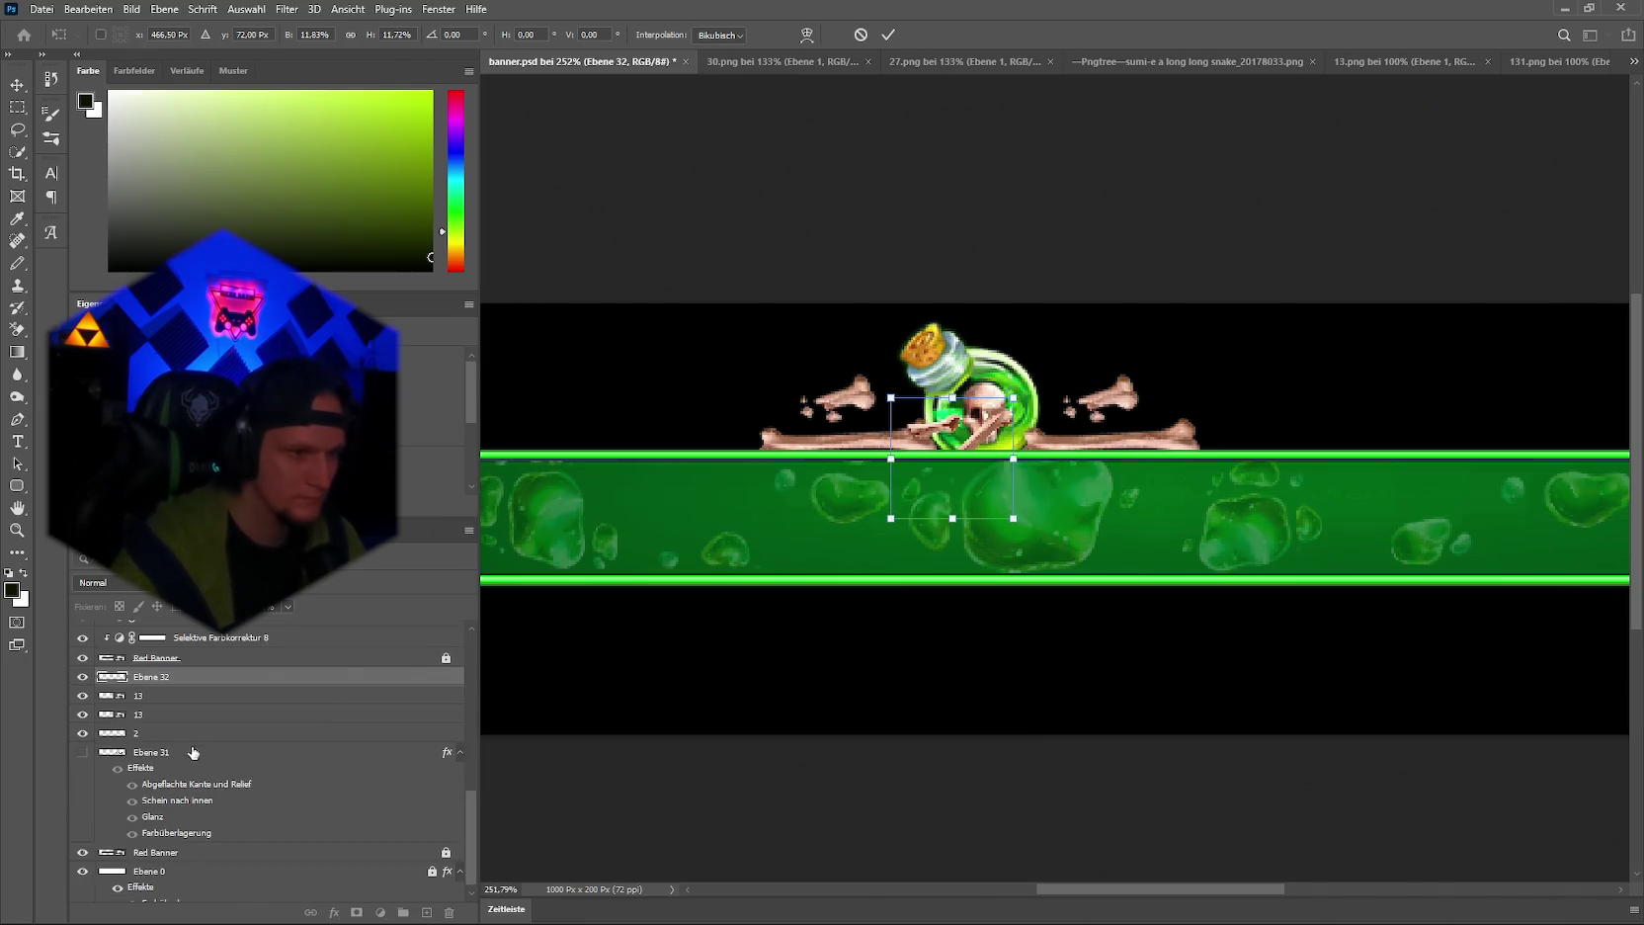
key("Return")
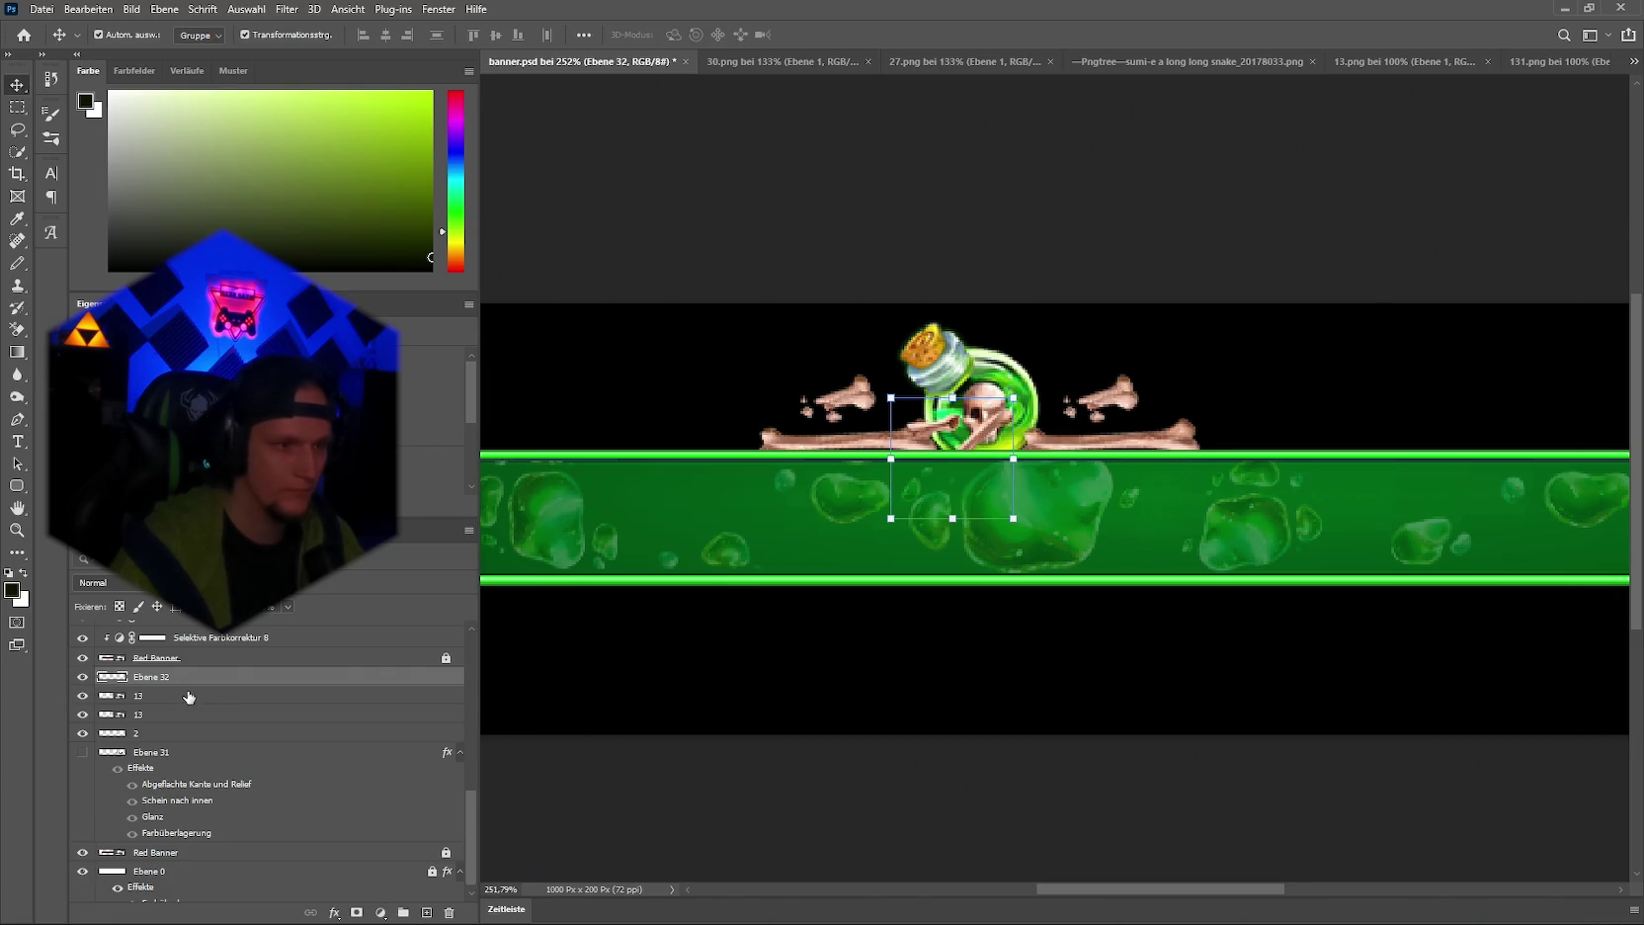
left_click(187, 696)
key("Delete")
Rotate the Ebene 32 bone flat and place it just right of the skull potion.
left_click(981, 474)
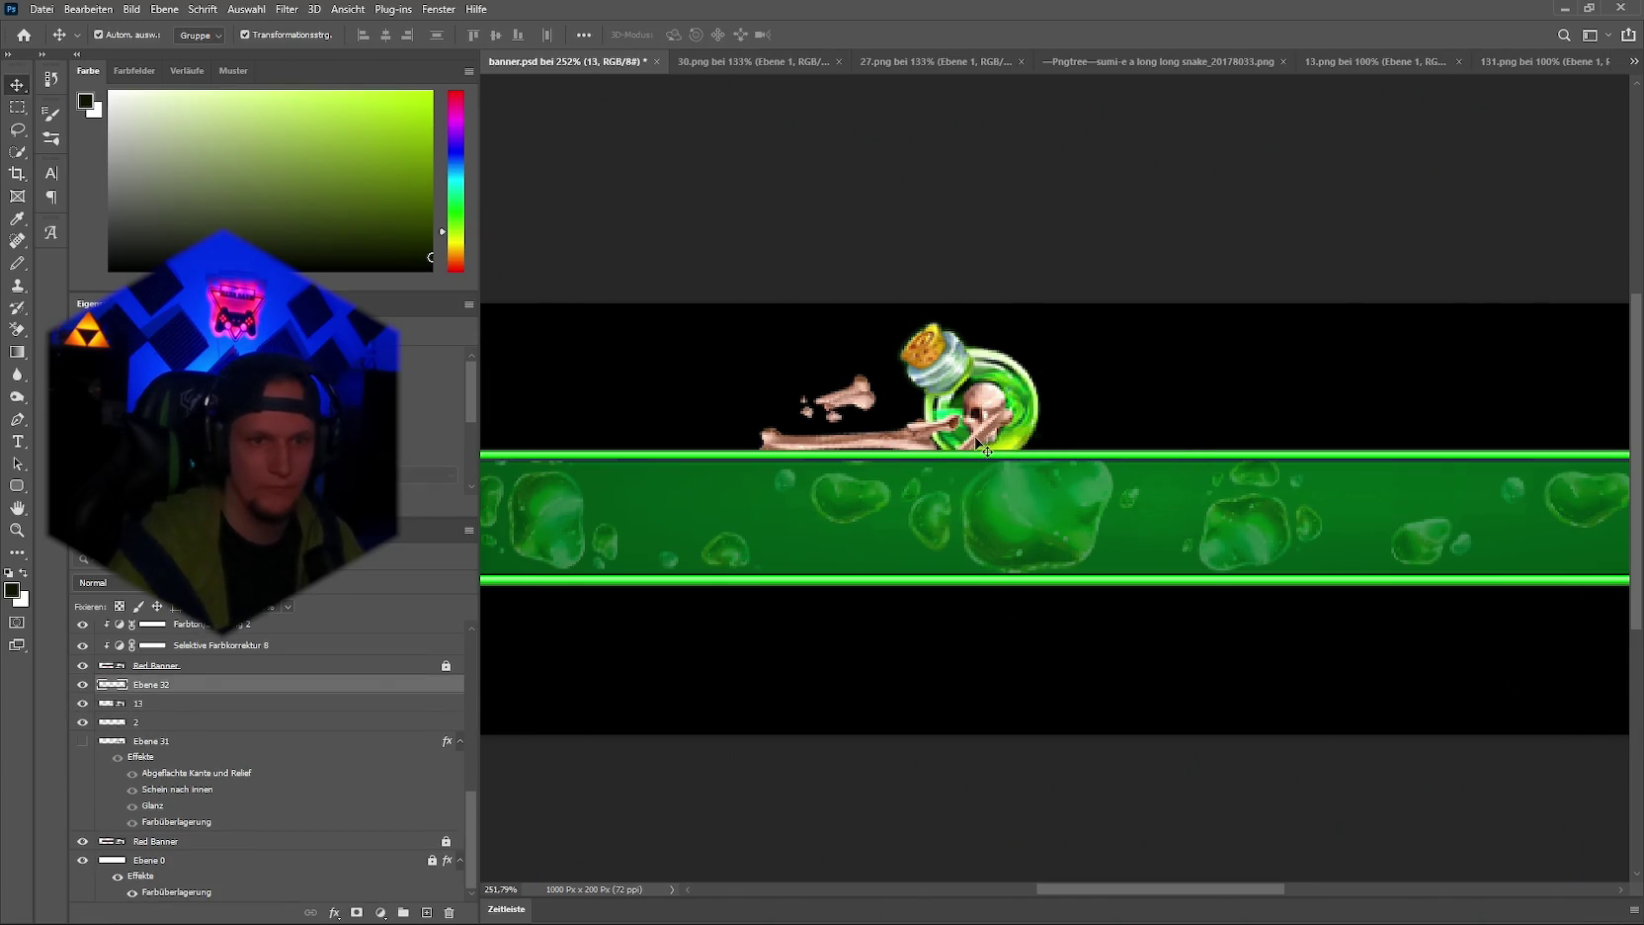
mouse_move(936, 426)
left_mouse_down()
mouse_move(823, 415)
mouse_move(784, 437)
left_mouse_up()
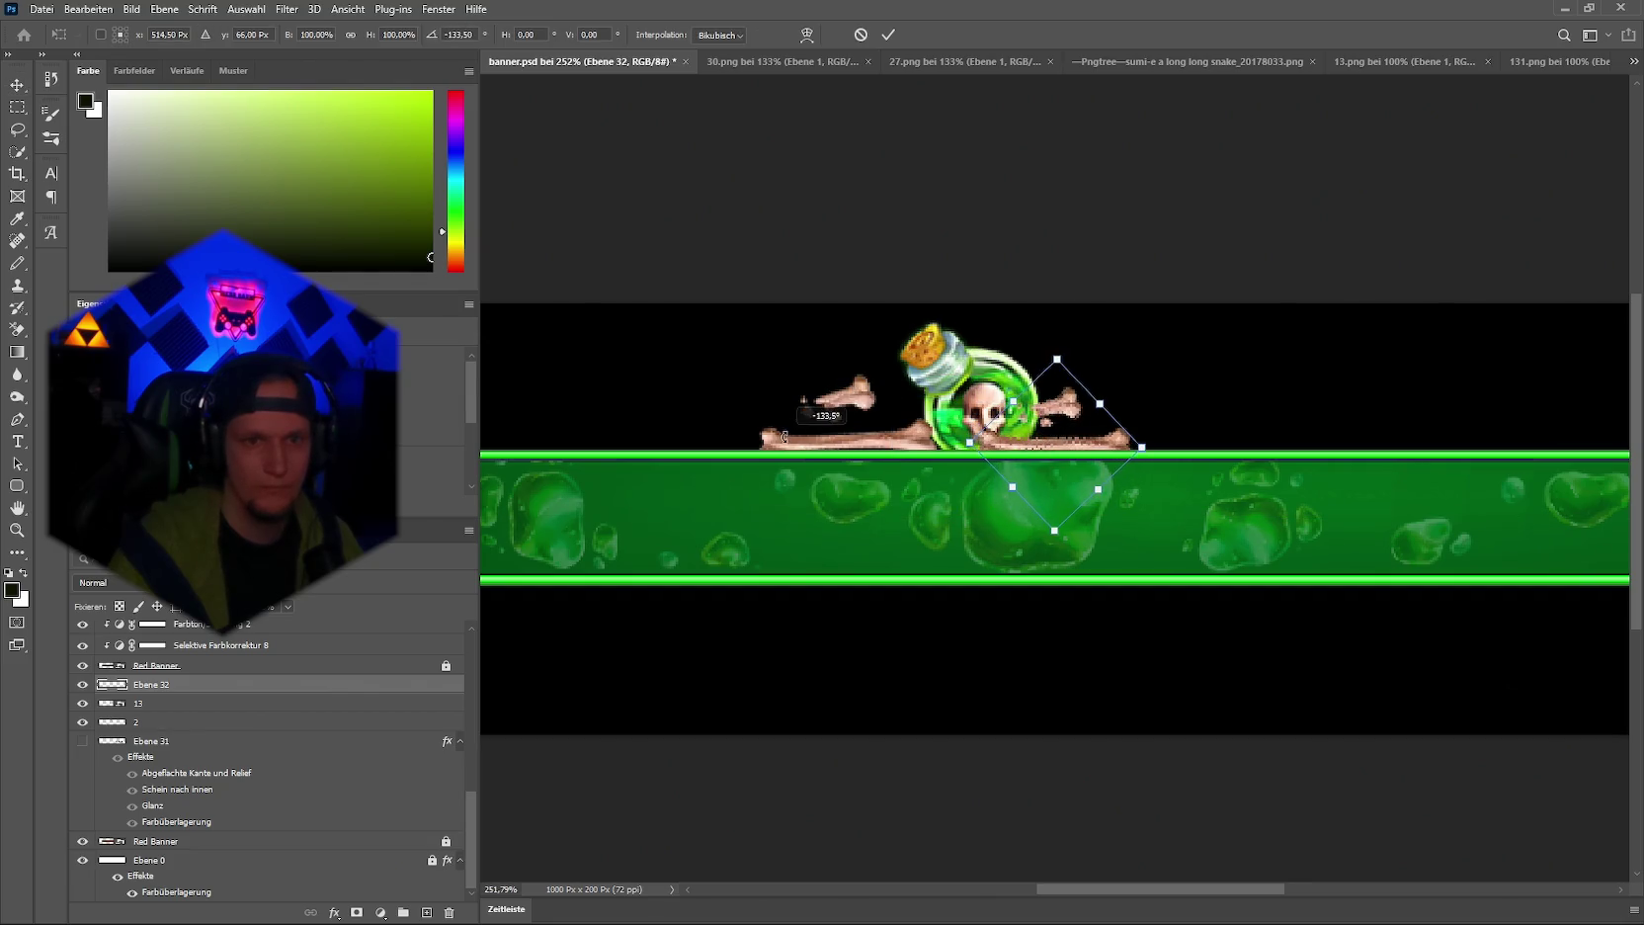
left_click_drag(1065, 443, 1100, 439)
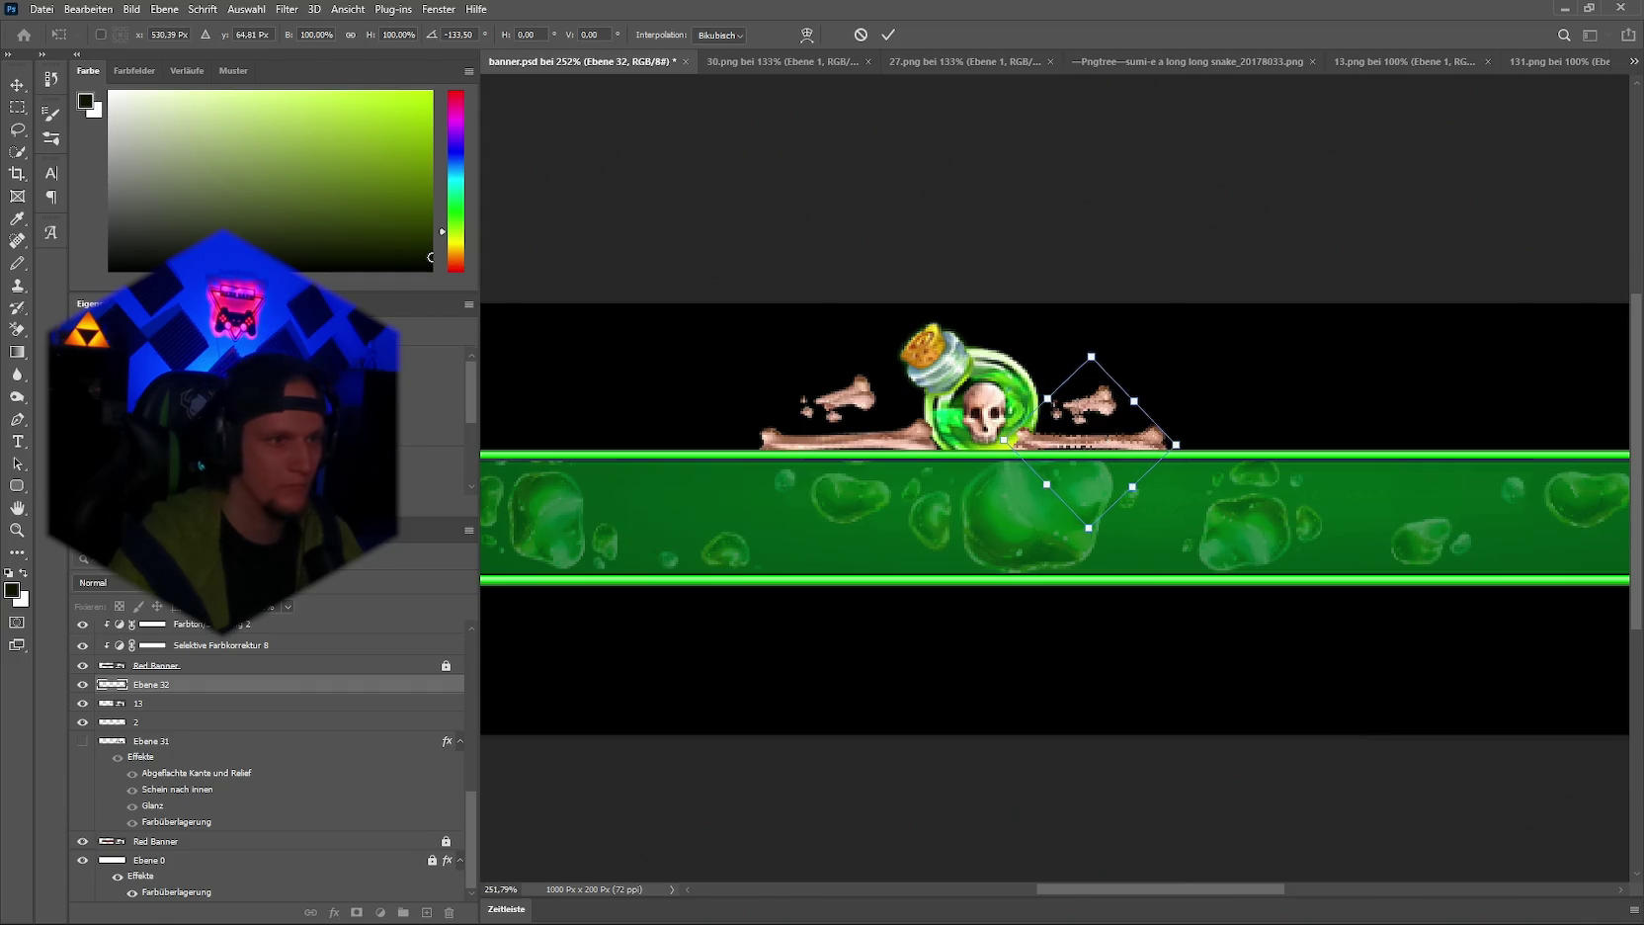
key("Return")
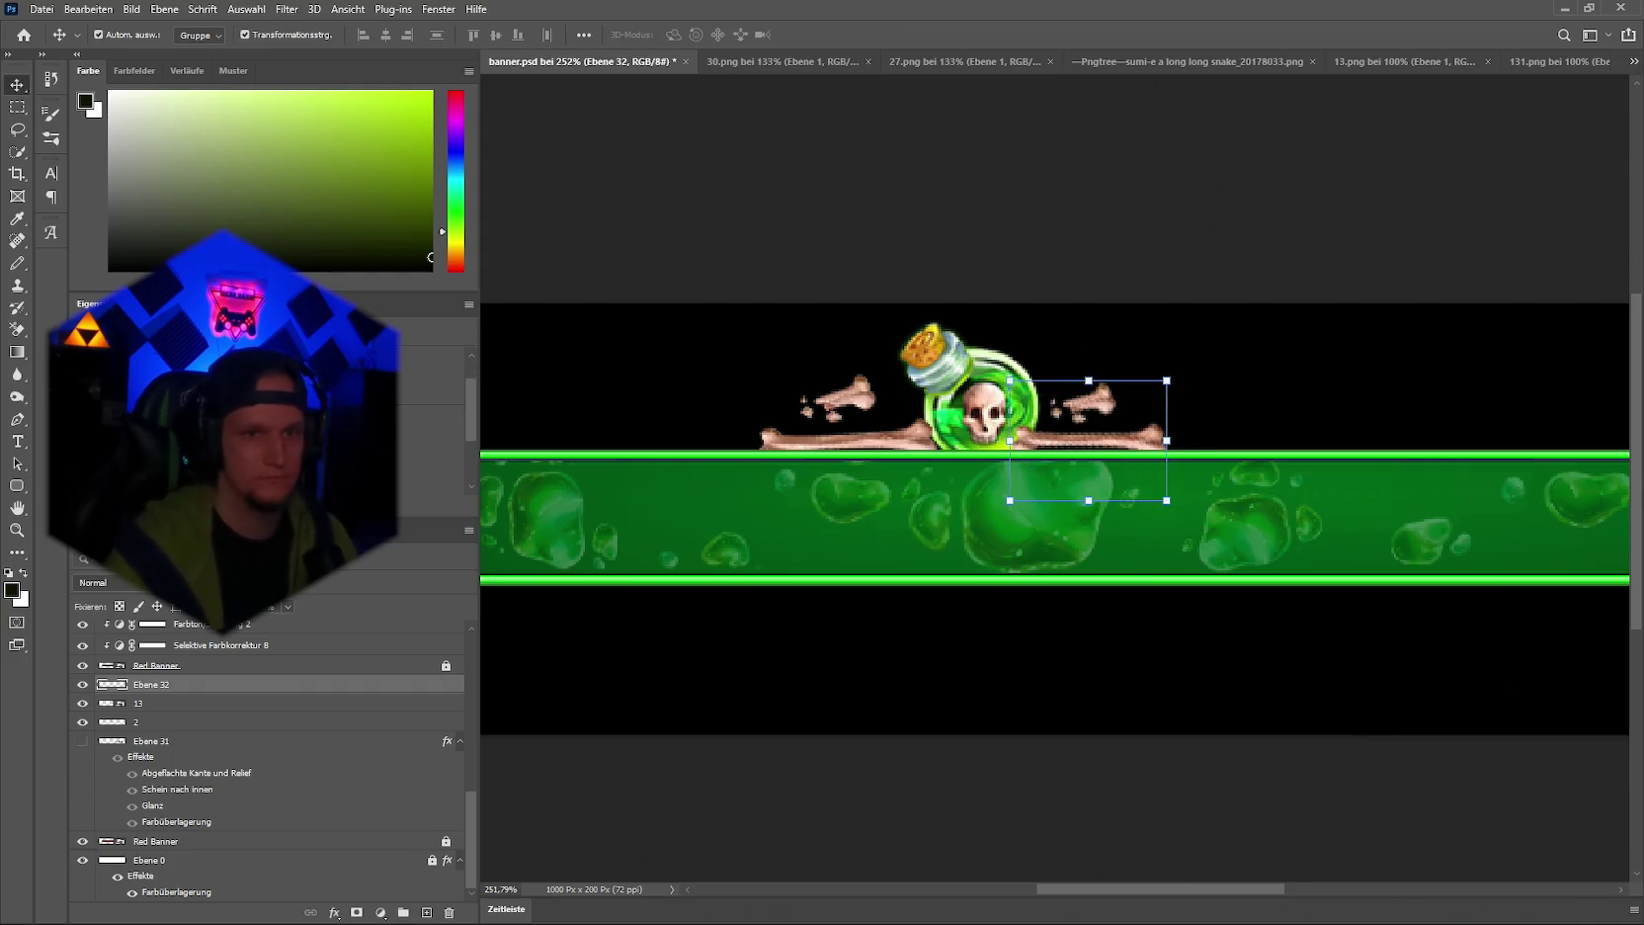
left_click_drag(1089, 441, 1095, 443)
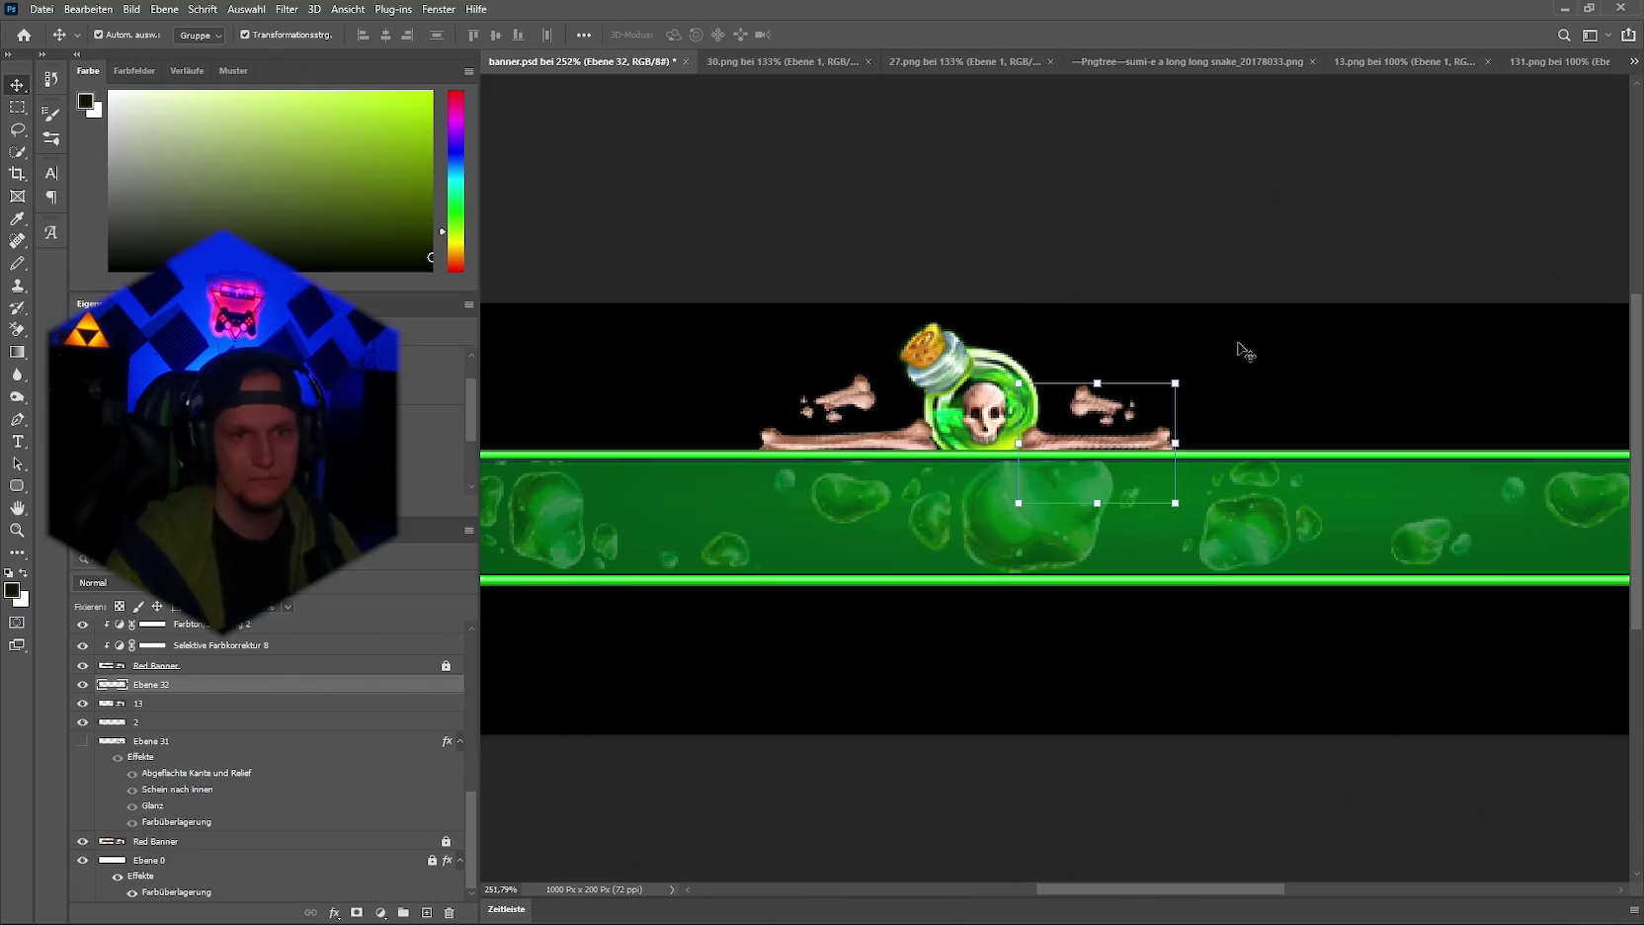
left_click(1204, 195)
scroll(1187, 487, "down", 3)
scroll(1186, 487, "down", 2)
scroll(1087, 455, "up", 3)
scroll(1004, 426, "up", 1)
scroll(1004, 426, "down", 1)
scroll(1004, 426, "down", 1)
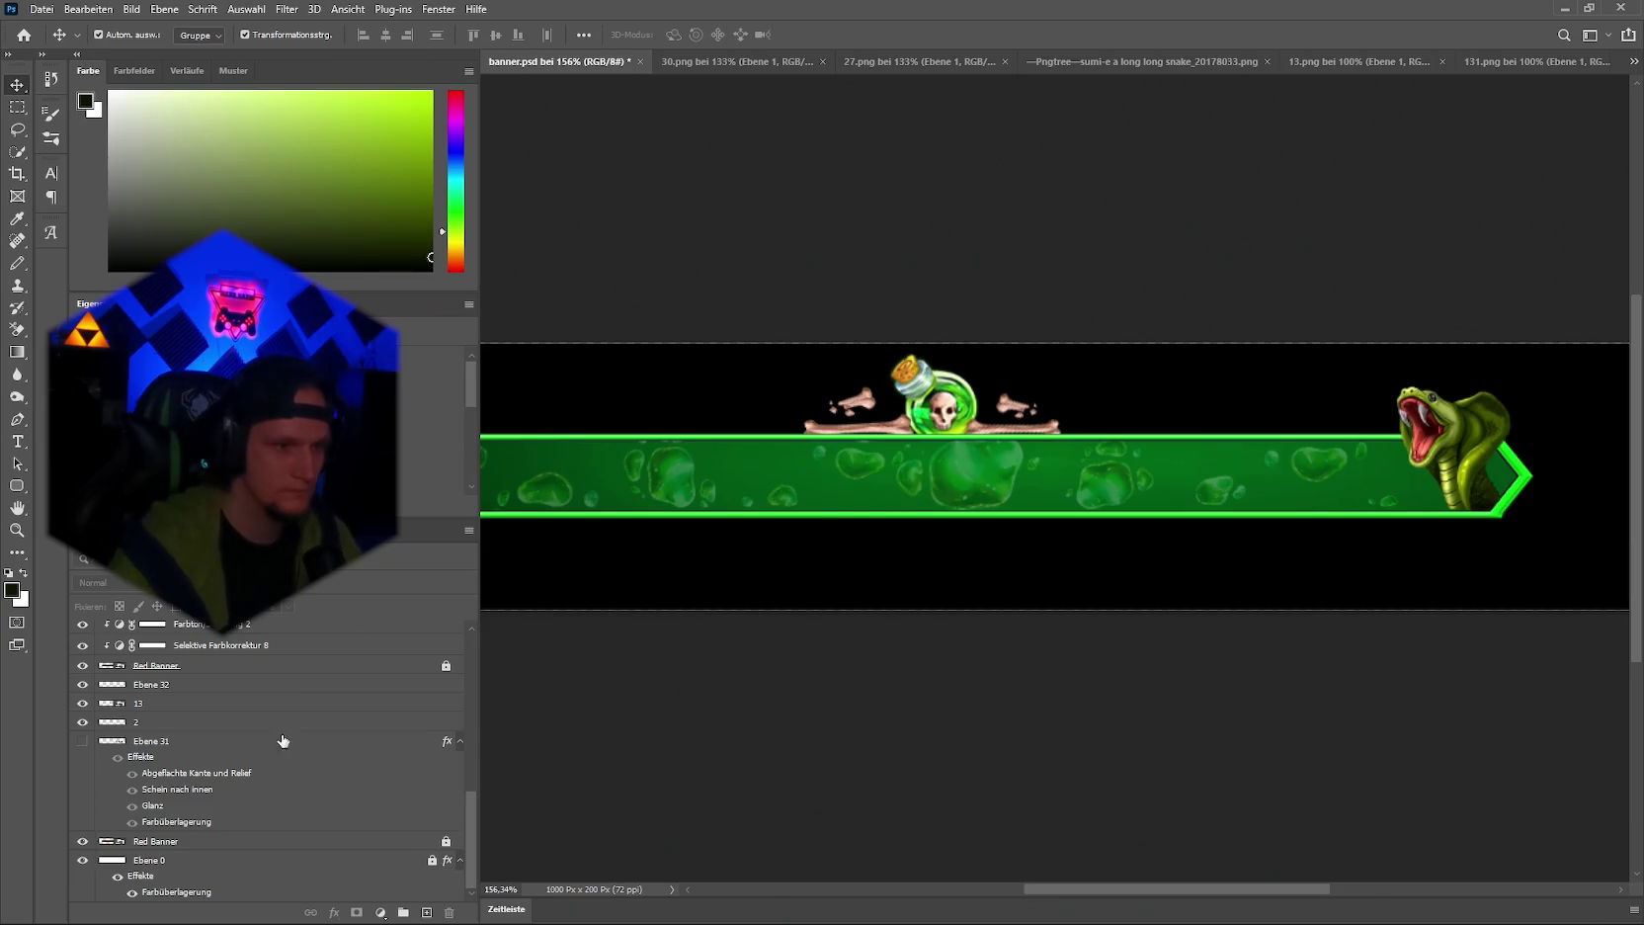
Zoom in and try resizing and stretching the right bone with Free Transform.
scroll(139, 758, "up", 2)
scroll(150, 771, "up", 3)
scroll(148, 760, "up", 2)
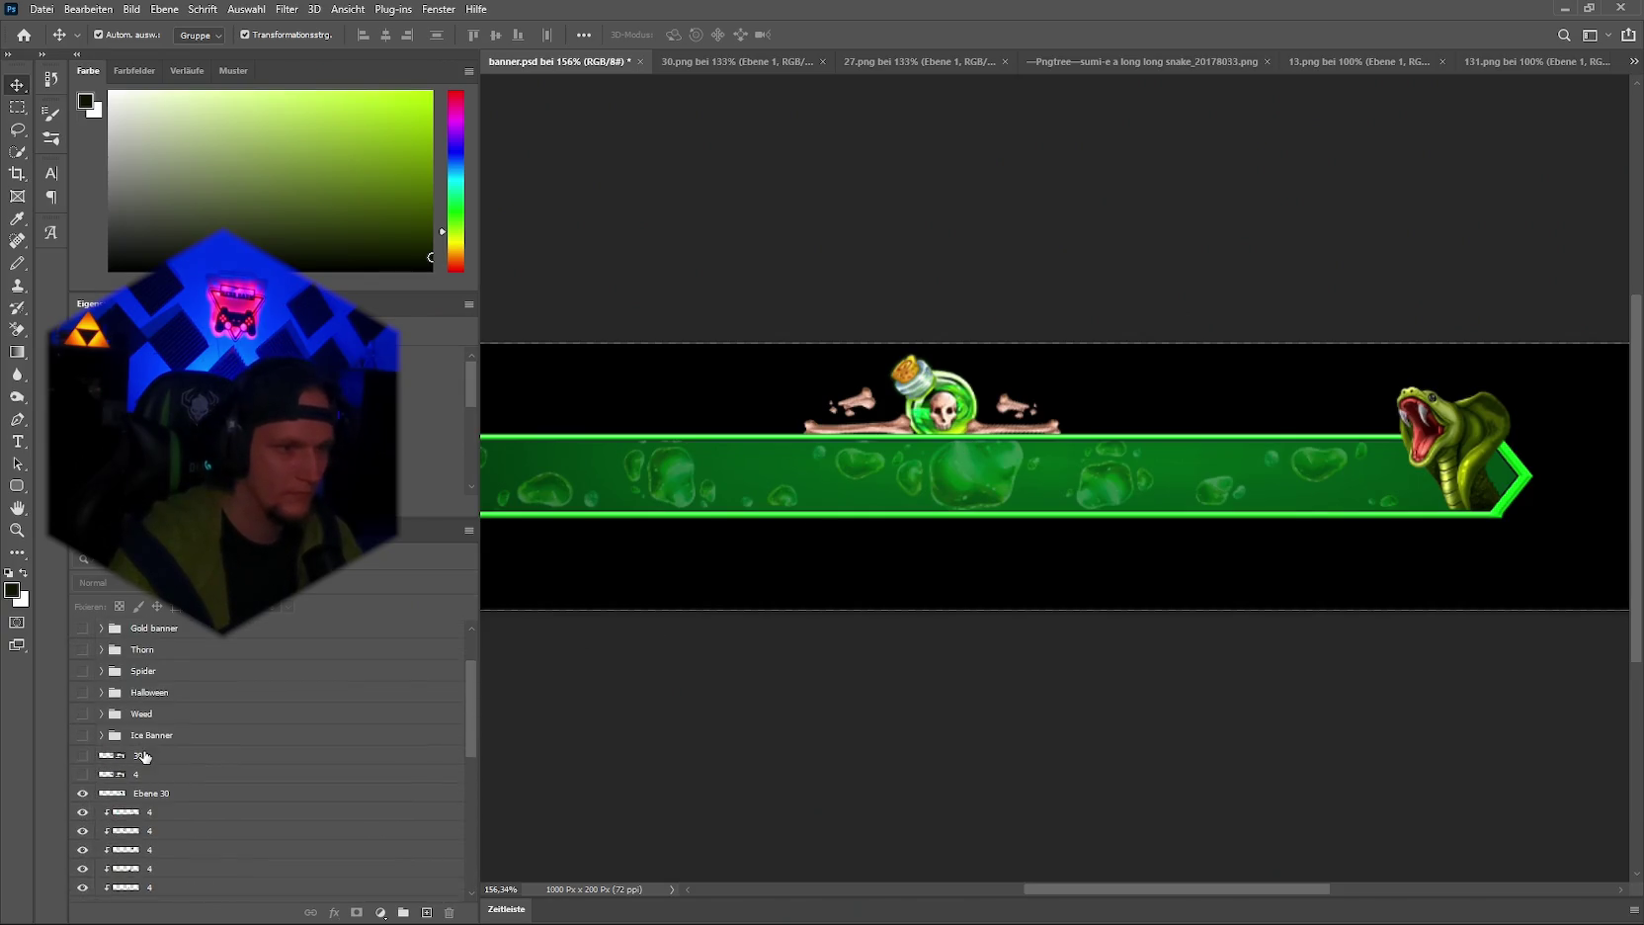
scroll(1004, 425, "up", 1)
scroll(988, 431, "up", 2)
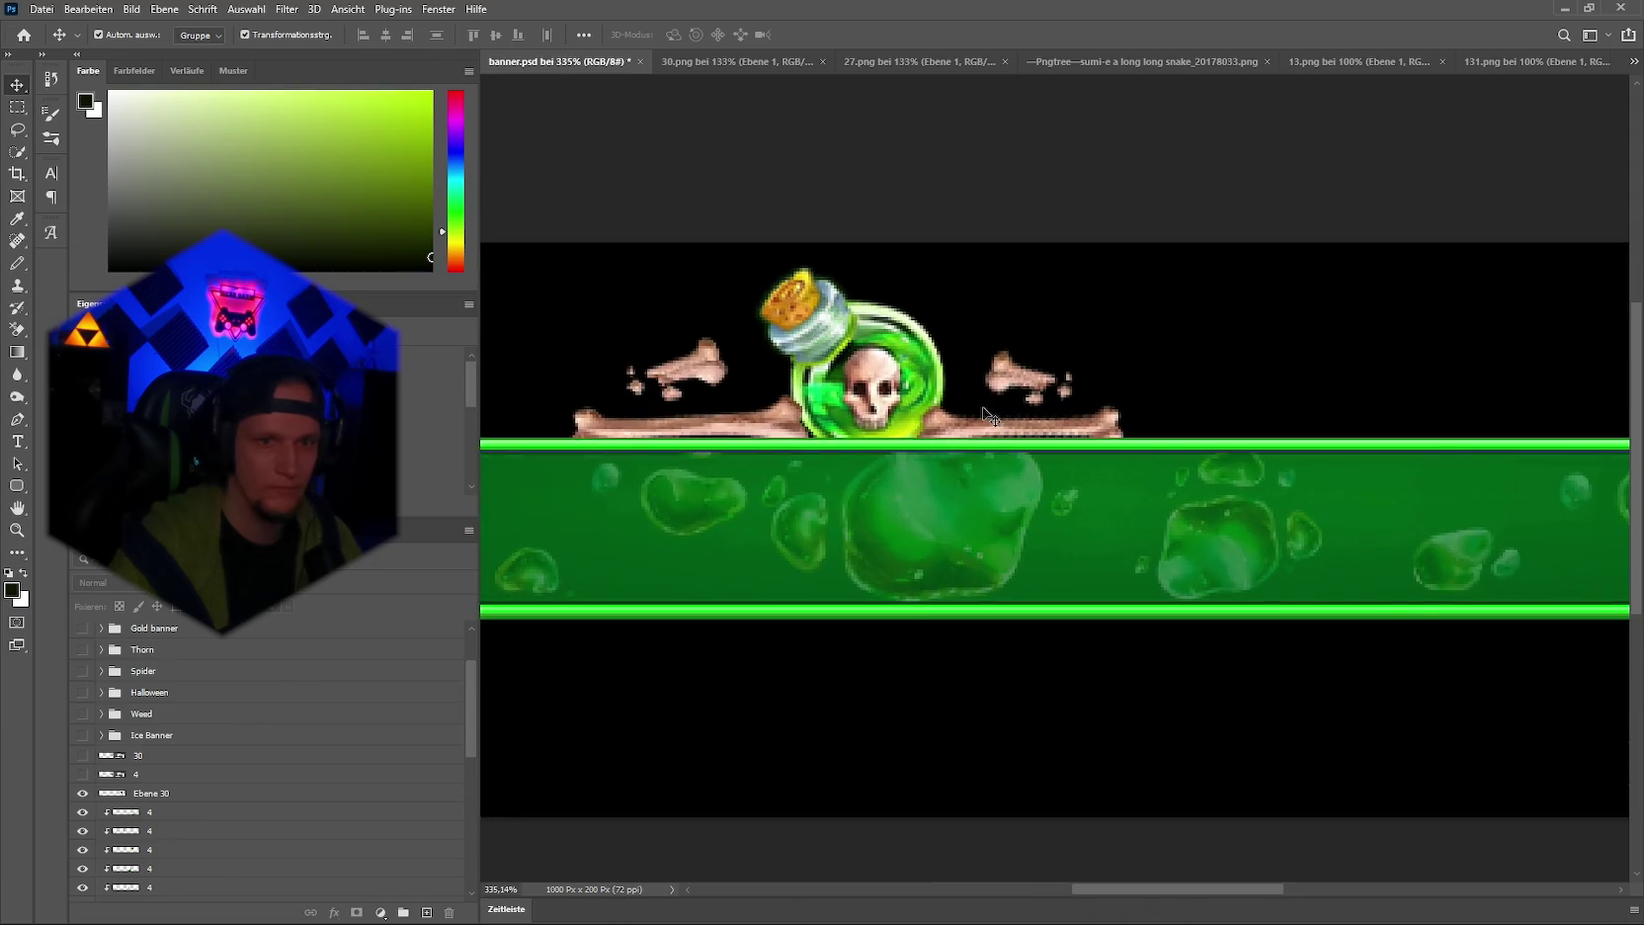
left_click(980, 435)
left_click_drag(907, 339, 921, 334)
left_click_drag(974, 424, 972, 432)
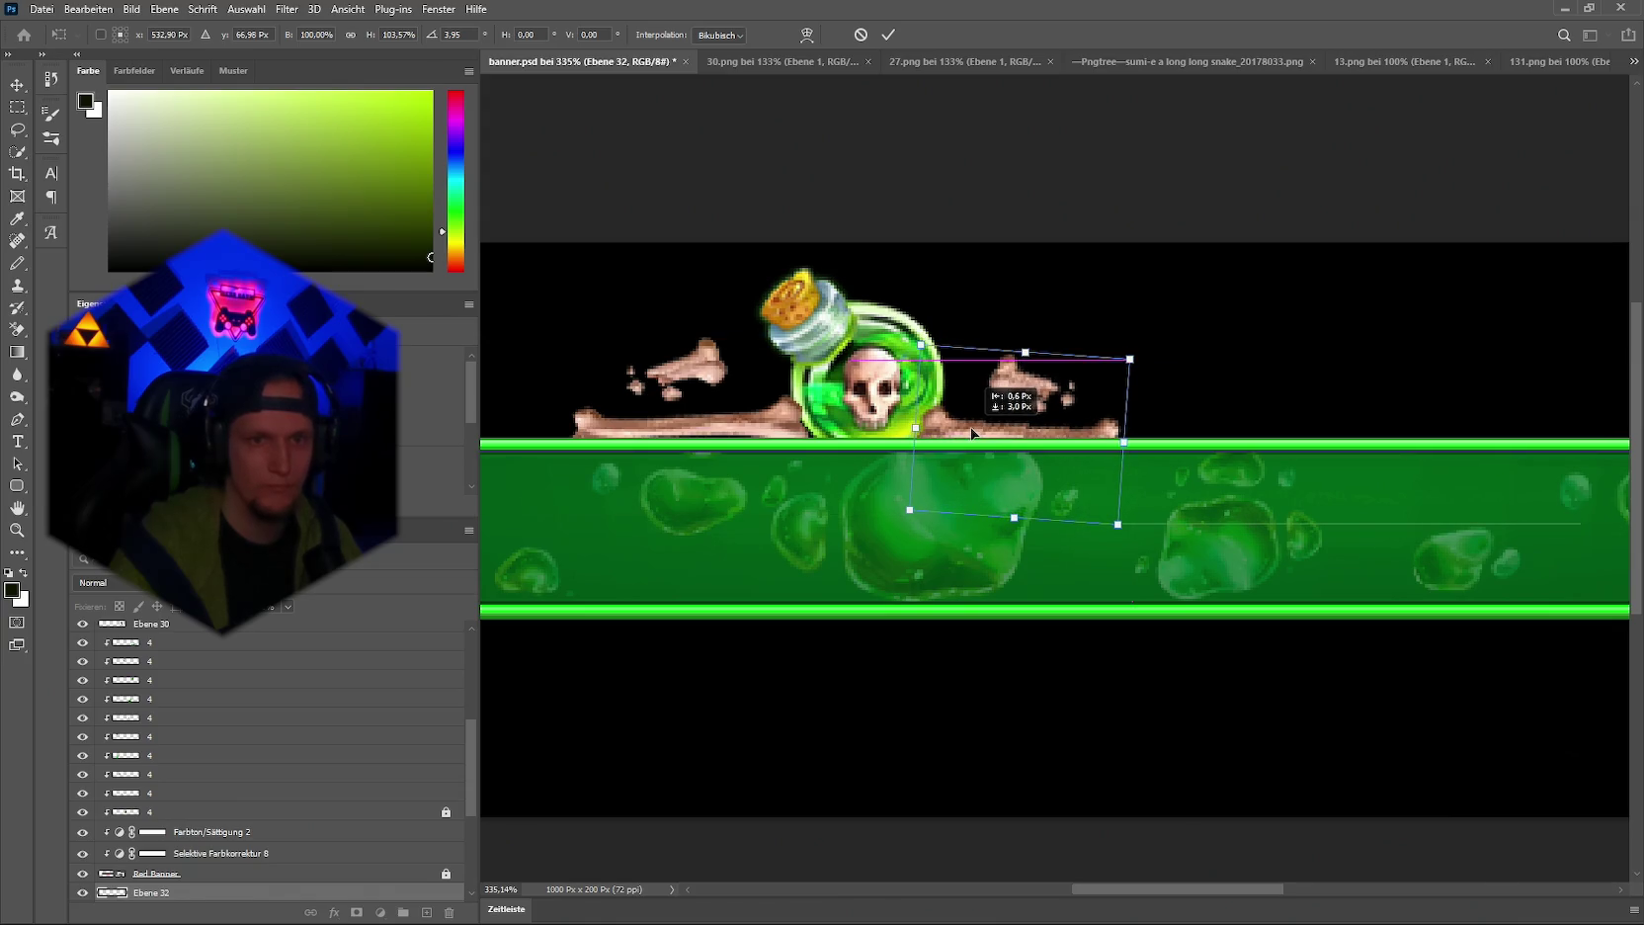
left_click_drag(972, 432, 975, 424)
left_click_drag(1018, 511, 1018, 538)
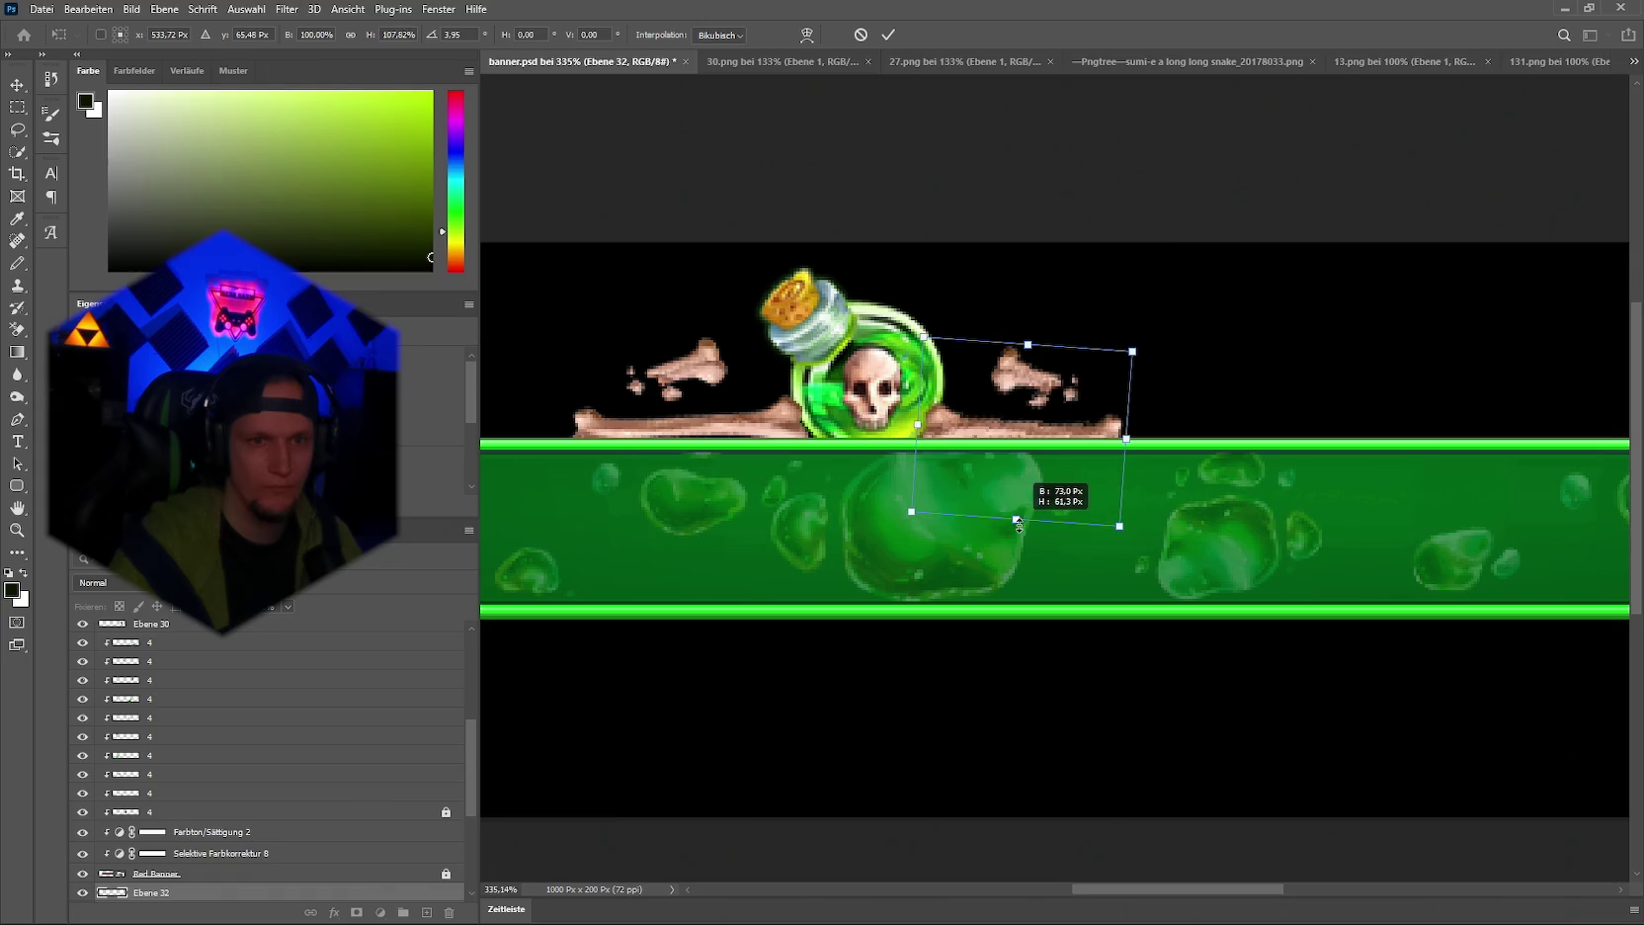
Cancel the right bone's transform and move the left bone 4 px to the right.
left_click_drag(1031, 391, 1032, 383)
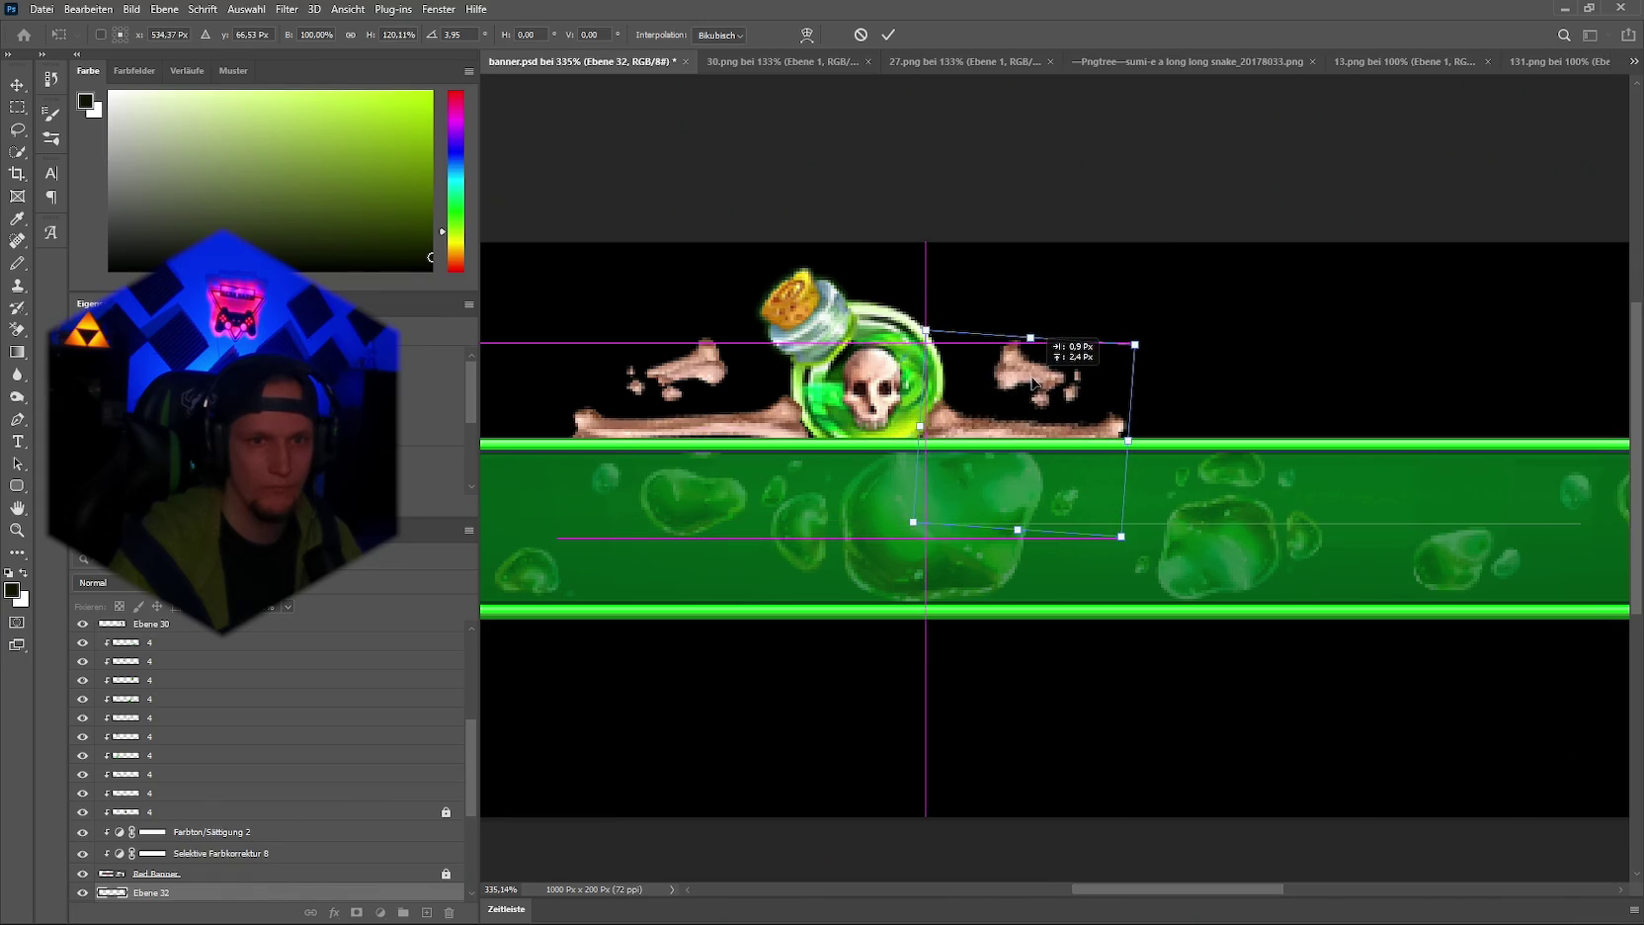
left_click_drag(1030, 378, 1033, 379)
left_click_drag(1036, 381, 1037, 382)
left_click_drag(928, 318, 933, 309)
key("ctrl+z")
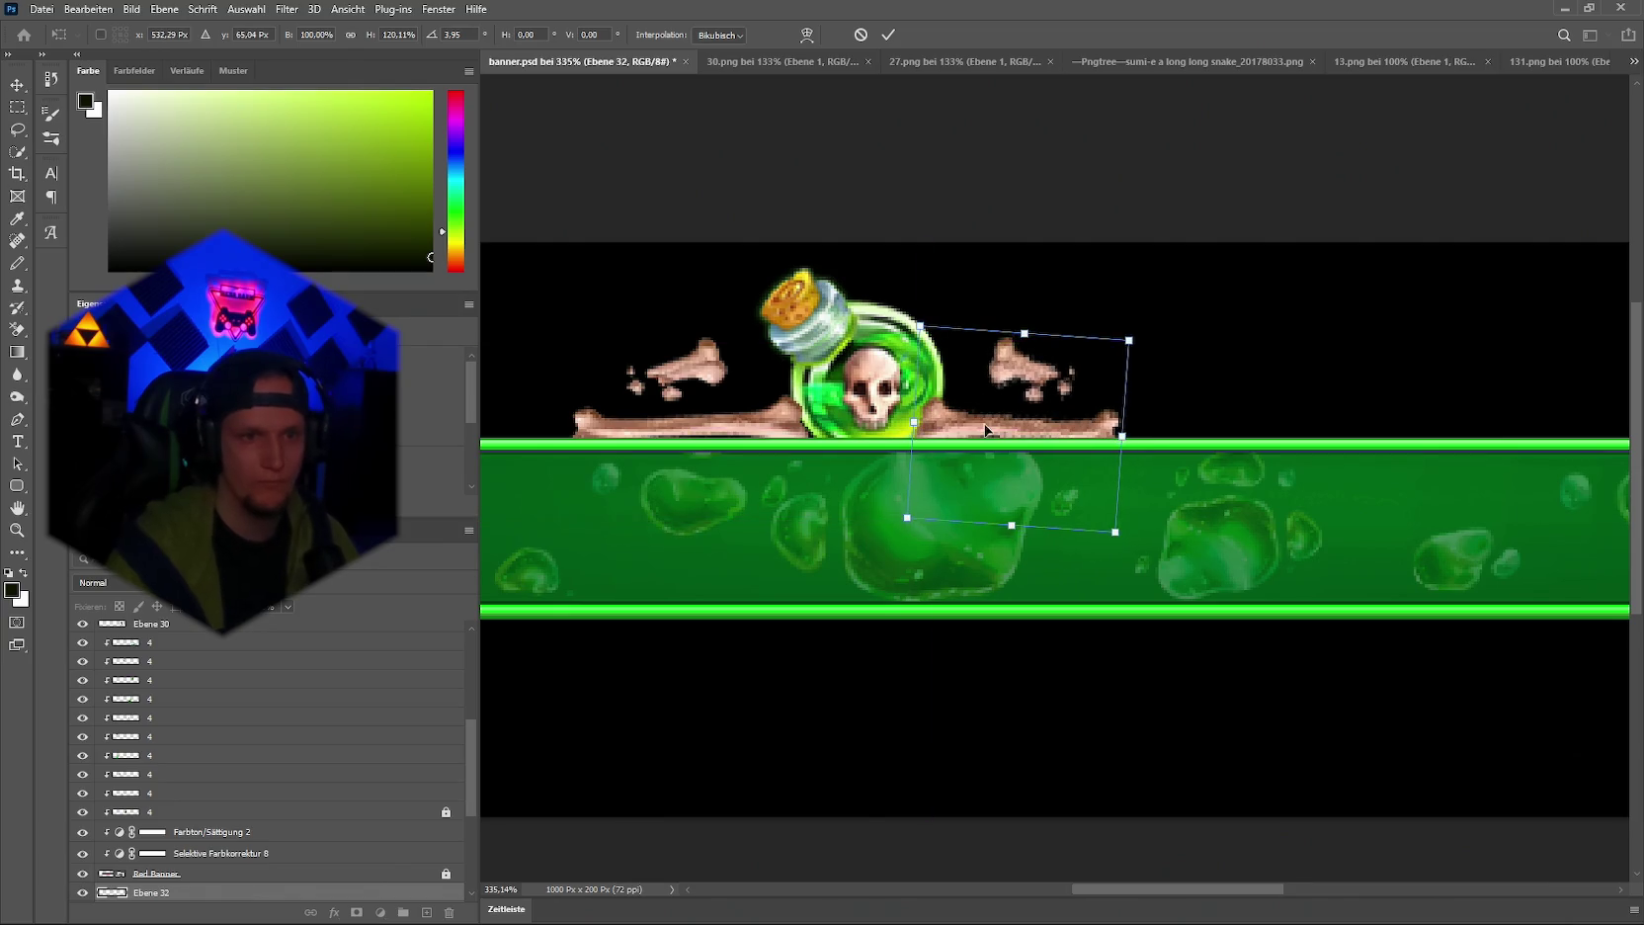
key("Escape")
left_click_drag(769, 426, 777, 426)
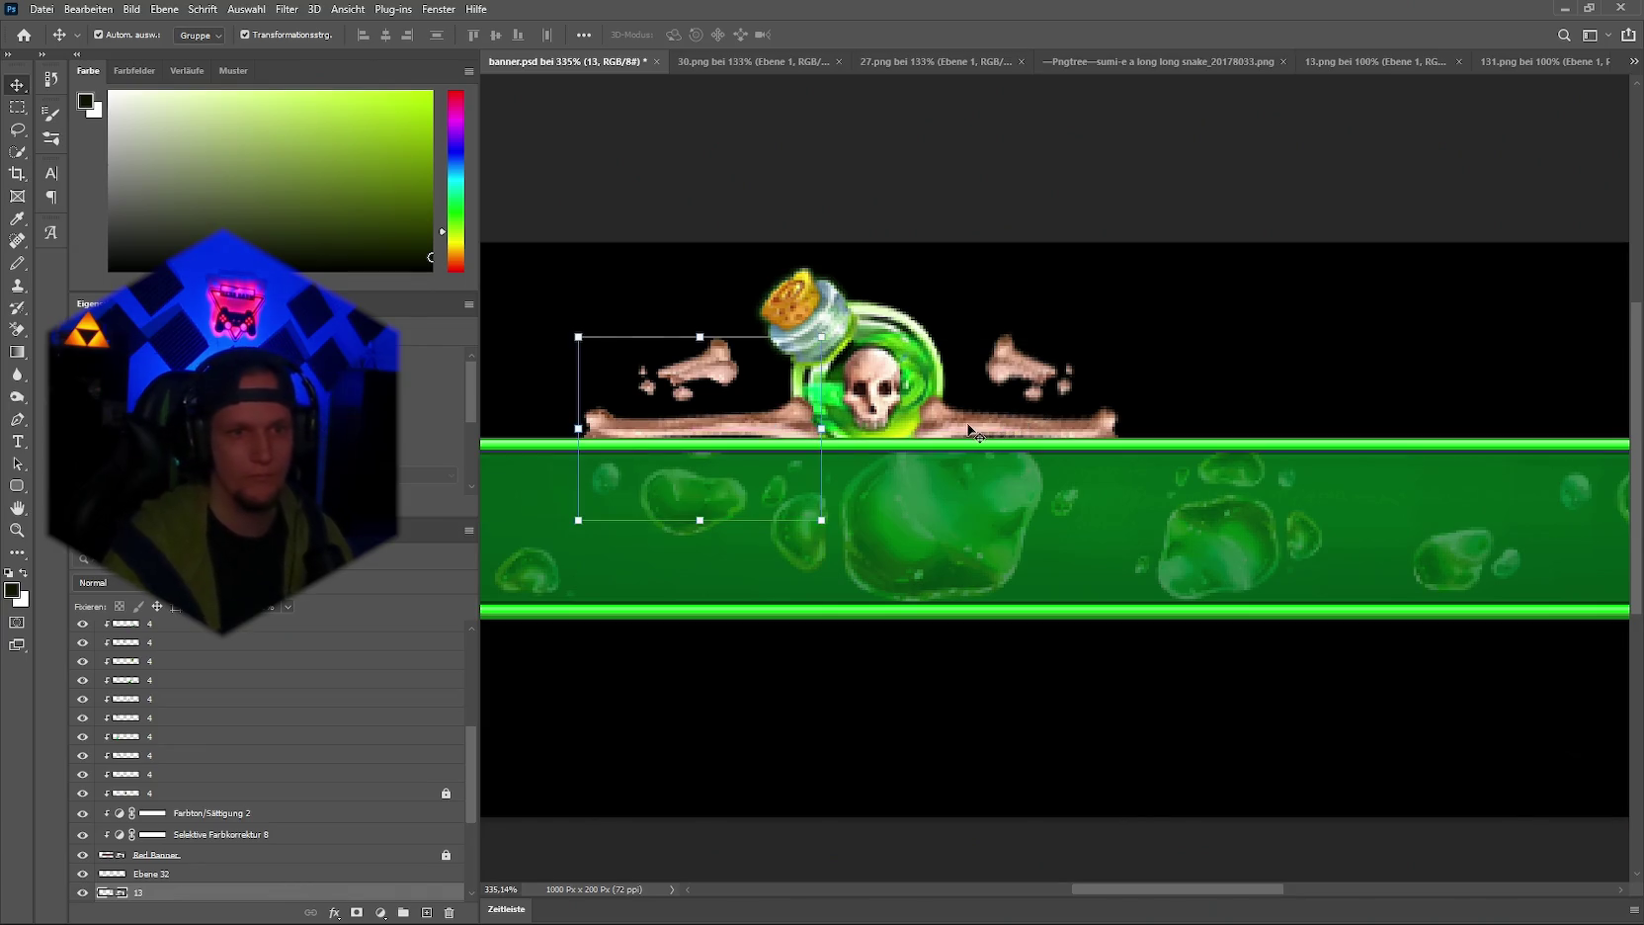
left_click(1045, 161)
Spread the crossed bones apart: right bone (Ebene 32) 8 px right, layer 13 bone 6 px left.
scroll(1063, 356, "down", 3)
scroll(1063, 326, "down", 2)
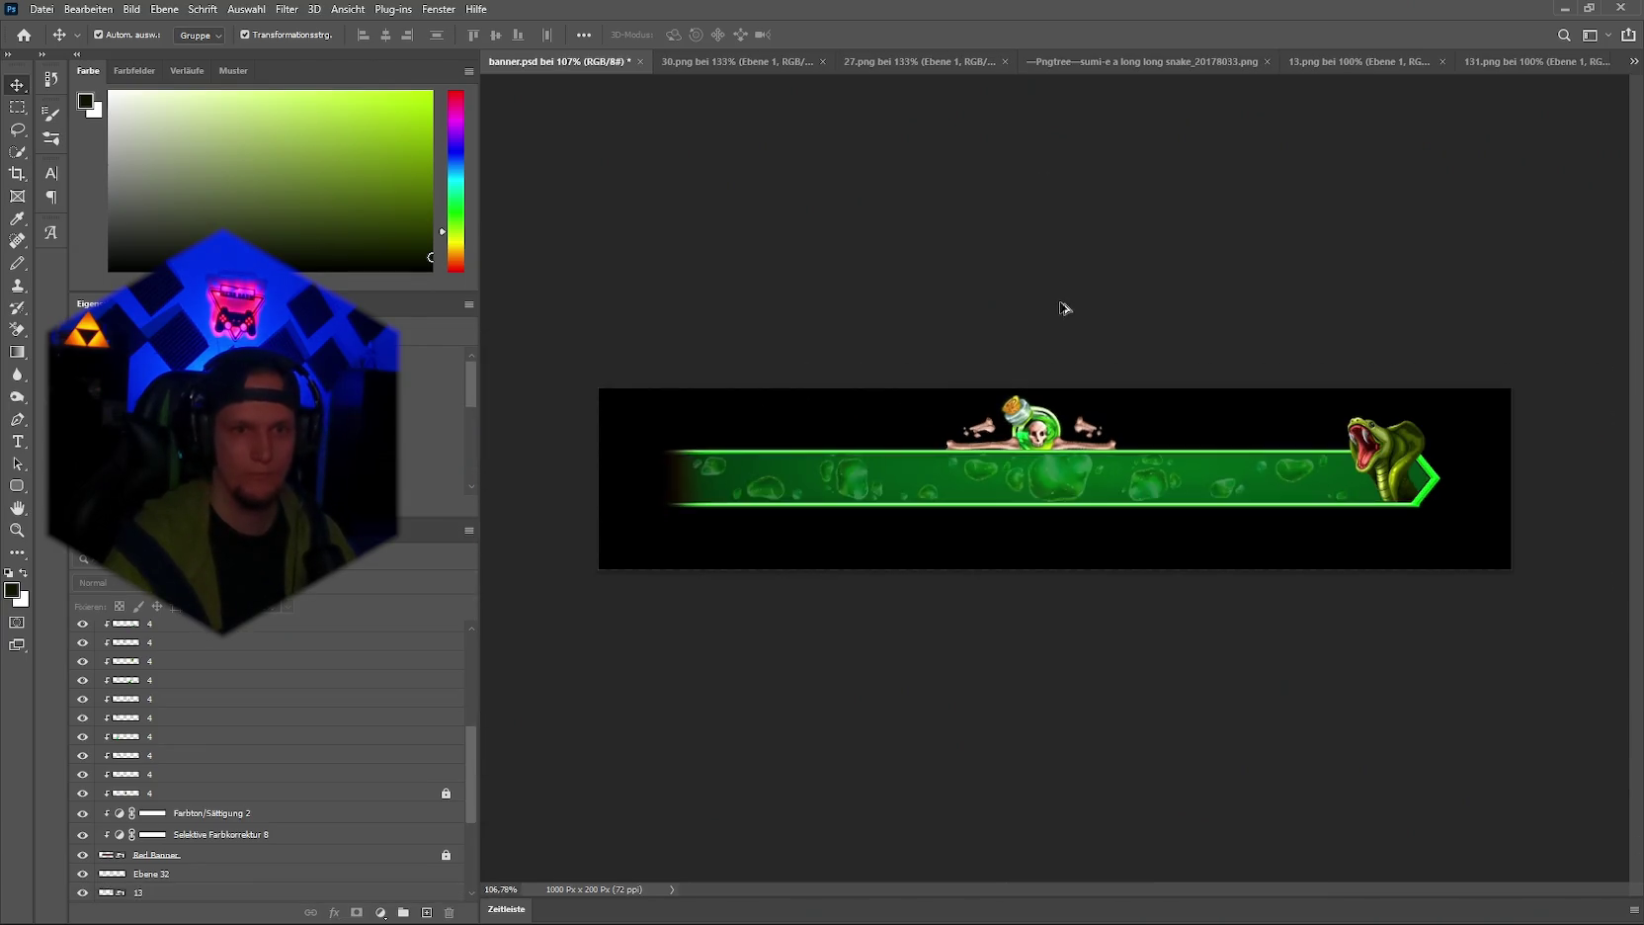
scroll(1136, 383, "up", 2)
scroll(1136, 383, "up", 3)
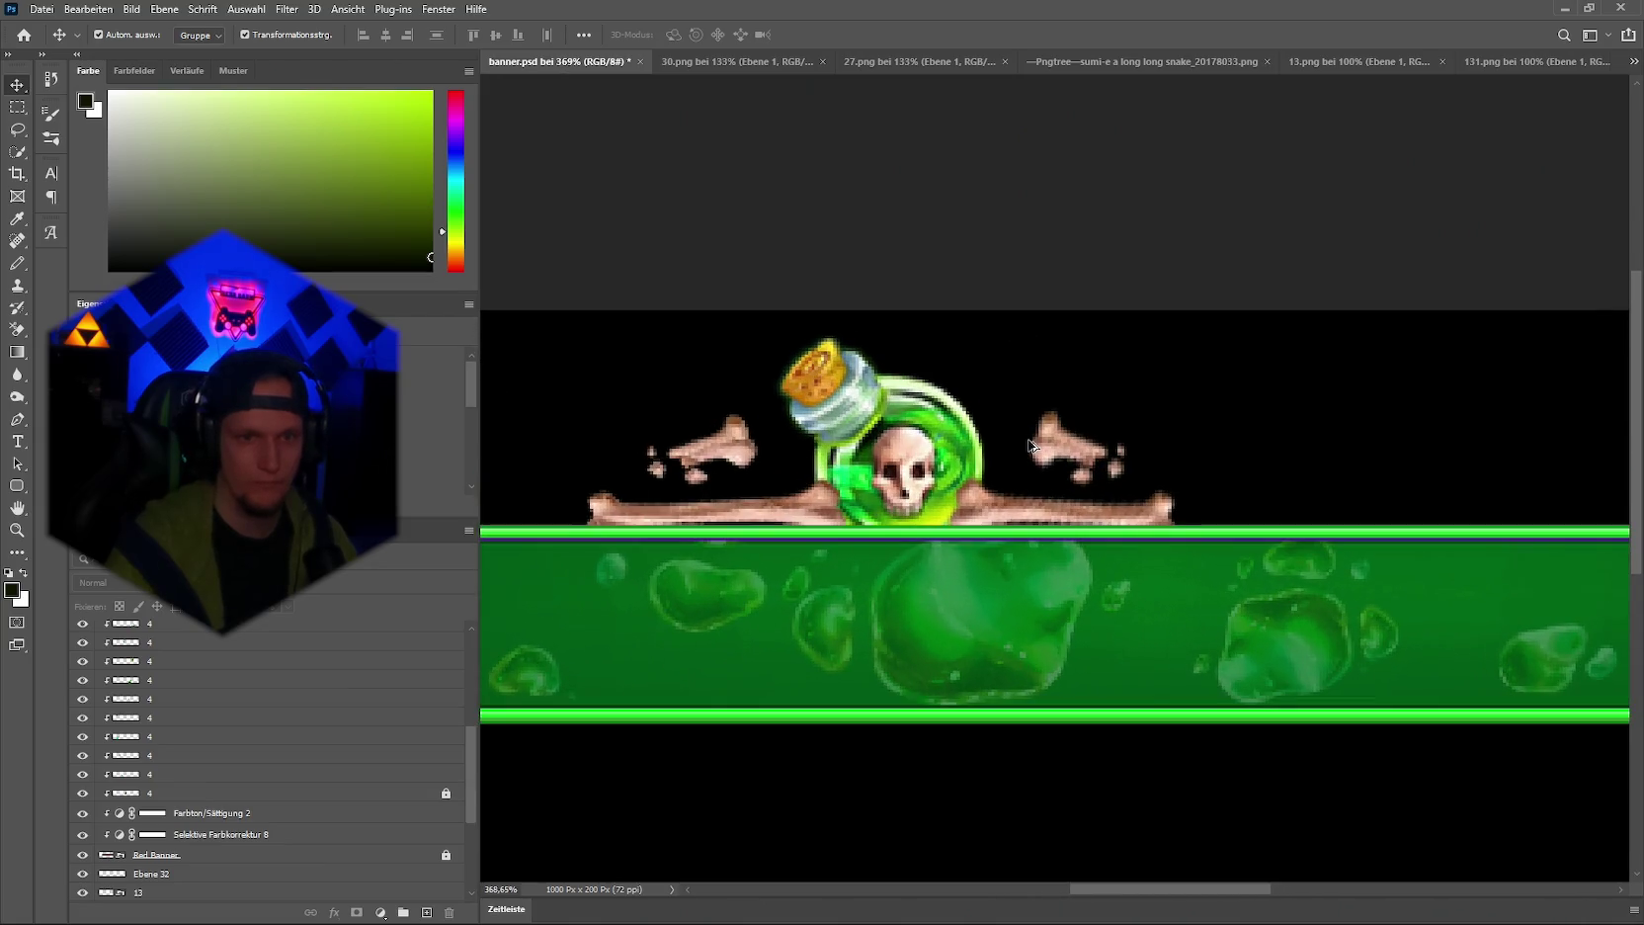
left_click_drag(1049, 498, 1049, 508)
left_click_drag(773, 512, 767, 512)
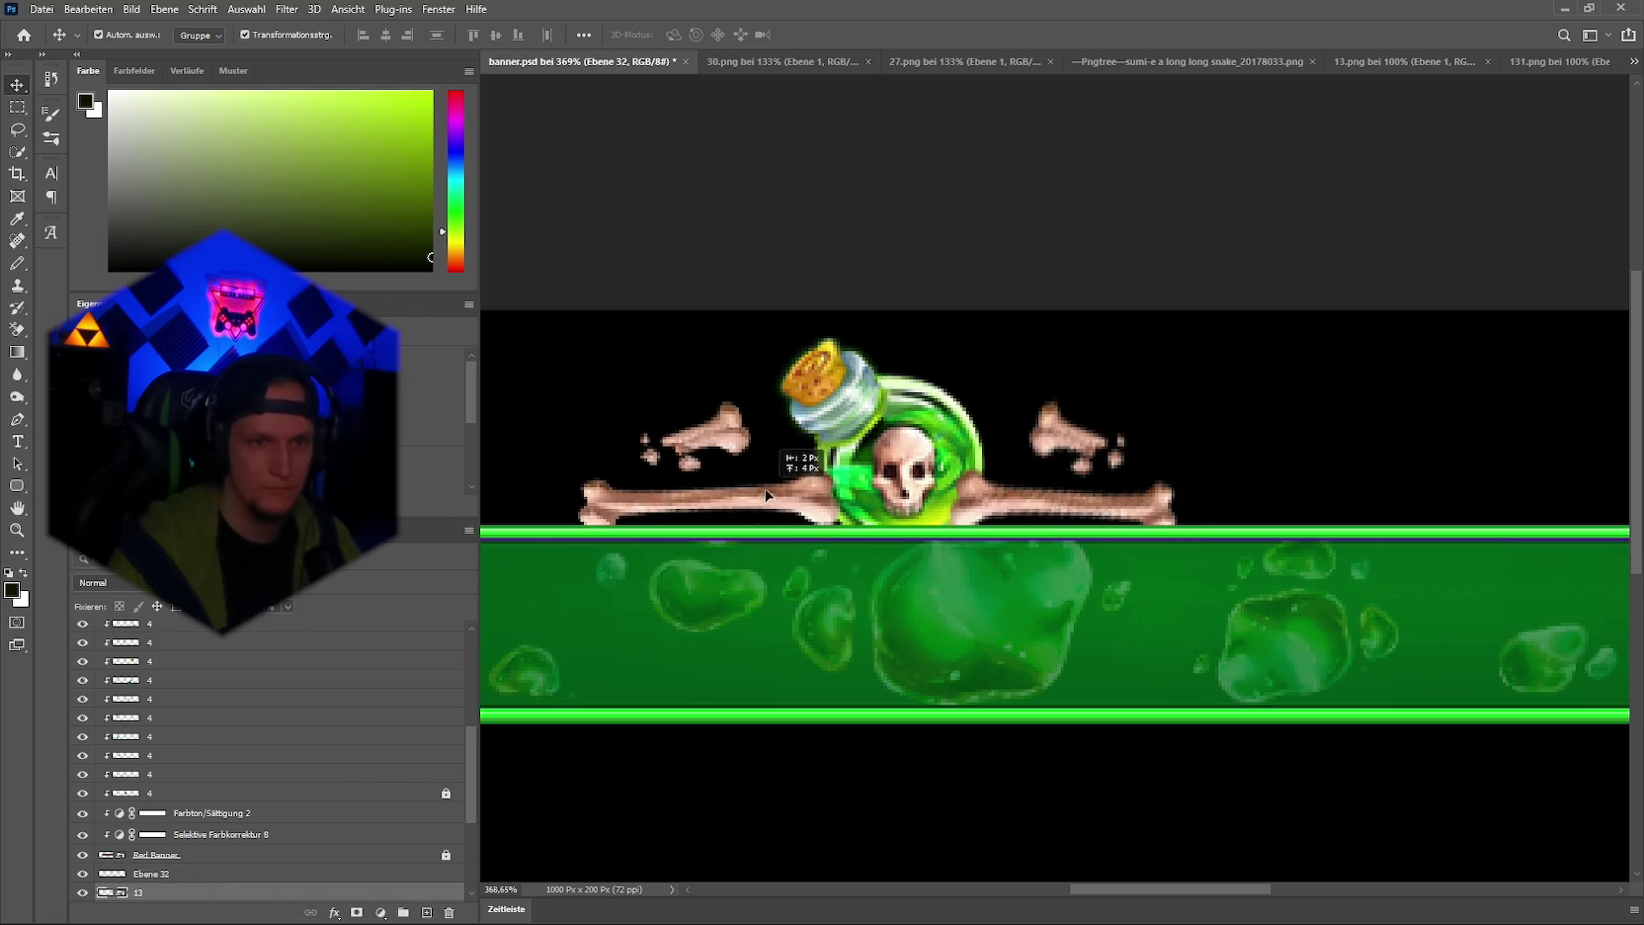
scroll(1108, 357, "down", 3)
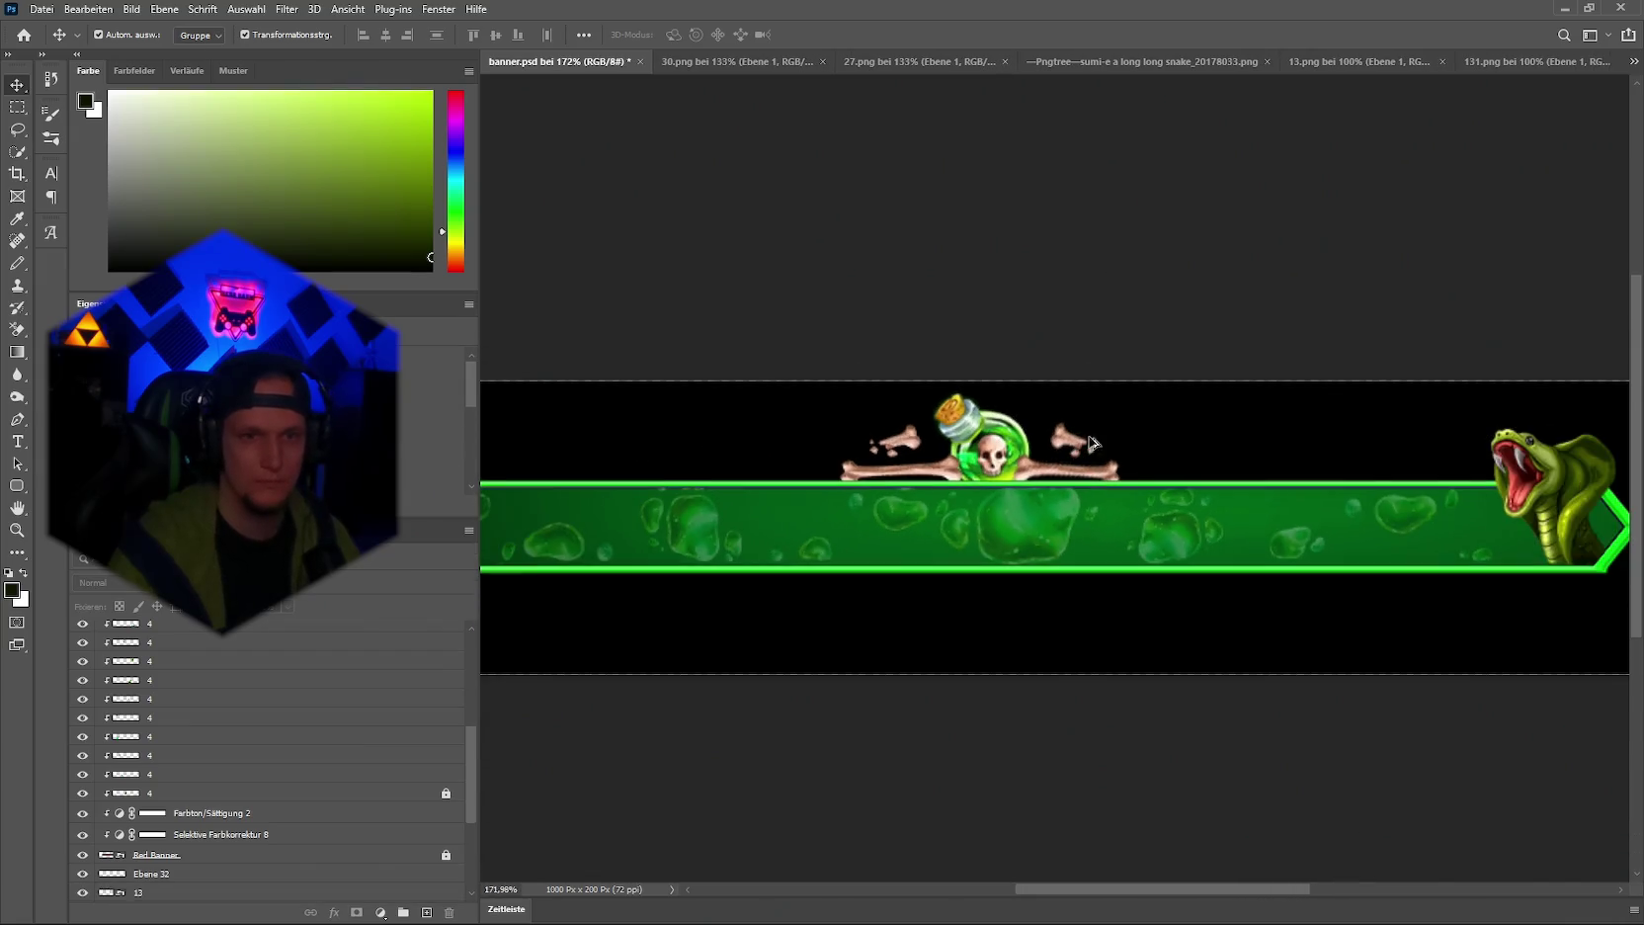
scroll(1158, 513, "up", 3)
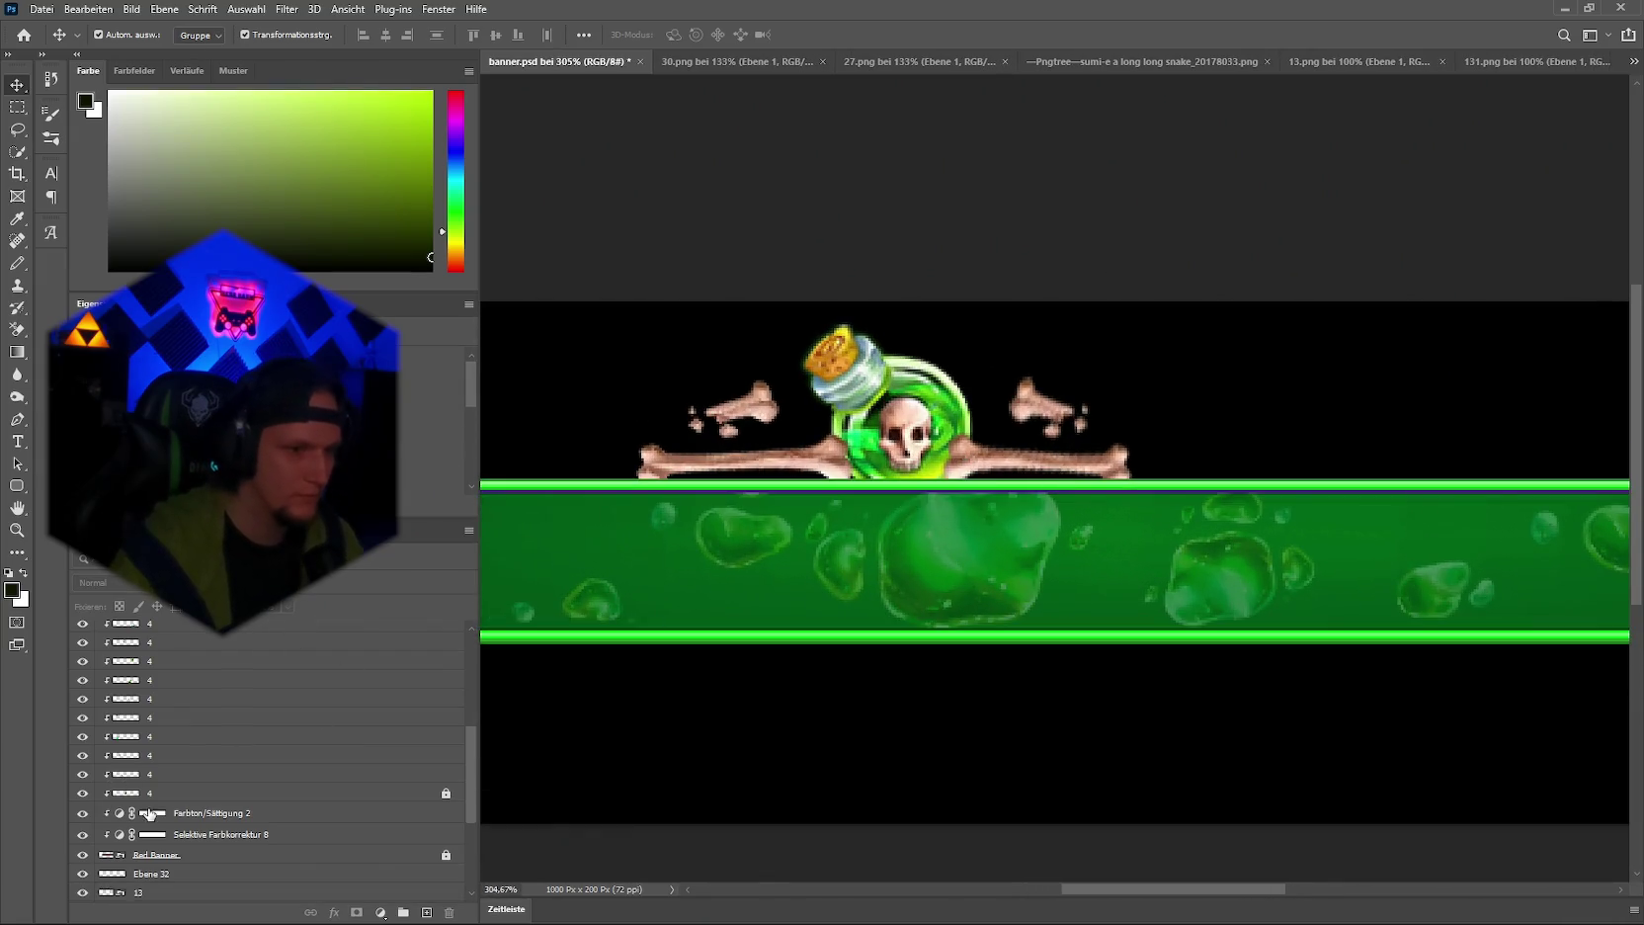
scroll(195, 822, "up", 5)
scroll(178, 783, "down", 2)
scroll(177, 782, "down", 3)
left_click_drag(1005, 453, 1021, 467)
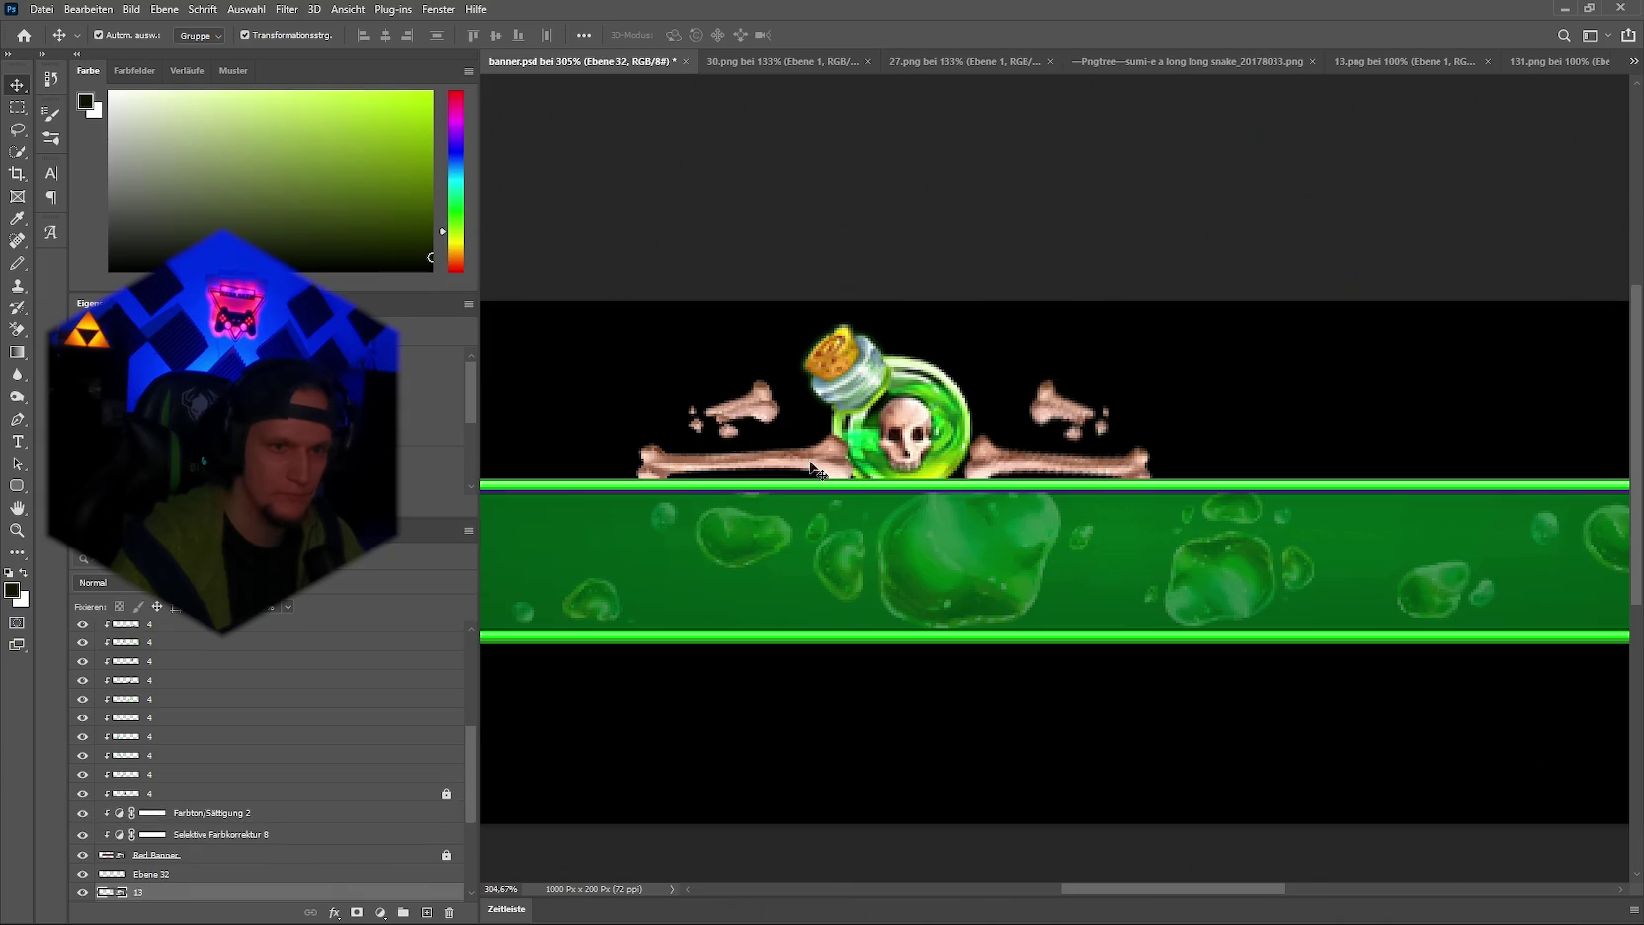
left_click_drag(804, 465, 798, 464)
Tilt the right bone (Ebene 32) slightly with Free Transform and apply it.
left_click(1077, 410)
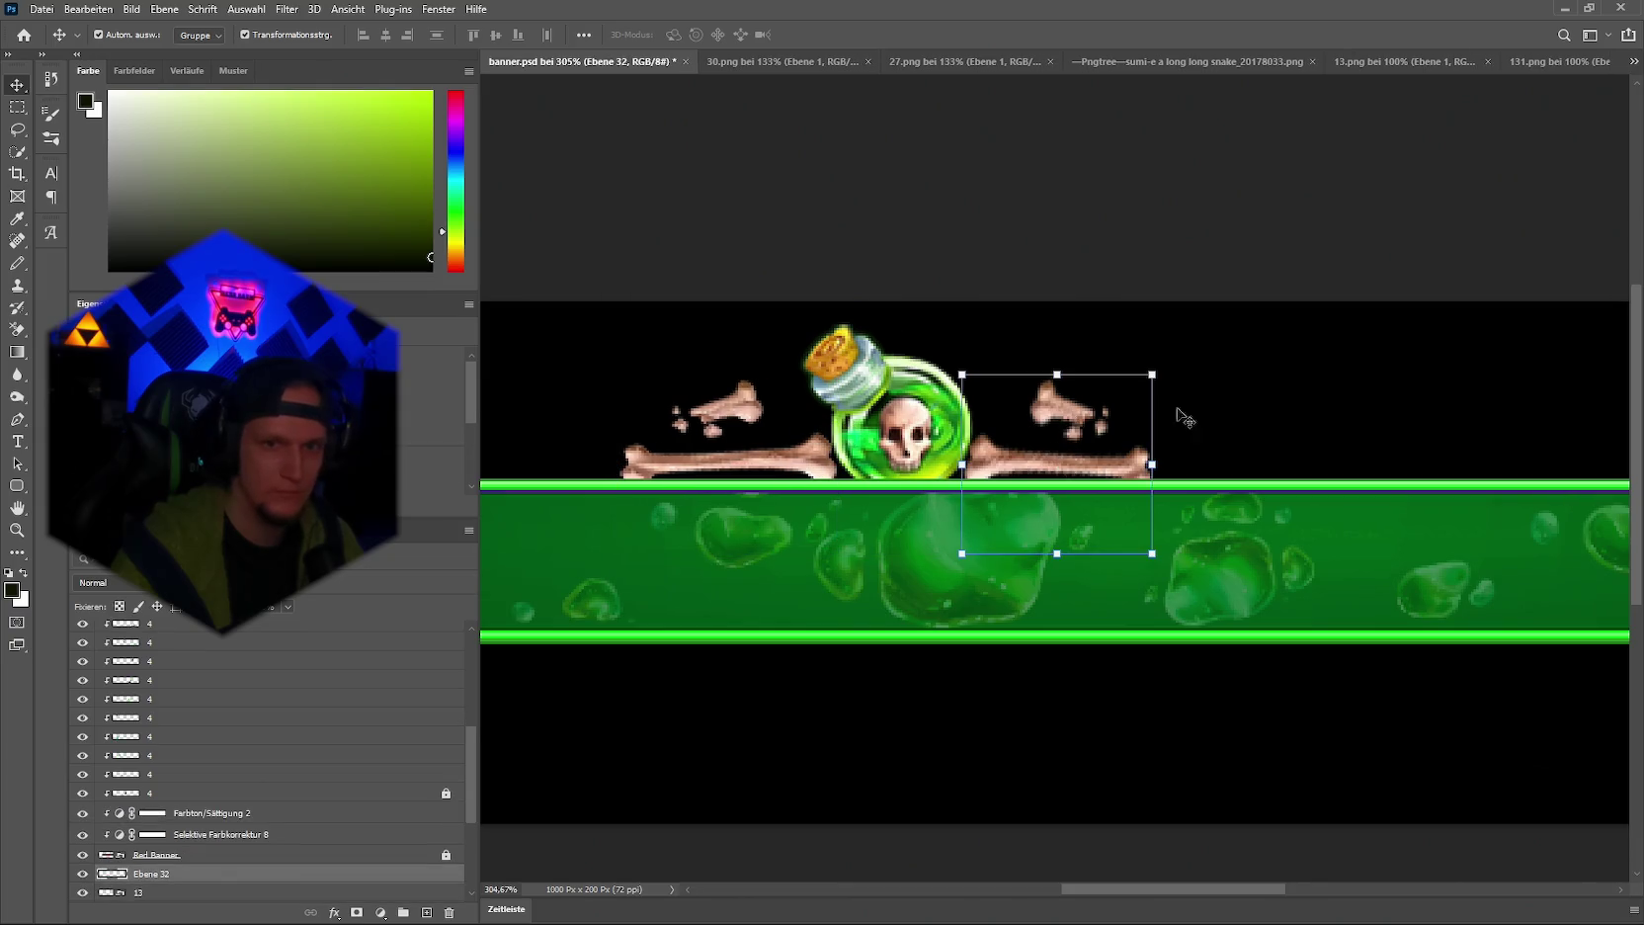
left_click_drag(1159, 356, 1166, 351)
key("Return")
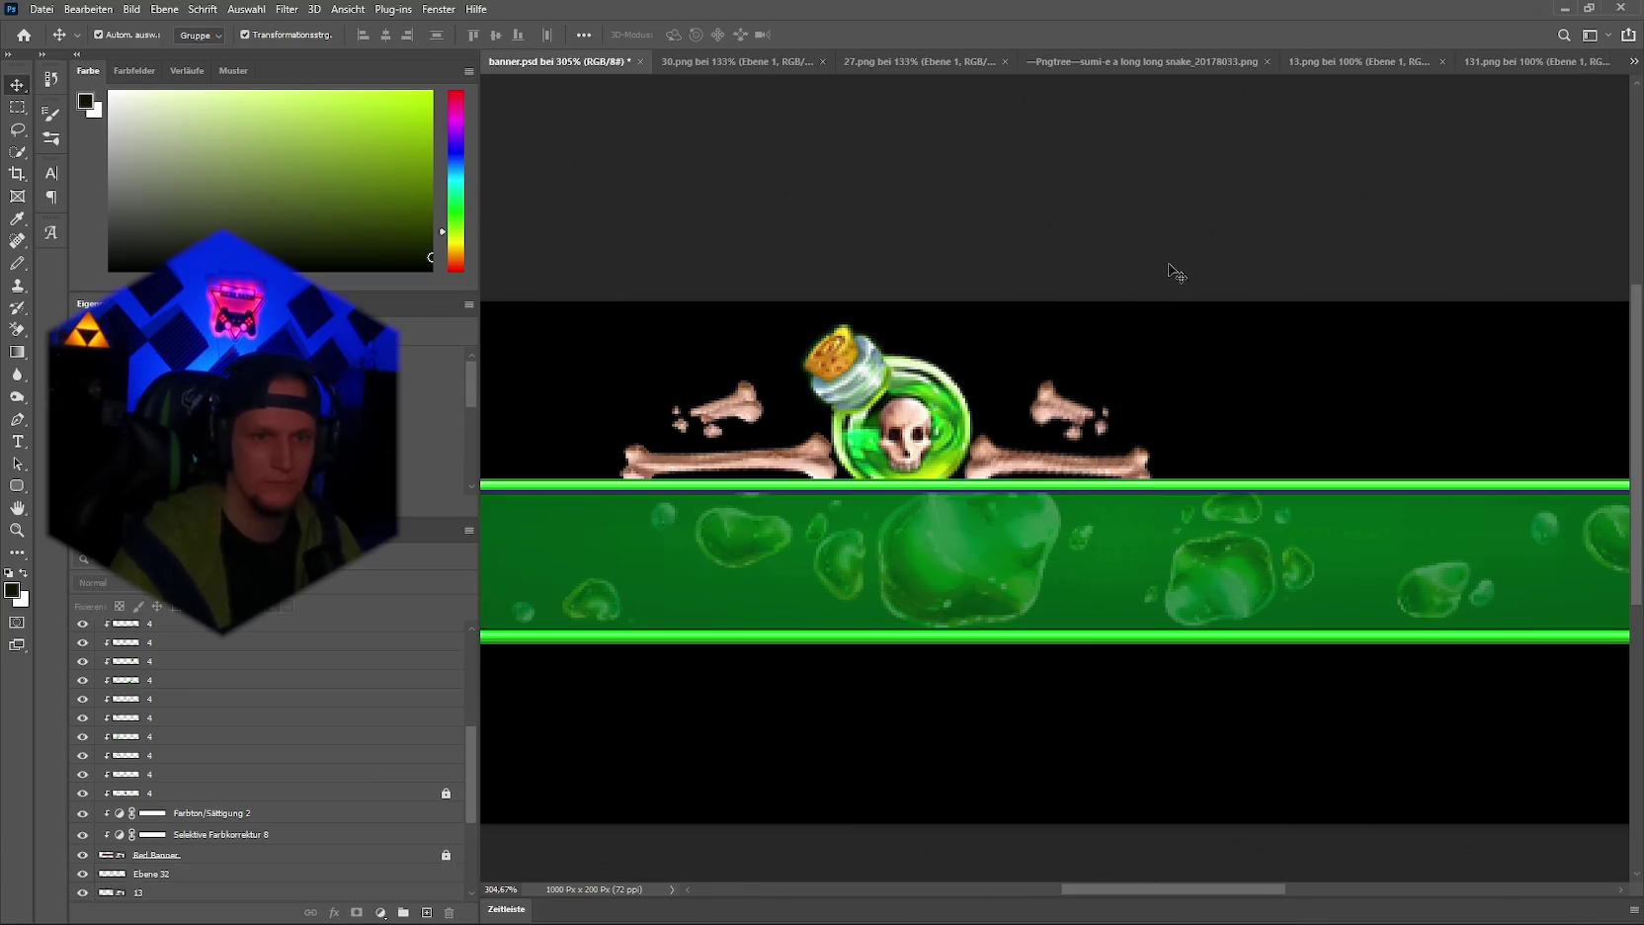
Make the grey dripping cloth layer 30 visible again.
scroll(992, 478, "down", 2)
scroll(992, 478, "down", 1)
scroll(992, 478, "up", 3)
scroll(992, 478, "up", 1)
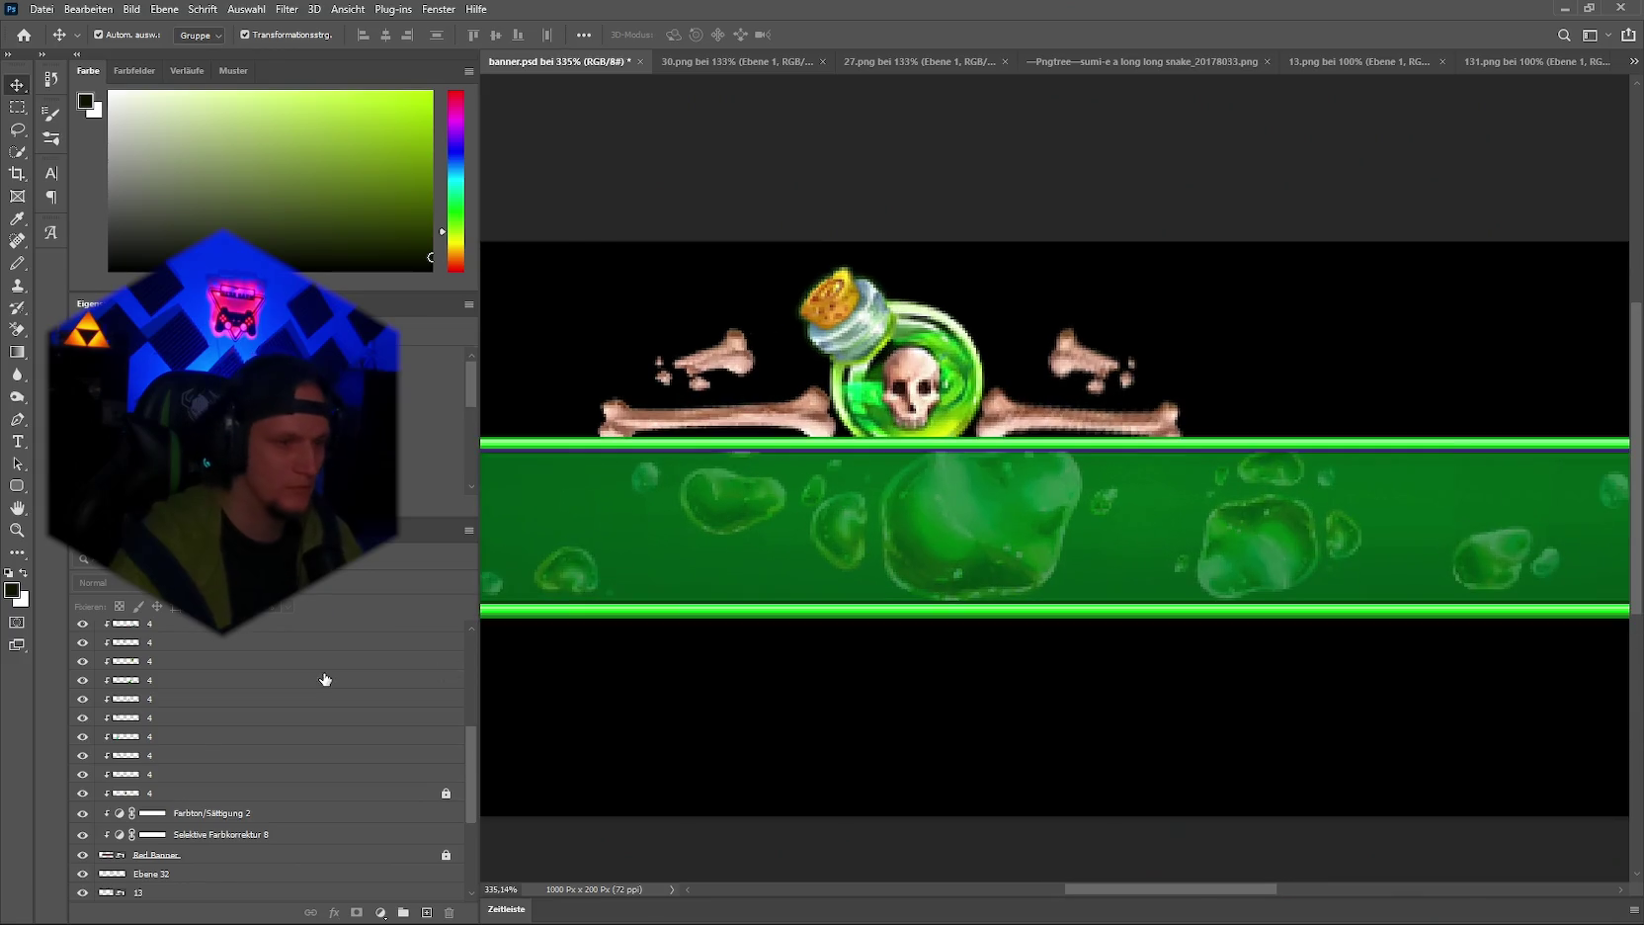
scroll(218, 776, "down", 3)
scroll(218, 777, "up", 3)
scroll(221, 785, "down", 3)
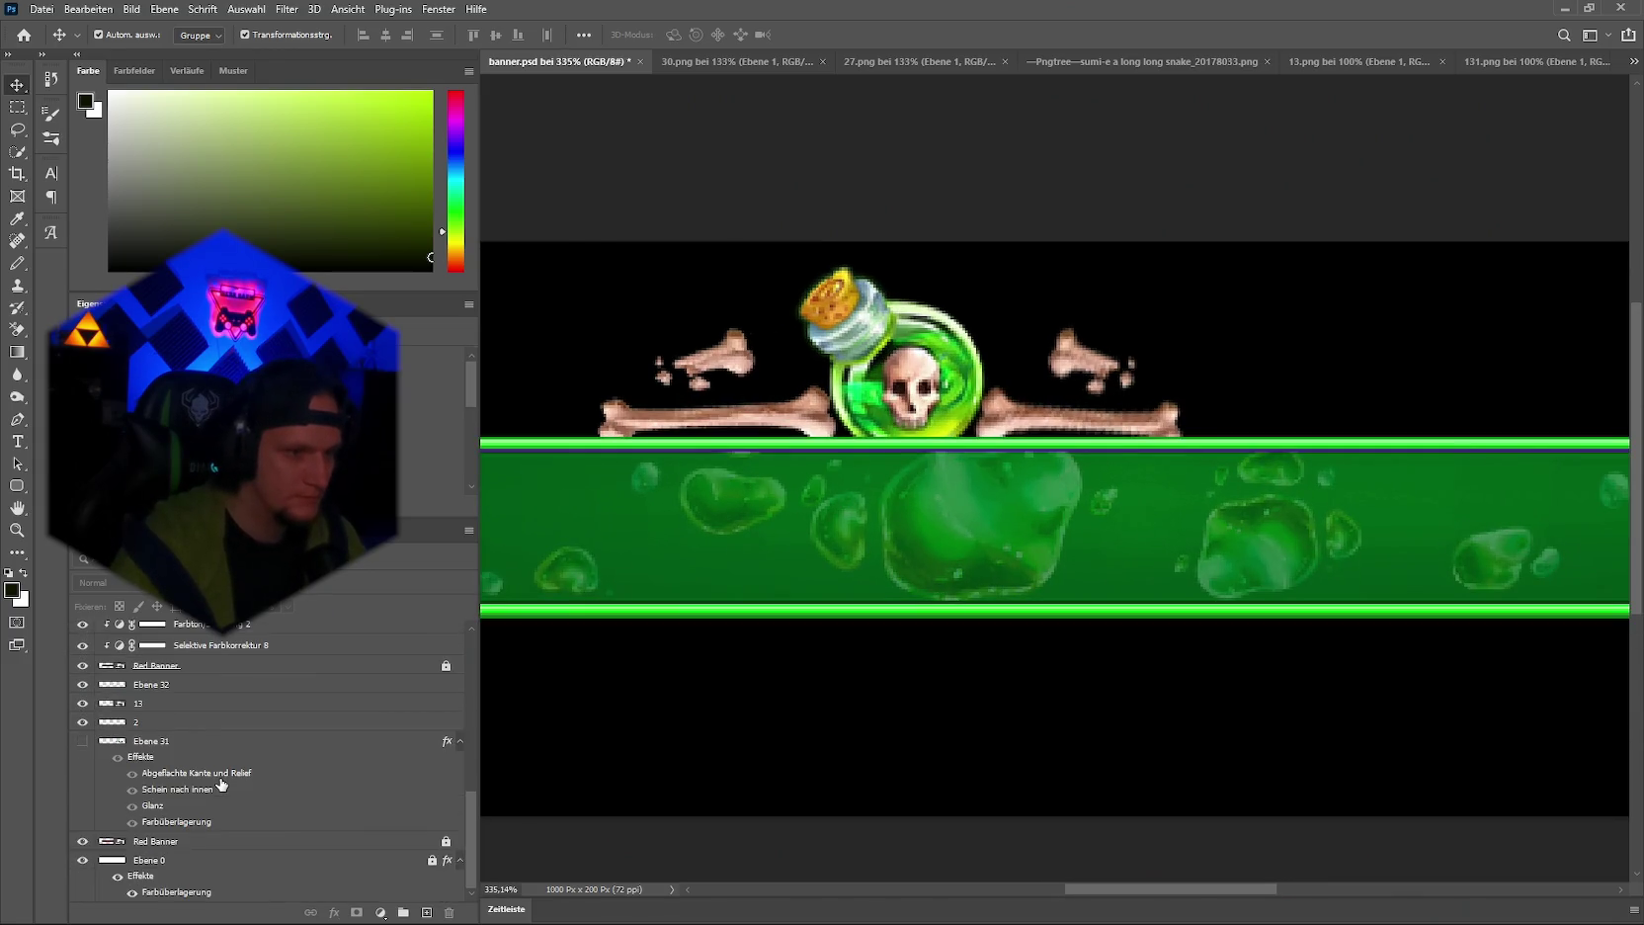
scroll(170, 770, "down", 1)
scroll(158, 780, "down", 1)
scroll(148, 785, "down", 1)
scroll(131, 792, "down", 2)
scroll(131, 791, "up", 1)
left_click(83, 833)
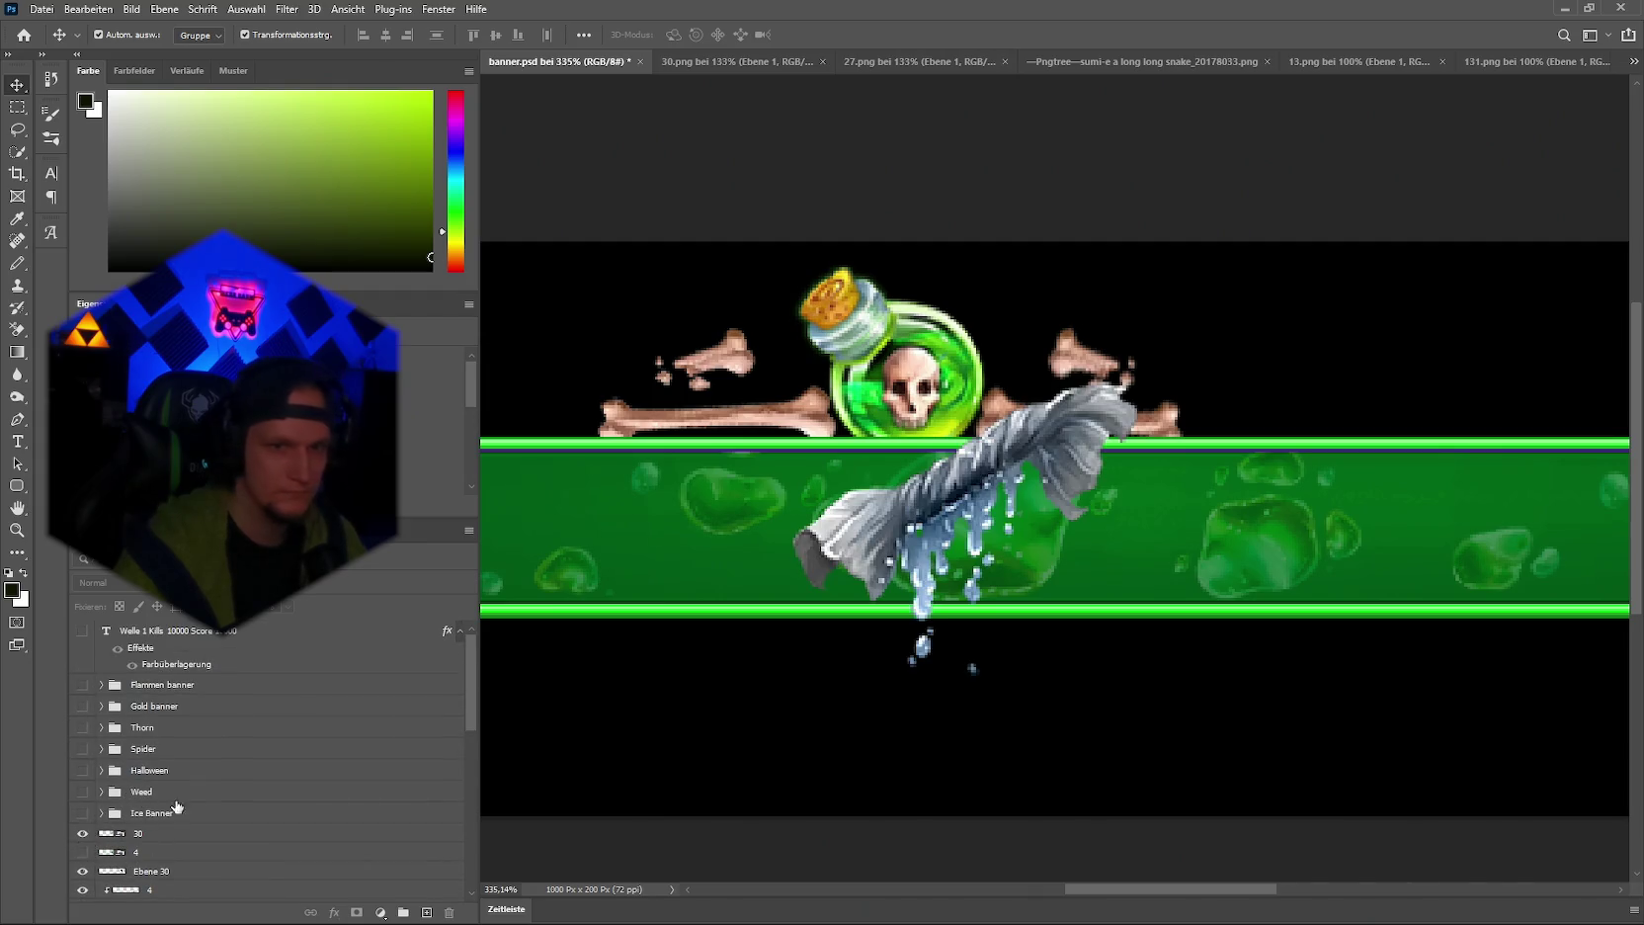
Add a Selective Color adjustment clipped to cloth layer 30 and tweak its cyan and black settings.
left_click(1023, 486)
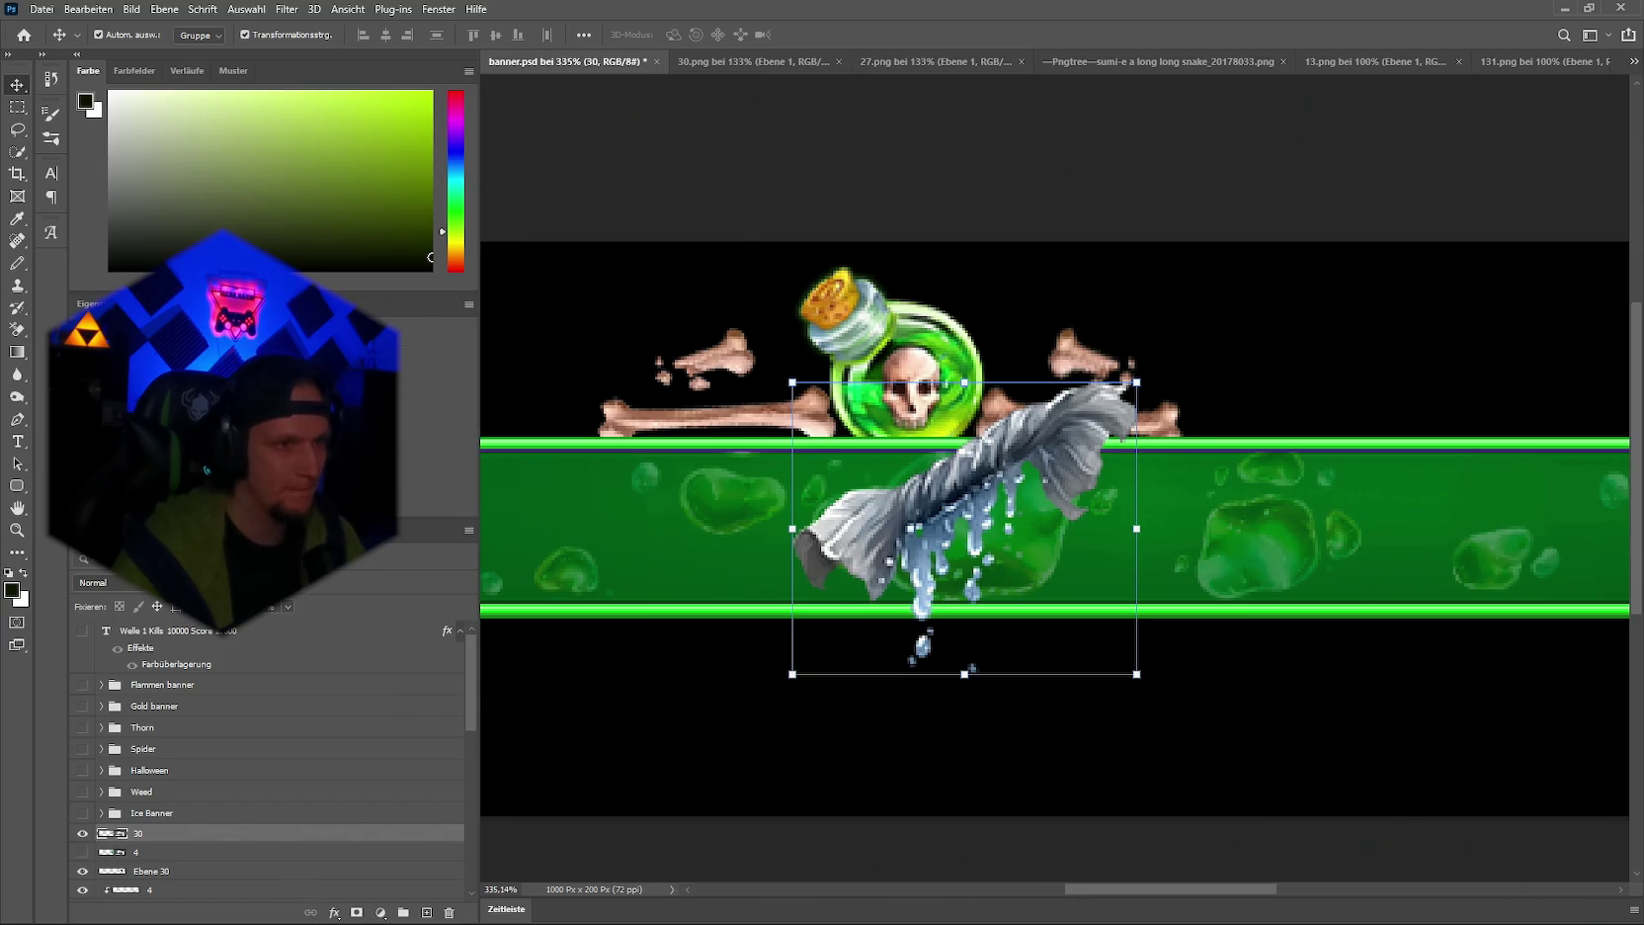
scroll(213, 835, "down", 1)
scroll(215, 790, "down", 1)
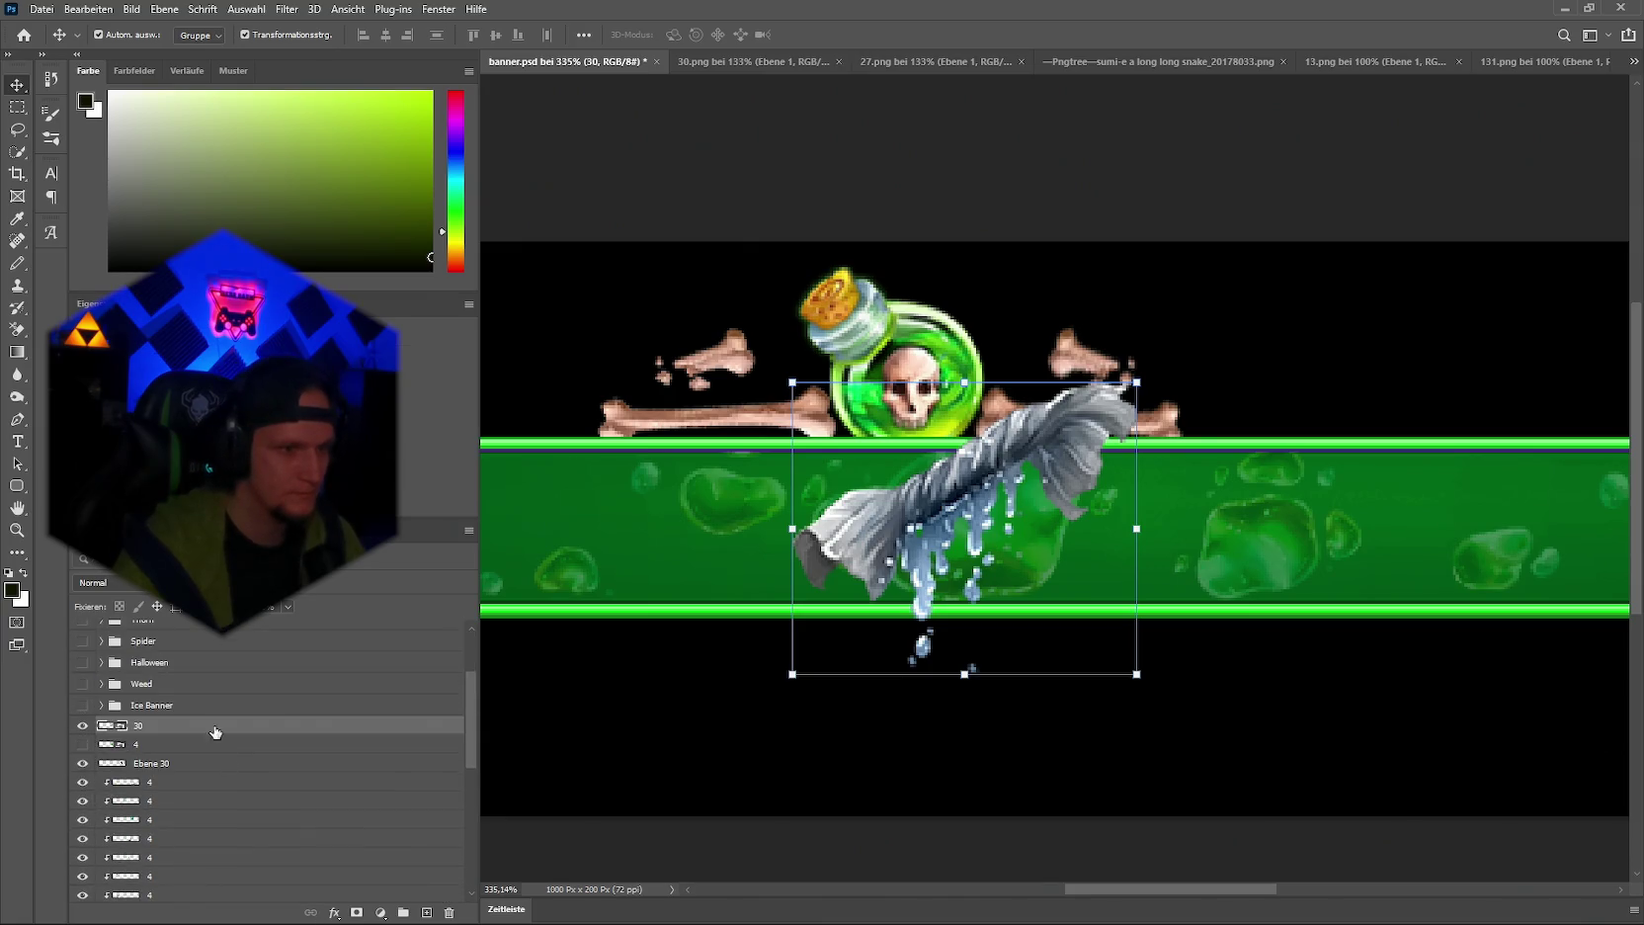
scroll(215, 733, "down", 1)
left_click(177, 390)
left_click(148, 791, "alt")
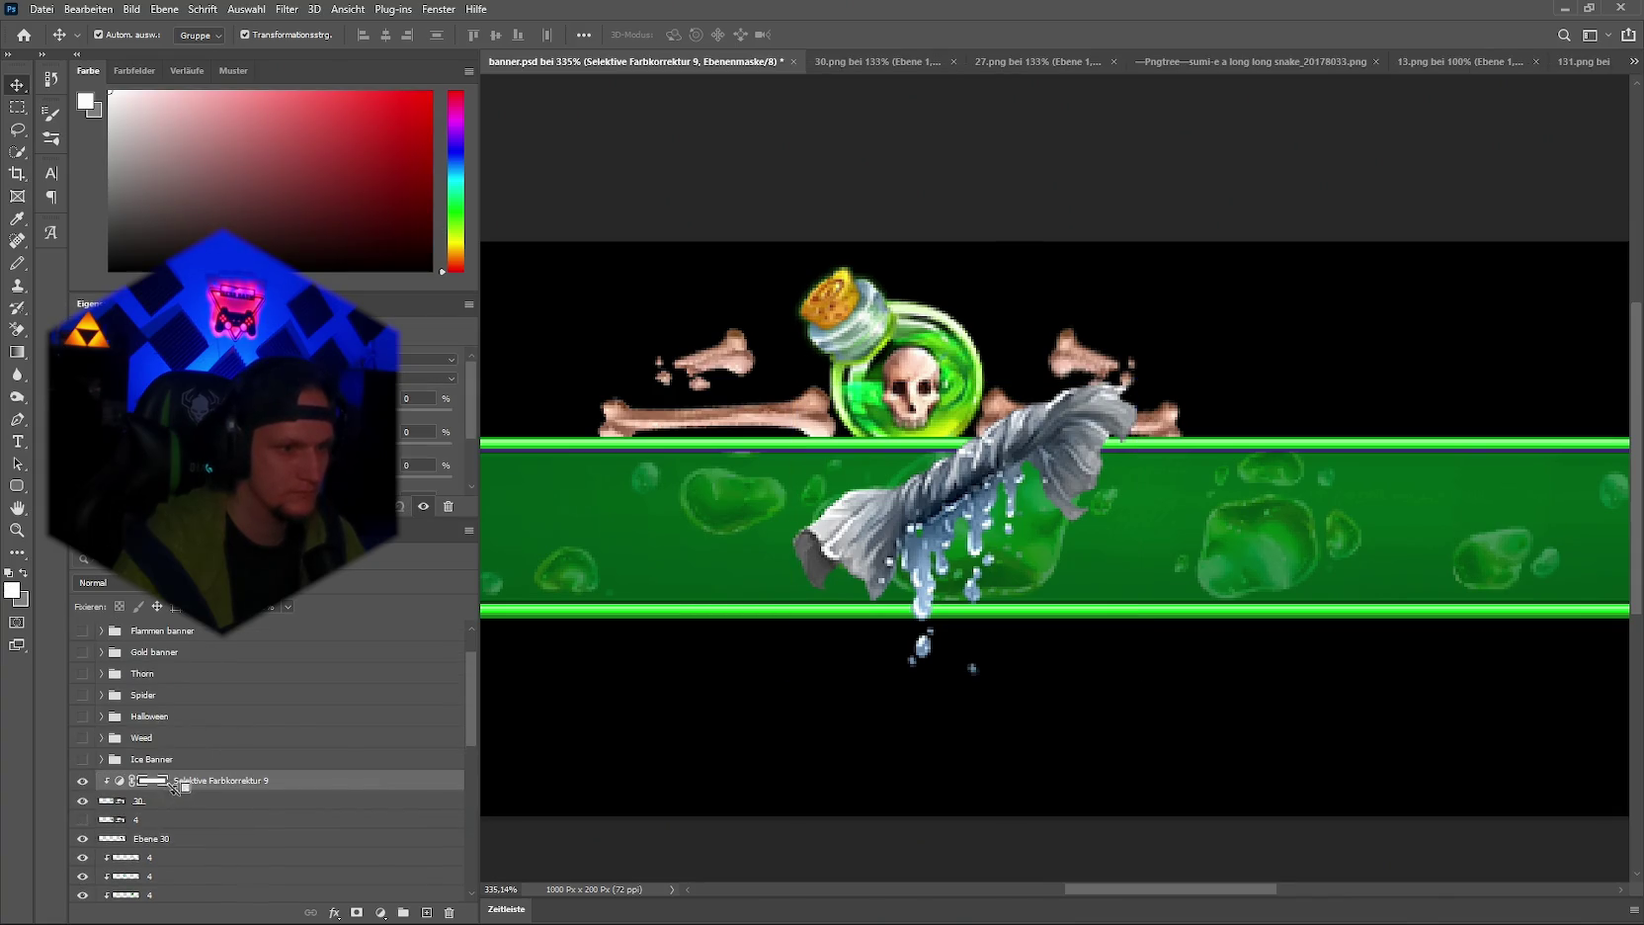
left_click(119, 780)
scroll(418, 398, "up", 5)
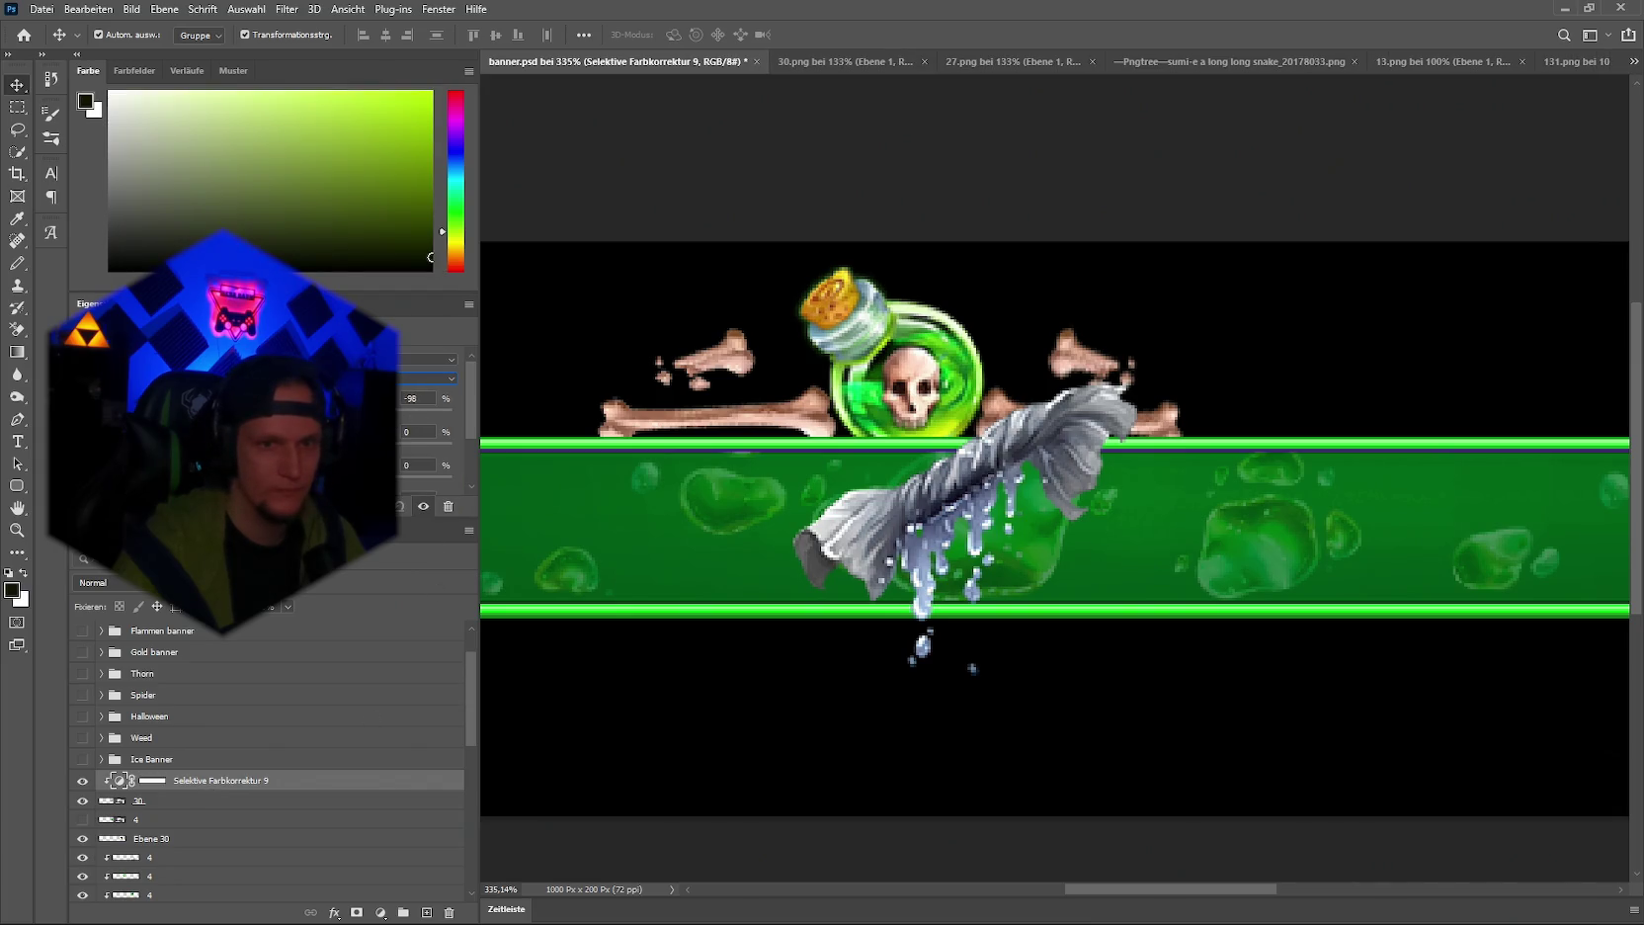
scroll(450, 398, "up", 5)
scroll(419, 431, "down", 10)
scroll(419, 465, "down", 20)
left_click(425, 378)
left_click(425, 444)
Clip a Hue/Saturation adjustment to the cloth and shift its Hue to -166.
scroll(419, 398, "up", 14)
scroll(419, 432, "down", 20)
scroll(419, 432, "down", 20)
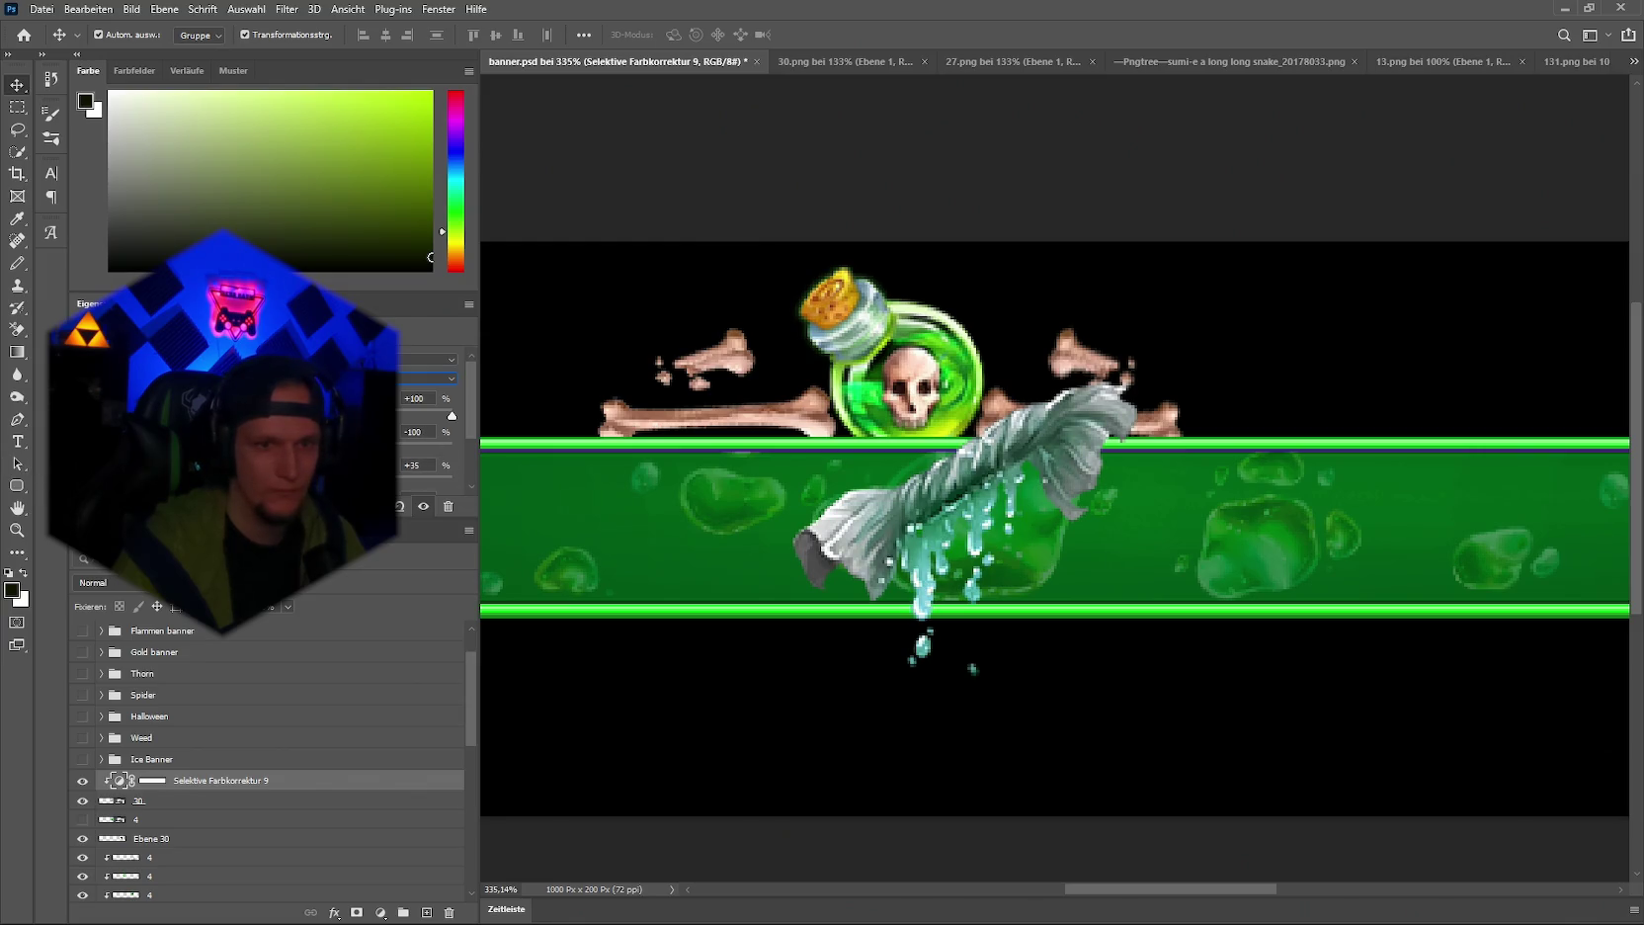
scroll(400, 476, "up", 20)
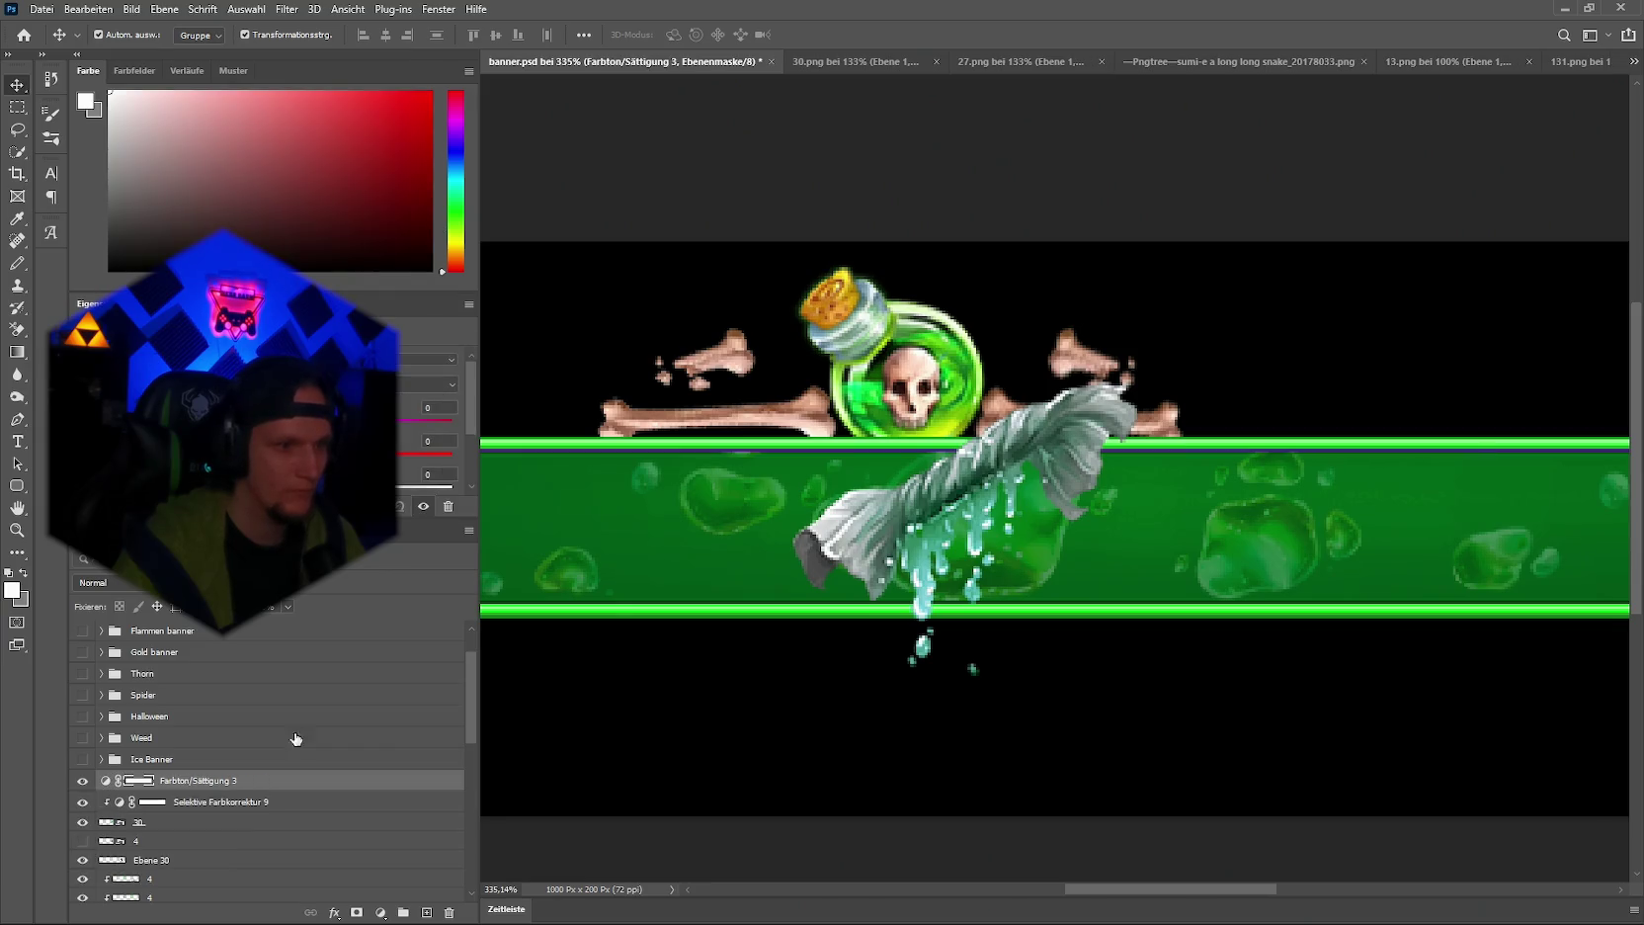
left_click_drag(179, 787, 201, 778)
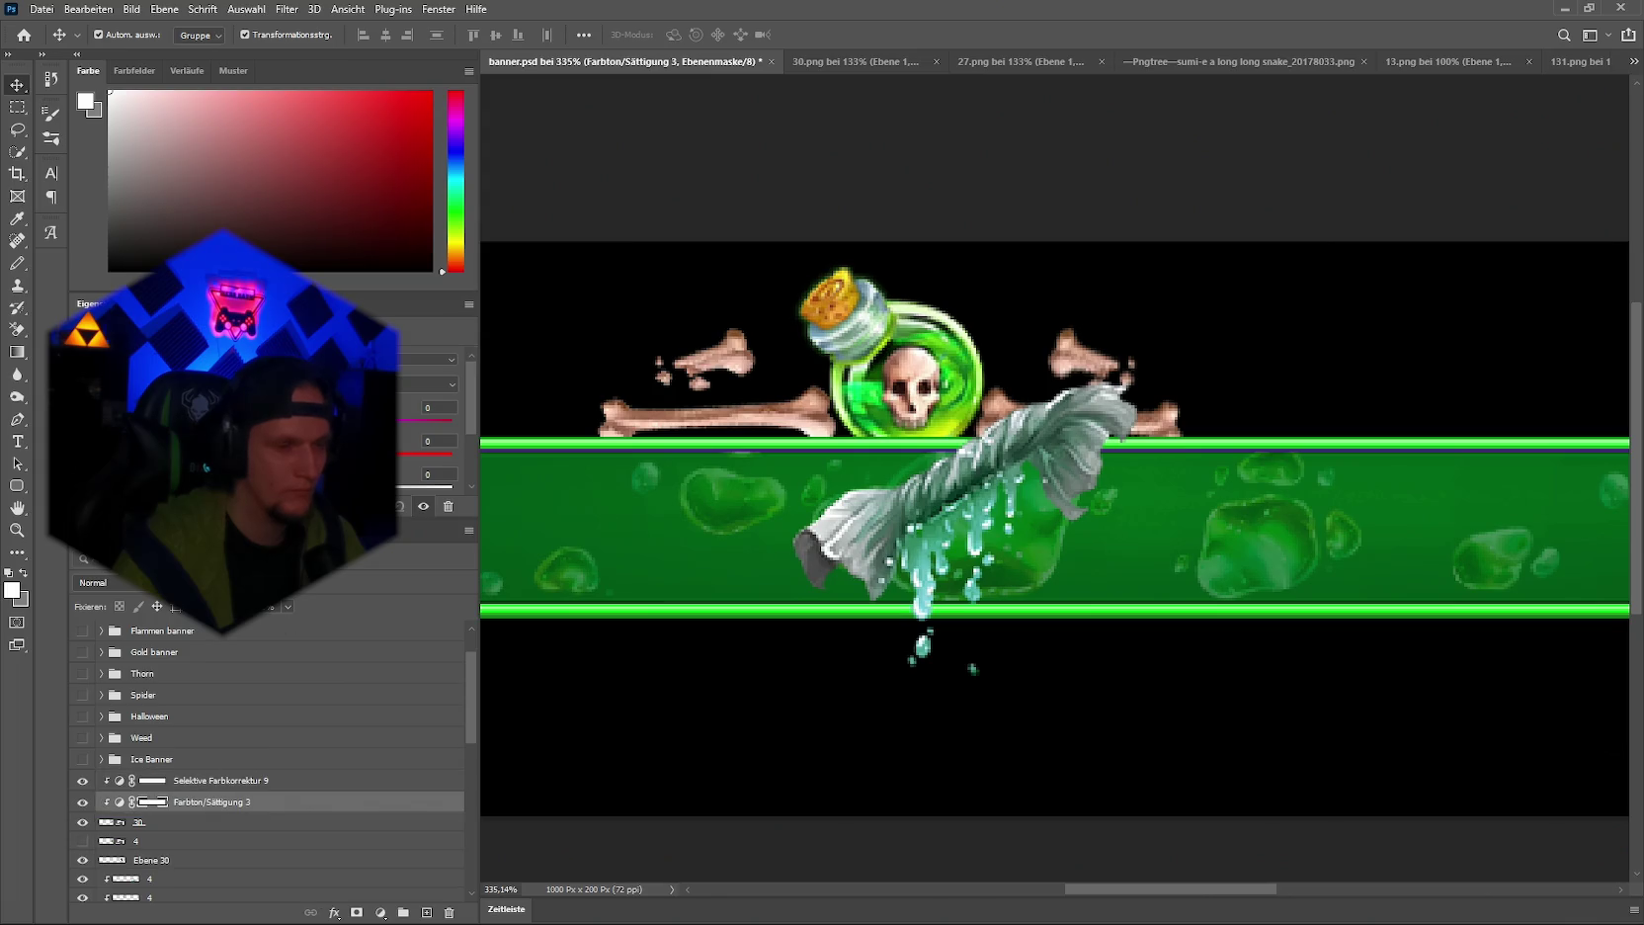
mouse_move(262, 420)
left_mouse_down()
mouse_move(278, 419)
mouse_move(230, 420)
left_mouse_up()
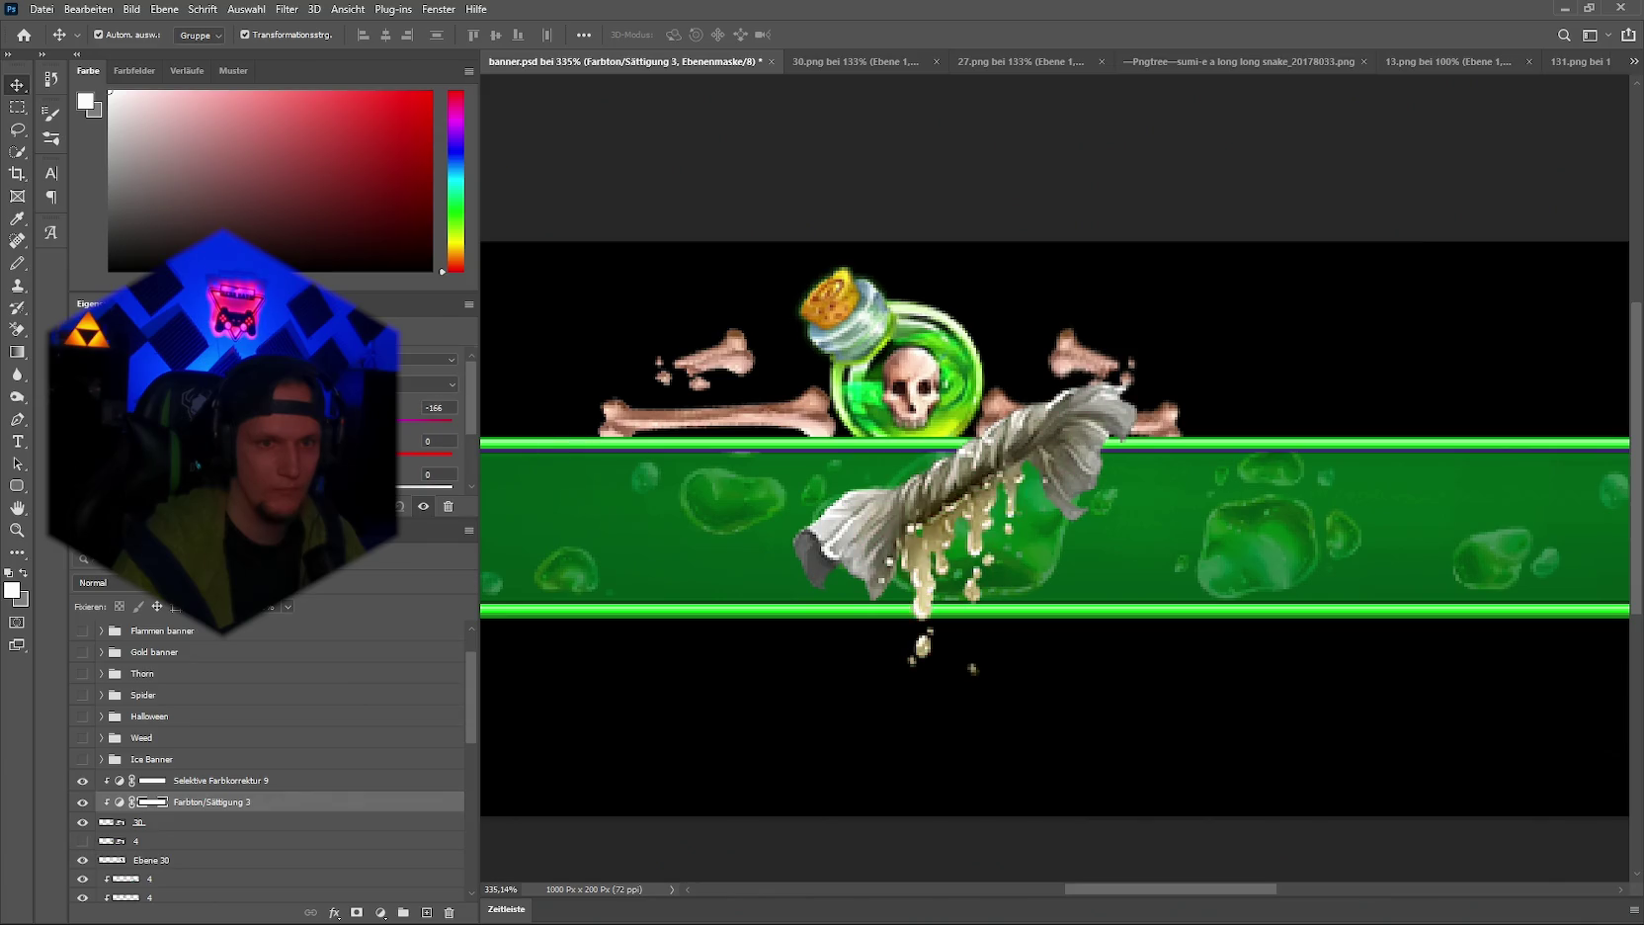
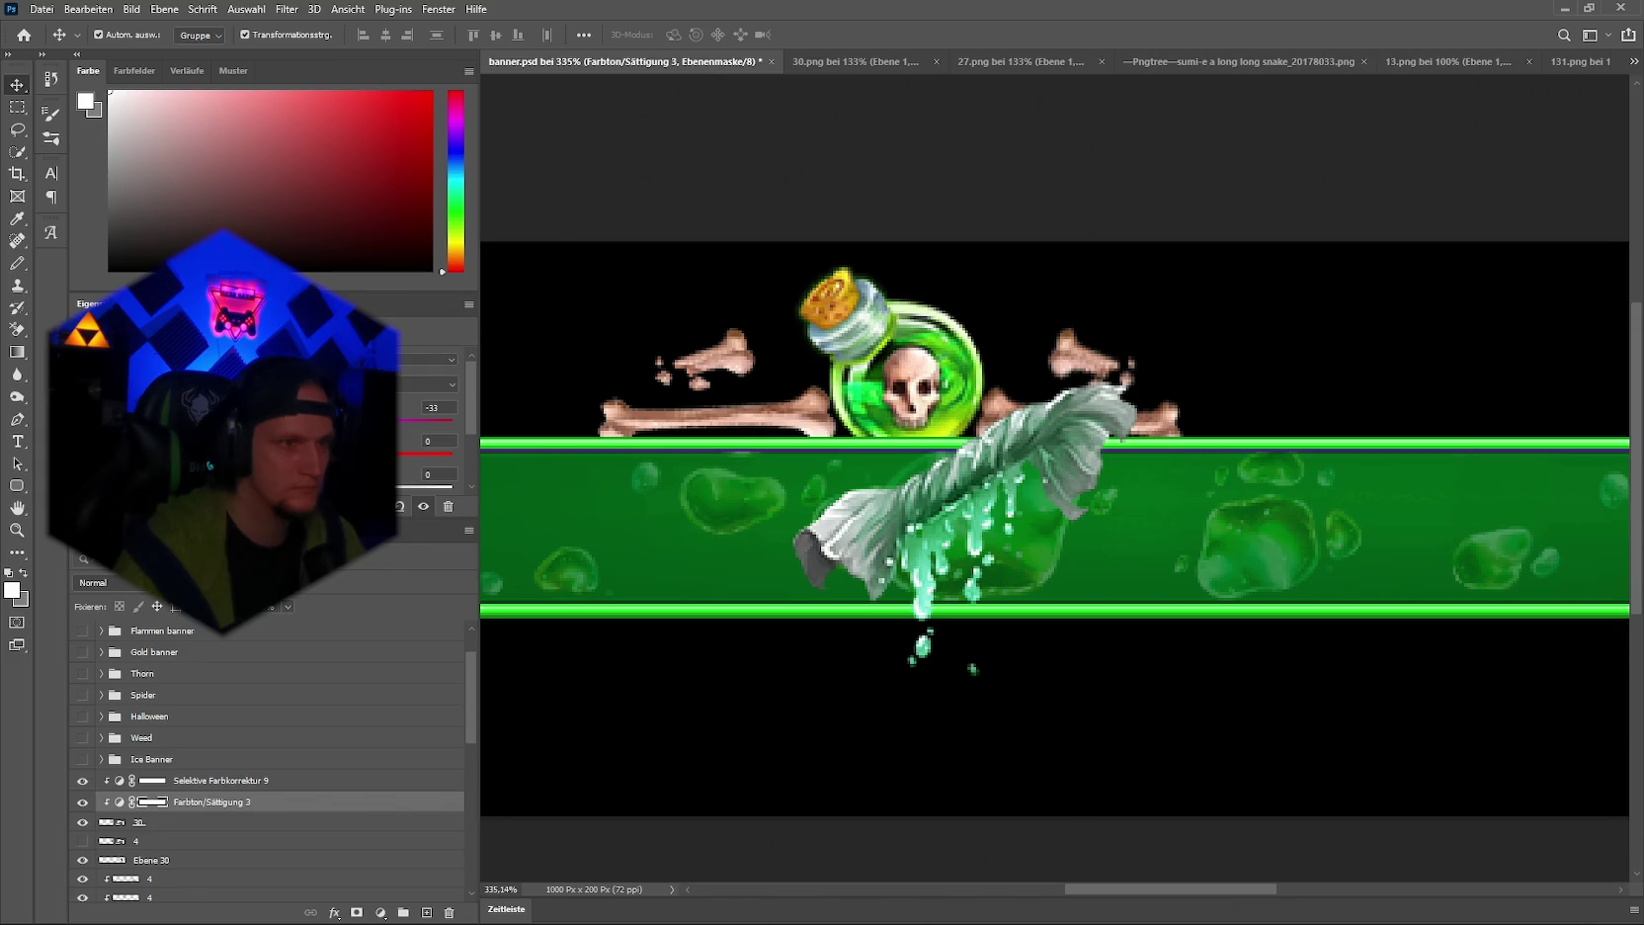
On Selektive Farbkorrektur 9, ease one colour slider to -53 and push another to +90.
left_click(195, 782)
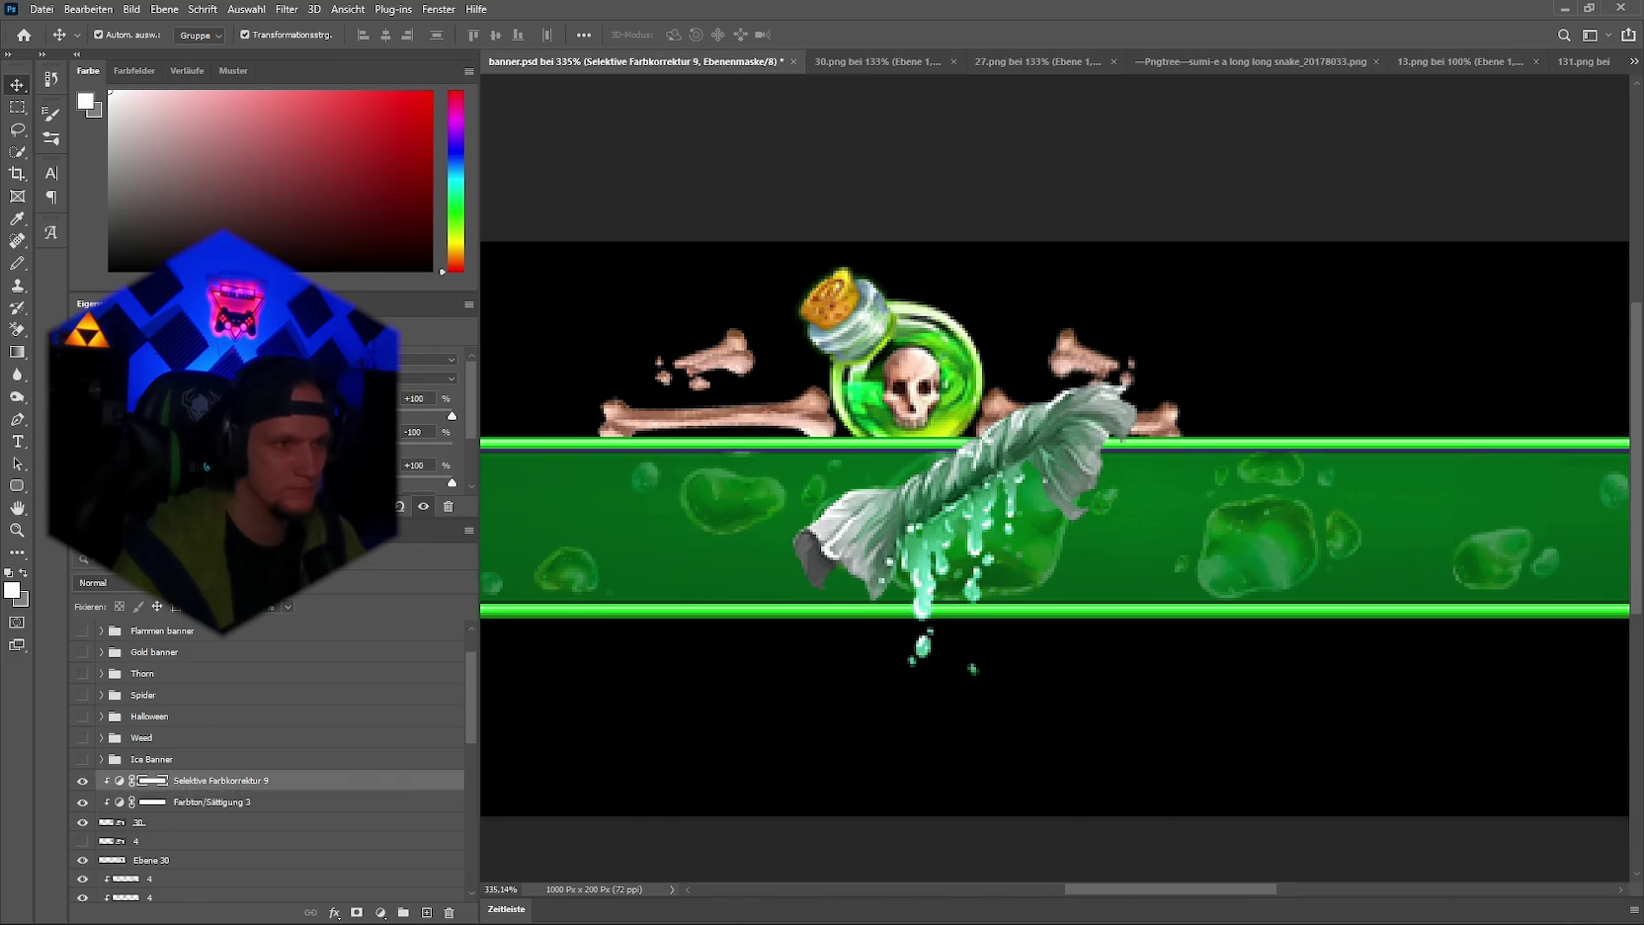
left_click_drag(79, 447, 167, 448)
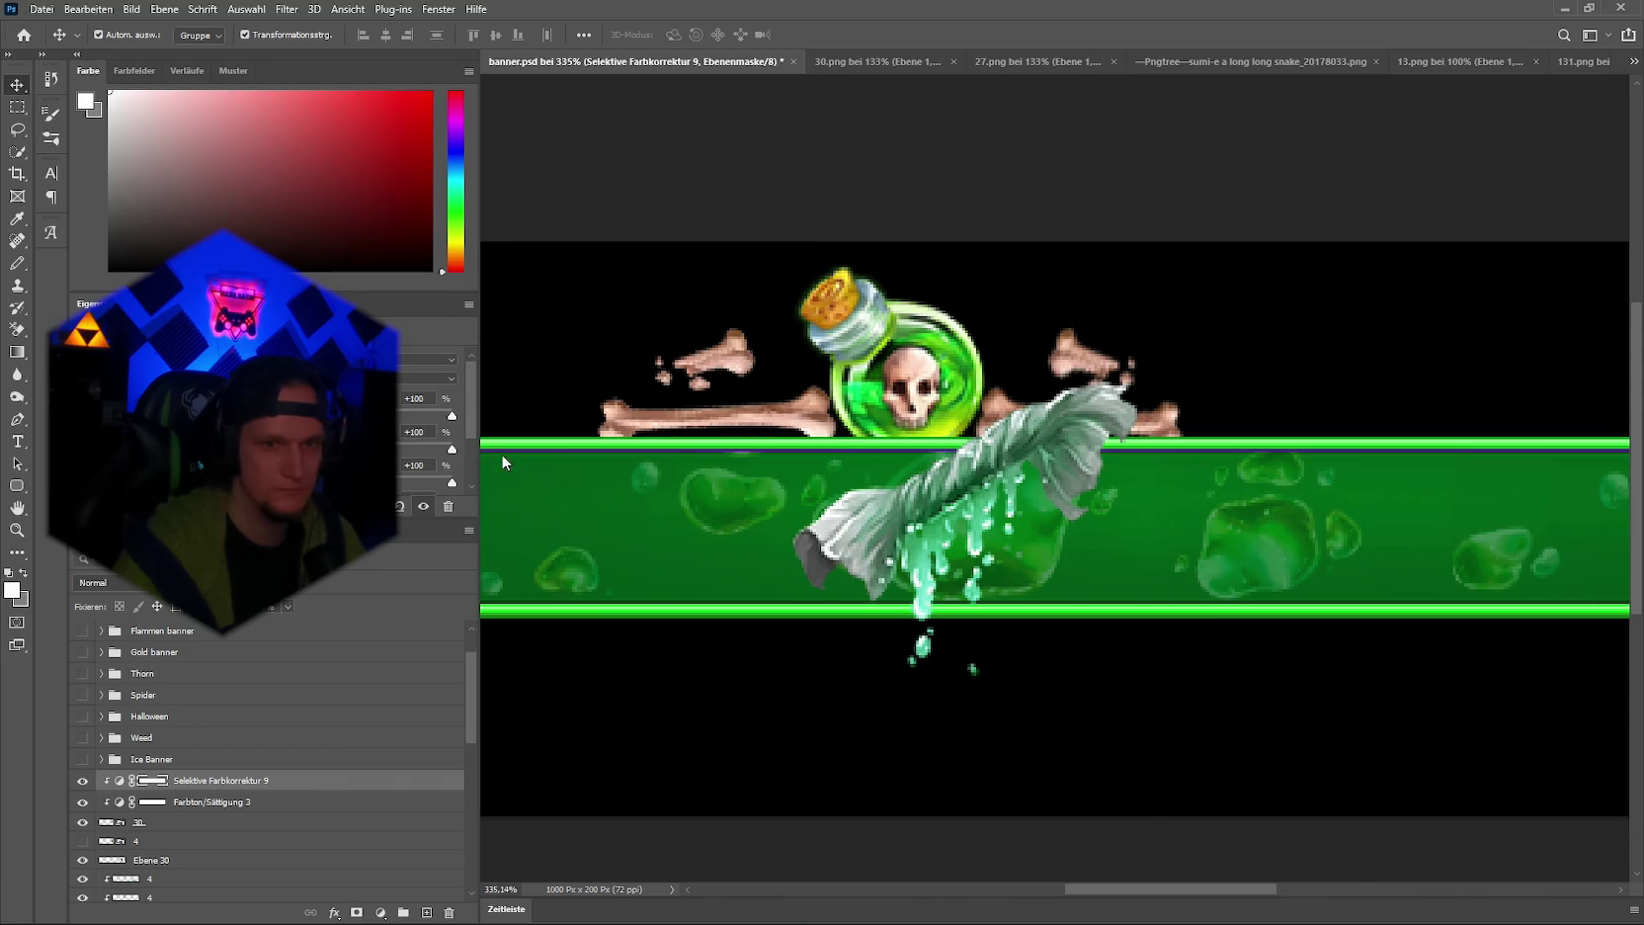
scroll(449, 455, "down", 1)
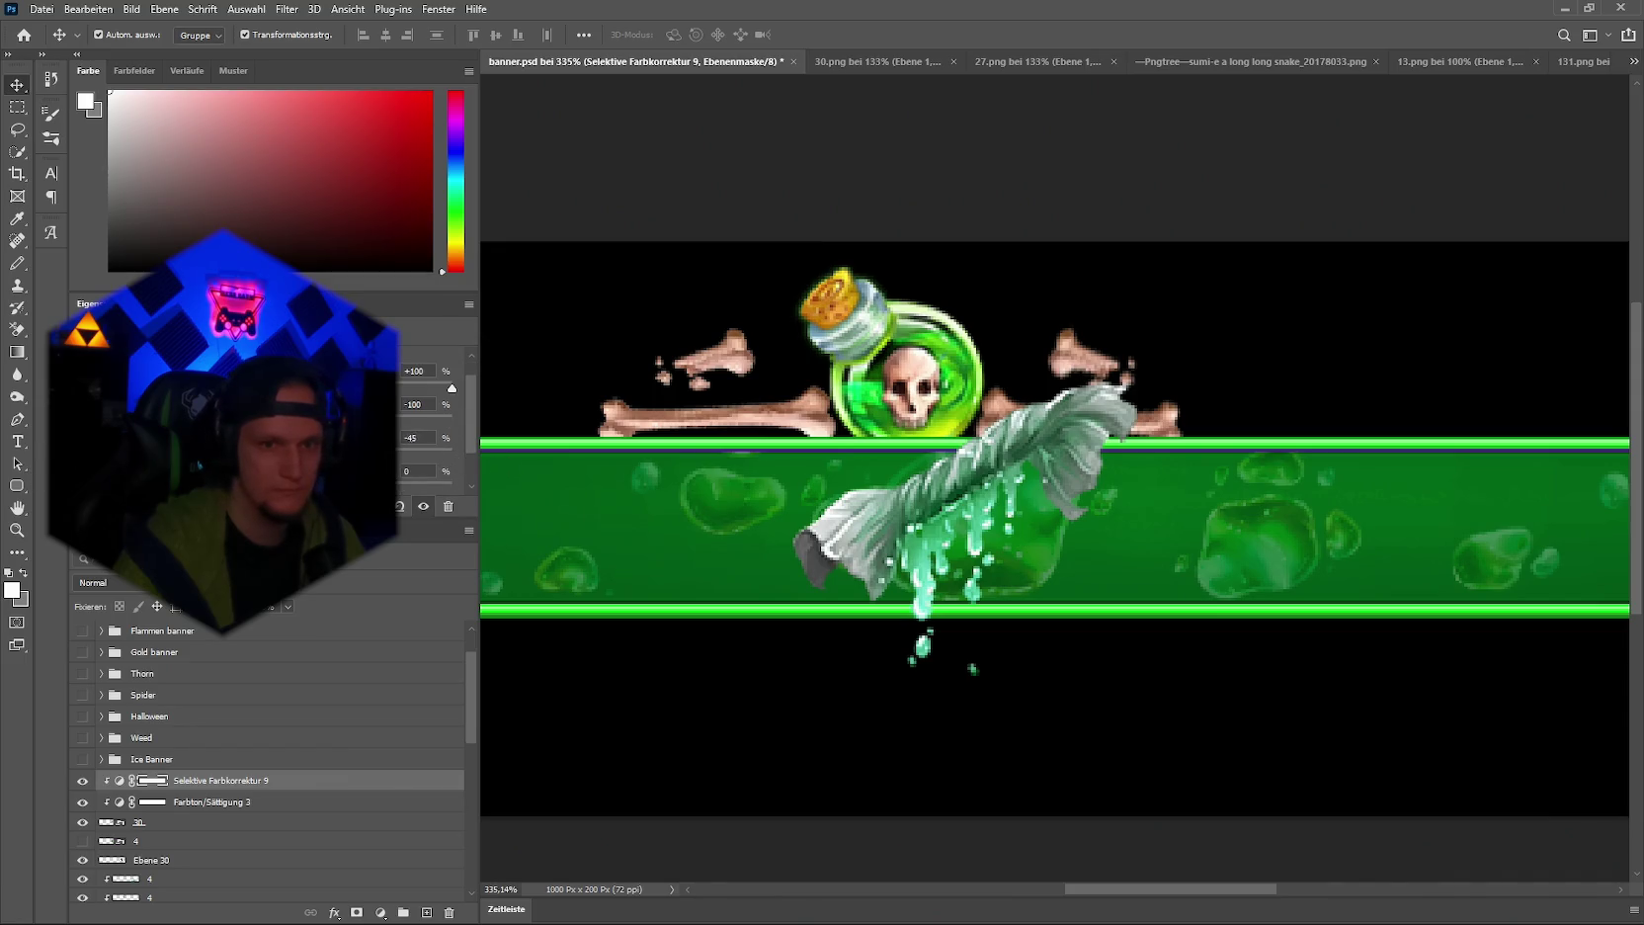
scroll(425, 415, "up", 1)
left_click(425, 378)
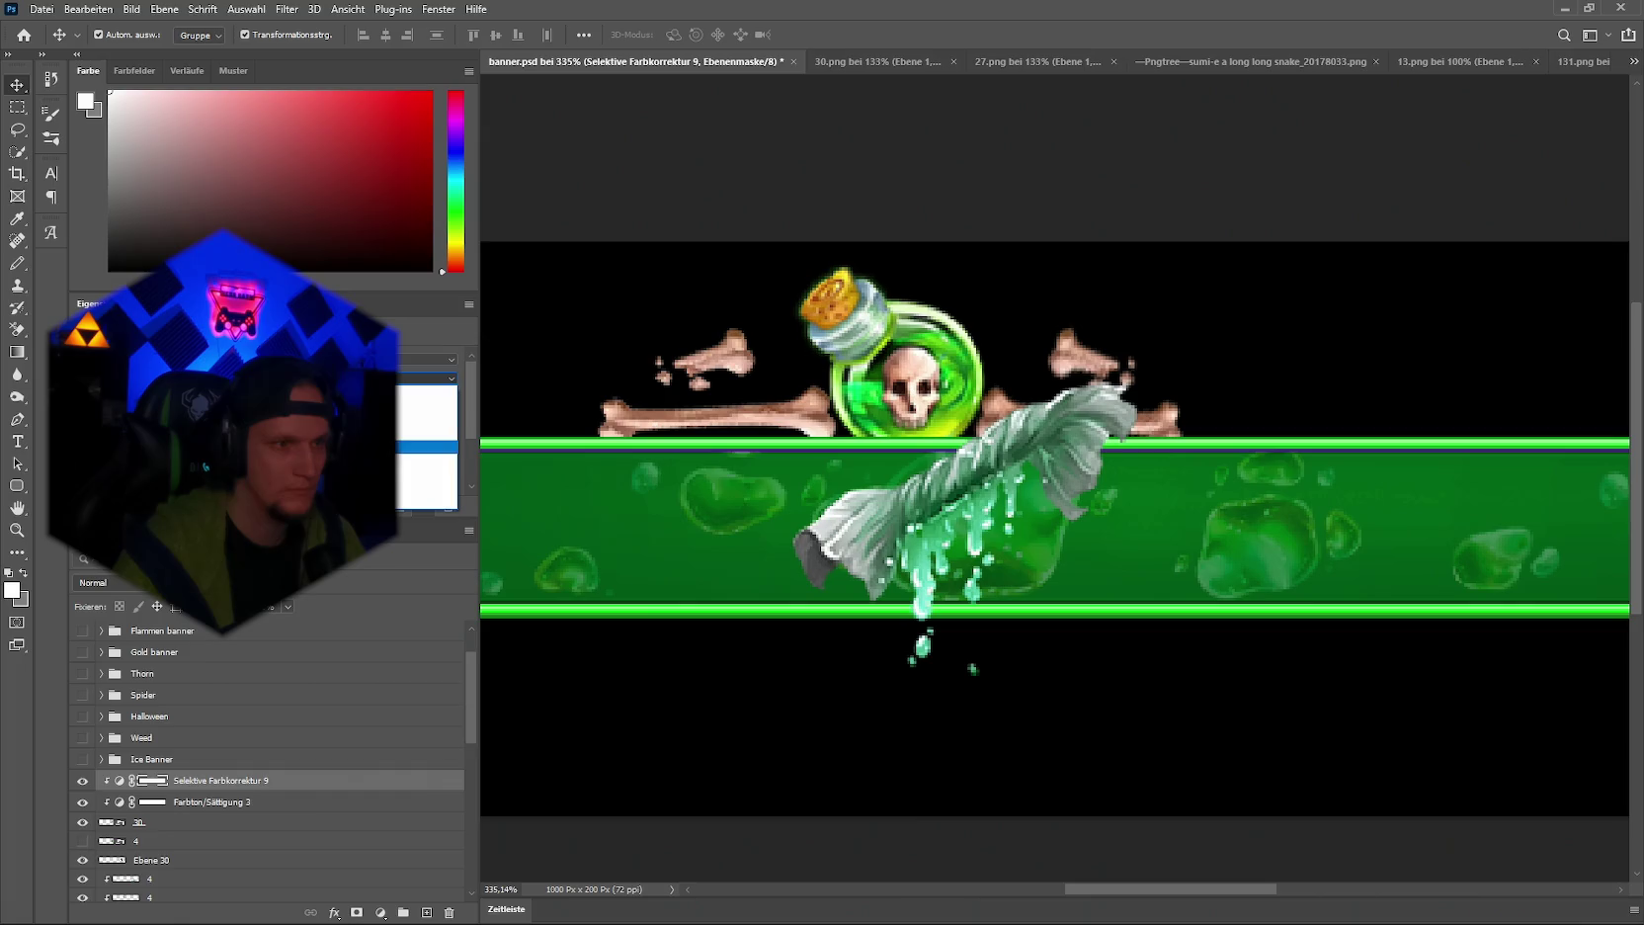
left_click(424, 447)
mouse_move(307, 416)
left_mouse_down()
mouse_move(434, 416)
mouse_move(312, 446)
left_mouse_up()
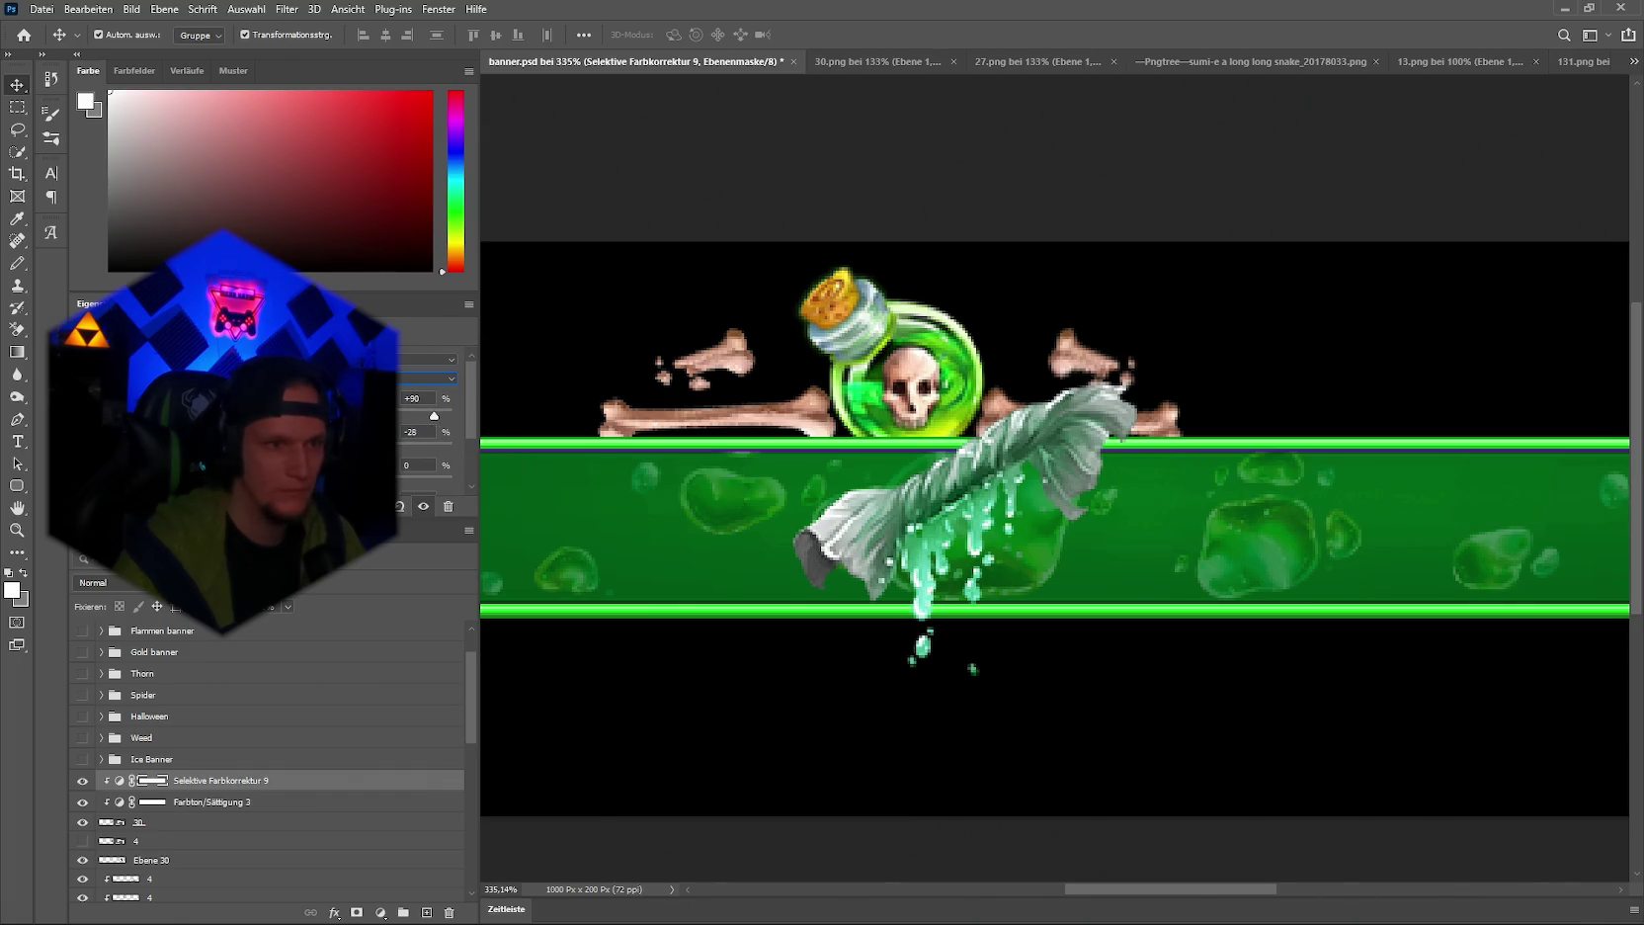
Try other colour ranges, then set the third slider of Selektive Farbkorrektur 9 to -53.
scroll(425, 425, "down", 1)
scroll(425, 415, "up", 1)
left_click(425, 377)
left_click(434, 441)
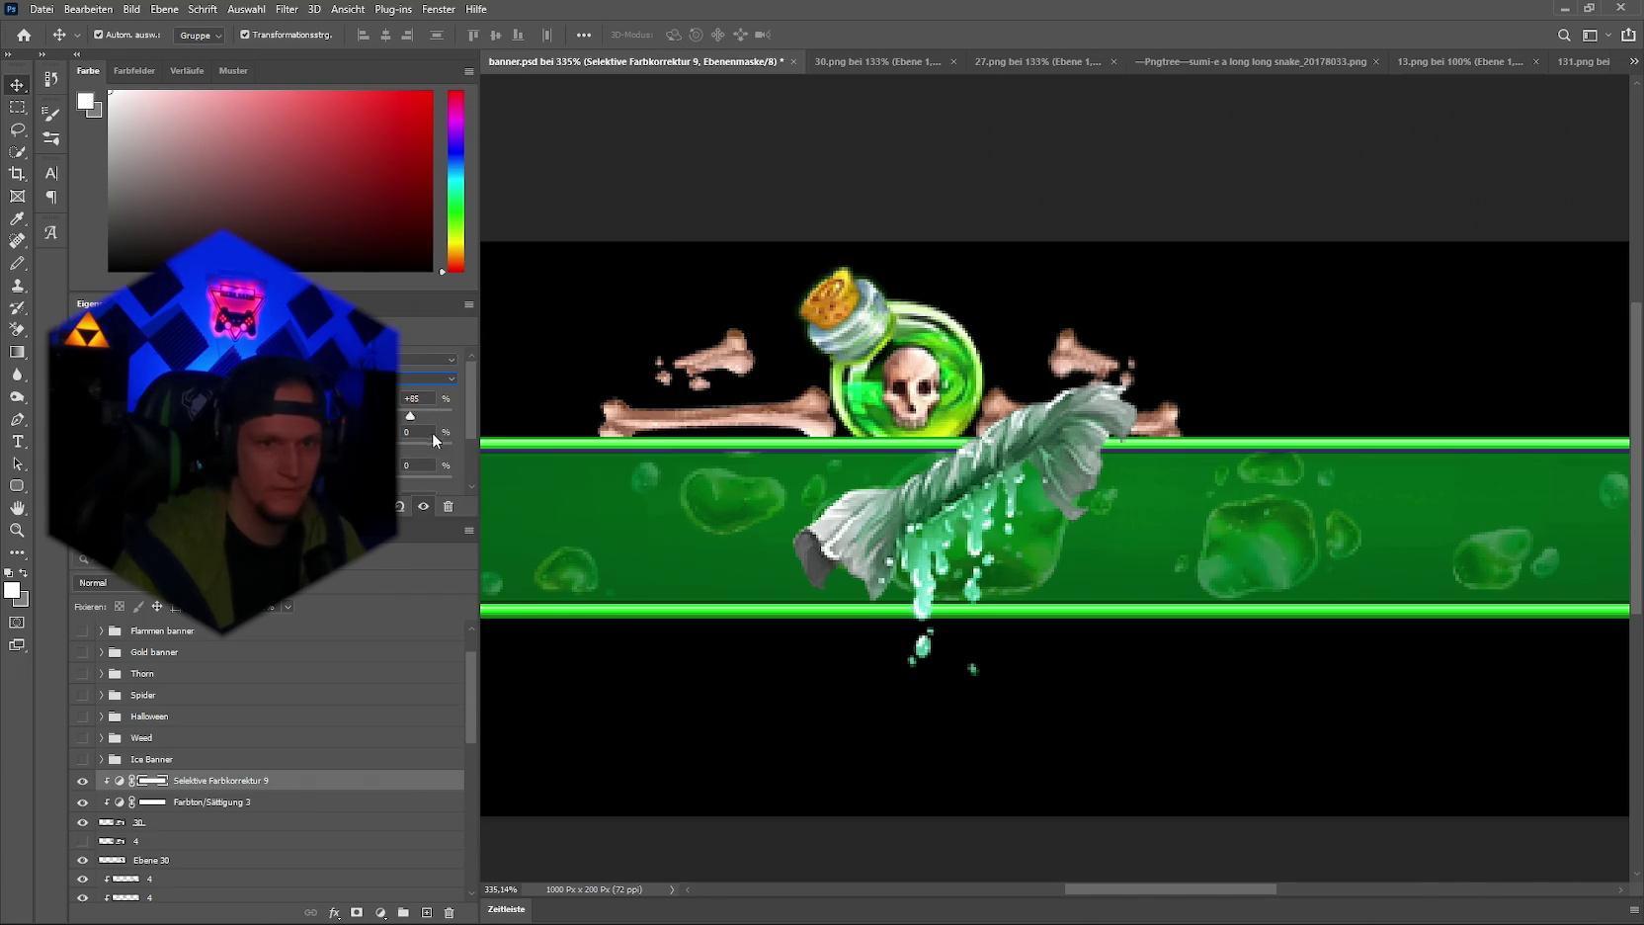
left_click(425, 377)
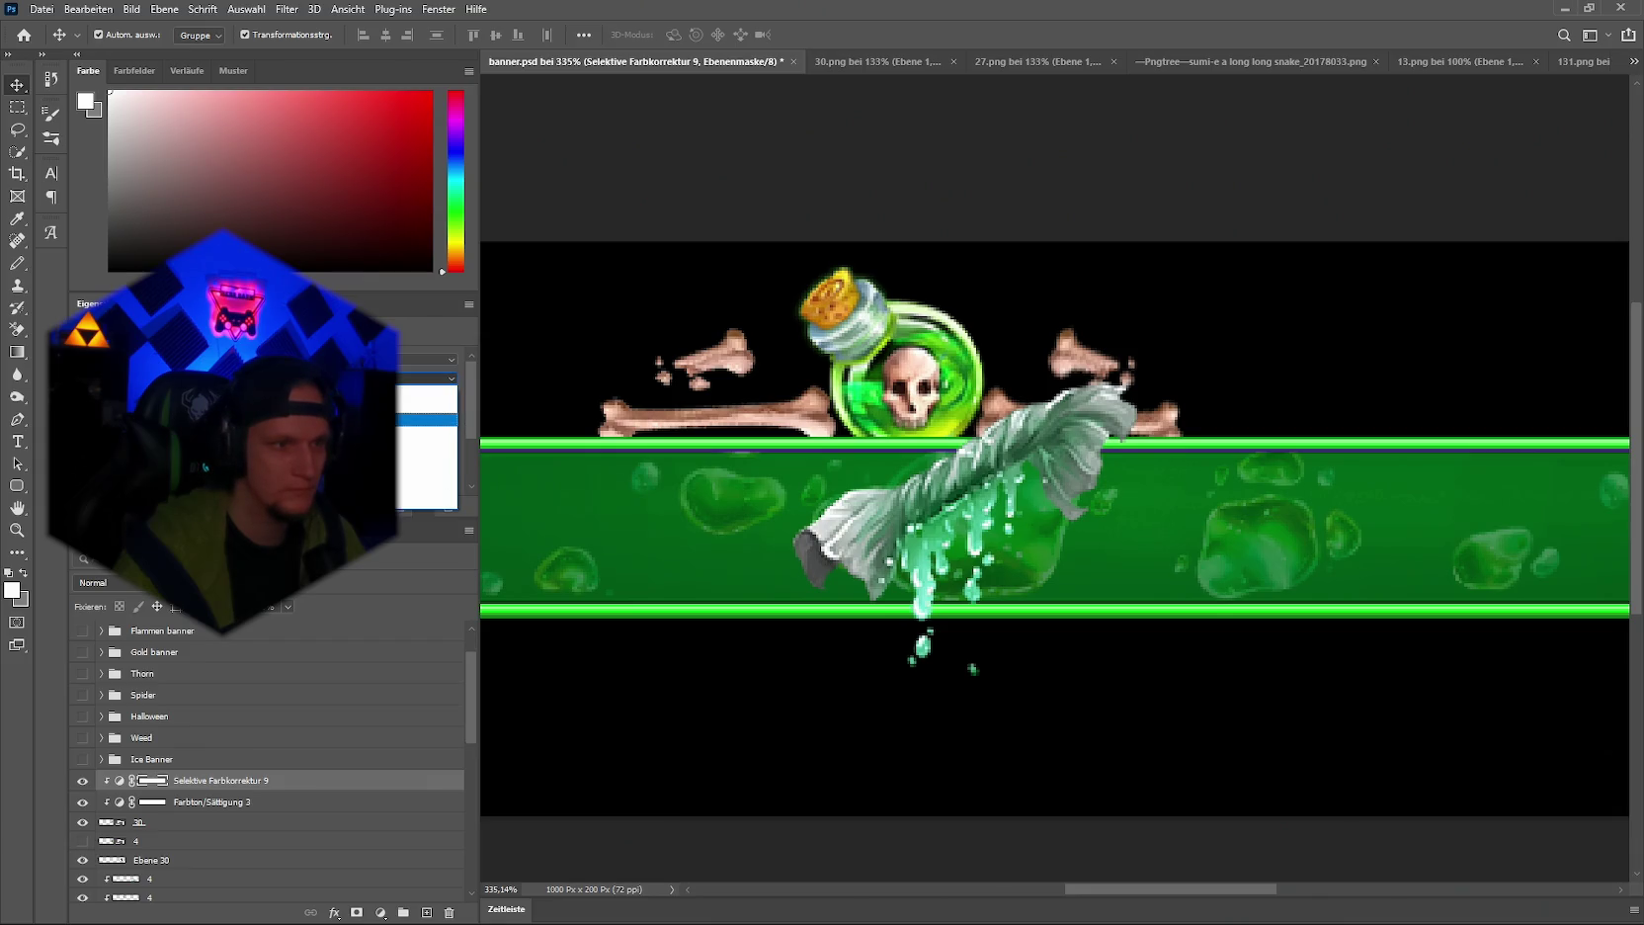
left_click(425, 419)
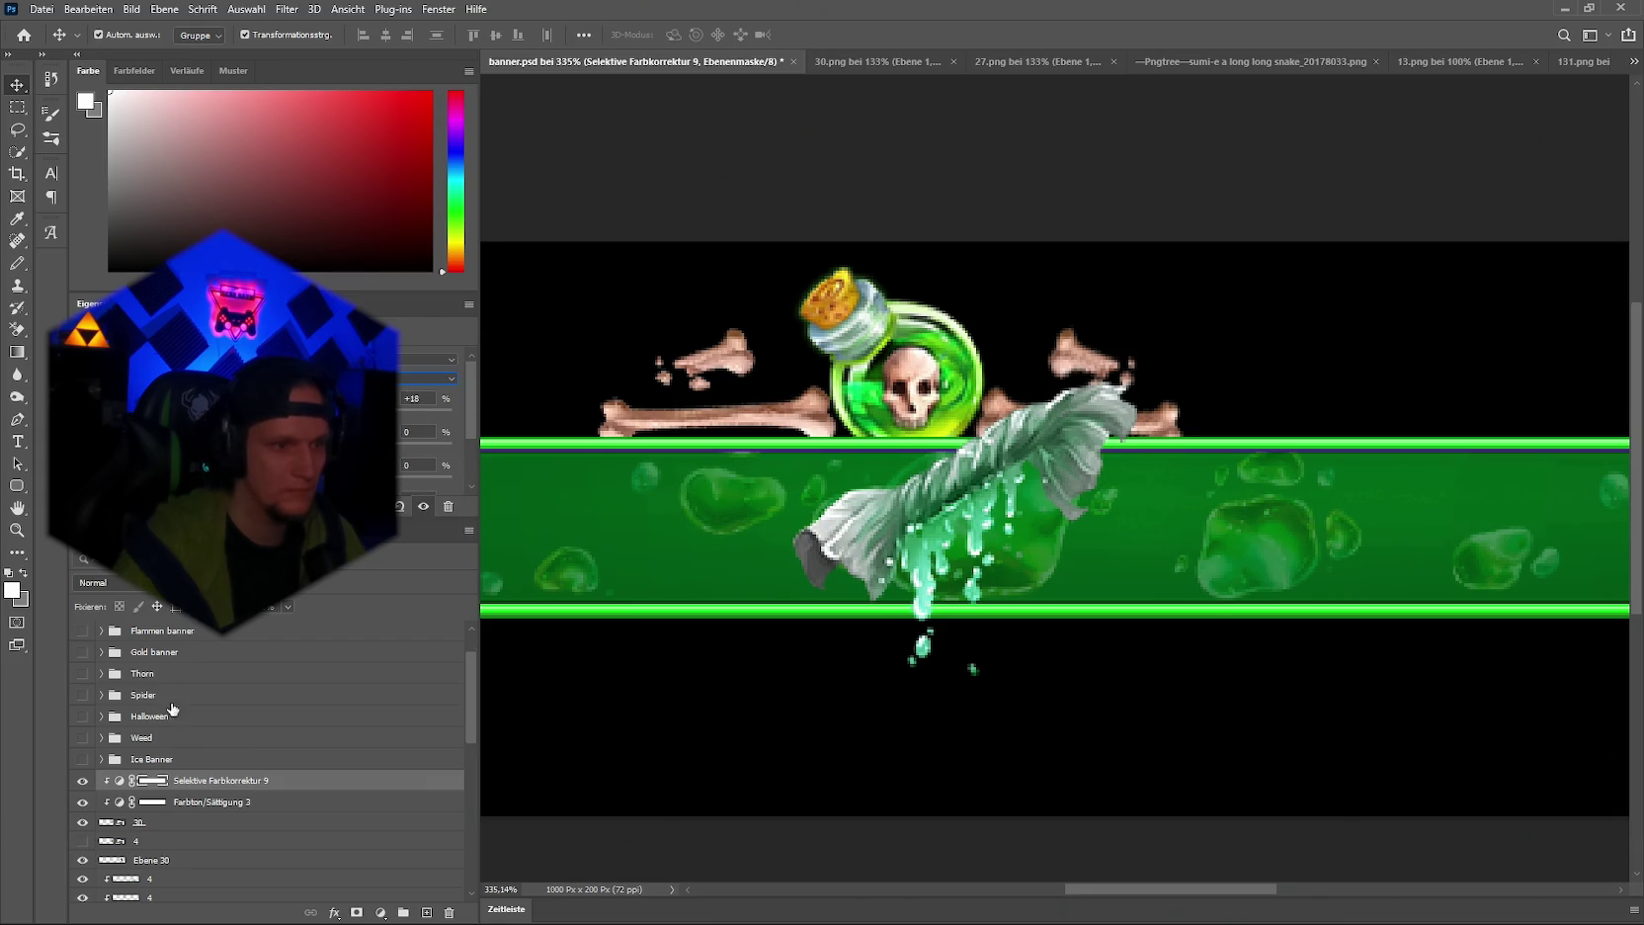
left_click(208, 805)
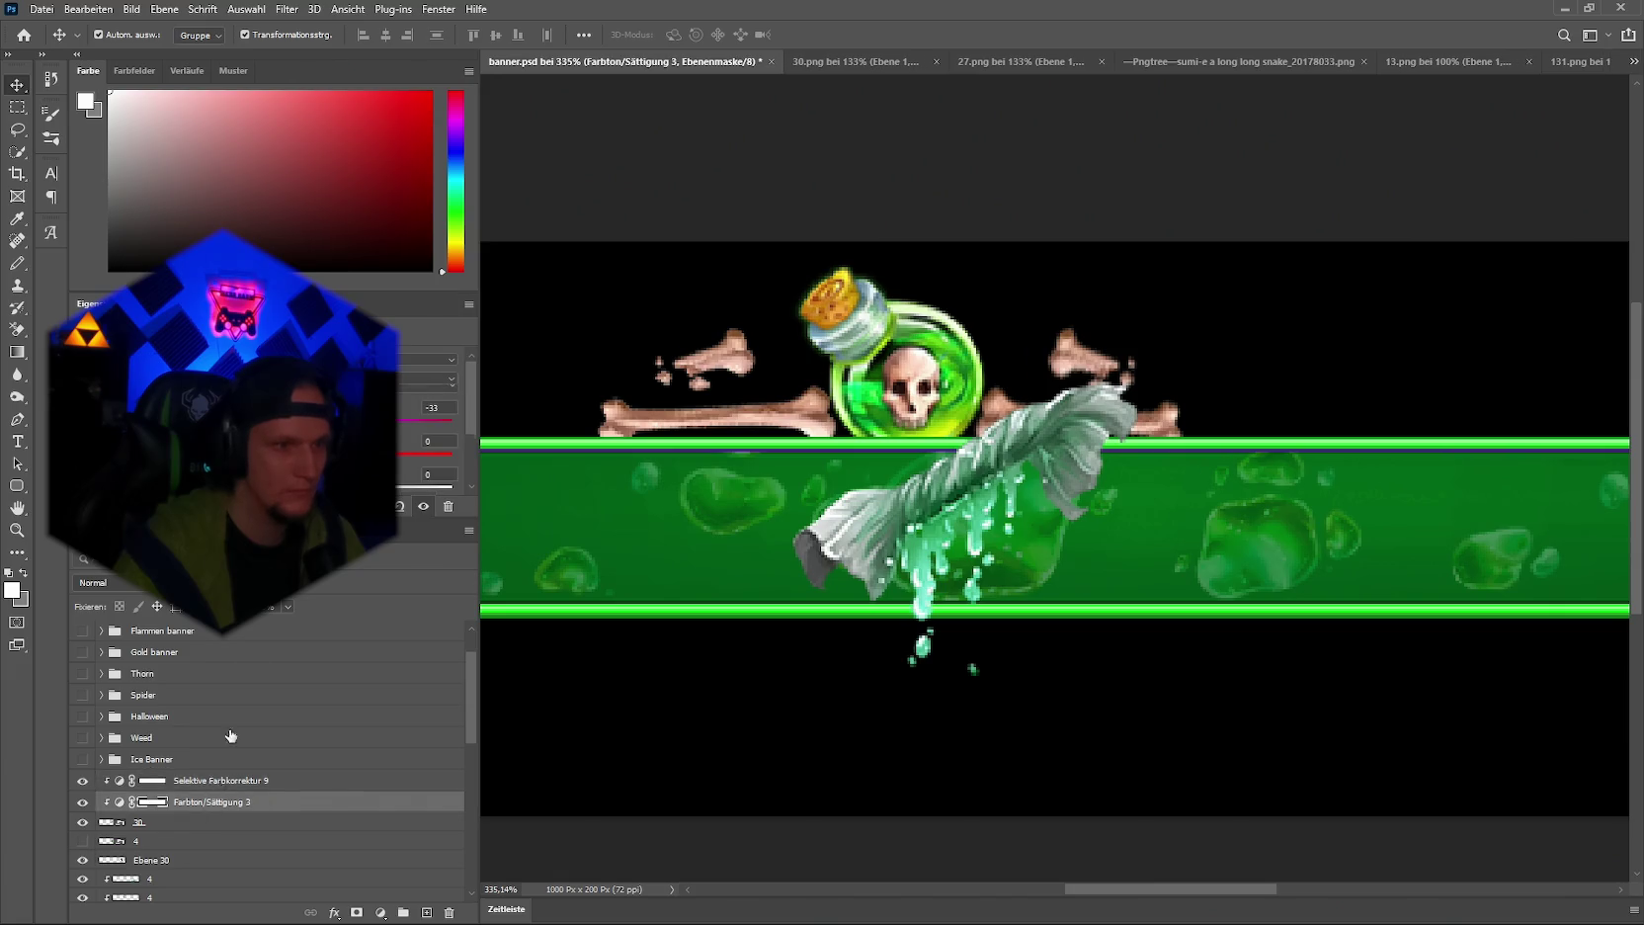
left_click(223, 779)
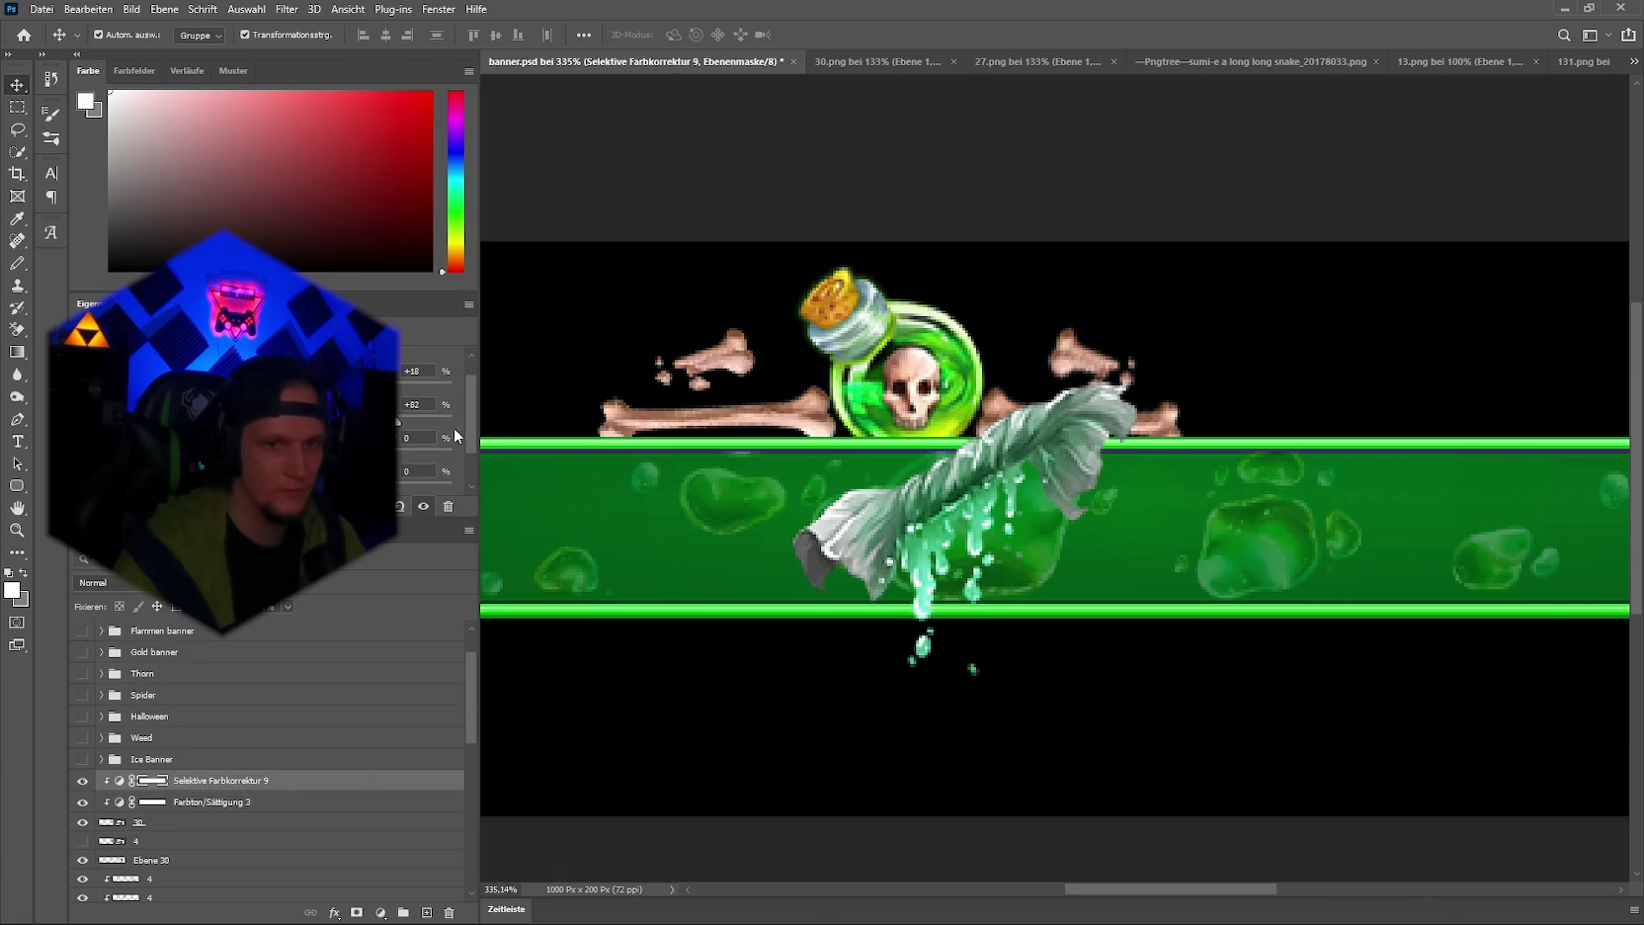
left_click_drag(269, 455, 168, 454)
Pick another colour range and drop its first two sliders to whiten the drip.
left_click(425, 378)
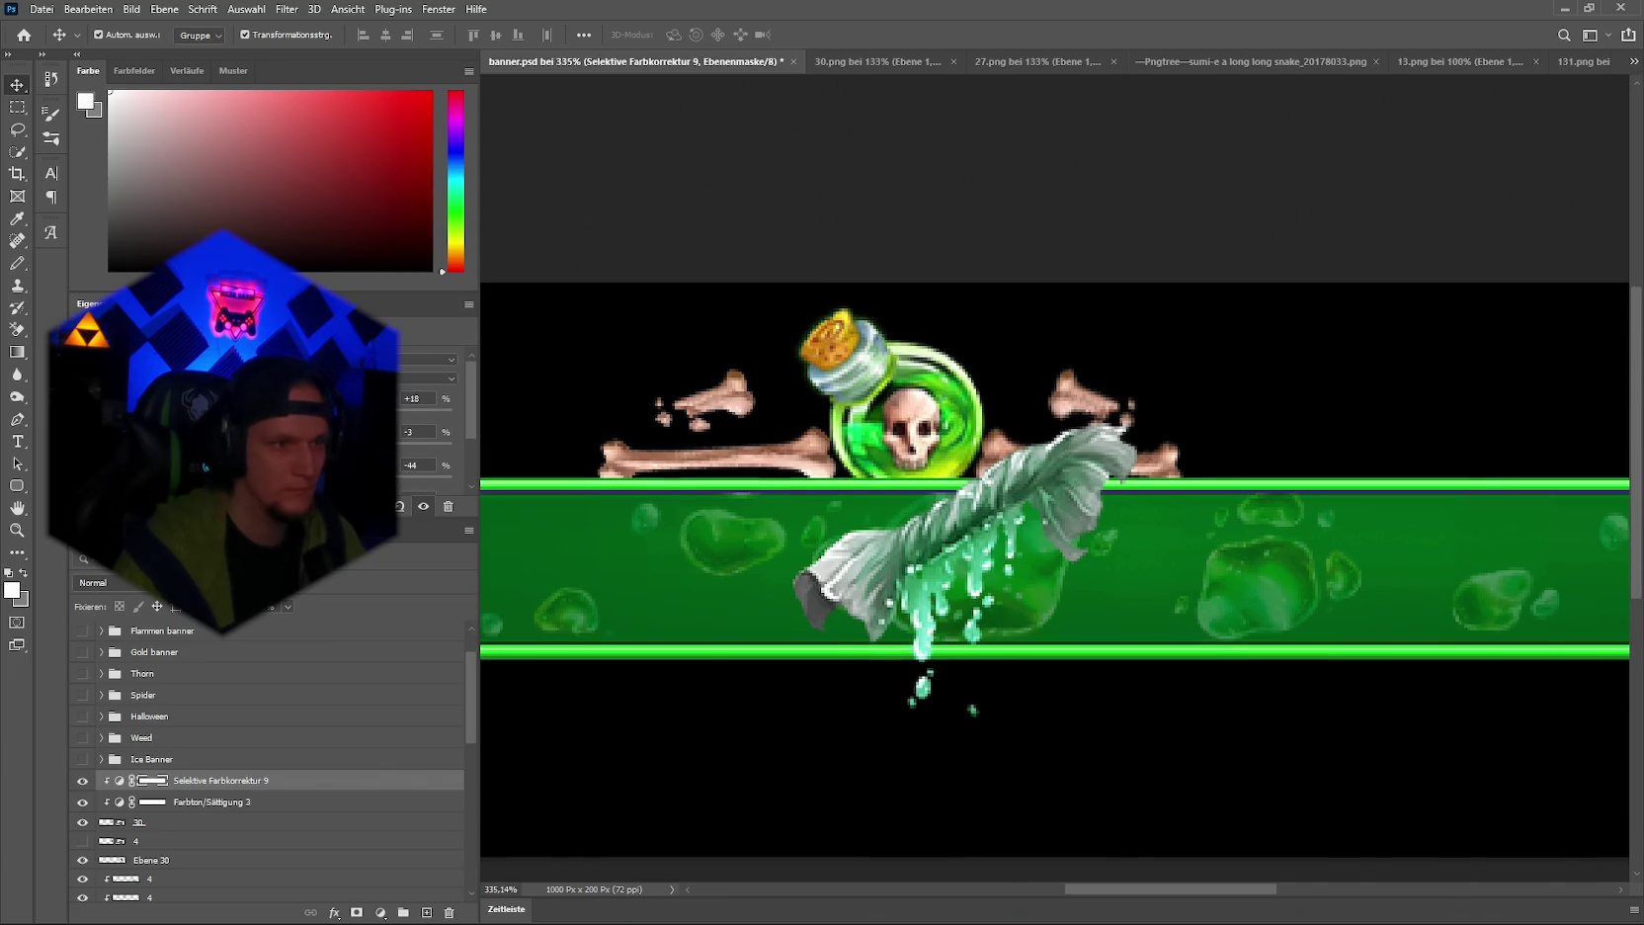
left_click(426, 419)
scroll(425, 415, "down", 1)
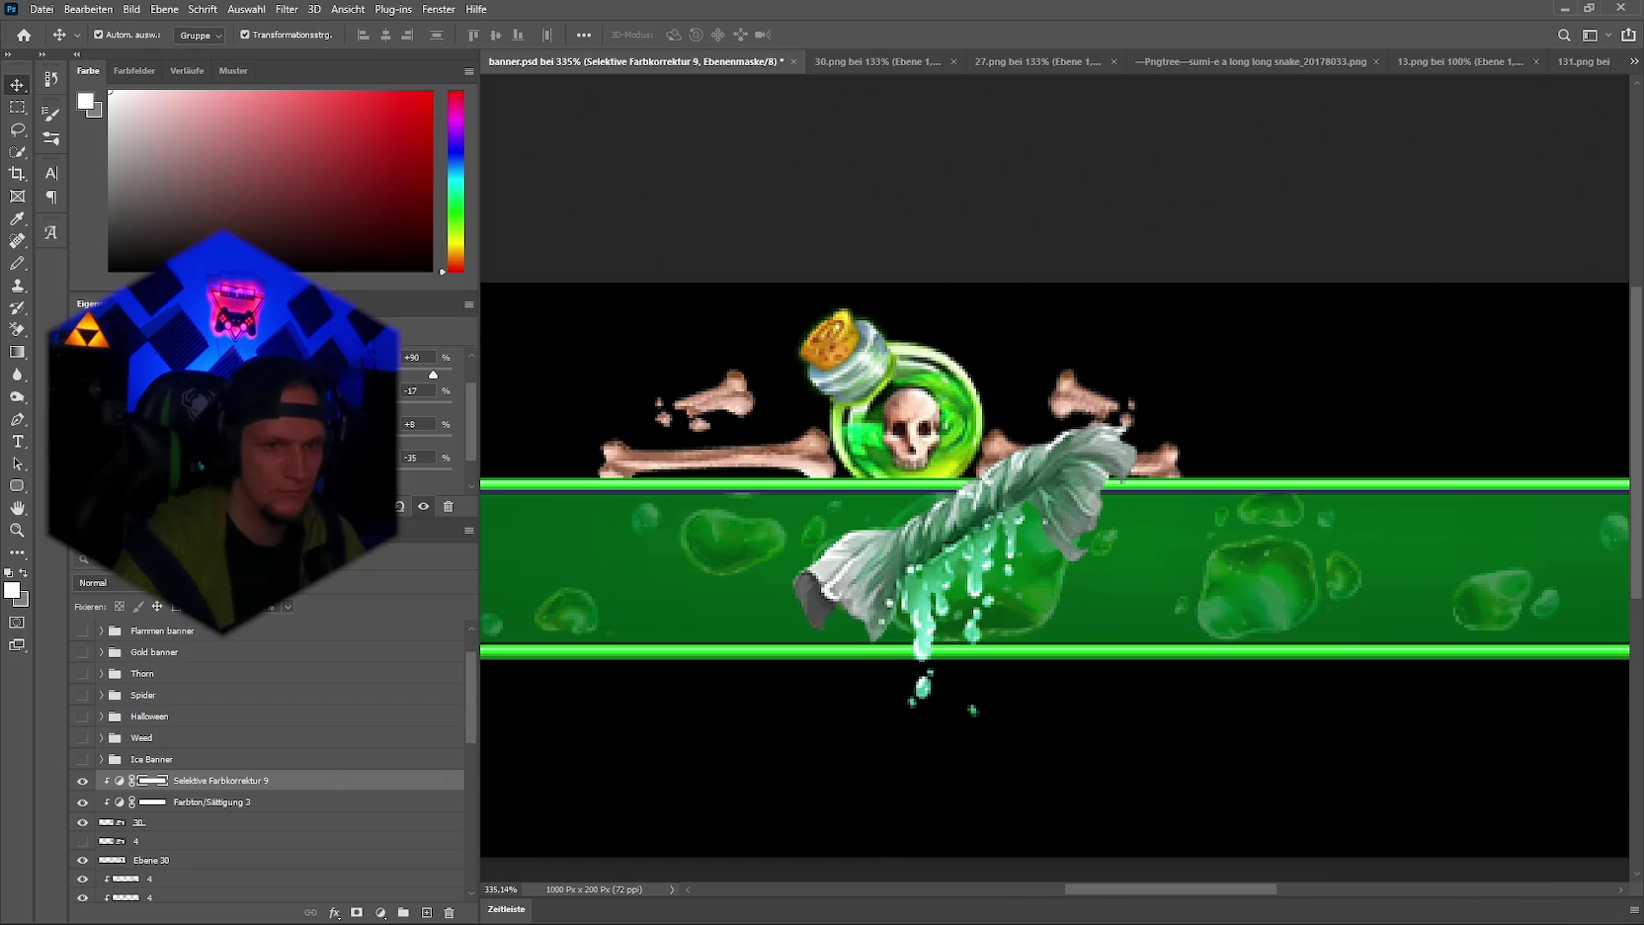
scroll(457, 474, "up", 1)
left_click(425, 378)
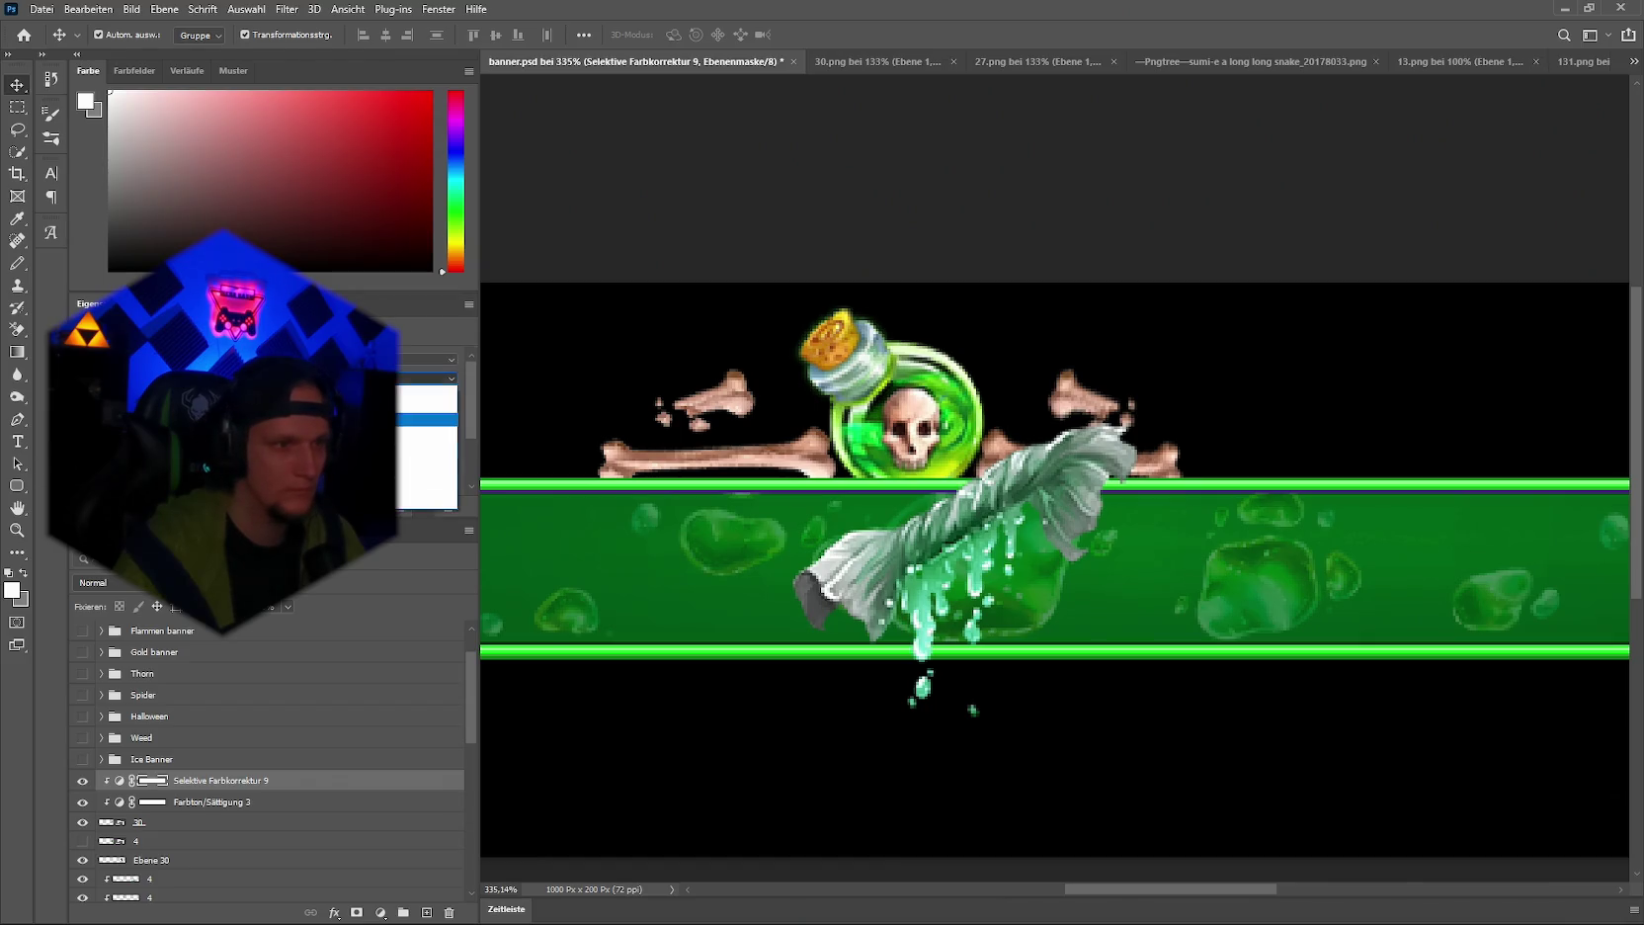
left_click(426, 432)
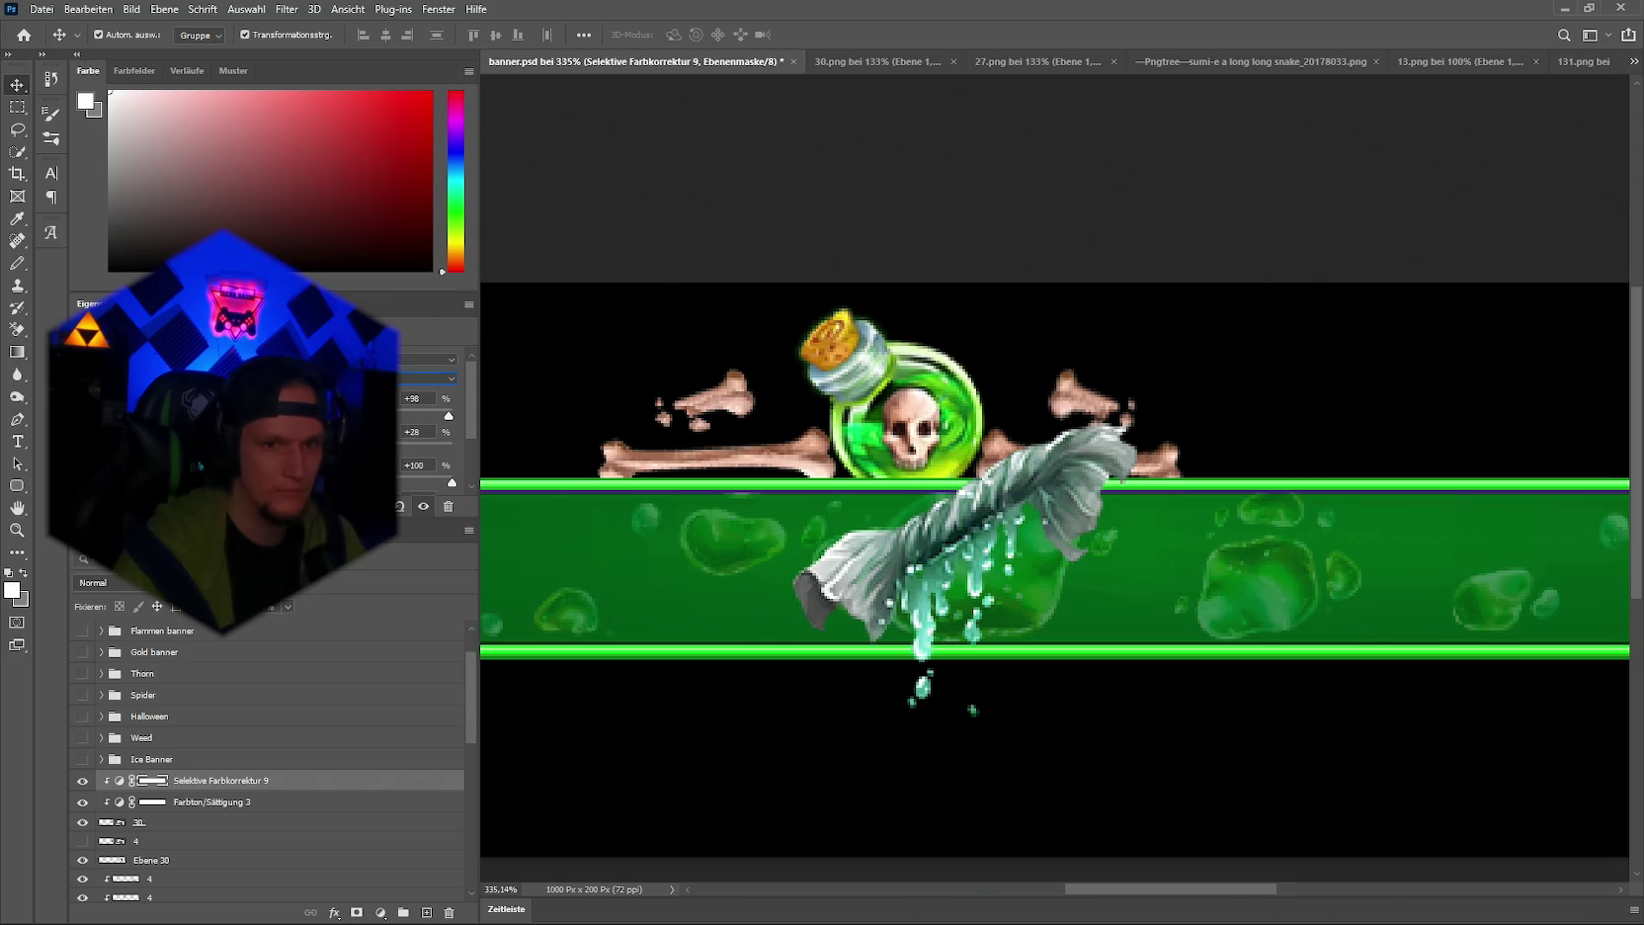
left_click_drag(449, 415, 79, 415)
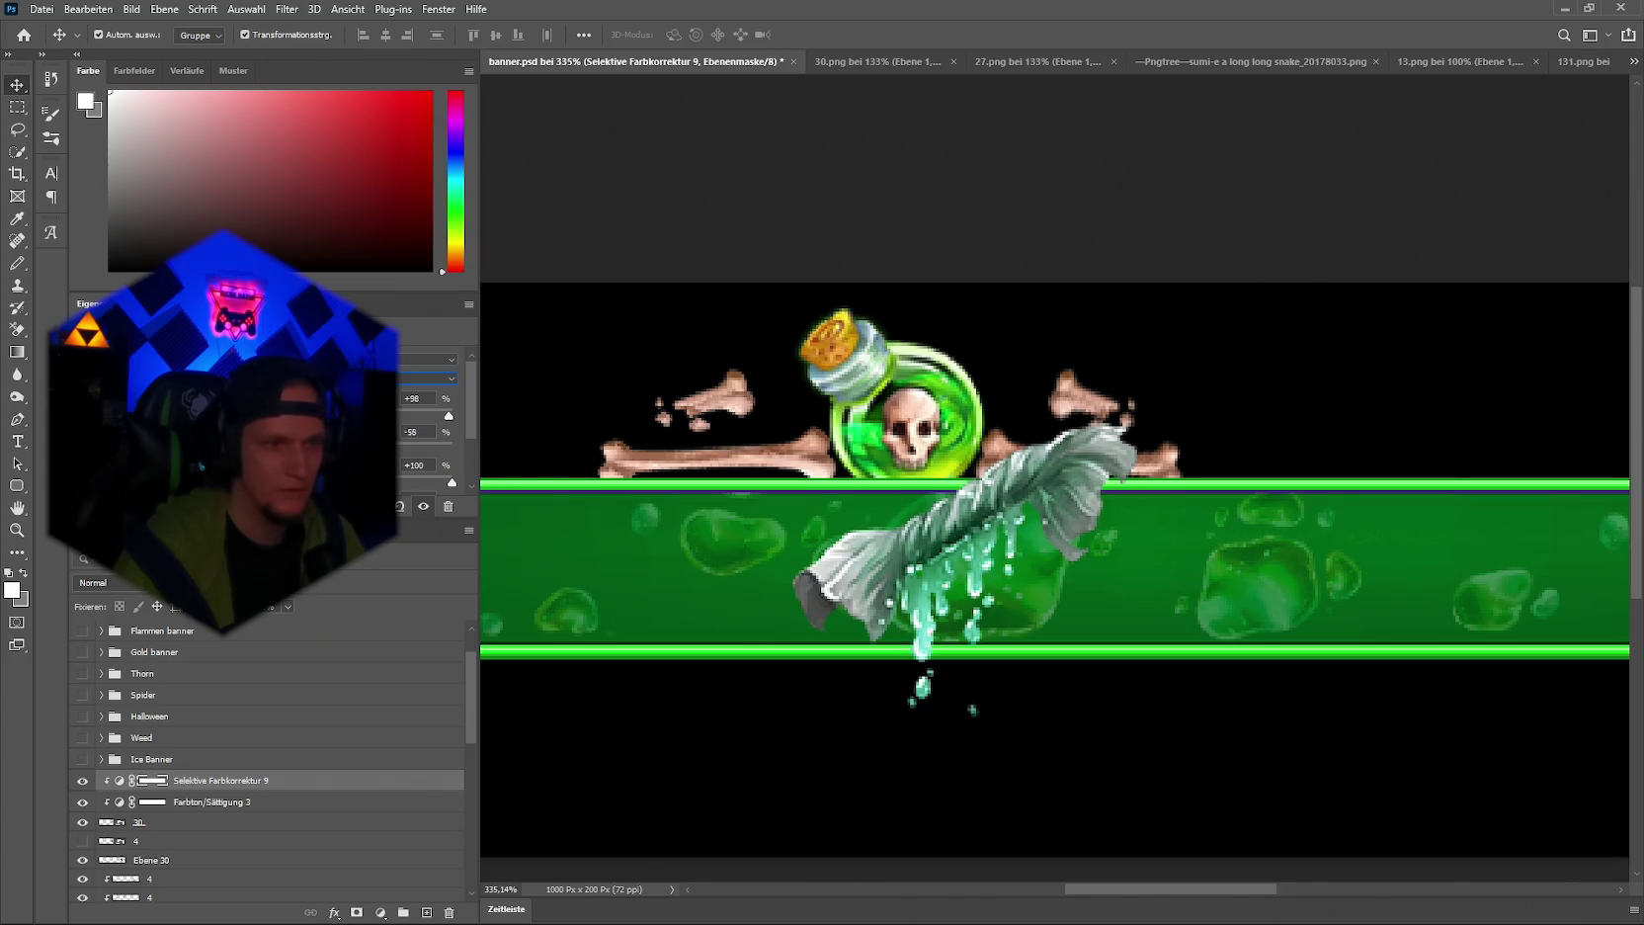
left_click_drag(451, 449, 43, 423)
Step to the next colour range and push its first slider to +100.
scroll(425, 439, "down", 2)
scroll(425, 440, "up", 2)
left_click(425, 378)
key("Return")
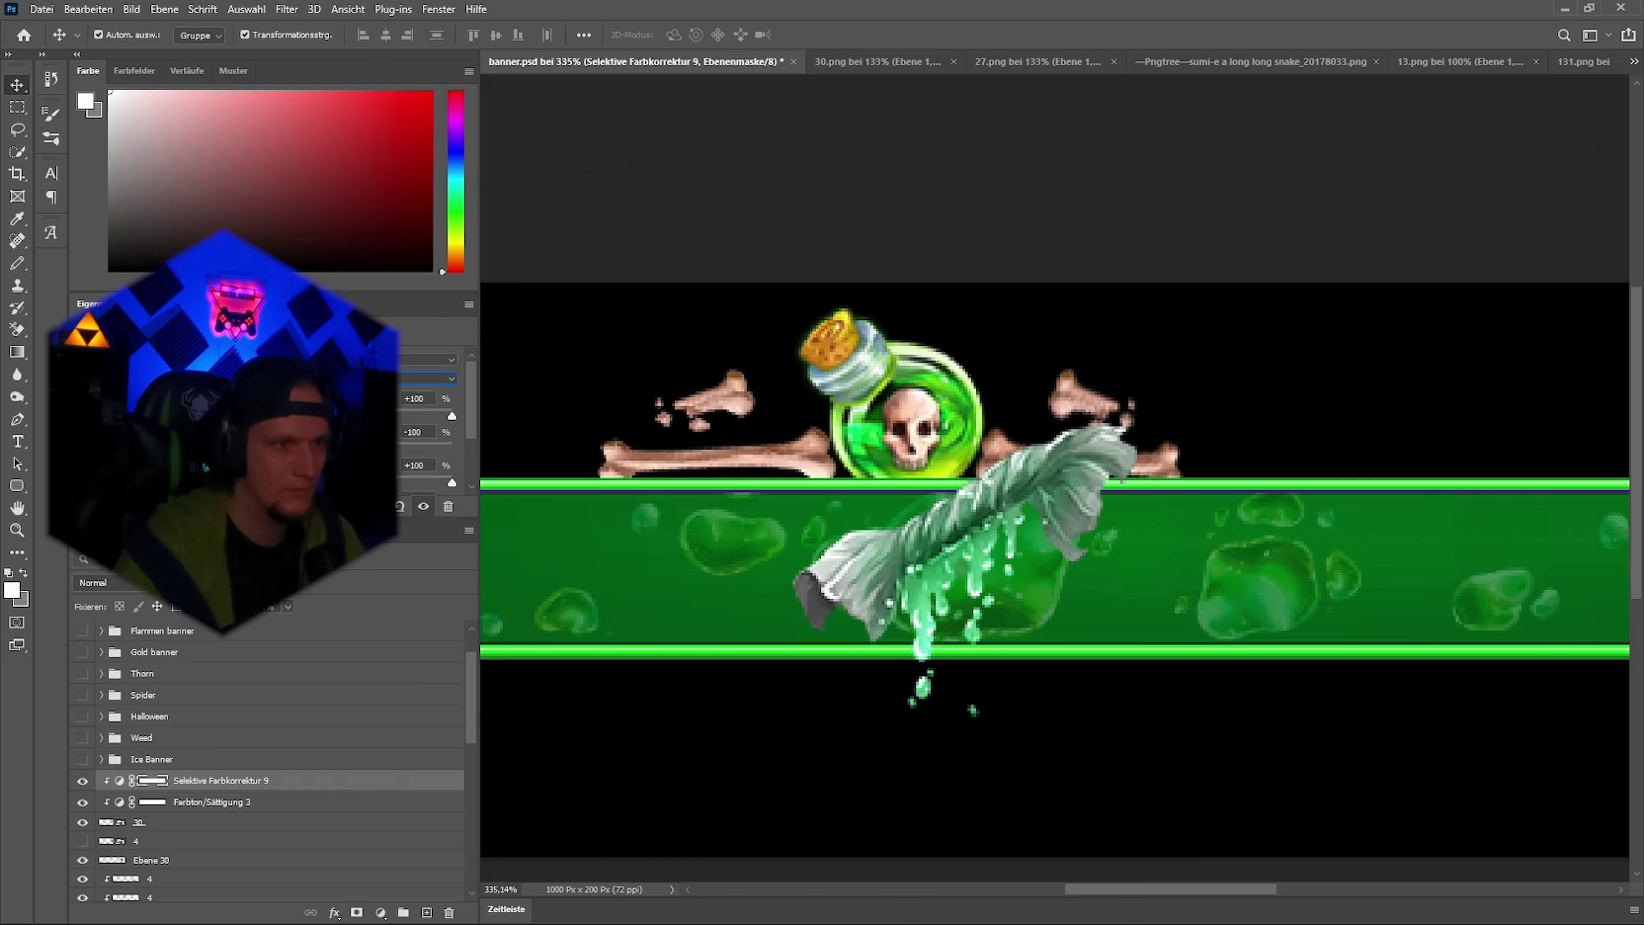
scroll(425, 440, "down", 2)
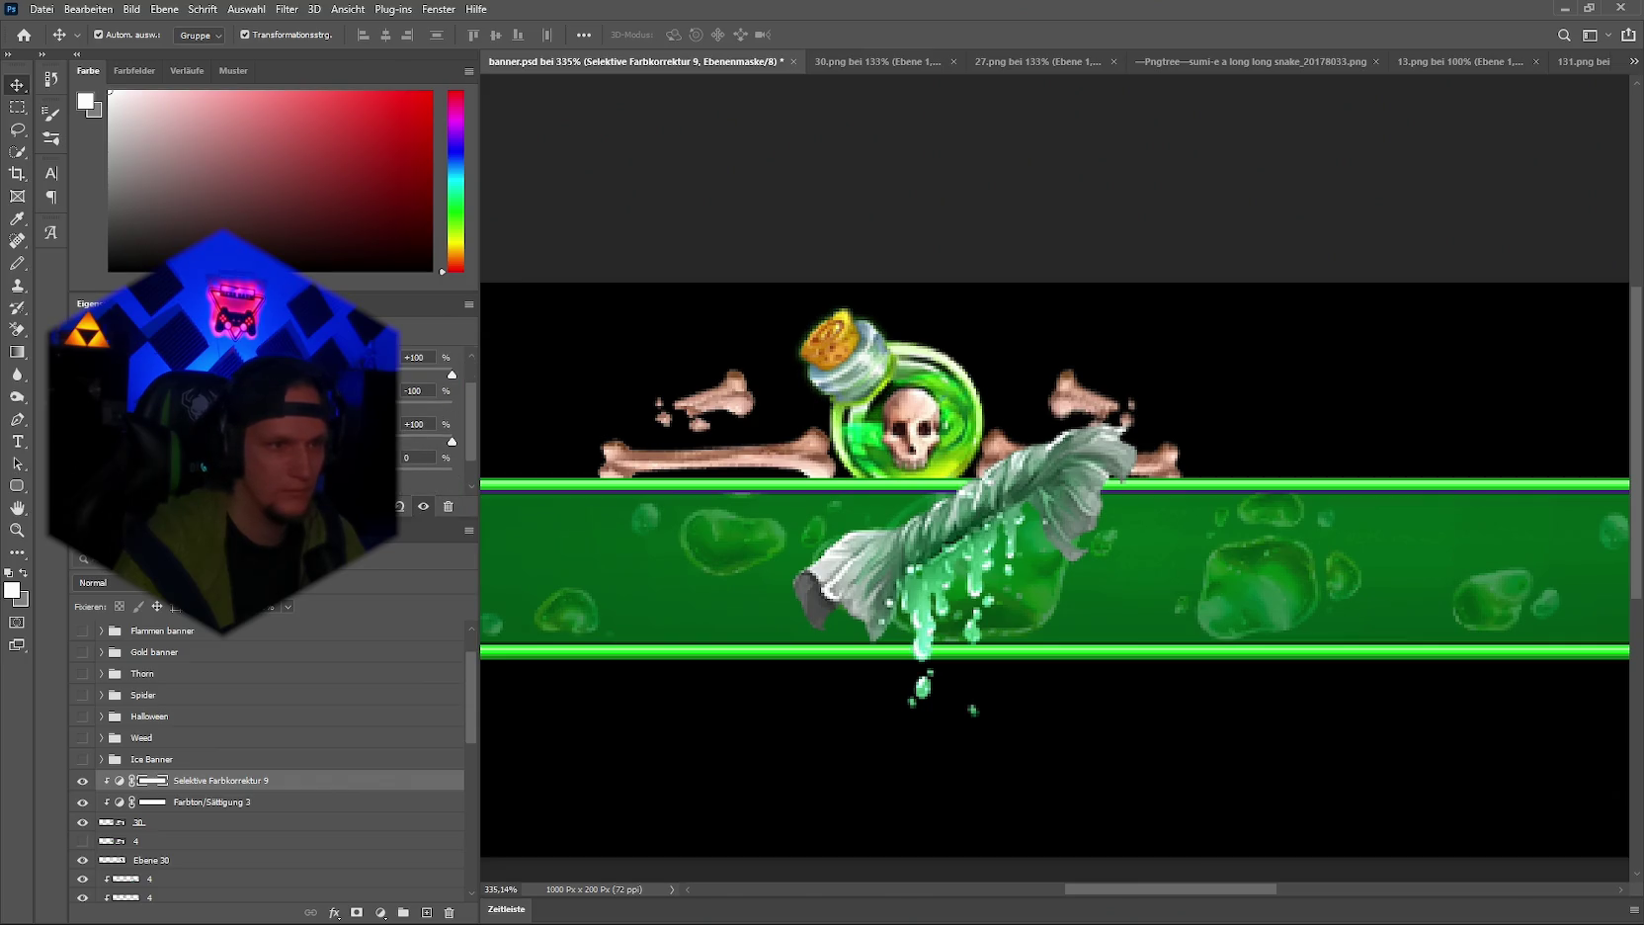
scroll(425, 440, "up", 2)
left_click(425, 378)
key("Down")
key("Return")
left_click_drag(426, 414, 451, 415)
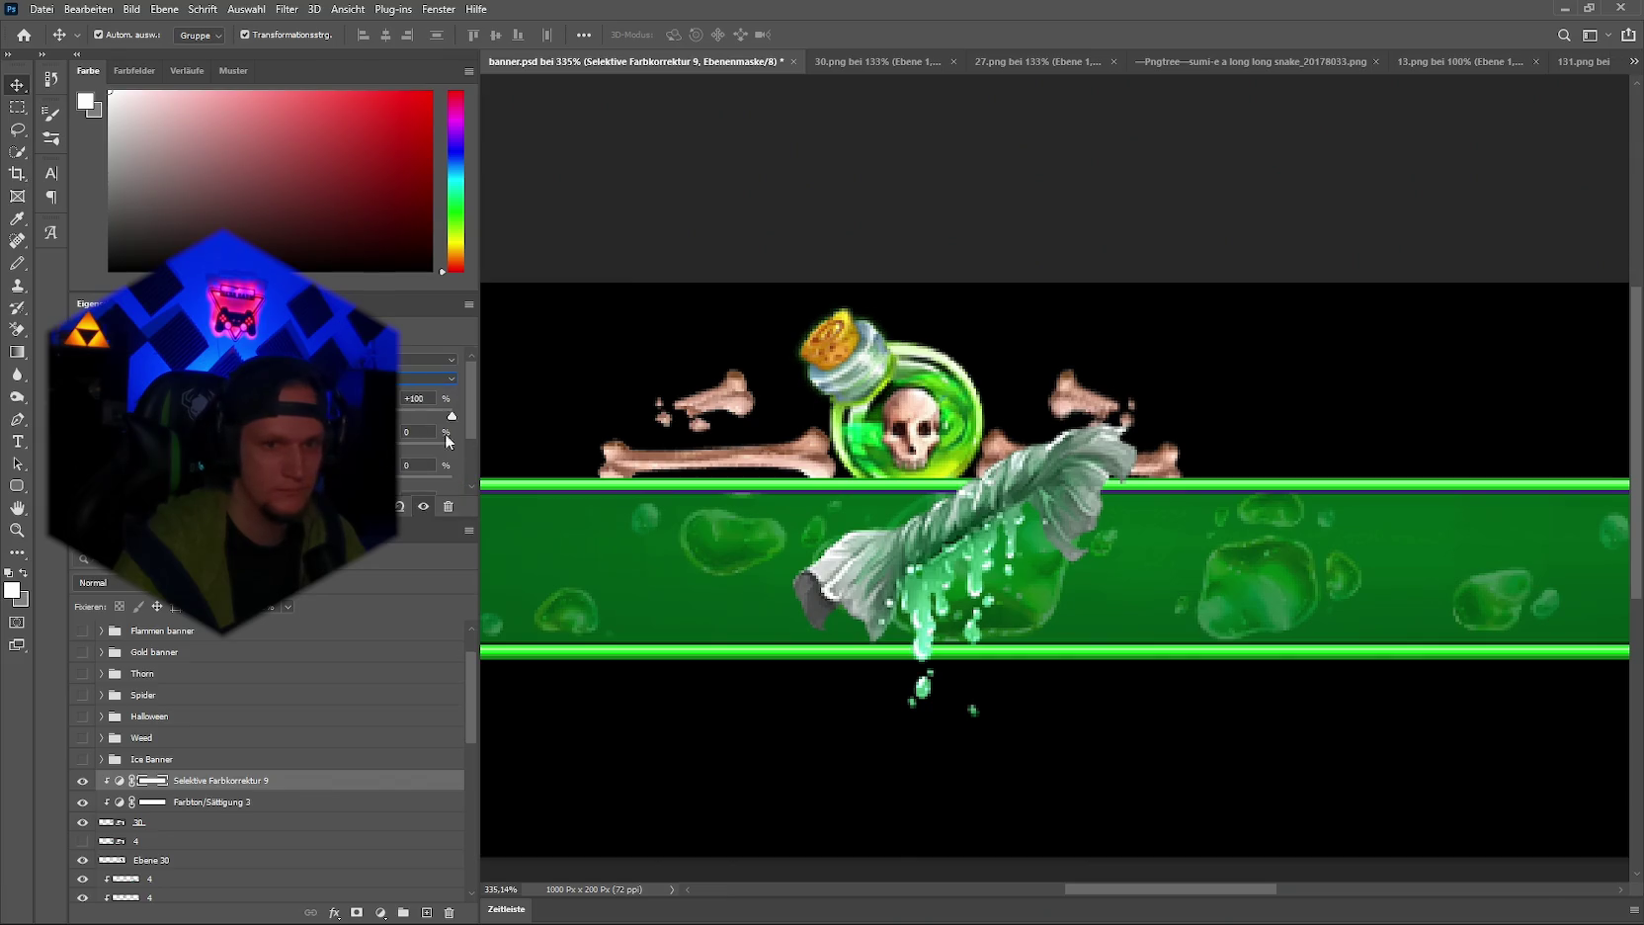
In the next colour range, raise the second slider and set the top value to +96.
left_click(425, 379)
key("Down")
key("Return")
left_click(444, 408)
left_click_drag(426, 444, 455, 454)
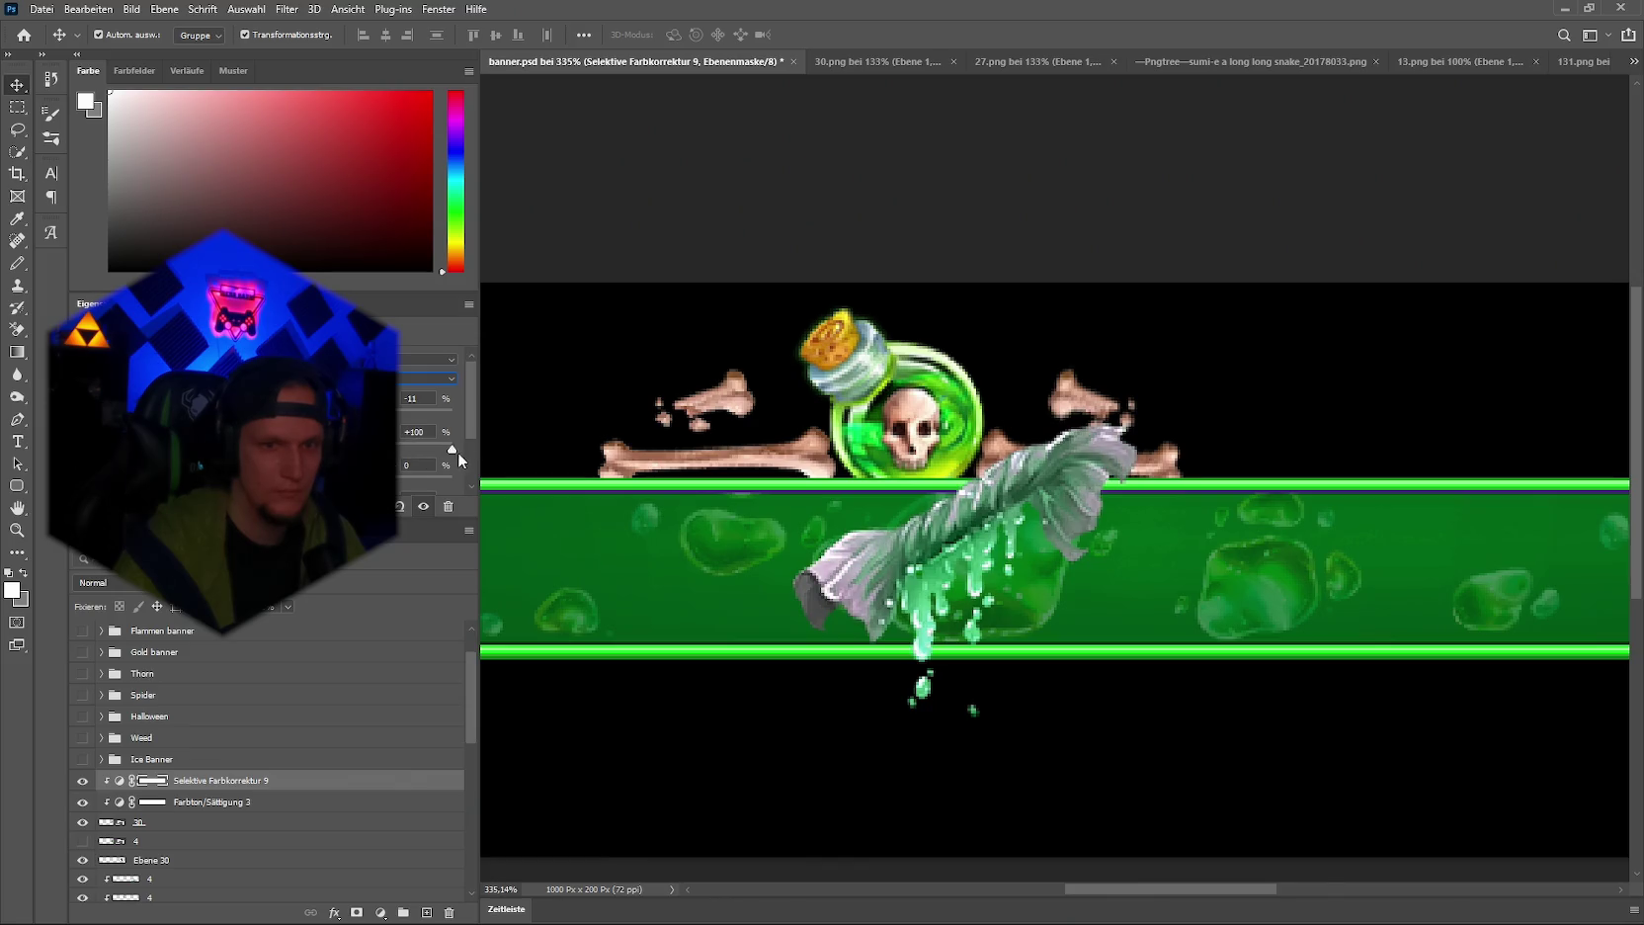
left_click_drag(346, 414, 459, 420)
left_click(440, 421)
Push Black to +100, lower the second slider toward green, and set the top value to +100.
scroll(440, 421, "down", 1)
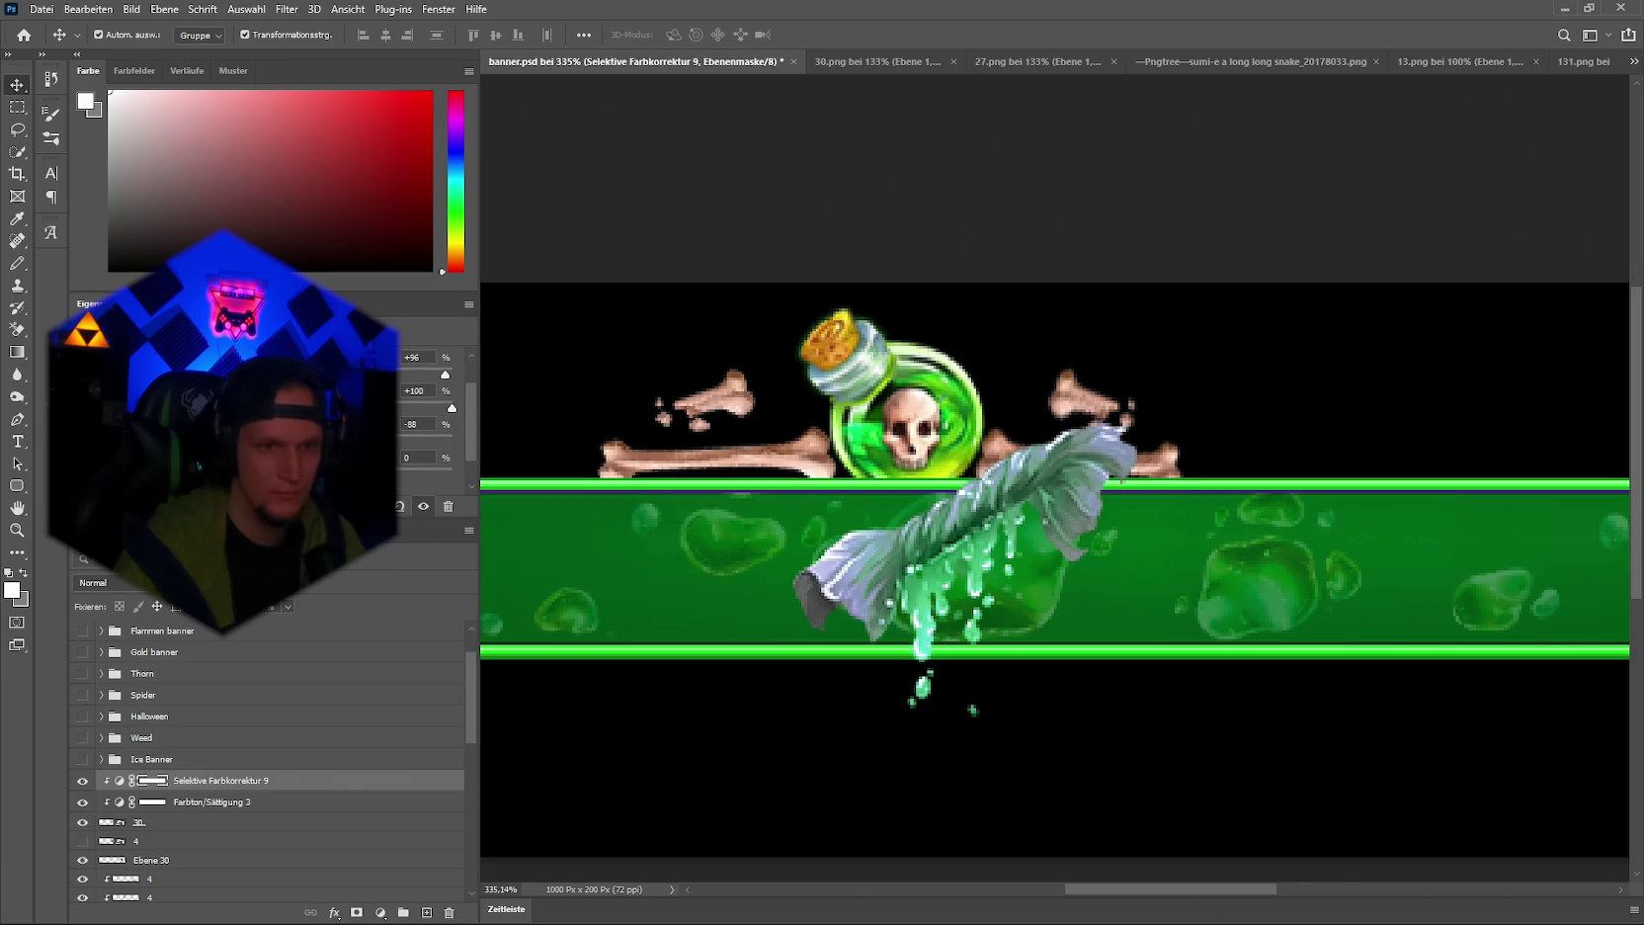
left_click_drag(427, 475, 459, 461)
scroll(460, 459, "up", 2)
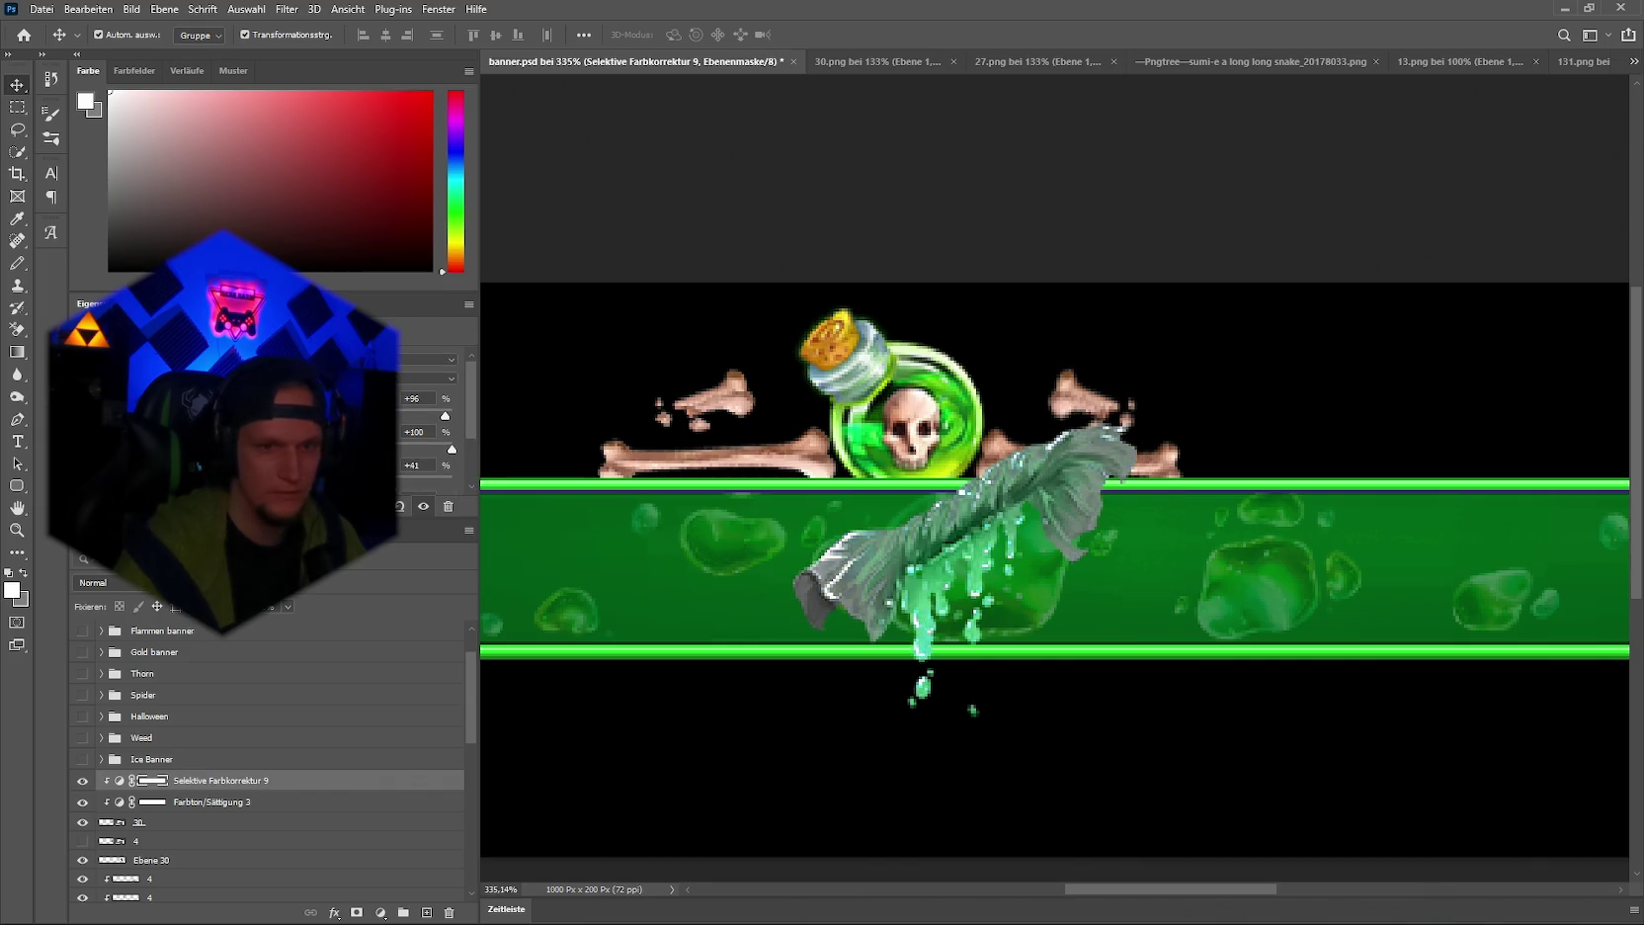
left_click_drag(445, 416, 296, 416)
left_click_drag(445, 416, 633, 488)
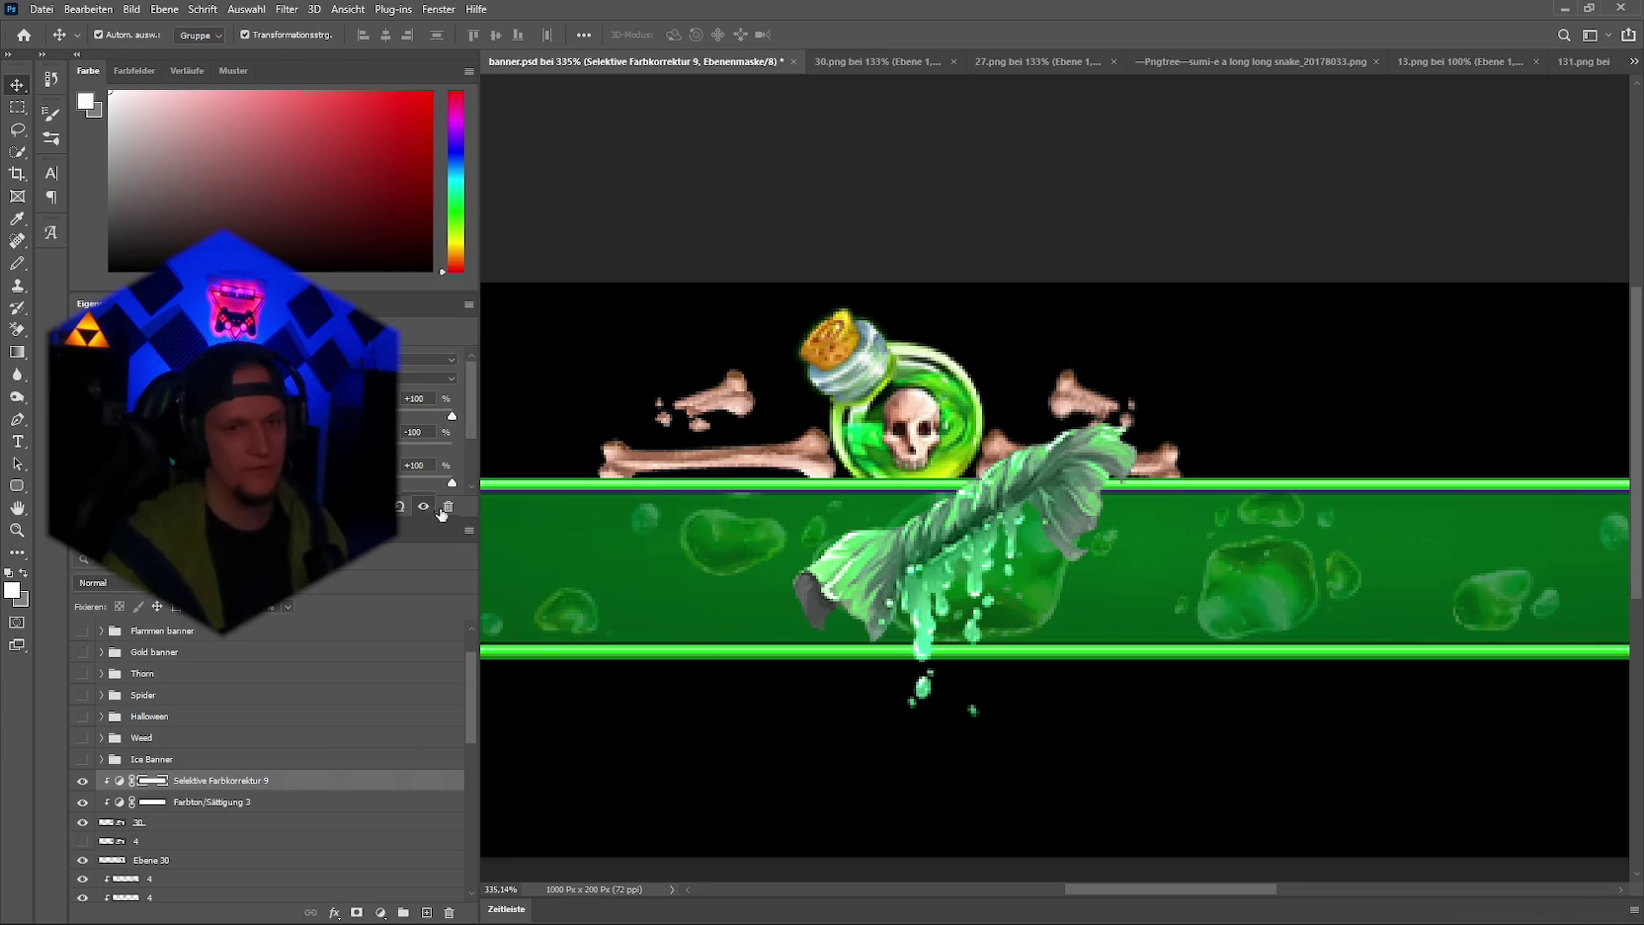
In another colour range, set the top to +99 and lower the second for saturated green; move the slime up-right.
left_click(427, 378)
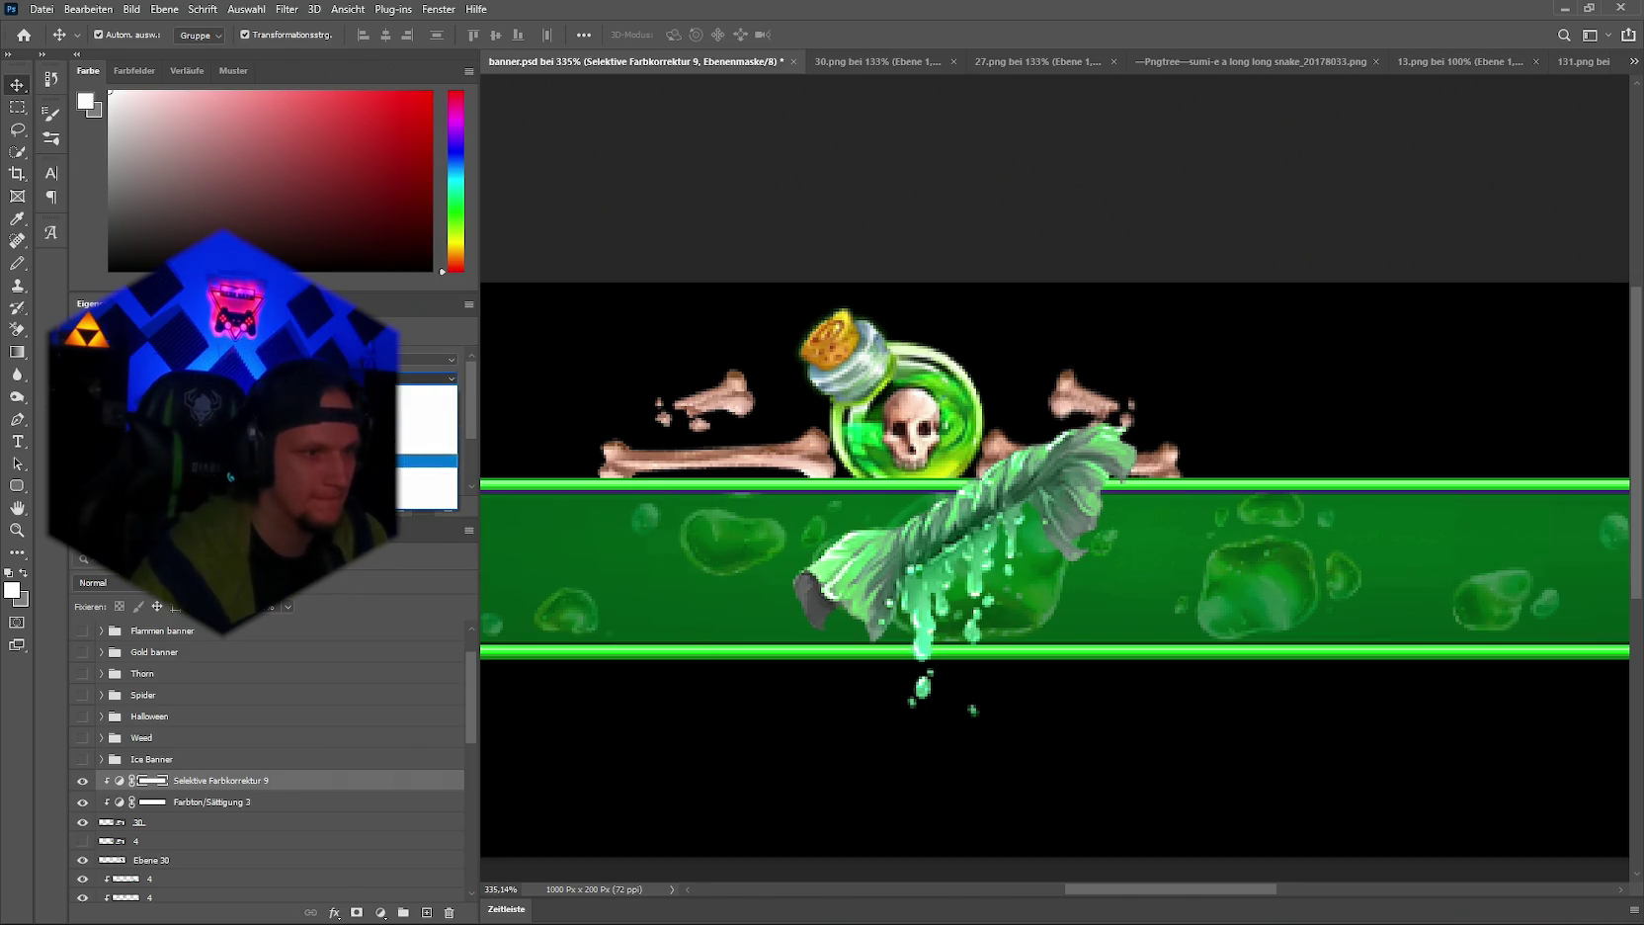
left_click(427, 486)
left_click_drag(297, 415, 453, 415)
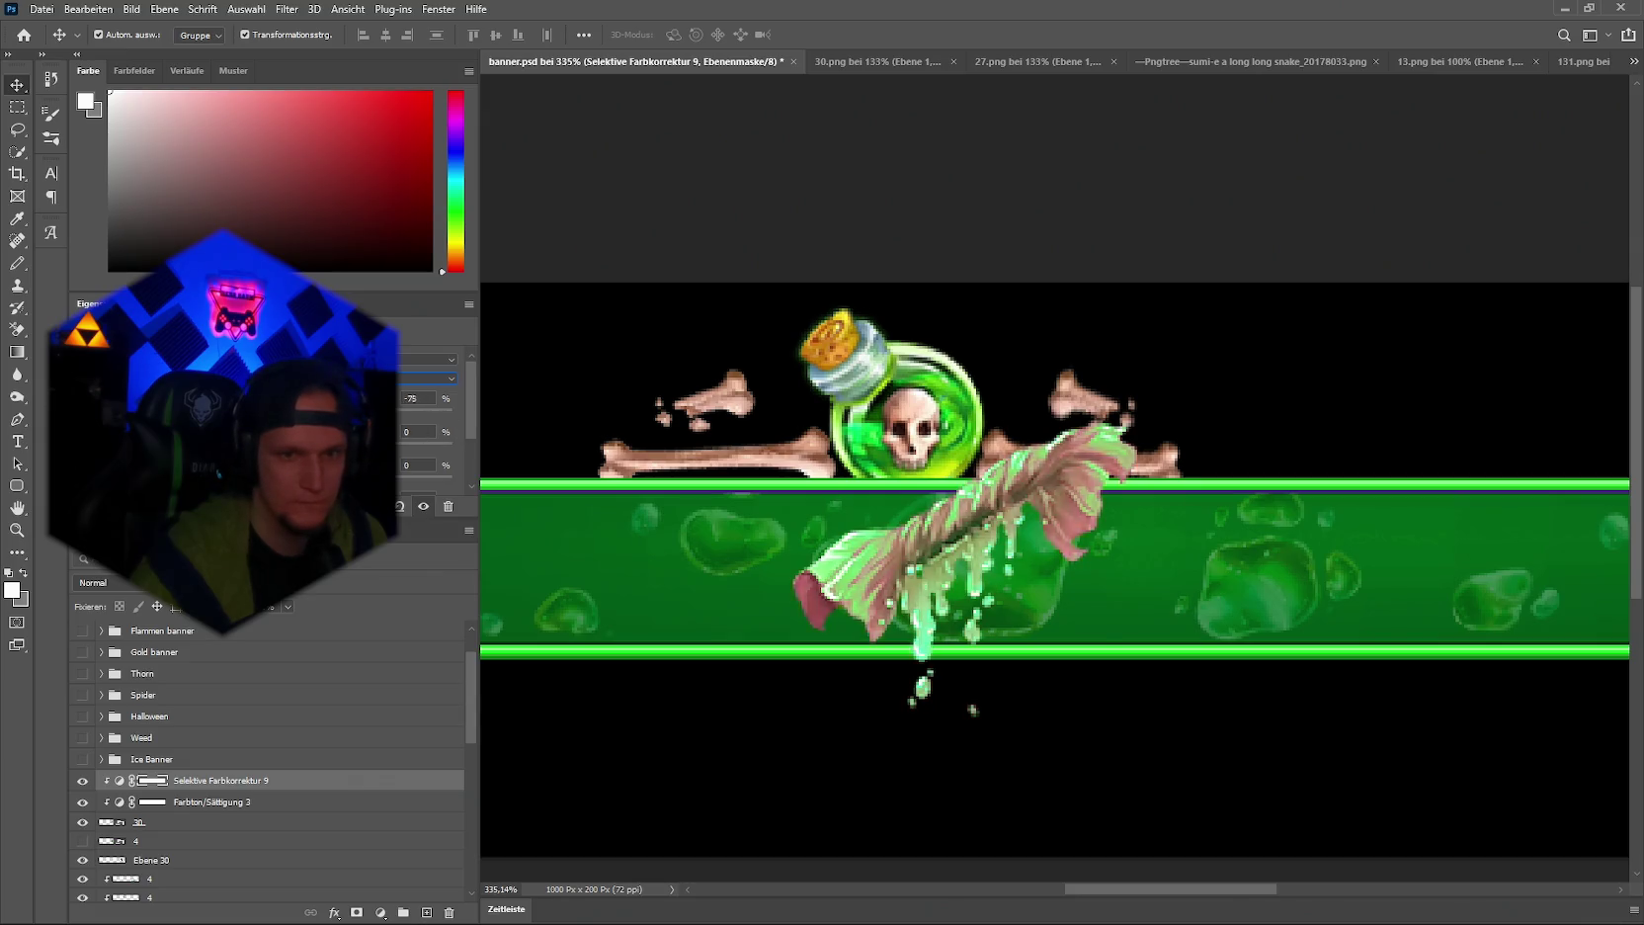
mouse_move(296, 448)
left_mouse_down()
mouse_move(85, 449)
mouse_move(352, 460)
left_mouse_up()
scroll(424, 415, "down", 2)
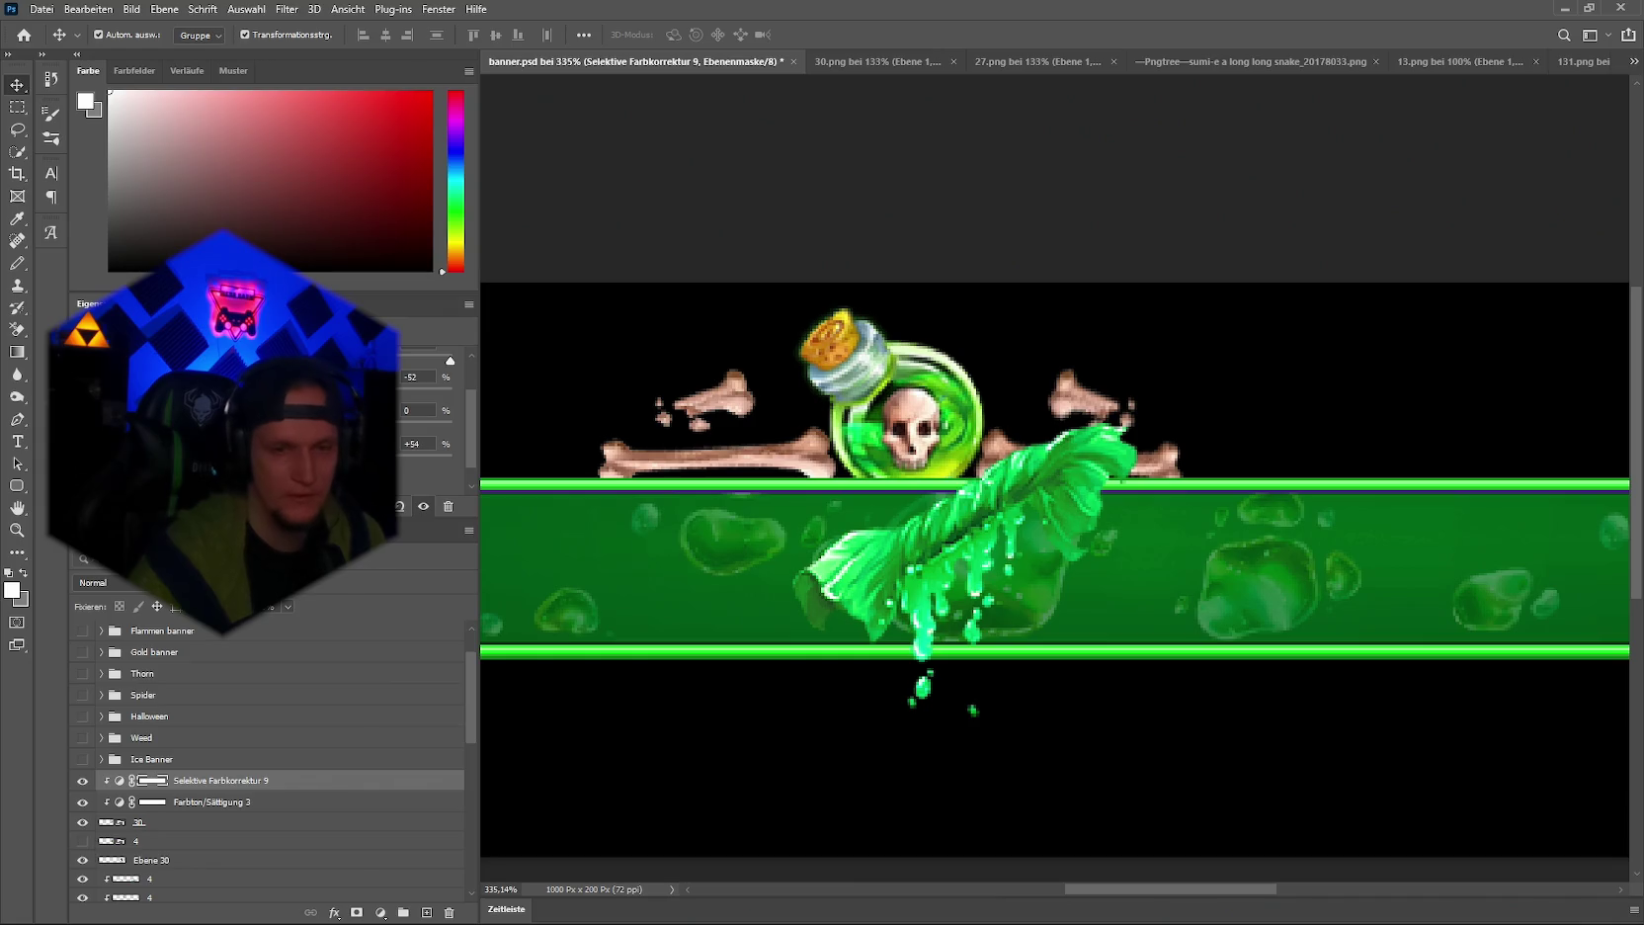
scroll(425, 435, "up", 2)
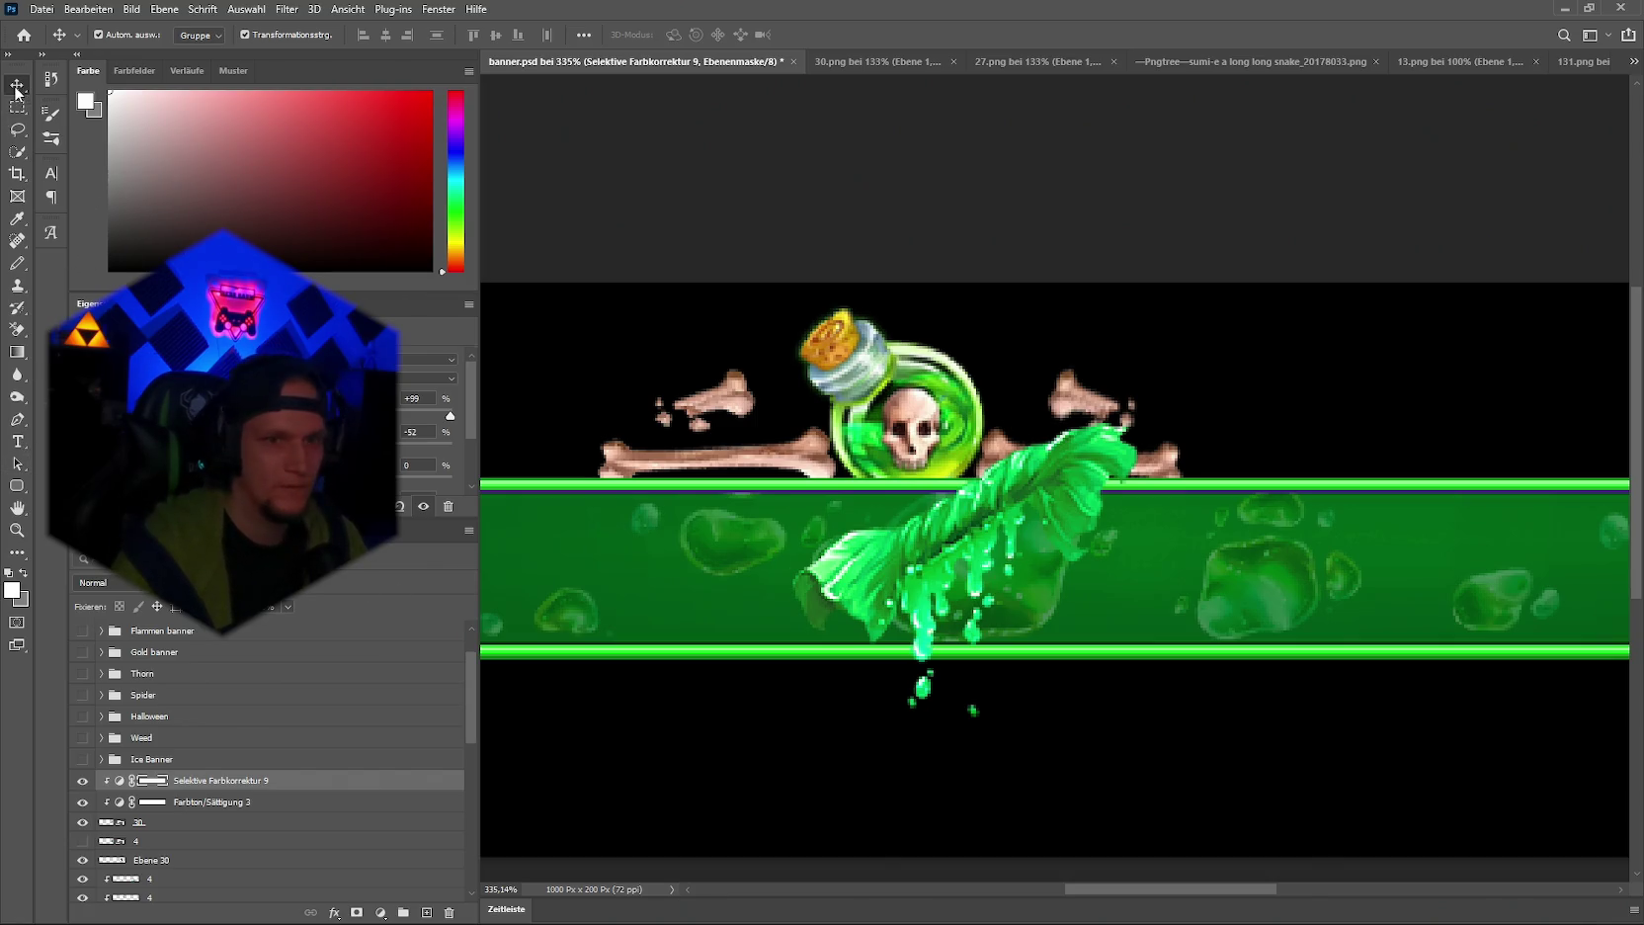
mouse_move(977, 506)
left_mouse_down()
mouse_move(1178, 364)
mouse_move(1149, 438)
mouse_move(1147, 403)
mouse_move(1112, 409)
left_mouse_up()
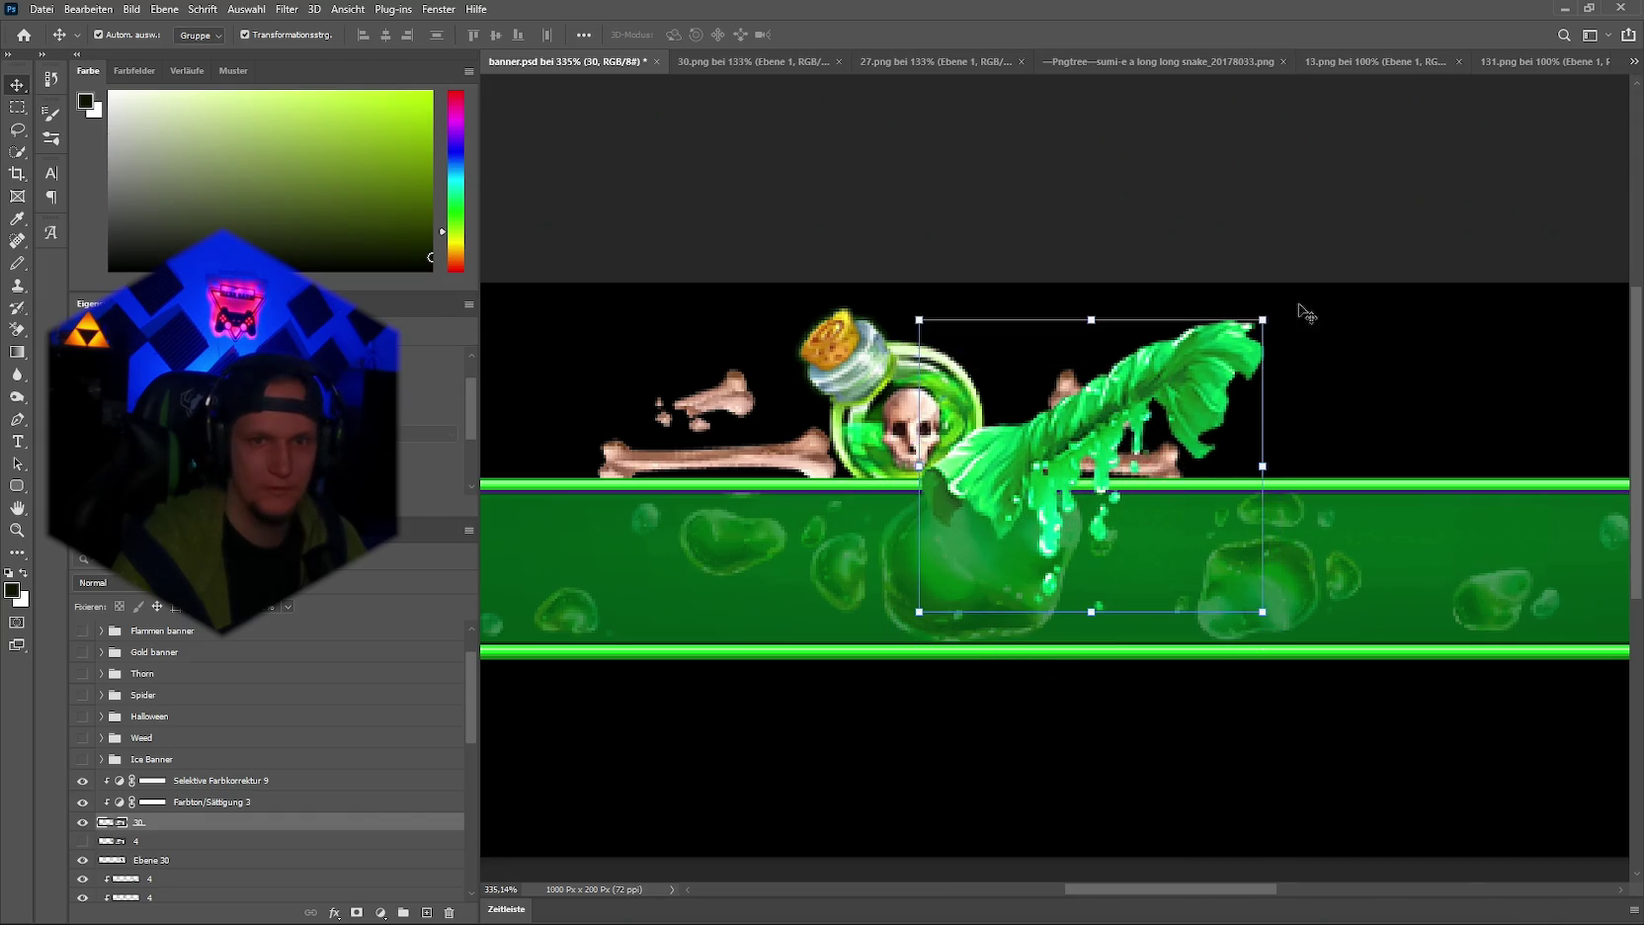
Rotate and shrink the green splash to about half on the right bones, commit, and switch to 301.png.
left_click_drag(1294, 309, 1281, 296)
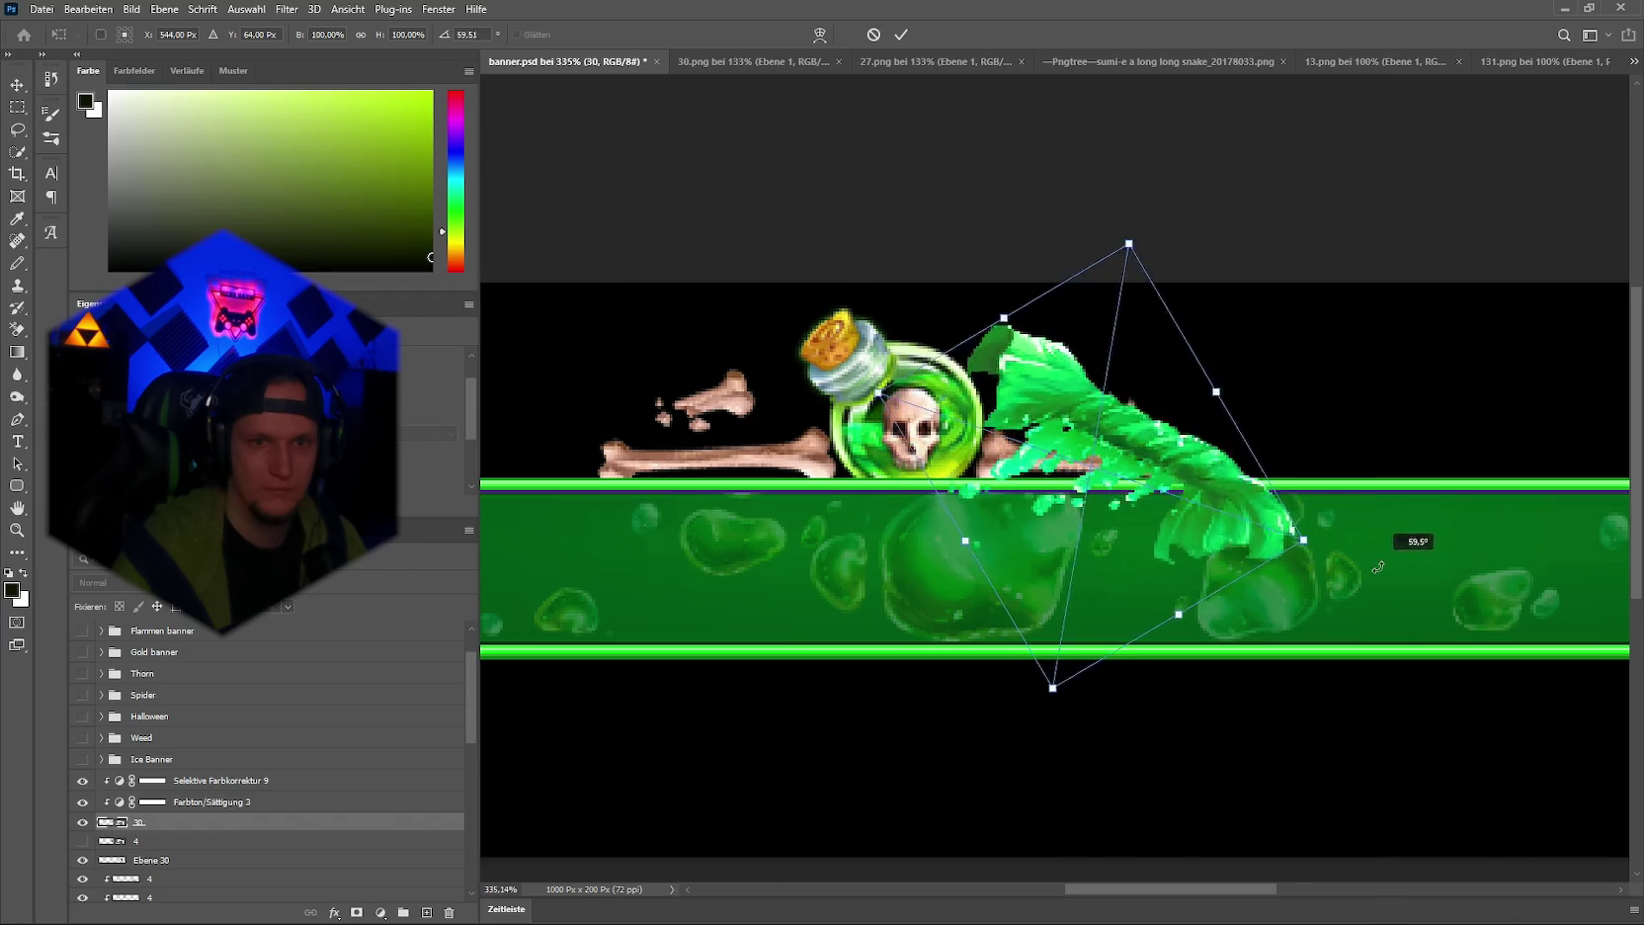
mouse_move(1124, 388)
left_mouse_down()
mouse_move(1129, 365)
mouse_move(1117, 385)
left_mouse_up()
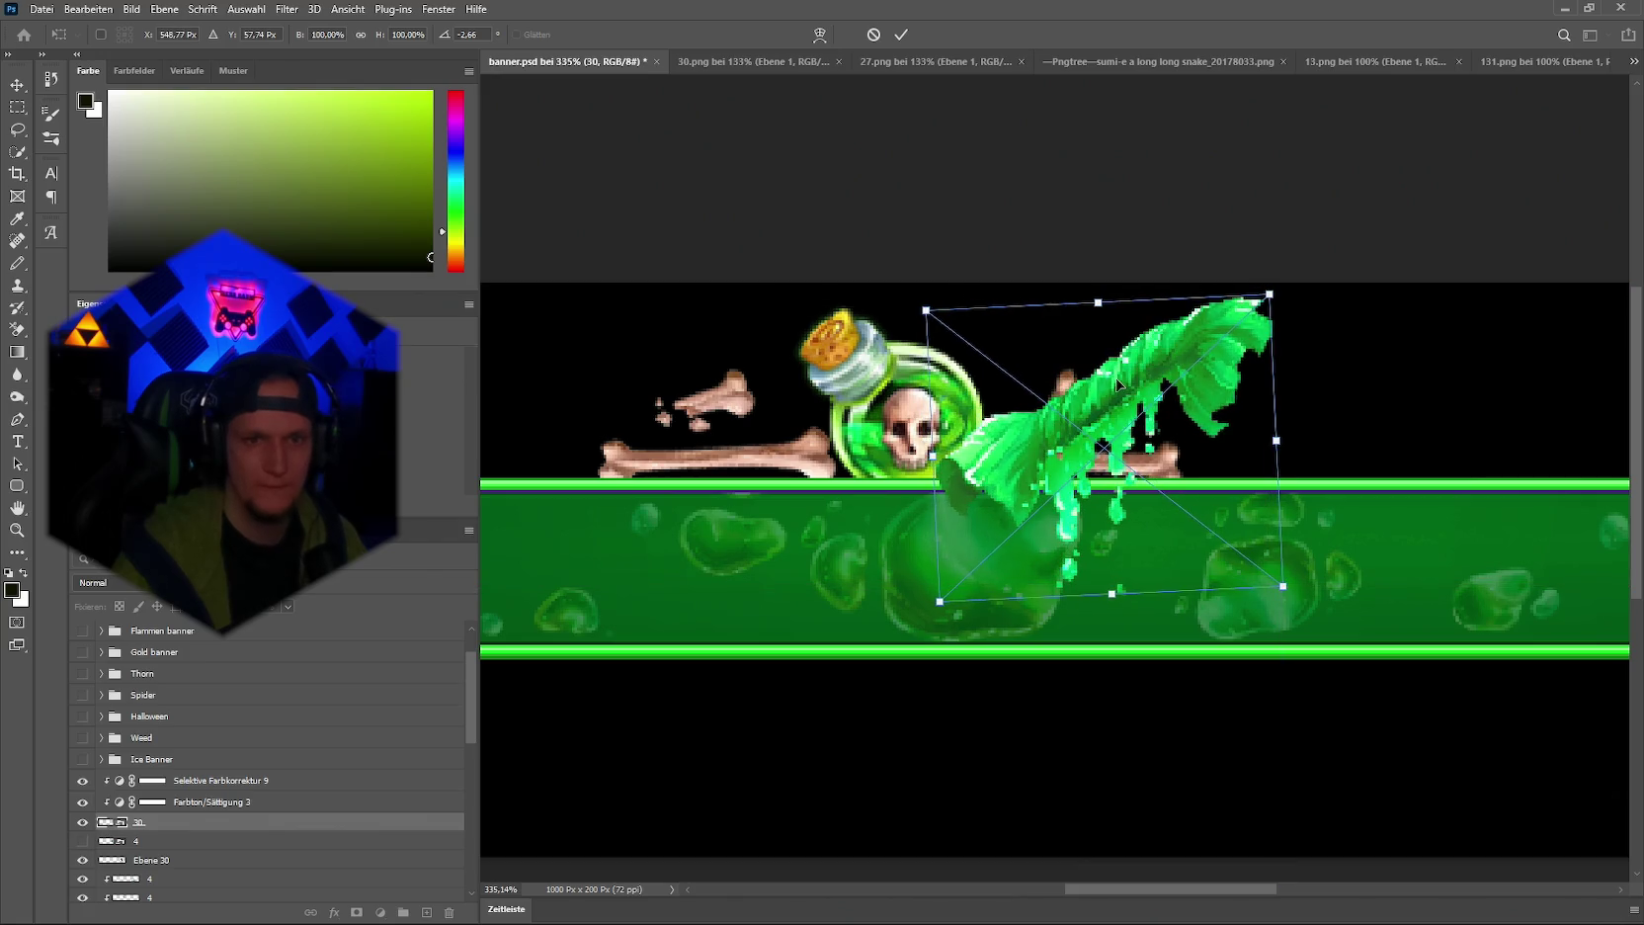
mouse_move(1096, 298)
left_mouse_down()
mouse_move(1095, 467)
mouse_move(1111, 400)
left_mouse_up()
left_click_drag(1114, 401, 1117, 409)
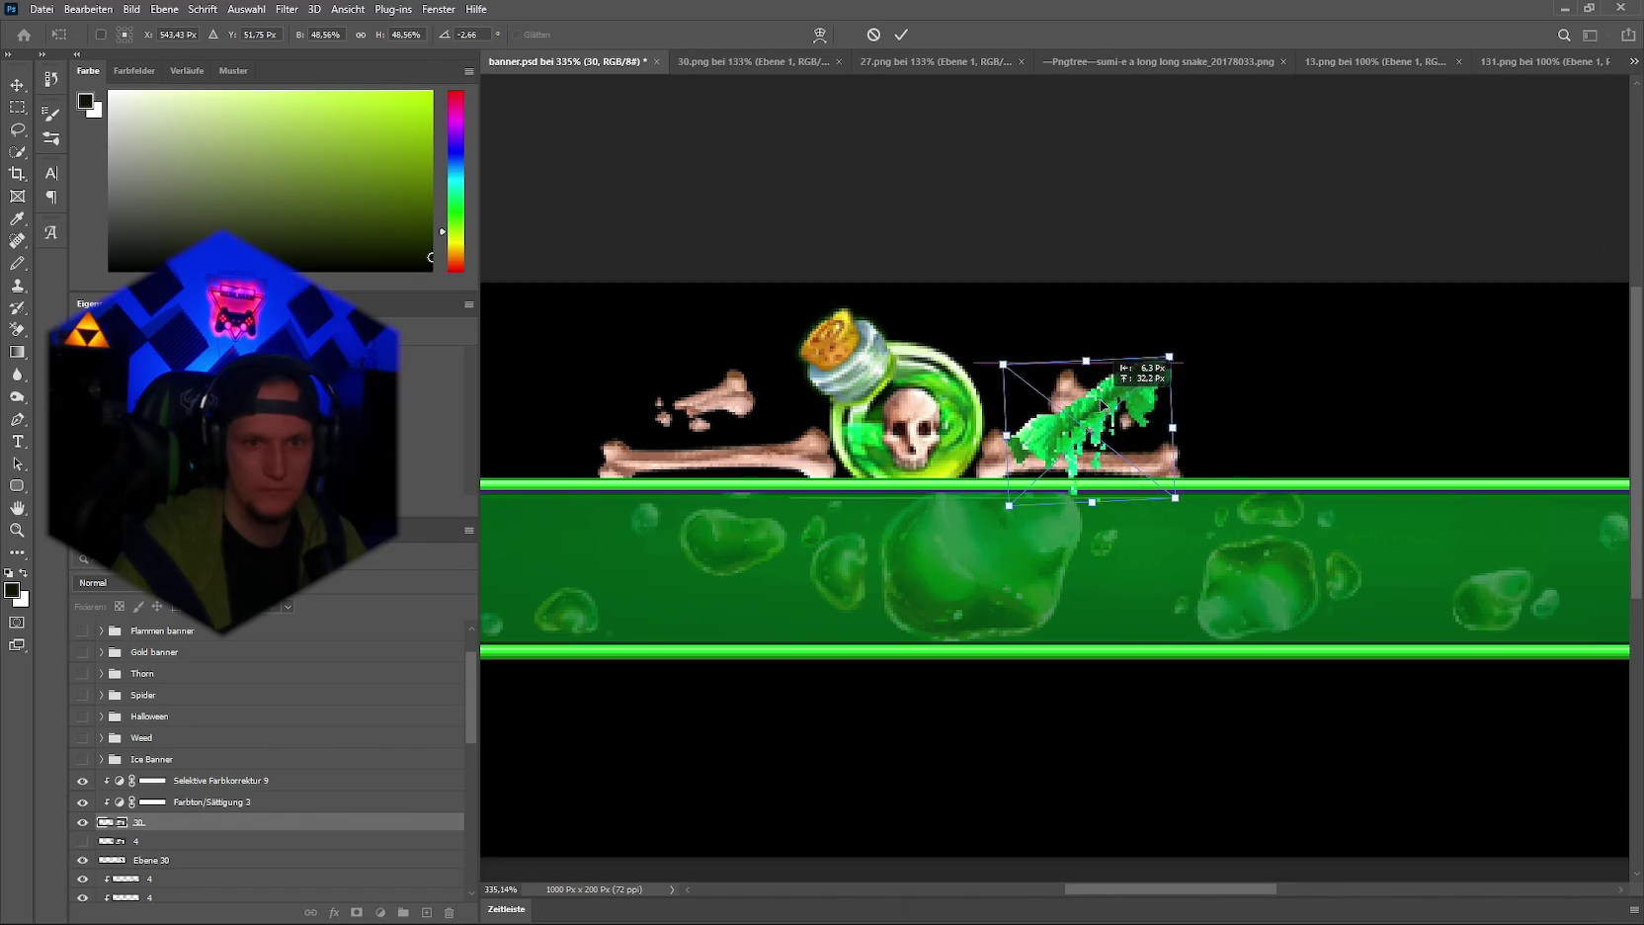
left_click_drag(1116, 407, 1115, 410)
key("Return")
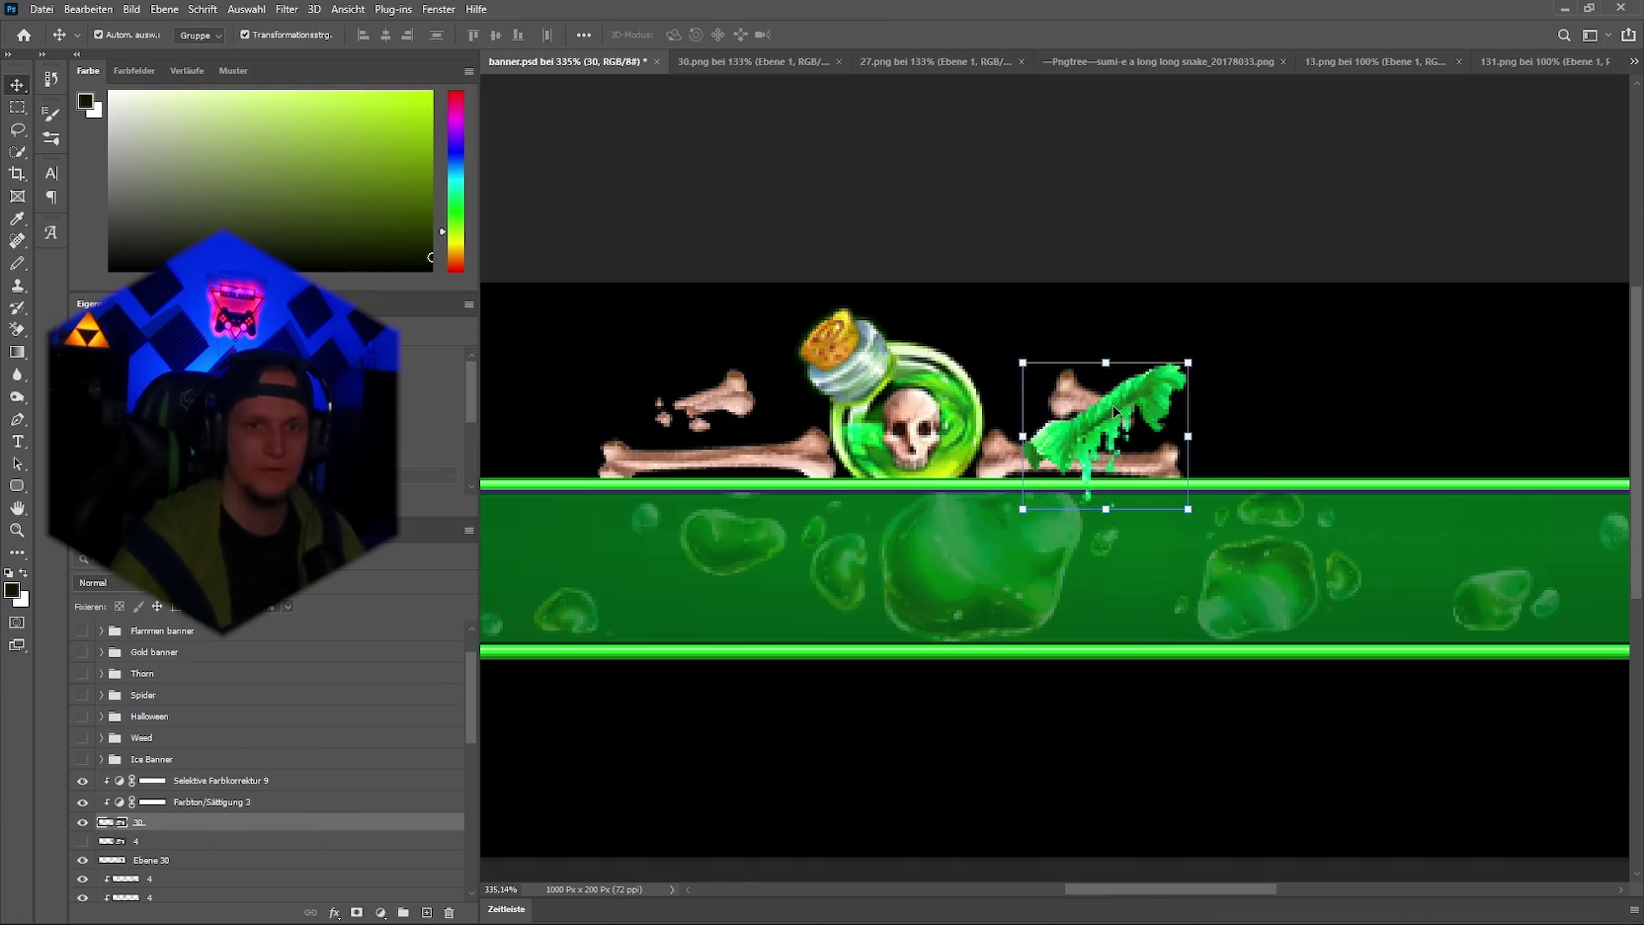
key("ctrl+shift+Tab")
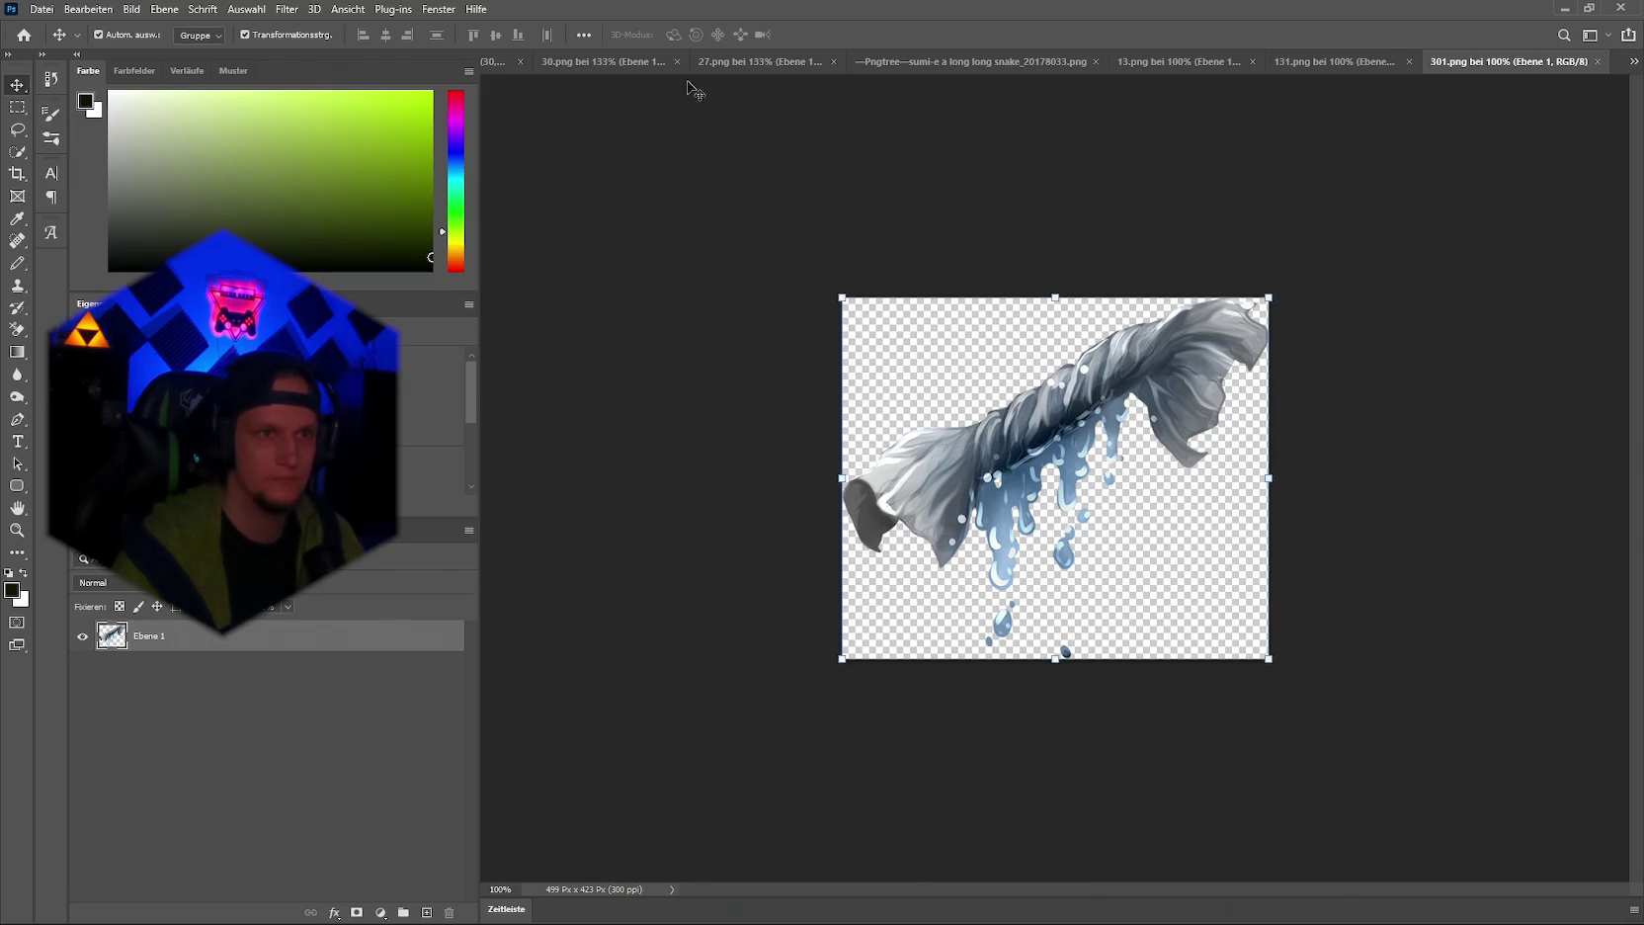
Paste the 301.png splash into the banner document as a new layer.
left_click(553, 61)
left_click(494, 57)
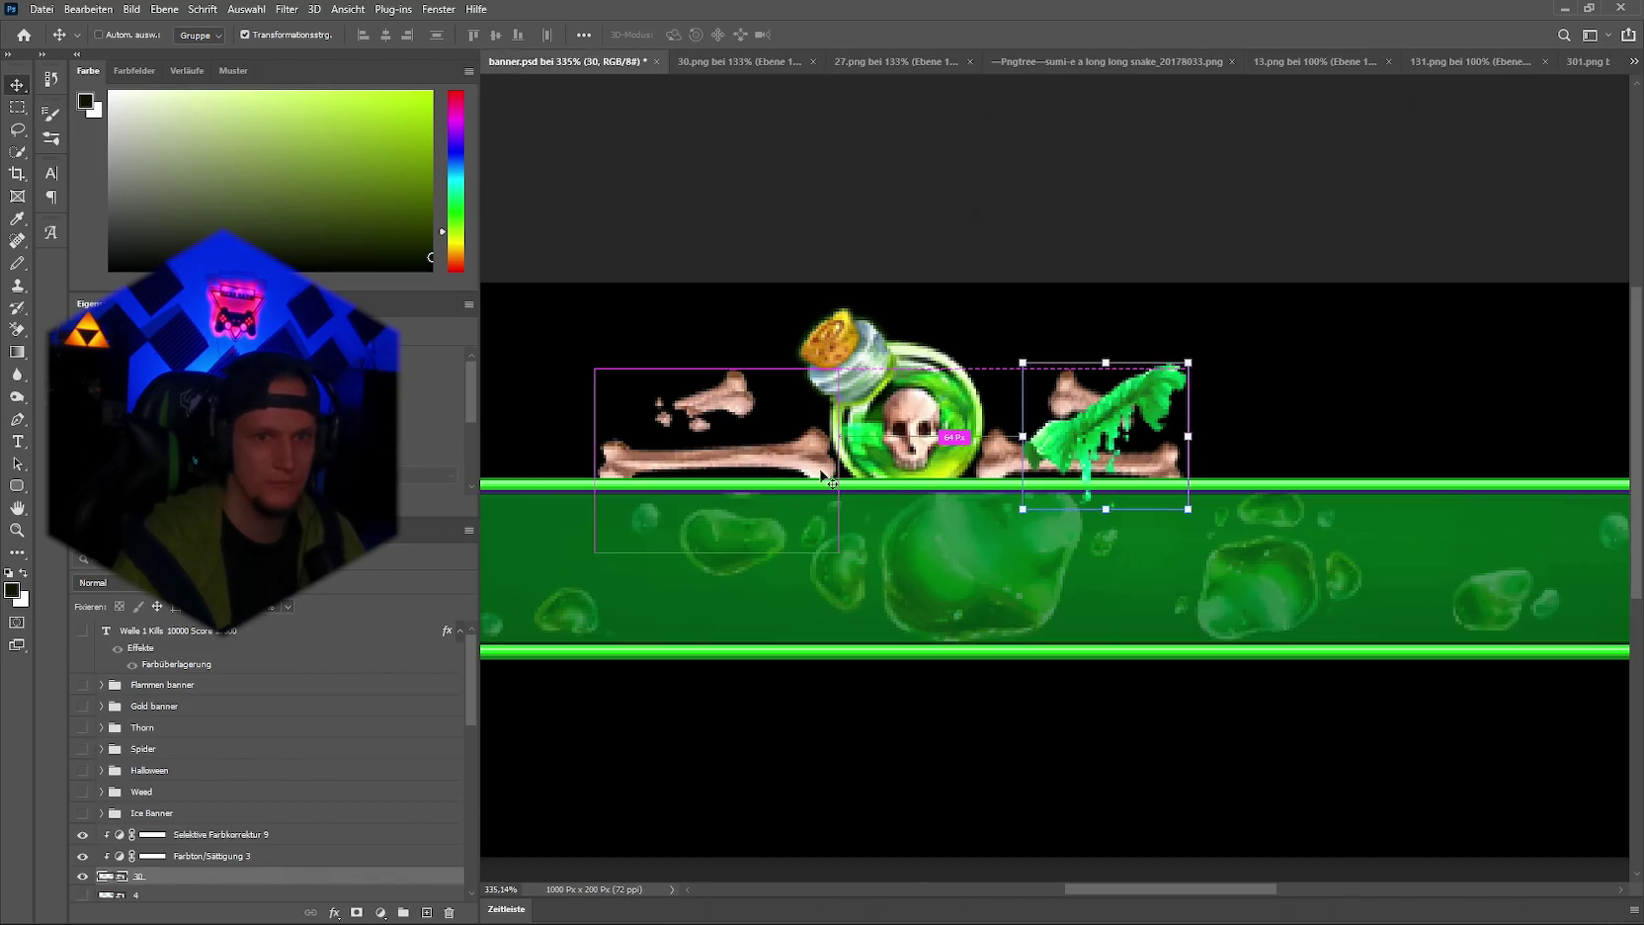
key("ctrl+v")
scroll(1107, 625, "down", 5)
scroll(1097, 494, "up", 1)
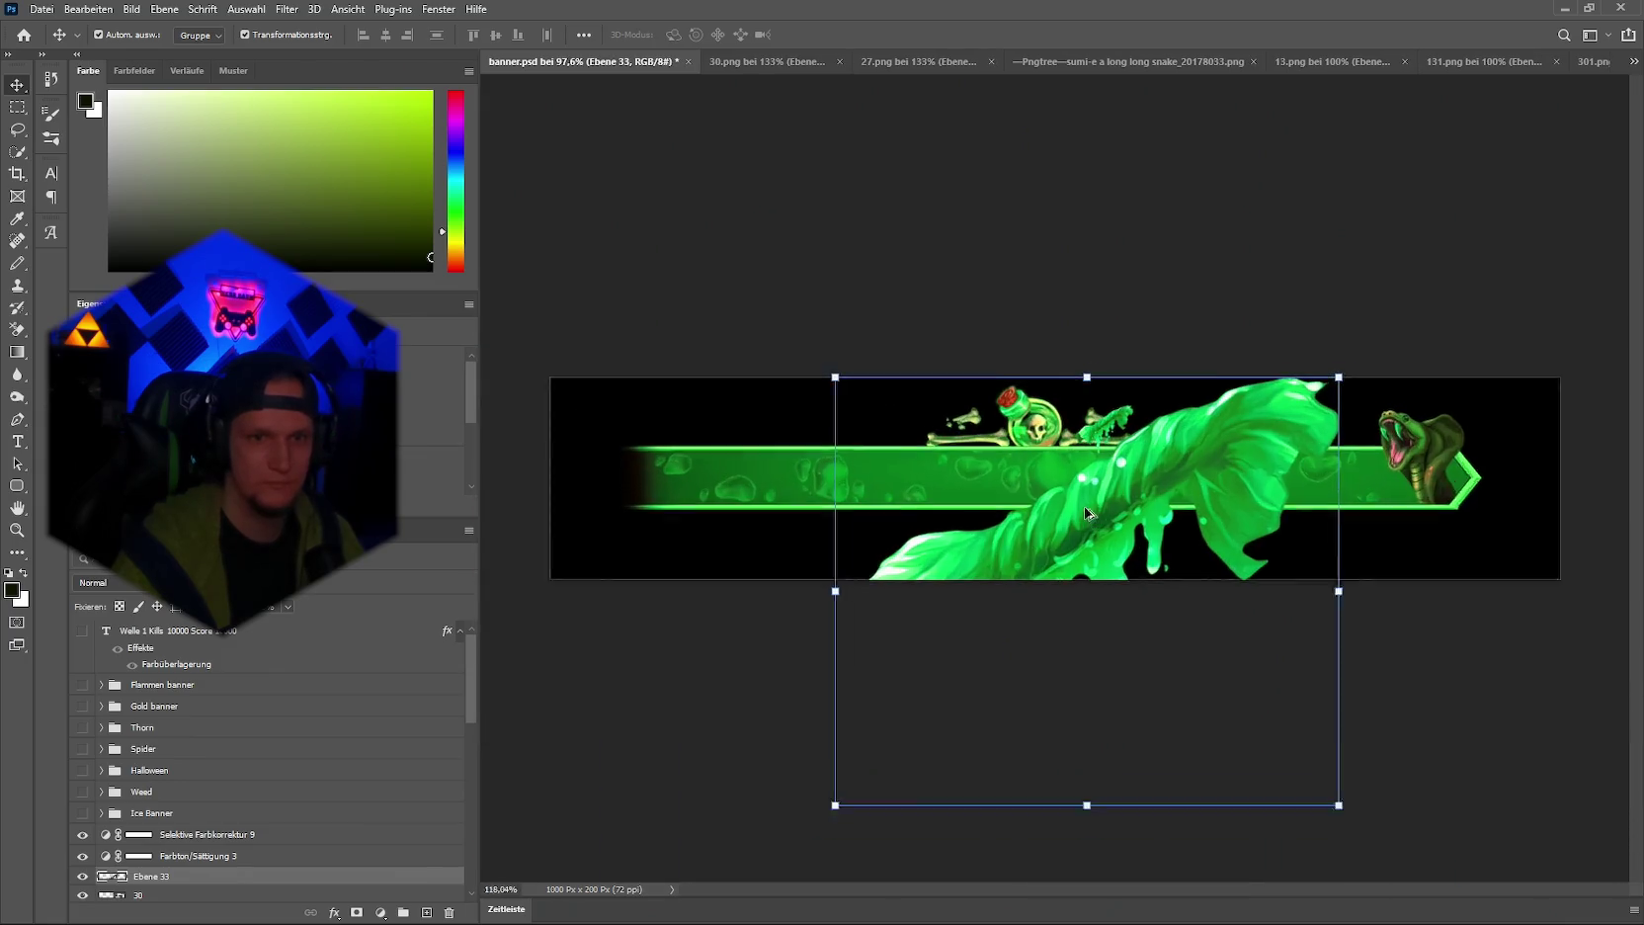
scroll(1091, 395, "up", 2)
Scale the pasted slime to about 28% over the left bones and clip Farbton/Sättigung 3 to it.
left_click_drag(1091, 353, 1091, 571)
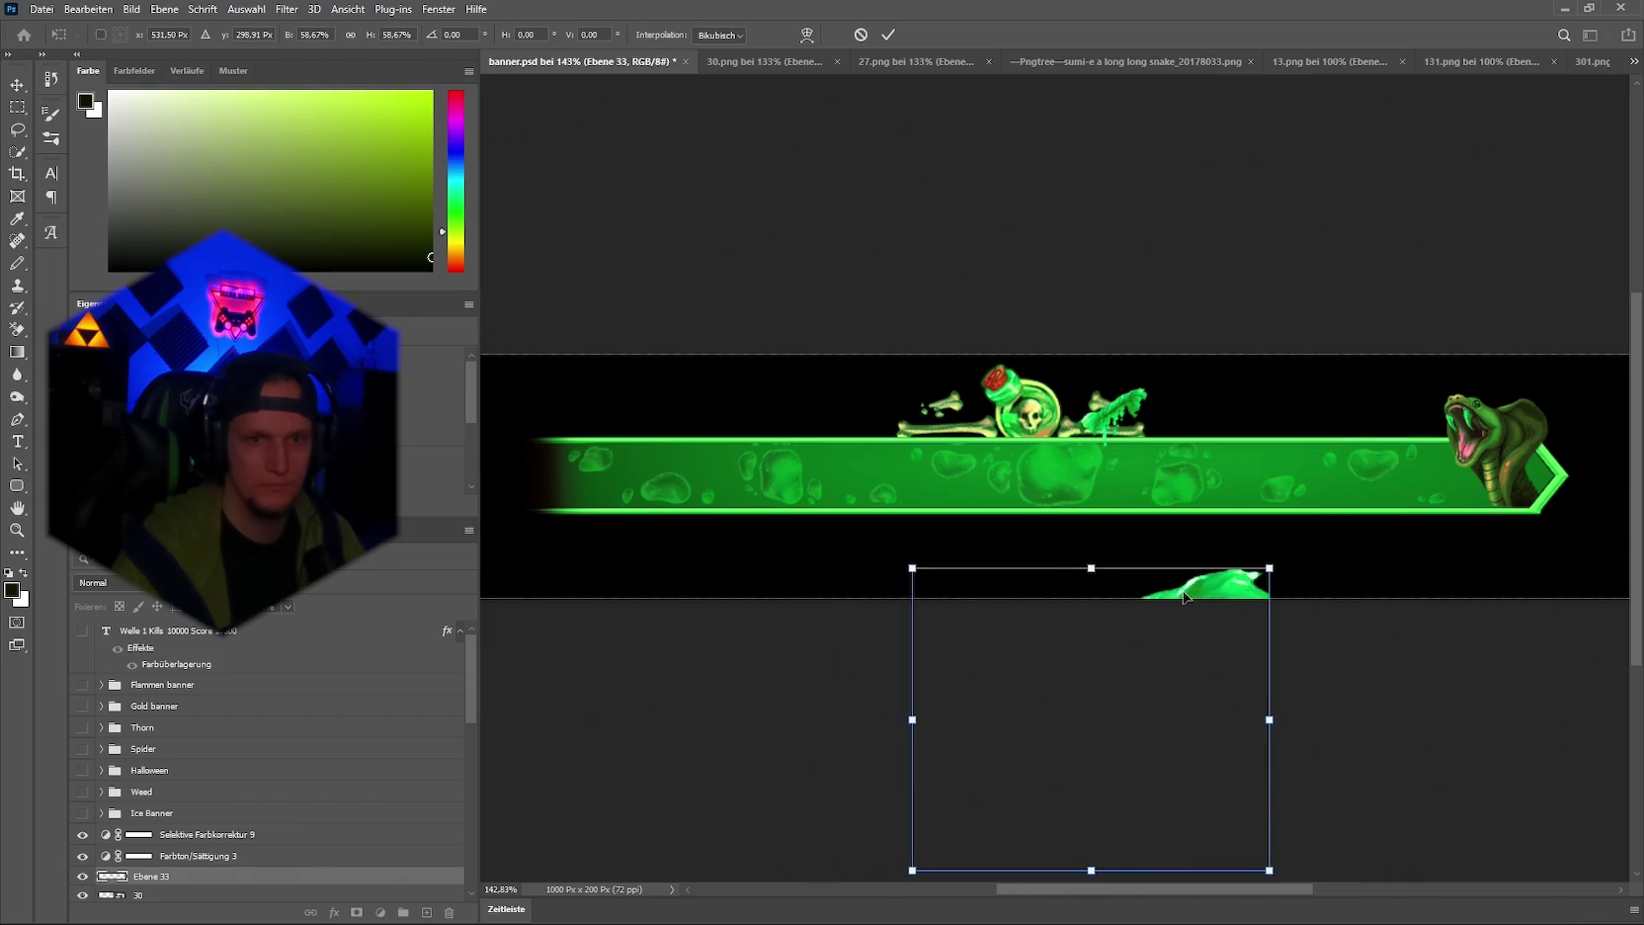
scroll(823, 350, "up", 2)
scroll(822, 350, "up", 1)
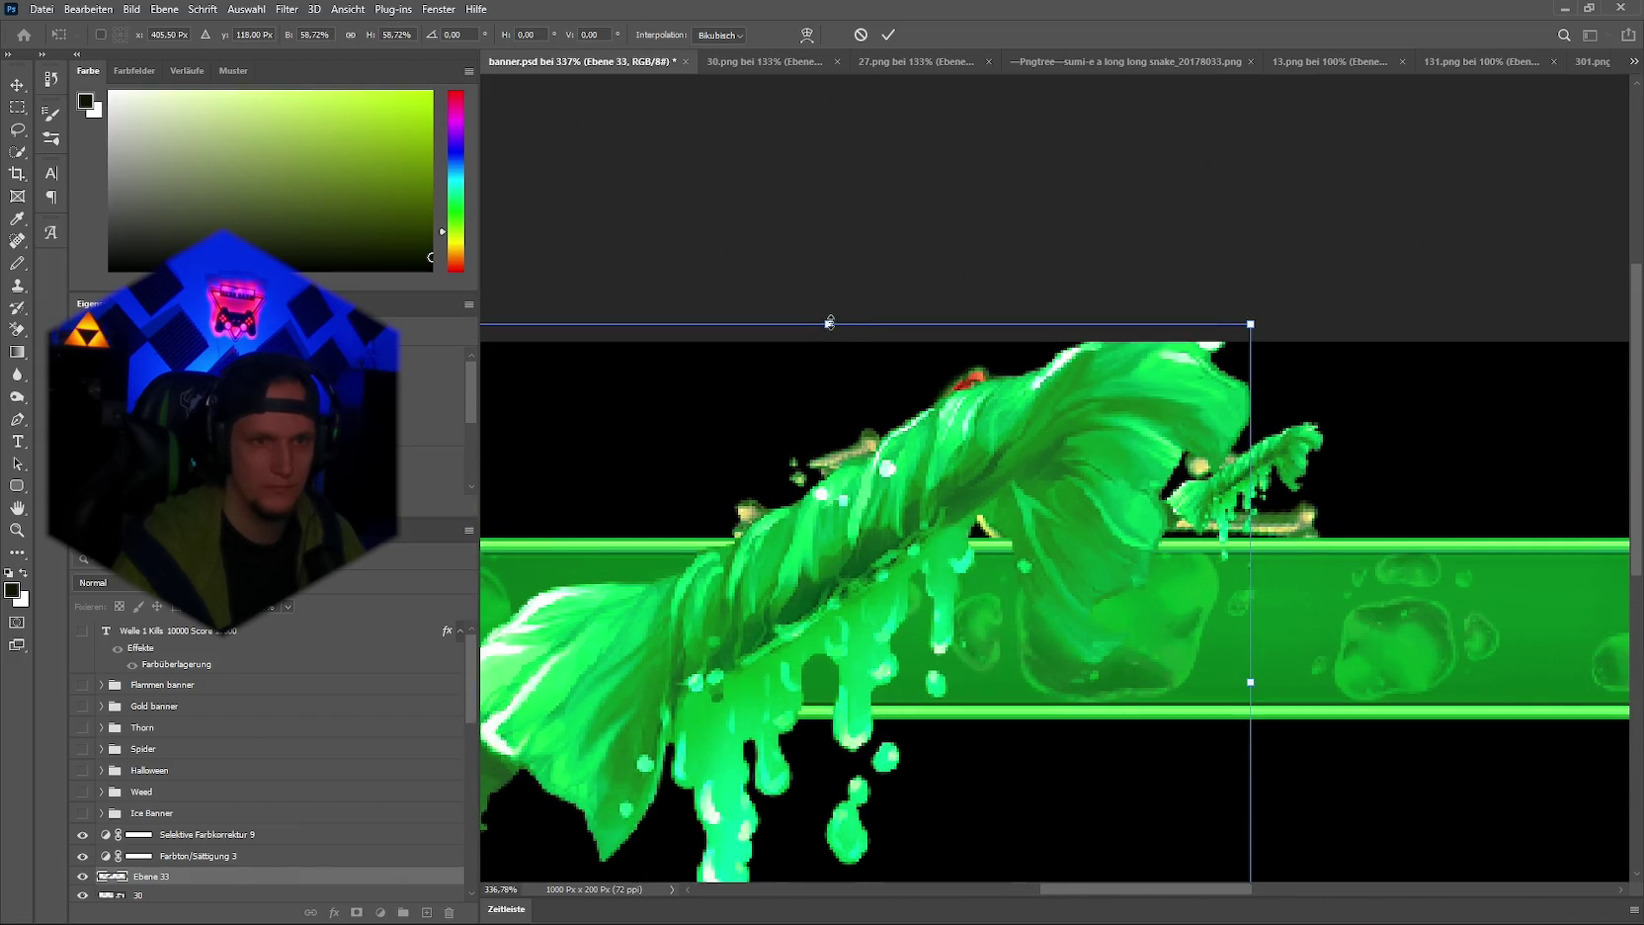
left_click_drag(830, 322, 869, 449)
left_click_drag(893, 566, 892, 454)
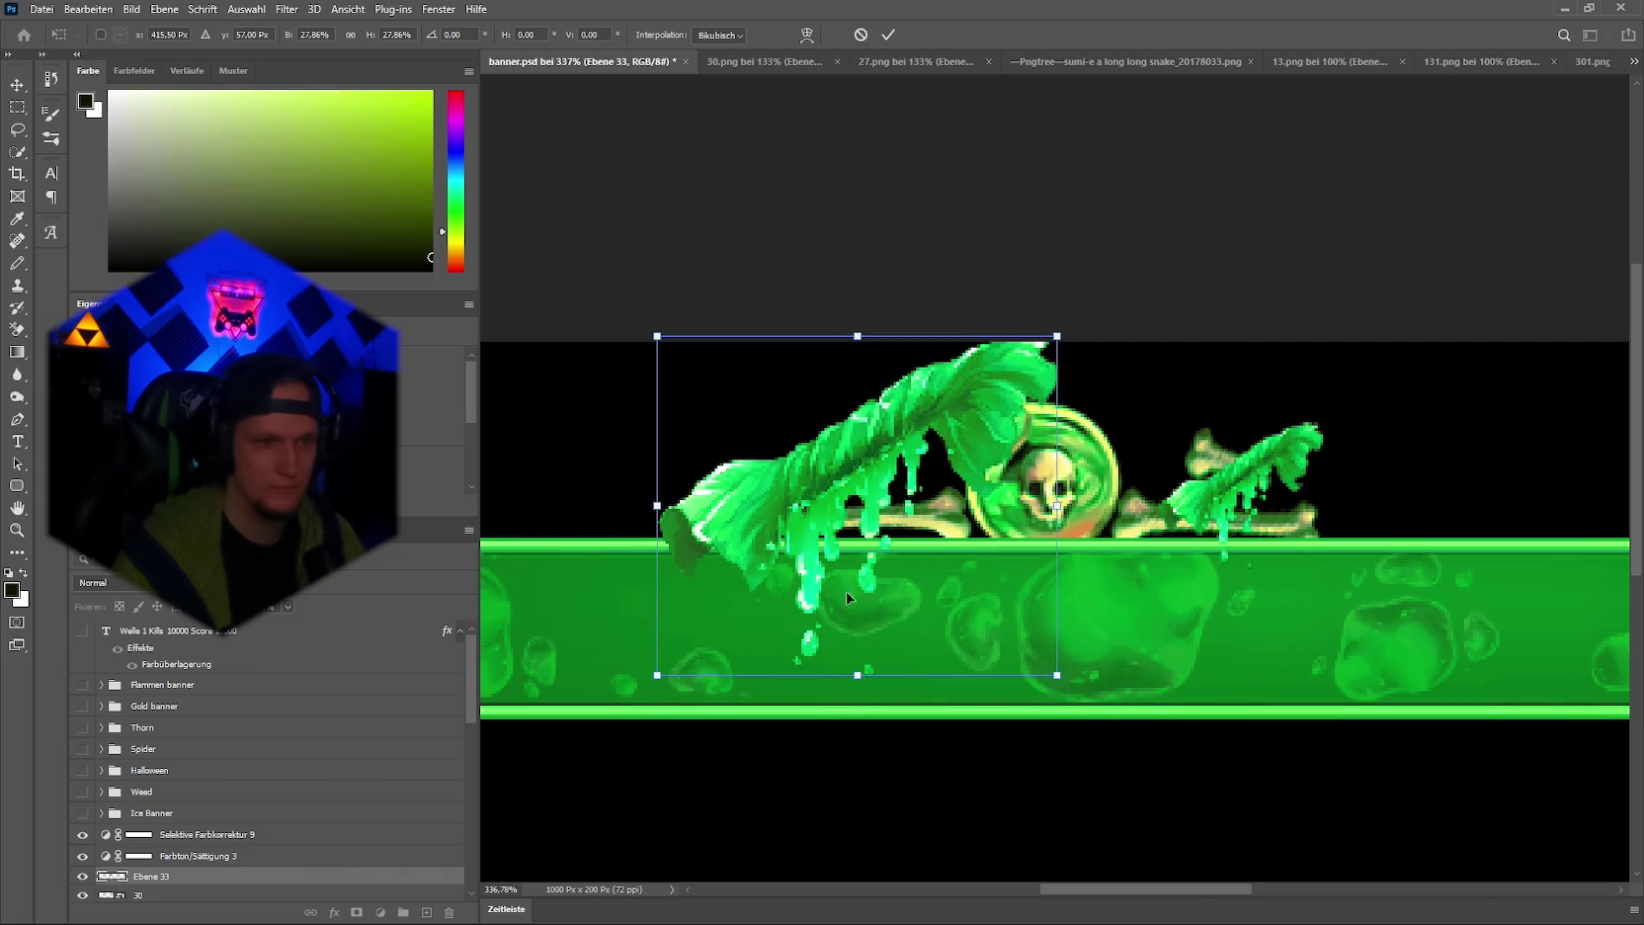
scroll(267, 781, "down", 3)
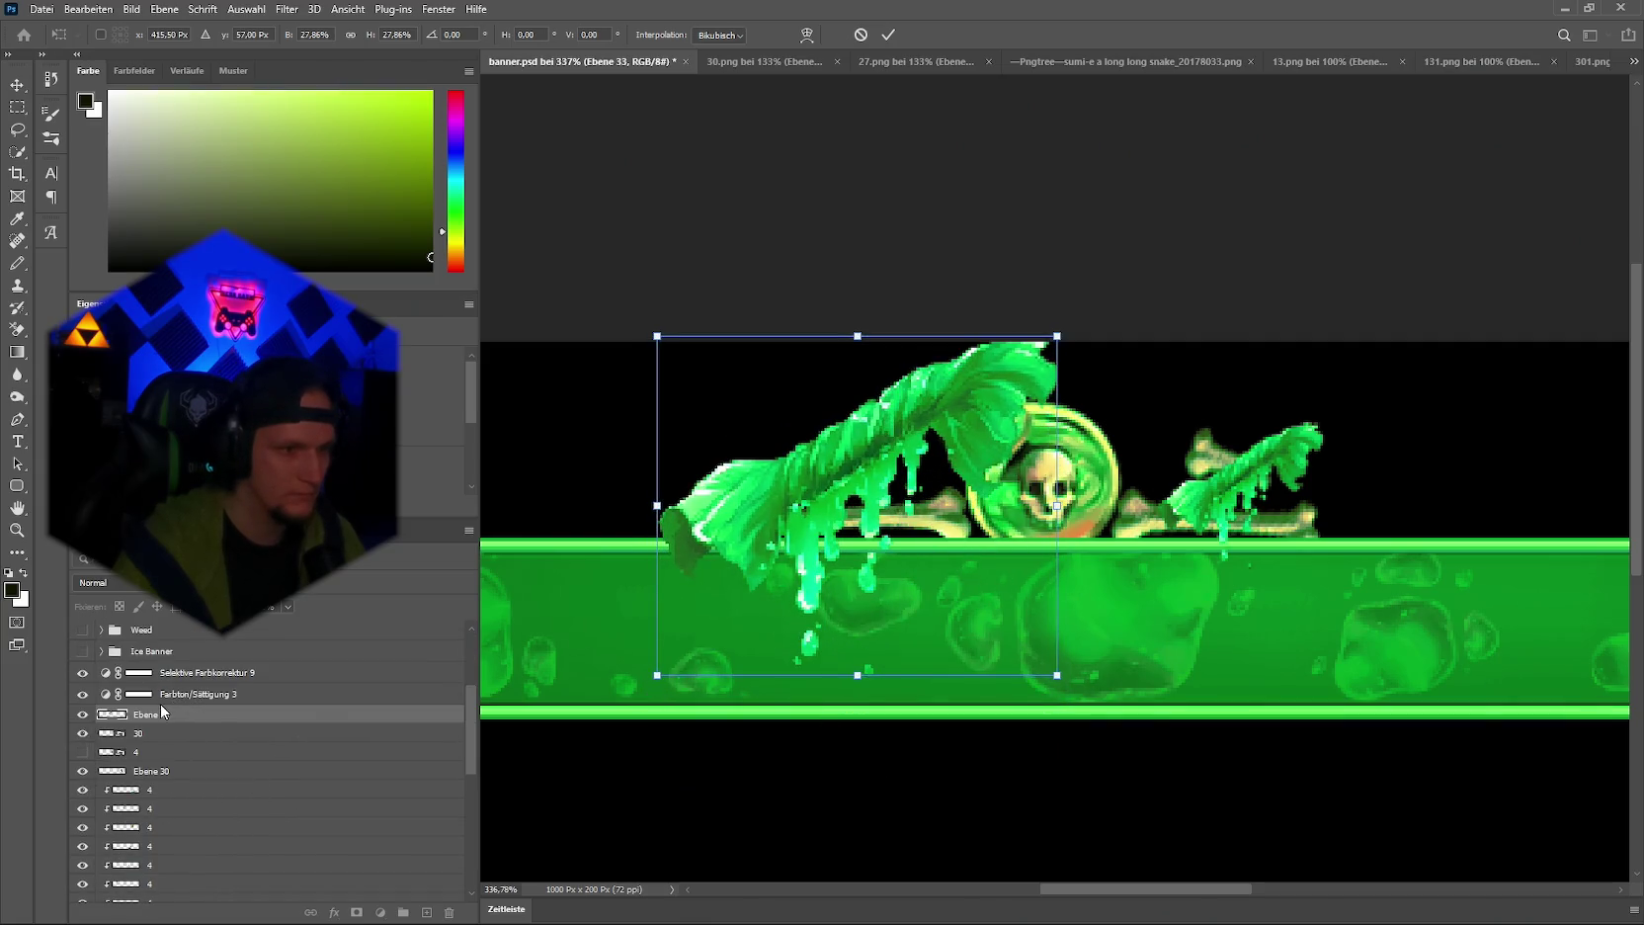
key("Return")
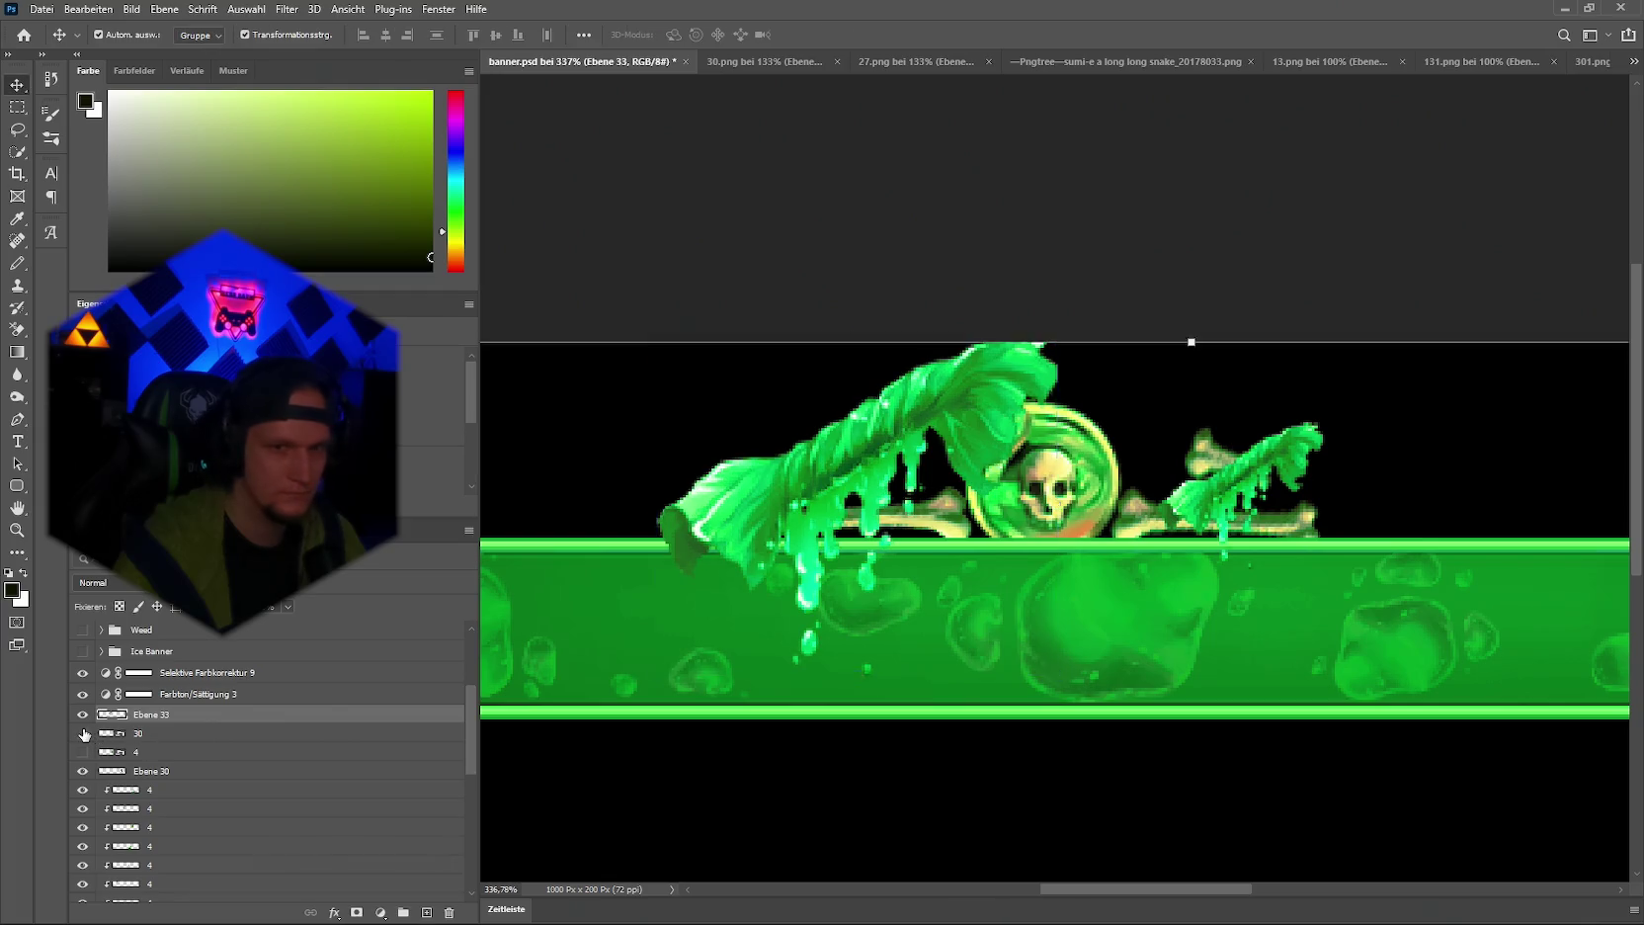
left_click(175, 696)
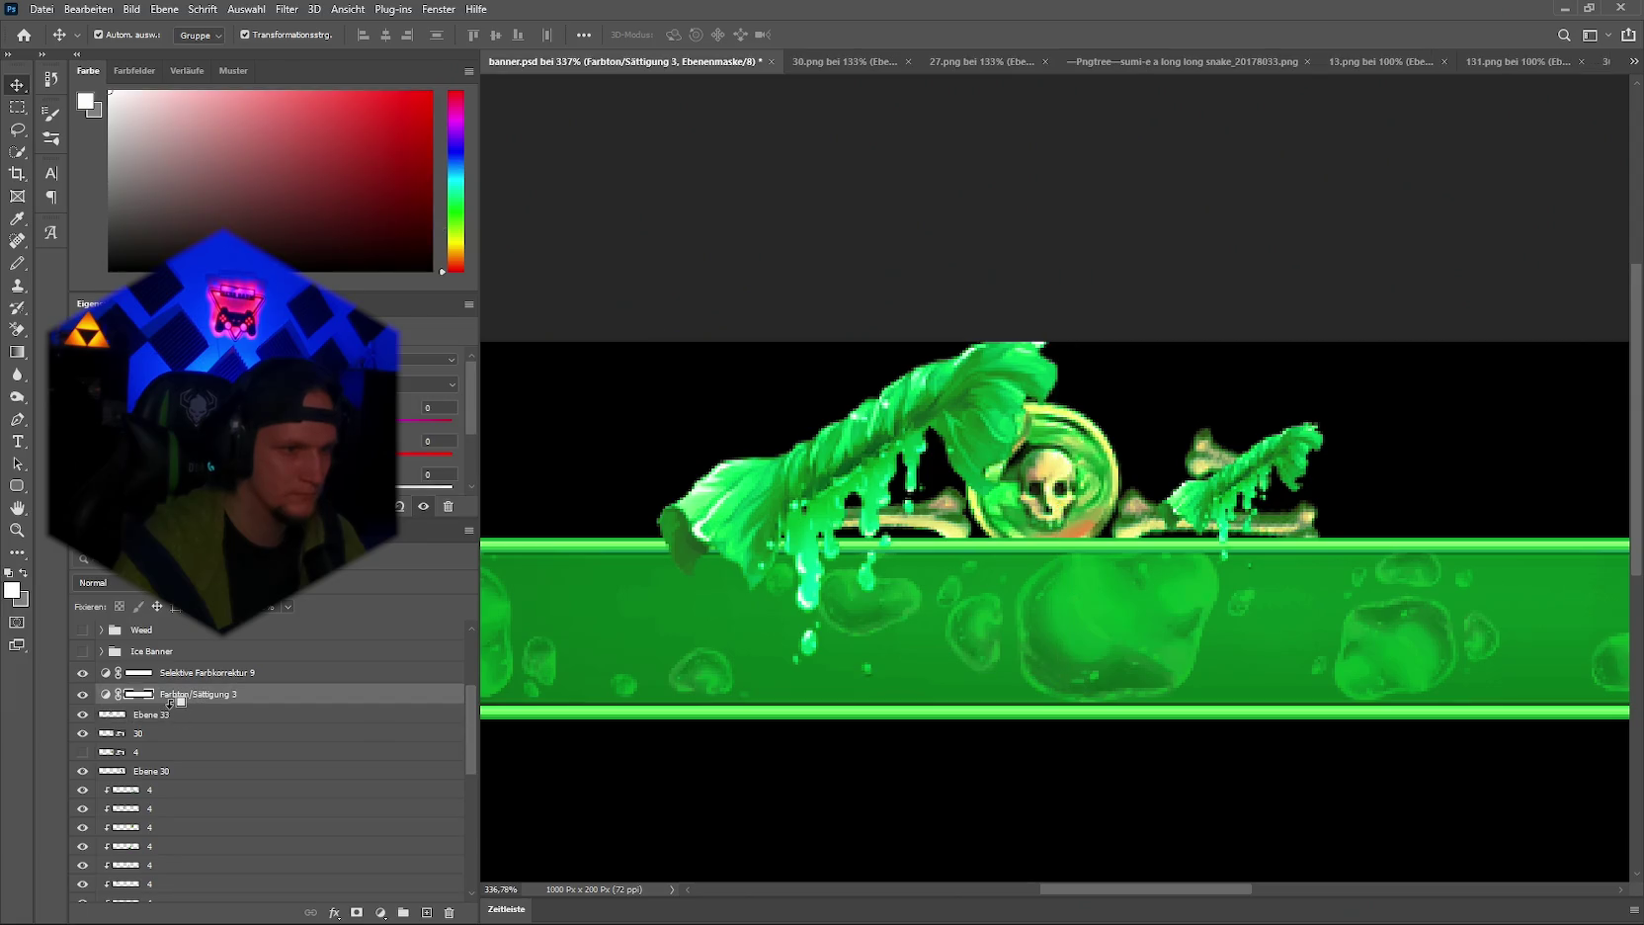
left_click_drag(175, 702, 178, 729)
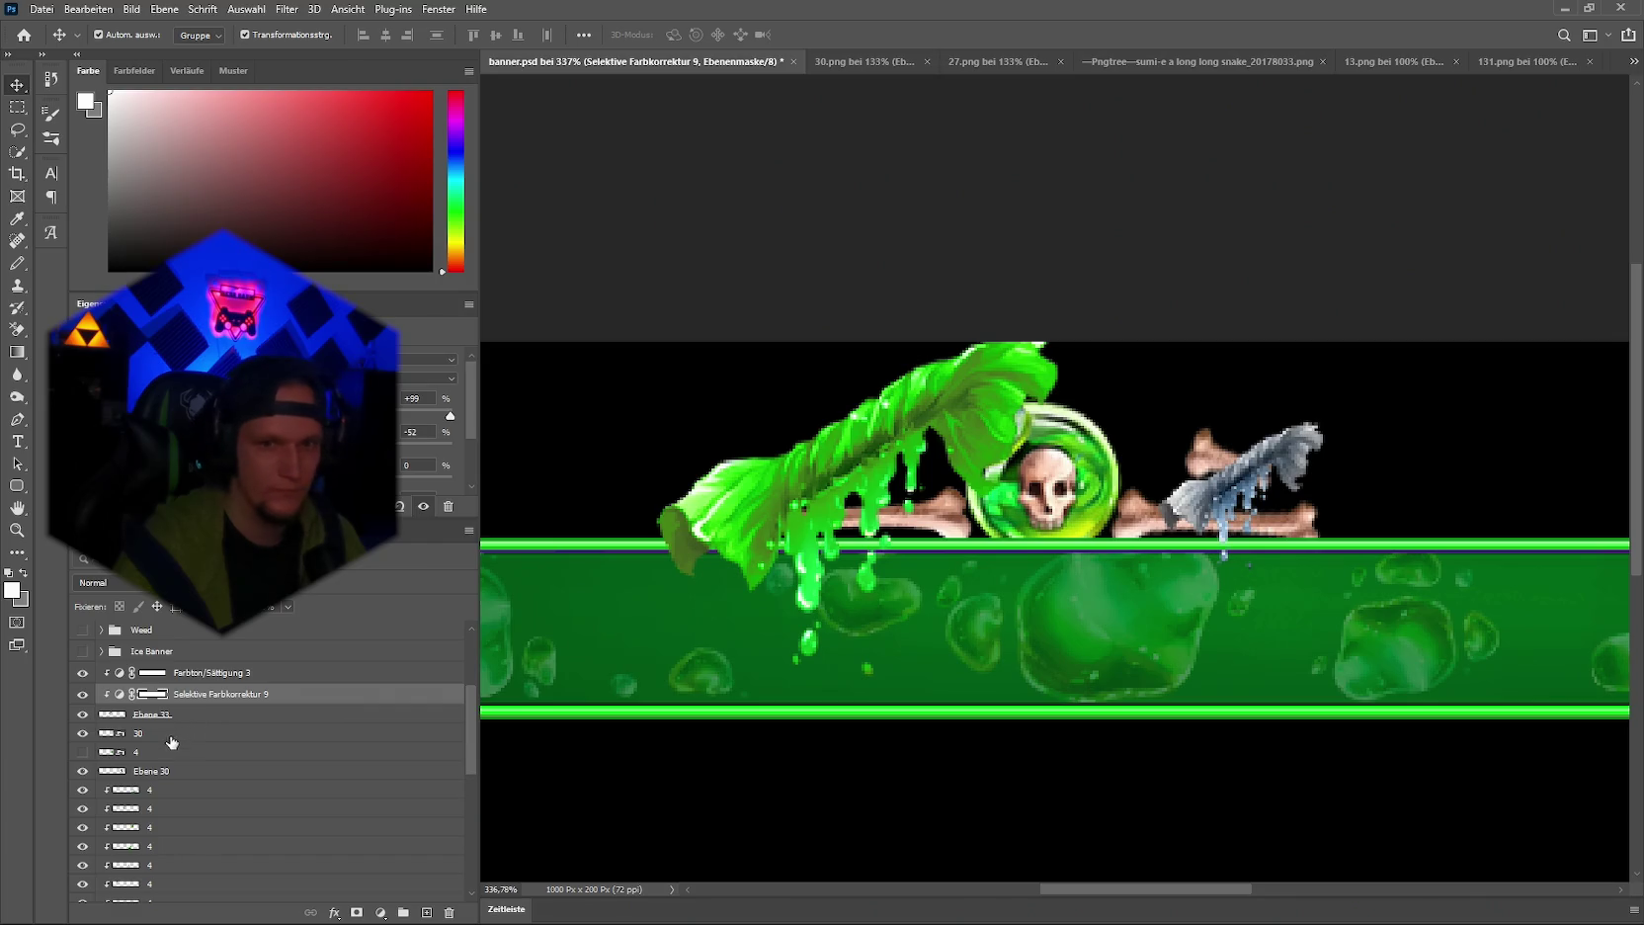
Move layer 30 into the stack and clip duplicates of Selektive Farbkorrektur 9 and Farbton/Sättigung 3 to it.
left_click(159, 717)
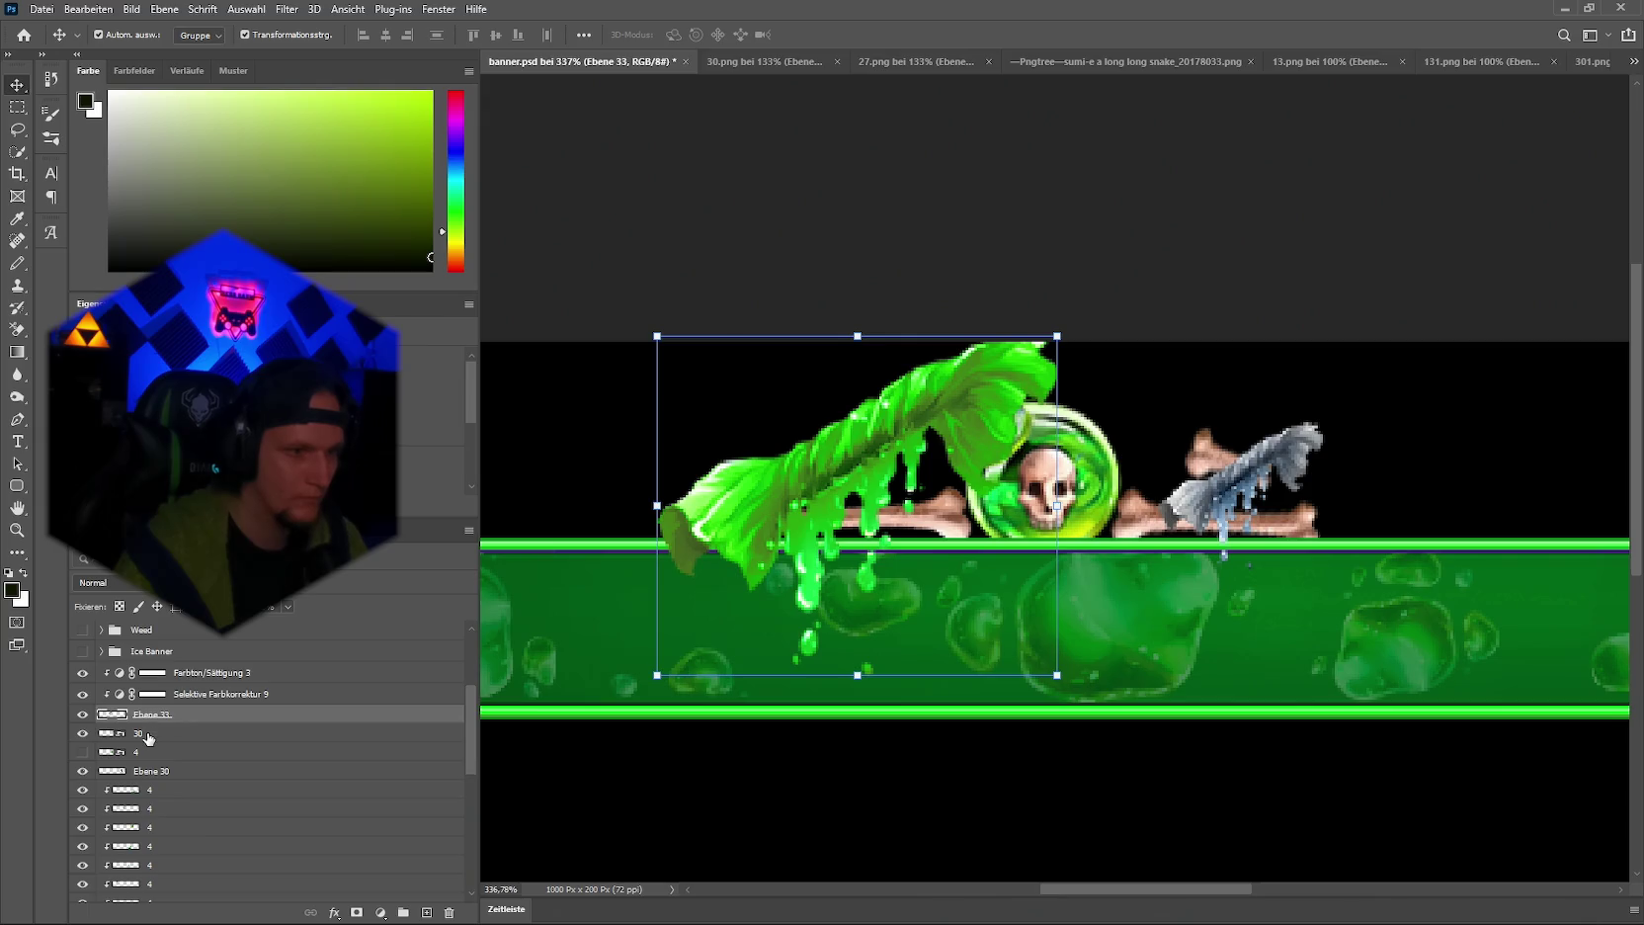
left_click(148, 735)
mouse_move(151, 734)
left_mouse_down()
mouse_move(154, 718)
mouse_move(156, 735)
left_mouse_up()
left_click(194, 694)
left_click(198, 673, "shift")
mouse_move(197, 682)
left_mouse_down()
mouse_move(219, 687)
mouse_move(148, 758)
left_mouse_up()
left_click(147, 760, "alt")
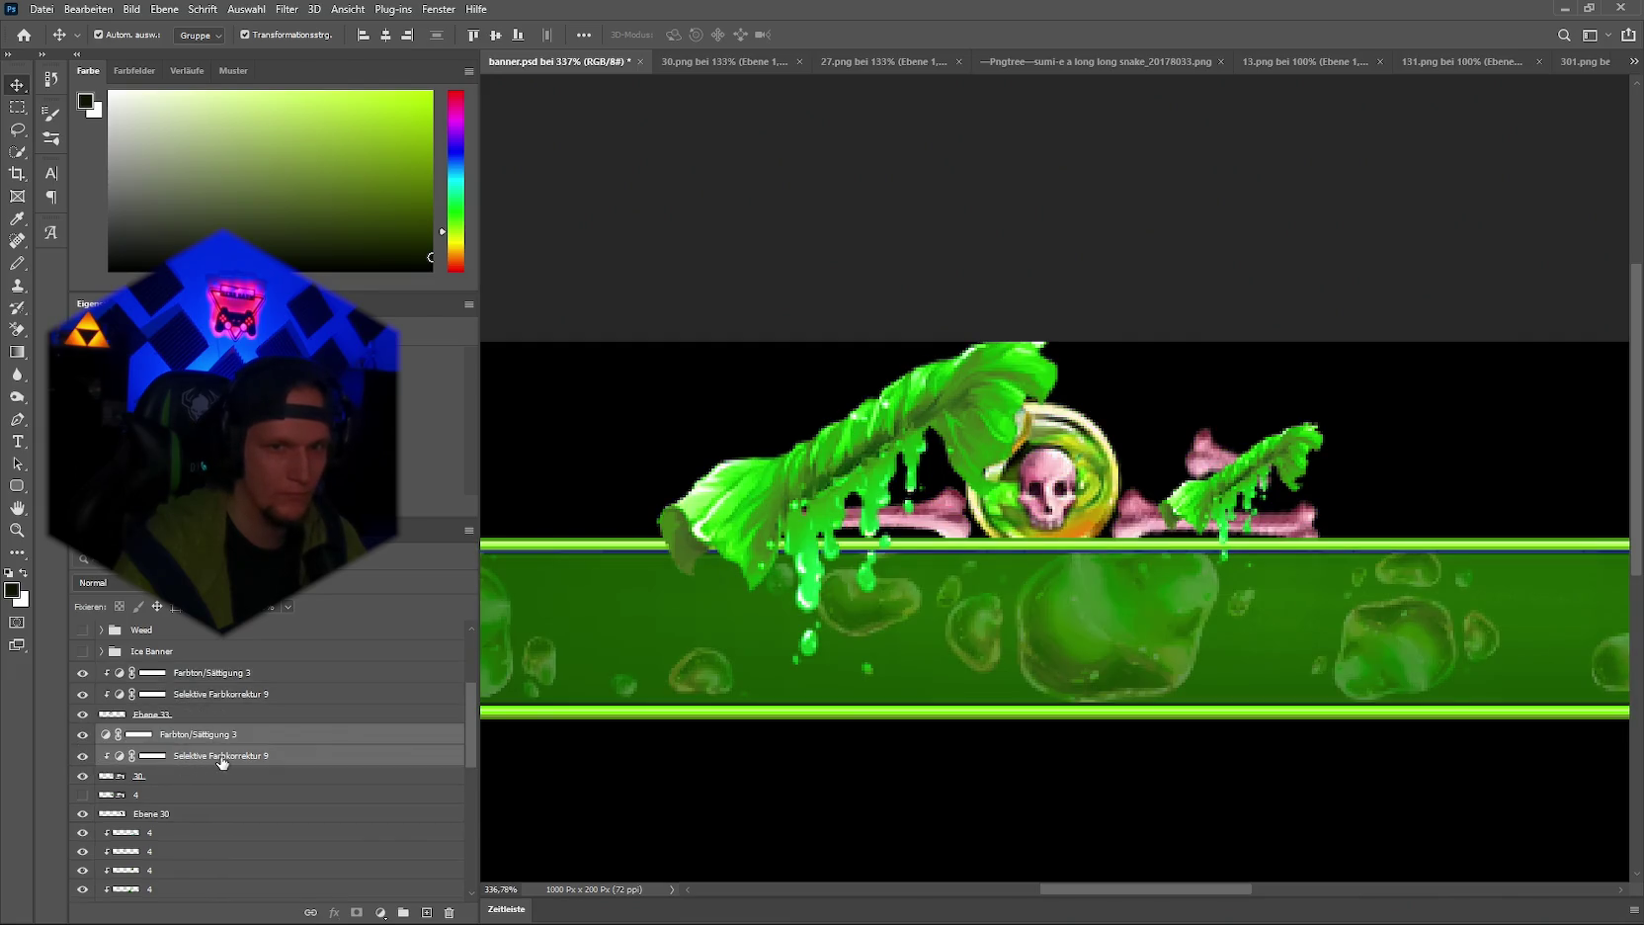
left_click(188, 739)
left_click_drag(188, 740, 187, 766)
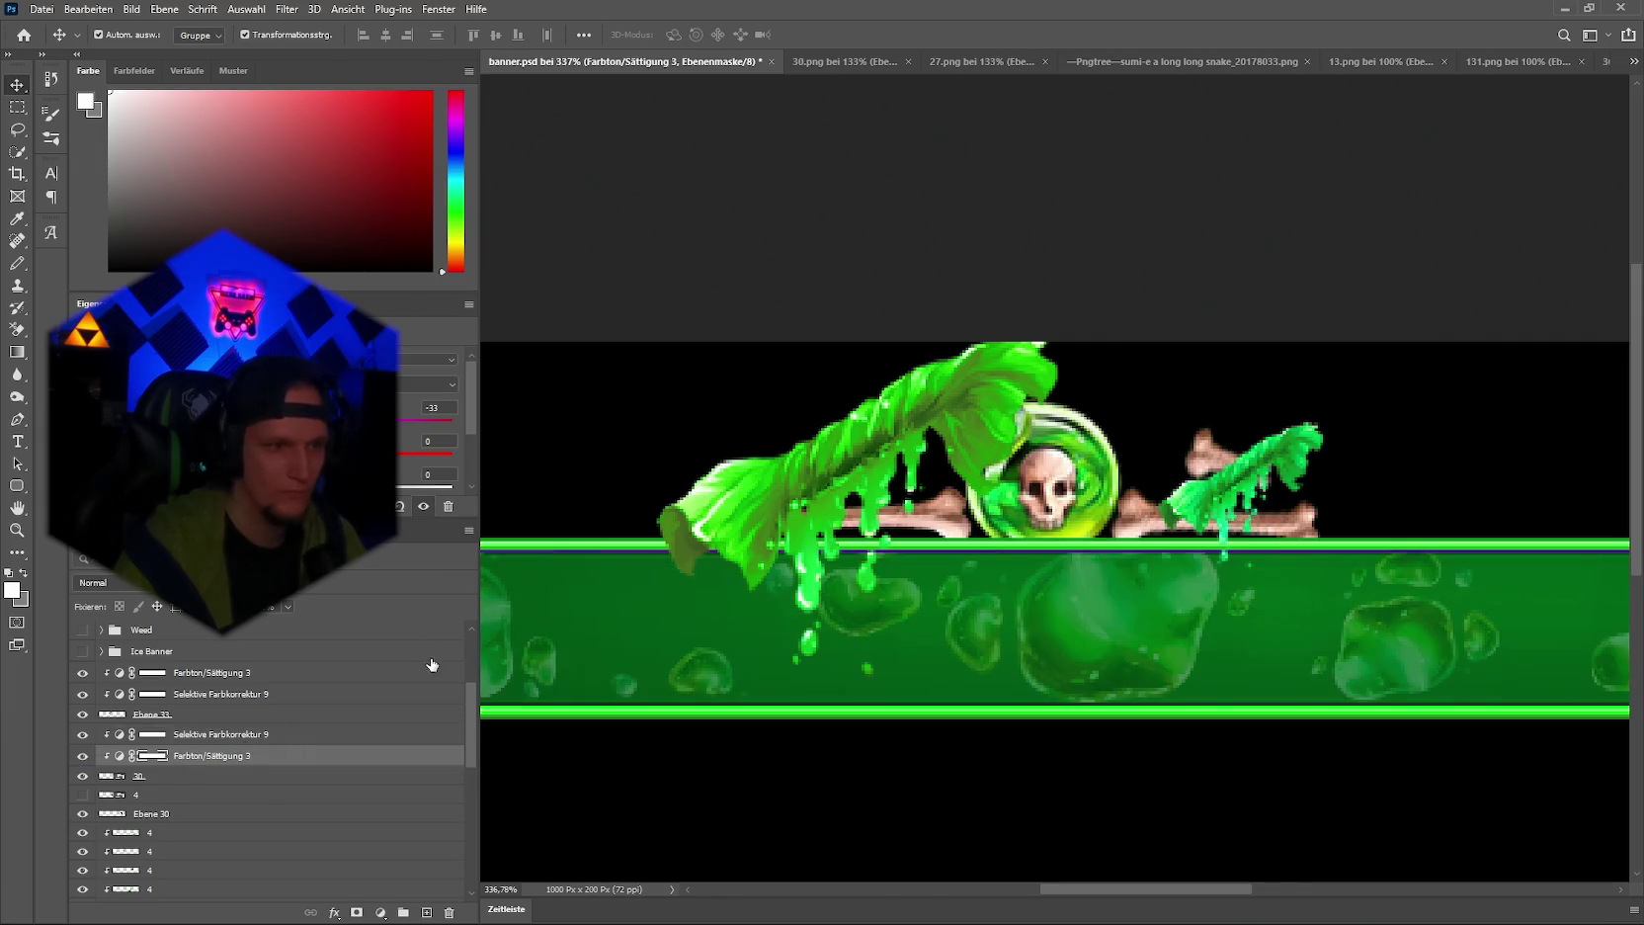
key("ctrl+minus")
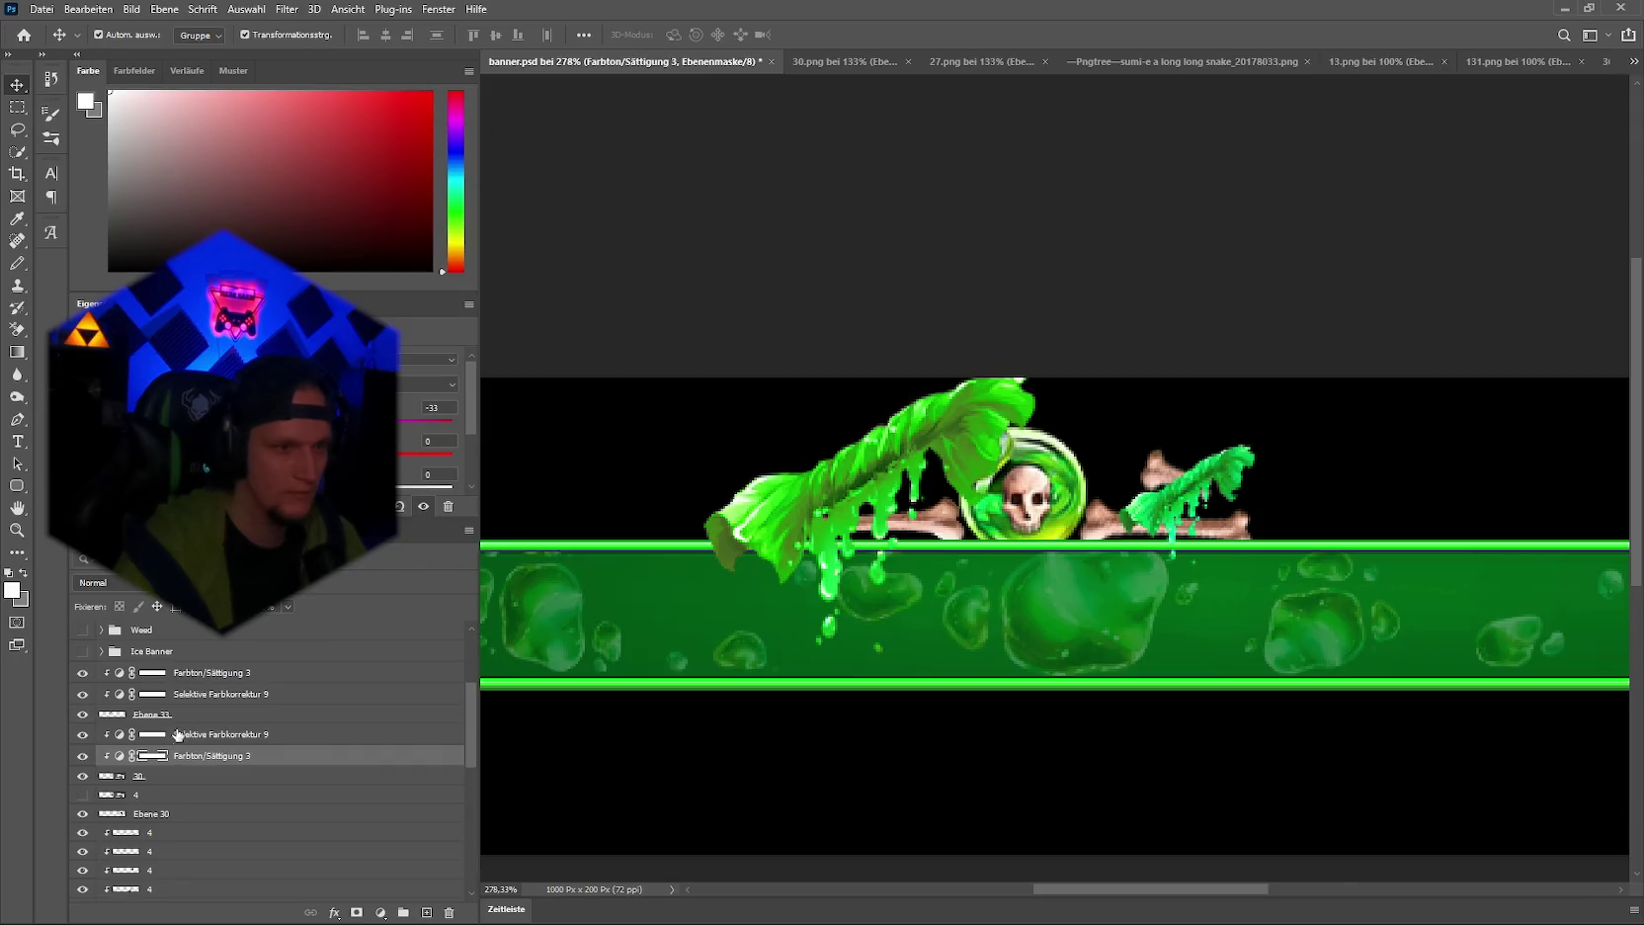
Check the upper and lower adjustment layer pairs, then select the left slime layer Ebene 33.
left_click(177, 694)
left_click(203, 674)
left_click(204, 736)
left_click(203, 757)
left_click(209, 695)
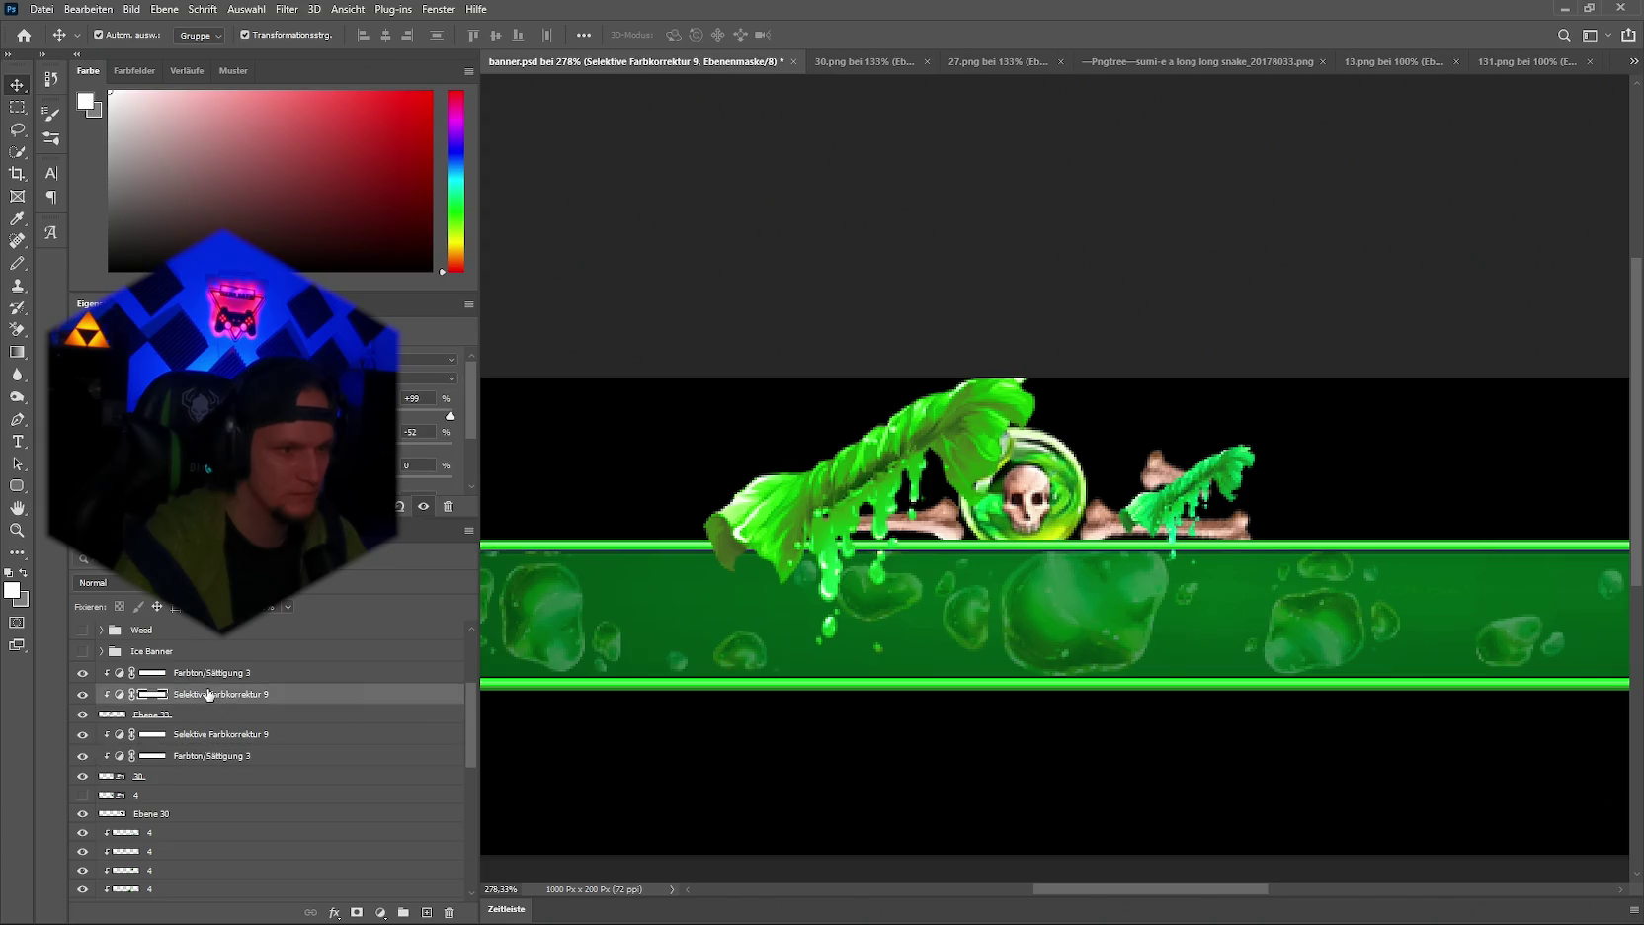
scroll(177, 728, "up", 3)
scroll(209, 720, "down", 2)
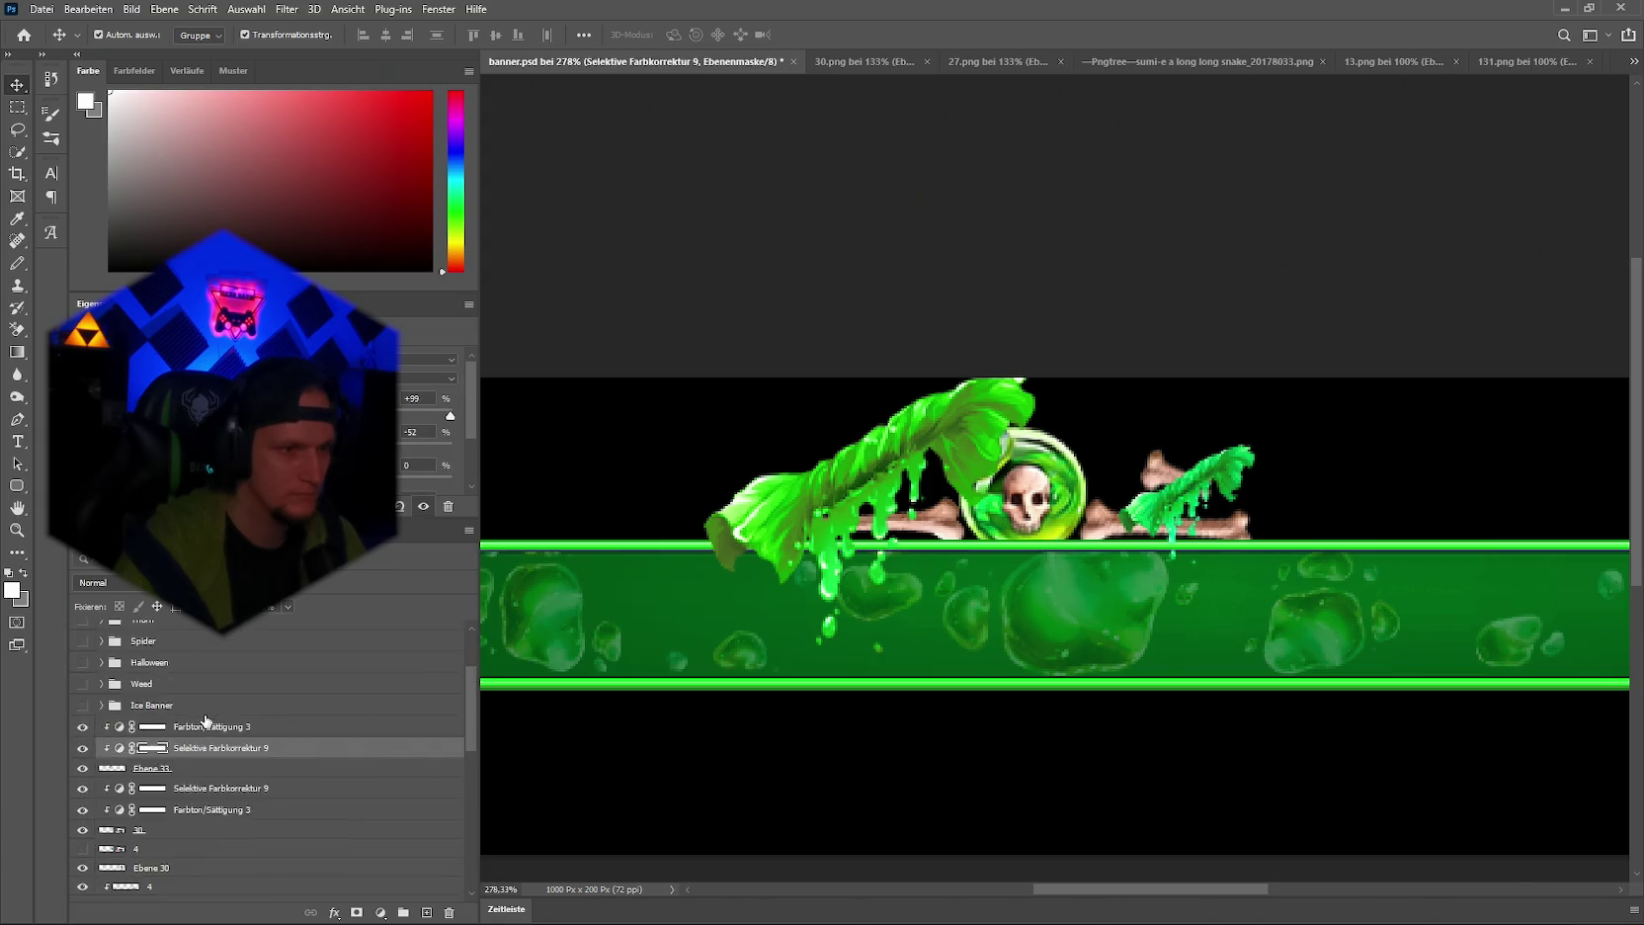
scroll(157, 716, "down", 2)
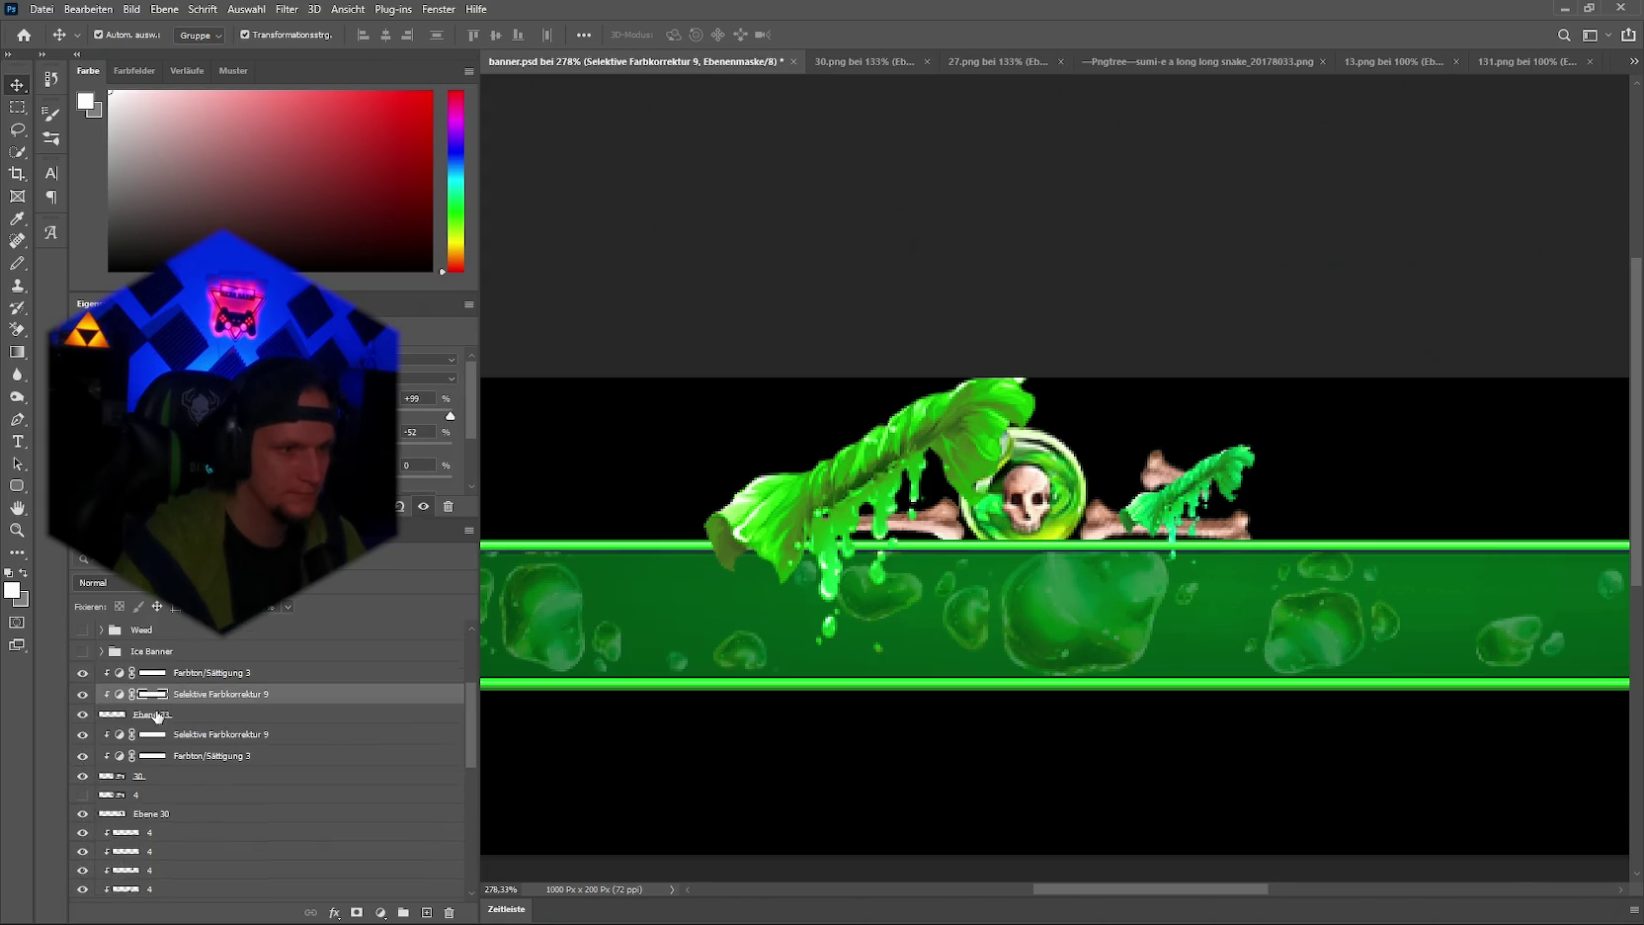
left_click(141, 778)
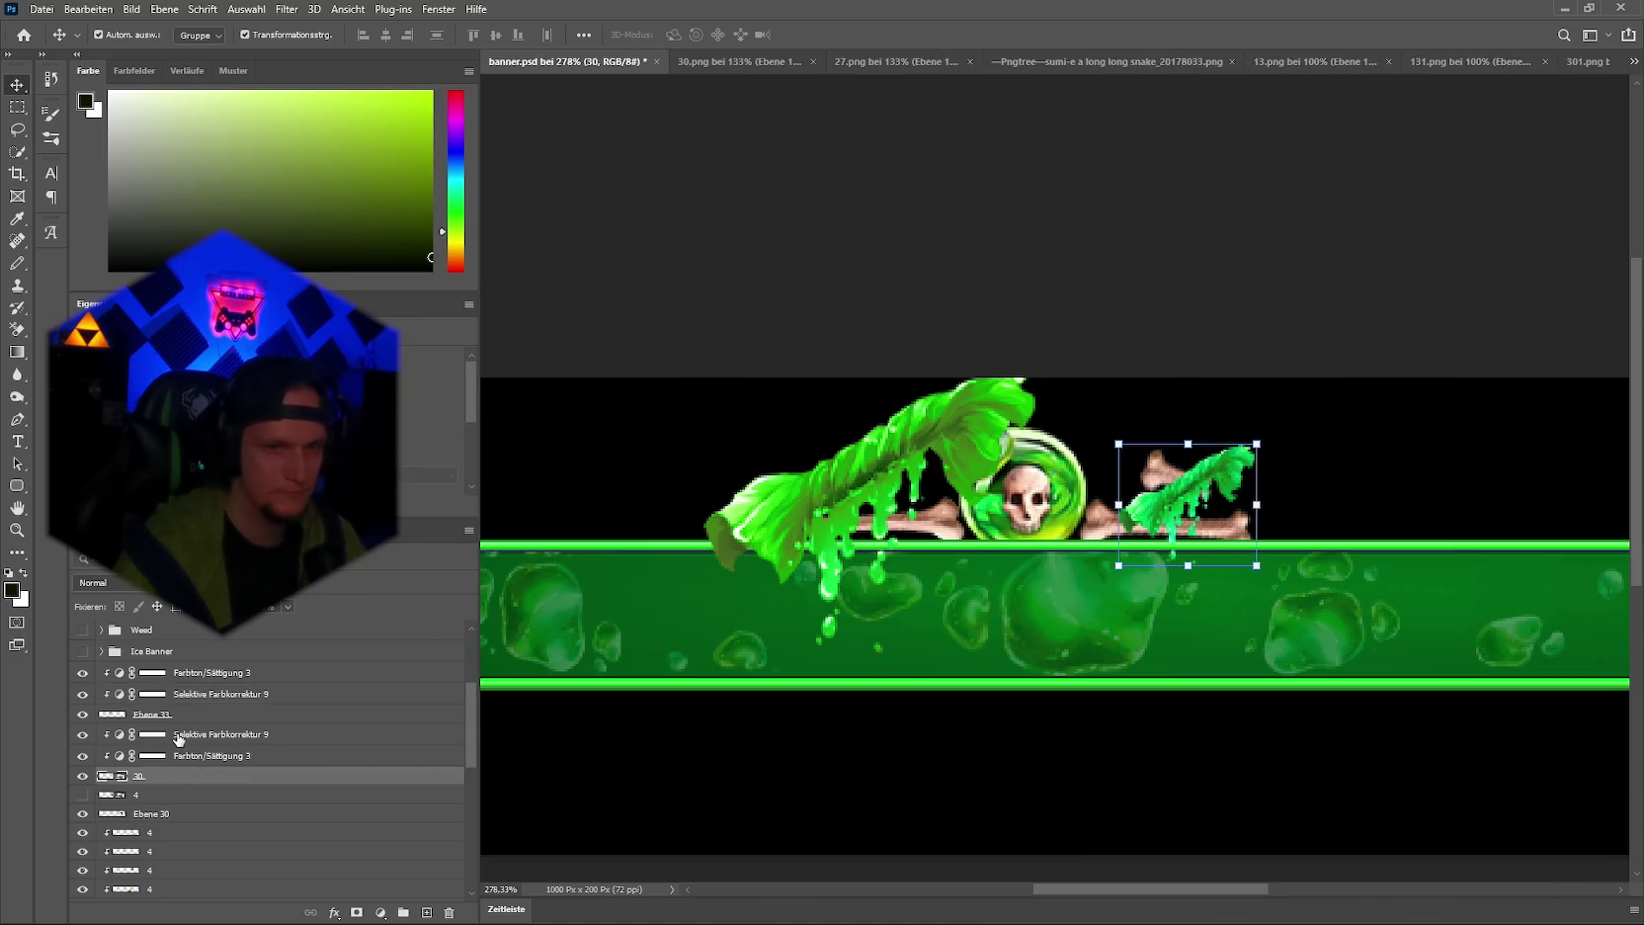
left_click(178, 738, "shift")
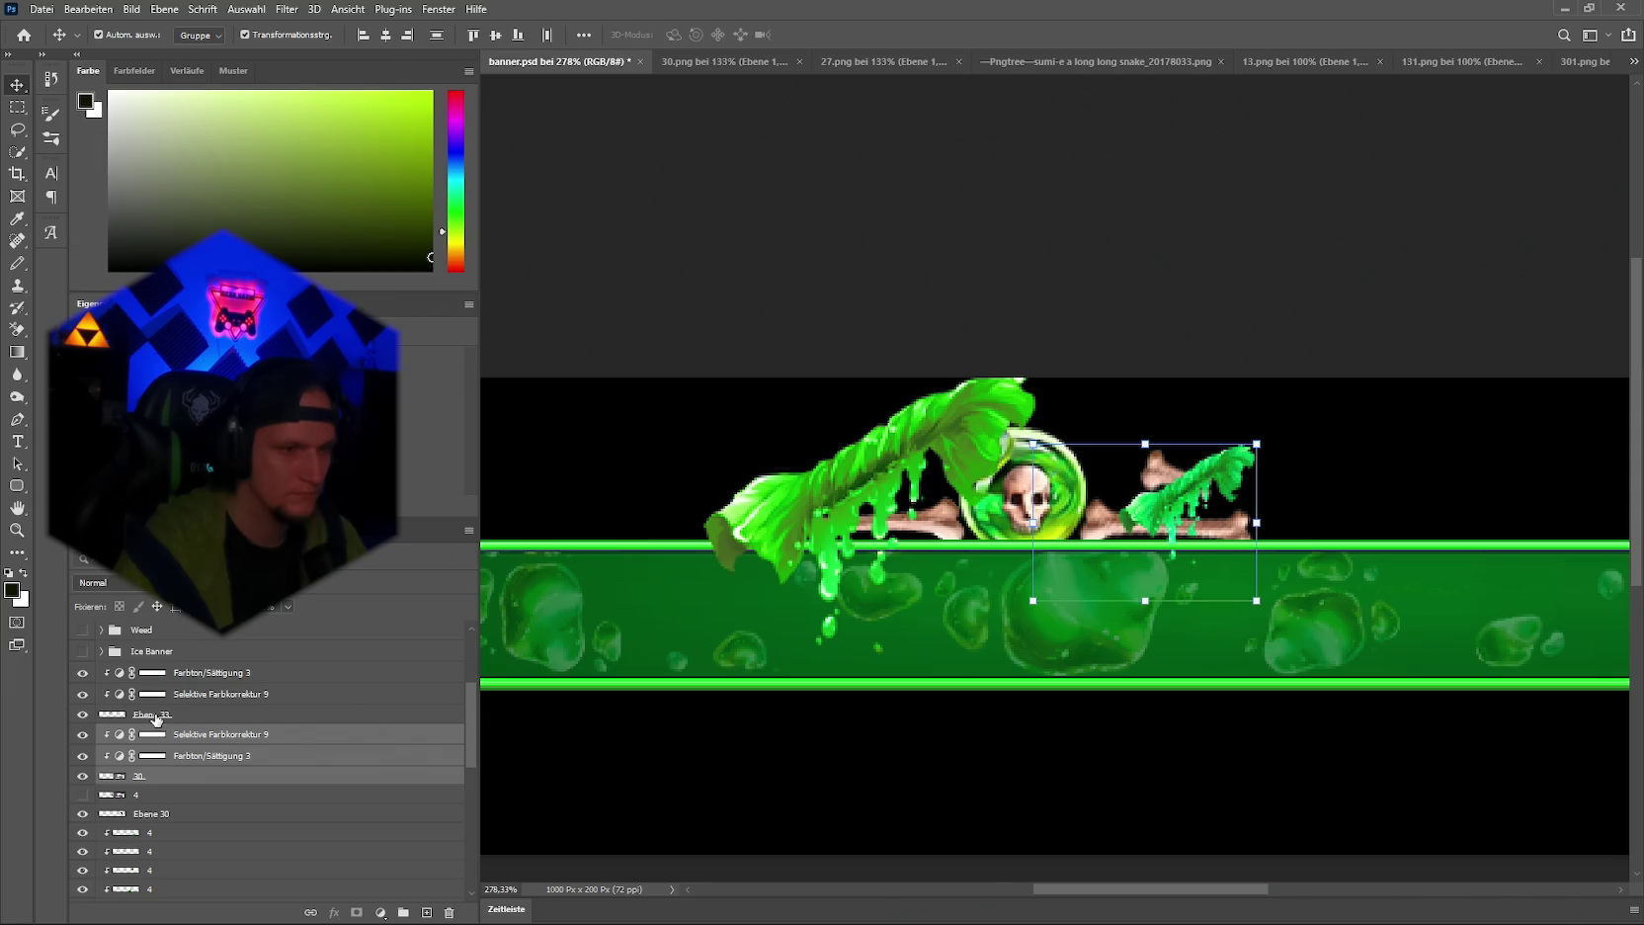
left_click(156, 716)
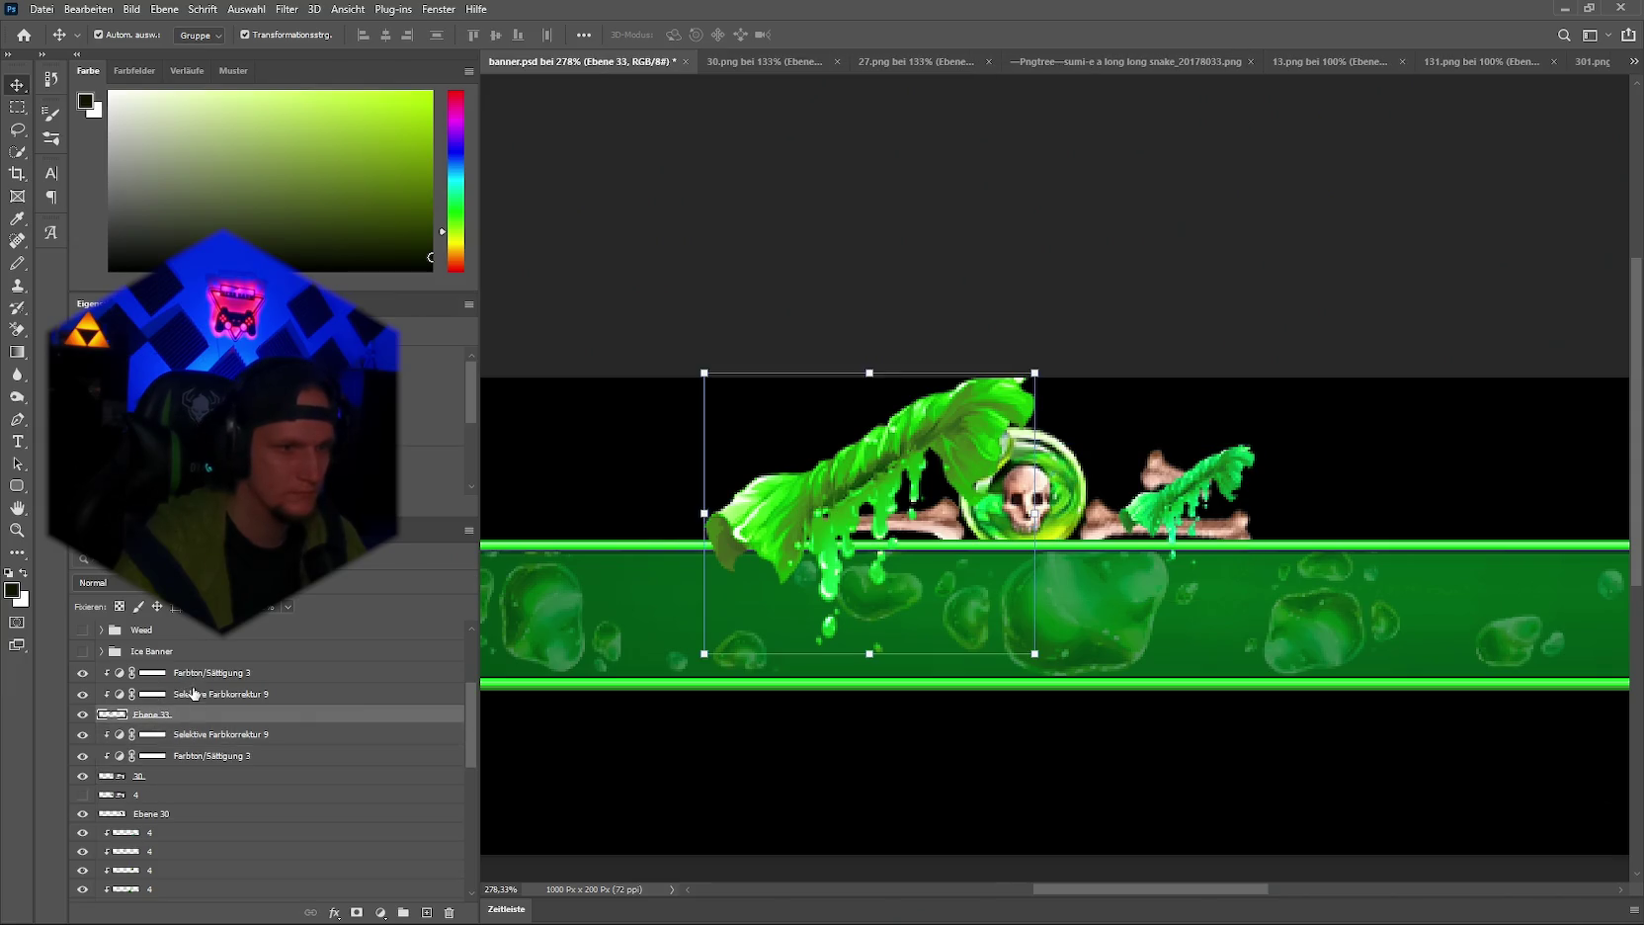
Shrink the left slime onto the bones and toggle layer 30's visibility to compare.
key("ctrl+t")
mouse_move(870, 373)
left_mouse_down()
mouse_move(870, 546)
mouse_move(882, 494)
left_mouse_up()
key("Return")
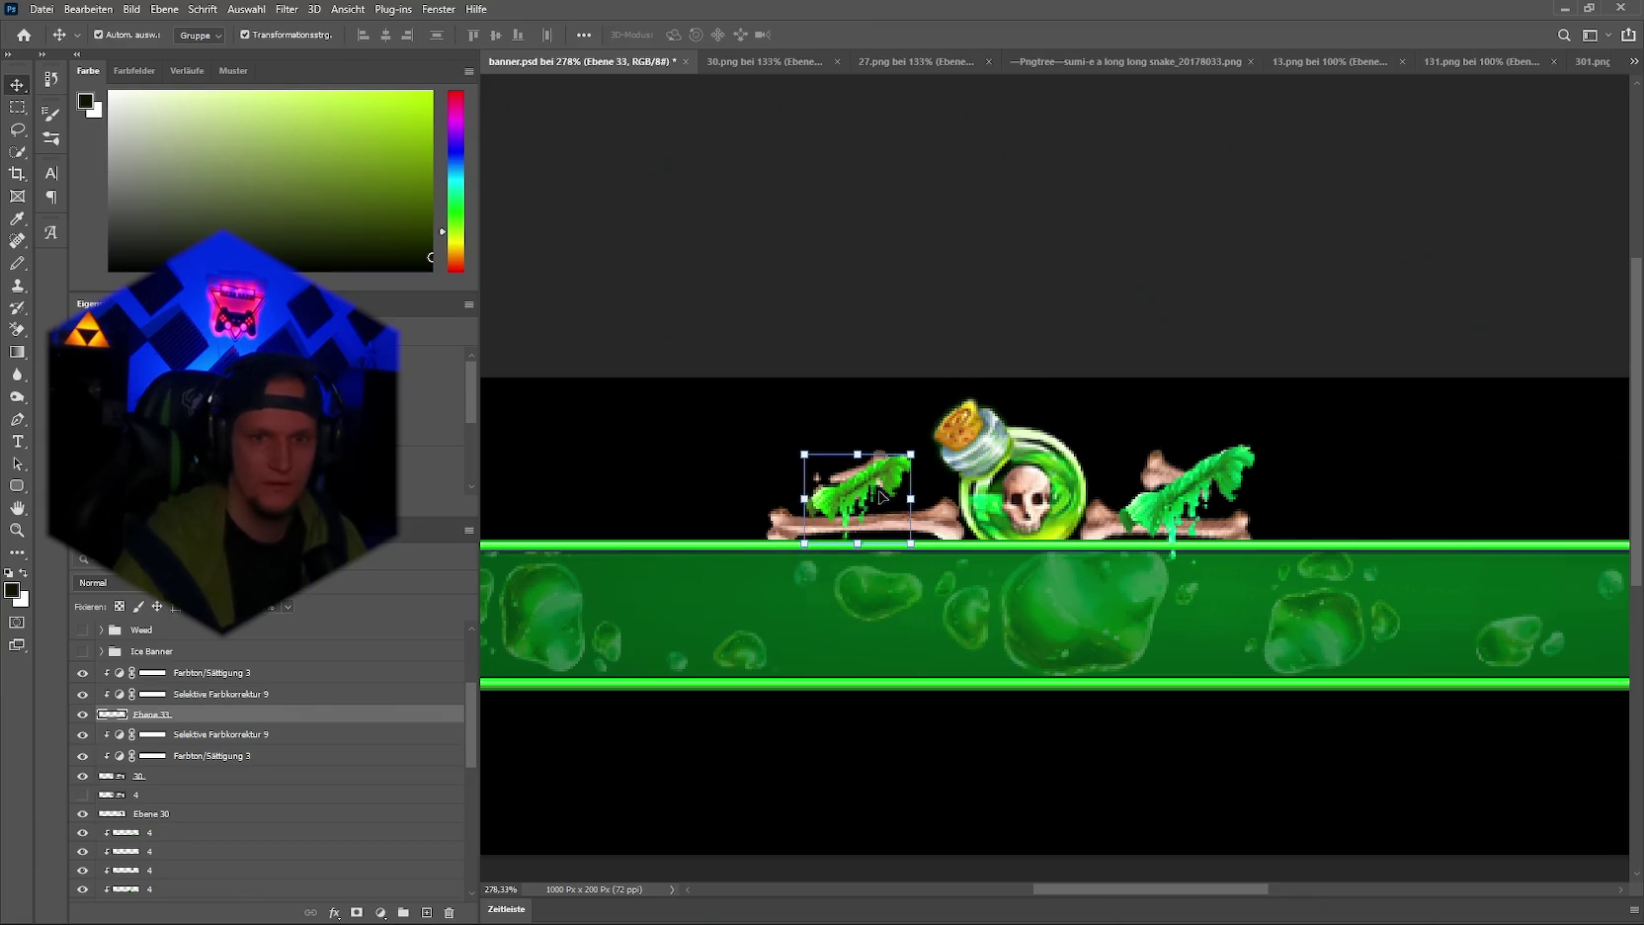
left_click(235, 736)
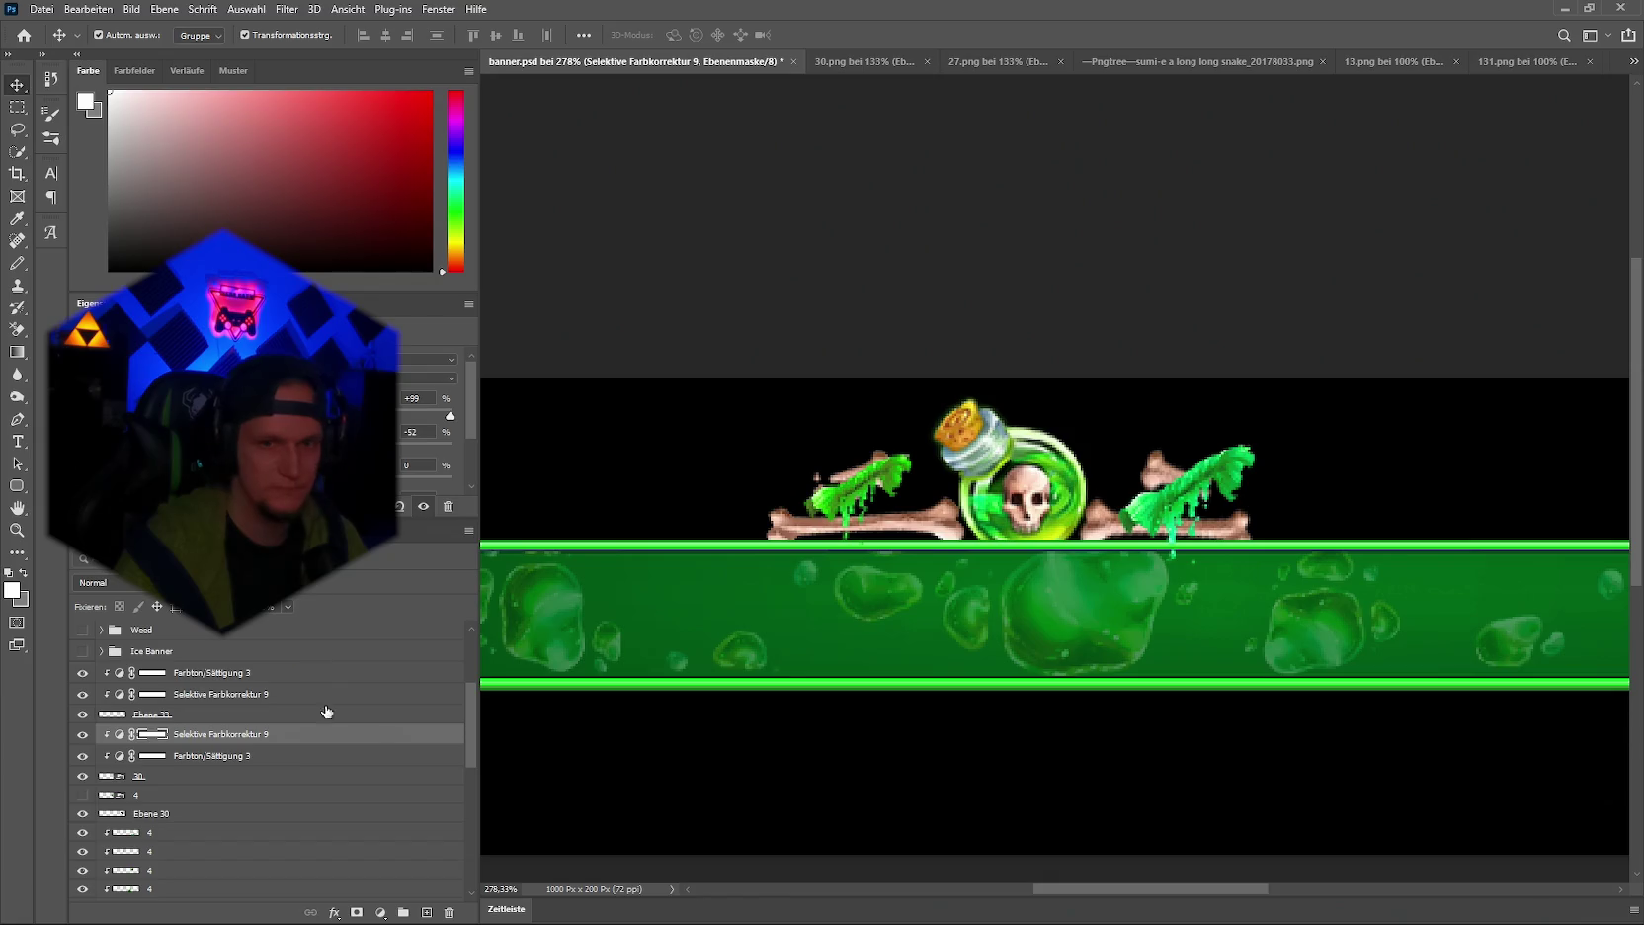
left_click(226, 756)
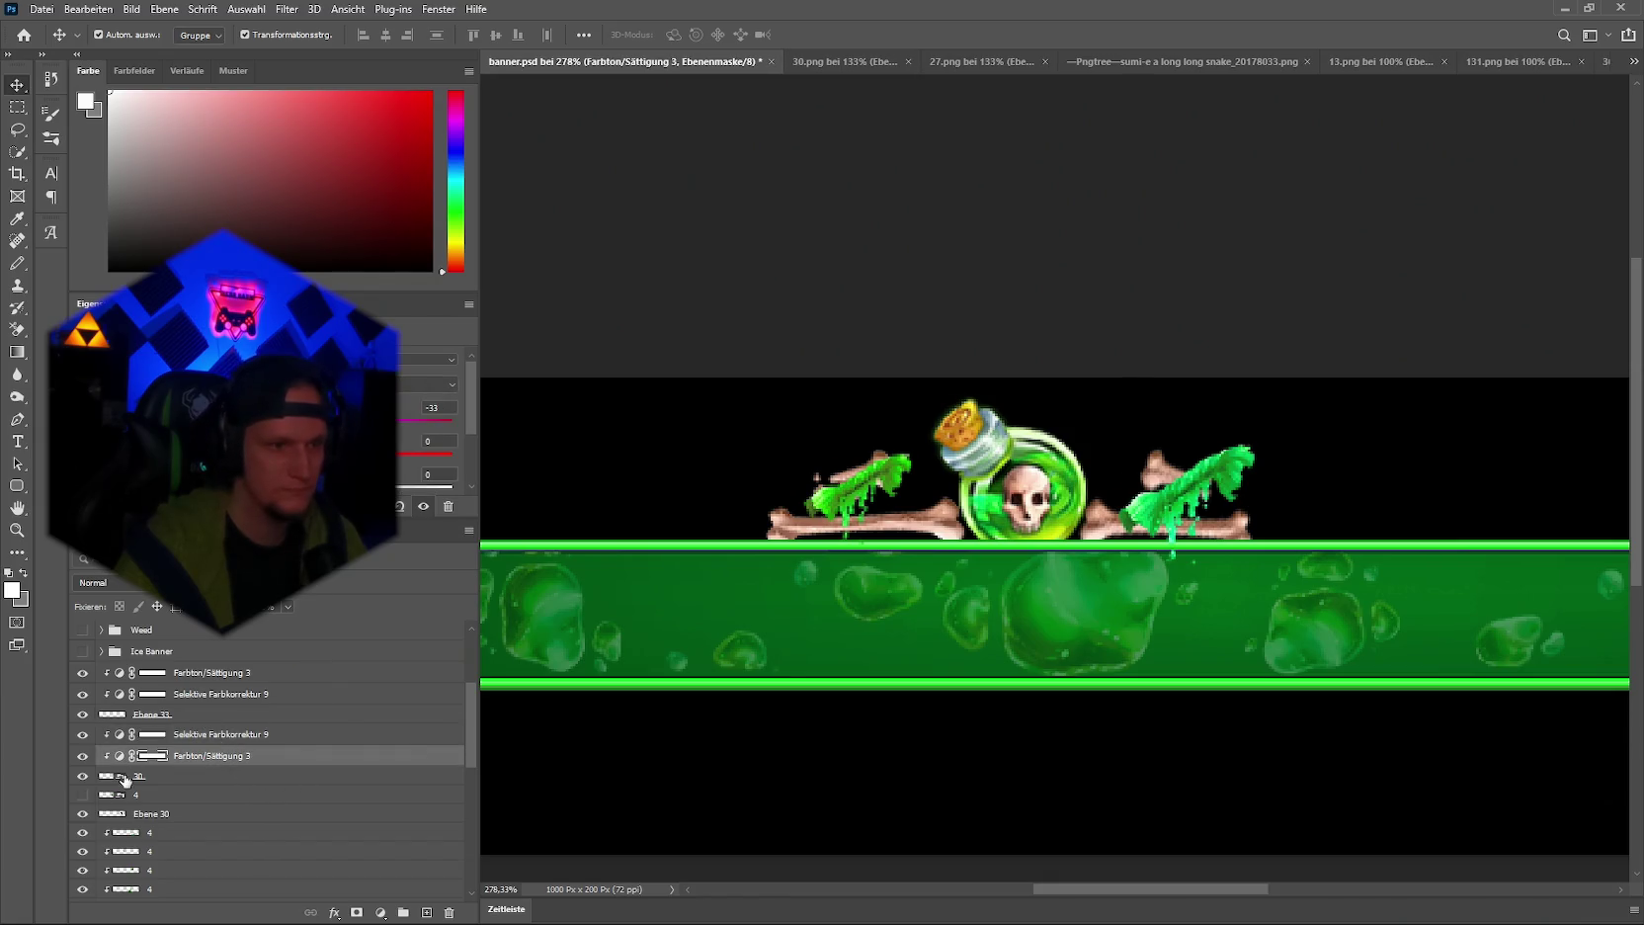
left_click(83, 776)
left_click(83, 776)
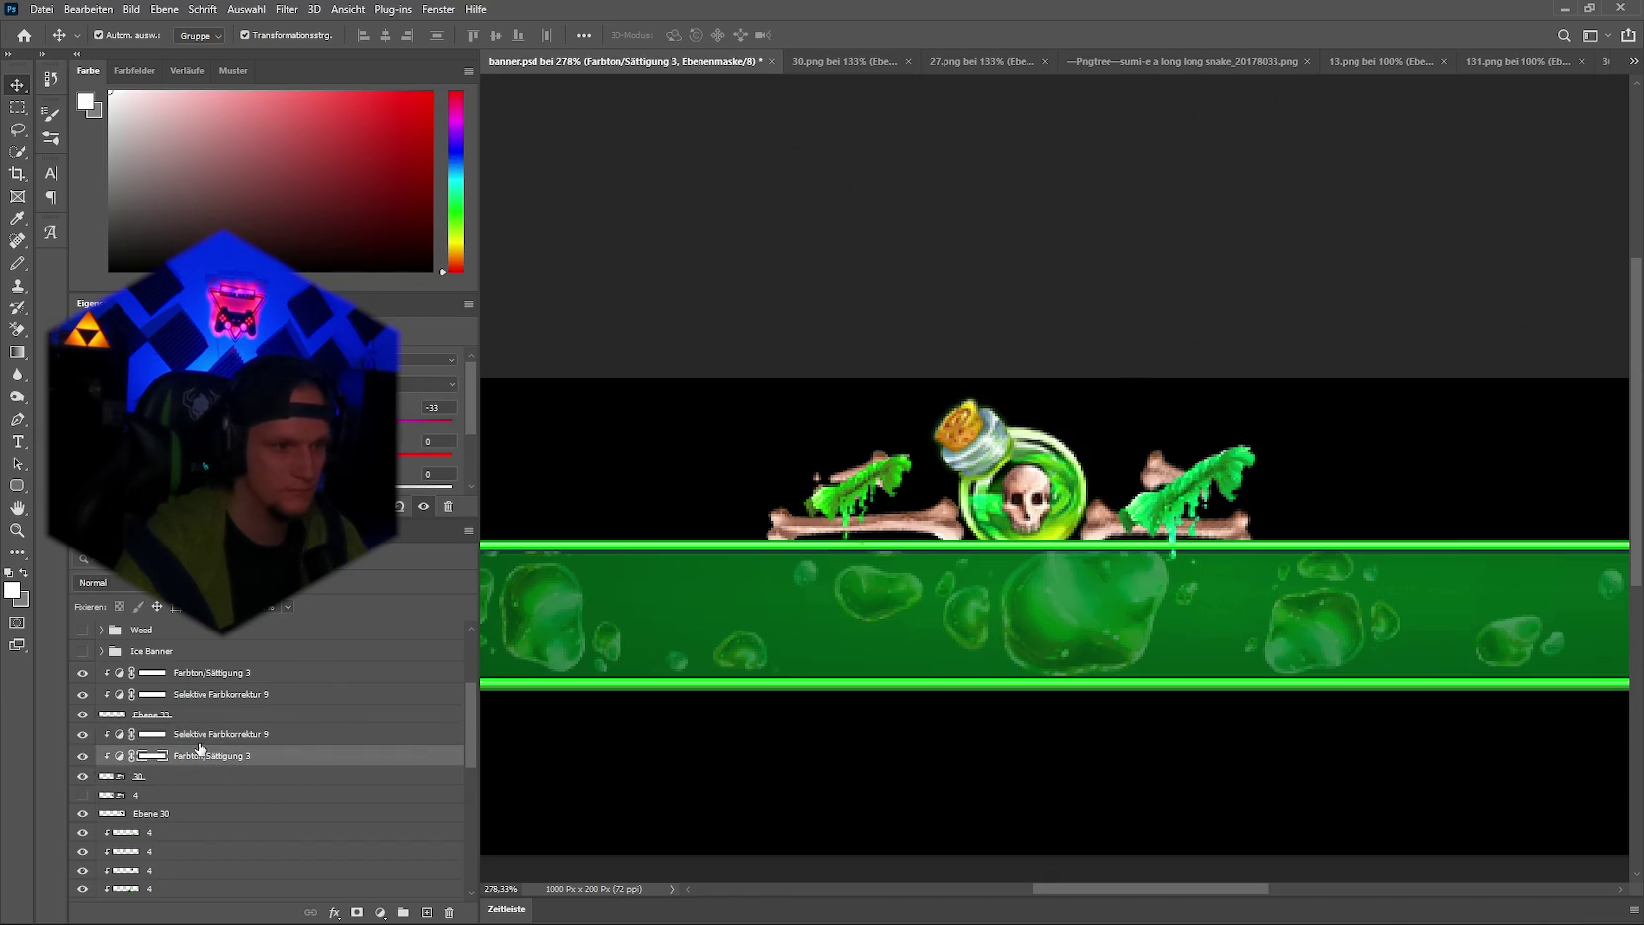
Replace the two colour adjustments with fresh copies above layer 30 and reorder the Selective Color copy.
left_click(191, 741, "shift")
key("Delete")
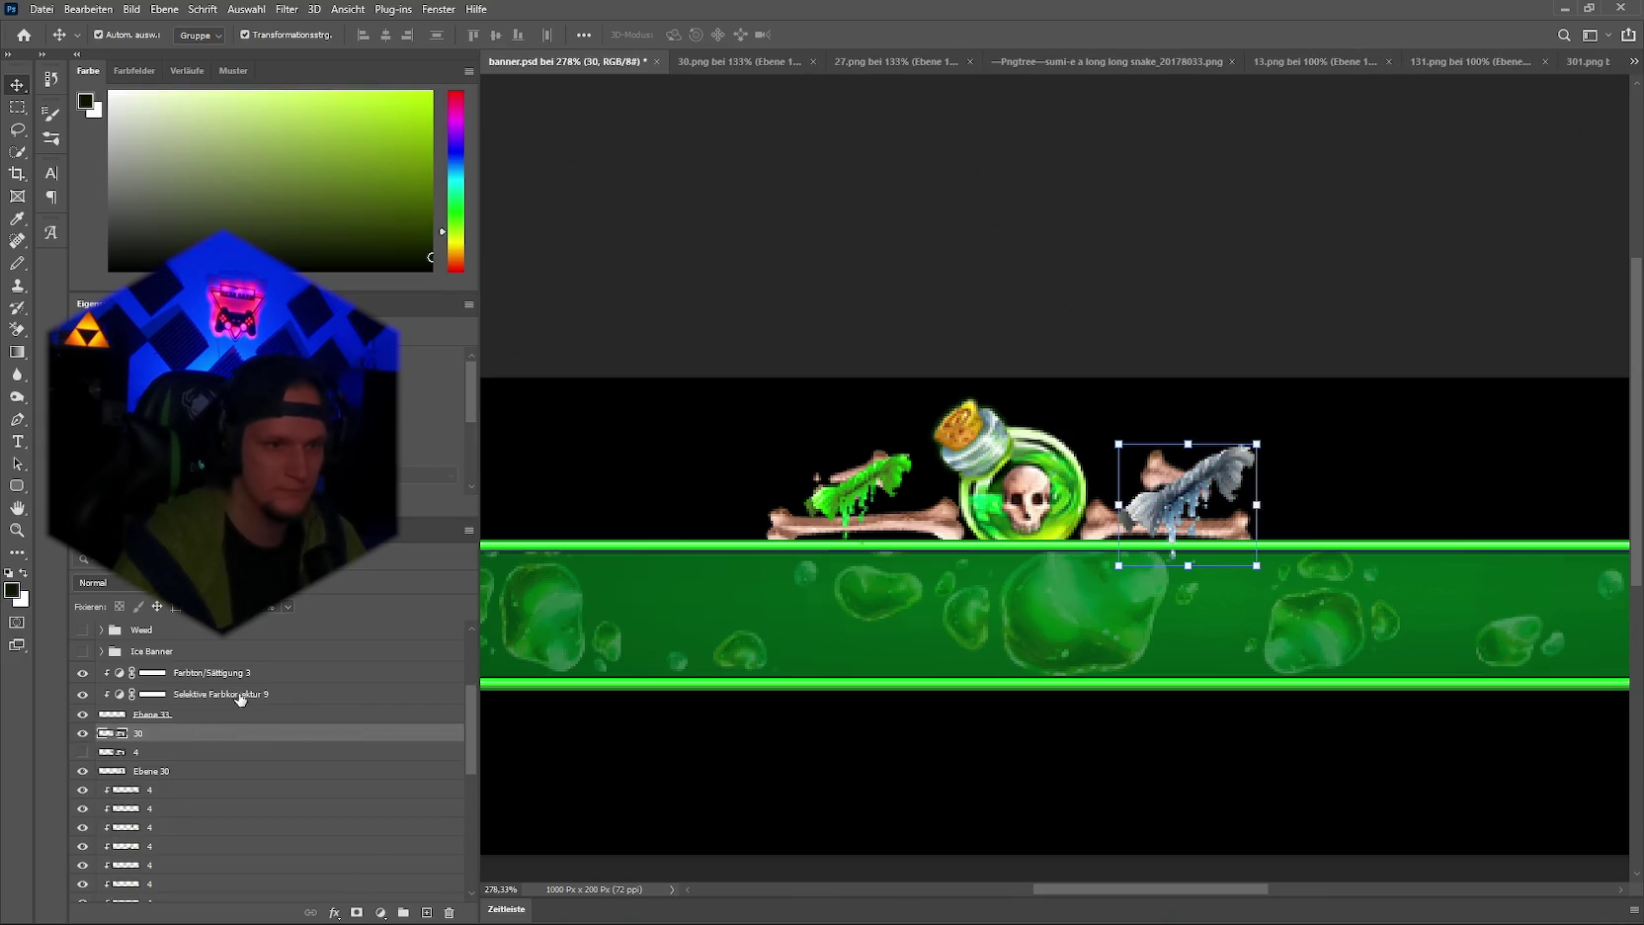
left_click(176, 695)
left_click(184, 676, "shift")
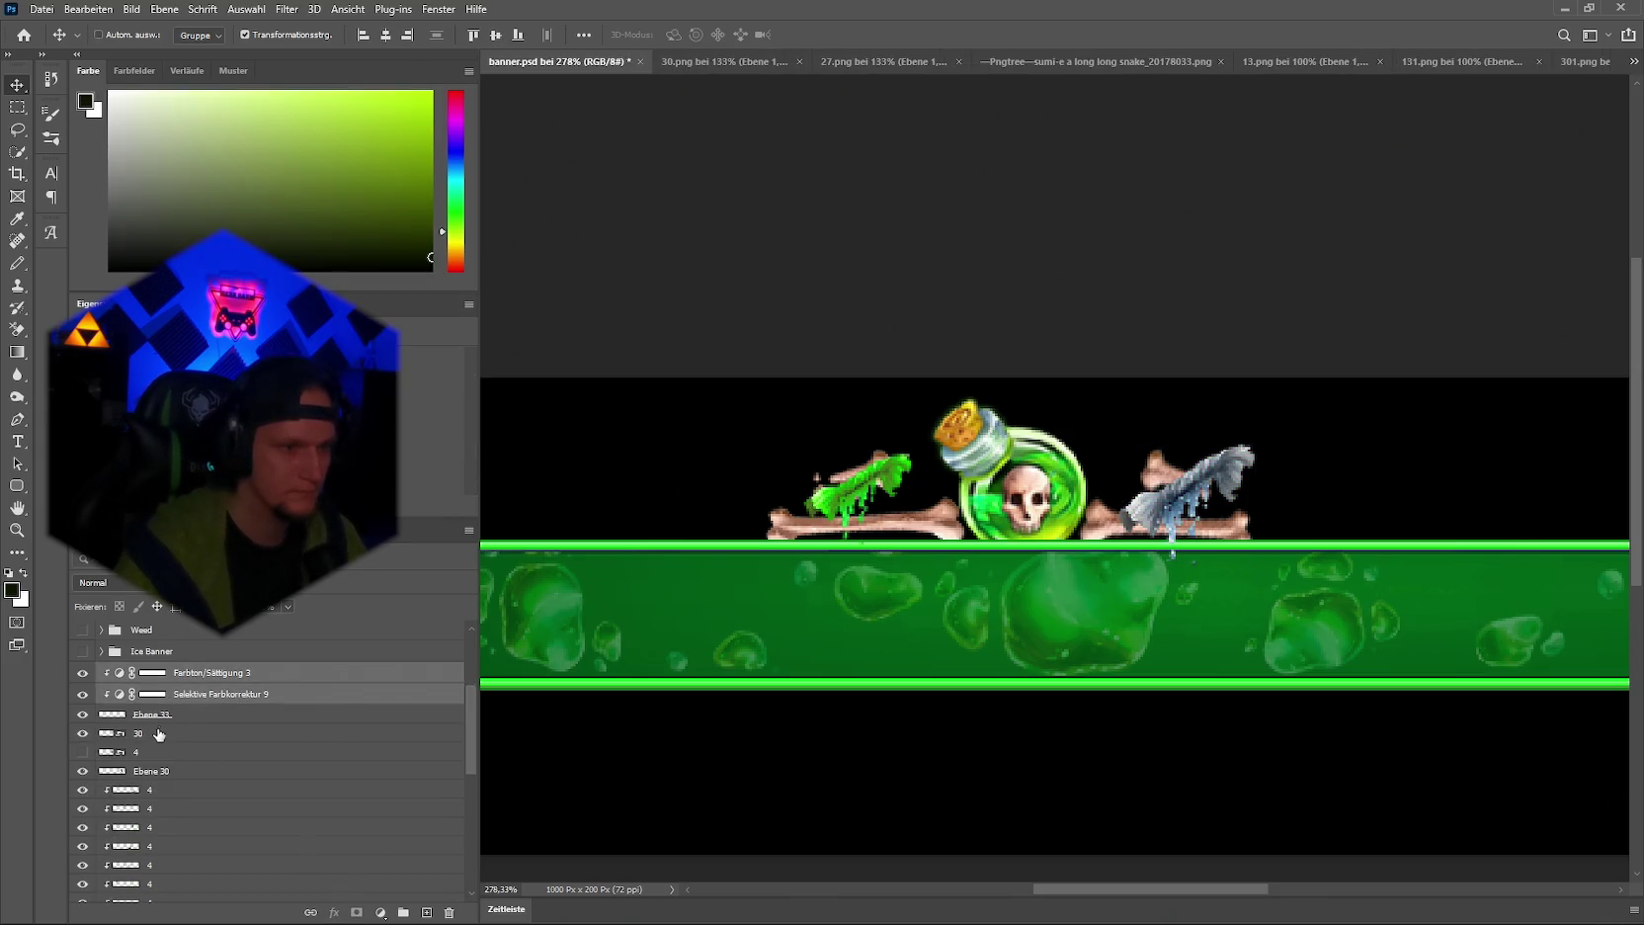
left_click(158, 734)
key("ctrl+v")
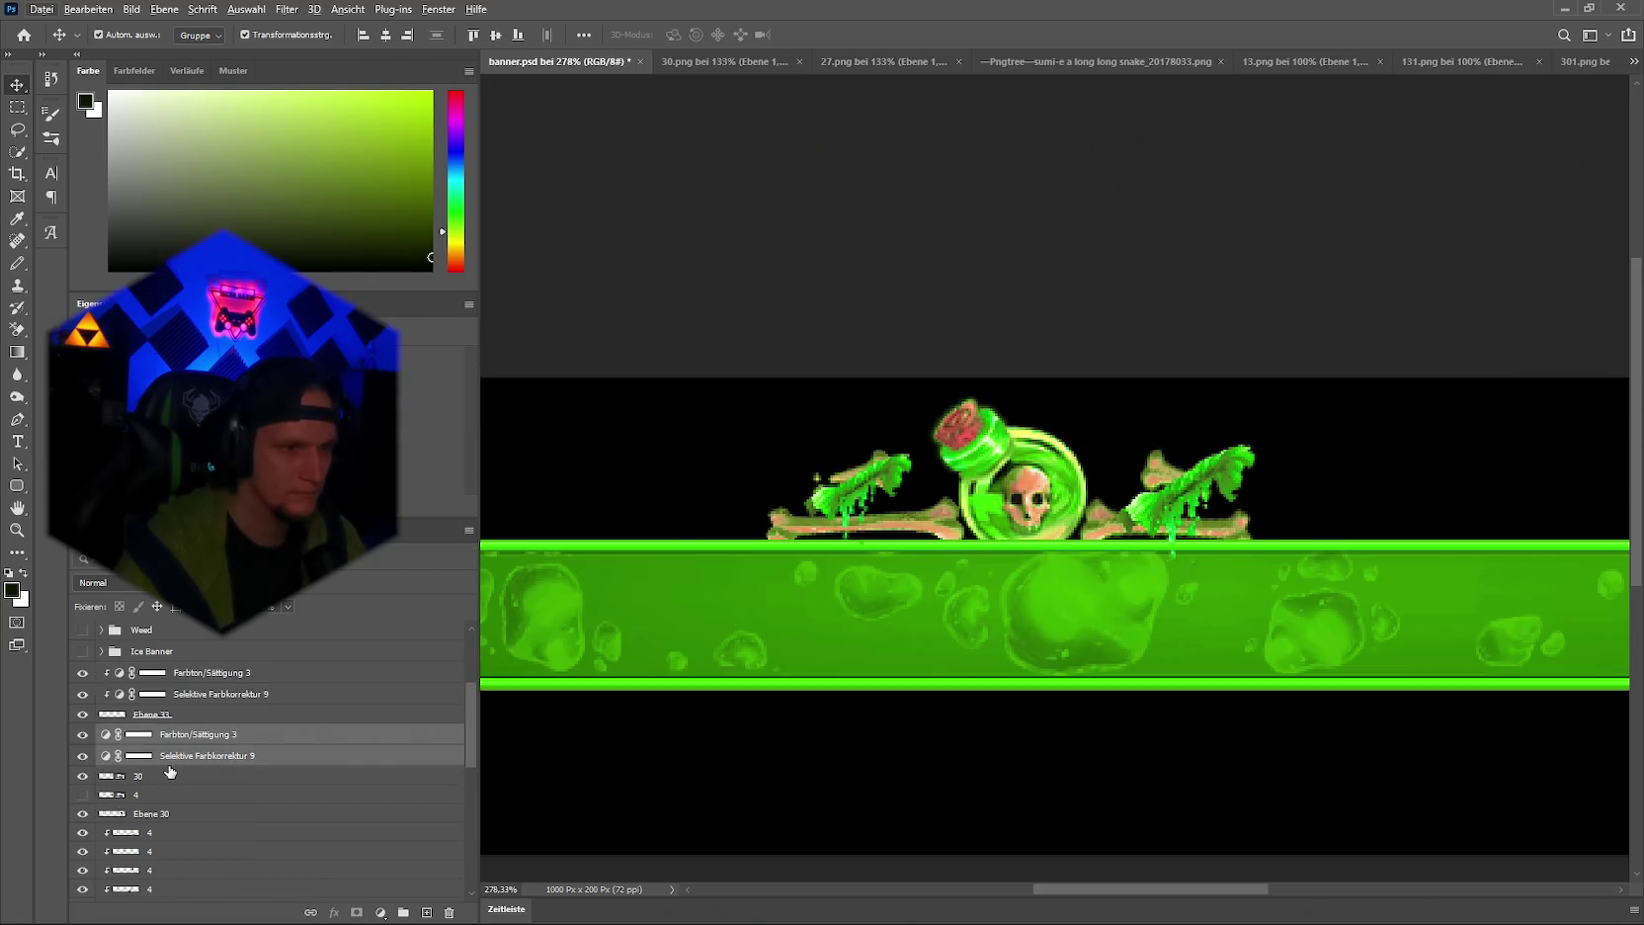
left_click(172, 754)
left_click_drag(172, 756, 179, 768)
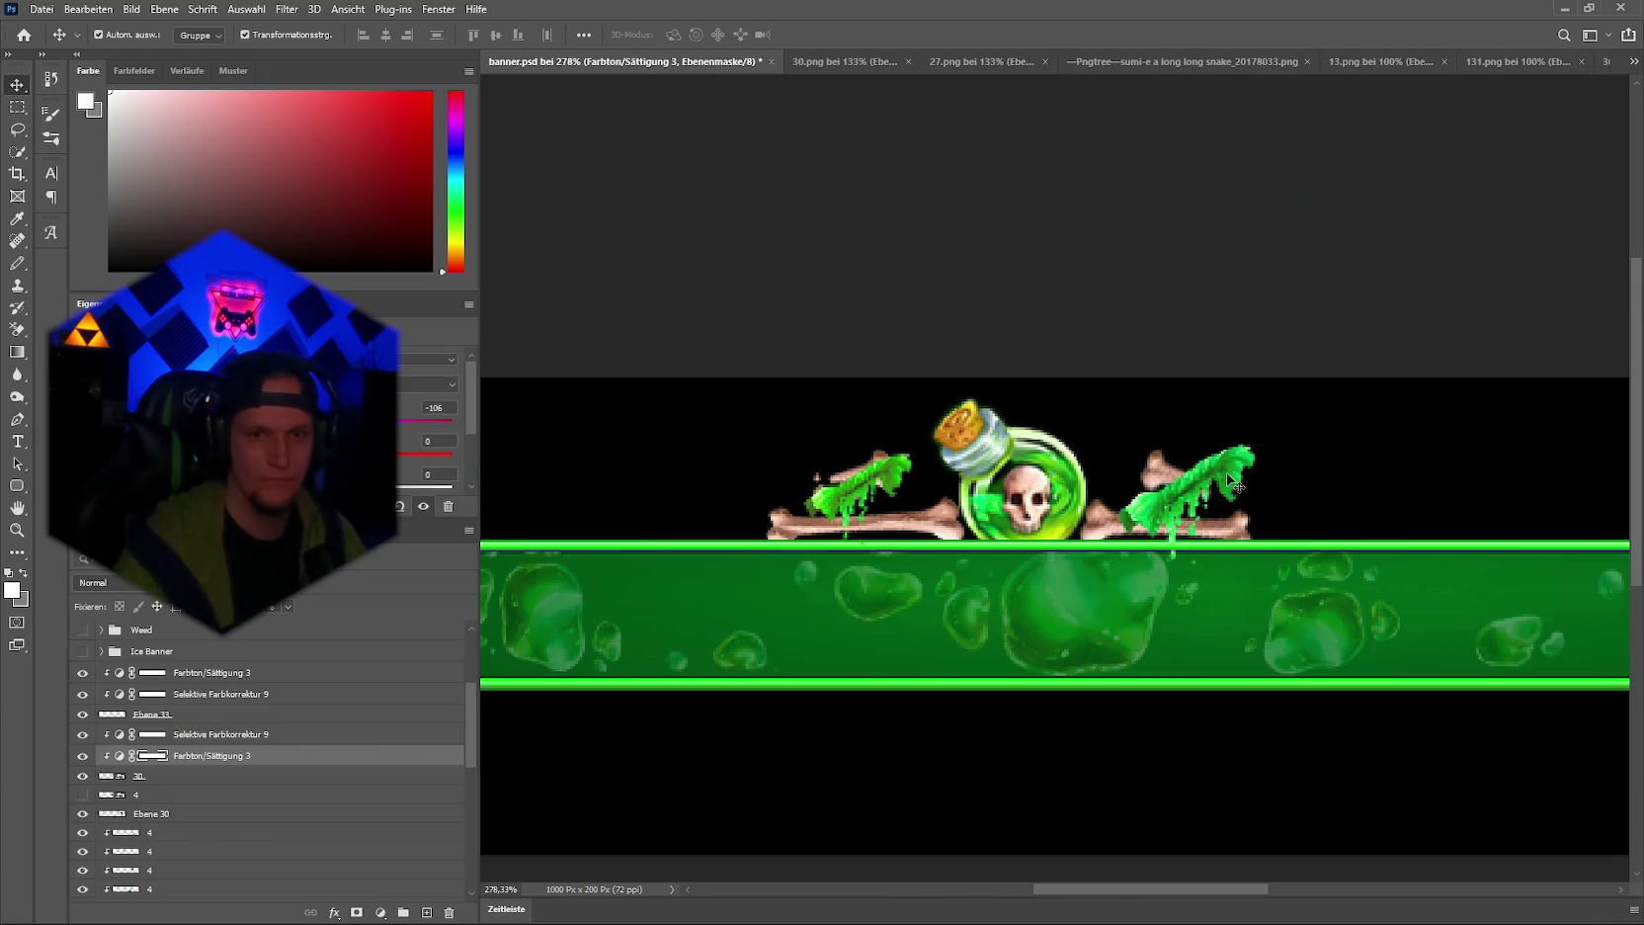
Flip the left slime layer Ebene 33 horizontally and drag it into place on the left bone.
left_click(1246, 542)
scroll(1324, 504, "up", 2)
scroll(1324, 504, "up", 2)
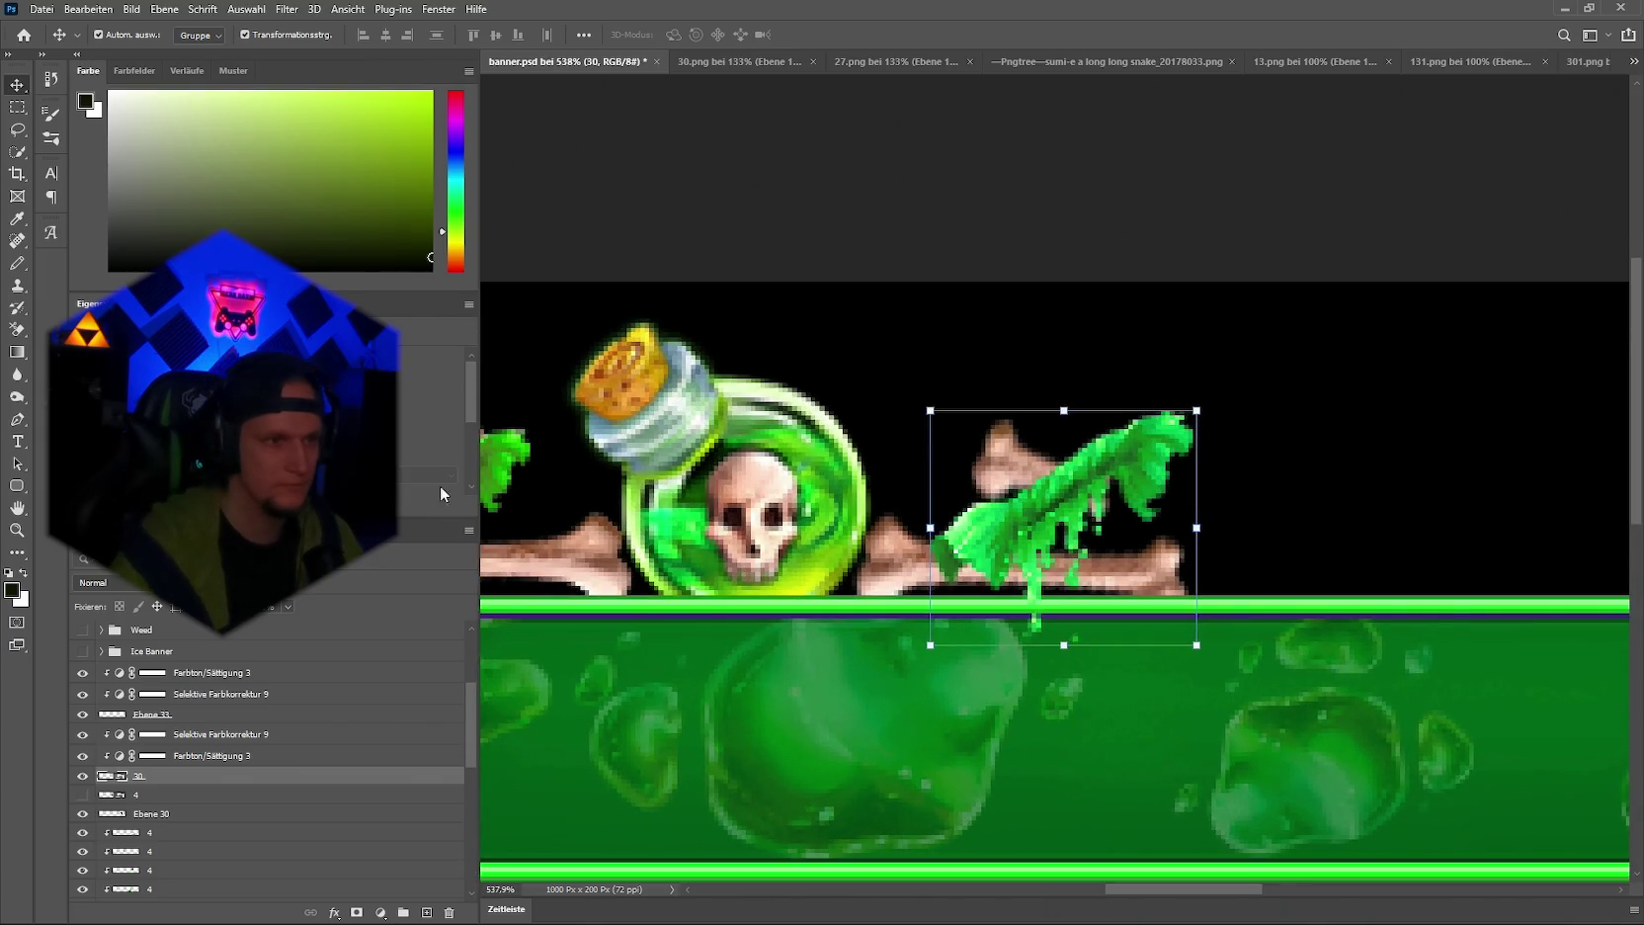
scroll(534, 484, "down", 3)
left_click(539, 484)
scroll(524, 472, "up", 2)
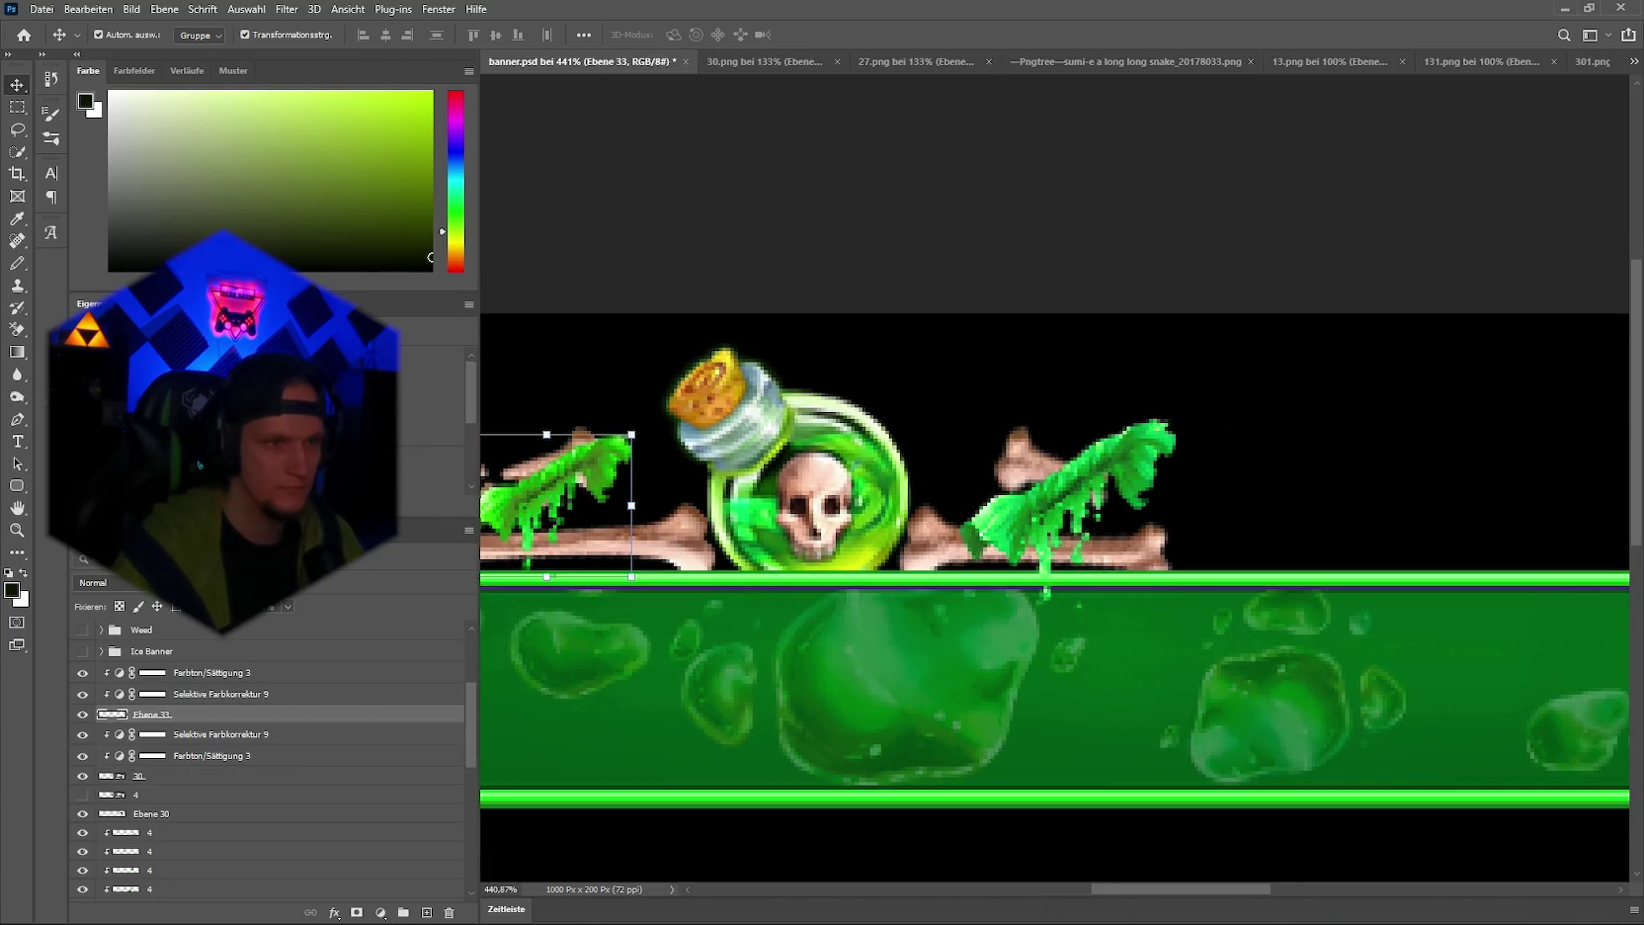
key("ctrl+shift+h")
left_click_drag(1107, 893, 1044, 886)
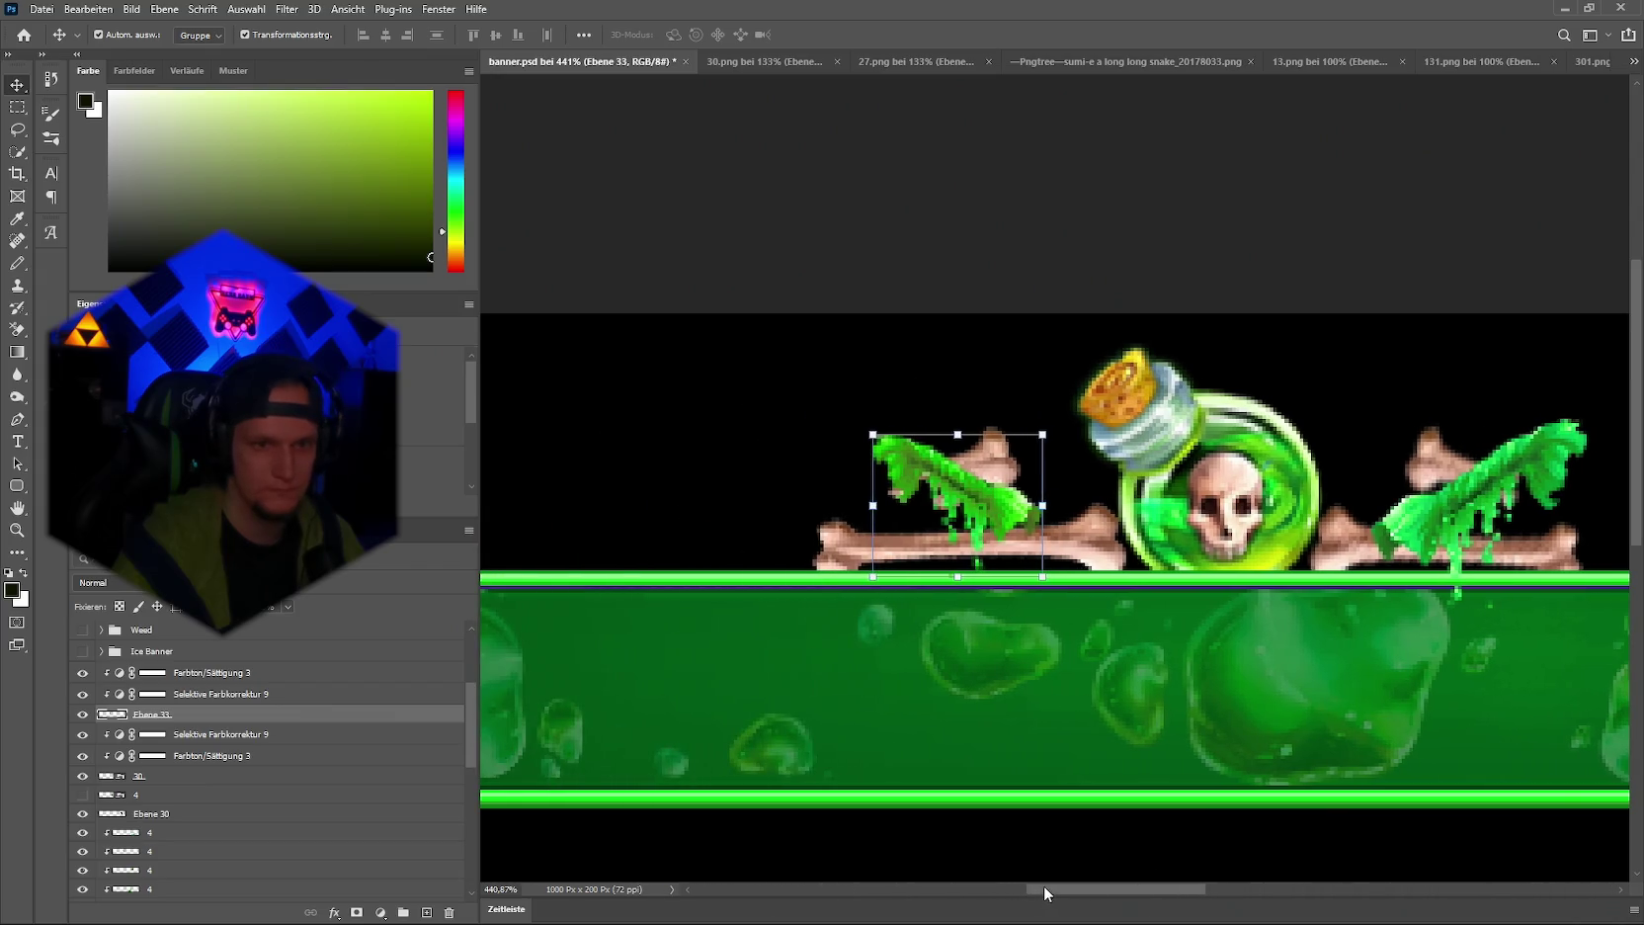
scroll(1018, 459, "up", 2)
scroll(953, 464, "up", 1)
left_click_drag(811, 415, 915, 503)
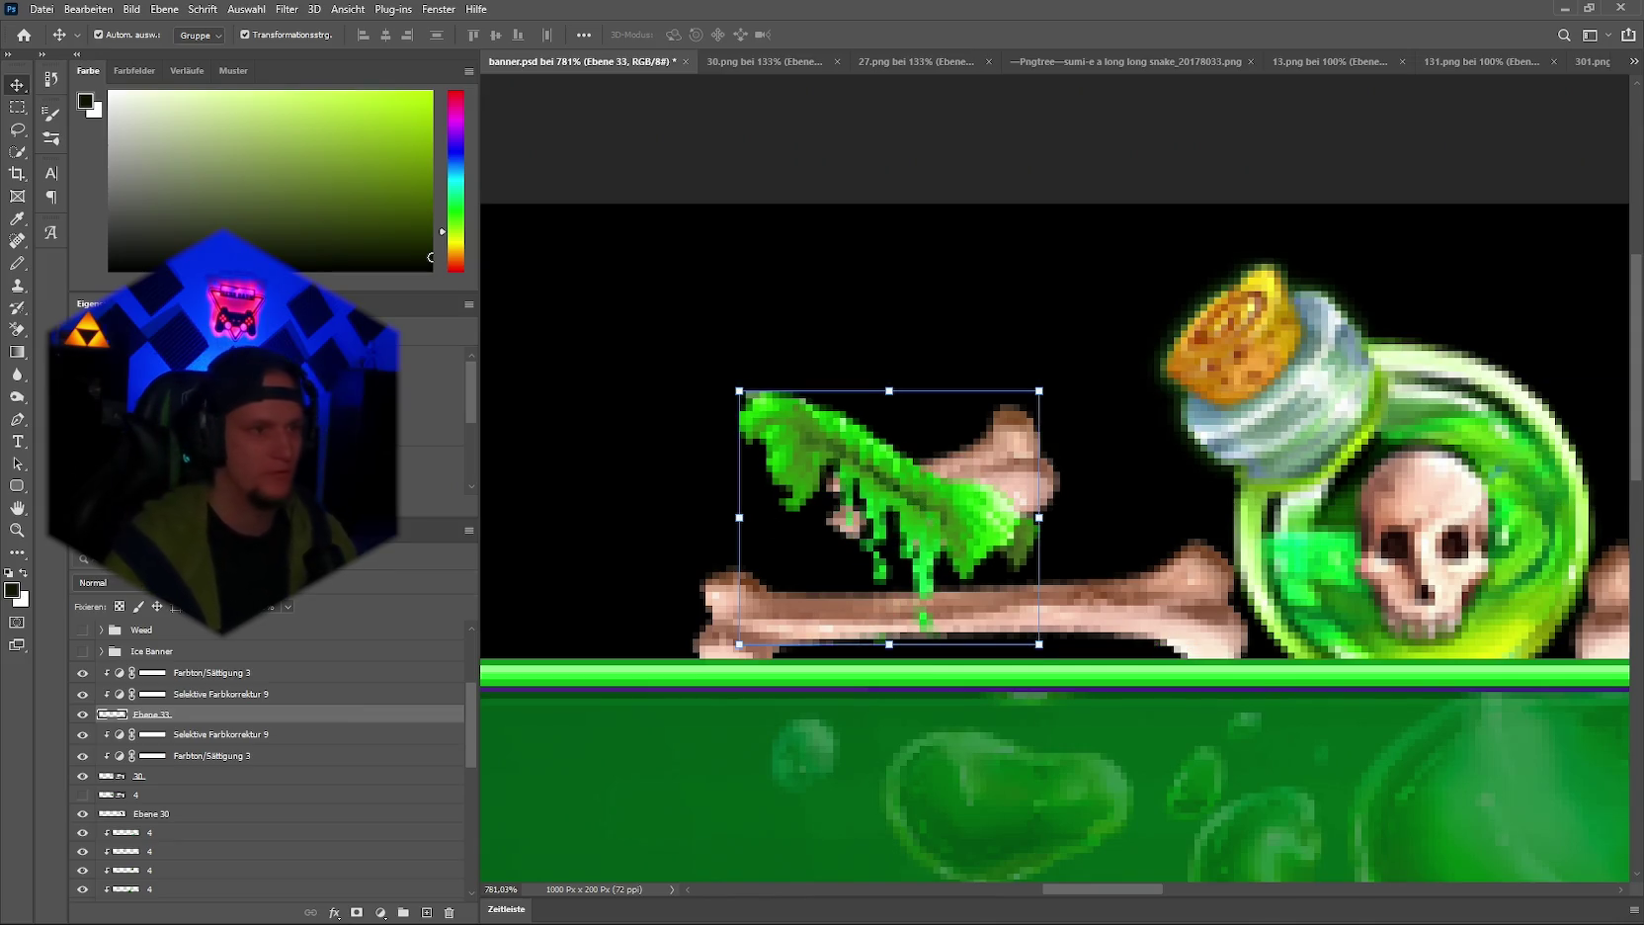
Switch to the Eraser, set a 9 px brush, and erase the slime's upper-left tip.
left_click(17, 552)
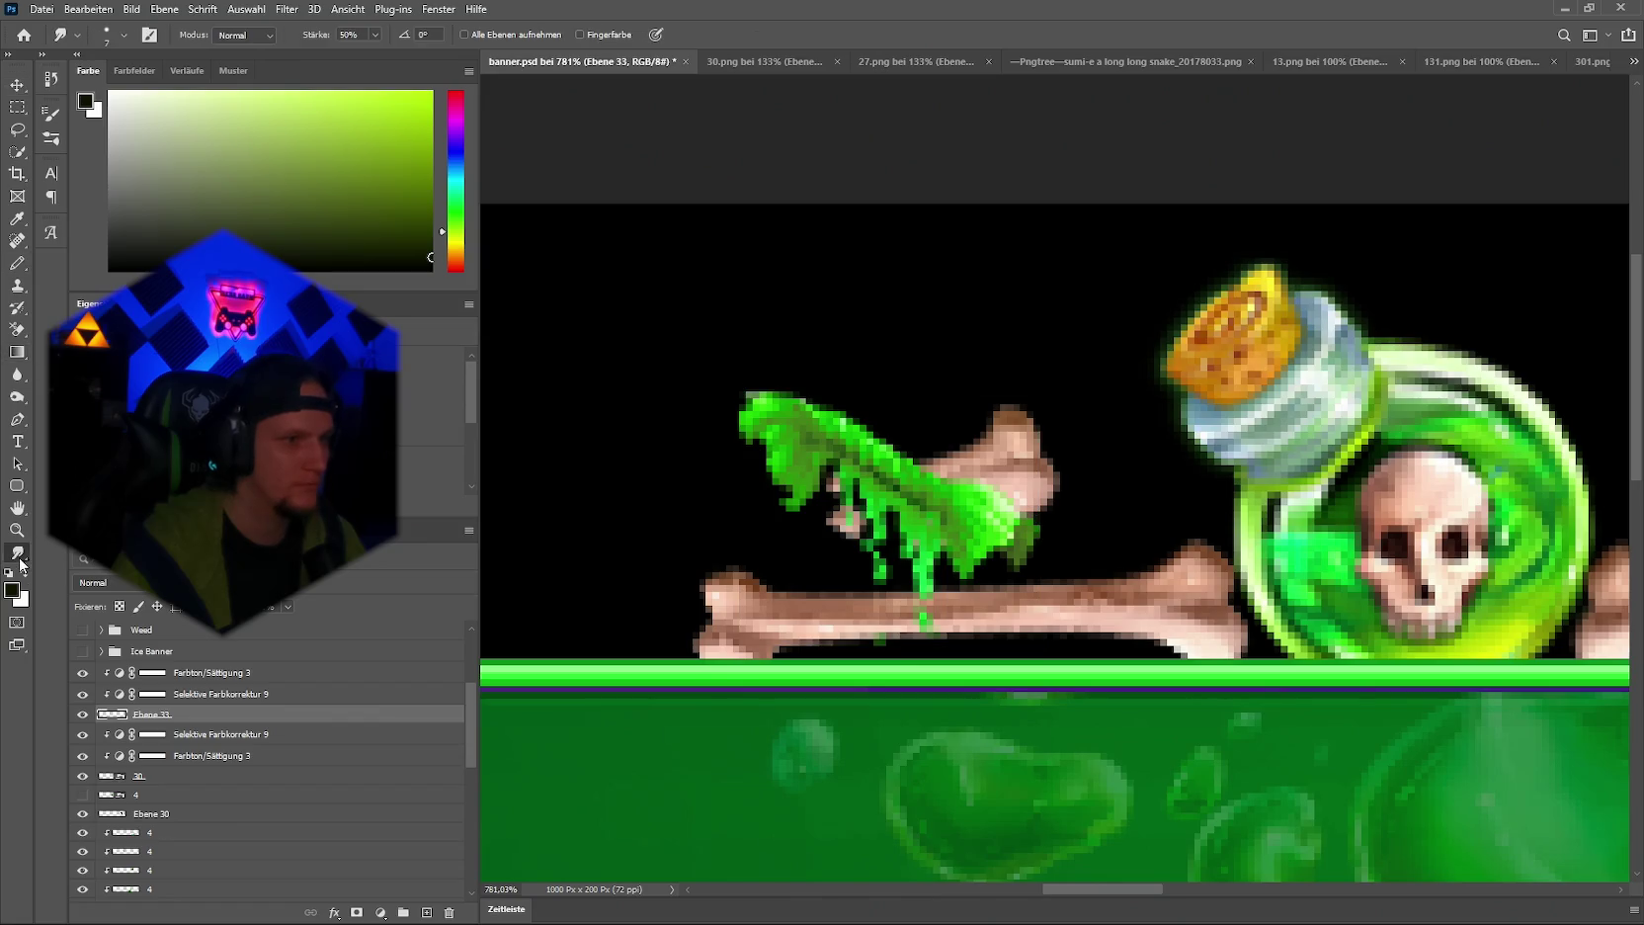
right_click(28, 558)
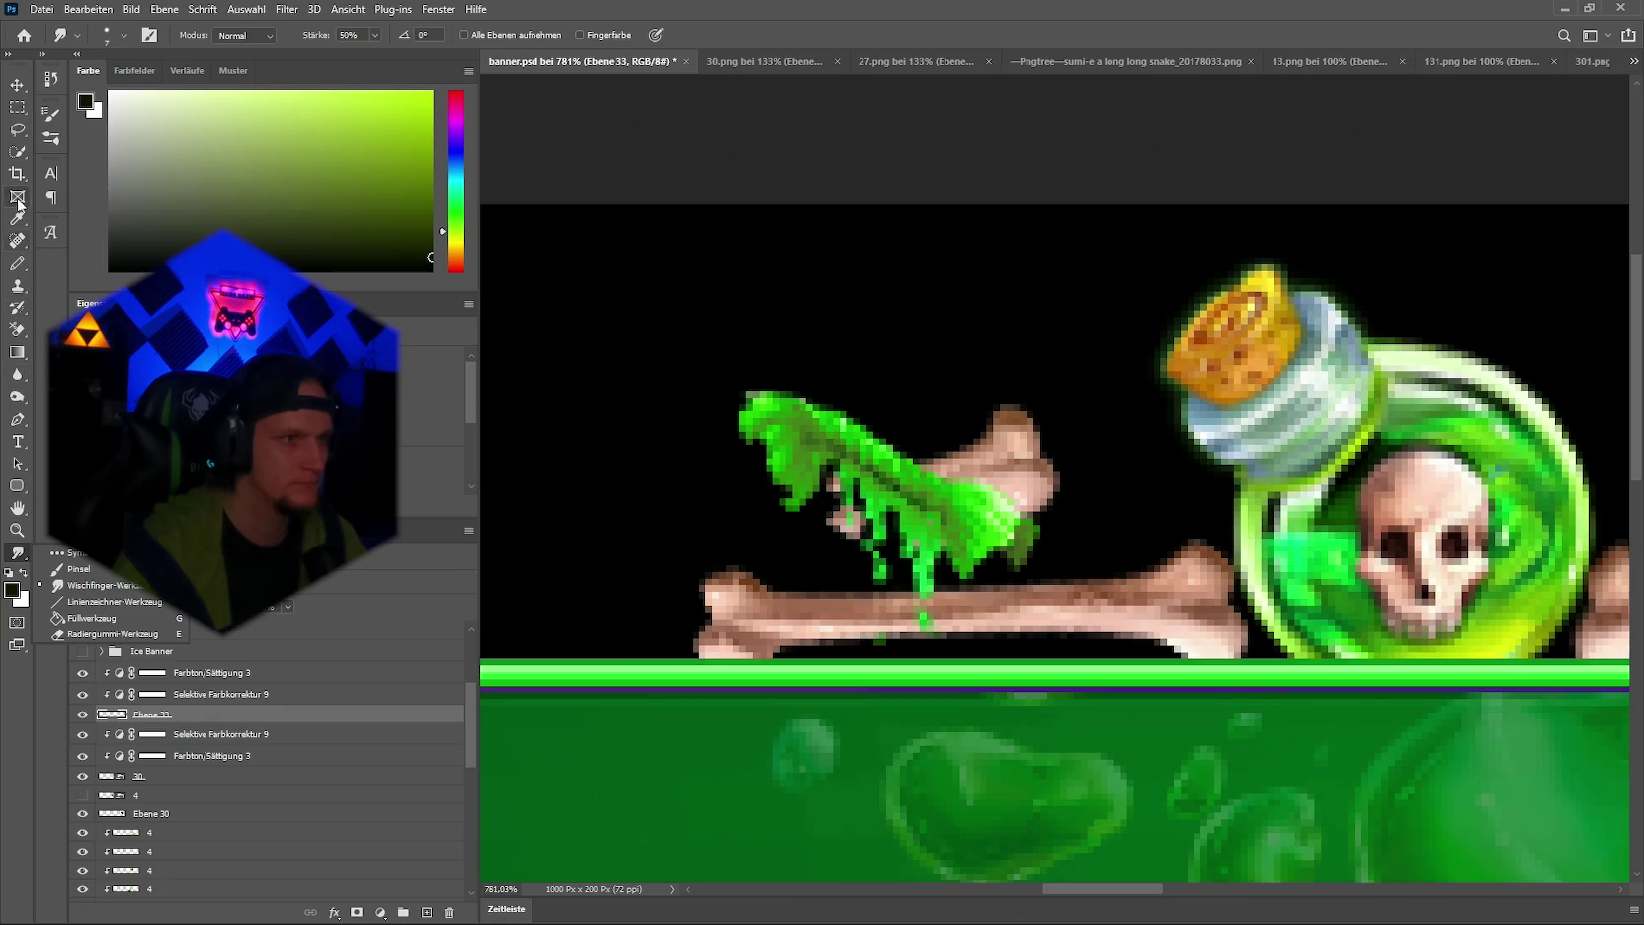
left_click(74, 633)
left_click_drag(736, 370, 791, 395)
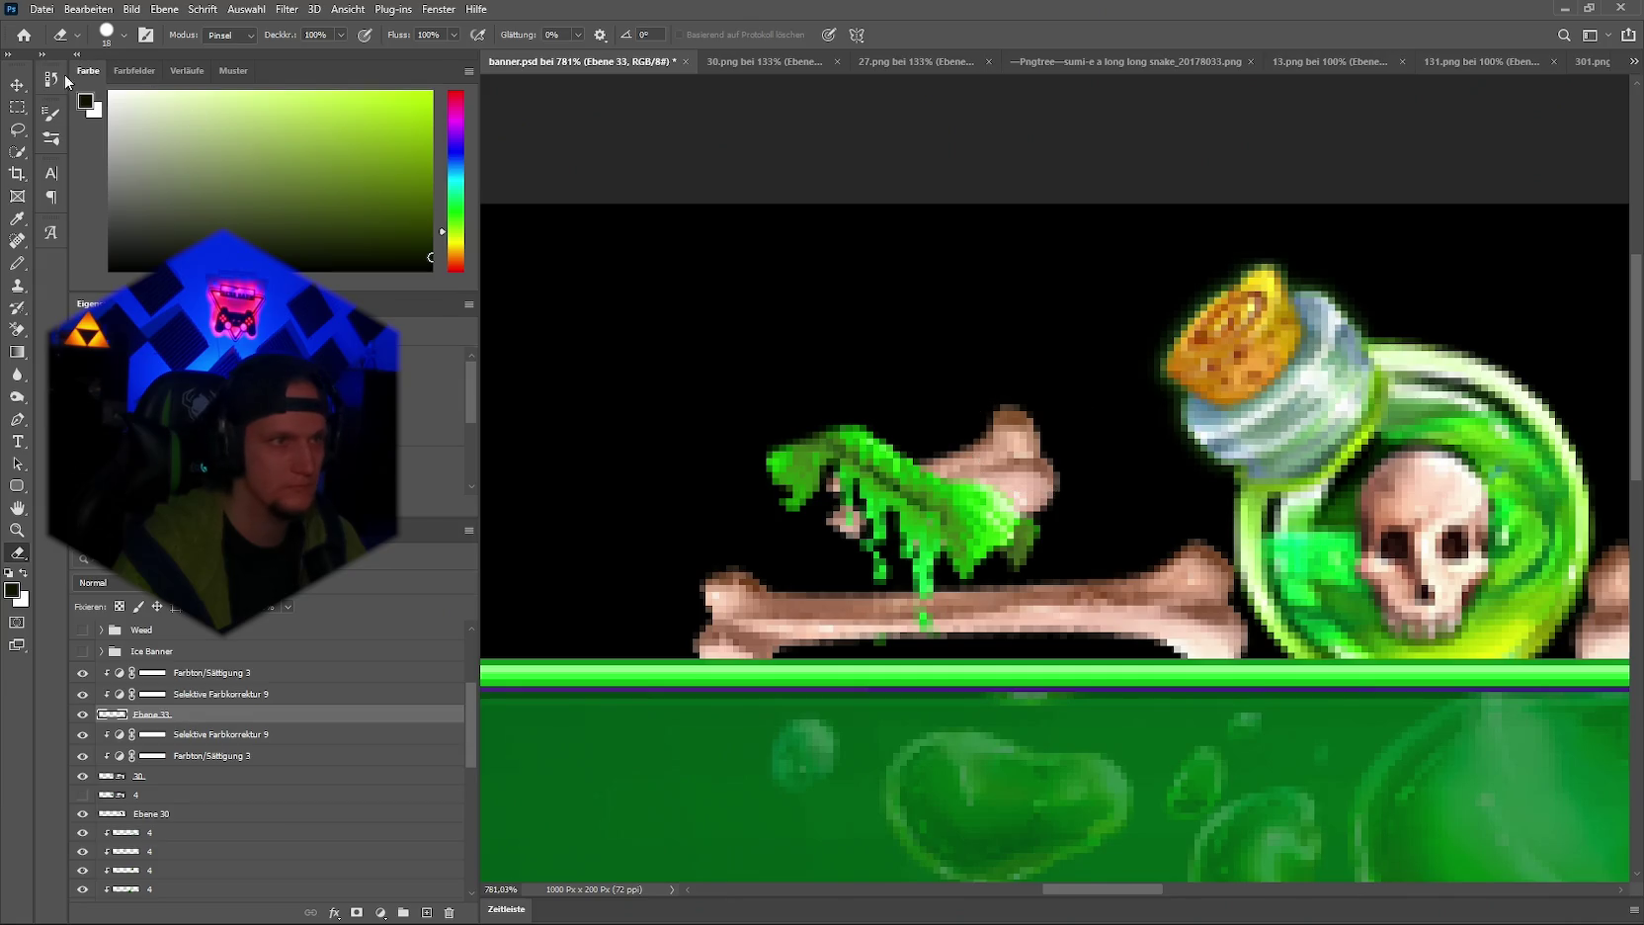
left_click(123, 38)
key("Return")
Erase the left slime's remaining tips and top edge, leaving a small drip on the bone.
mouse_move(910, 411)
left_mouse_down()
mouse_move(770, 458)
mouse_move(803, 491)
left_mouse_up()
mouse_move(899, 422)
left_mouse_down()
mouse_move(1075, 550)
mouse_move(936, 422)
mouse_move(1008, 540)
mouse_move(964, 550)
mouse_move(993, 596)
left_mouse_up()
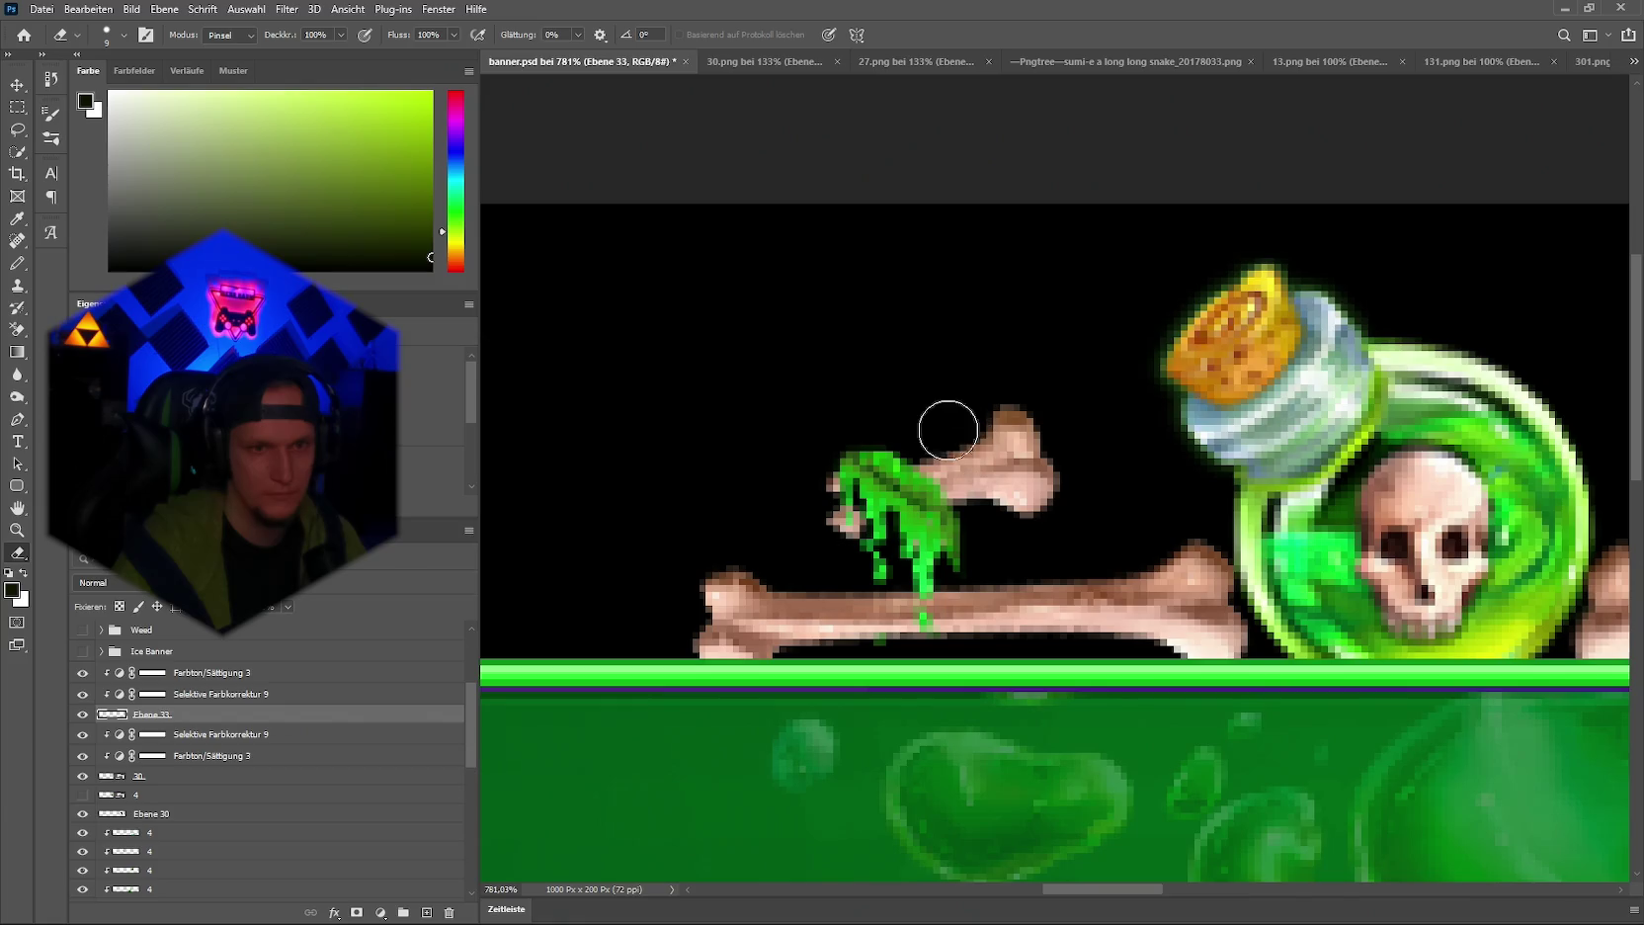
left_click_drag(915, 435, 807, 444)
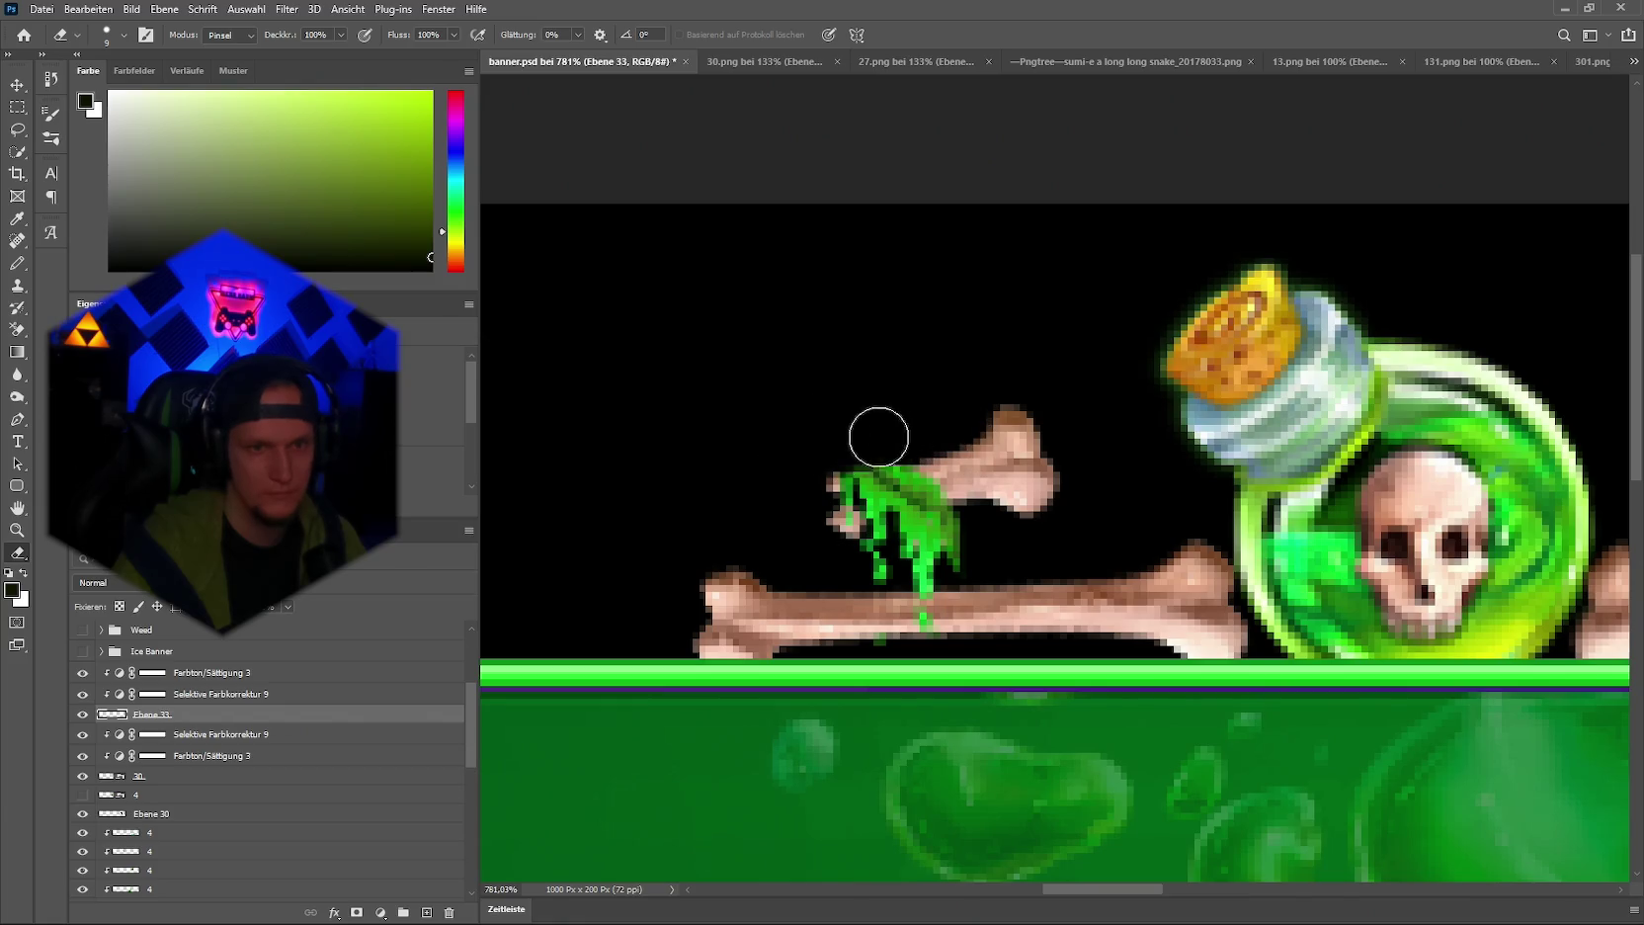
scroll(1128, 517, "down", 2)
scroll(1126, 514, "down", 2)
scroll(1122, 512, "up", 2)
scroll(1119, 510, "up", 1)
scroll(1119, 510, "down", 1)
scroll(1126, 474, "down", 1)
scroll(1136, 425, "down", 1)
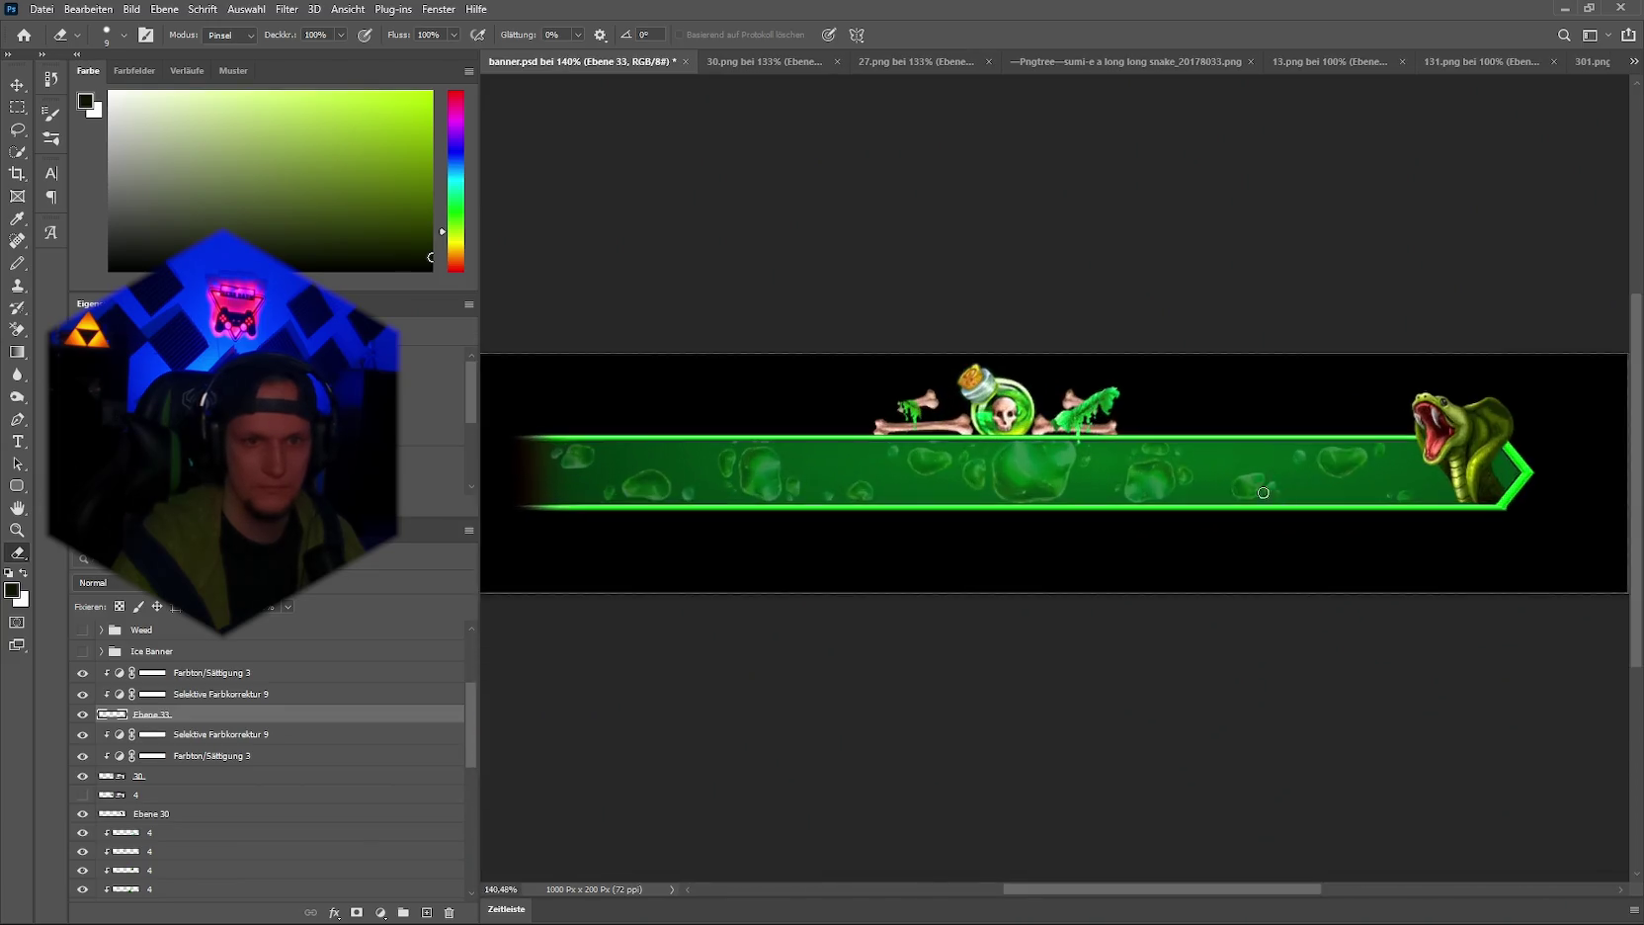
scroll(1156, 351, "up", 2)
scroll(1155, 351, "up", 1)
left_click(18, 86)
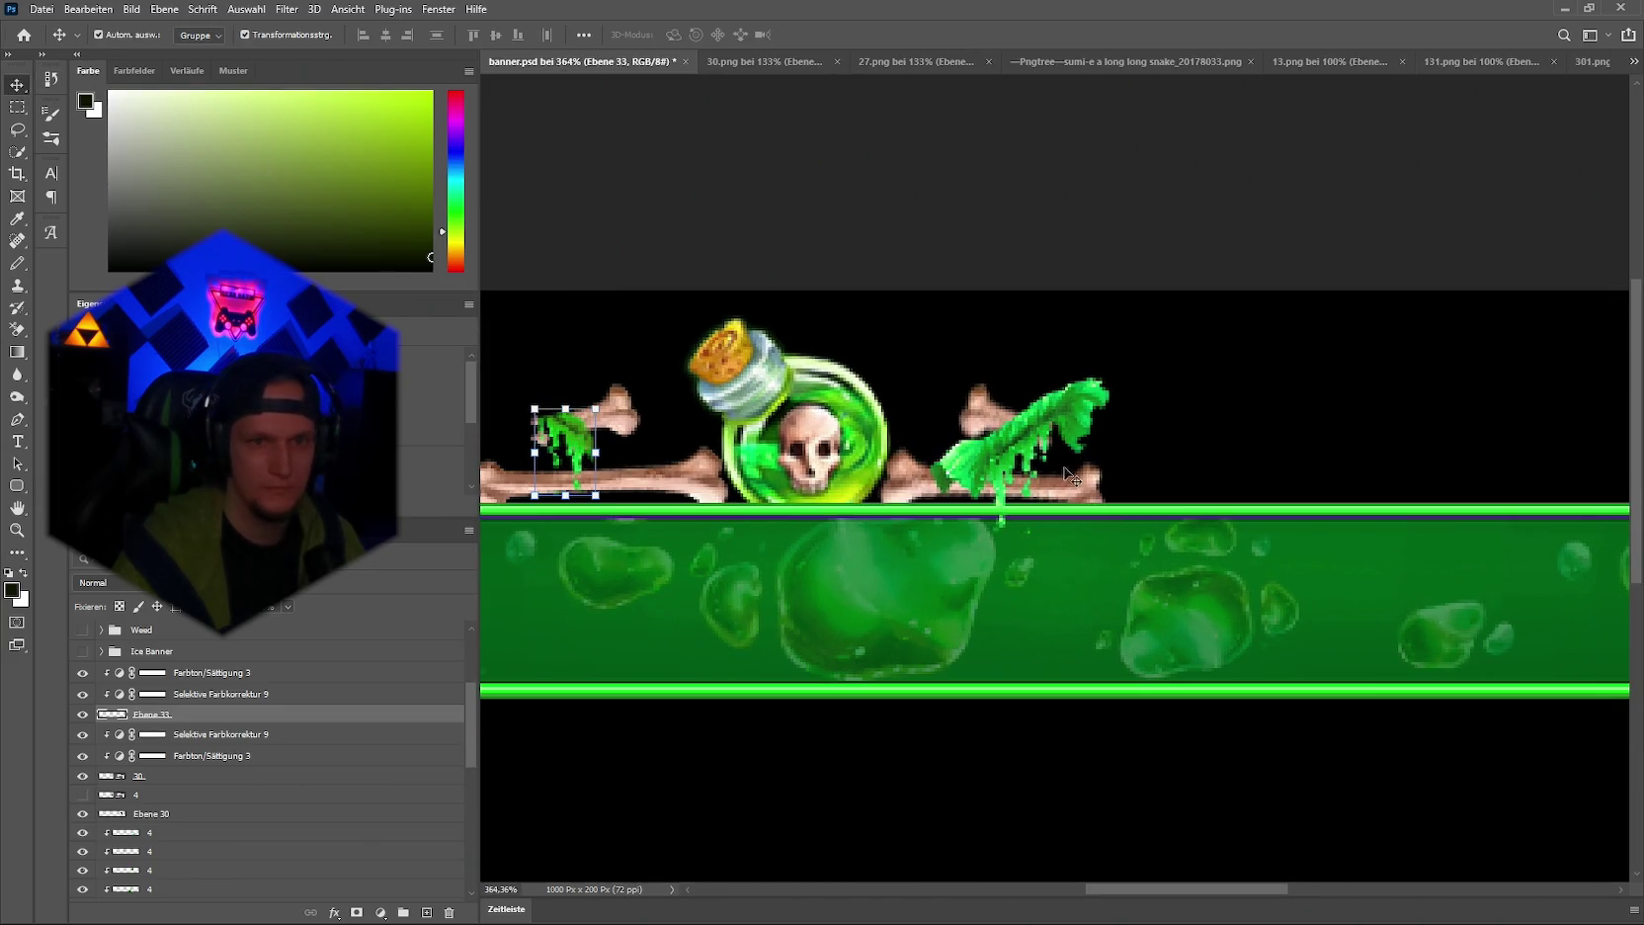
Nudge the right slime a few pixels right, undoing an accidental duplicate.
left_click(1030, 442)
left_click_drag(1032, 435, 1028, 435)
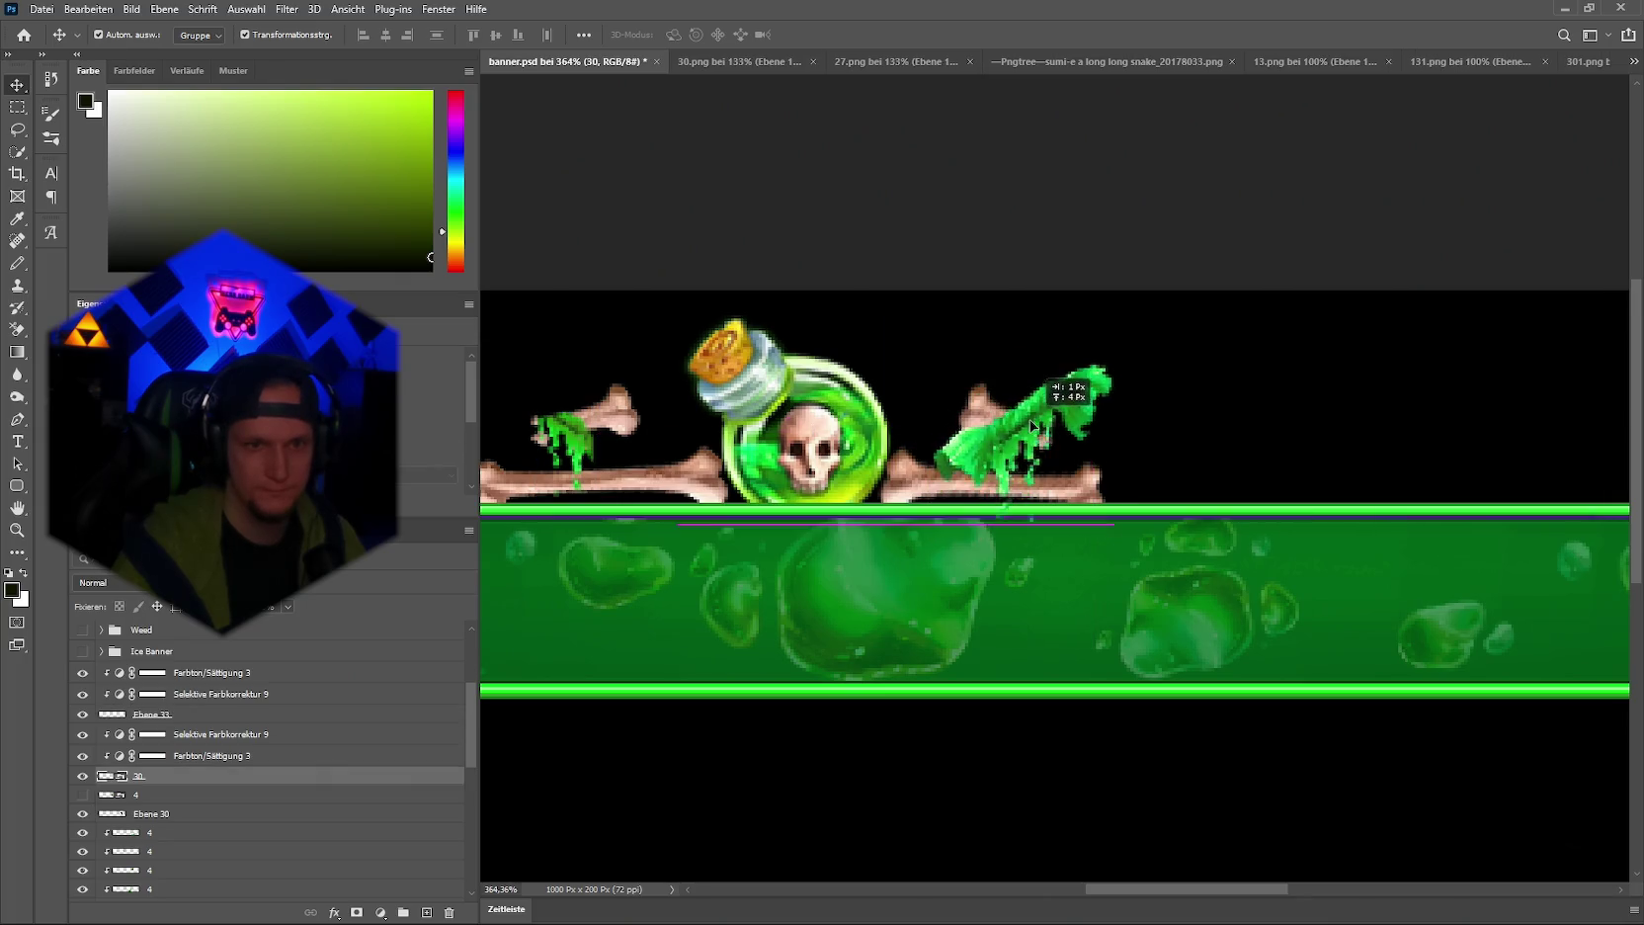
left_click_drag(1028, 434, 1033, 435)
scroll(732, 379, "down", 5)
scroll(732, 379, "up", 2)
scroll(732, 379, "up", 3)
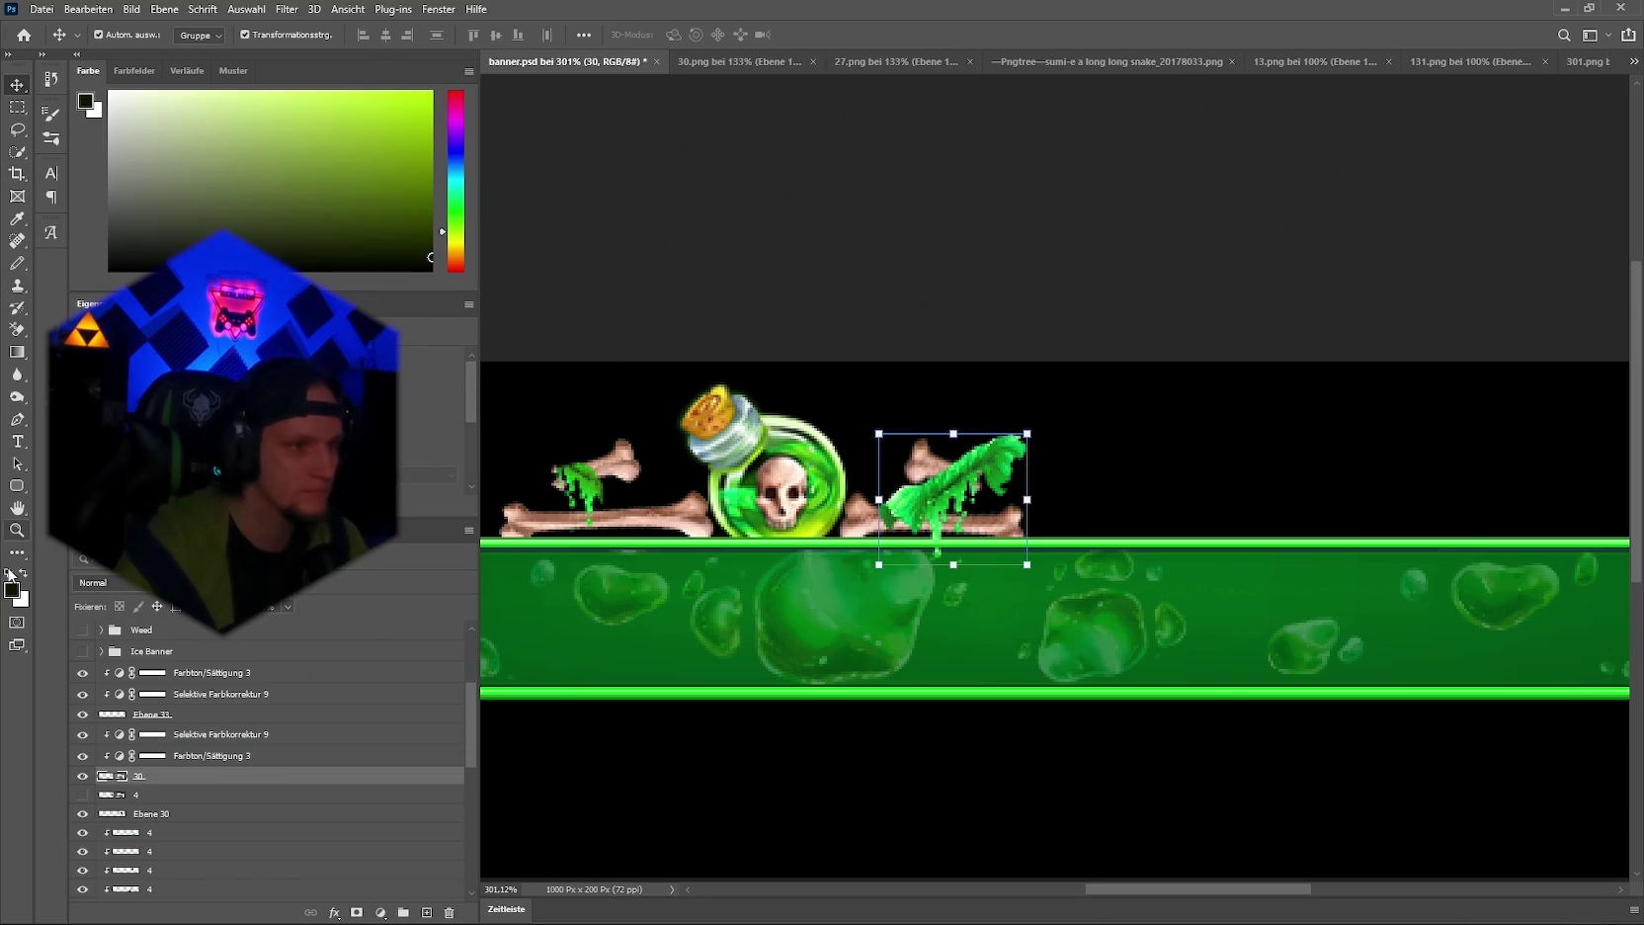
key("ctrl")
left_click_drag(1009, 512, 1037, 570)
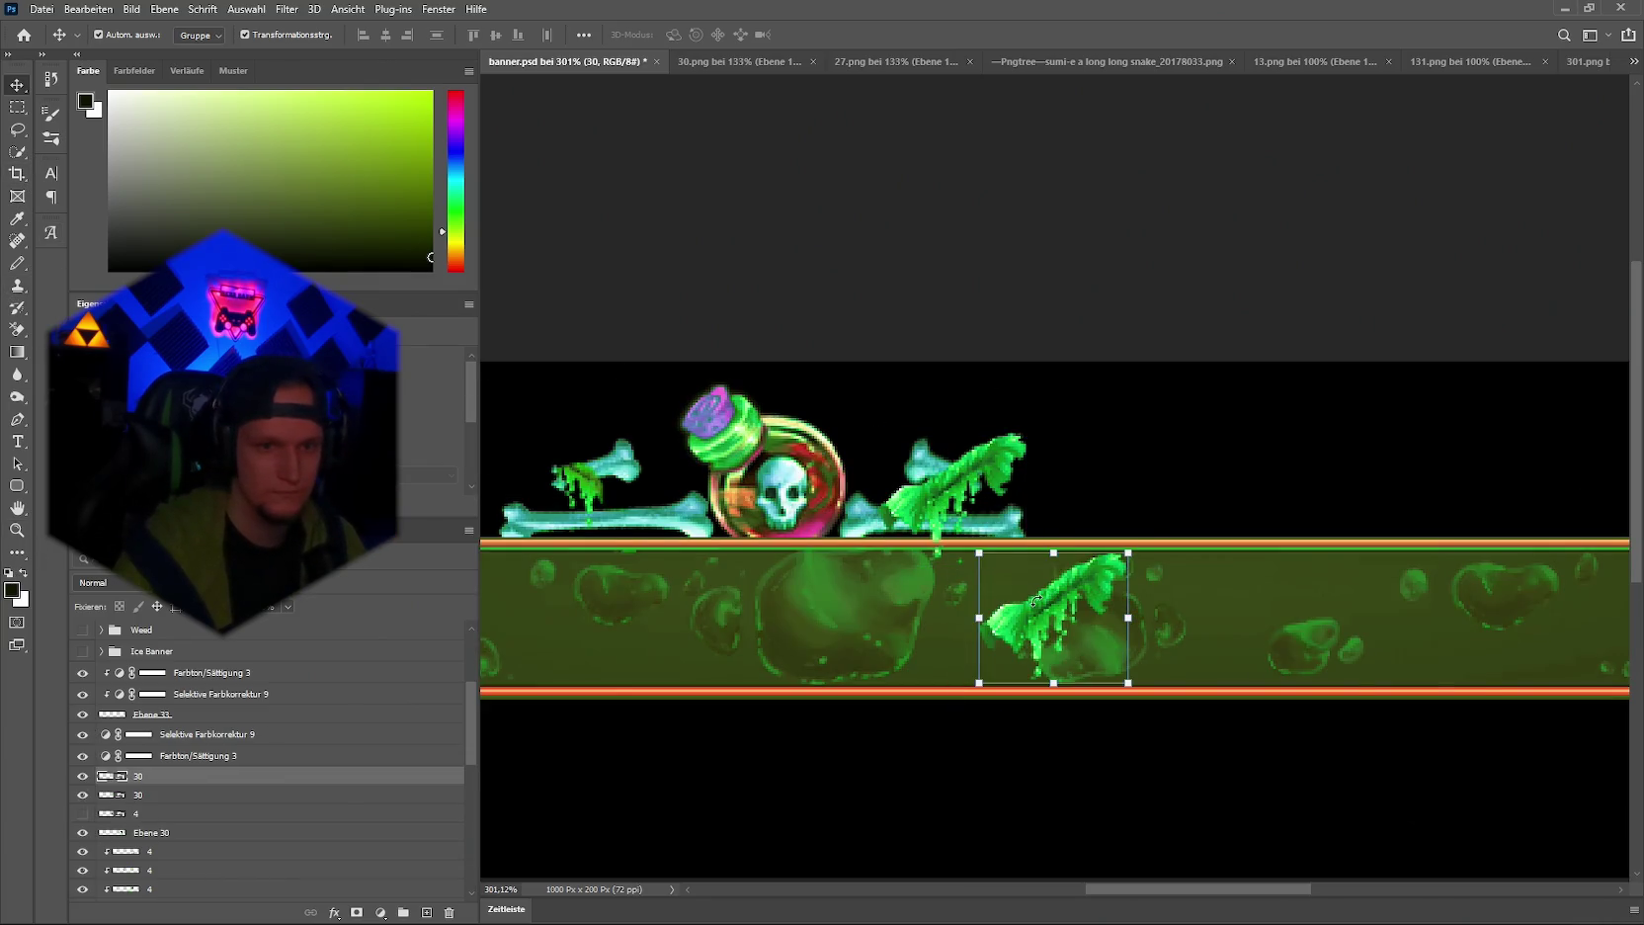
key("ctrl+z")
key("ctrl+z")
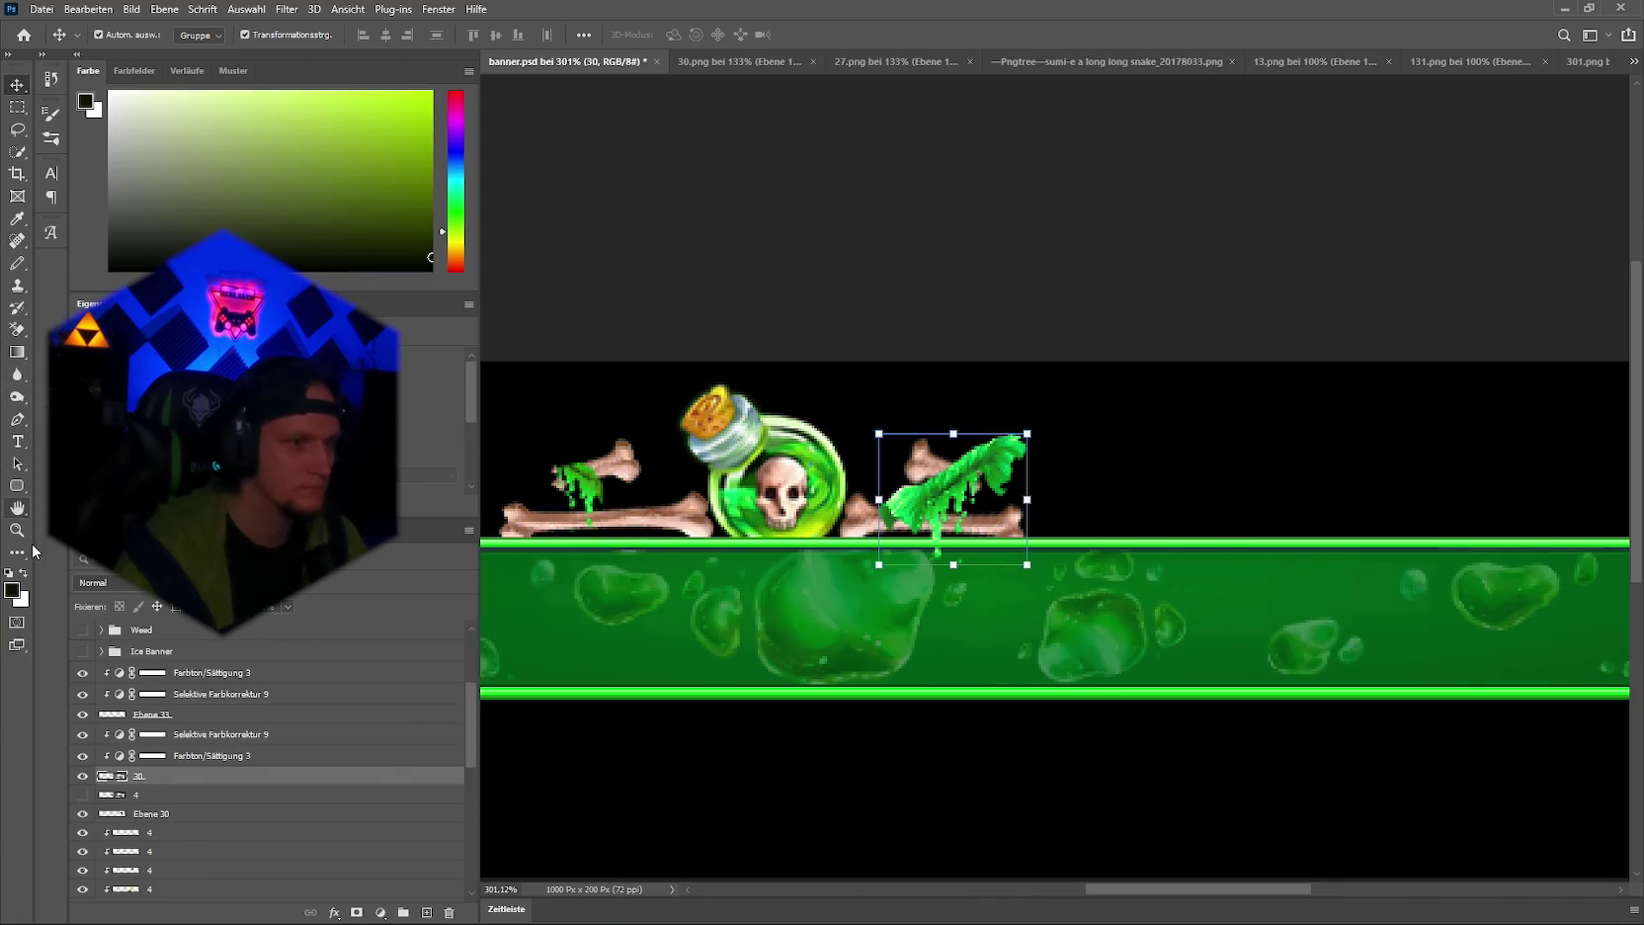
Rasterize the right slime smart object and erase its upper ridge and right frond.
key("e")
scroll(971, 467, "up", 2)
left_click(940, 499)
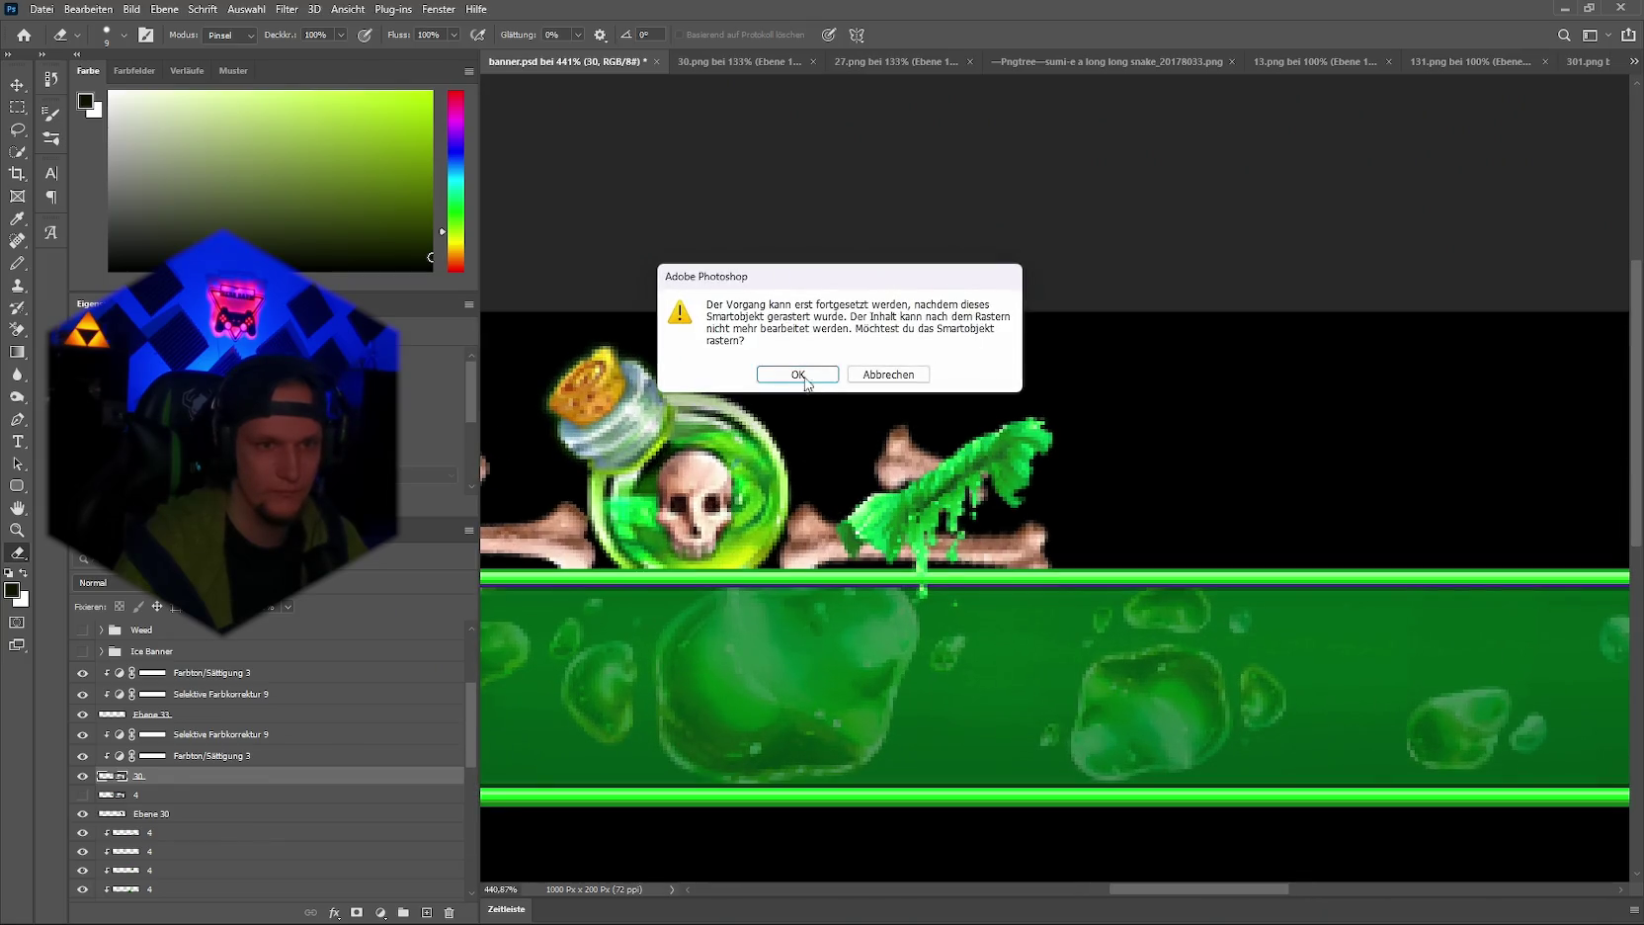
key("Return")
scroll(964, 470, "up", 3)
mouse_move(996, 381)
left_mouse_down()
mouse_move(1134, 466)
mouse_move(892, 425)
mouse_move(1130, 518)
left_mouse_up()
mouse_move(1081, 441)
left_mouse_down()
mouse_move(1071, 430)
mouse_move(1075, 466)
mouse_move(1004, 429)
mouse_move(928, 432)
mouse_move(810, 485)
mouse_move(830, 632)
left_mouse_up()
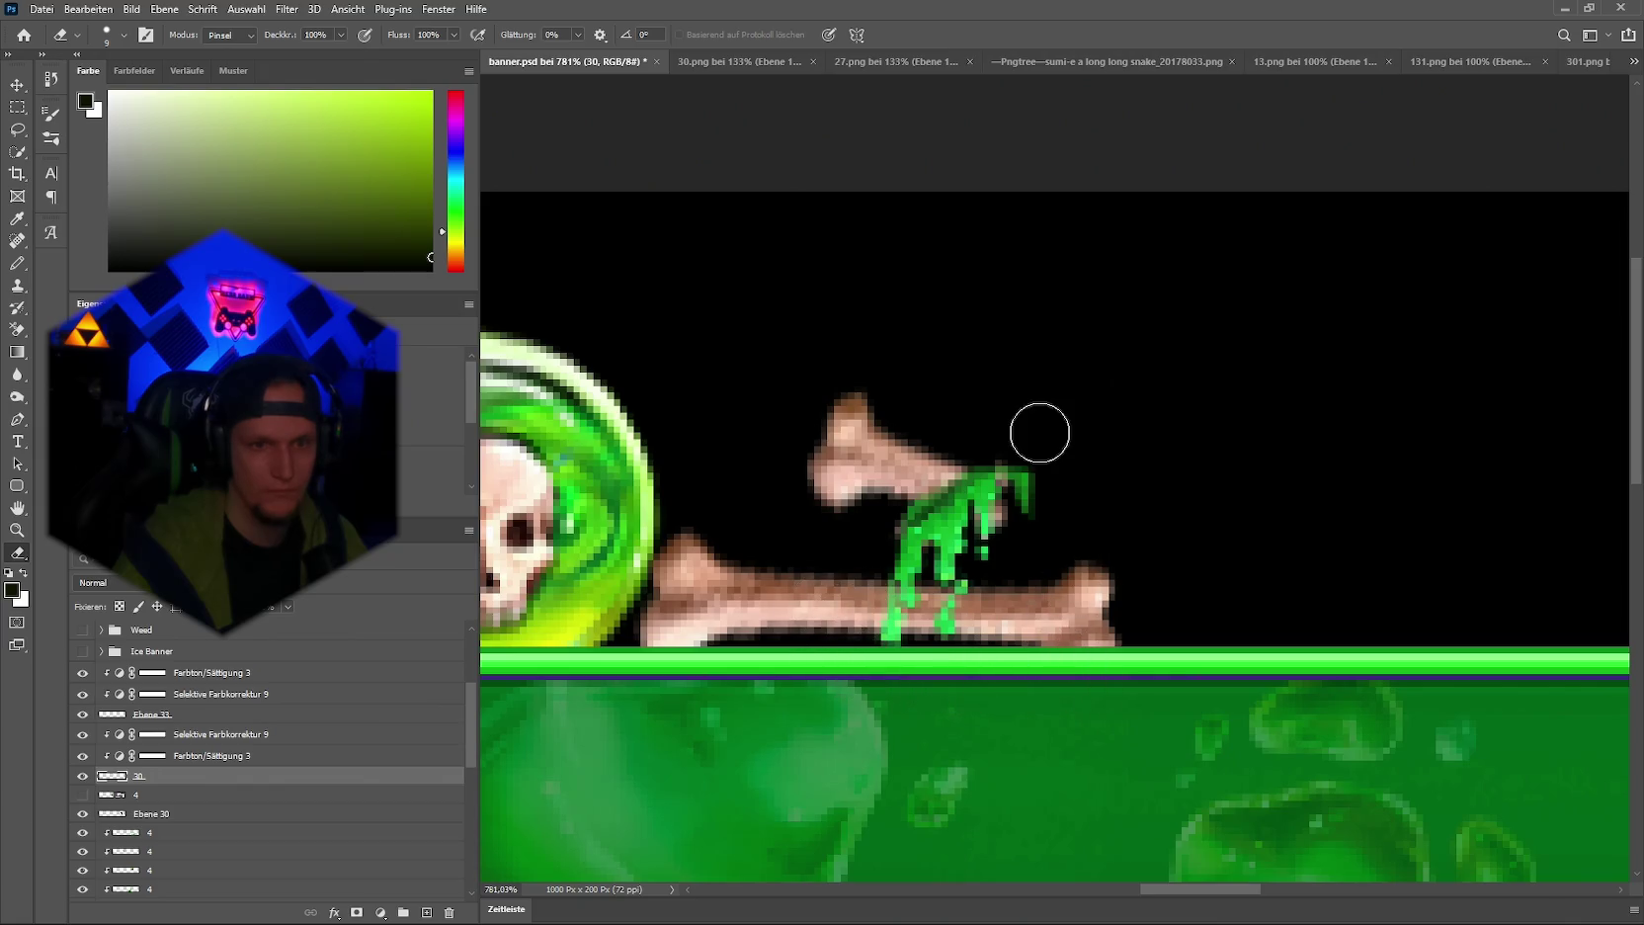
Fit the whole banner in the window and review the erased slime.
key("ctrl+0")
scroll(909, 579, "up", 1)
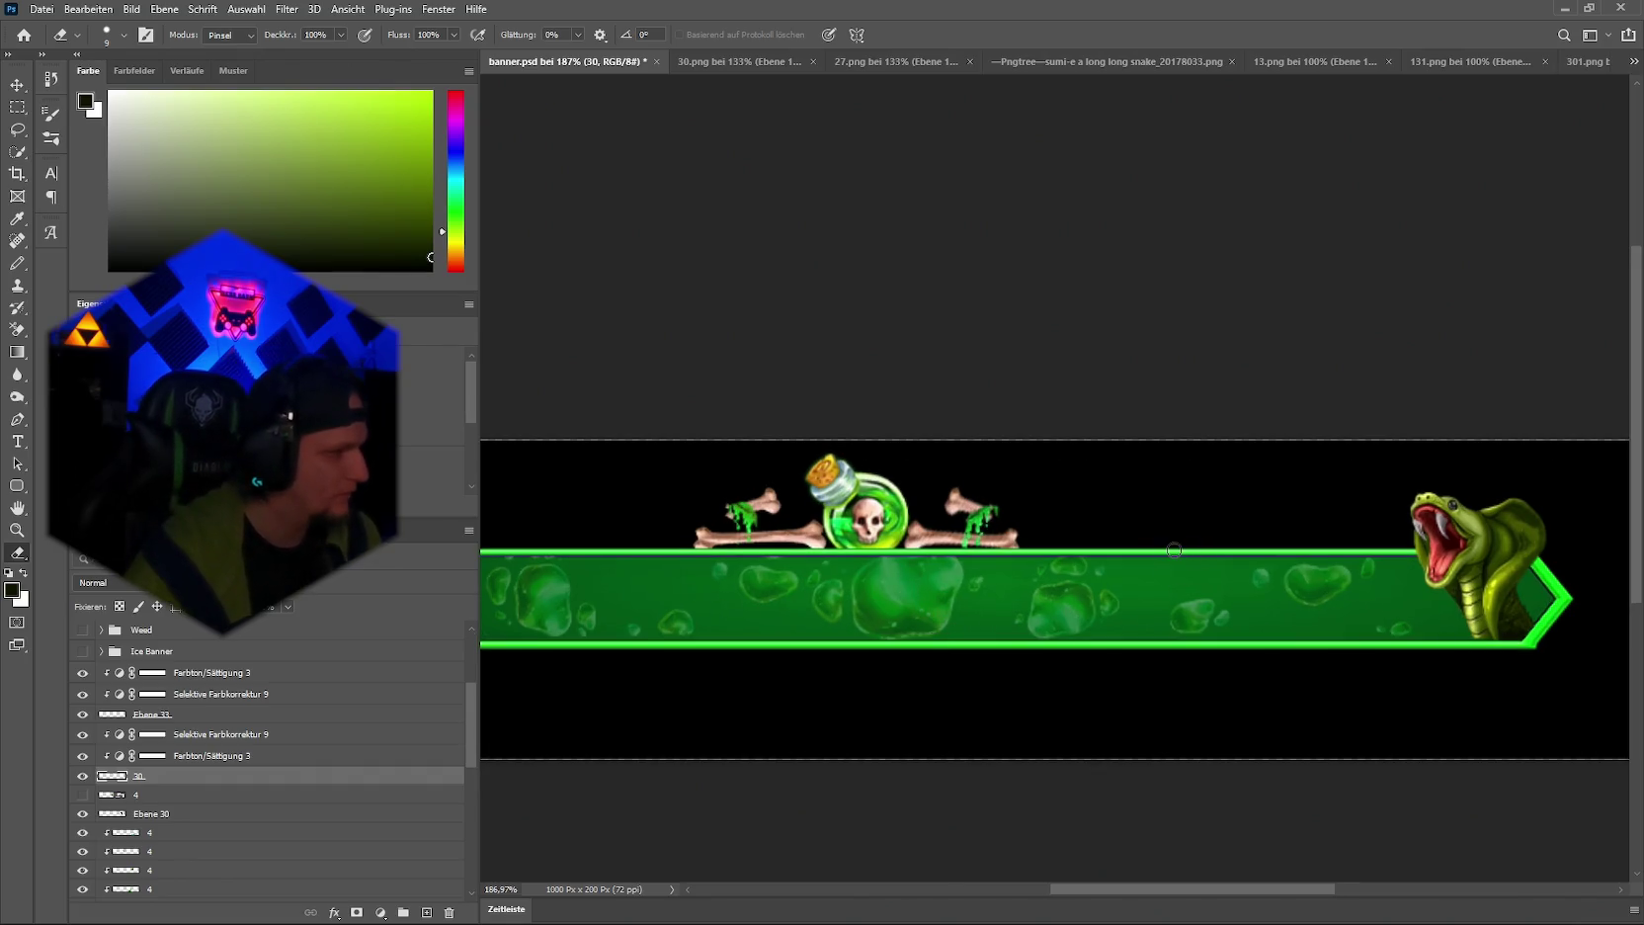
scroll(1067, 440, "up", 2)
scroll(1068, 441, "up", 7)
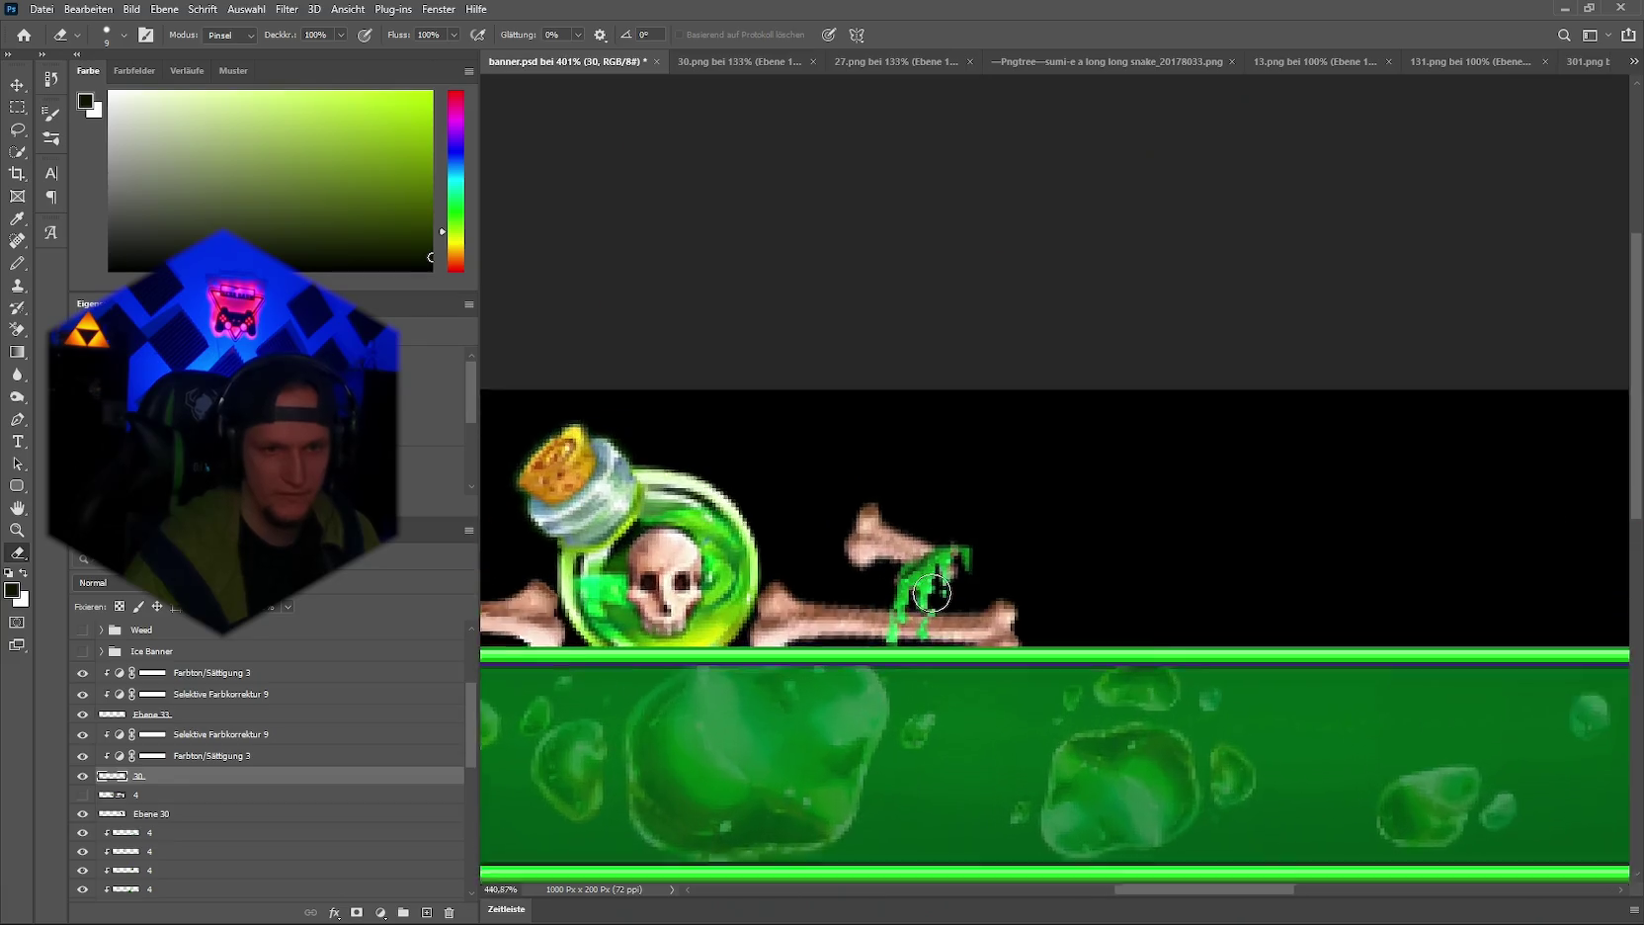
scroll(1024, 544, "up", 3)
scroll(951, 584, "up", 3)
scroll(952, 584, "up", 3)
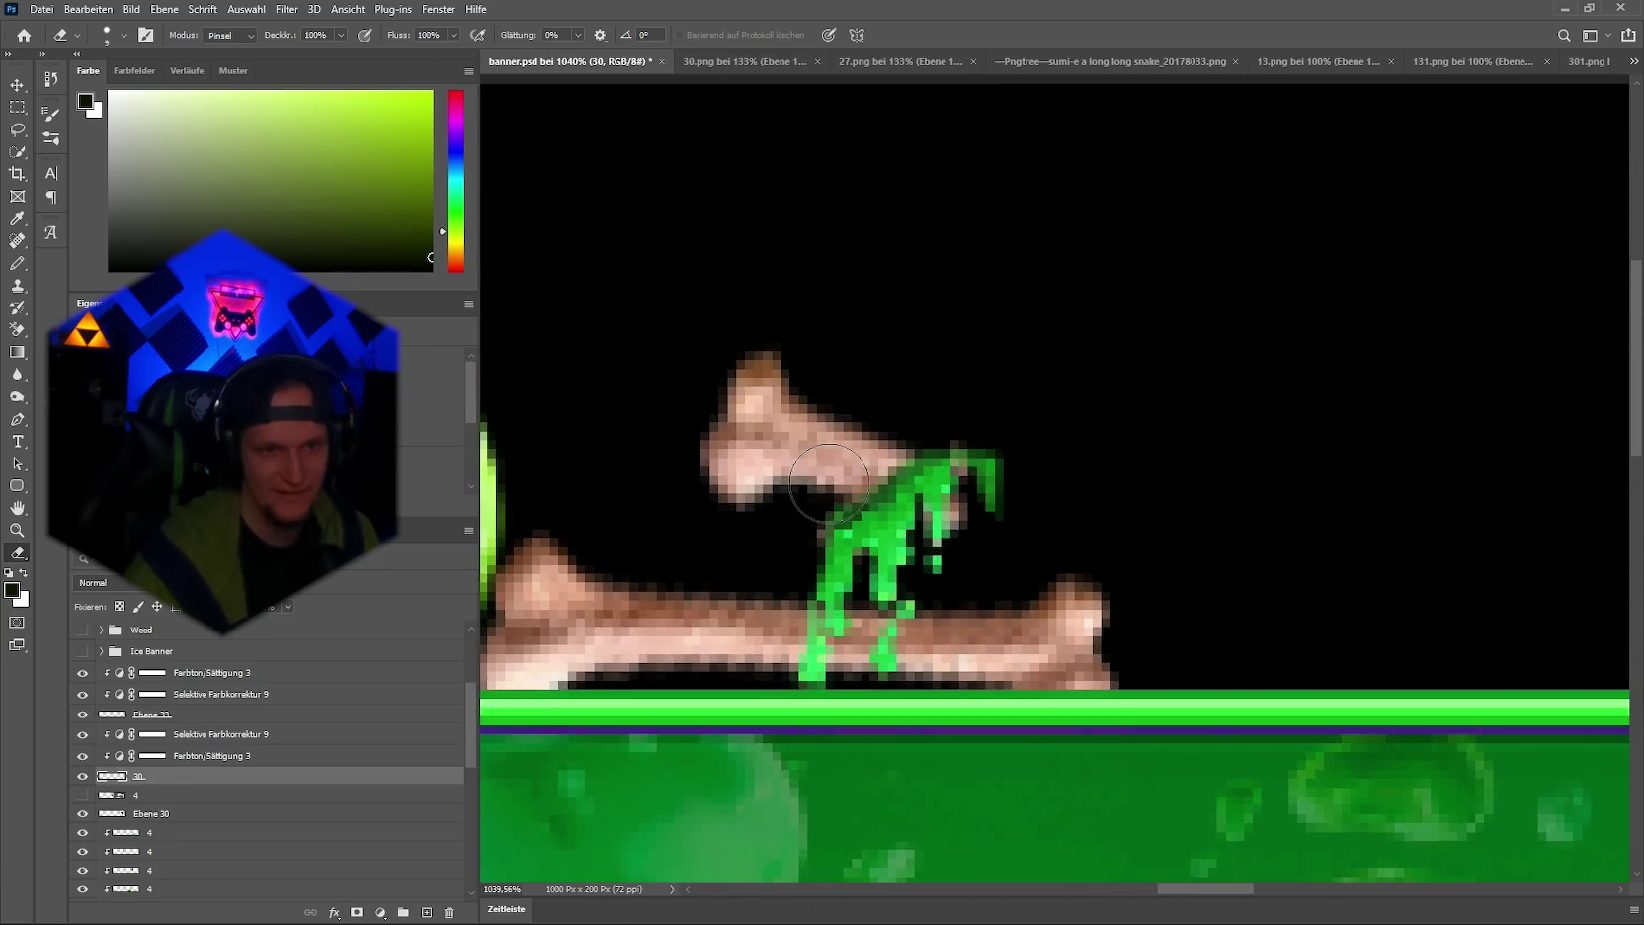
scroll(816, 483, "down", 7)
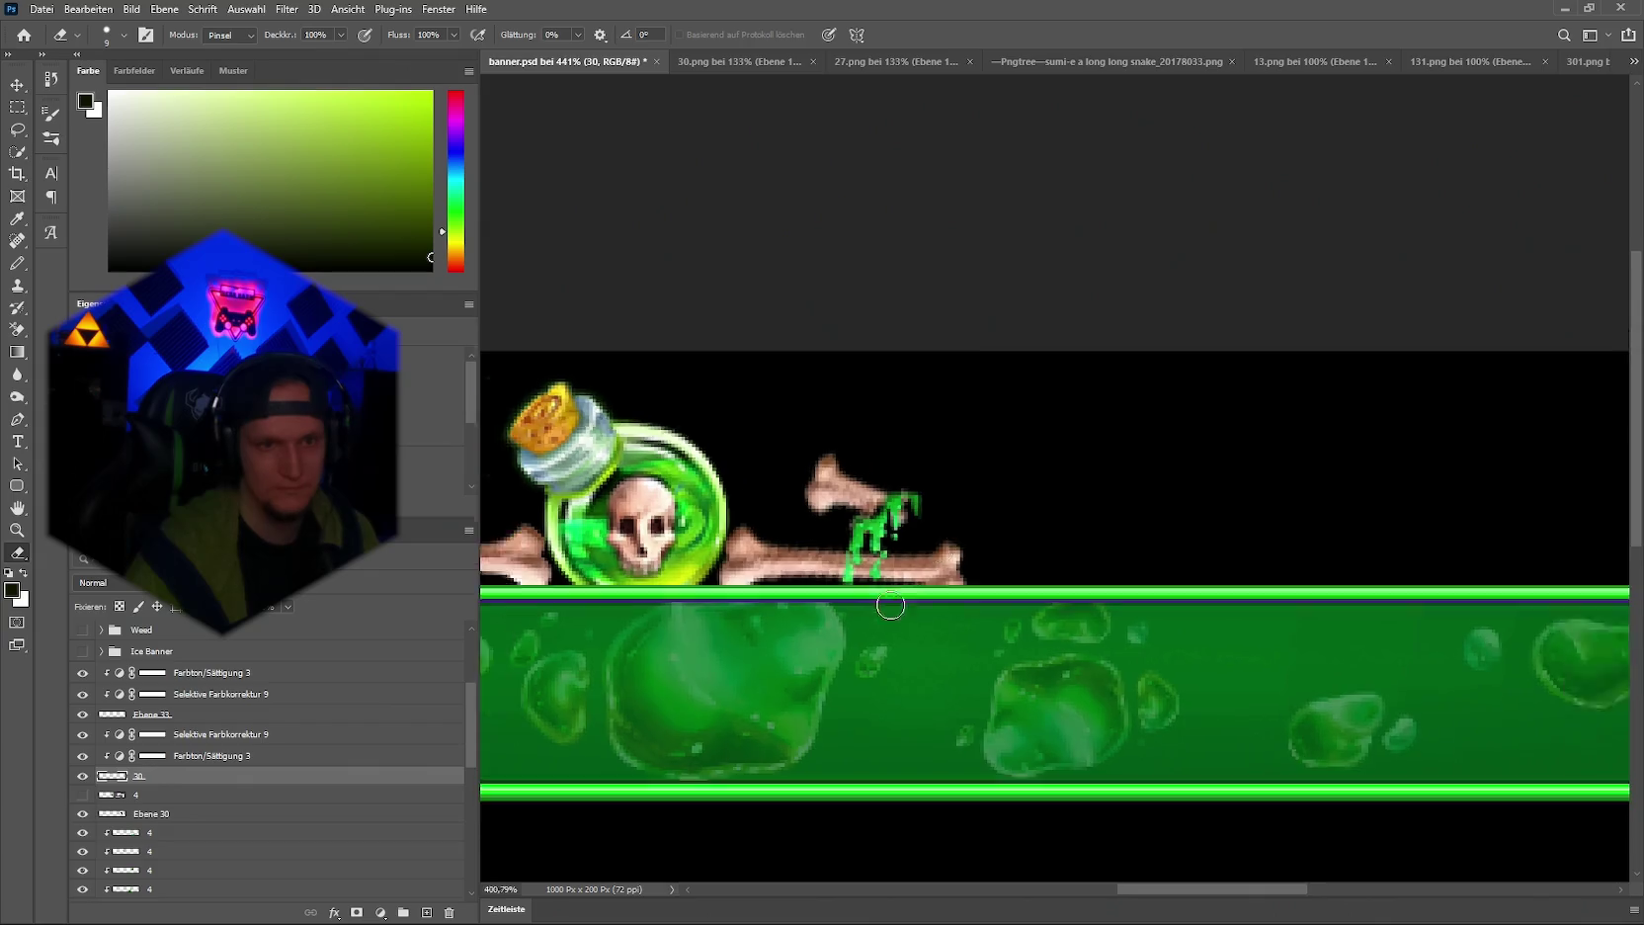
scroll(816, 483, "down", 2)
scroll(637, 515, "up", 1)
scroll(637, 514, "up", 2)
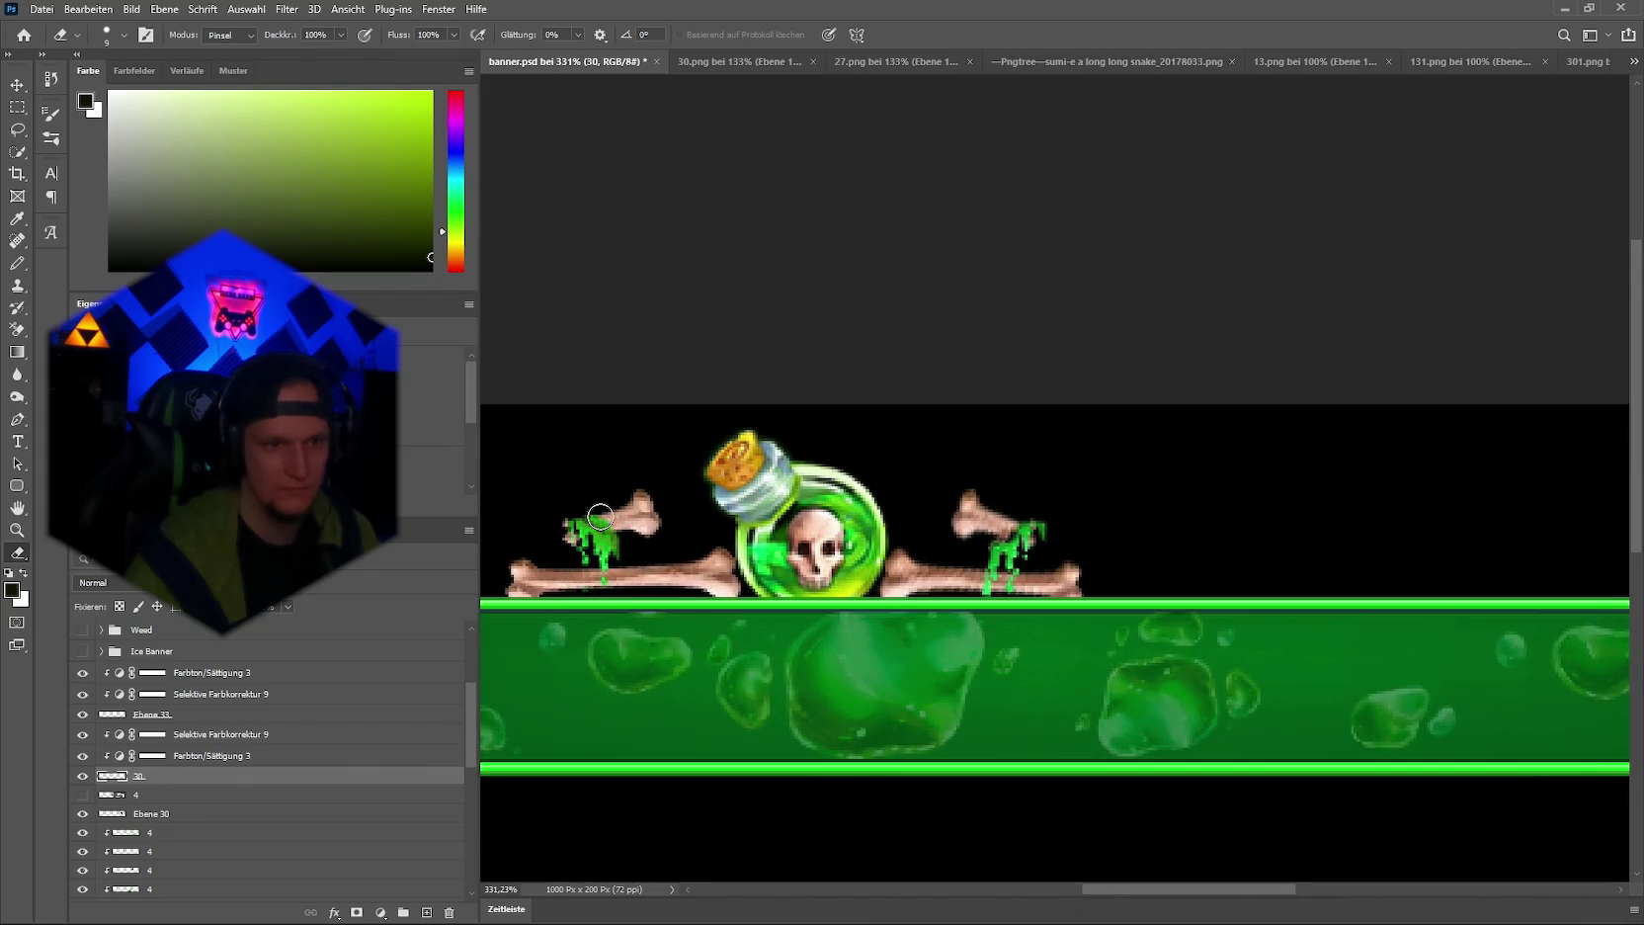
left_click(165, 714)
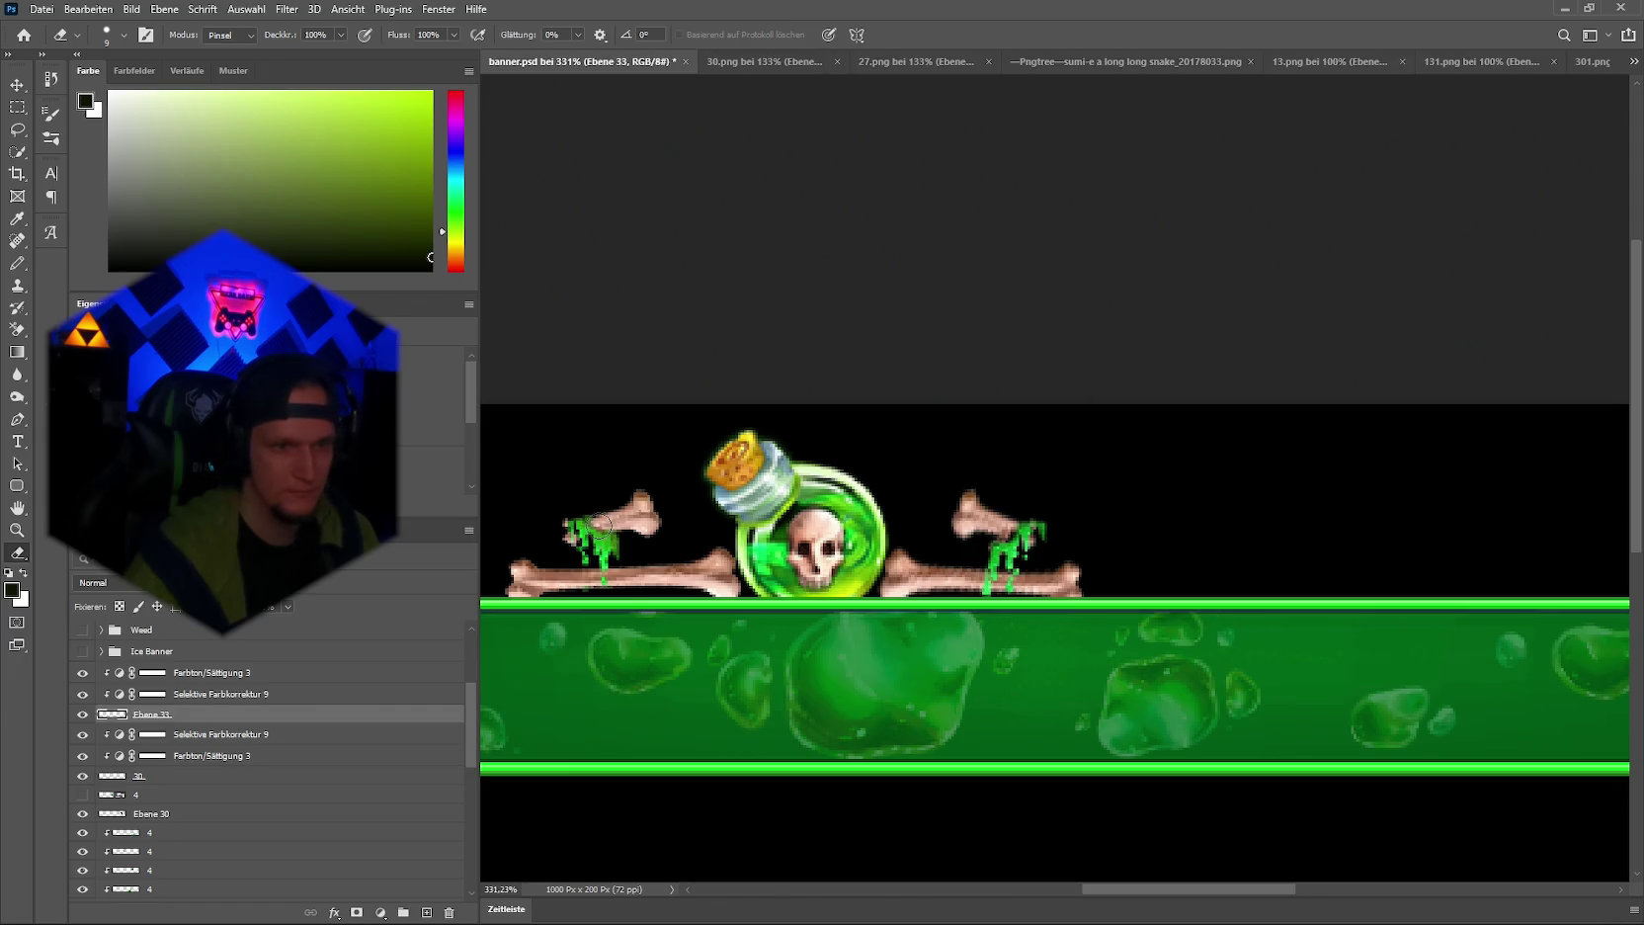
Select only layer 30 in the Layers panel.
scroll(702, 490, "down", 2)
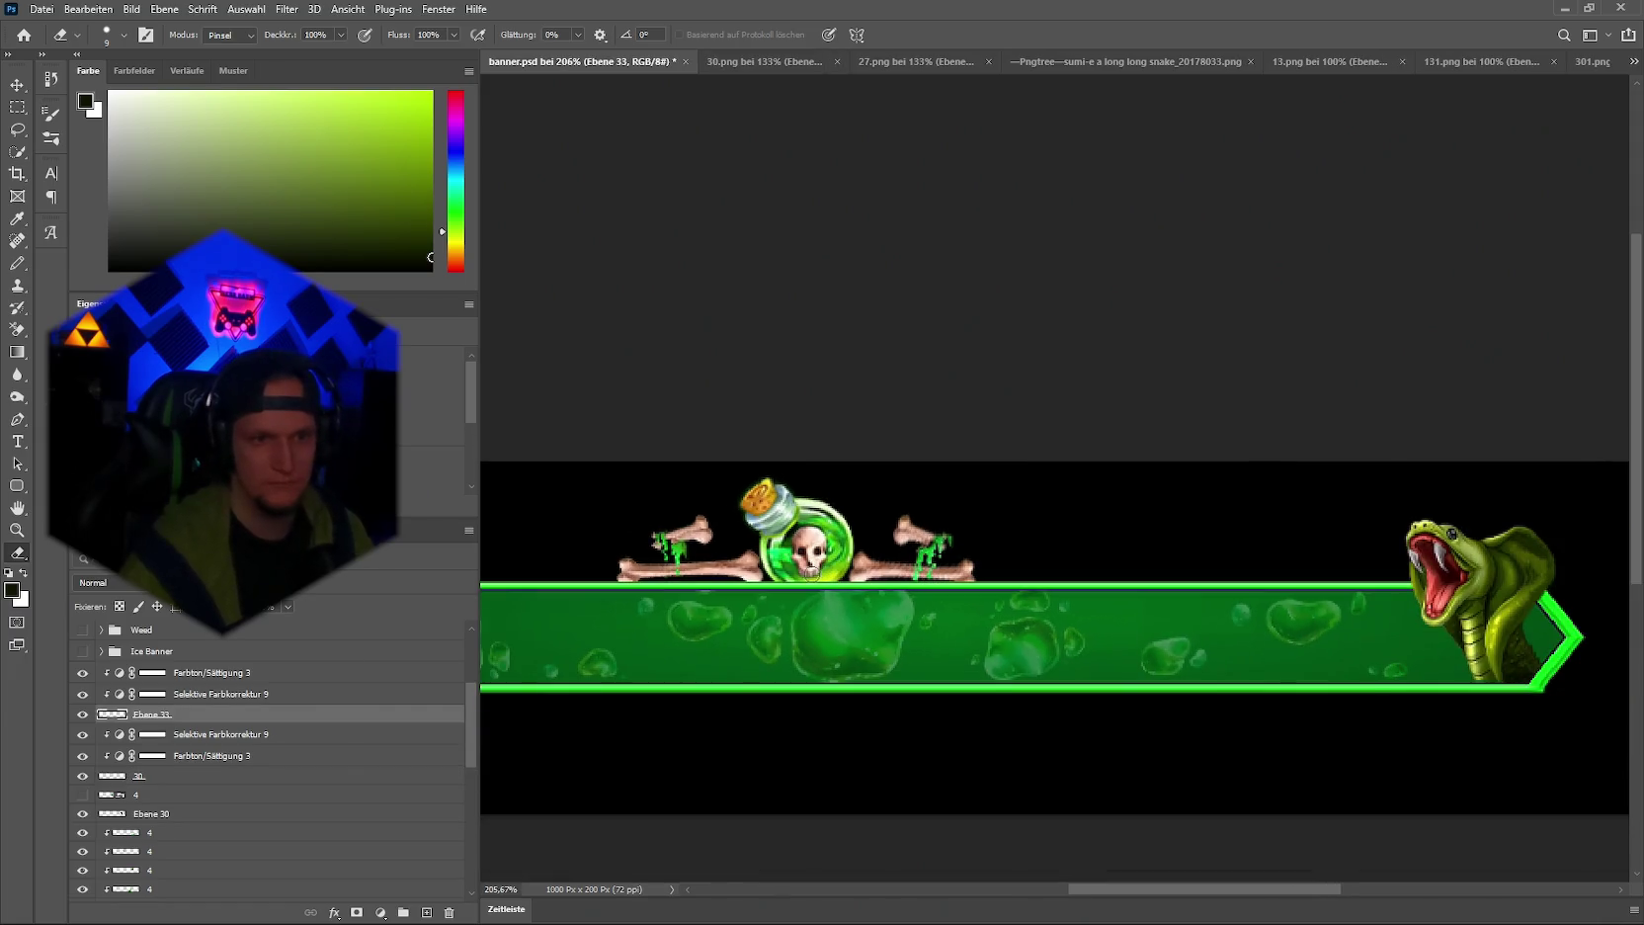
scroll(963, 607, "down", 3)
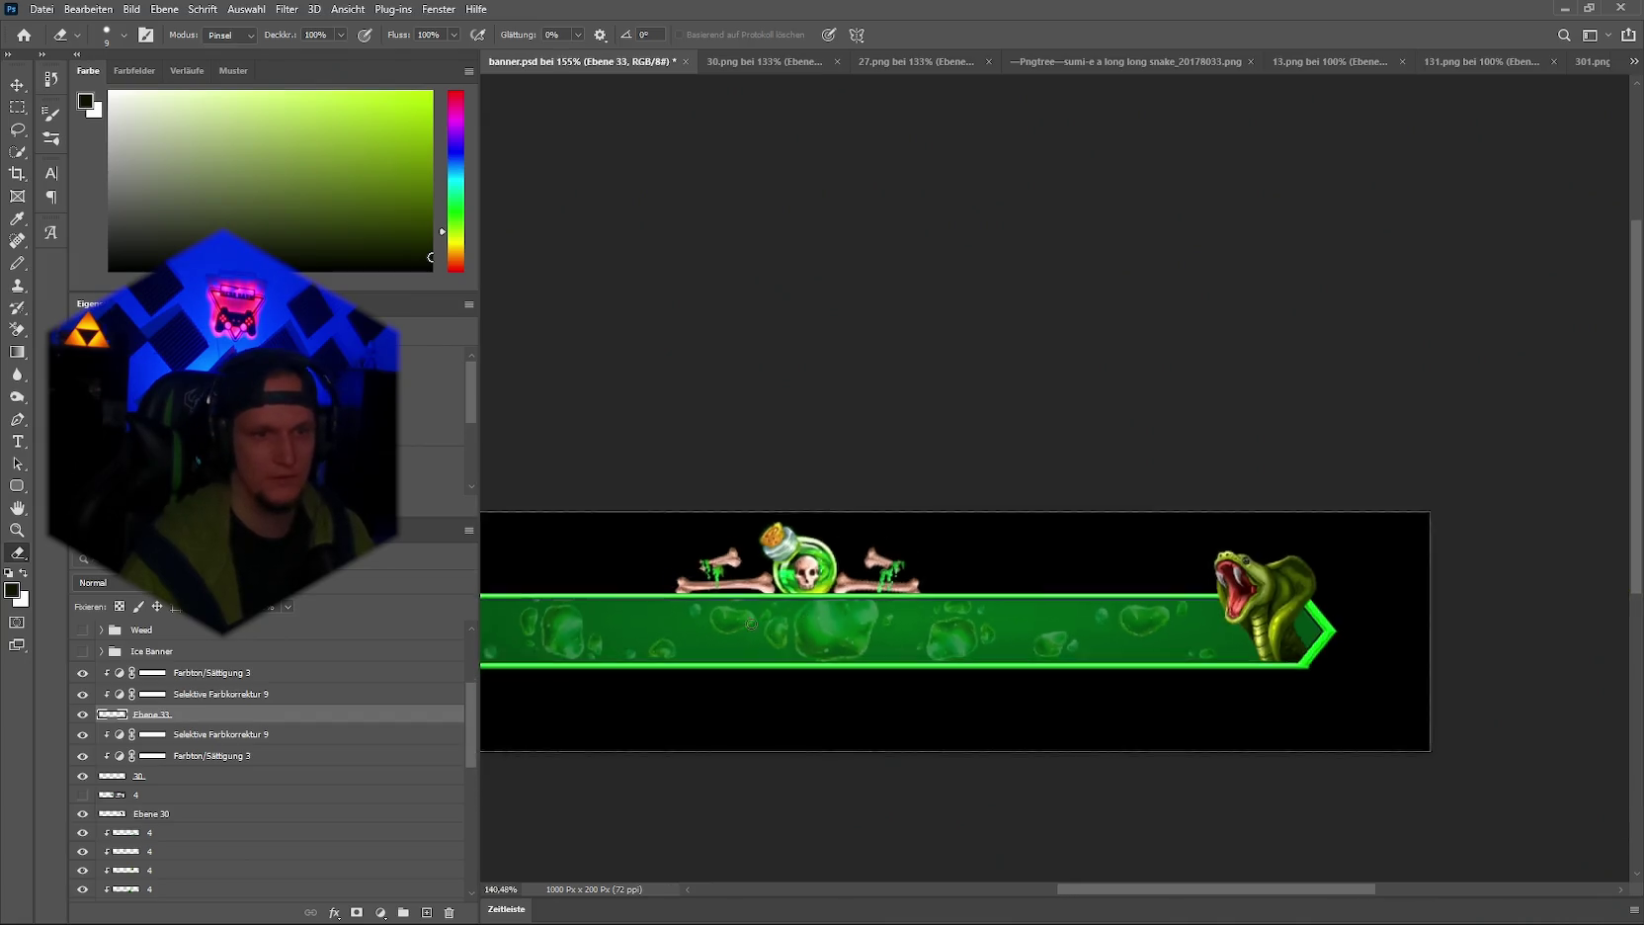
scroll(890, 579, "down", 1)
scroll(928, 575, "up", 1)
scroll(940, 573, "up", 1)
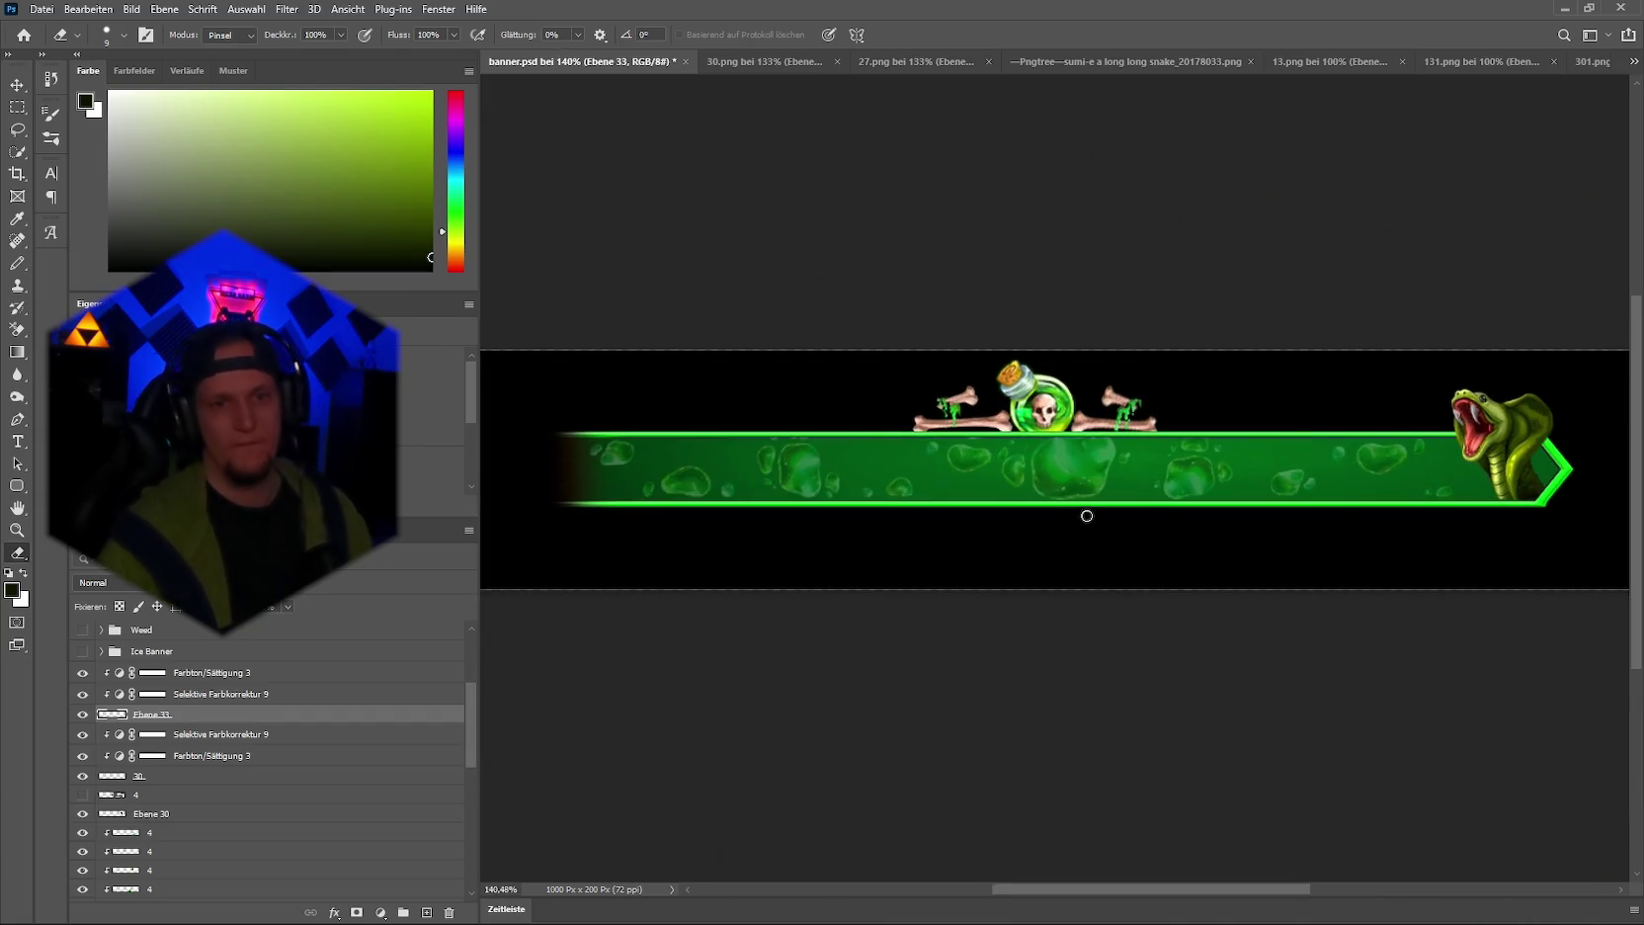
scroll(1086, 512, "up", 1)
scroll(1089, 503, "down", 1)
scroll(1095, 507, "down", 1)
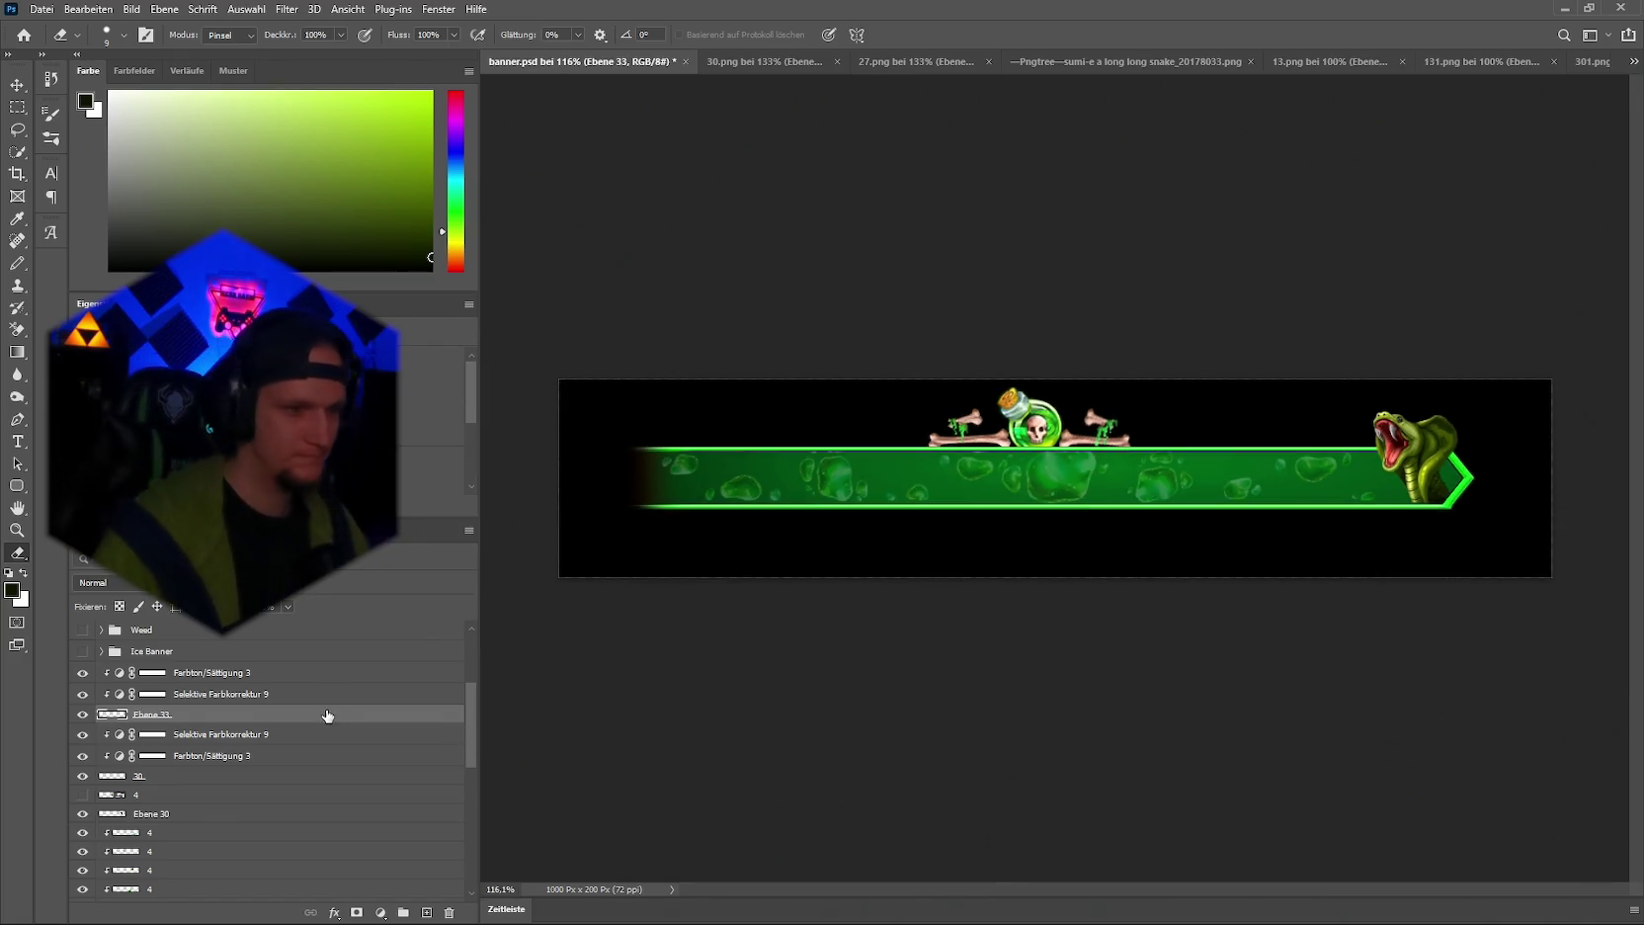
left_click(144, 776, "shift")
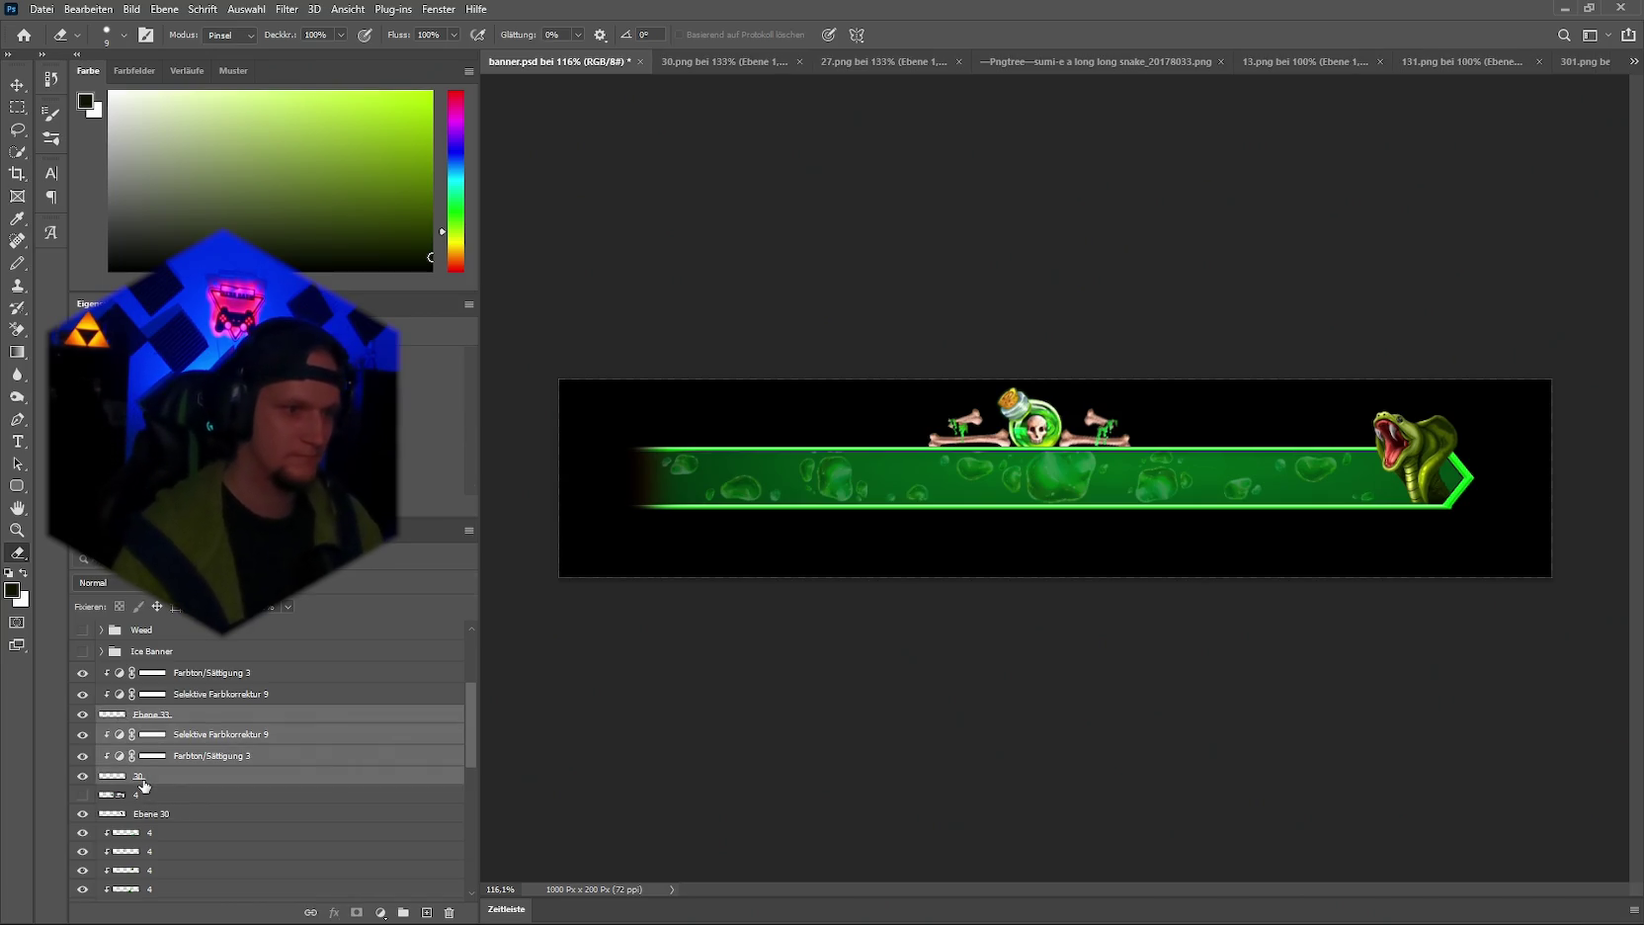
left_click(144, 776)
Add an outer glow (Schein nach außen) to layer 30 via Fülloptionen.
left_click(334, 912)
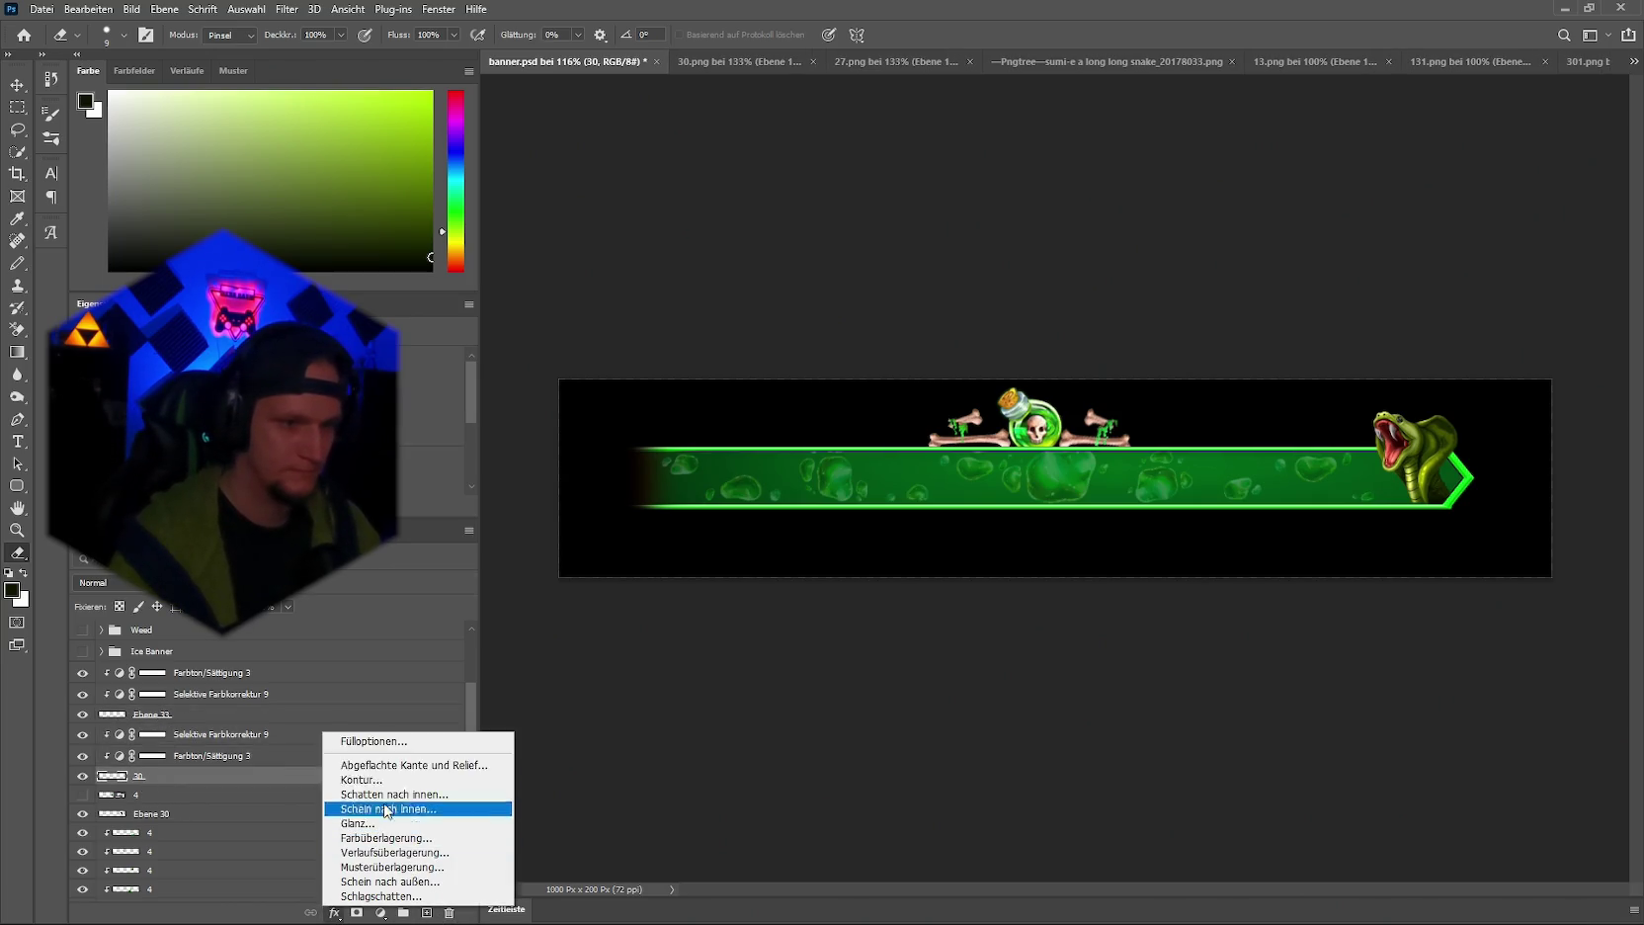
left_click(390, 738)
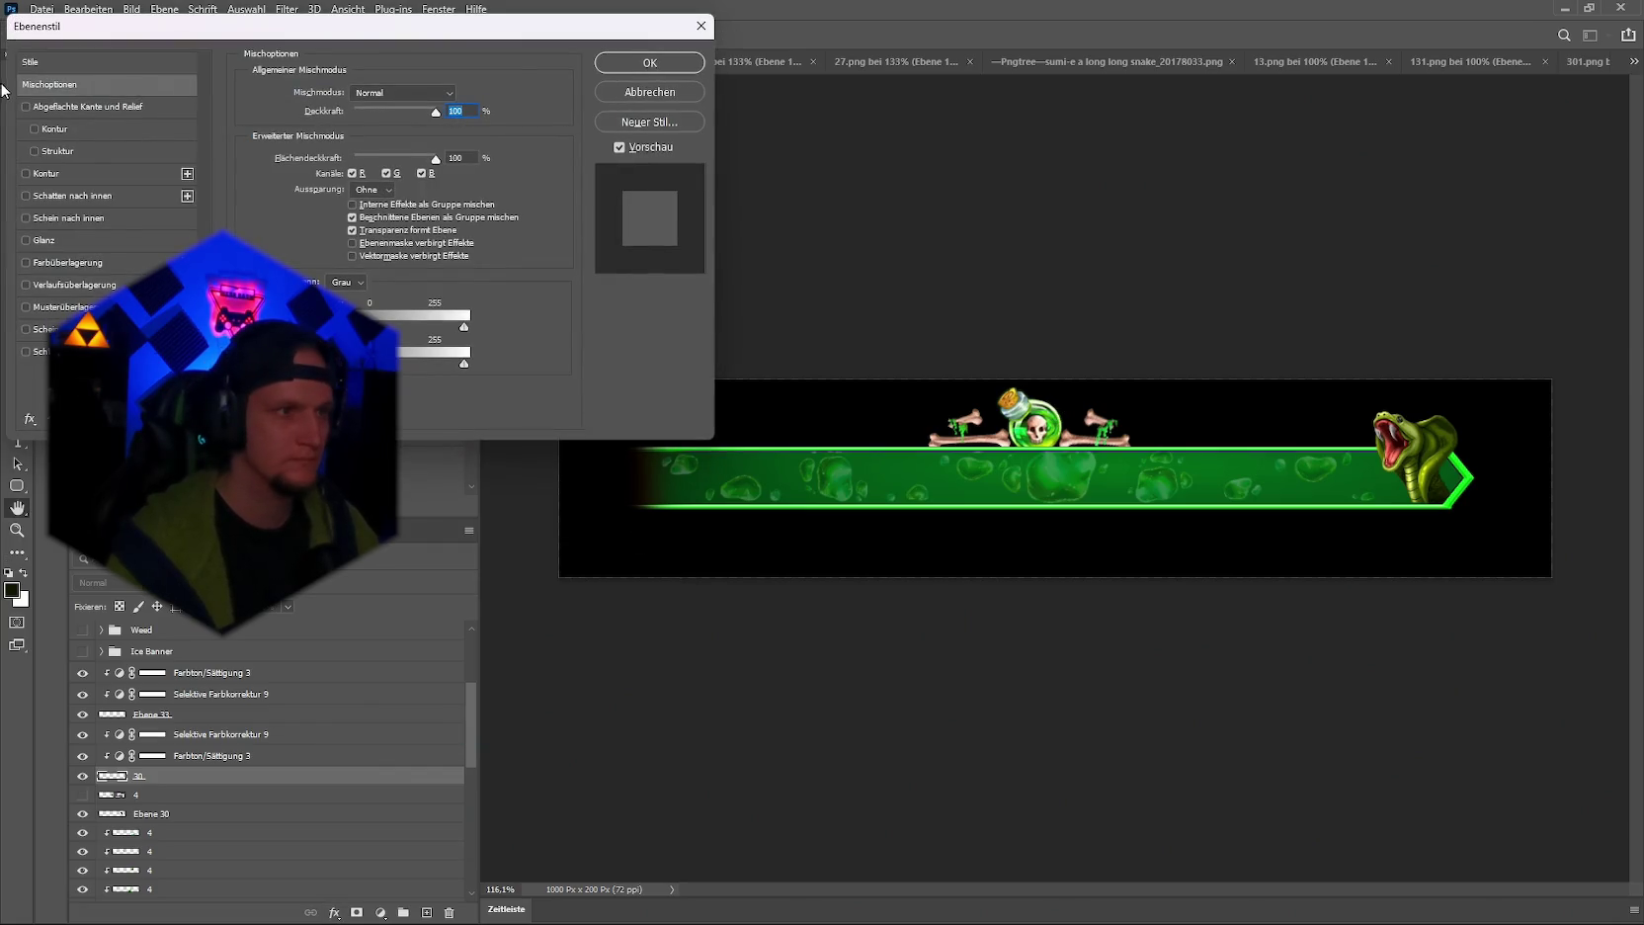
left_click(27, 107)
left_click(26, 107)
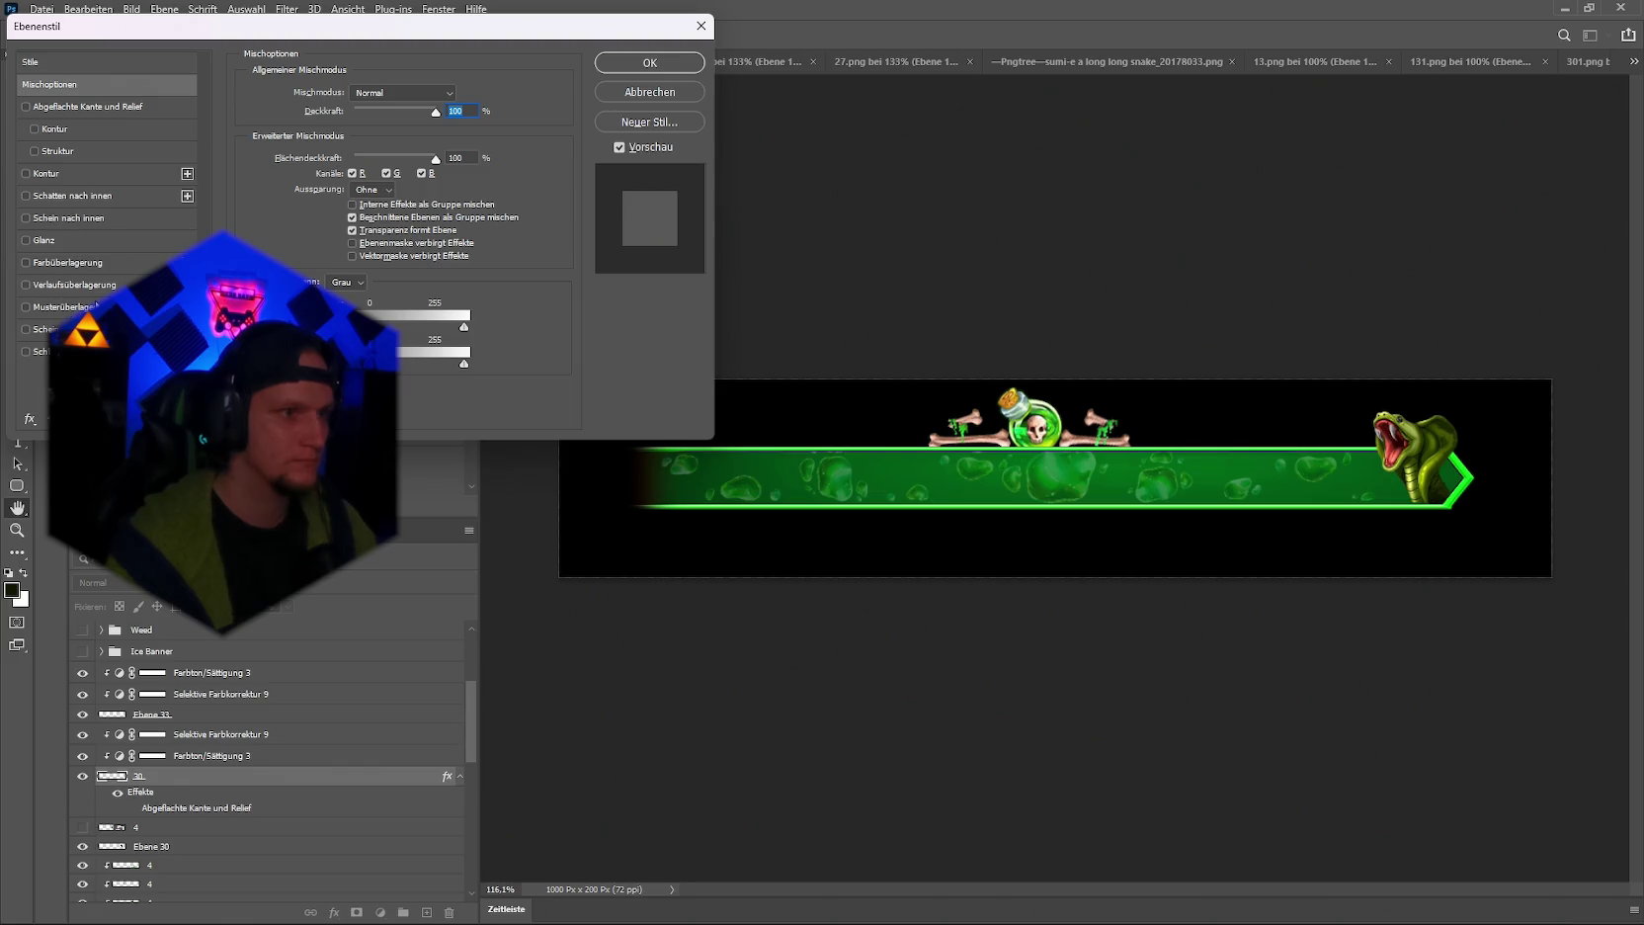
left_click(25, 329)
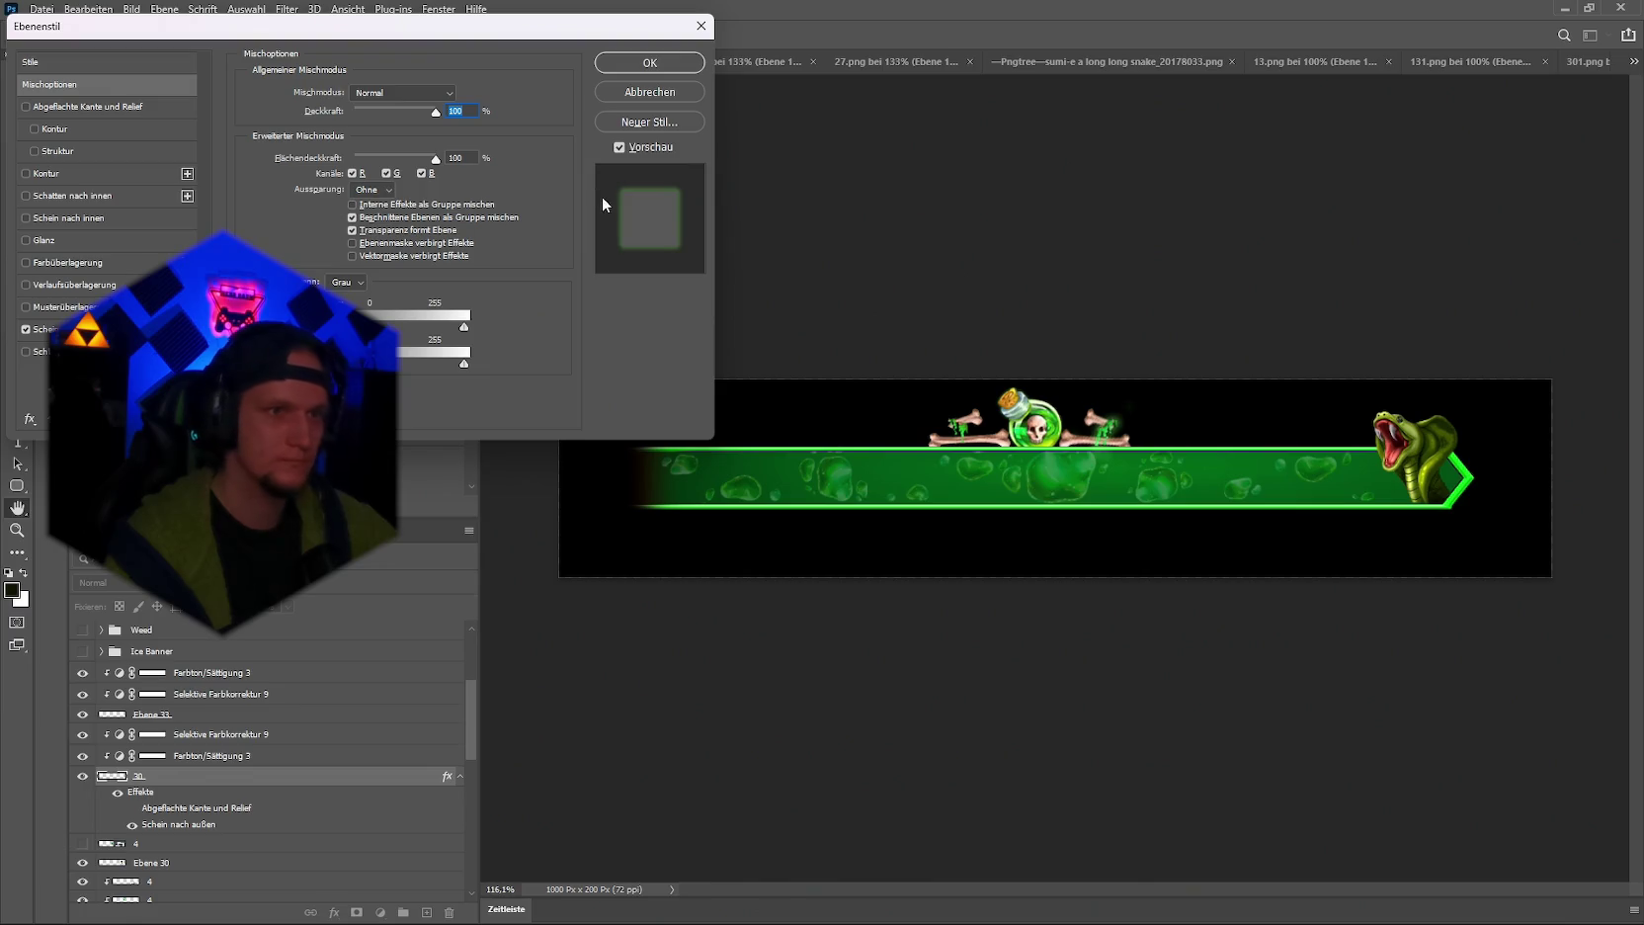
left_click(650, 62)
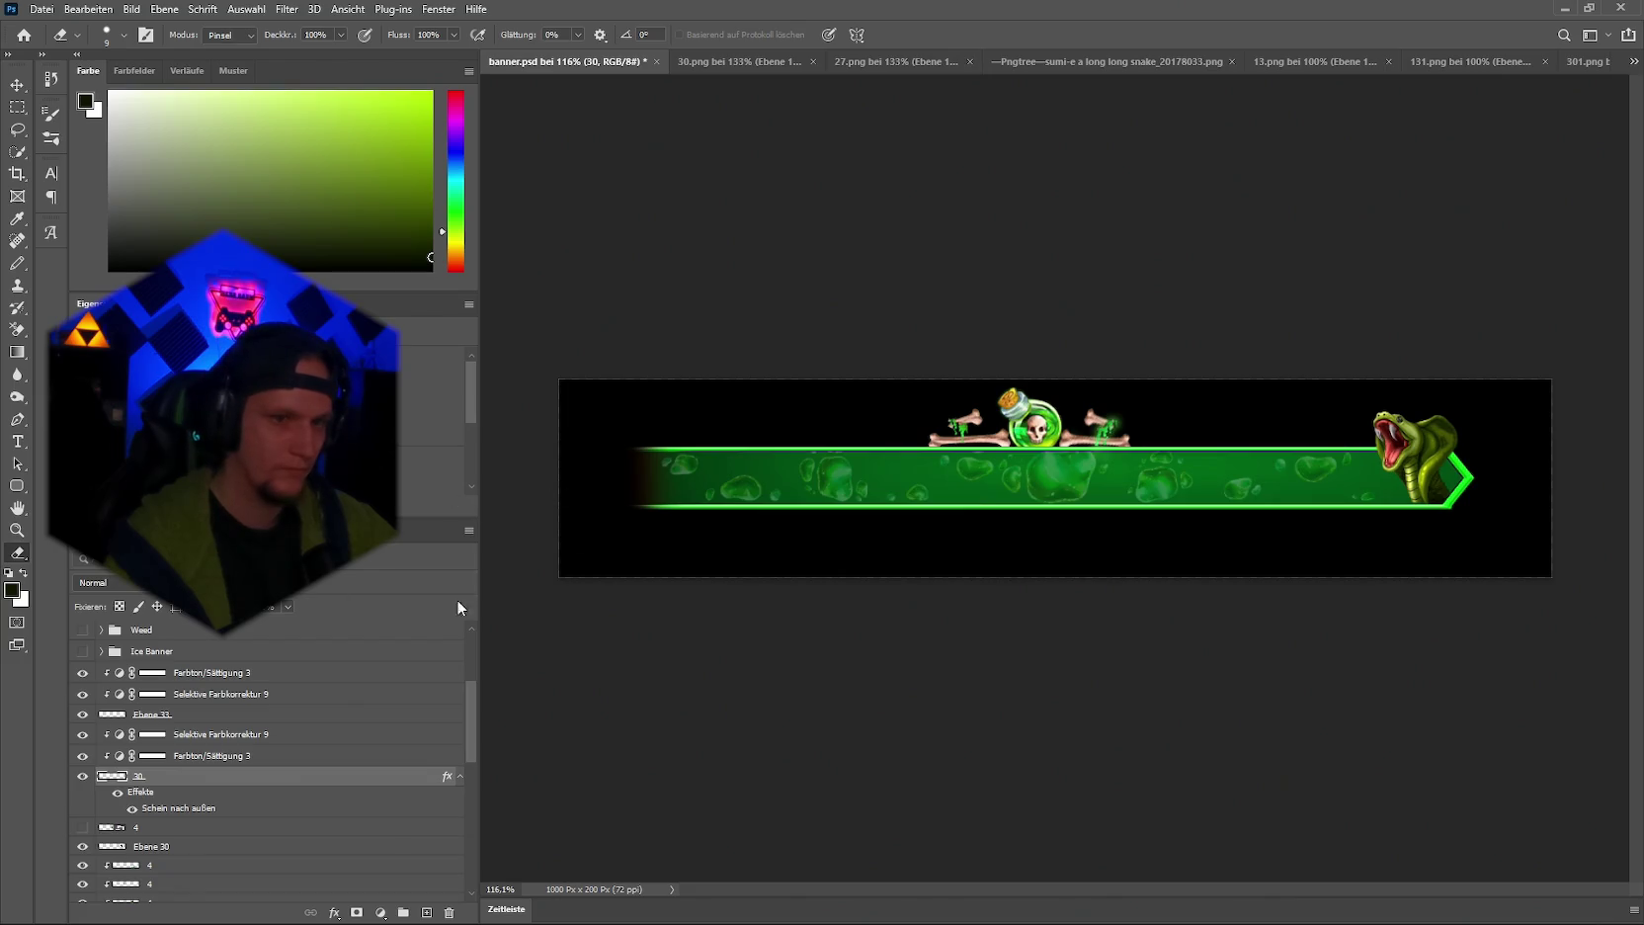
Give layer Ebene 33 an outer glow (Schein nach außen) too.
scroll(1149, 433, "up", 4)
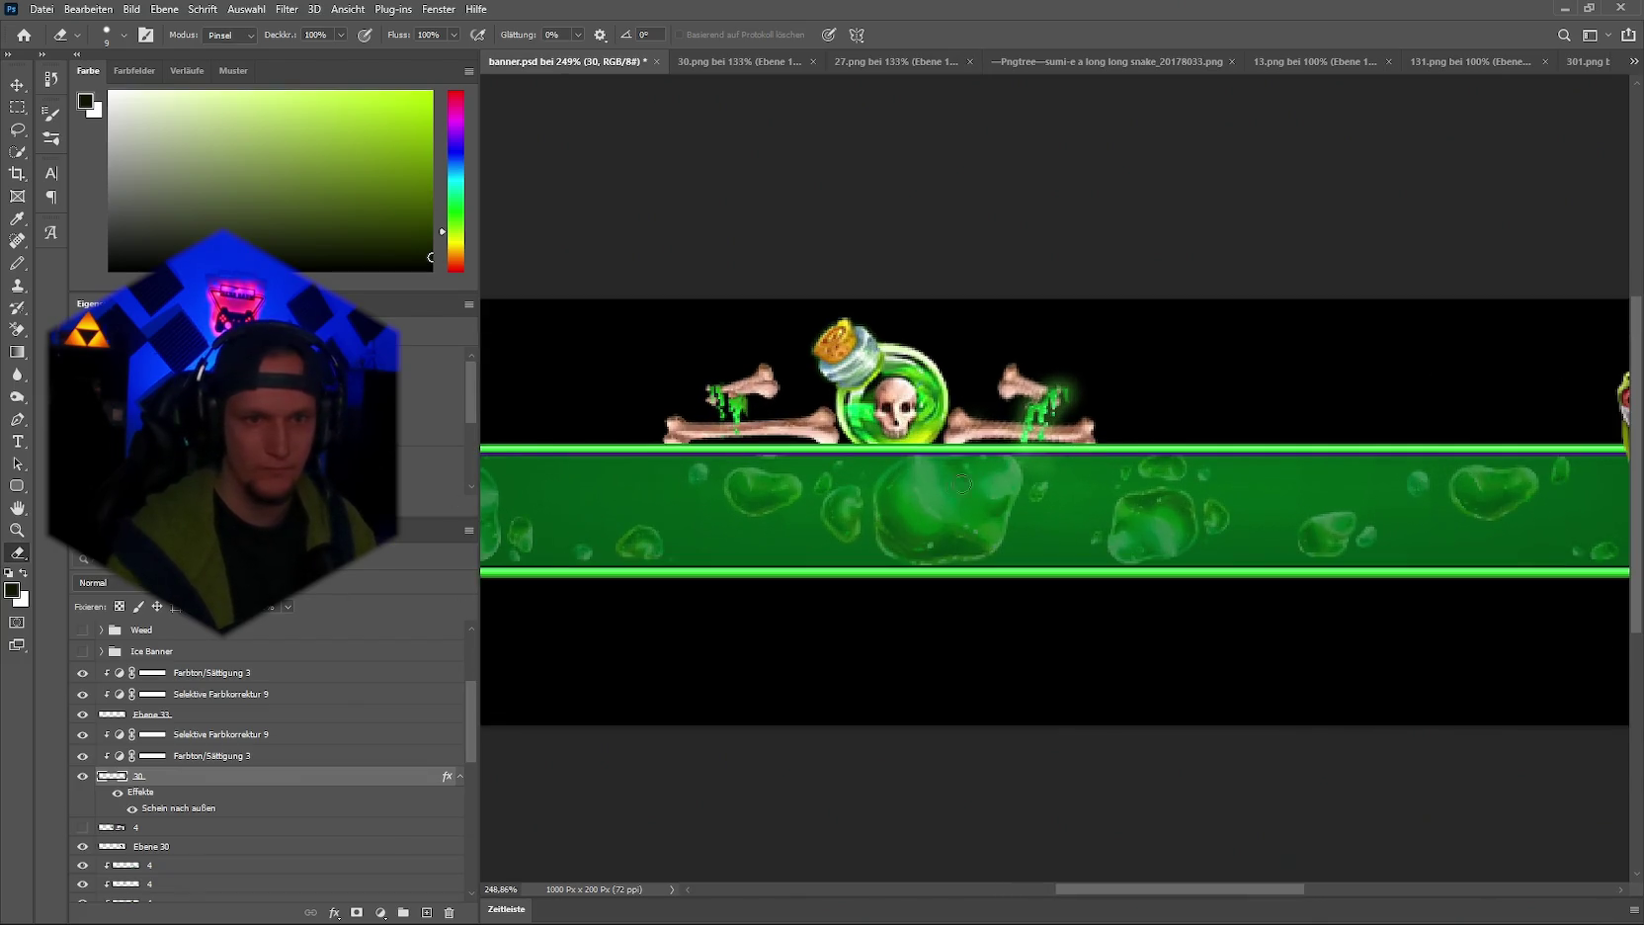
scroll(883, 534, "down", 4)
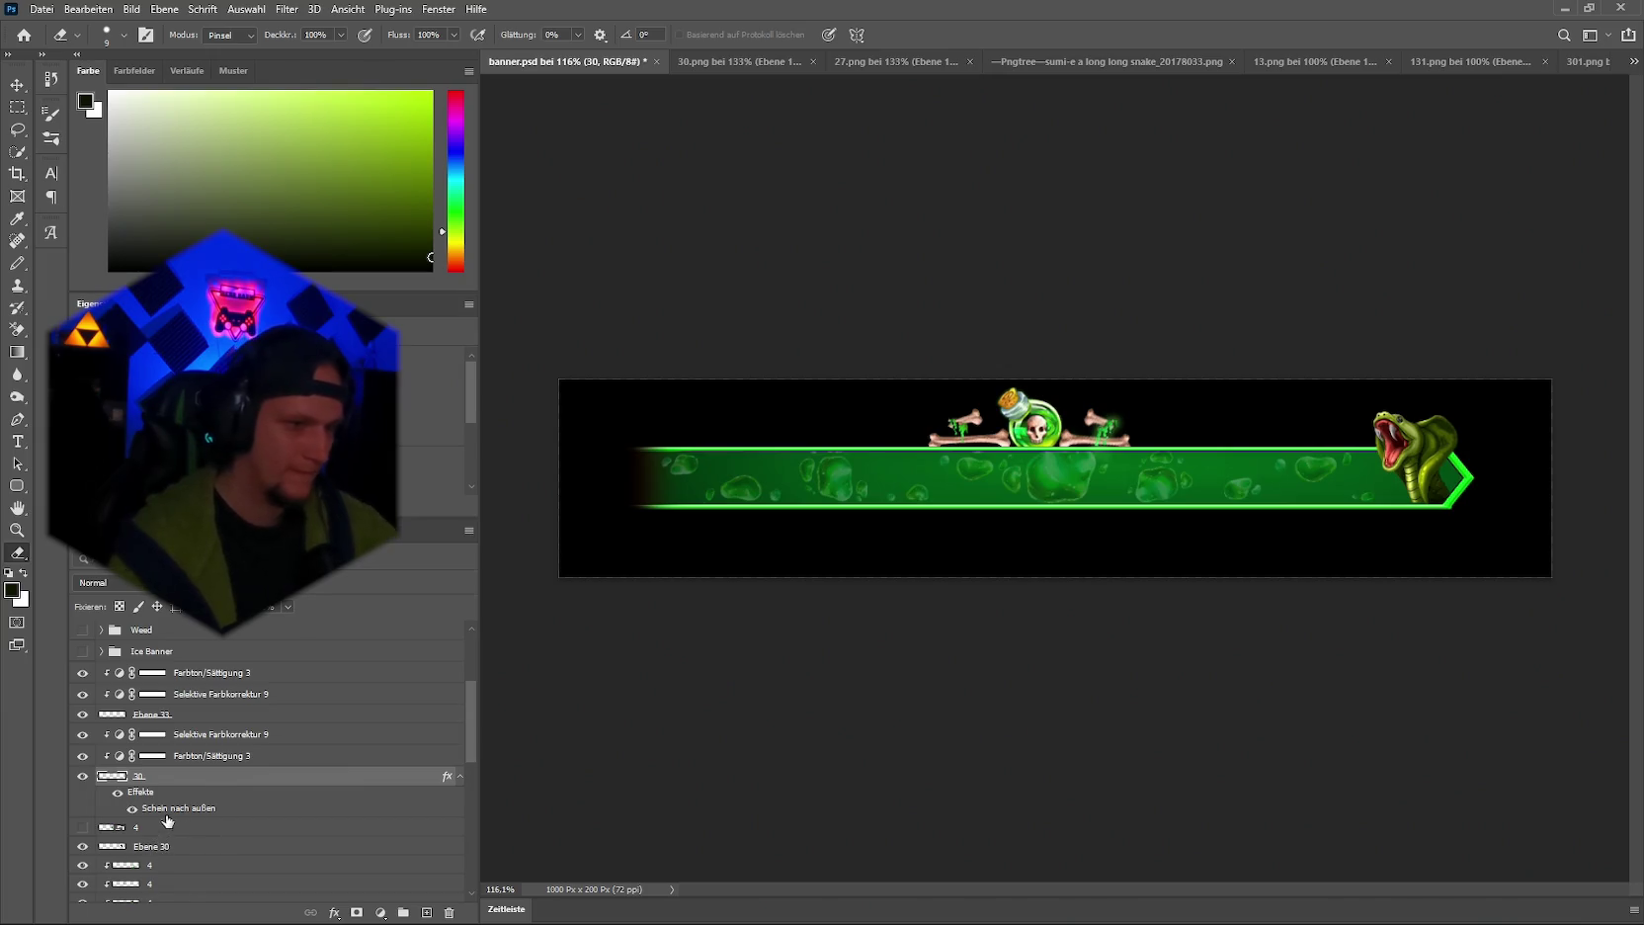
left_click(160, 714)
left_click(334, 911)
left_click(385, 737)
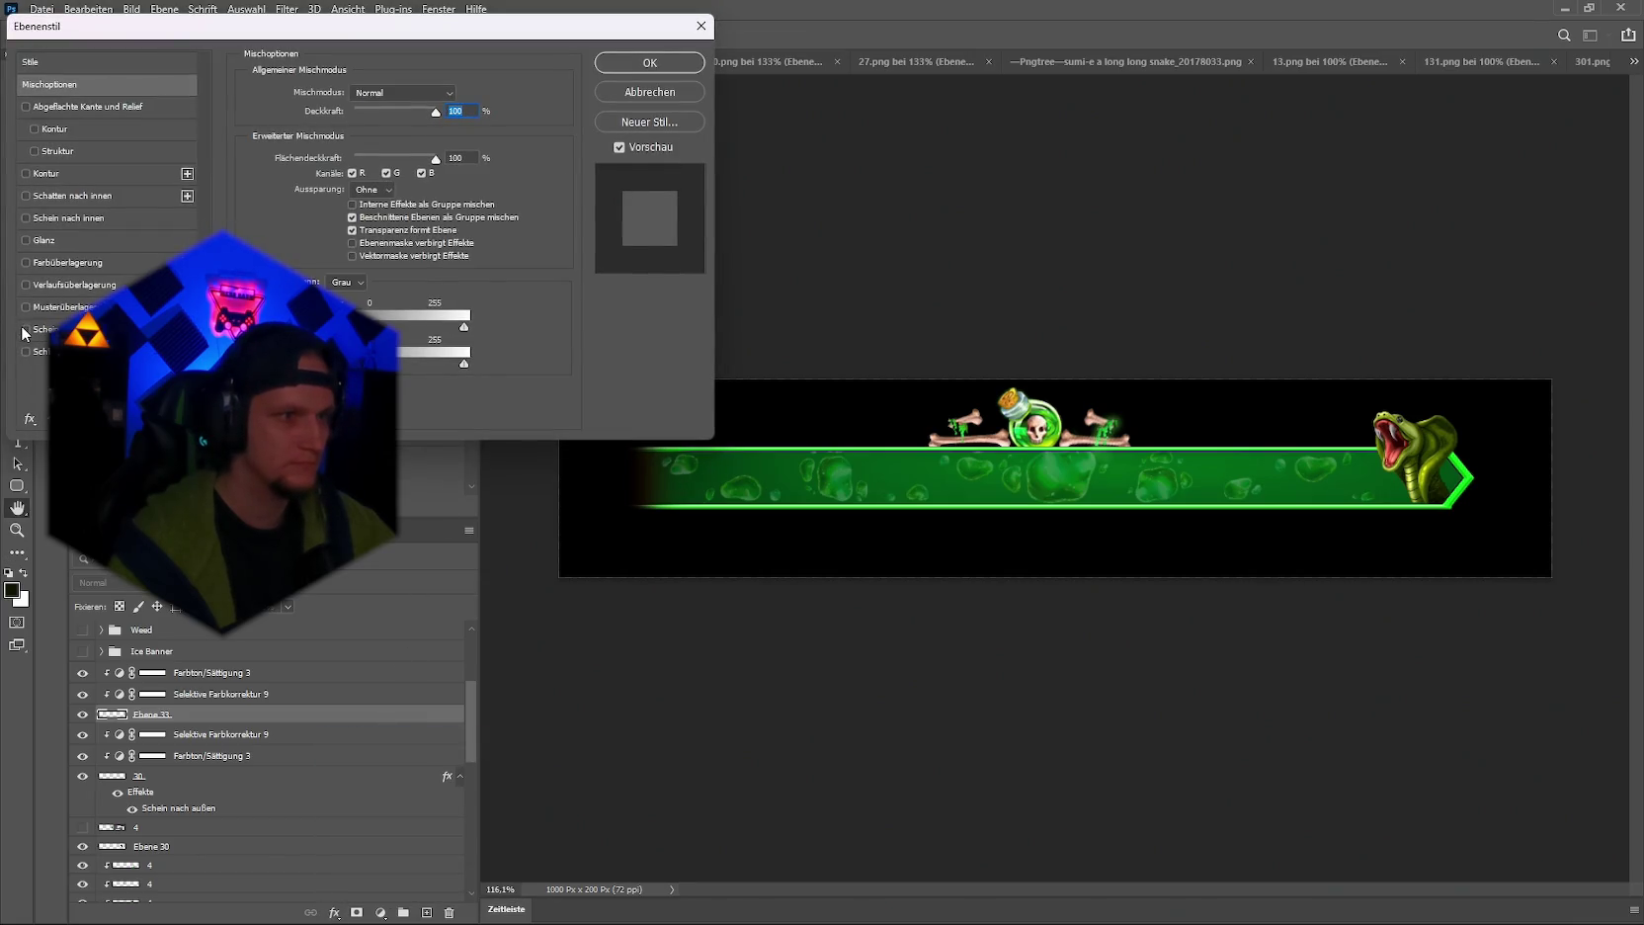
left_click(26, 330)
left_click(622, 65)
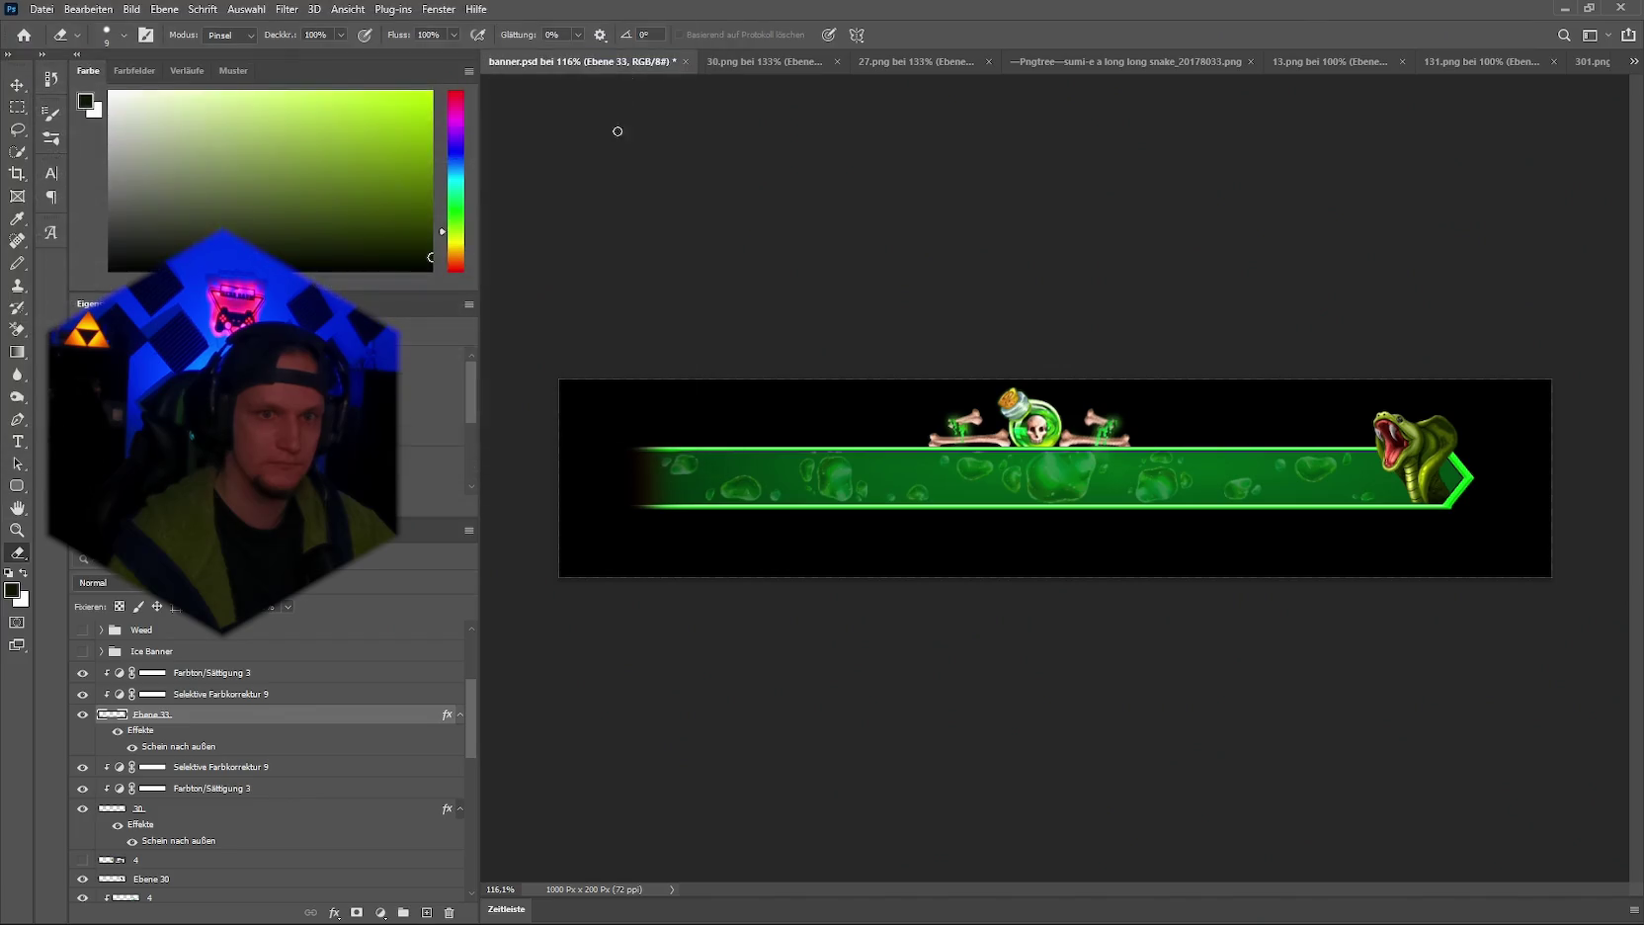
left_click(17, 84)
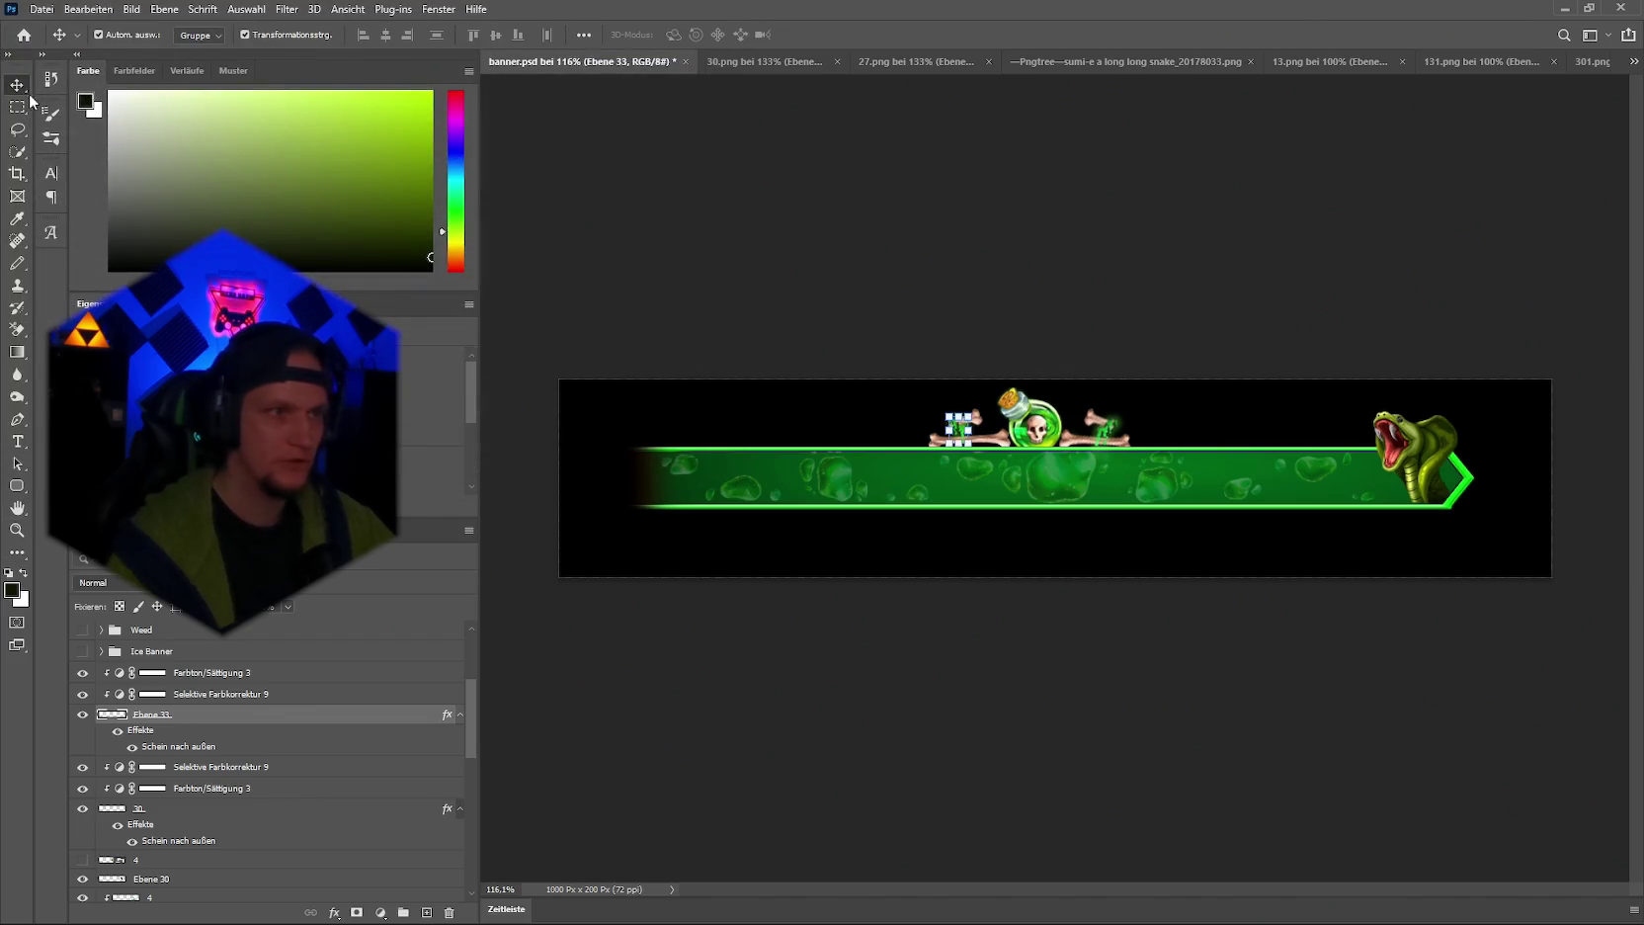
Add an outer glow (Schein nach außen) to the potion bottle layer.
left_click(1022, 420)
left_click(347, 911)
left_click(370, 743)
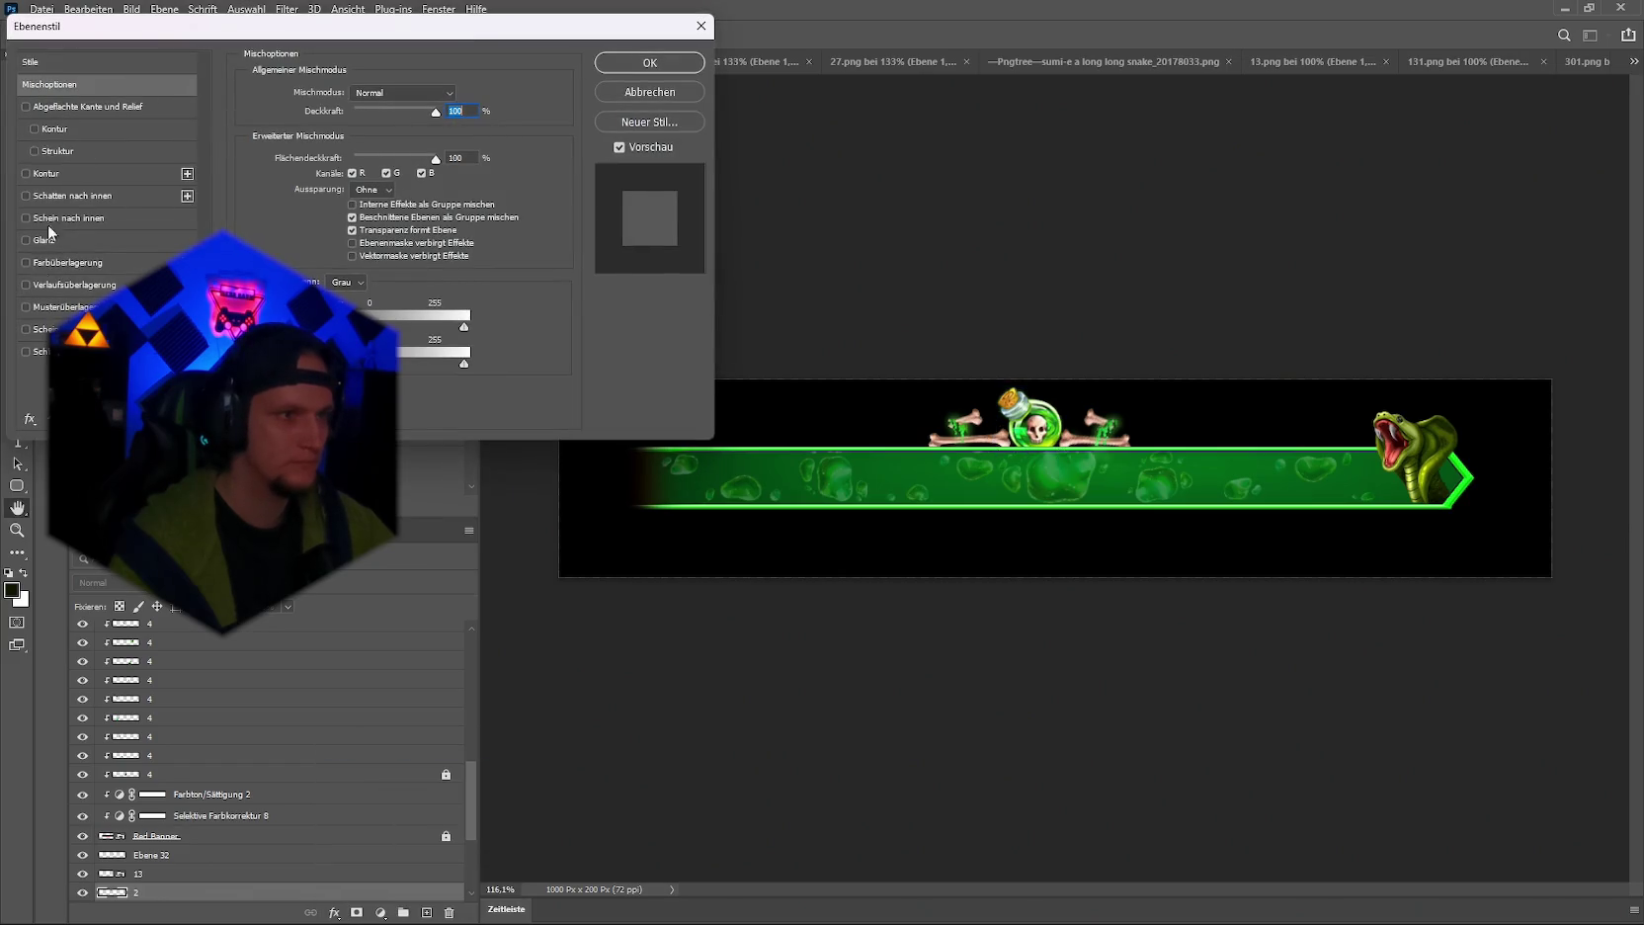
left_click(30, 331)
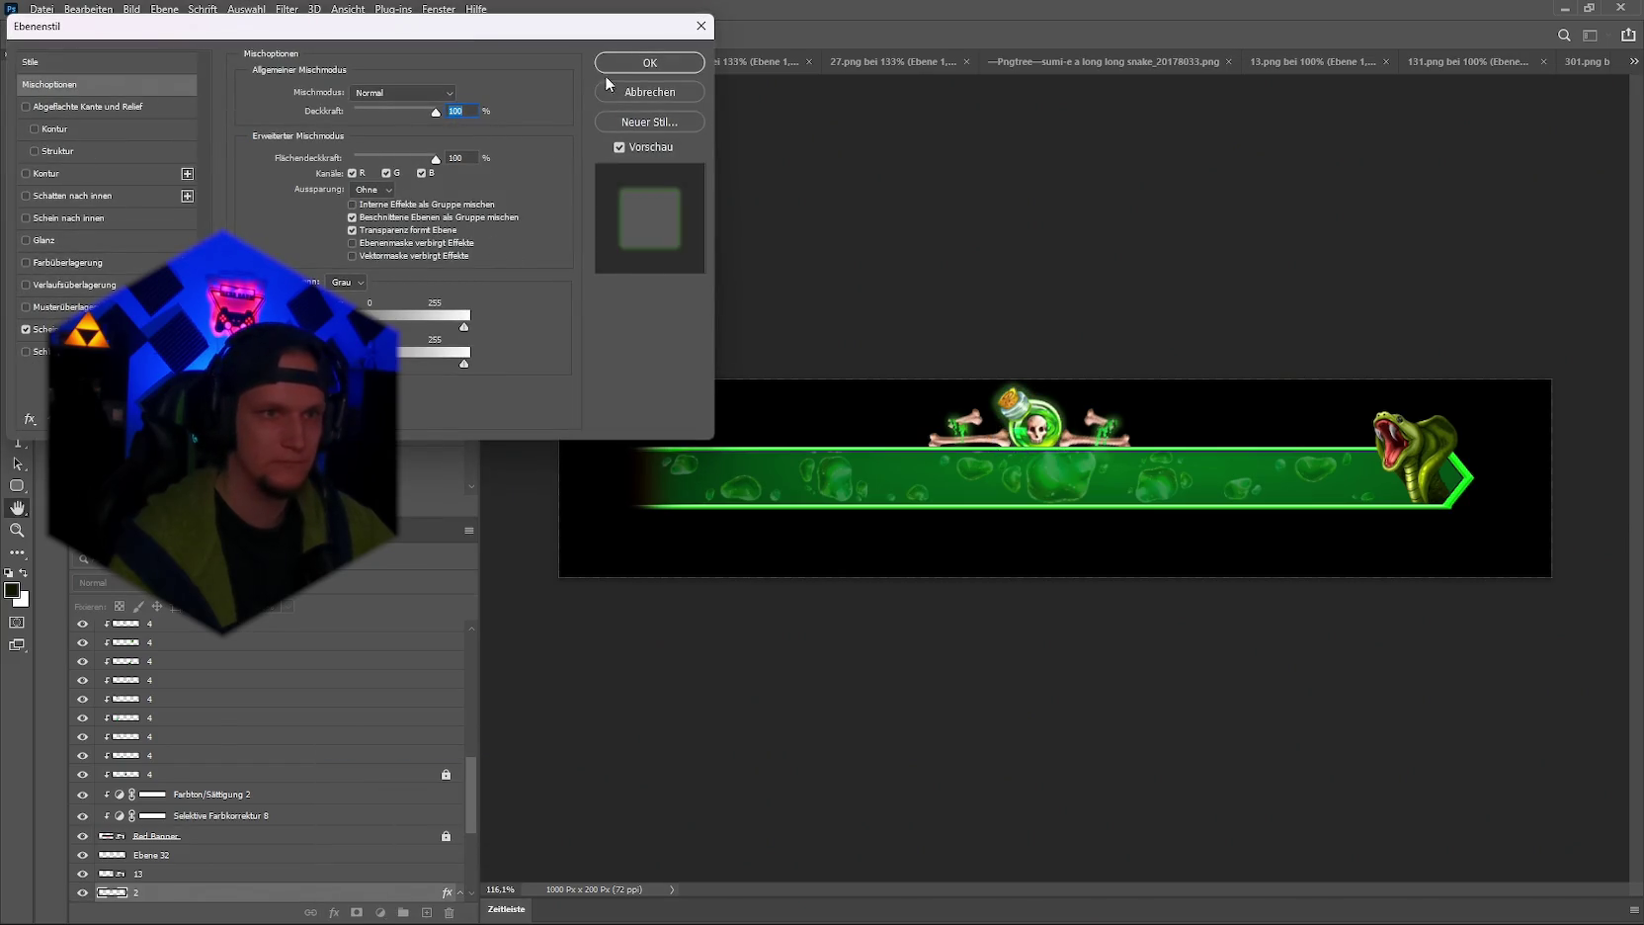
key("Return")
Add an outer glow (Schein nach außen) to the snake layer.
left_click(393, 627)
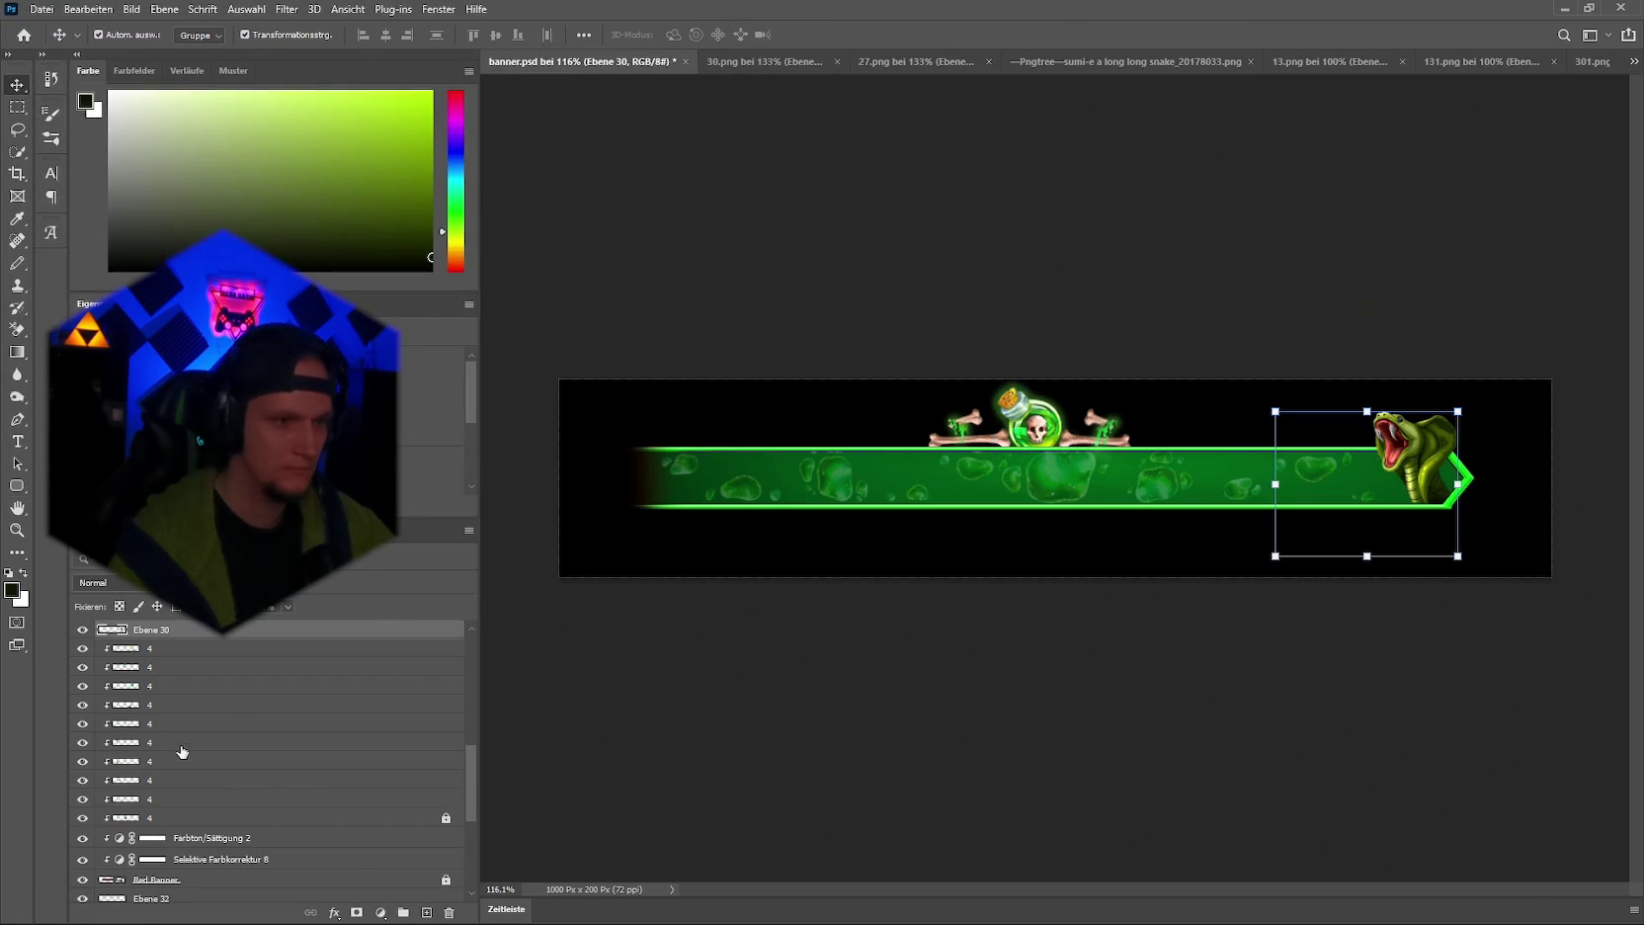
left_click(334, 912)
left_click(371, 741)
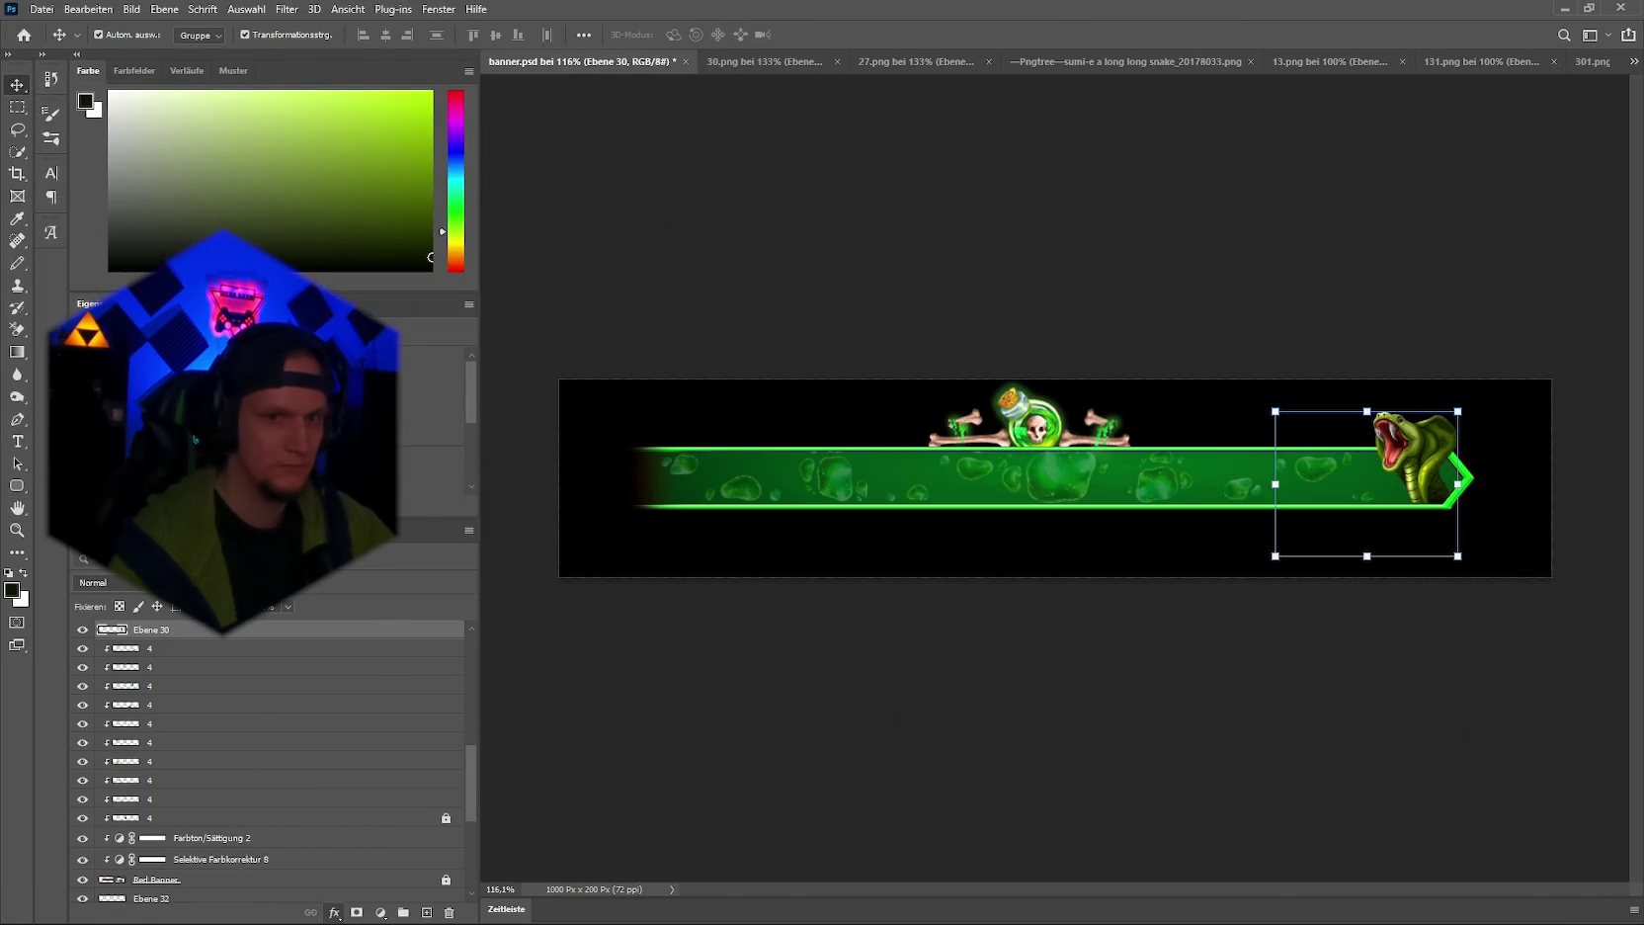
left_click(27, 331)
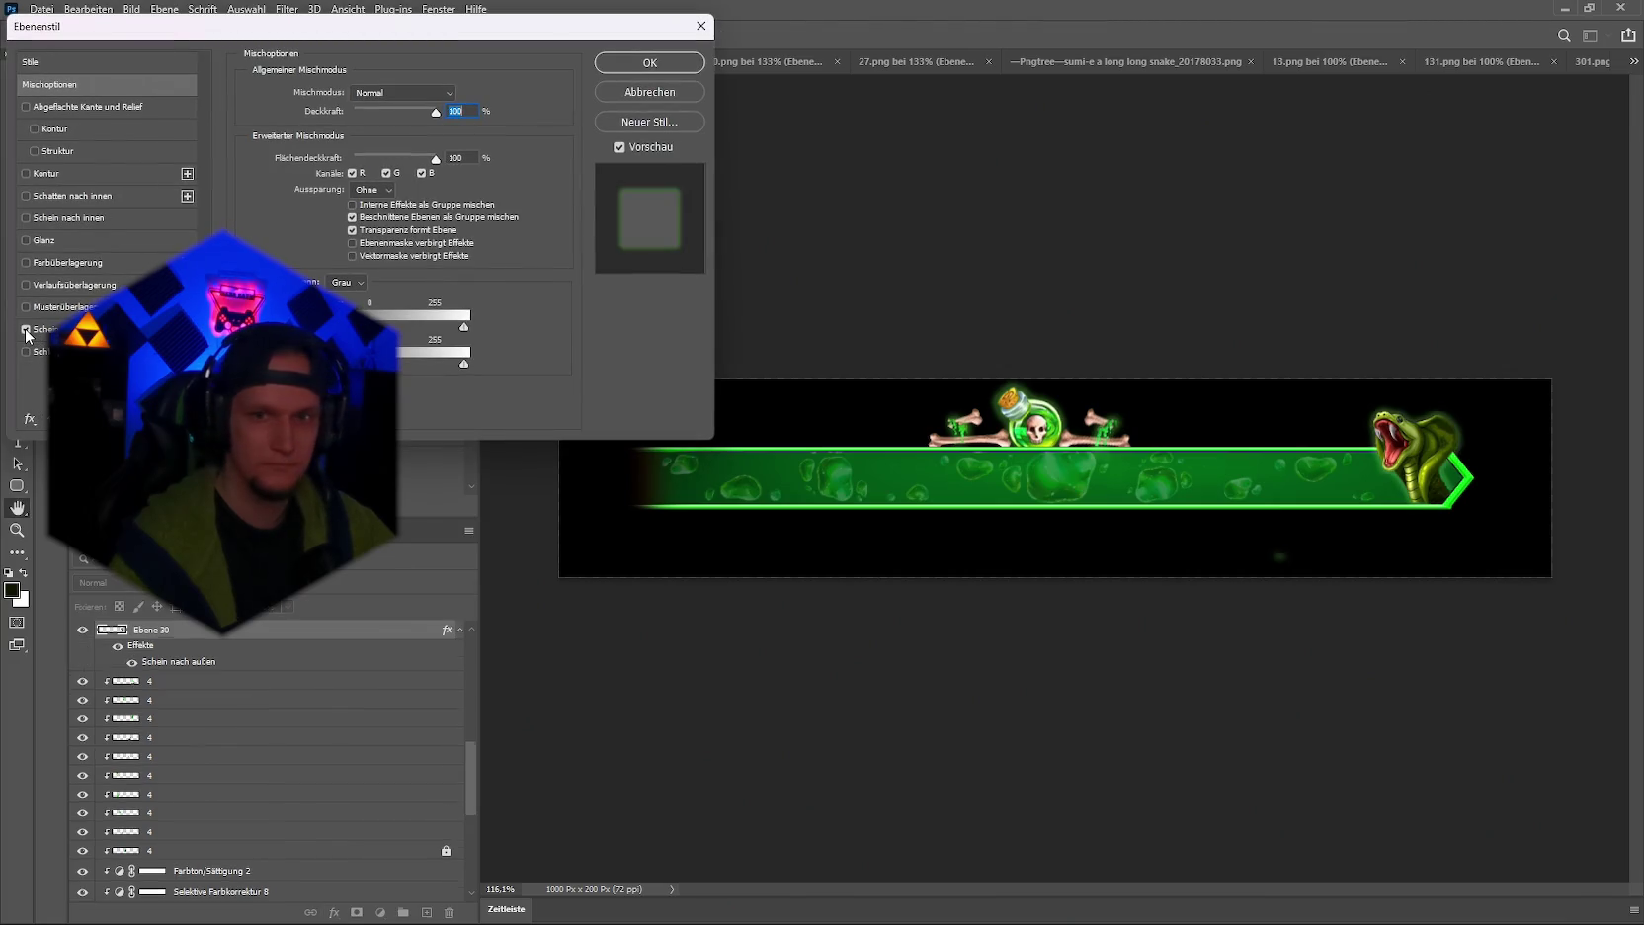
left_click(650, 62)
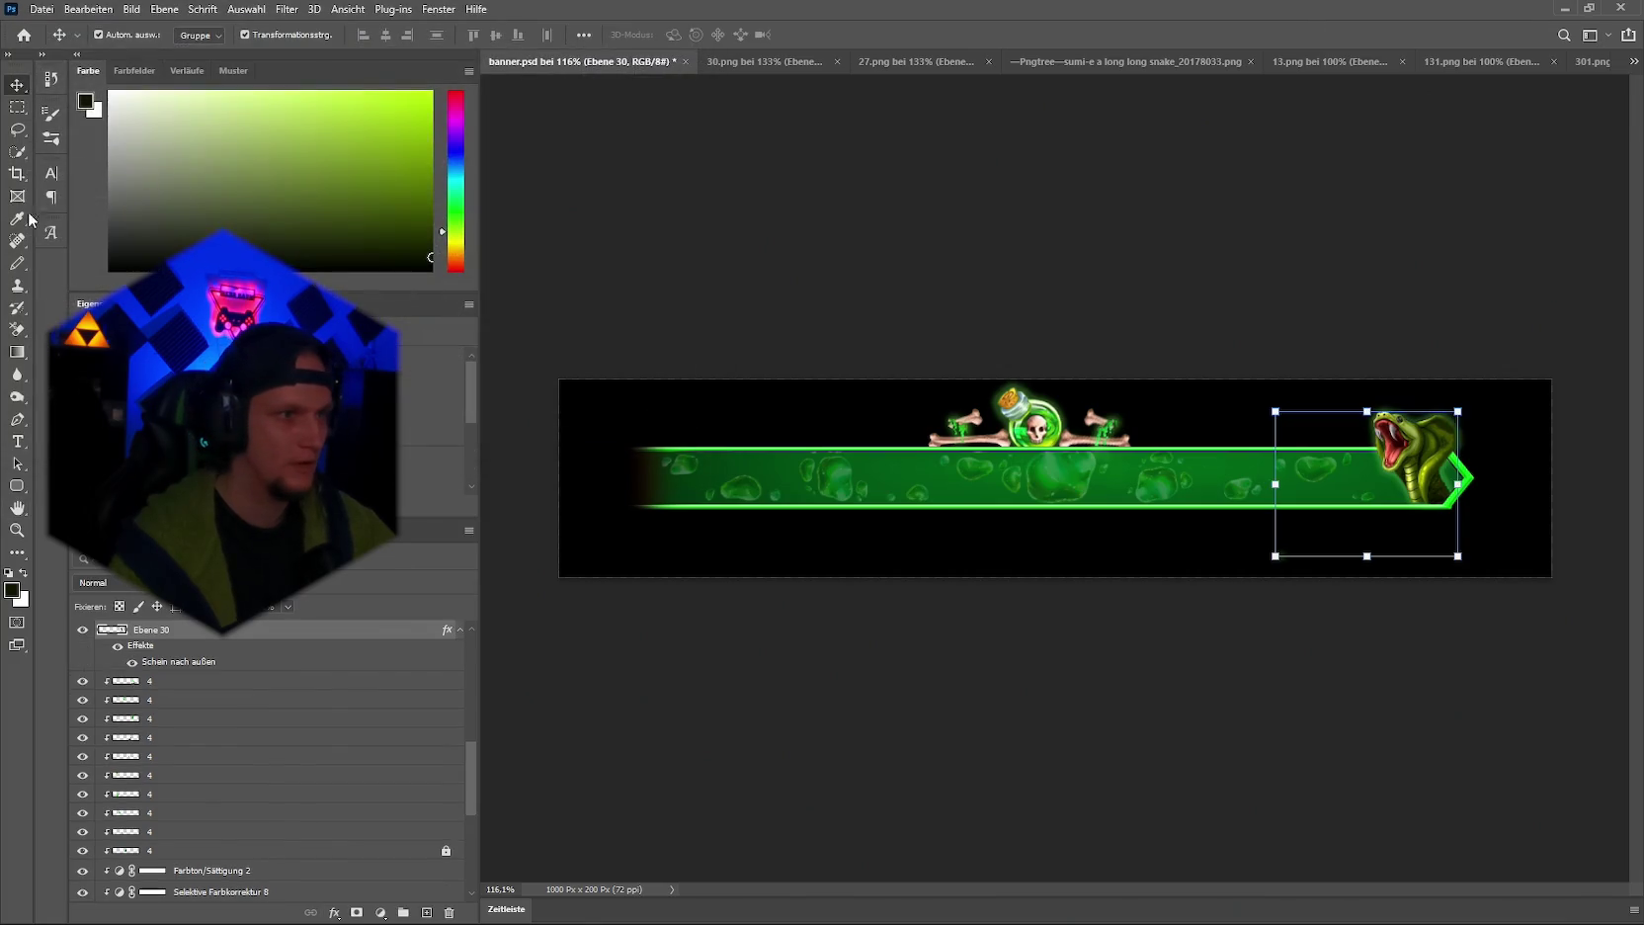
left_click(17, 556)
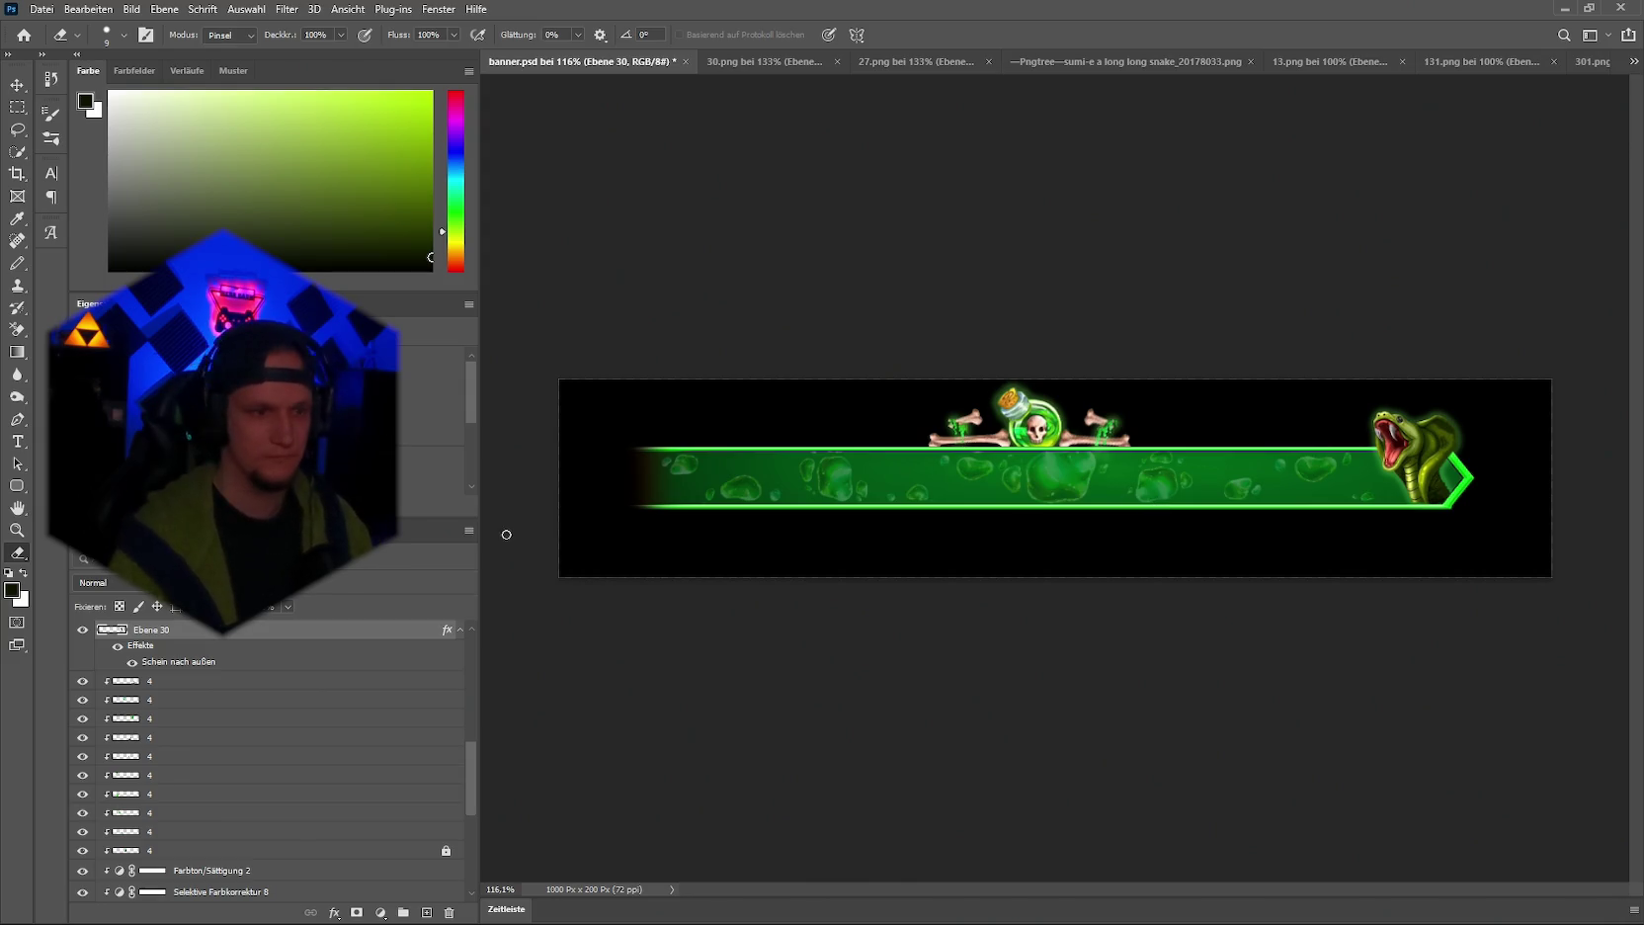
Add an outer glow to layer 4 and to the layer just below it.
left_click(155, 691)
left_click(334, 912)
left_click(366, 745)
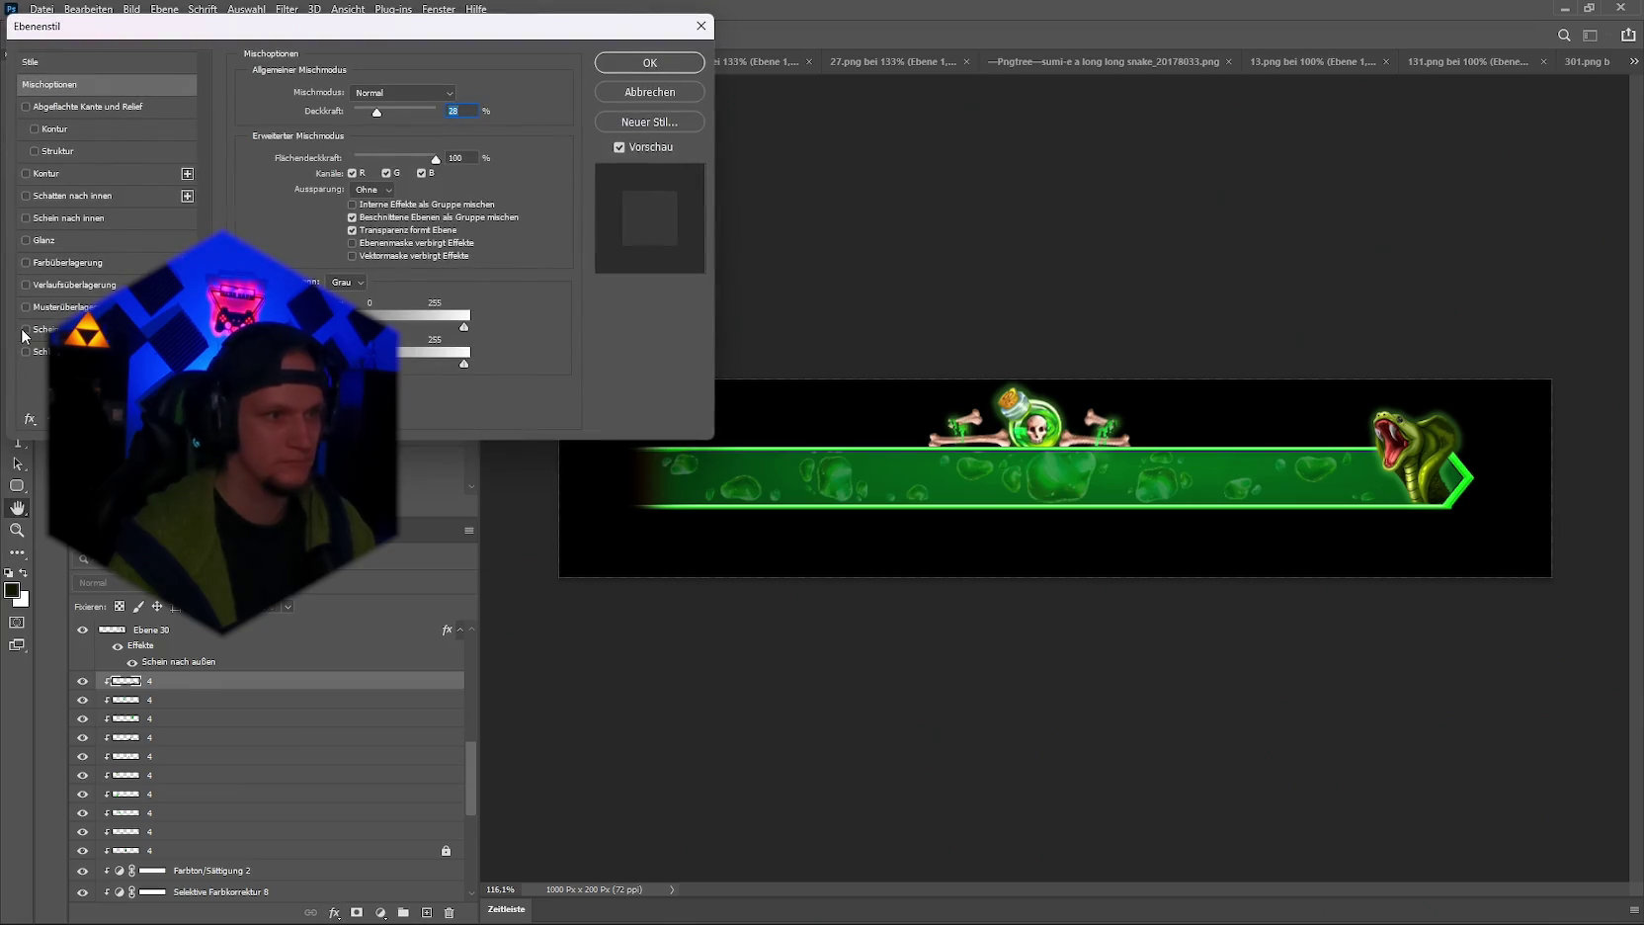
left_click(26, 330)
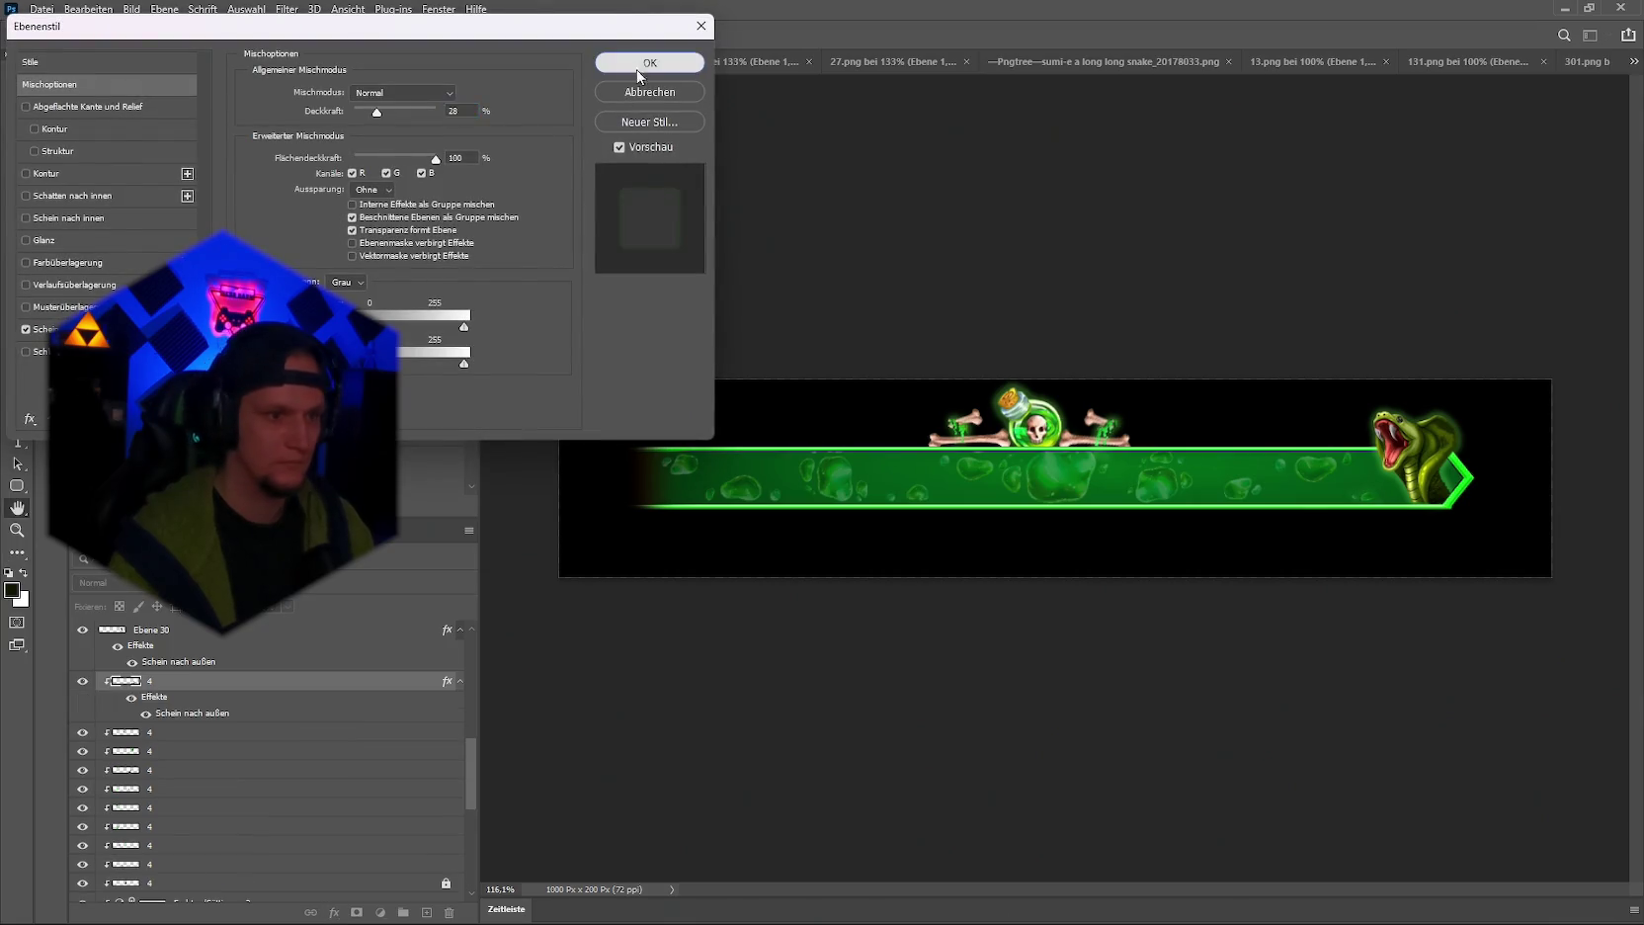
left_click(637, 67)
left_click(160, 736)
left_click(336, 912)
left_click(376, 749)
left_click(27, 330)
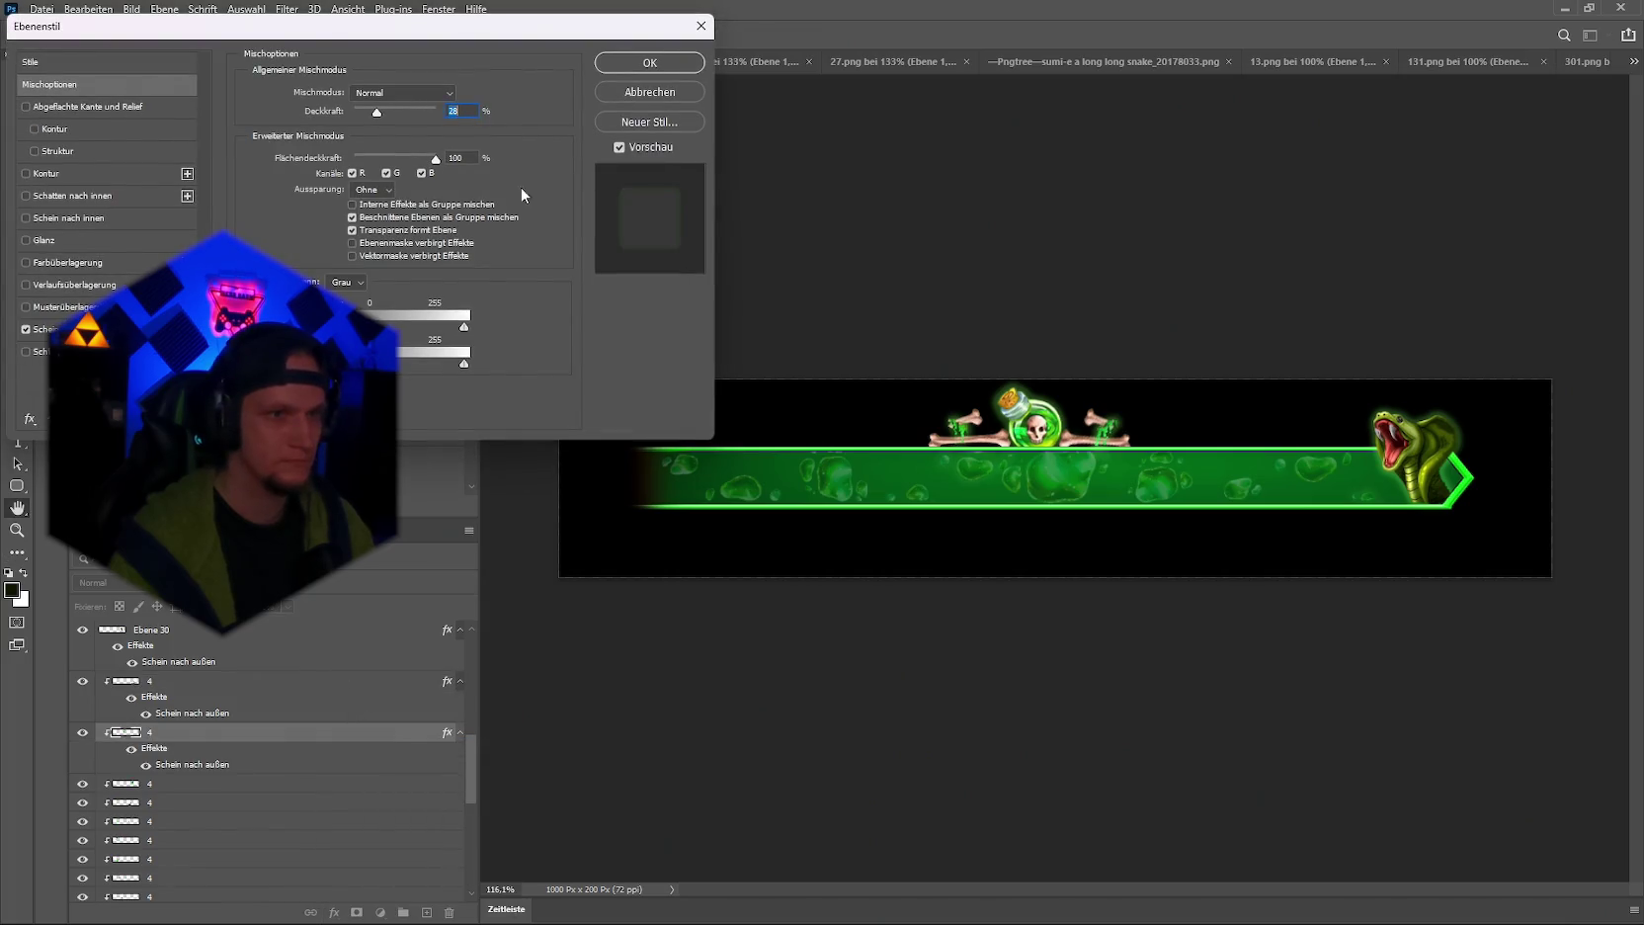
left_click(649, 64)
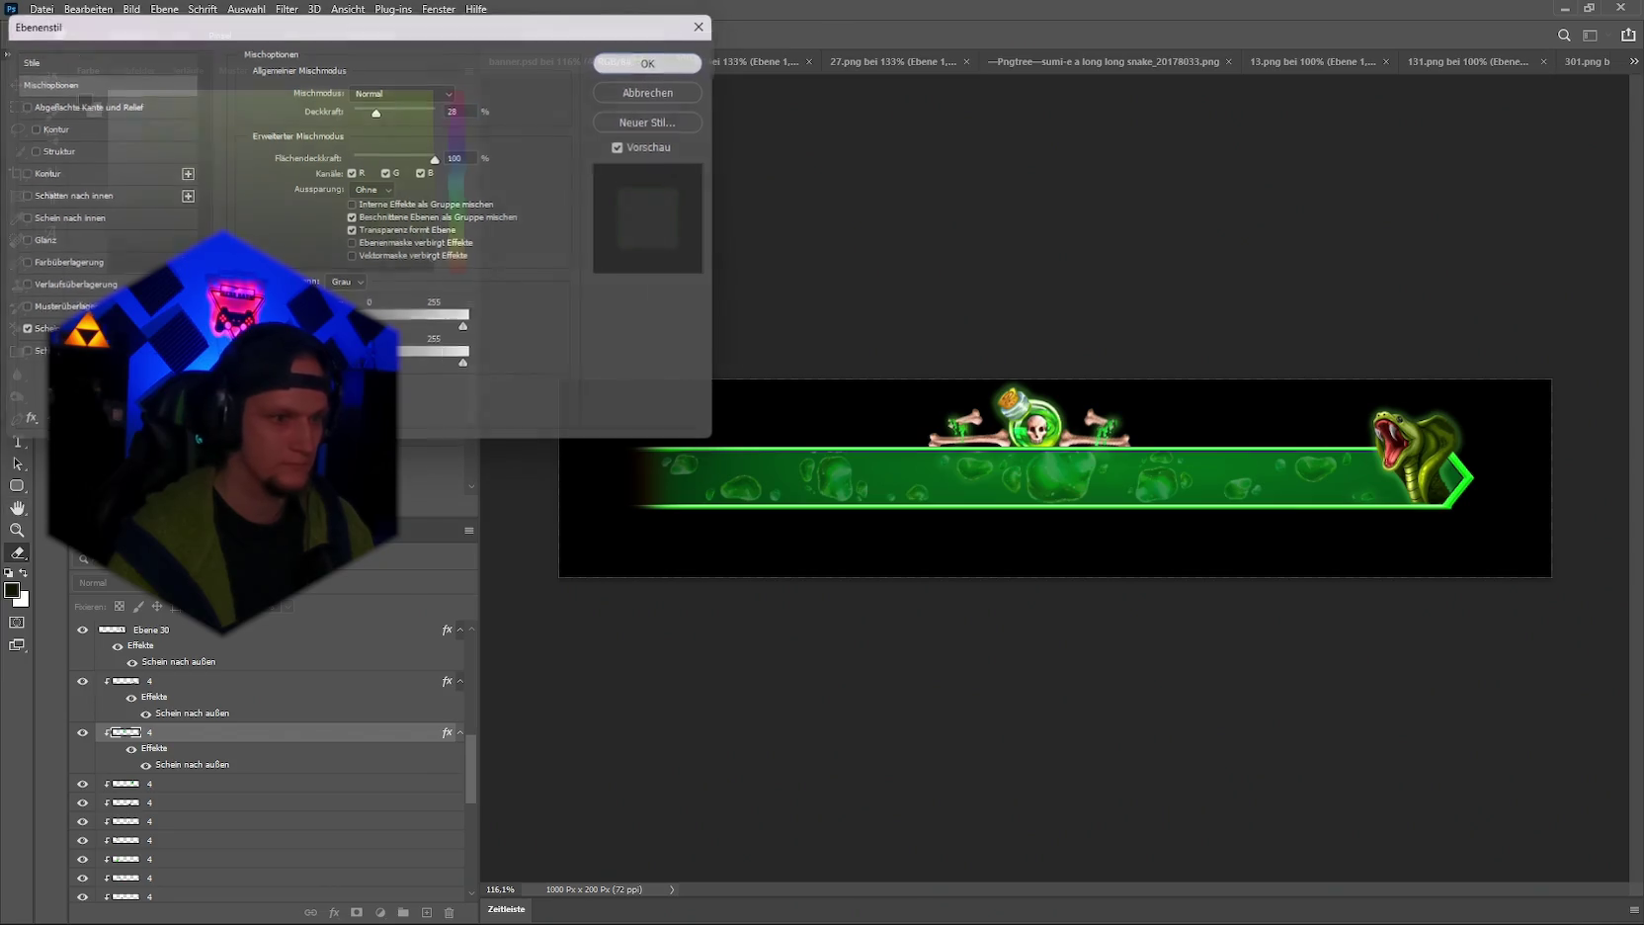
Give the next two layers down the stack an outer glow each.
left_click(174, 786)
left_click(336, 913)
left_click(373, 743)
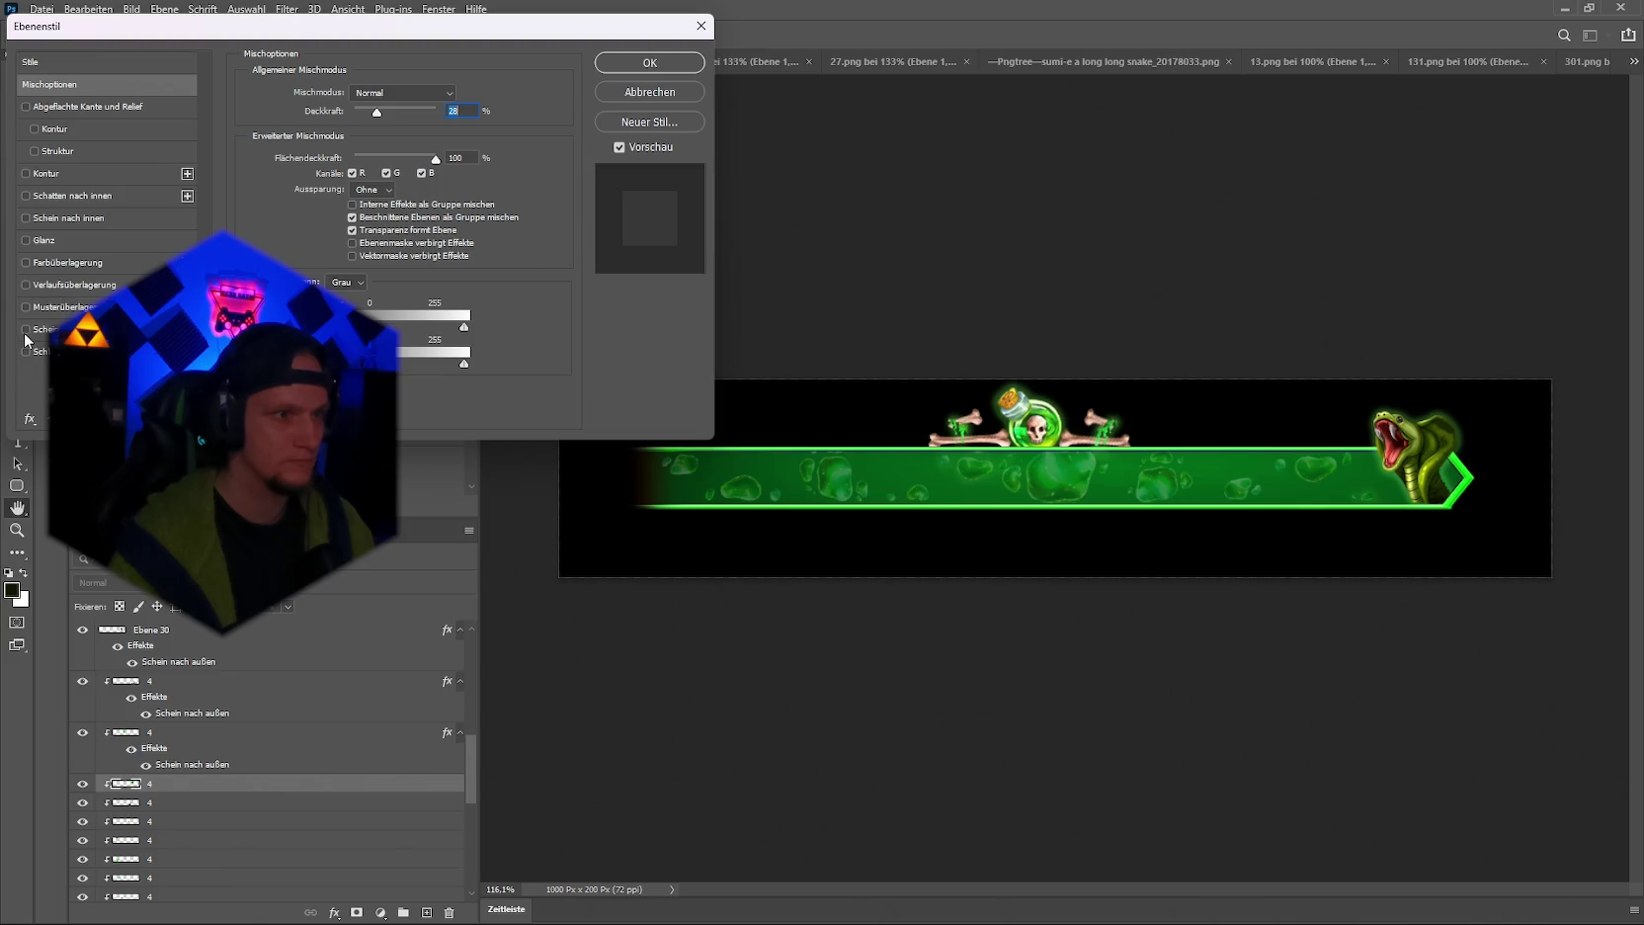
left_click(26, 331)
left_click(668, 61)
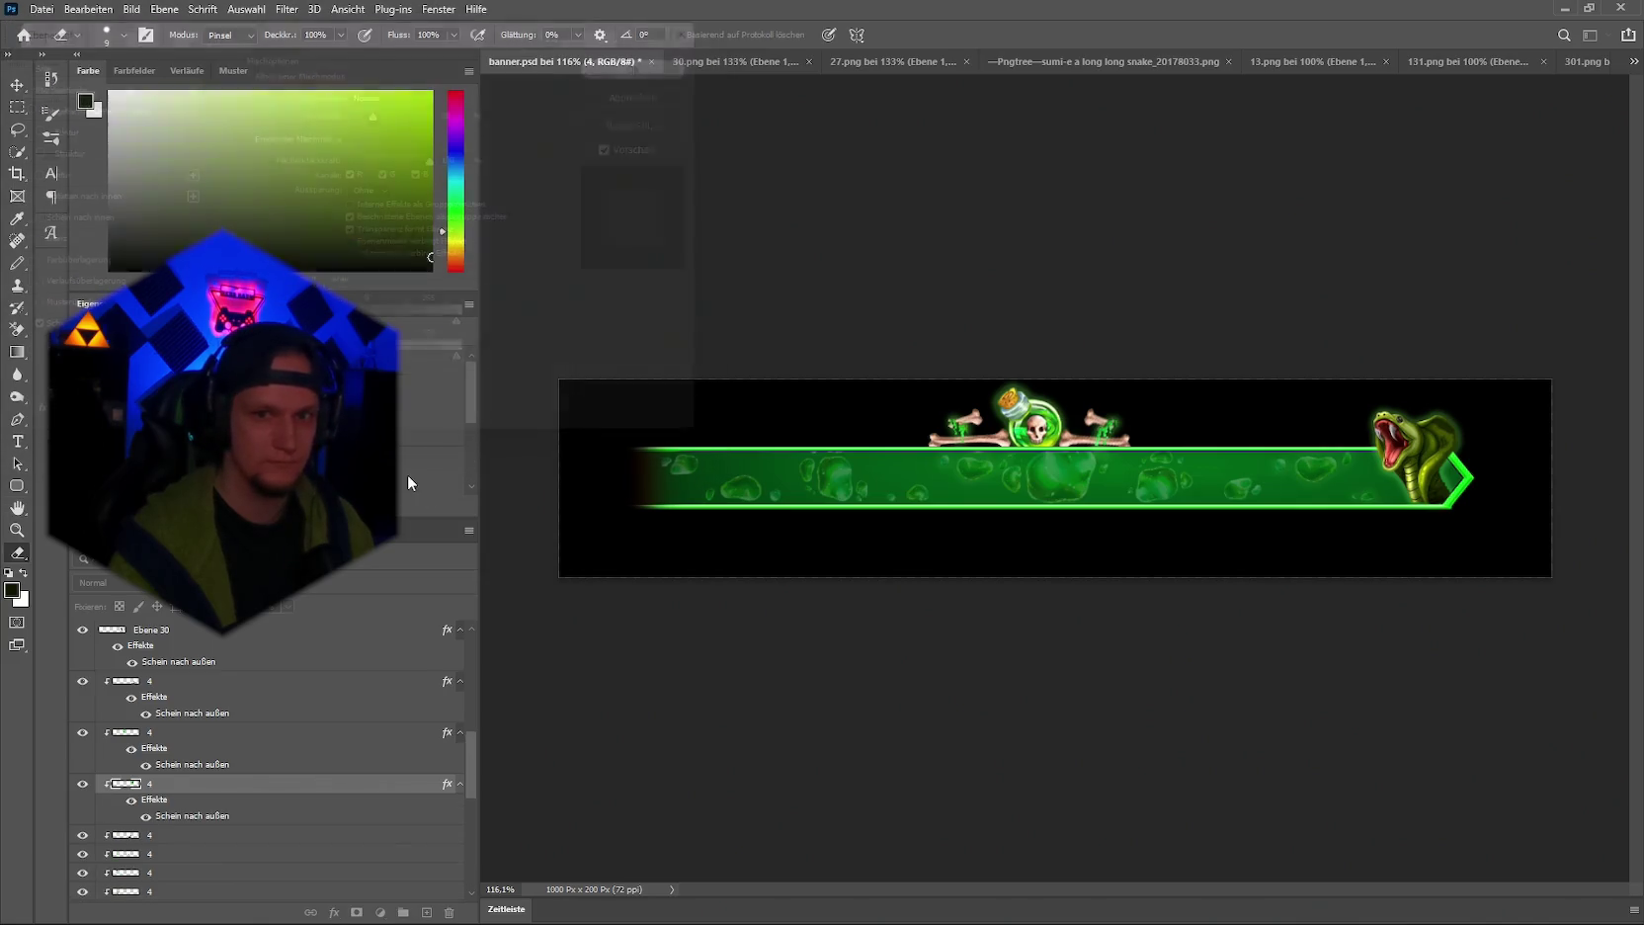
scroll(168, 751, "down", 1)
scroll(168, 752, "down", 1)
left_click(151, 731)
left_click(334, 912)
left_click(360, 747)
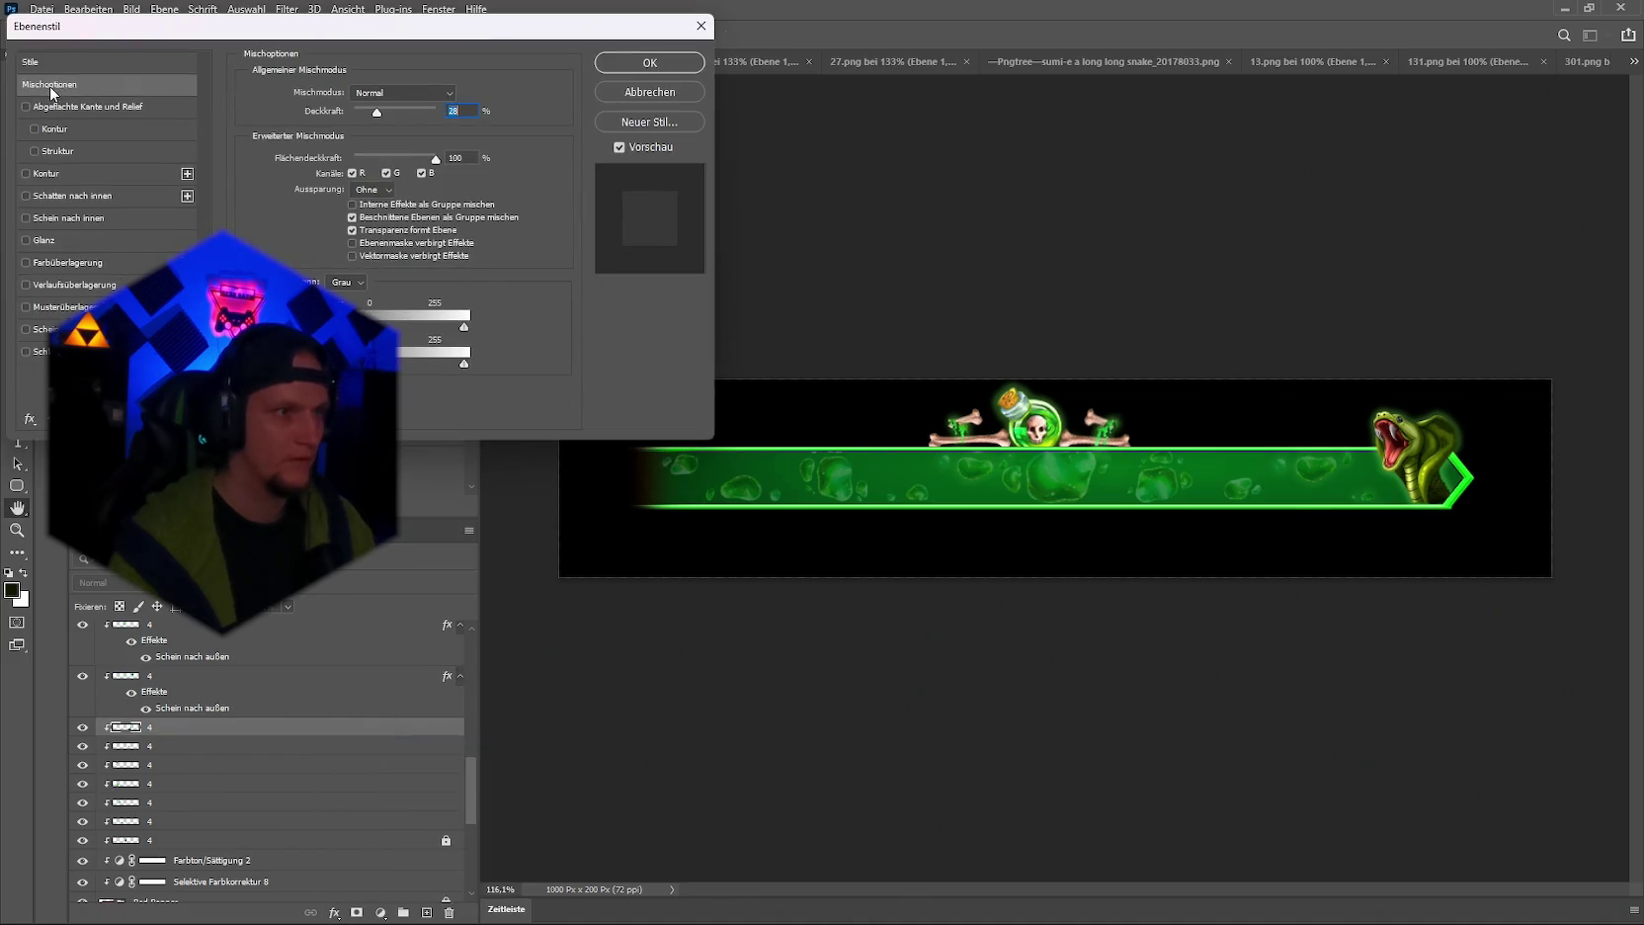
left_click(26, 329)
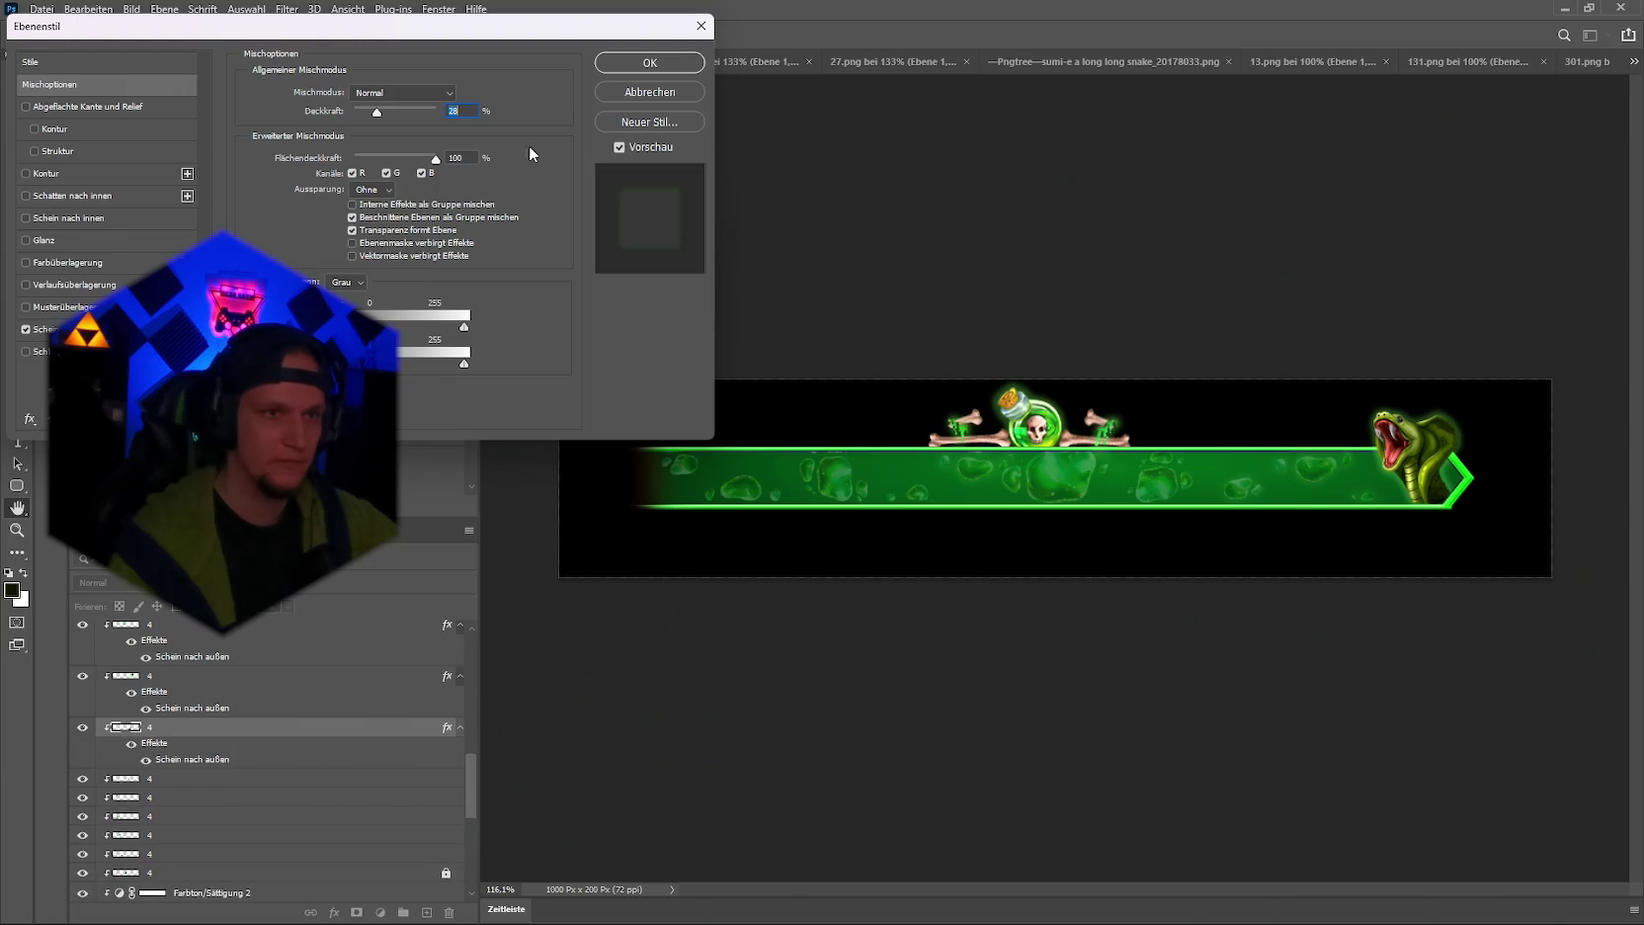
left_click(665, 70)
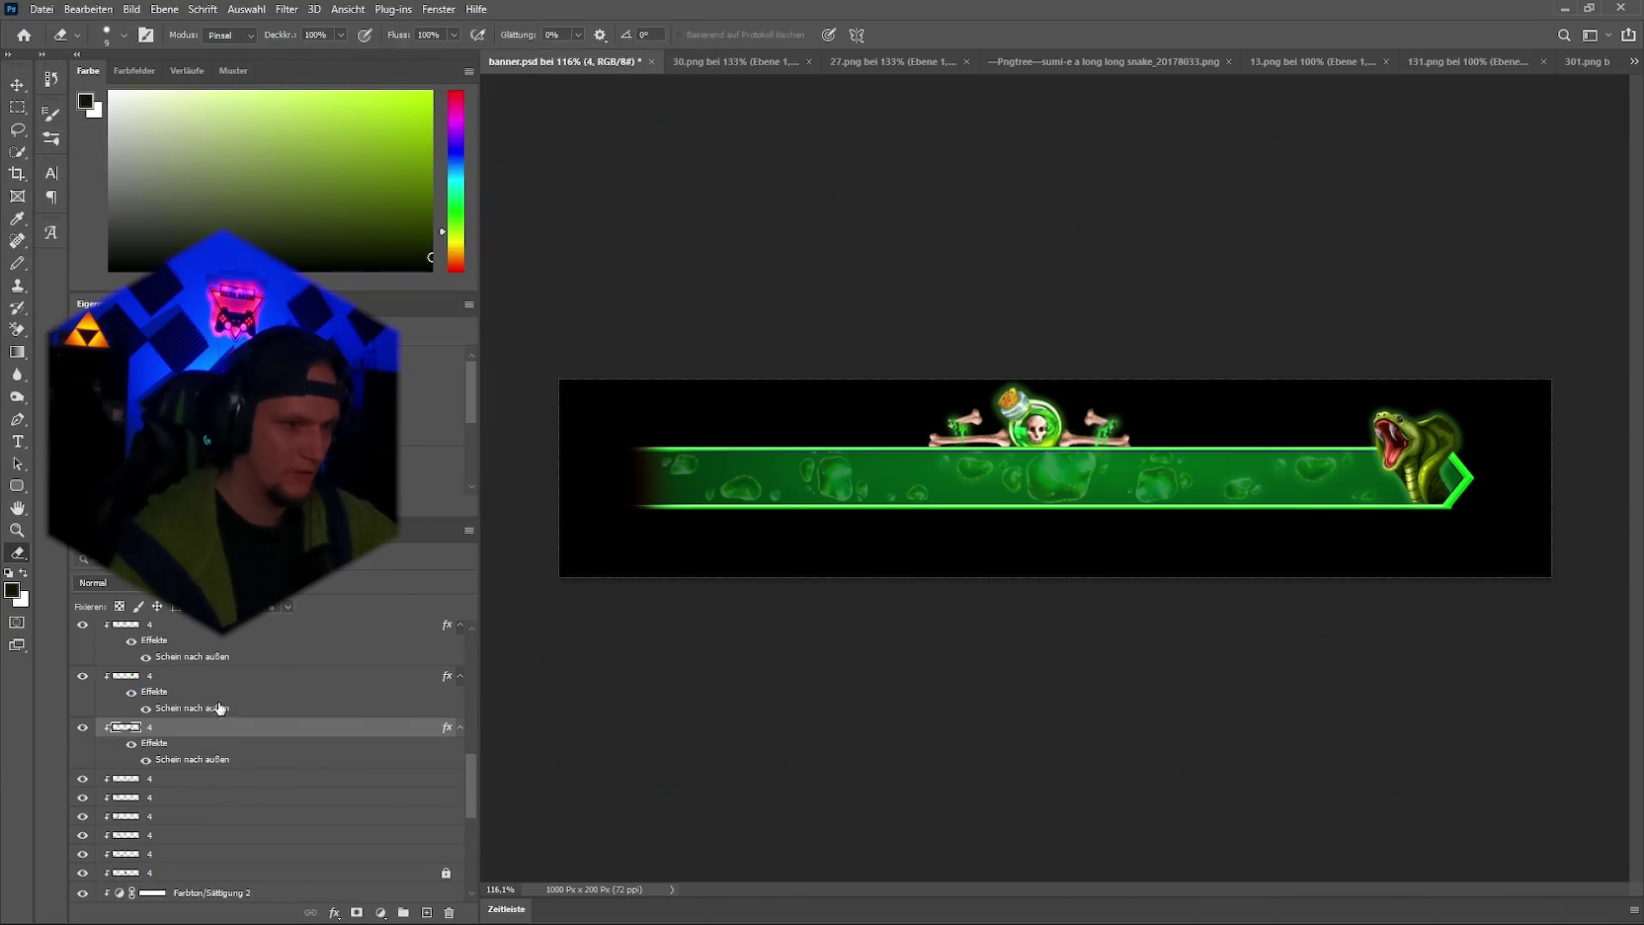
Apply outer glows to two further layers lower in the Layers panel.
scroll(156, 731, "down", 1)
left_click(156, 730)
right_click(323, 736)
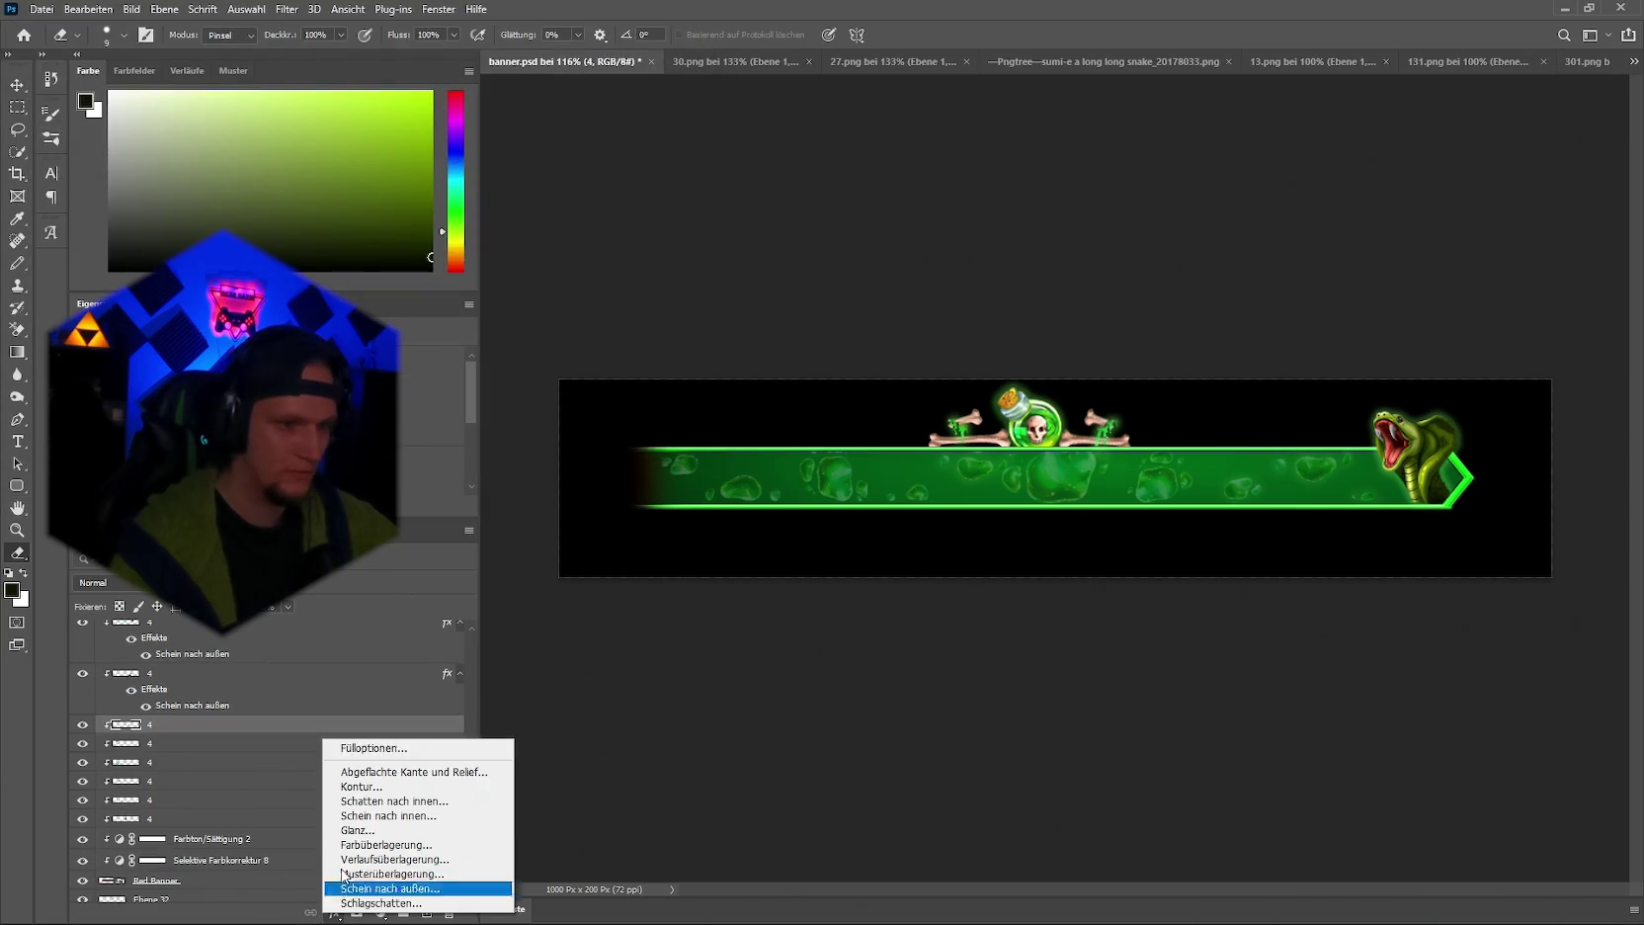
left_click(356, 724)
double_click(356, 724)
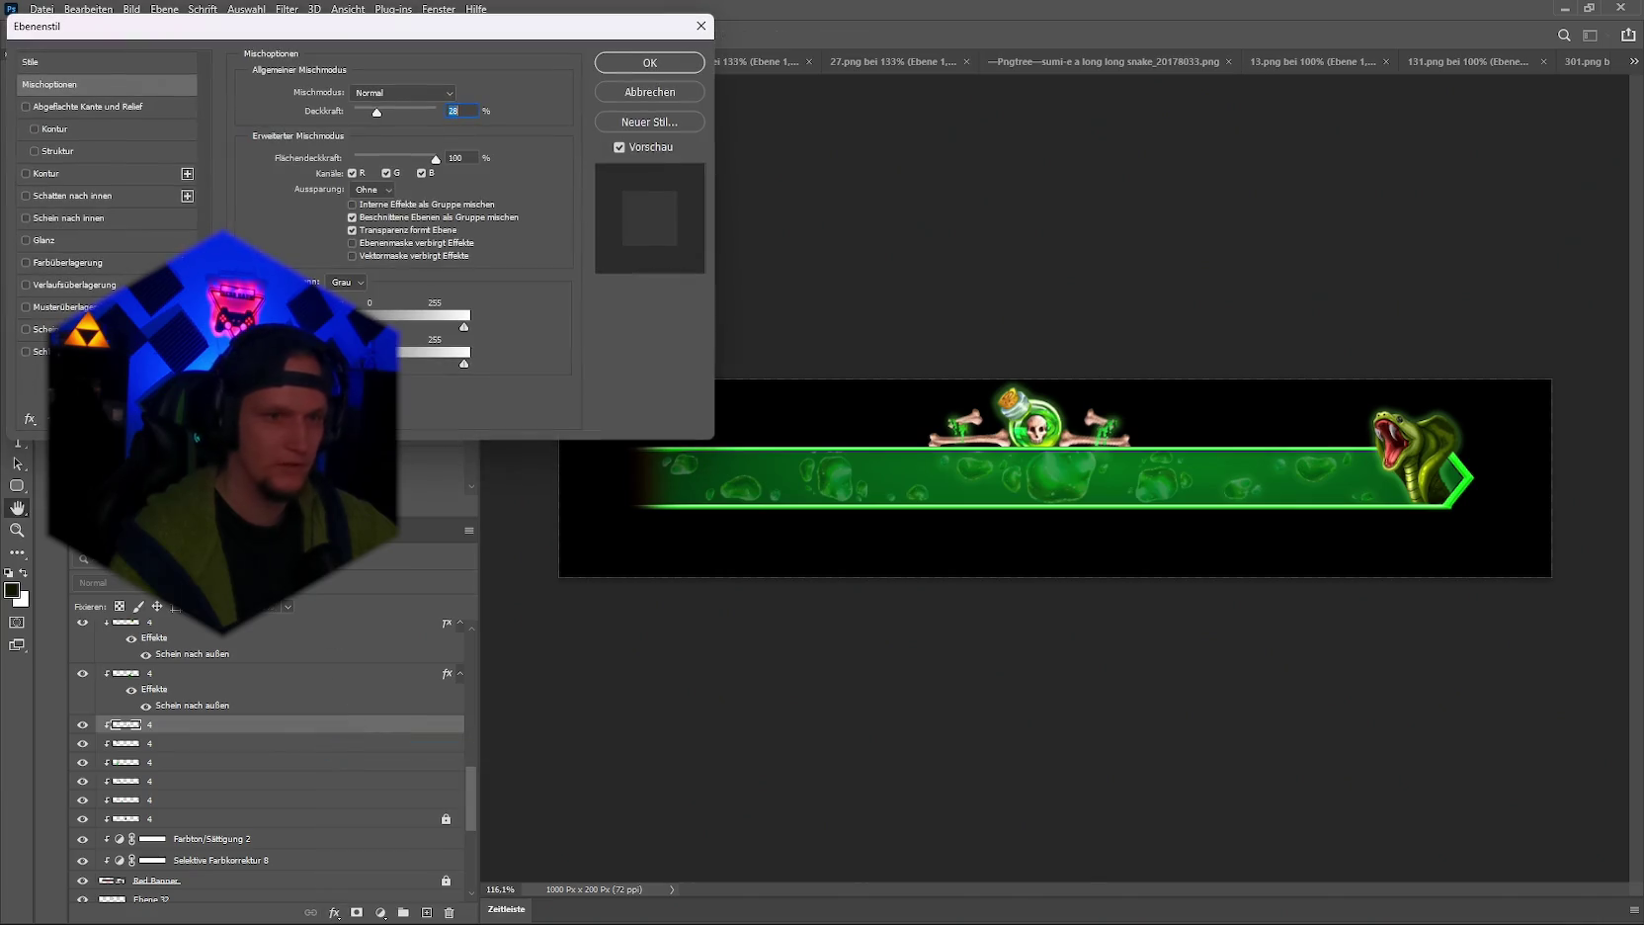
left_click(26, 330)
left_click(619, 63)
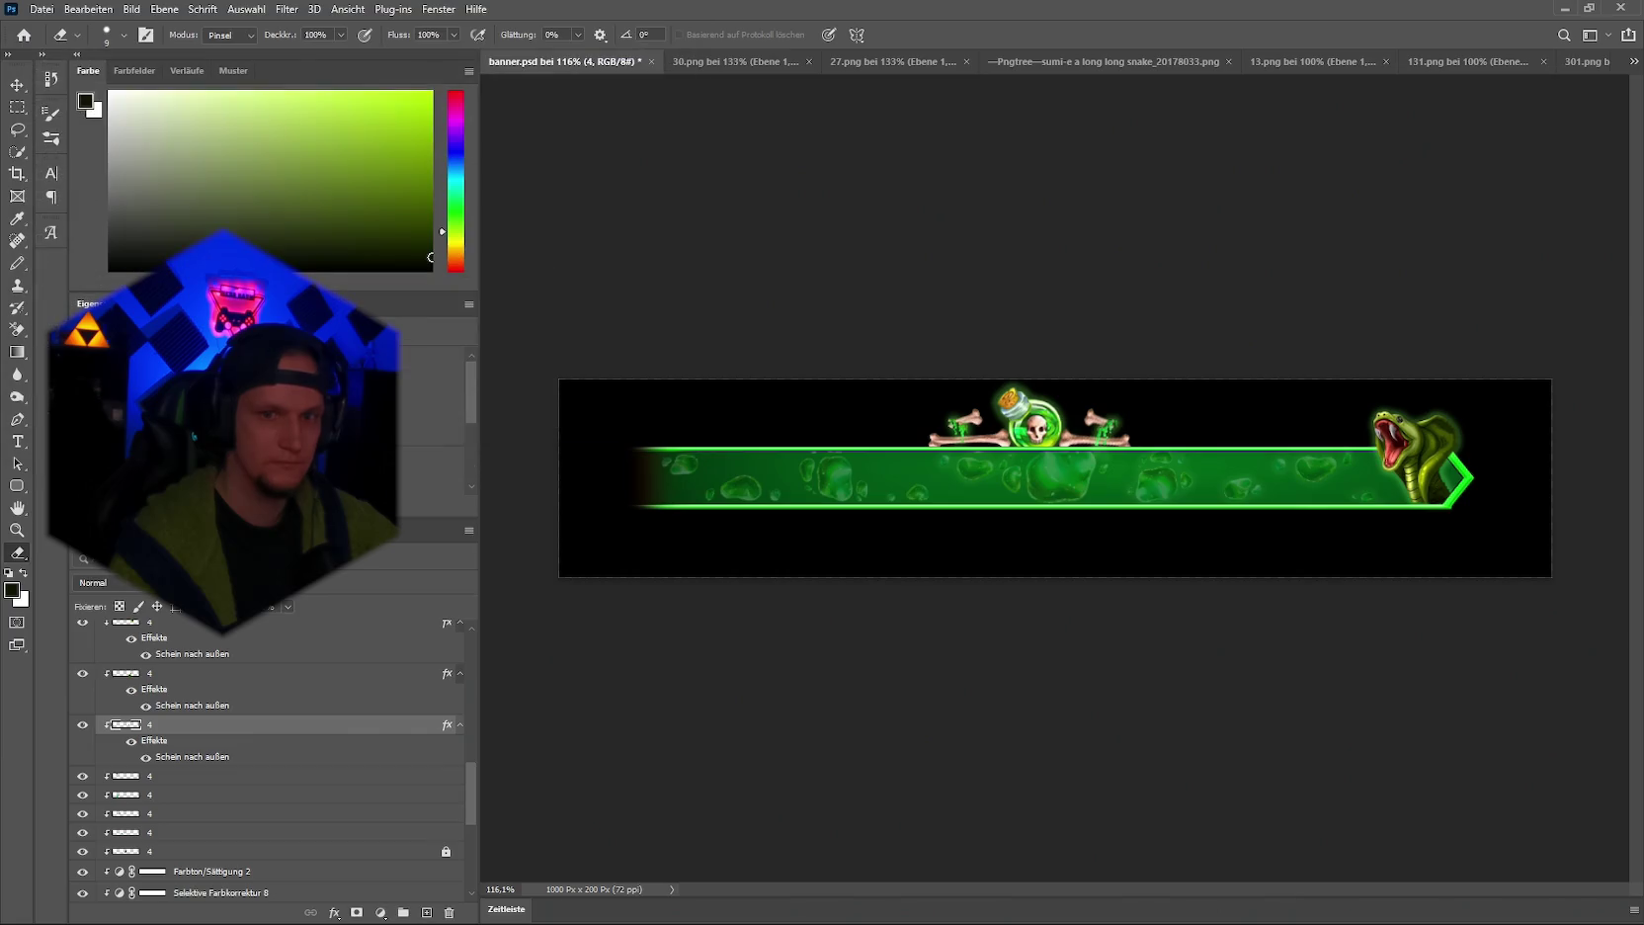
left_click(142, 778)
left_click(341, 916)
left_click(360, 744)
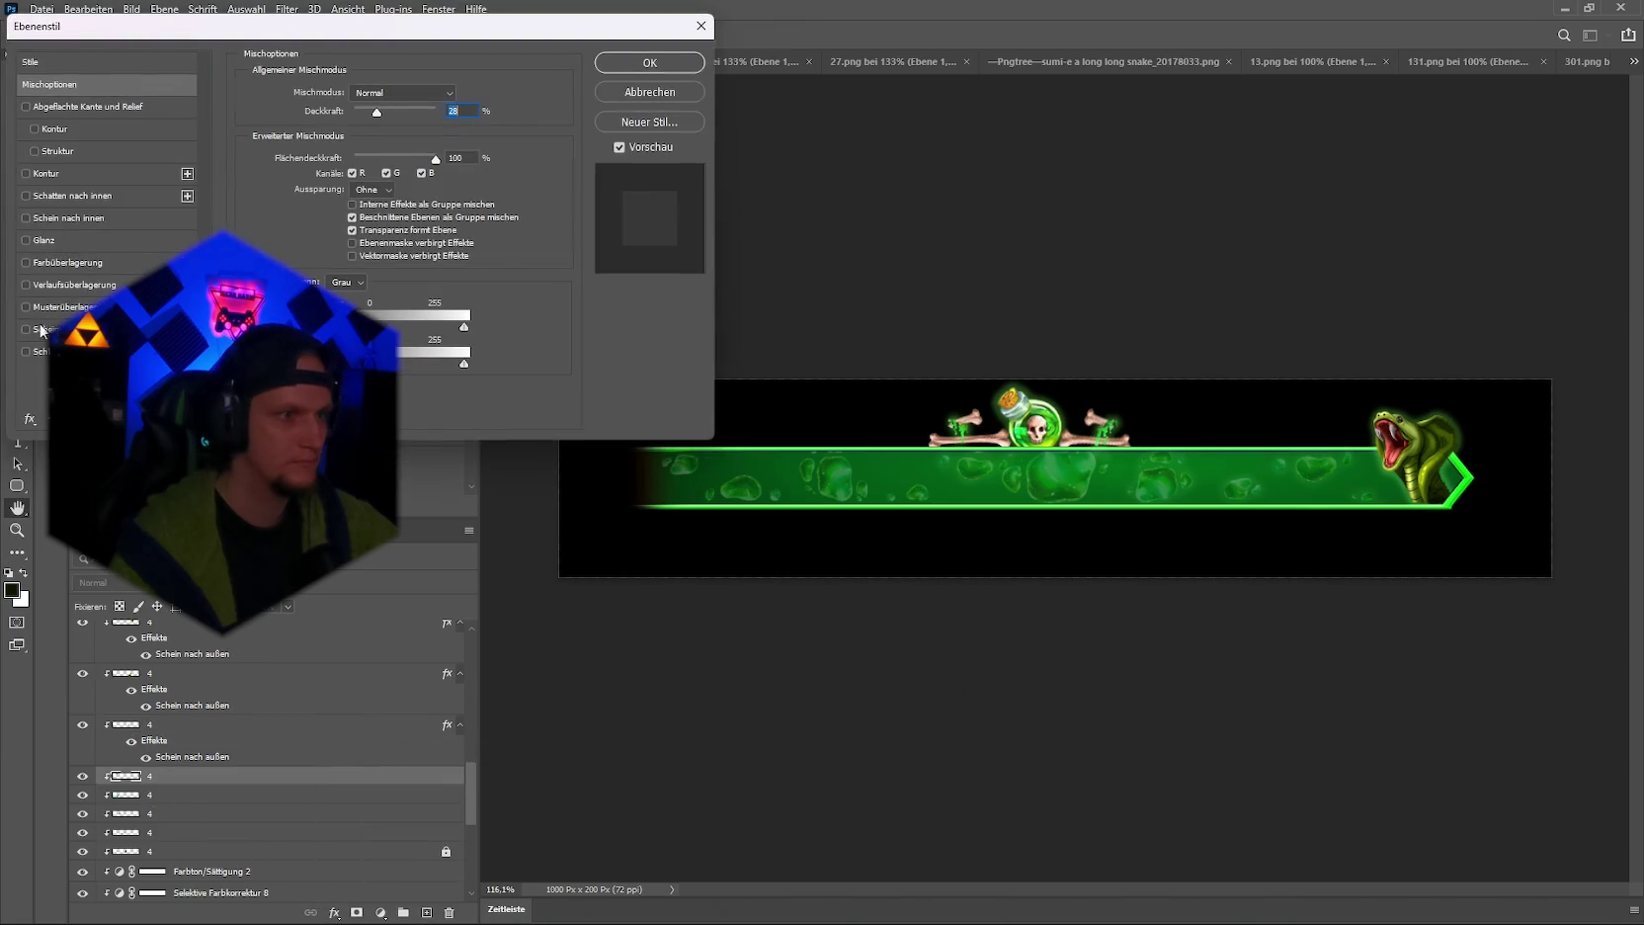
left_click(650, 62)
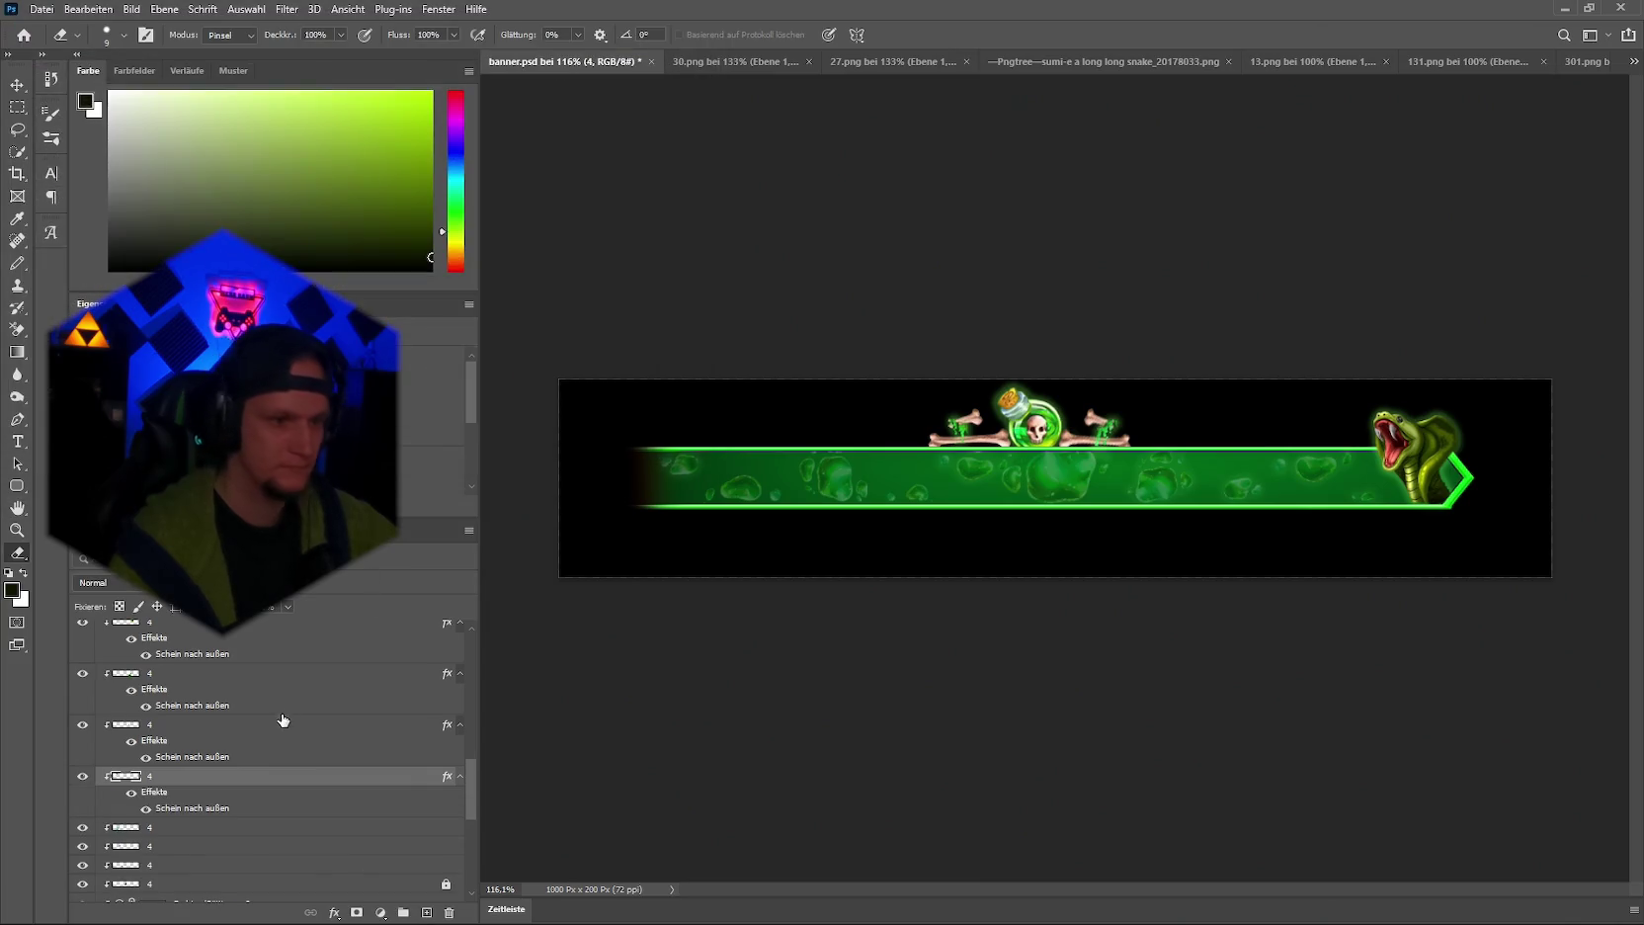
Give the next layer down an outer glow, reapplying it after the first attempt closed.
left_click(159, 832)
left_click(336, 912)
left_click(363, 744)
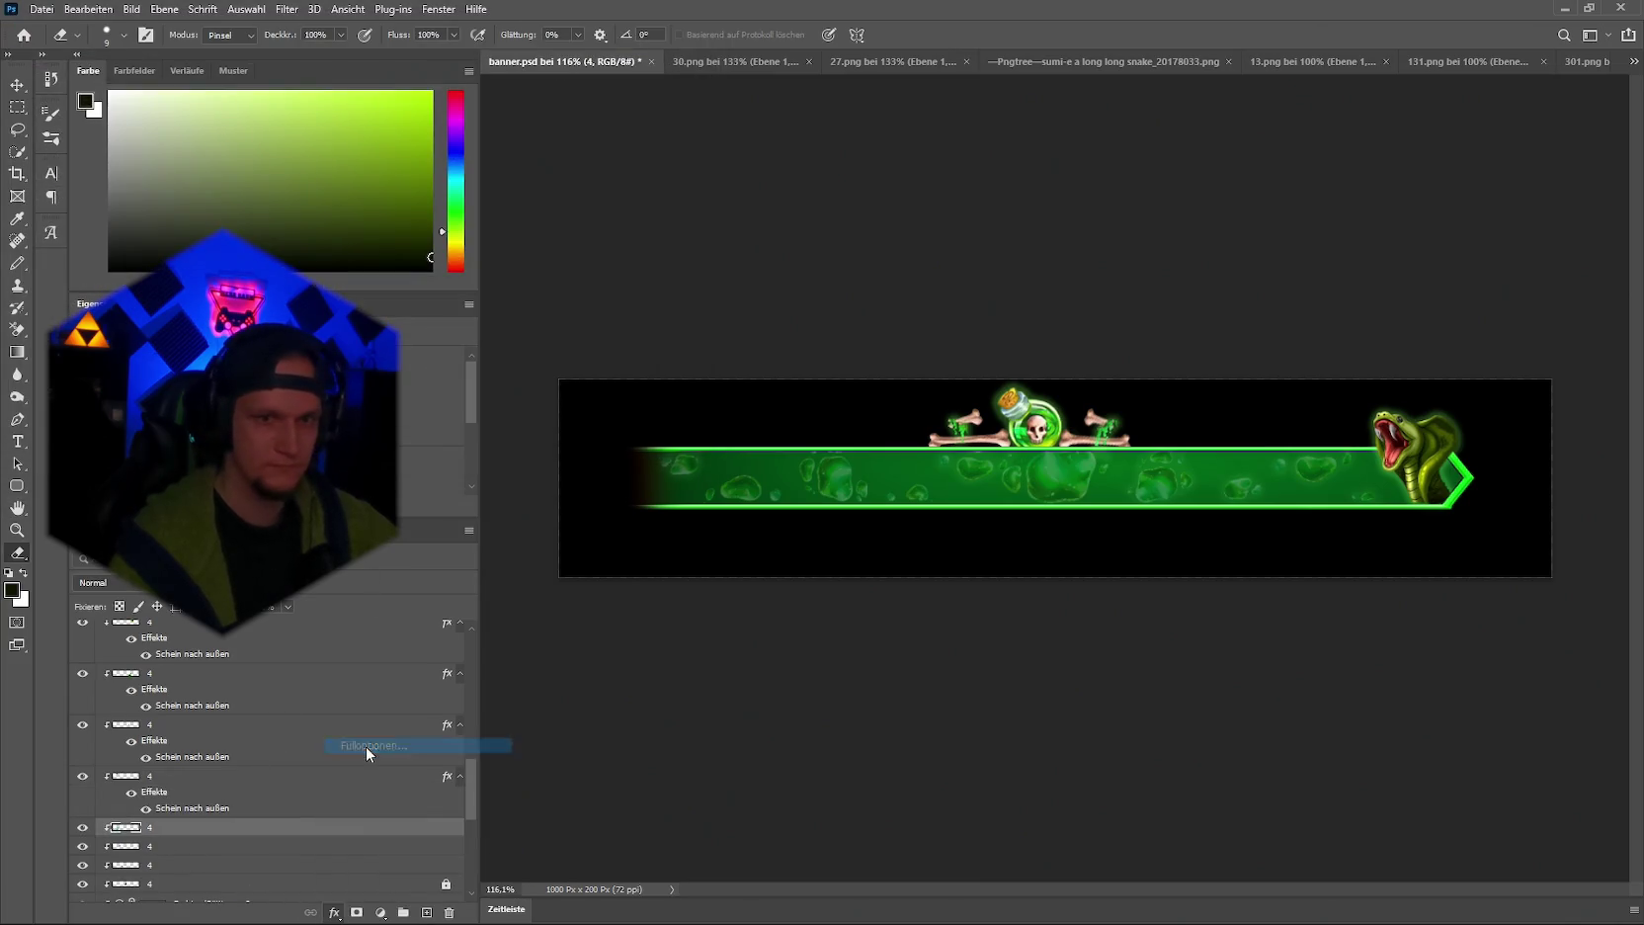
left_click(25, 329)
left_click(624, 89)
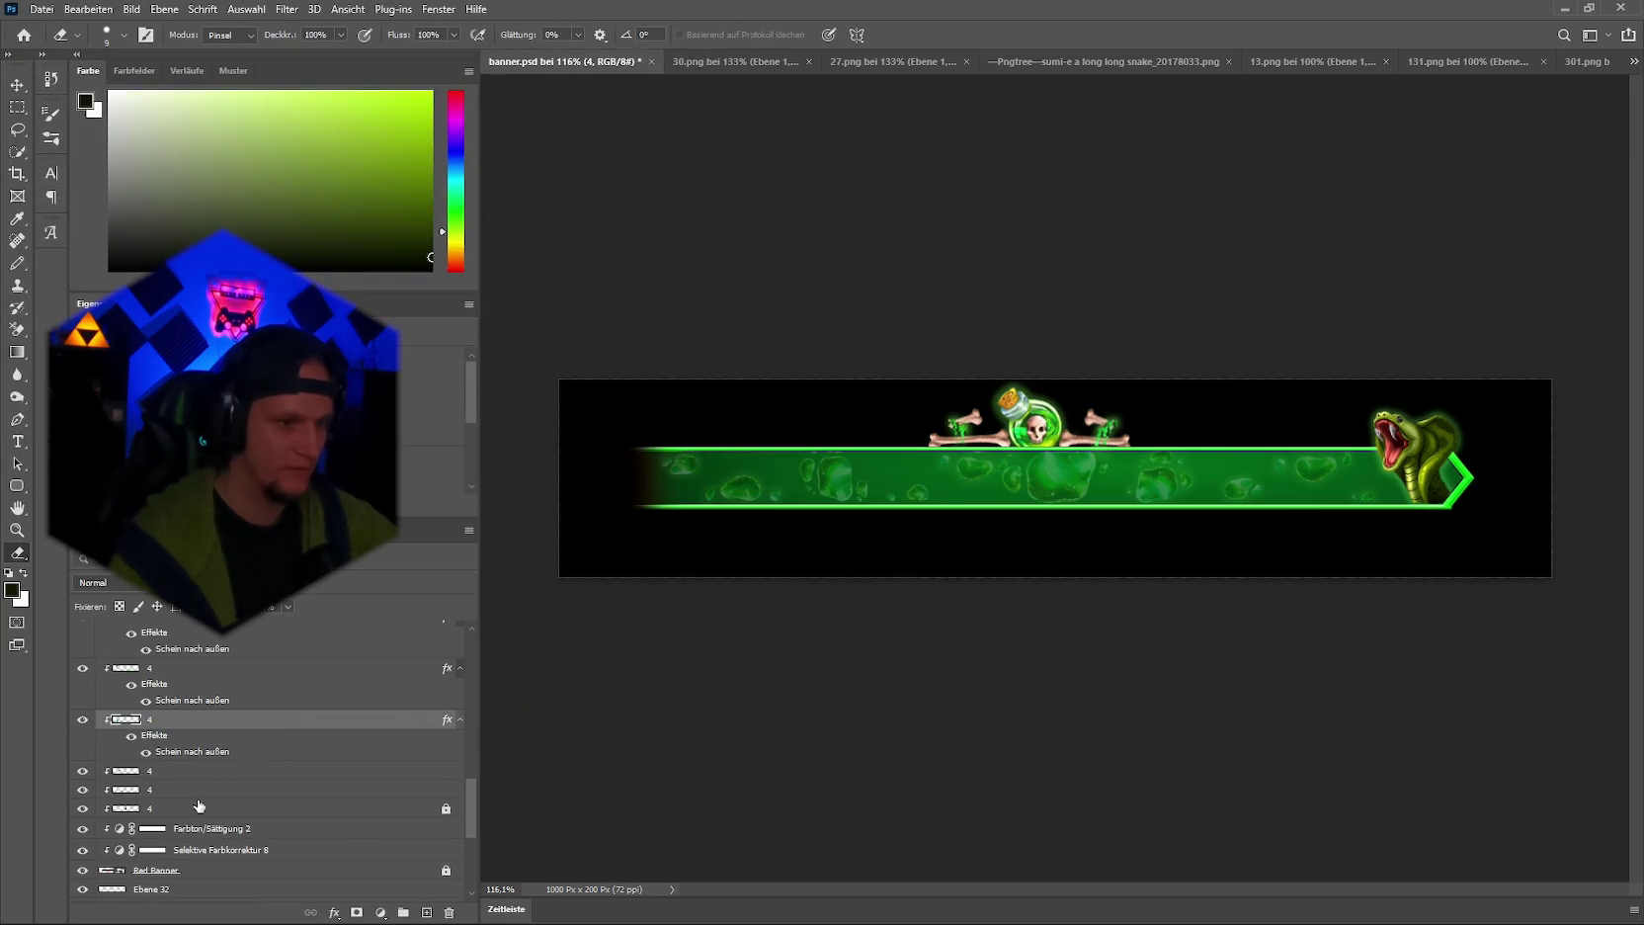
left_click(336, 912)
left_click(373, 744)
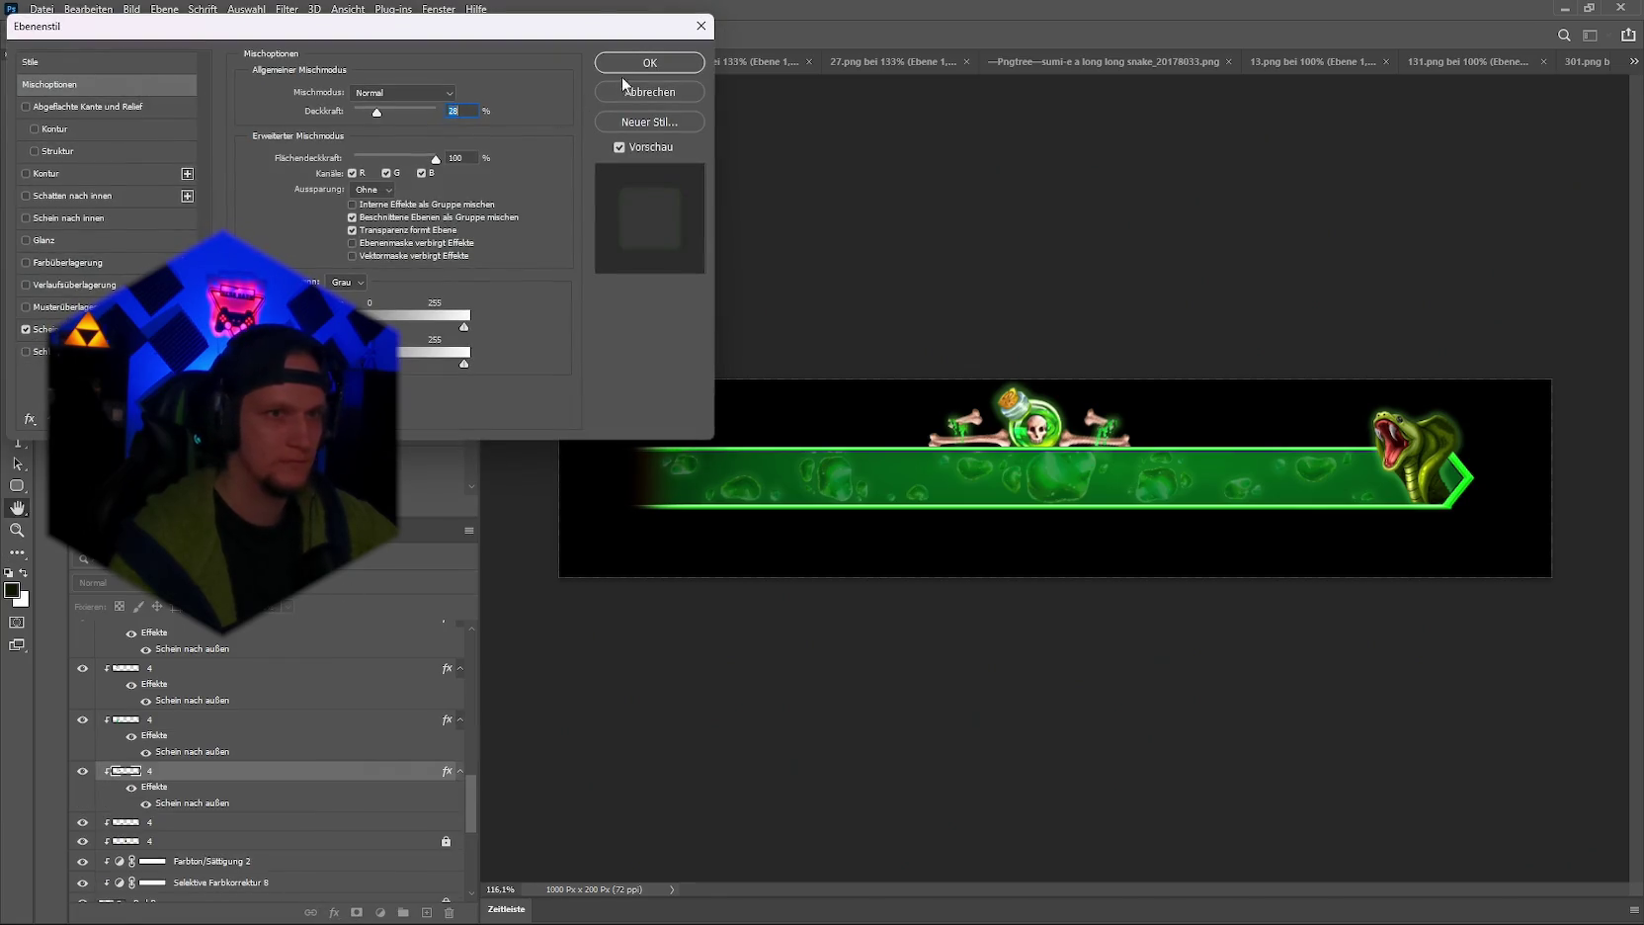
left_click(650, 62)
Add an outer glow to another layer 4 higher in the stack.
left_click(174, 713)
left_click(336, 913)
left_click(373, 745)
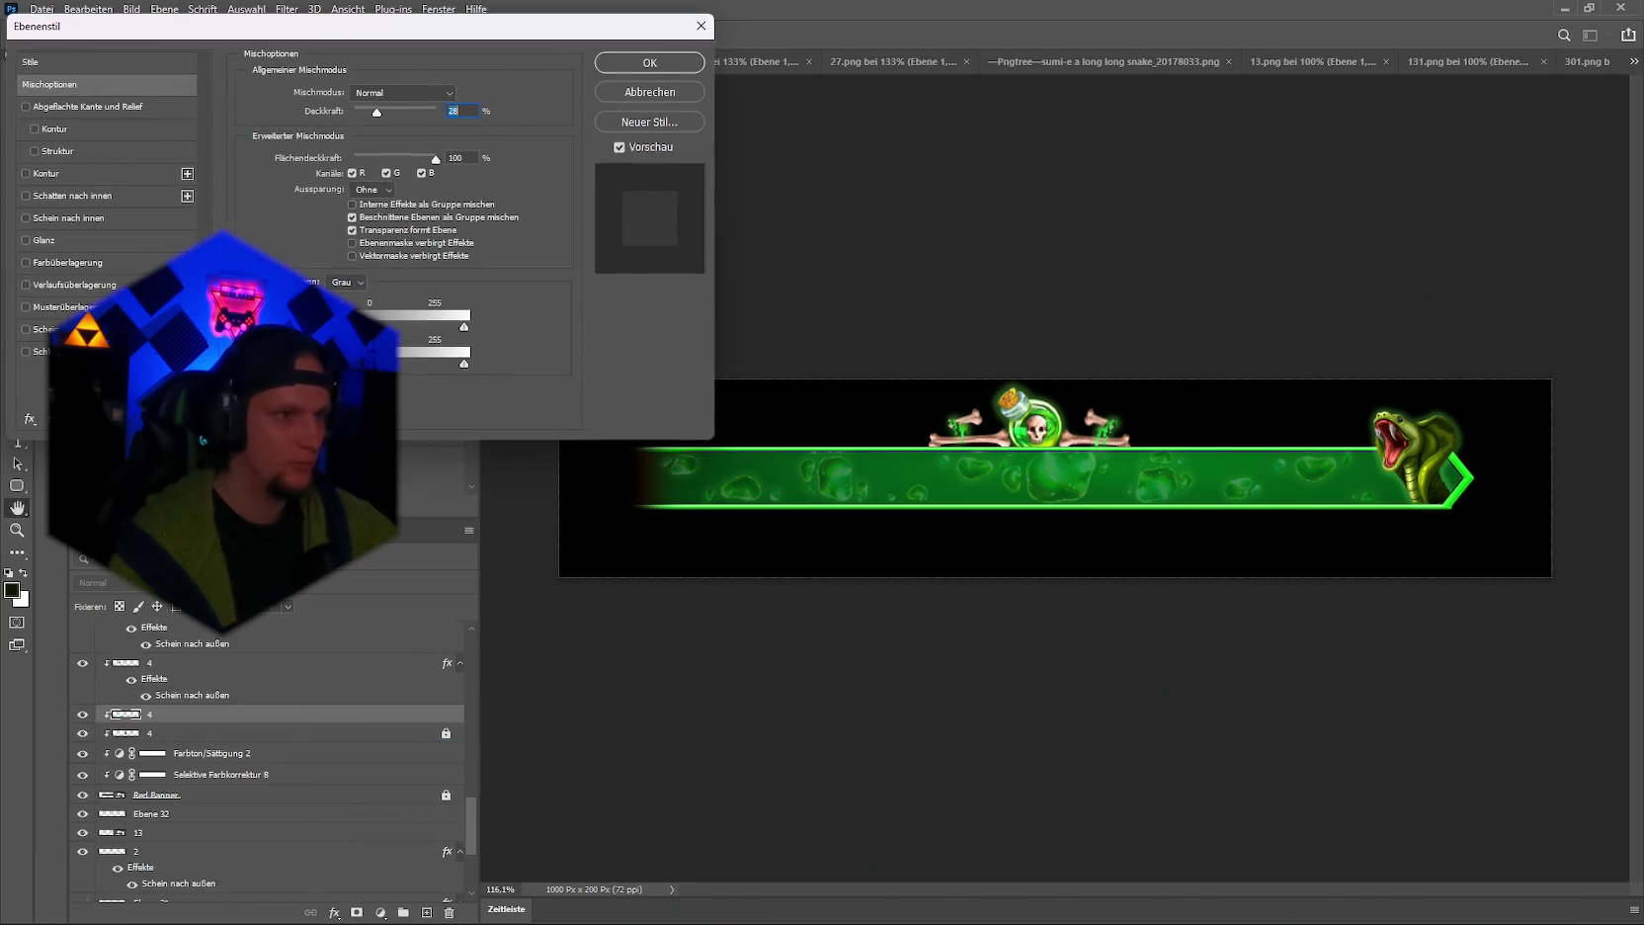
left_click(26, 330)
key("Return")
key("e")
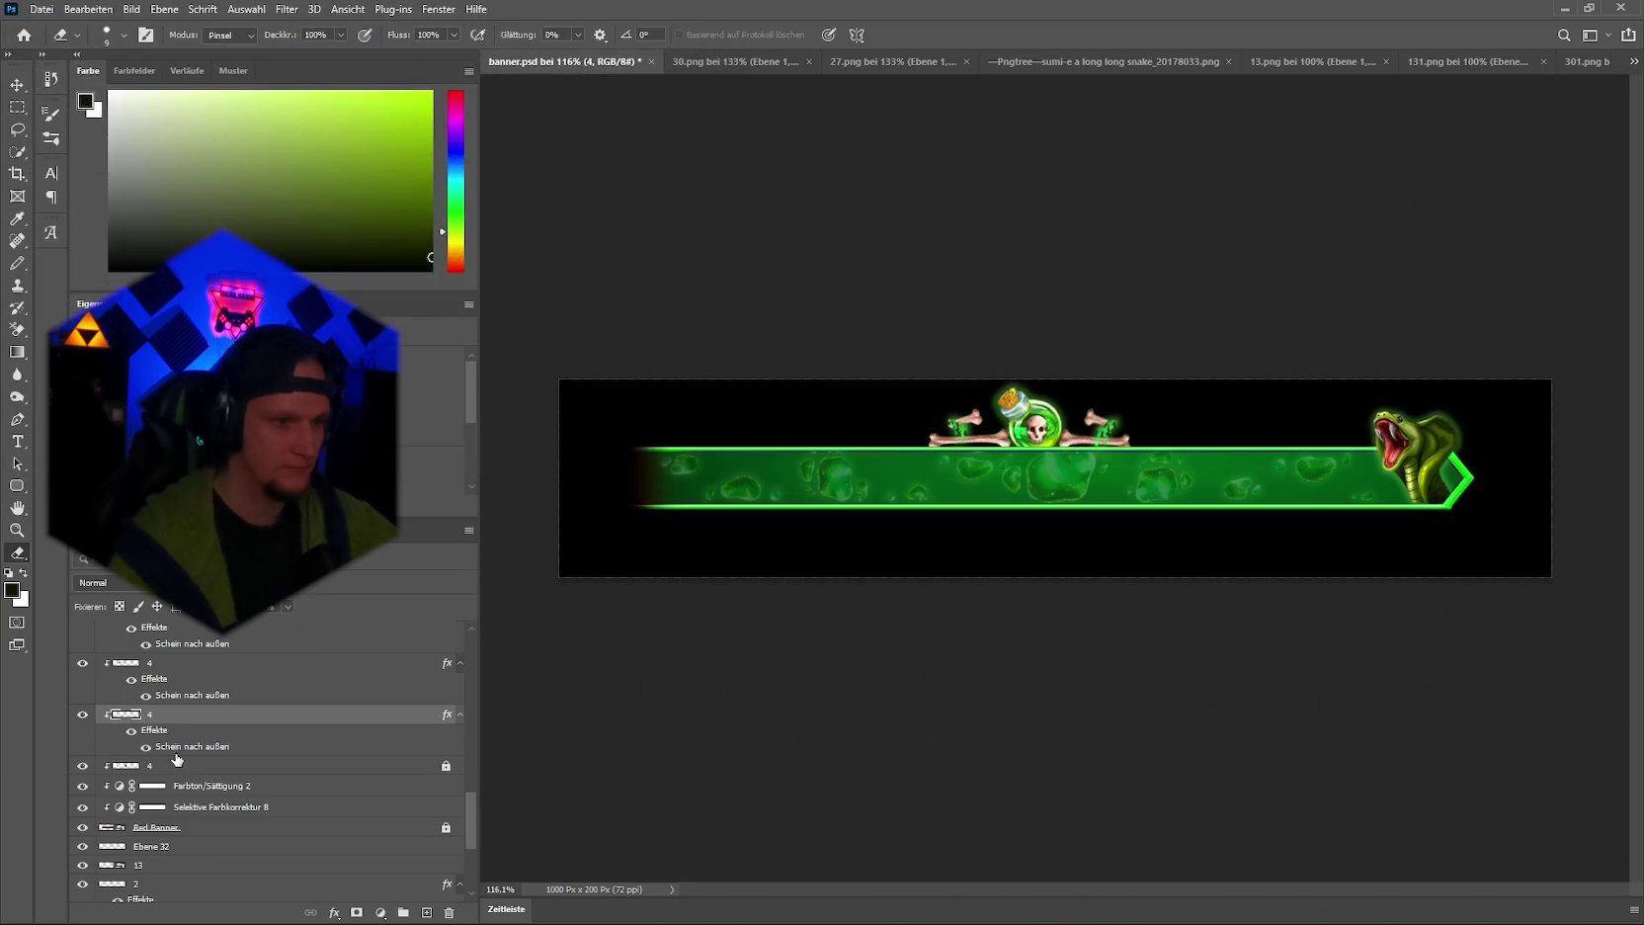
Toggle the locked layer 4's visibility to compare, then give it an outer glow.
left_click(150, 767)
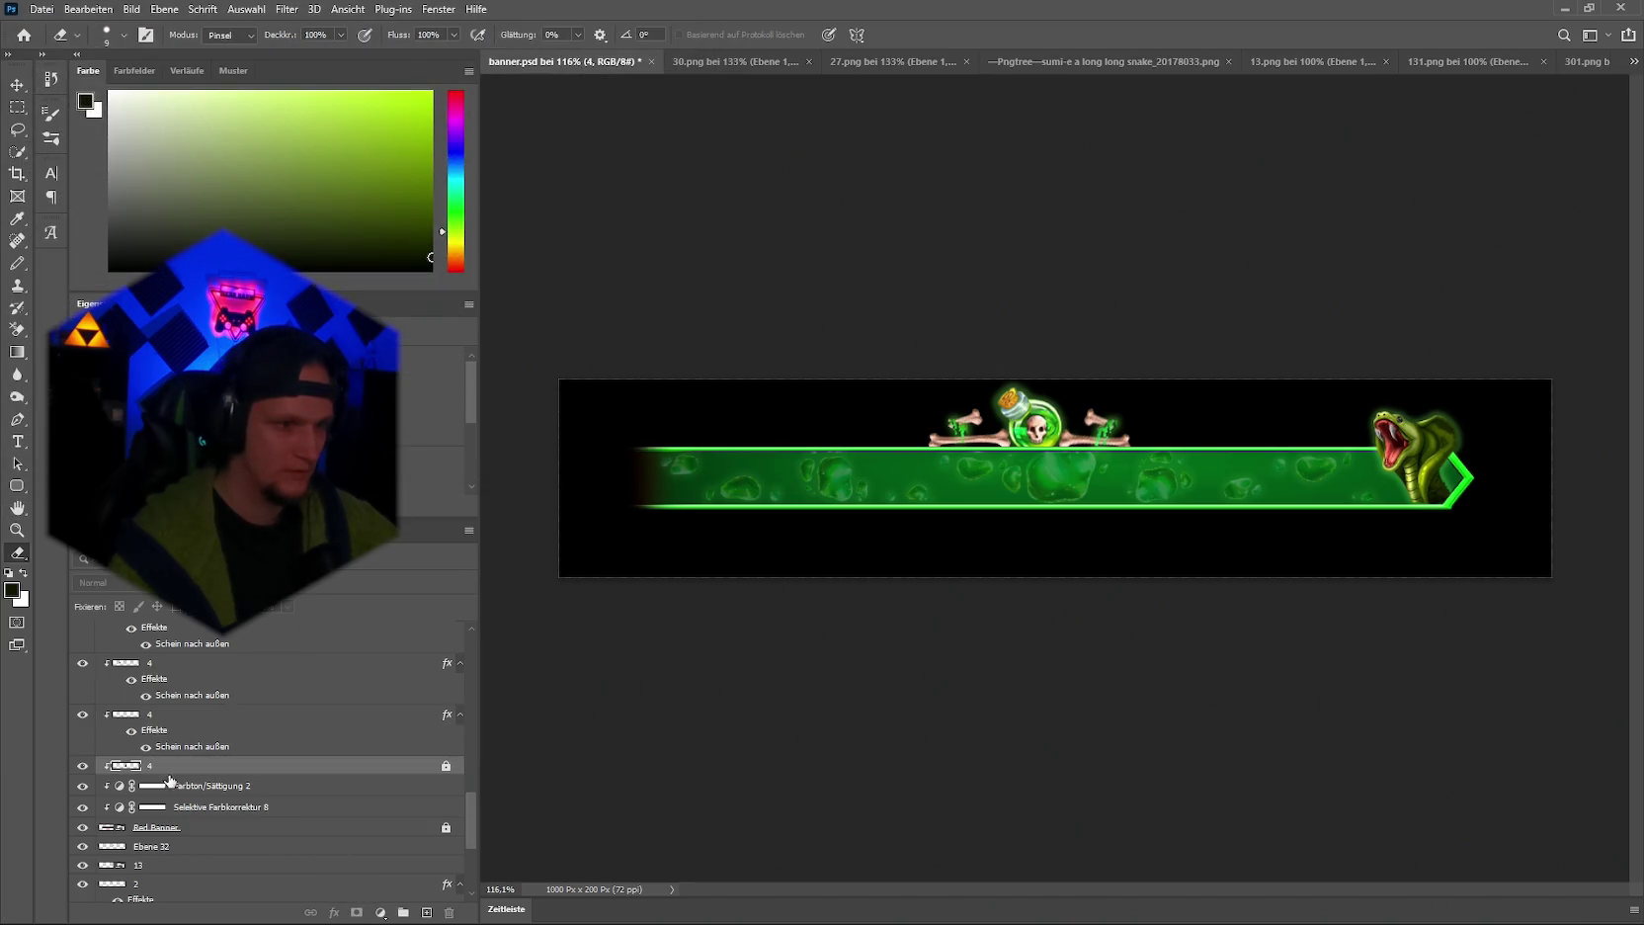
scroll(301, 816, "down", 1)
scroll(372, 854, "up", 1)
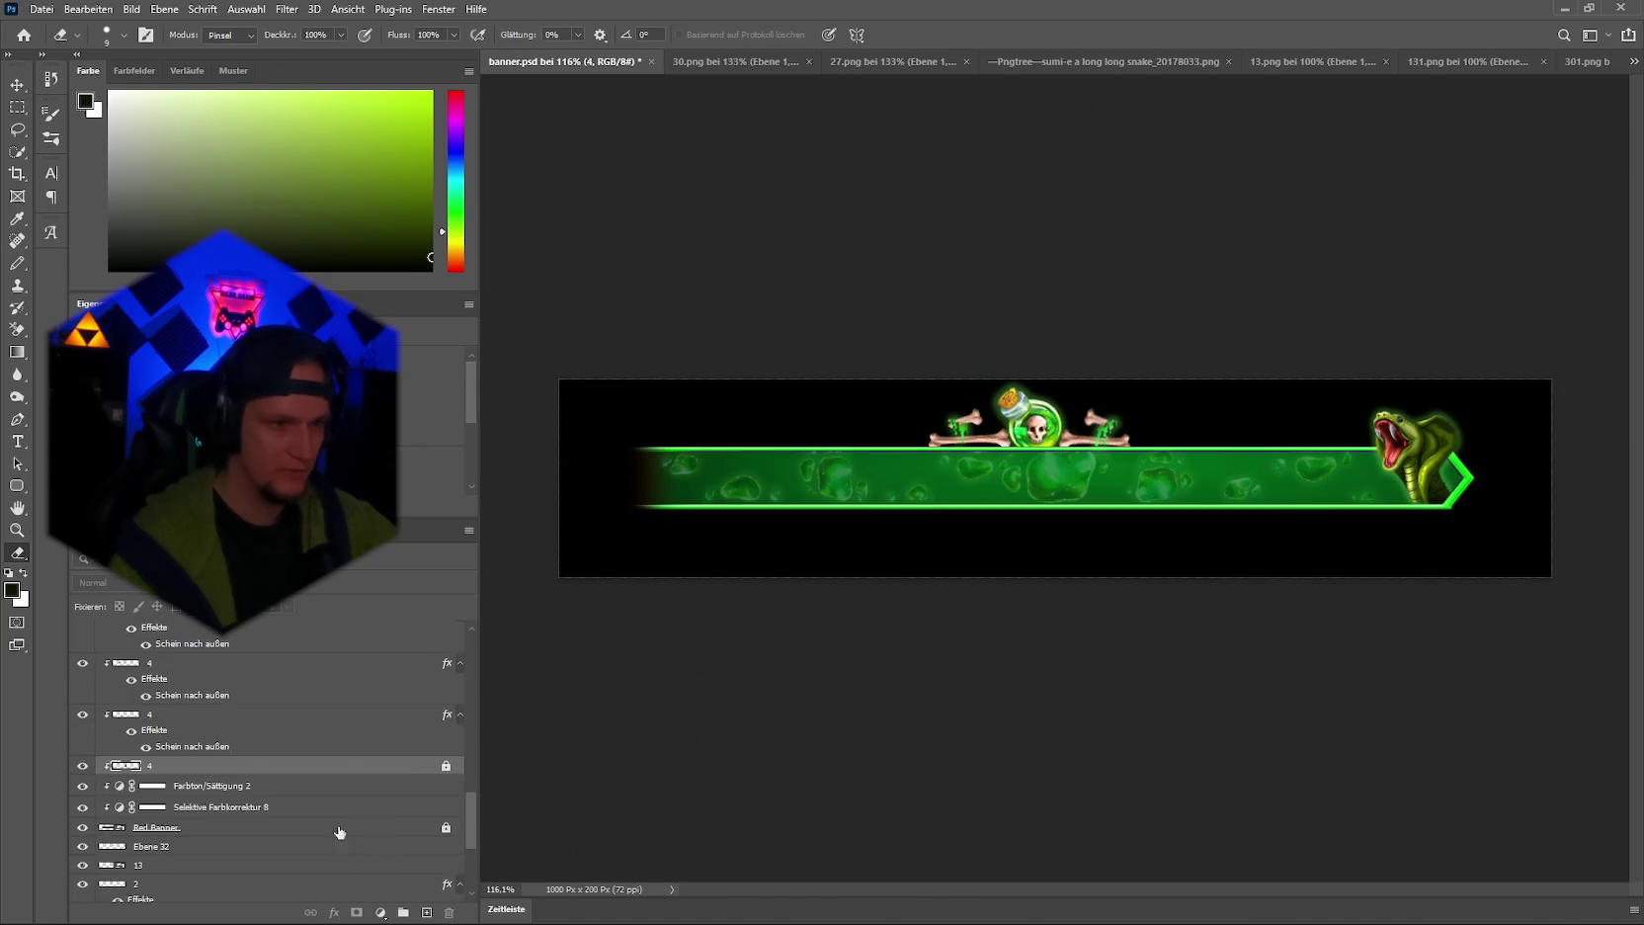
left_click(84, 767)
left_click(84, 767)
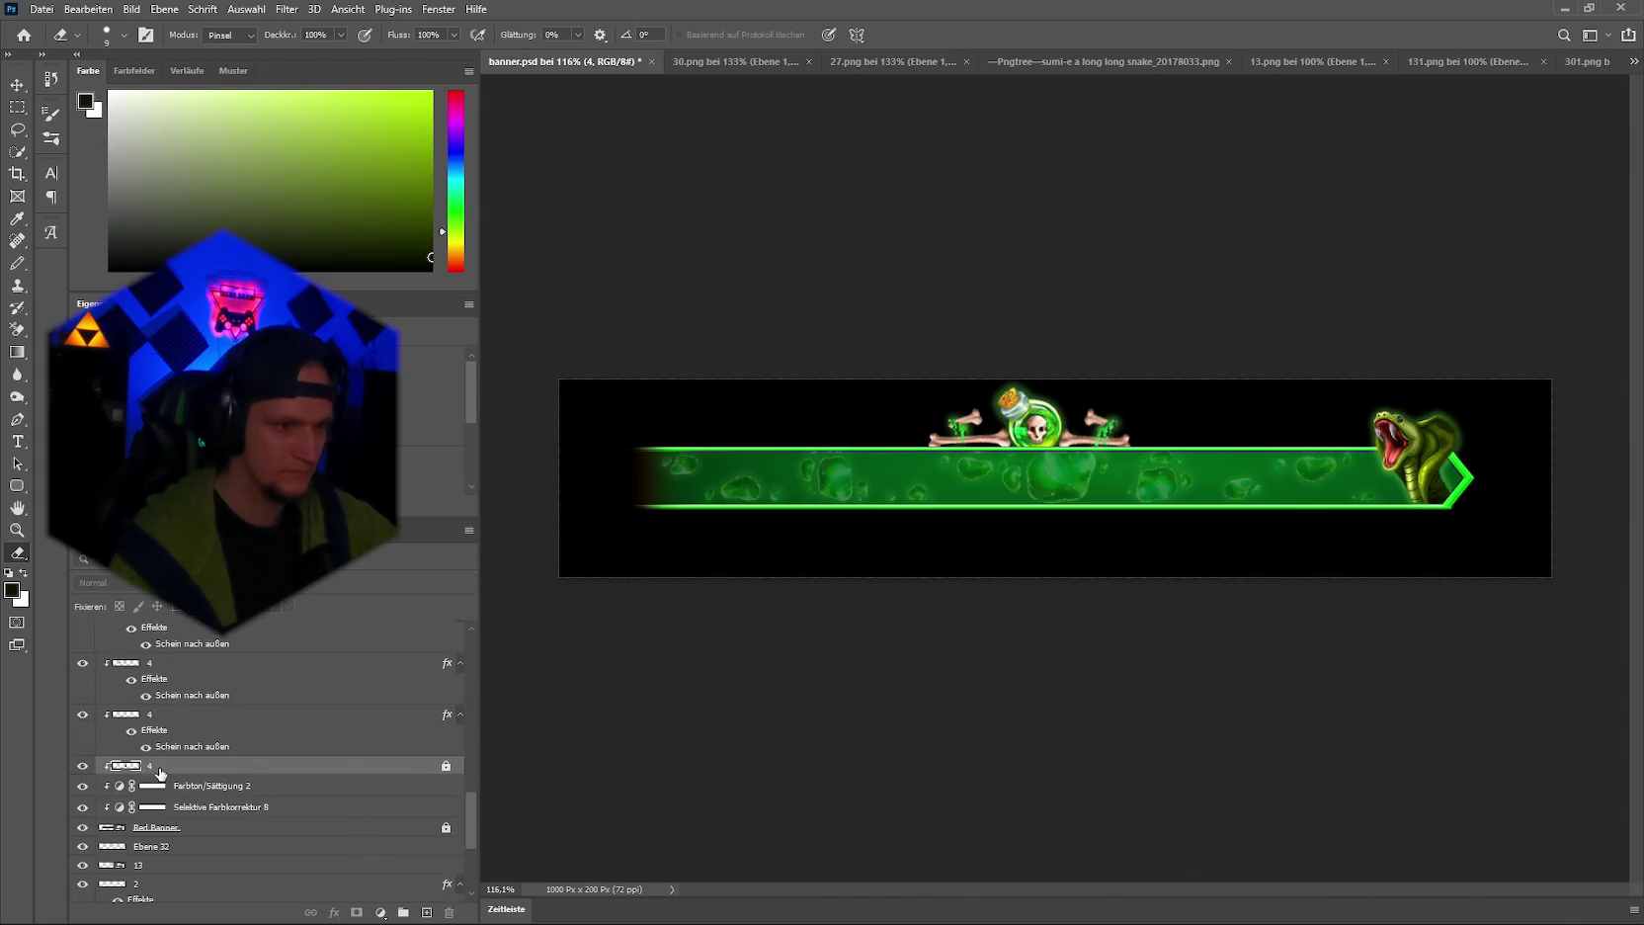
left_click(334, 912)
left_click(364, 586)
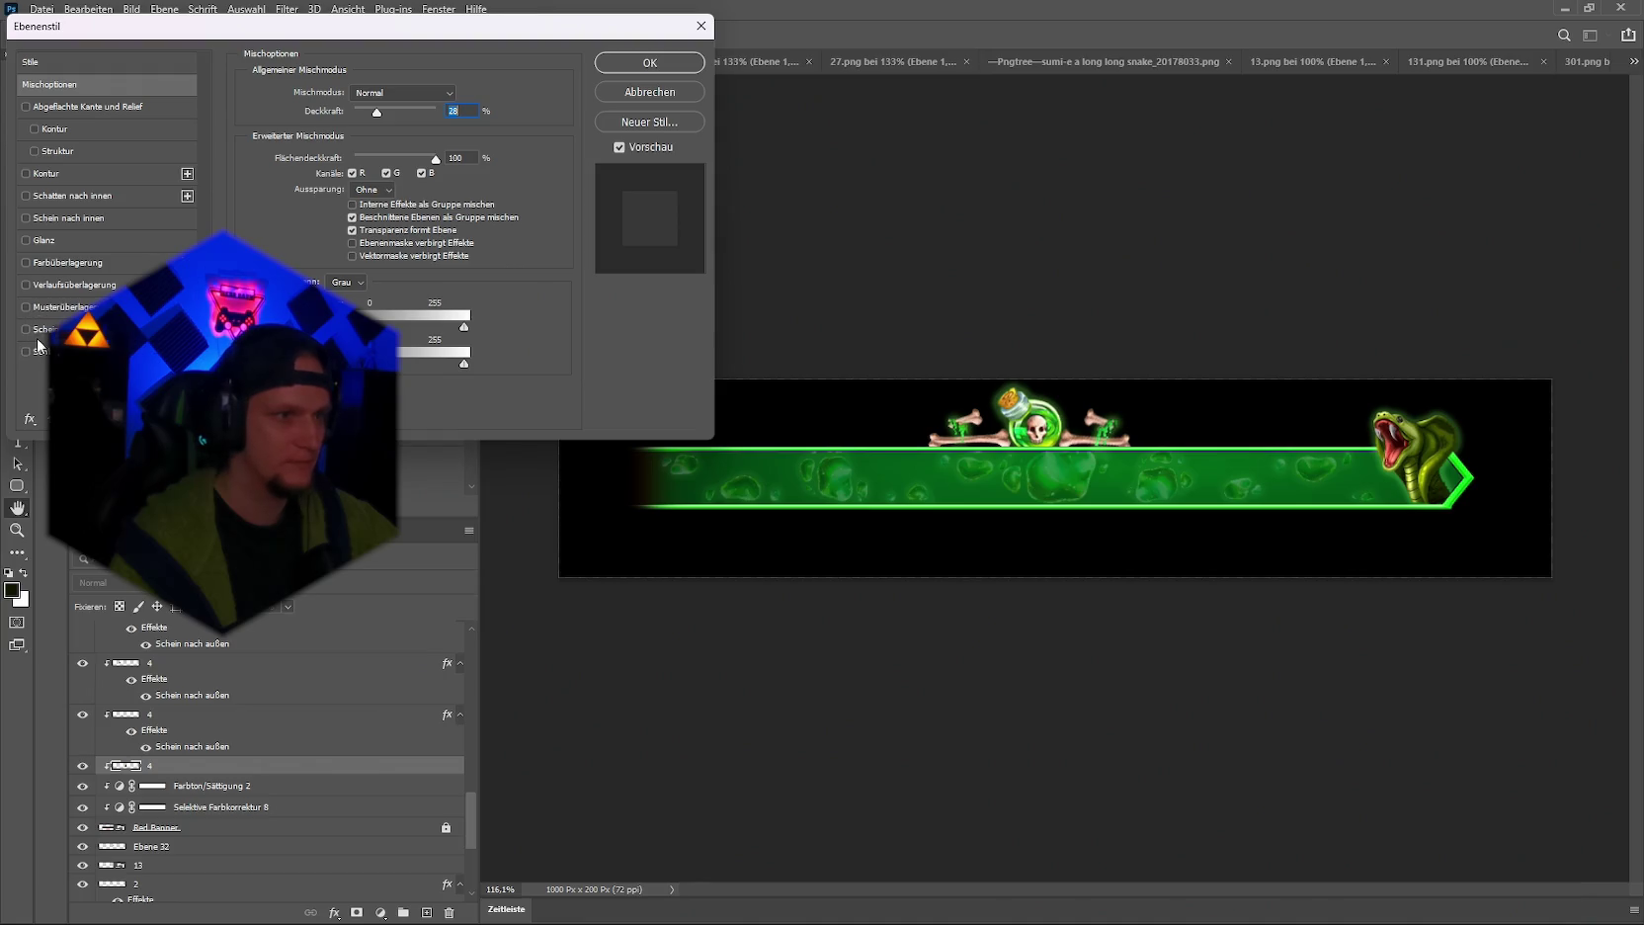
left_click(27, 330)
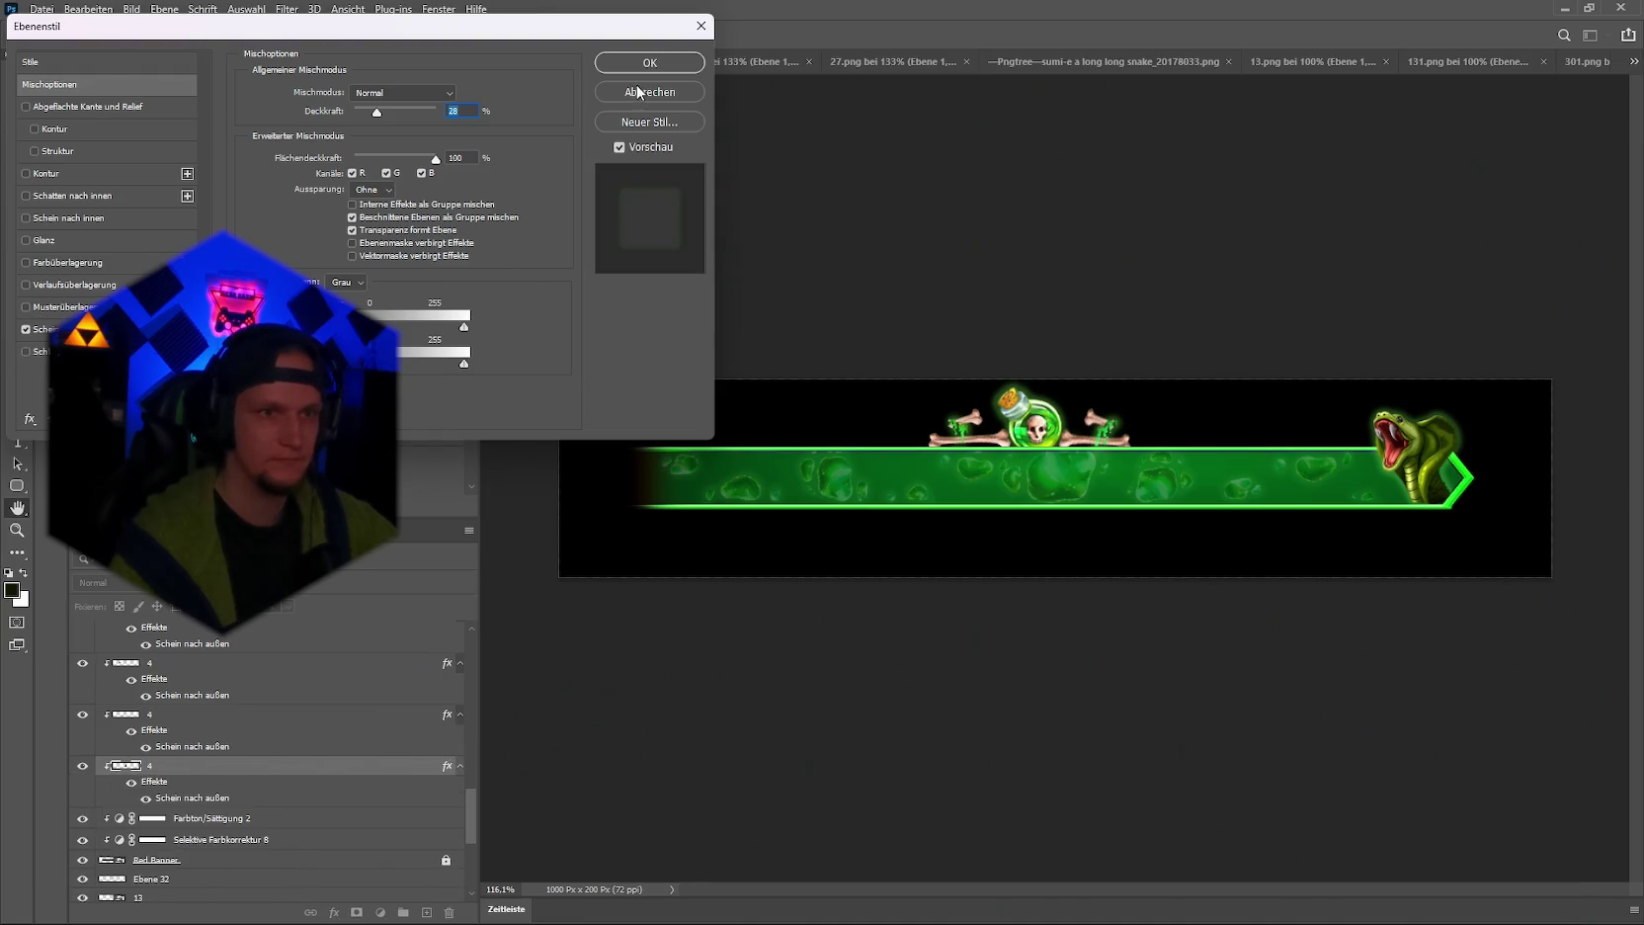
left_click(649, 62)
Start a free transform on the glow piece below the potion.
key("e")
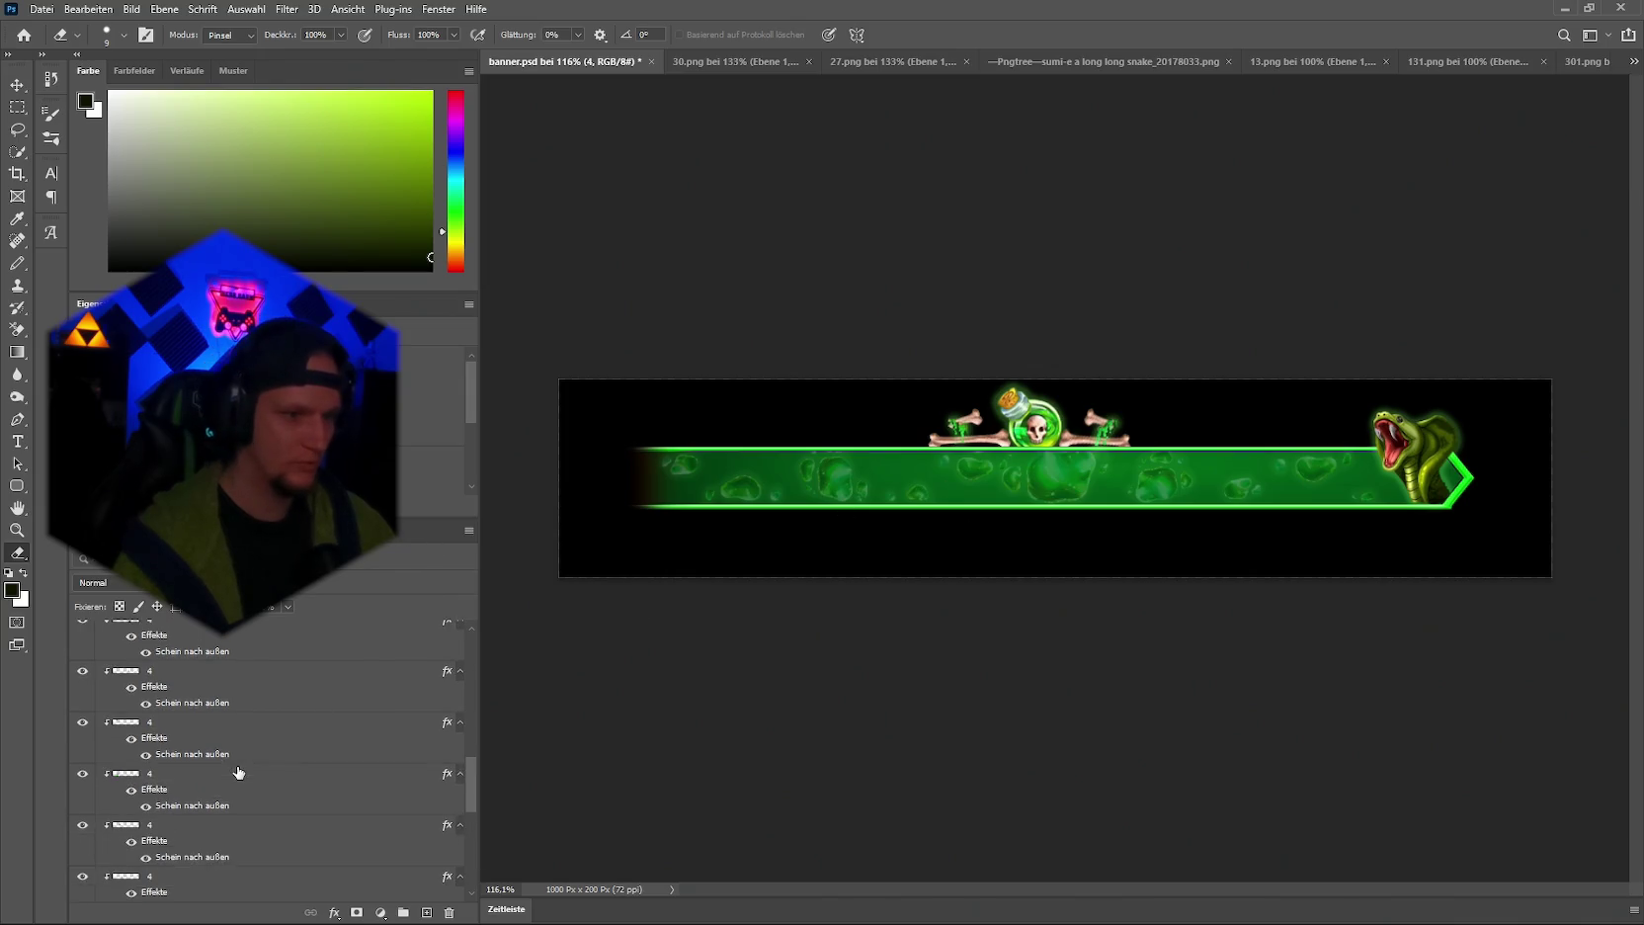
key("v")
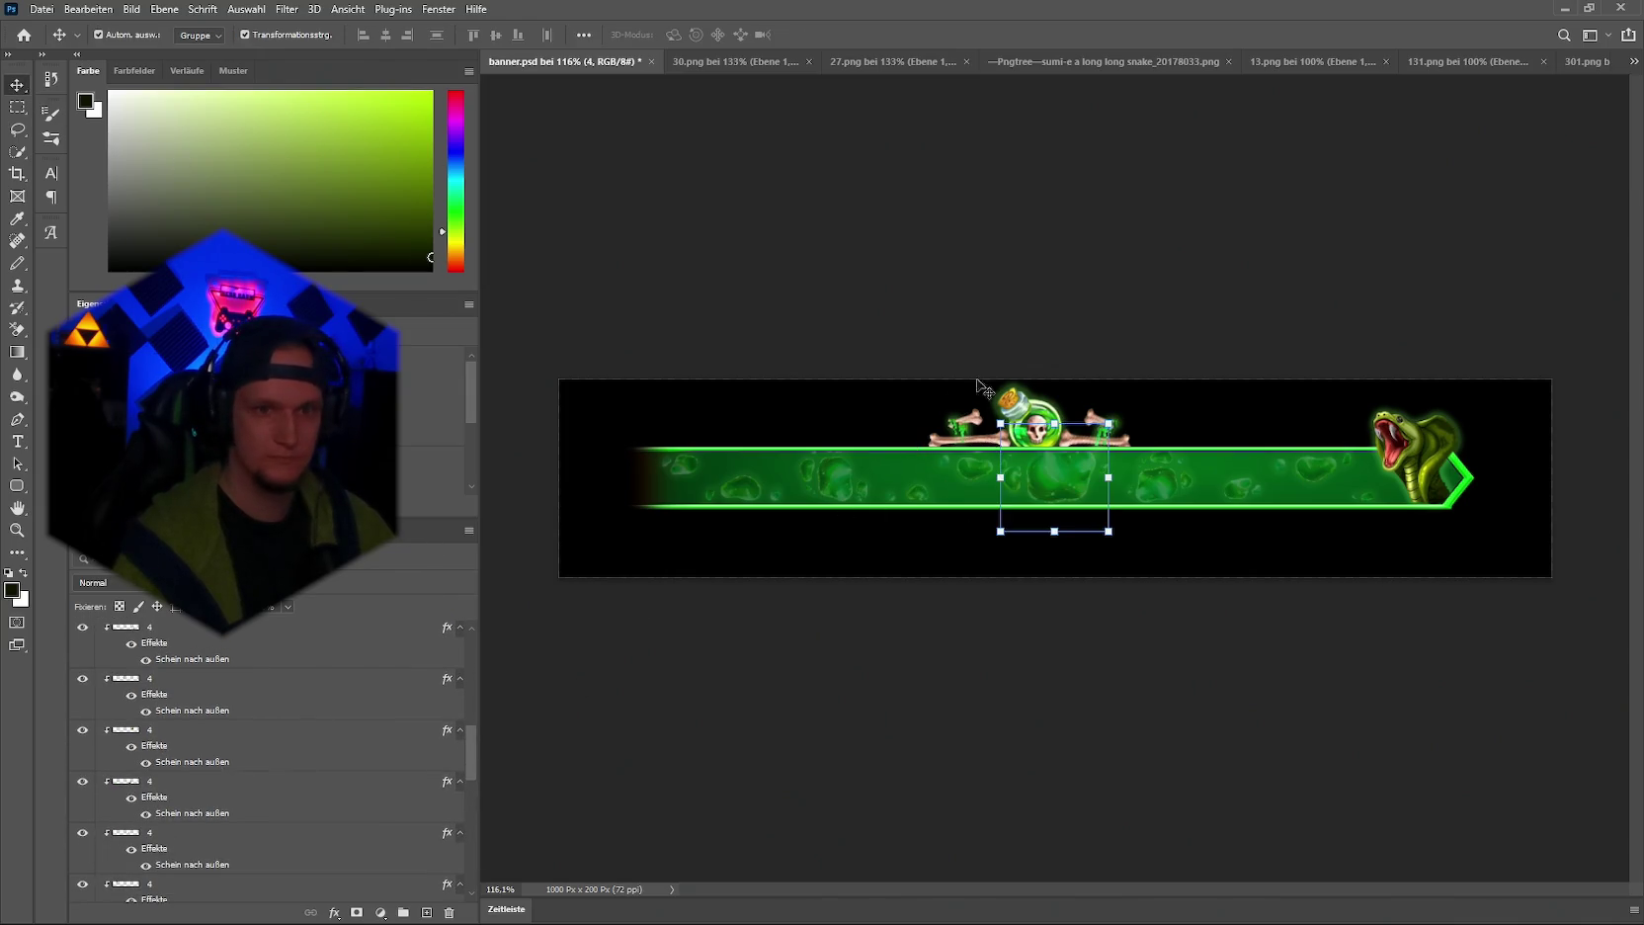
key("ctrl+t")
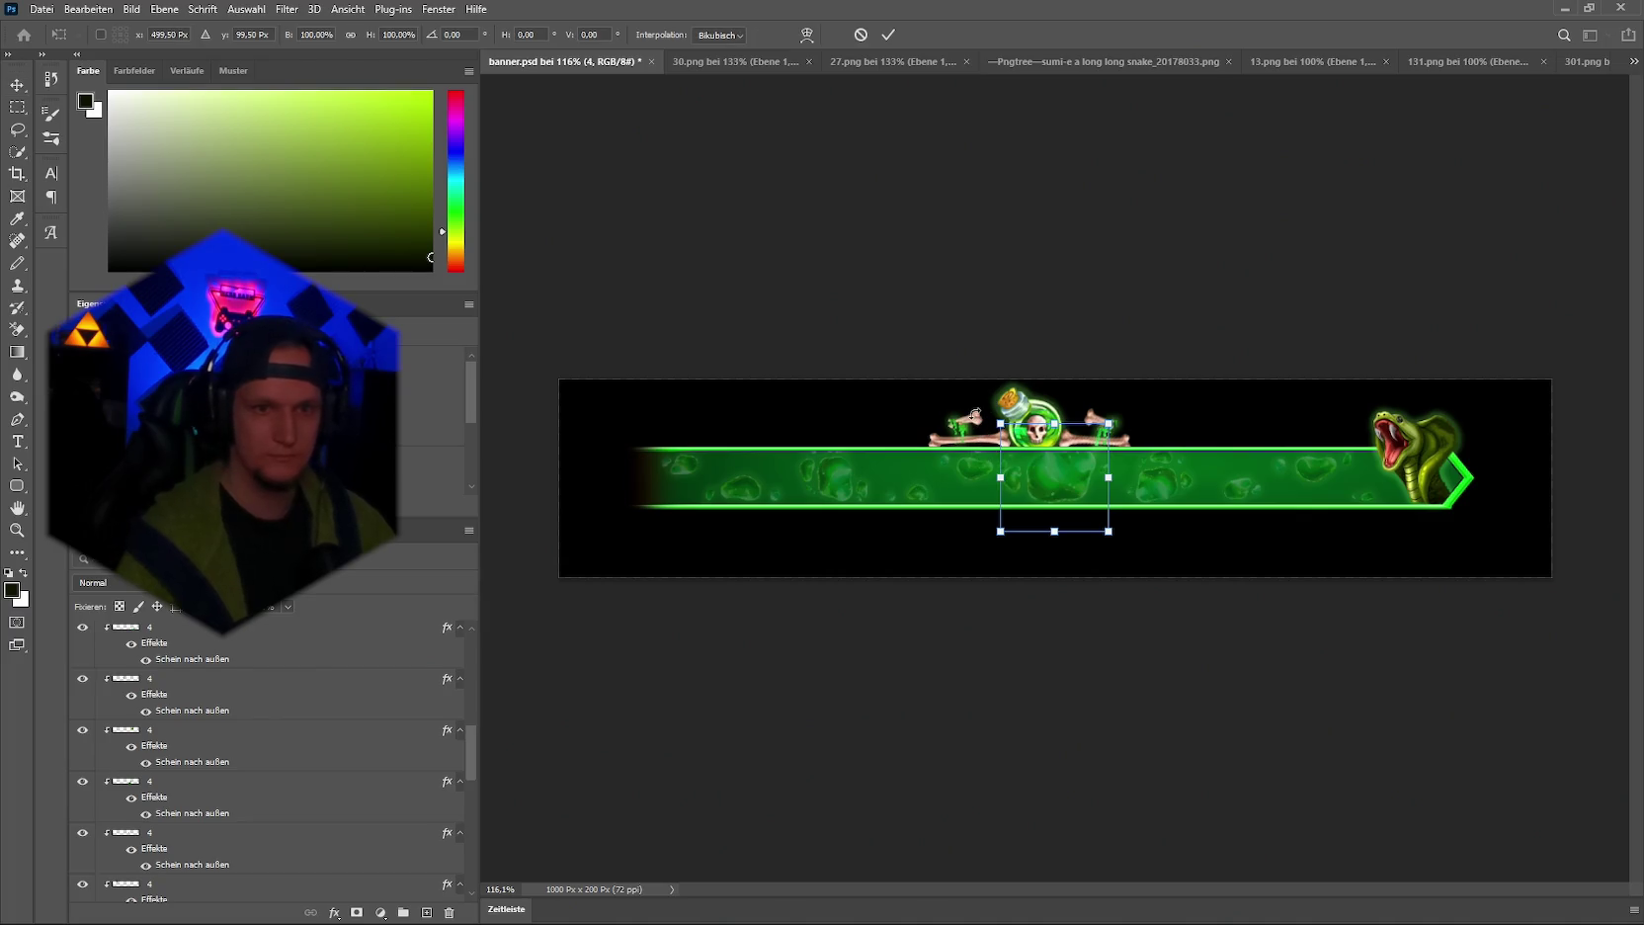
left_click(973, 423)
scroll(277, 780, "down", 2)
Apply an outer glow to the left bone layer 13 and to Ebene 32.
left_click(334, 911)
left_click(376, 741)
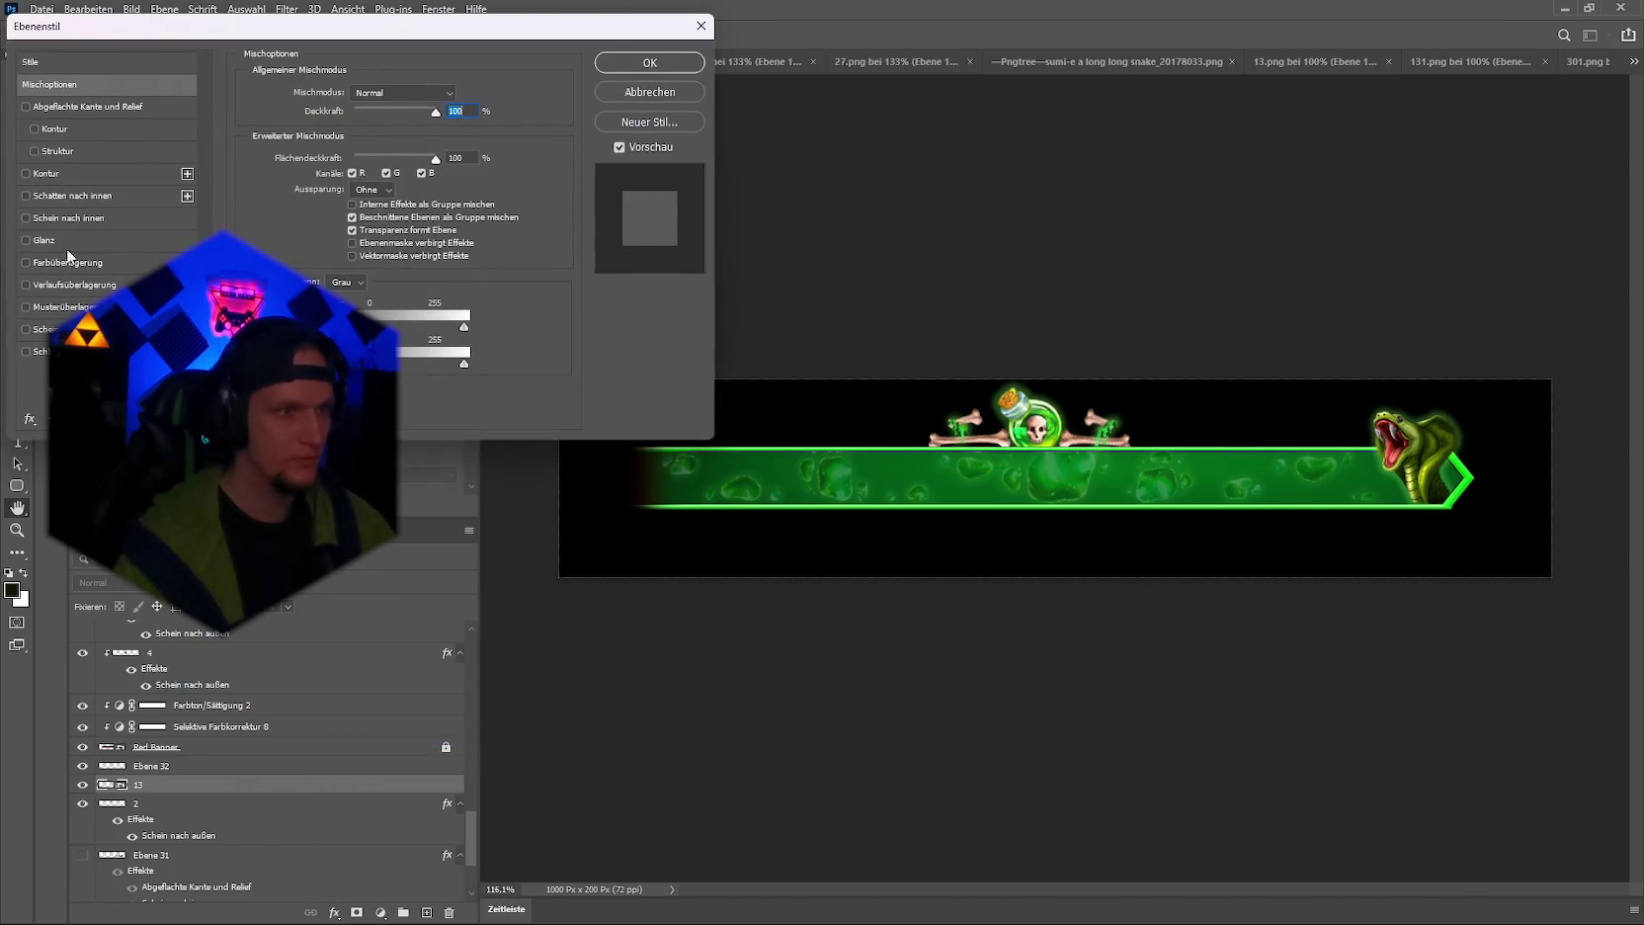
left_click(26, 330)
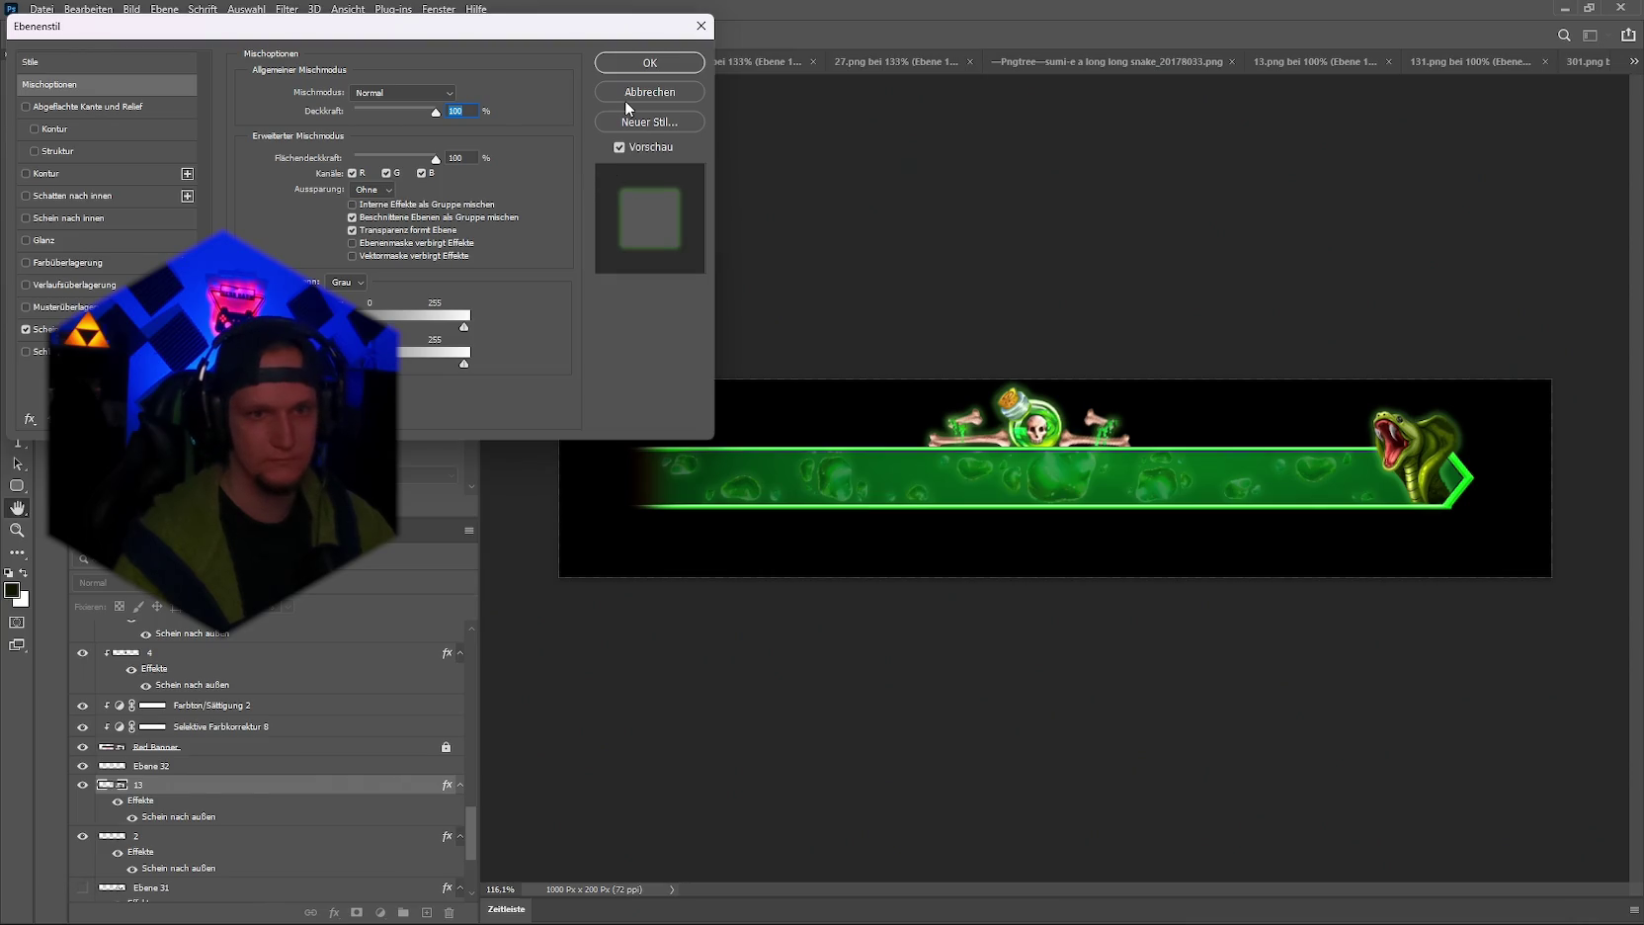
left_click(614, 66)
left_click(280, 767)
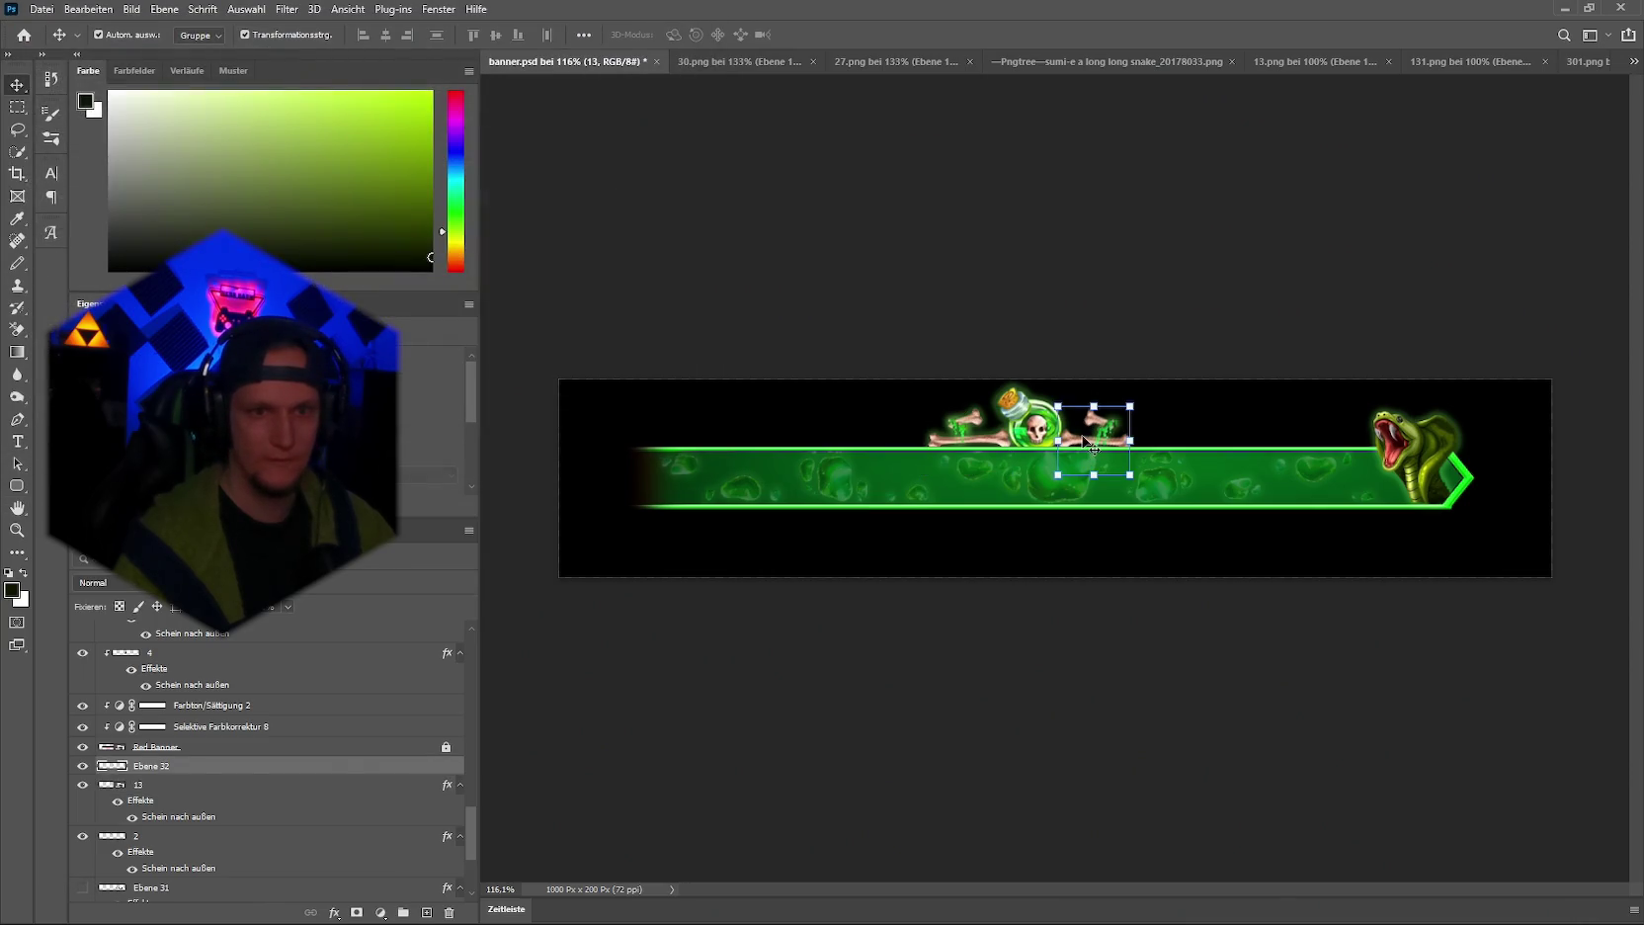
left_click(334, 910)
left_click(334, 911)
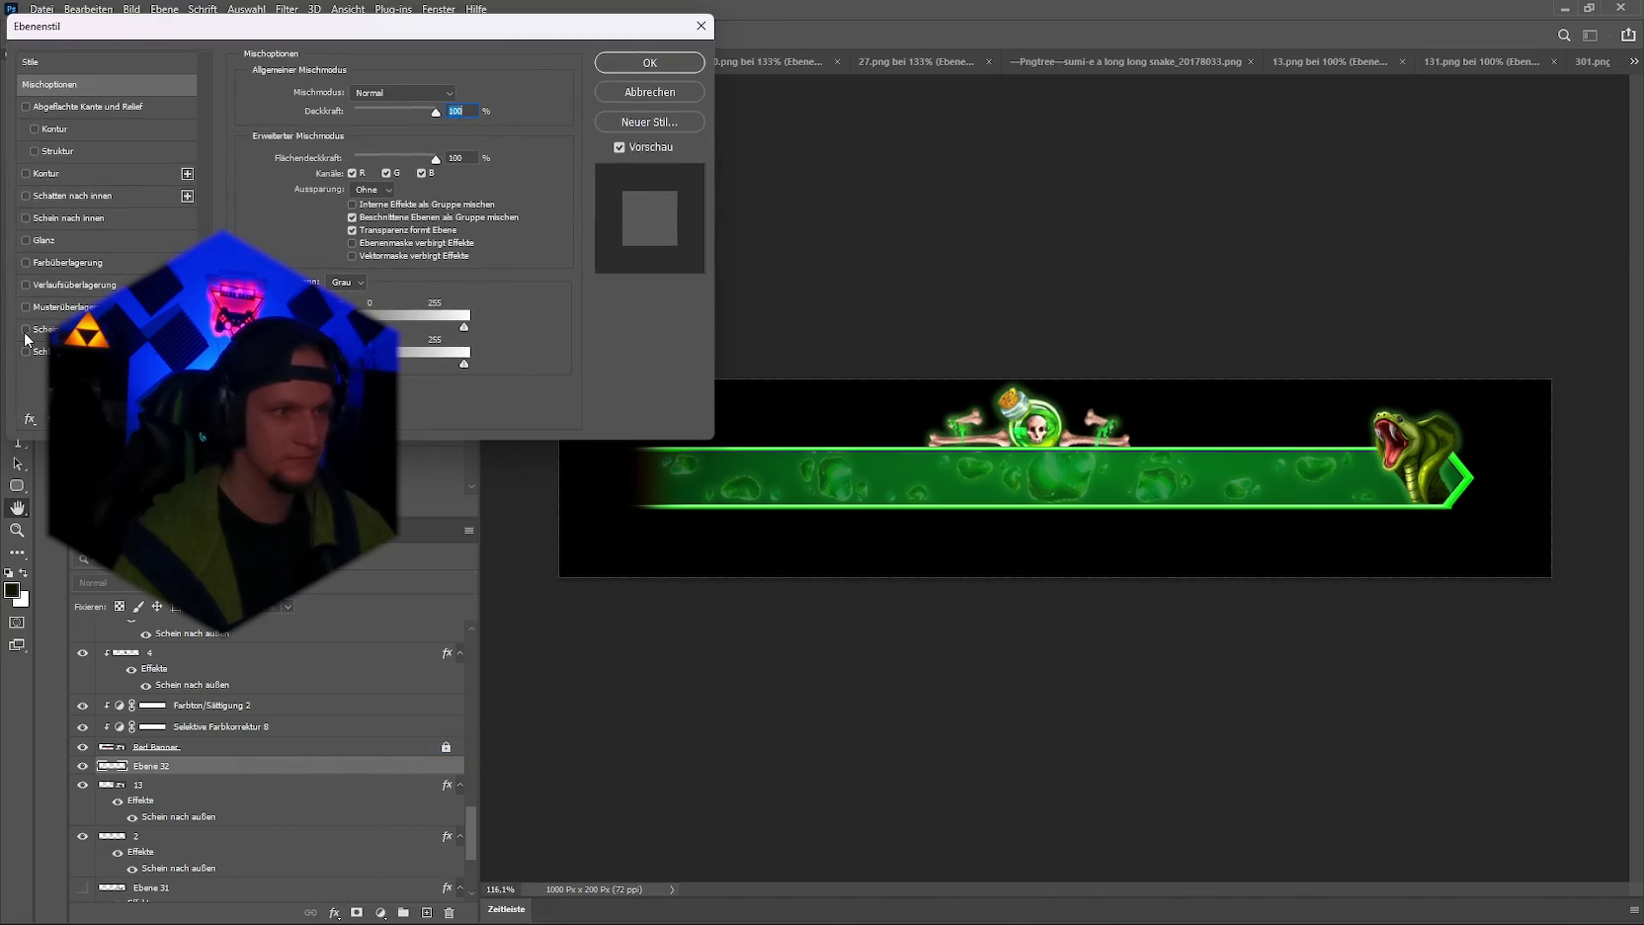
left_click(26, 330)
left_click(636, 68)
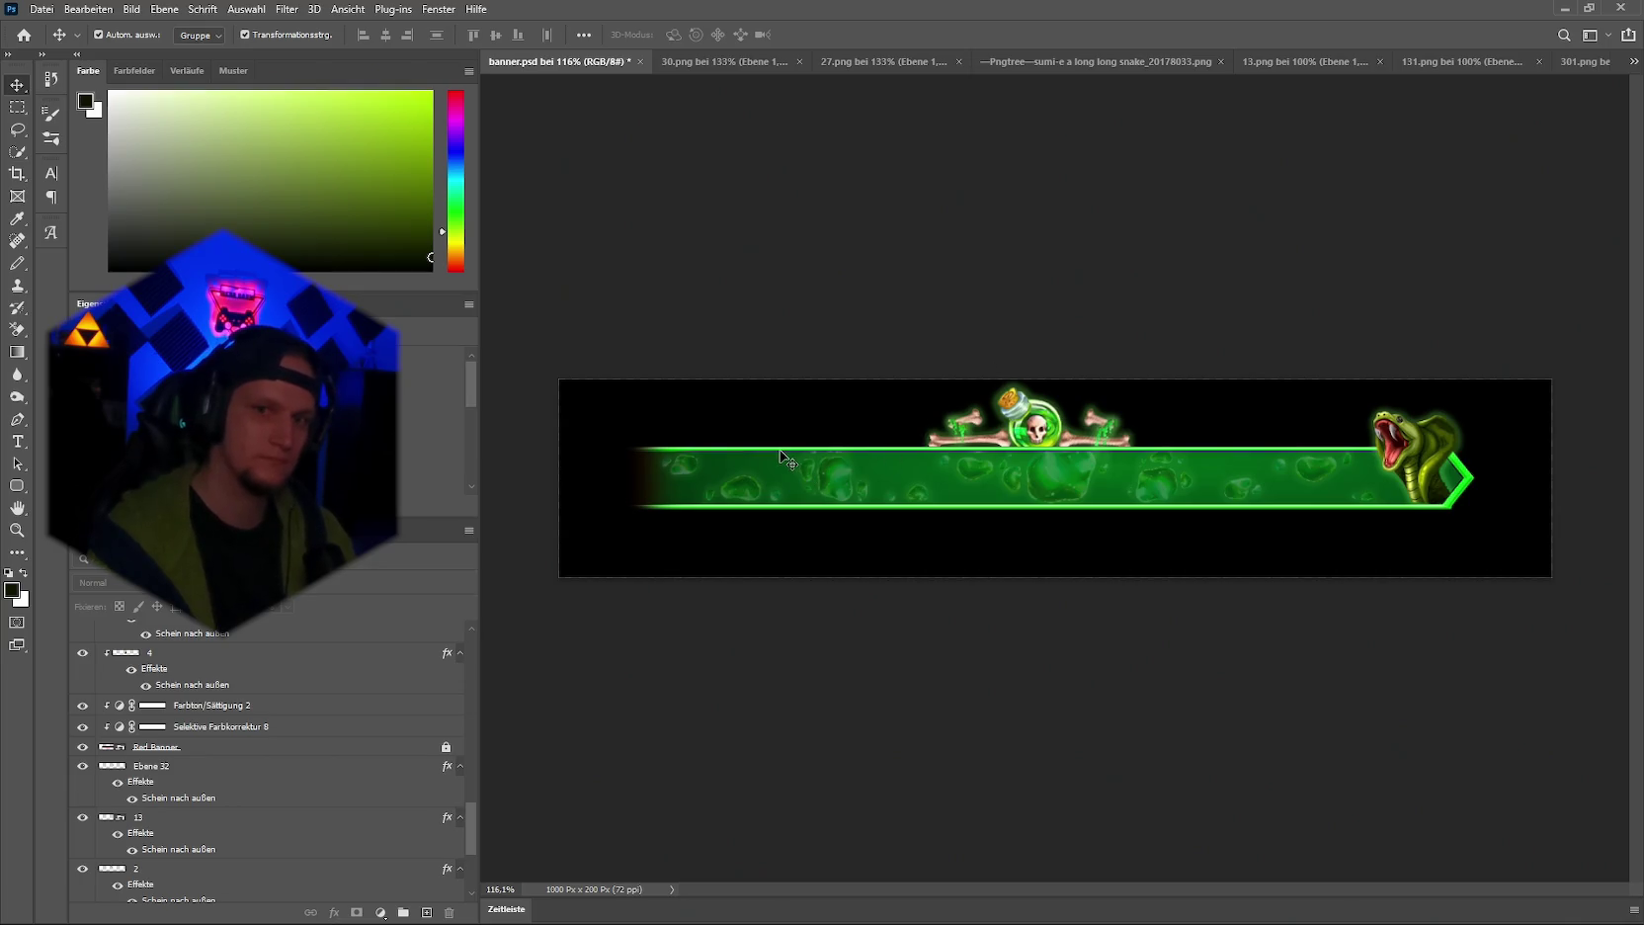
Hide the black Ebene 0 background layer, then open and cancel the image export.
left_click(41, 9)
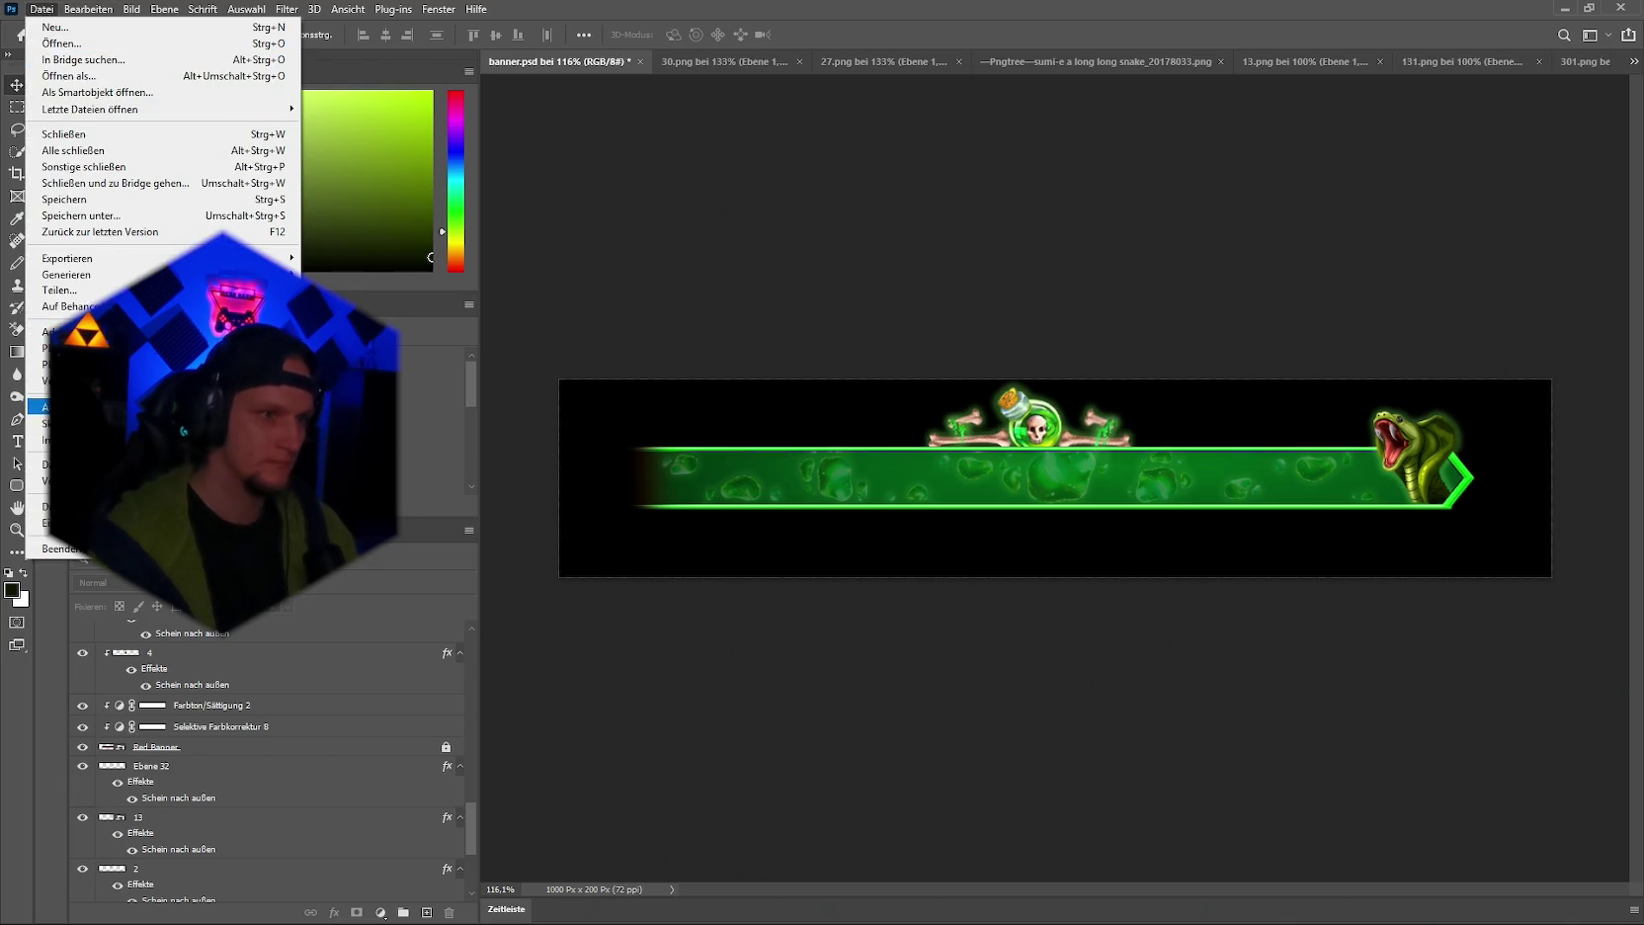
left_click(466, 816)
scroll(465, 816, "down", 3)
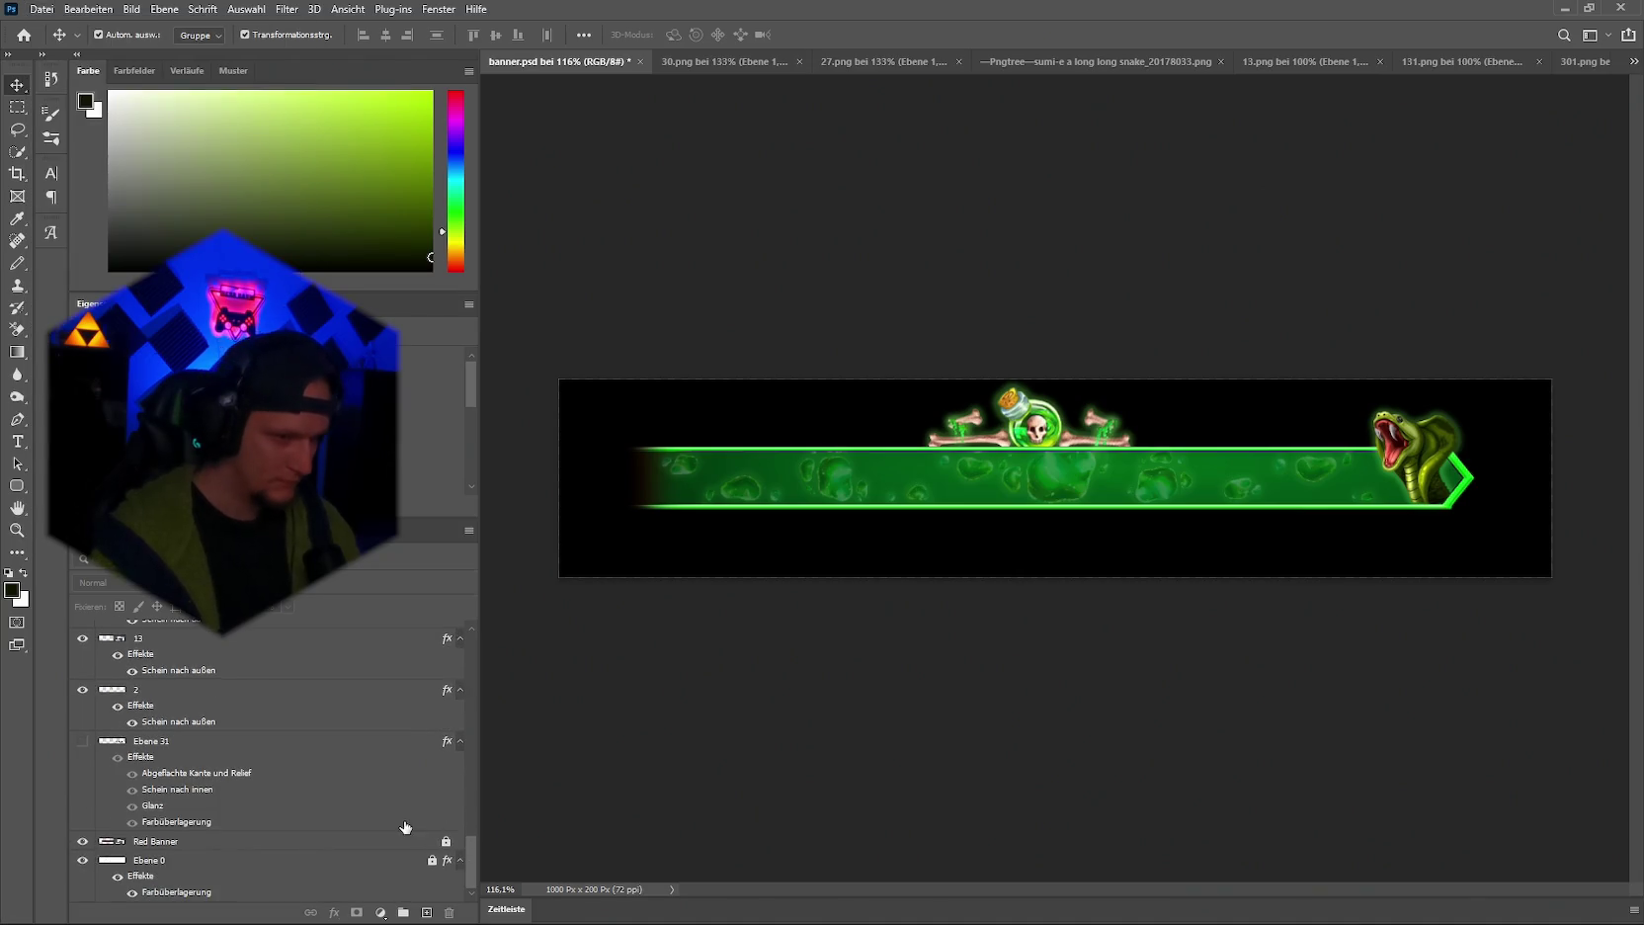
left_click(82, 860)
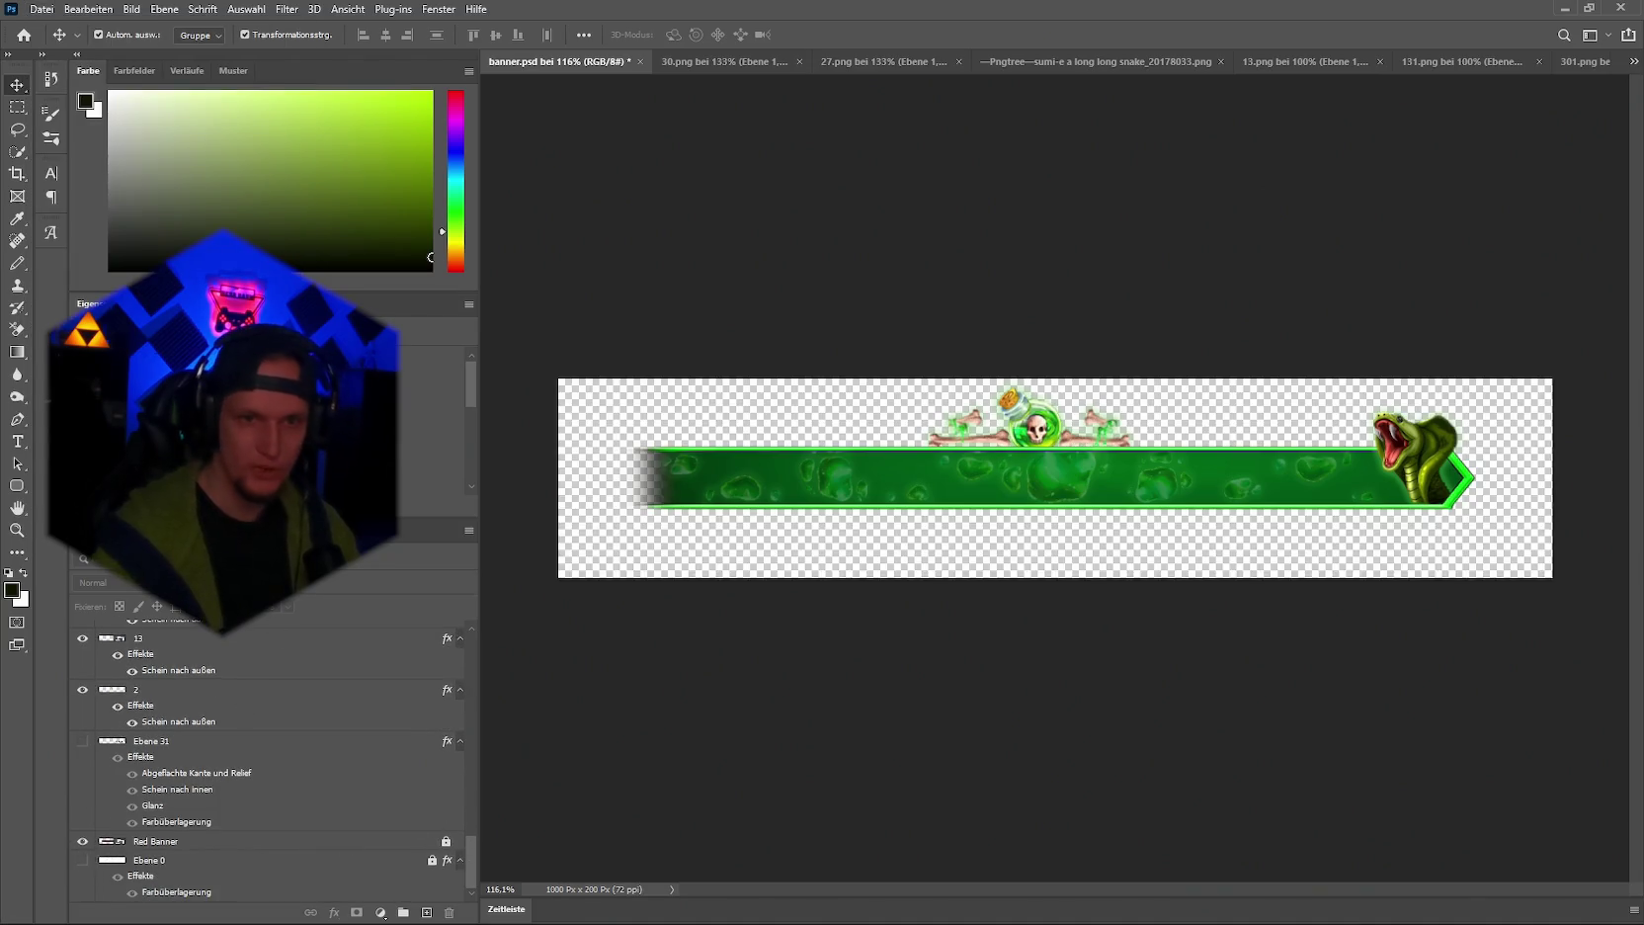
left_click(43, 9)
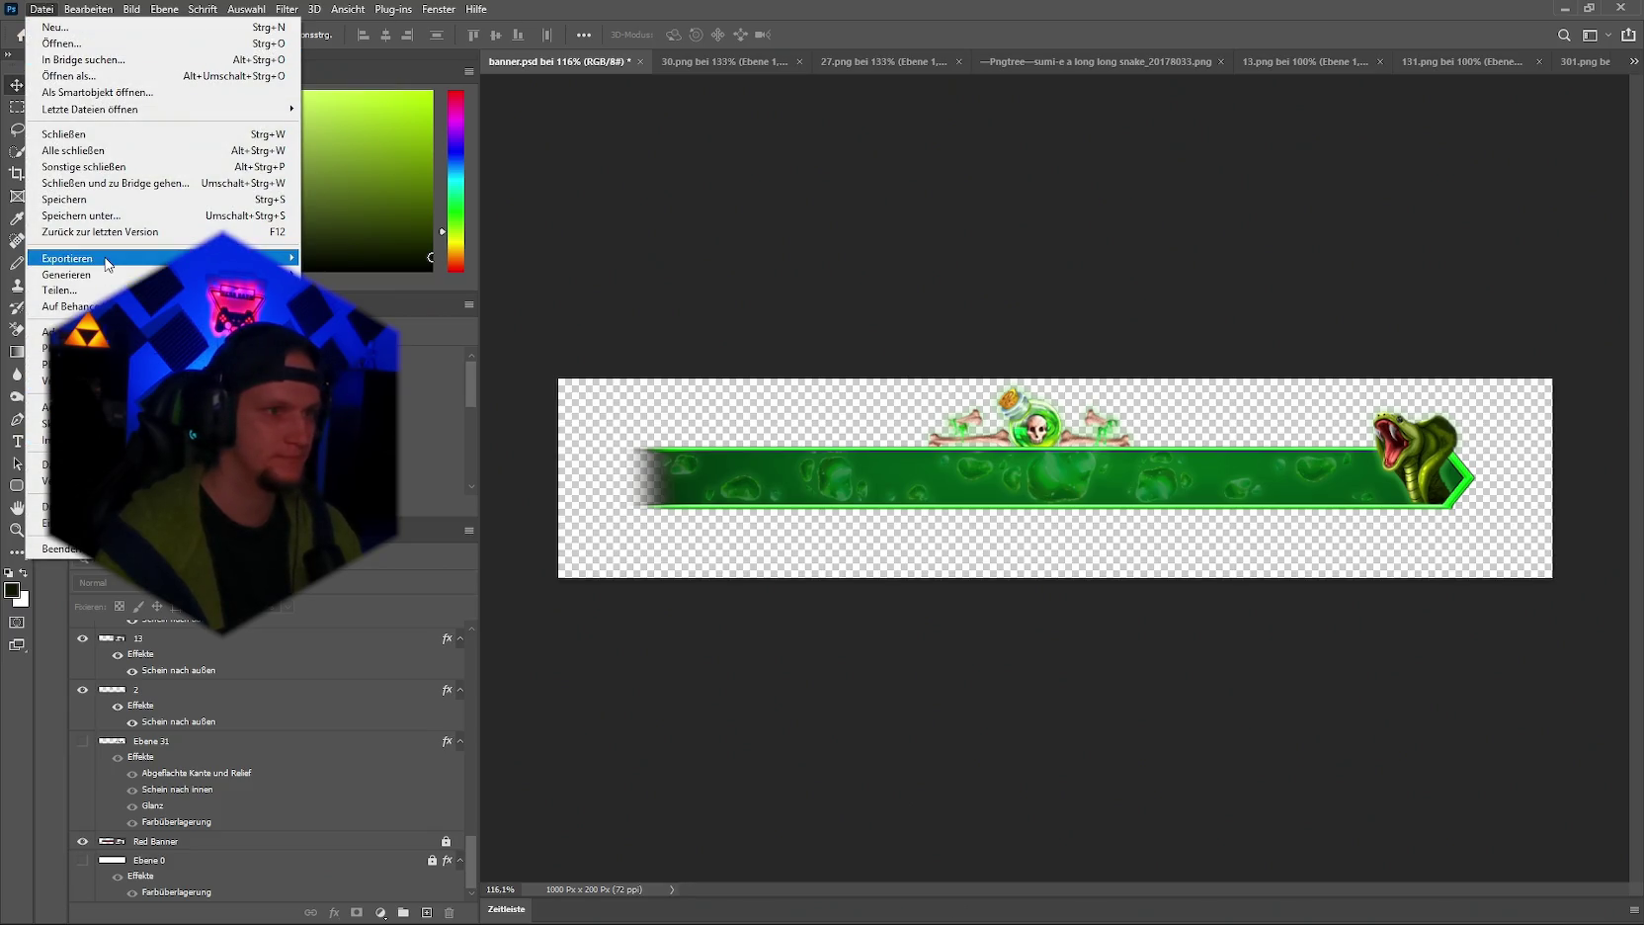
left_click(522, 301)
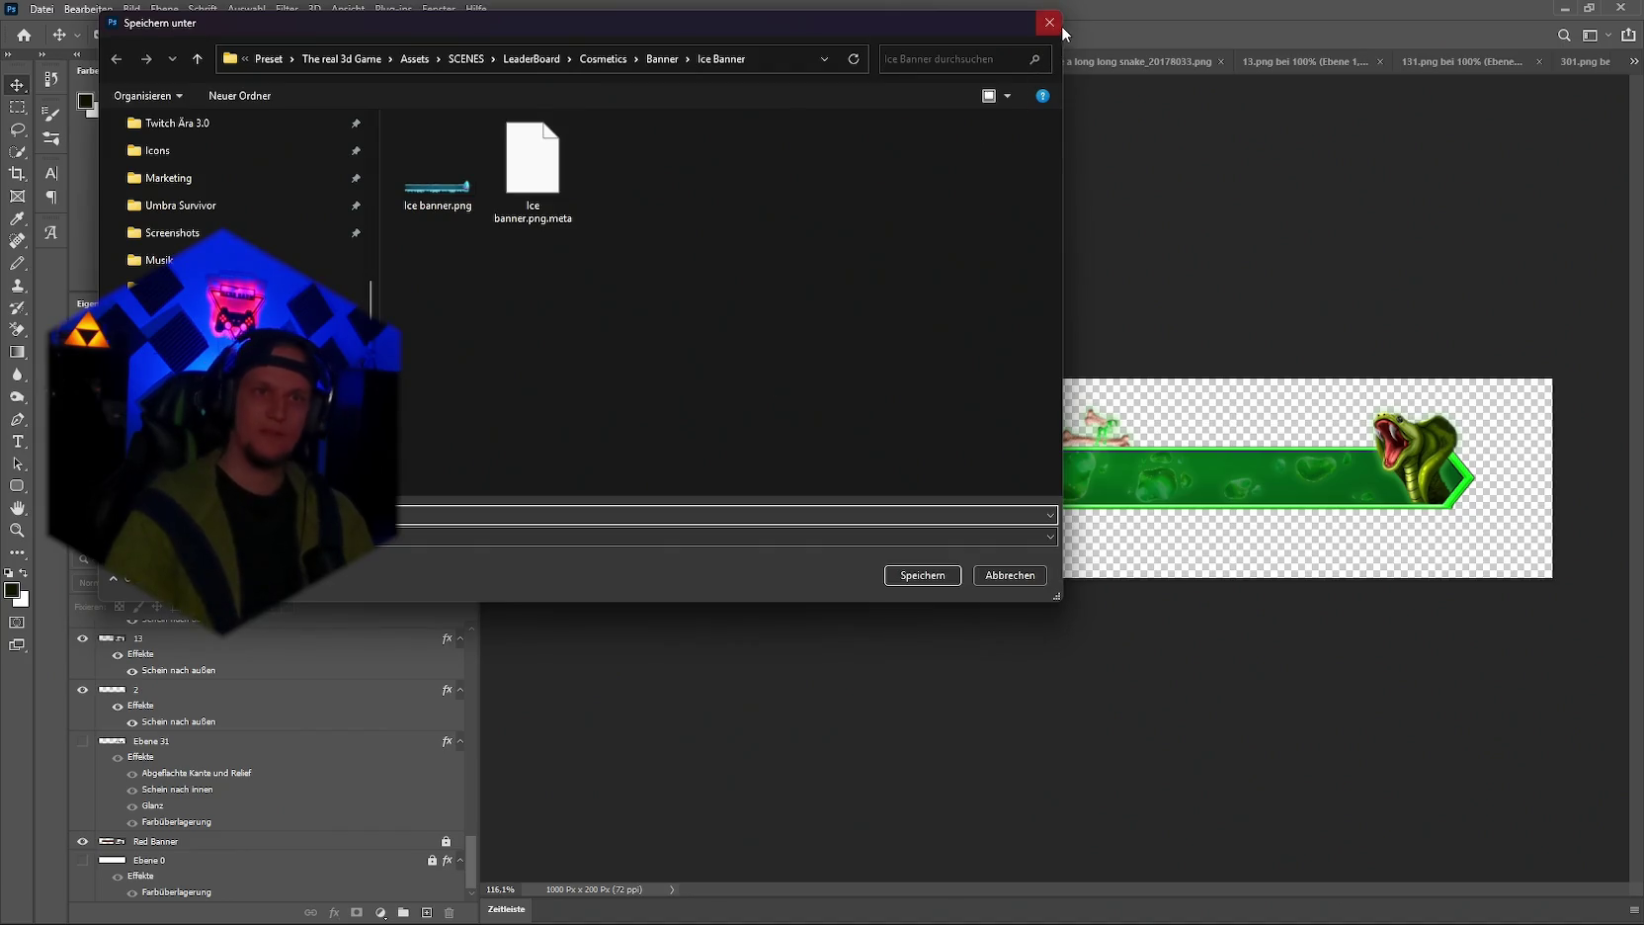
left_click(1055, 26)
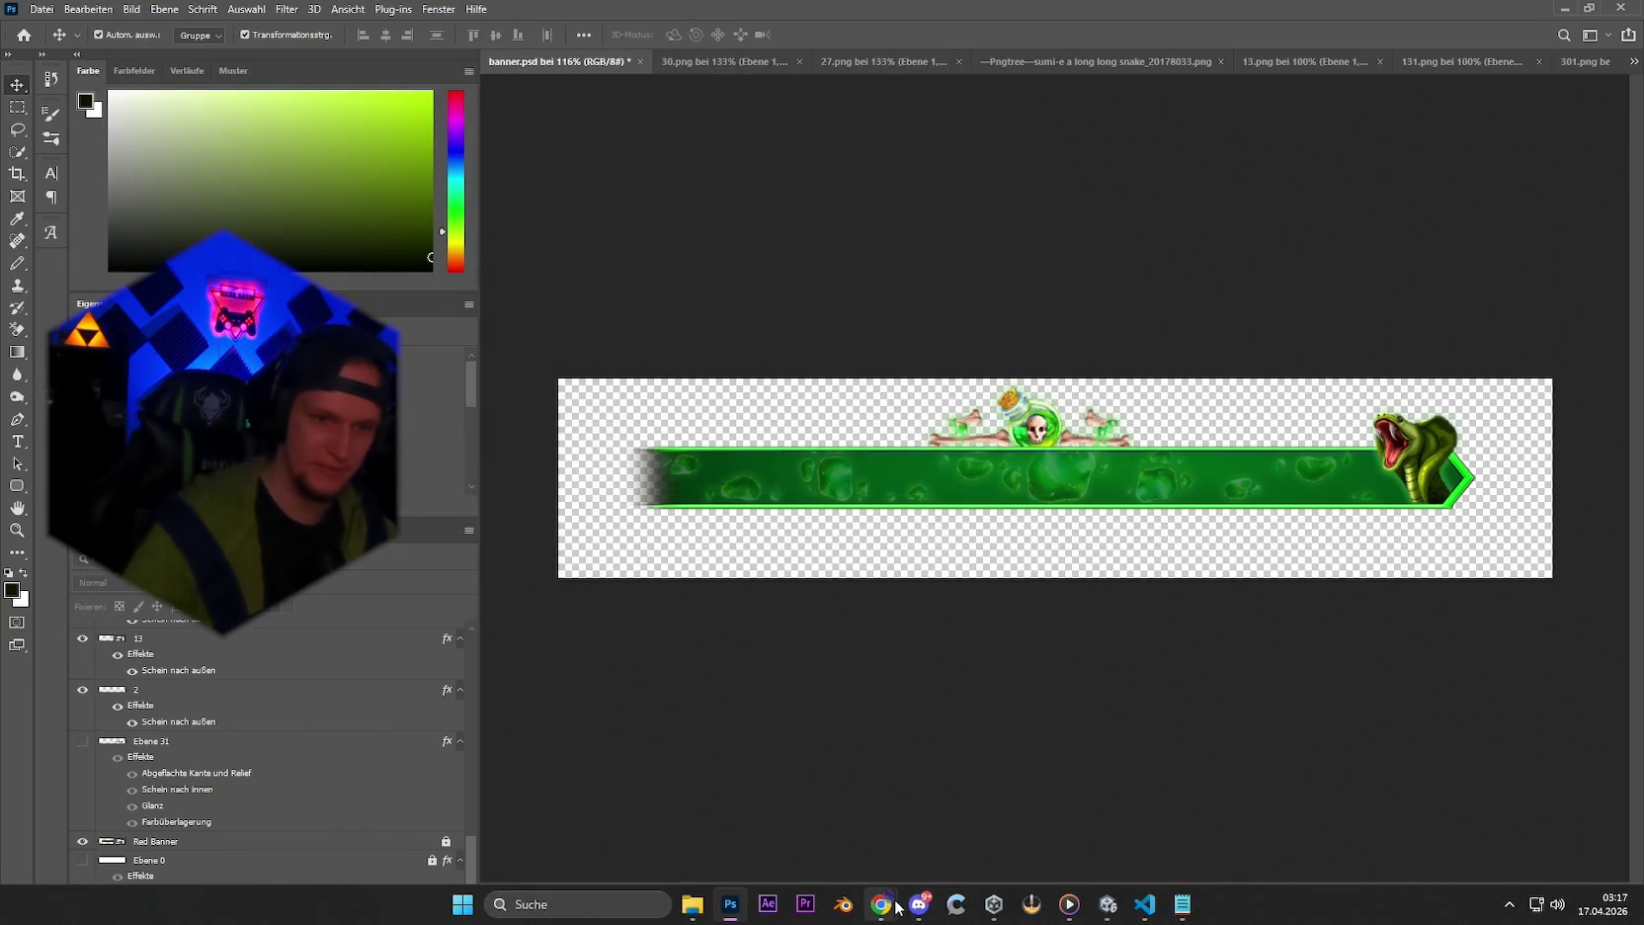
In Unity, search the project for 'banne' and open the Banner folder.
left_click(1101, 904)
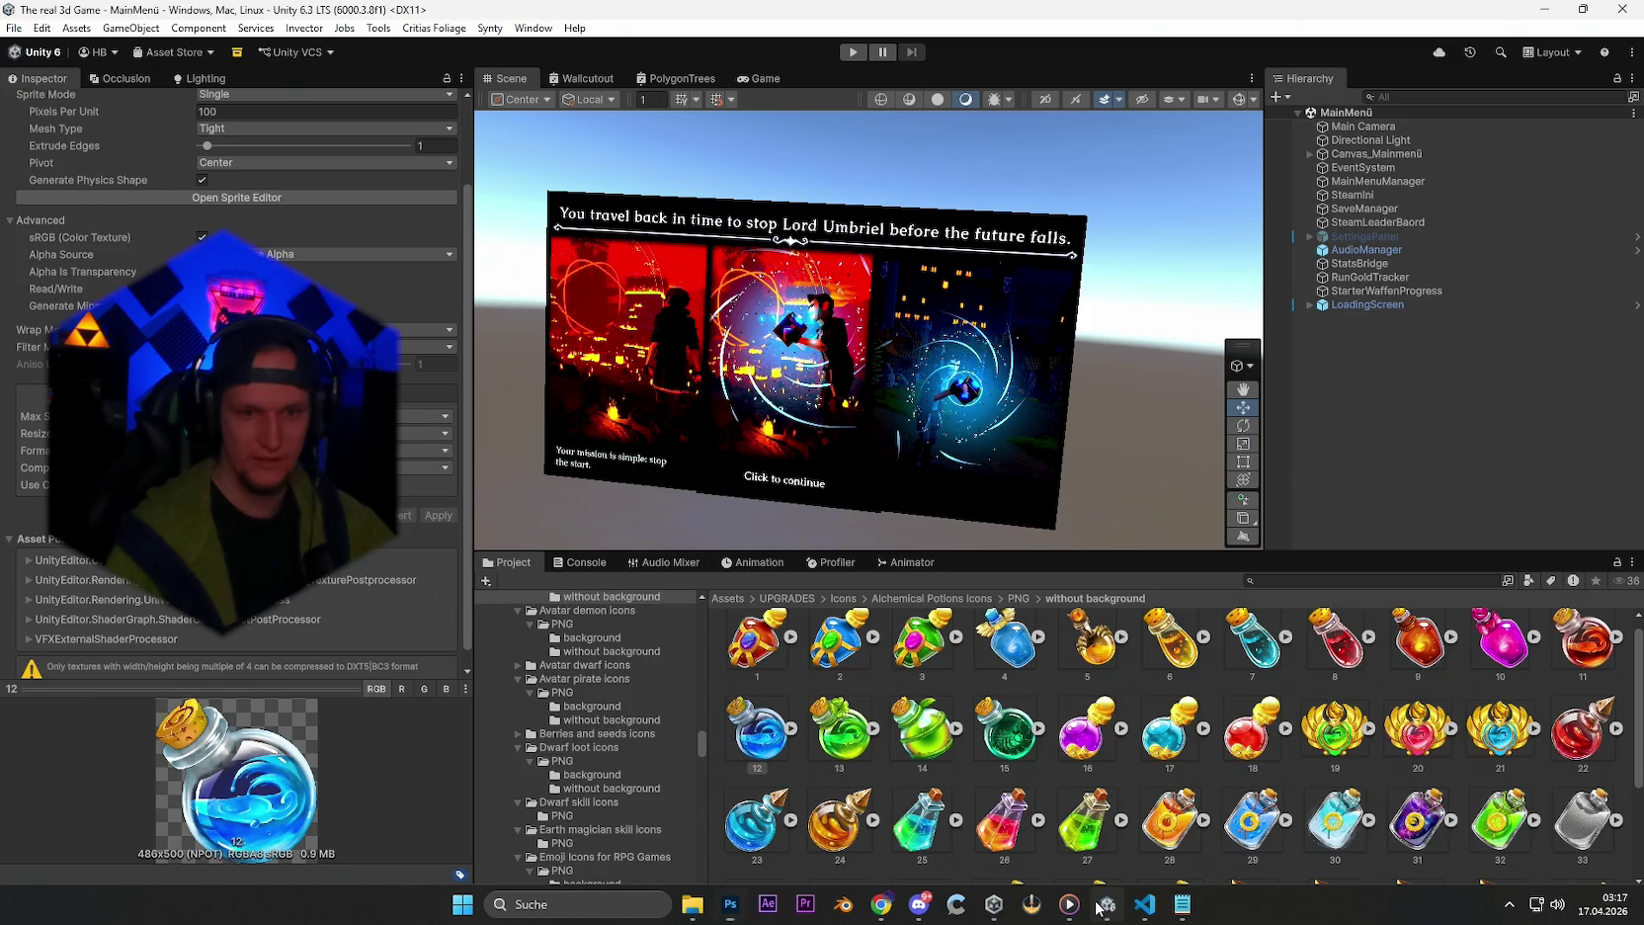
left_click(1362, 579)
type("banne")
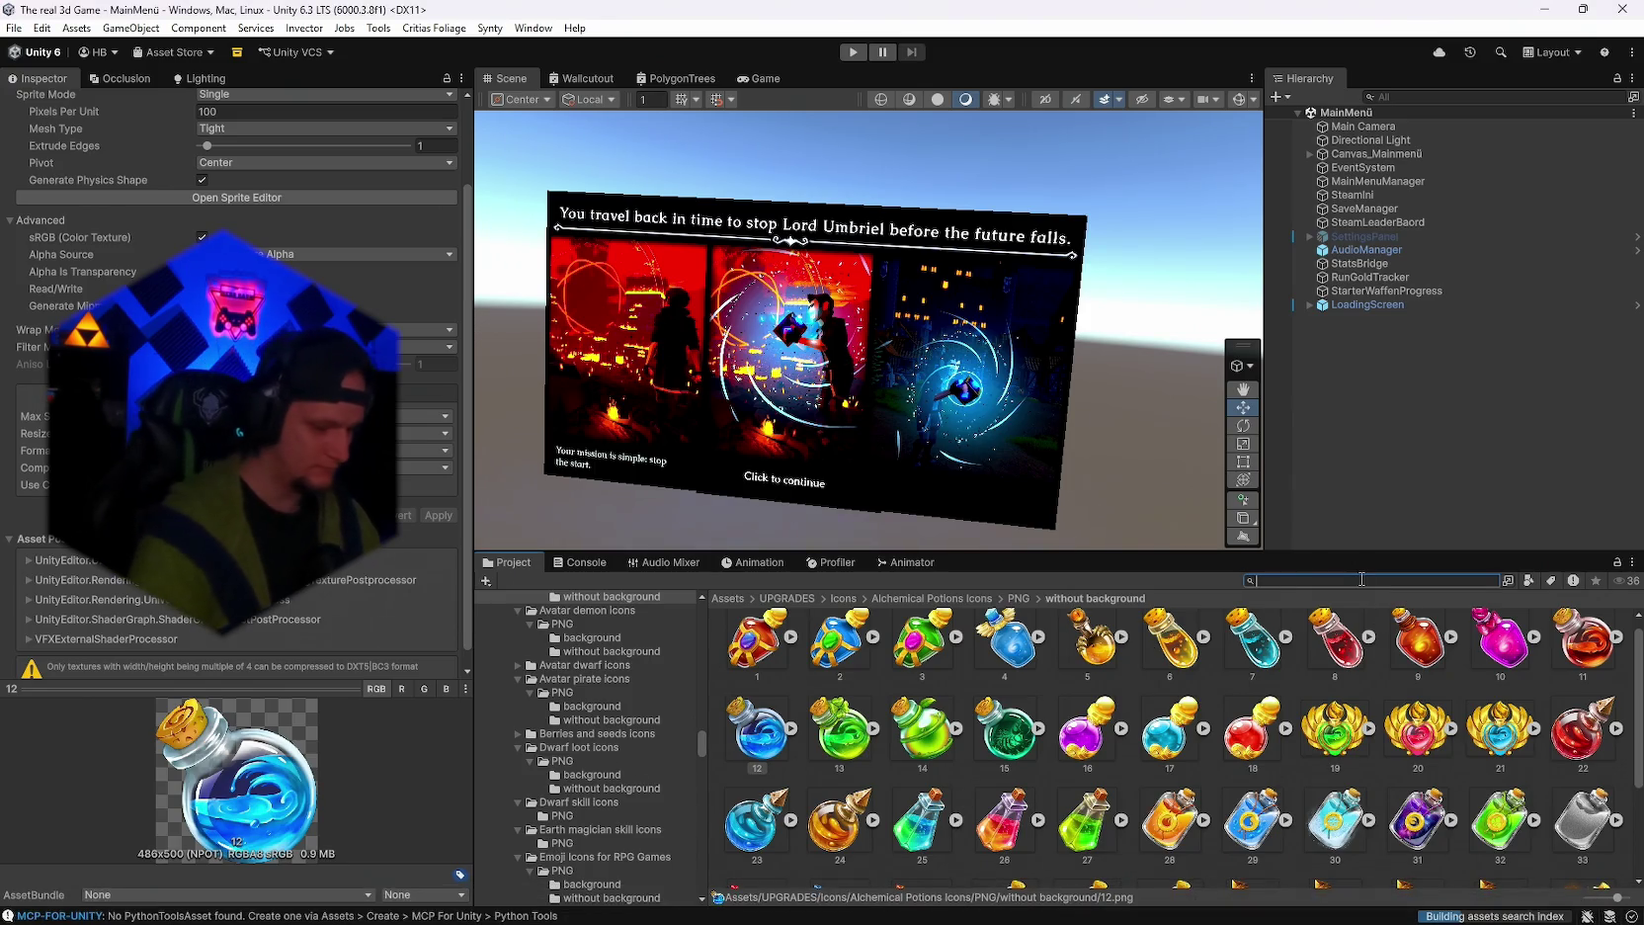
double_click(753, 647)
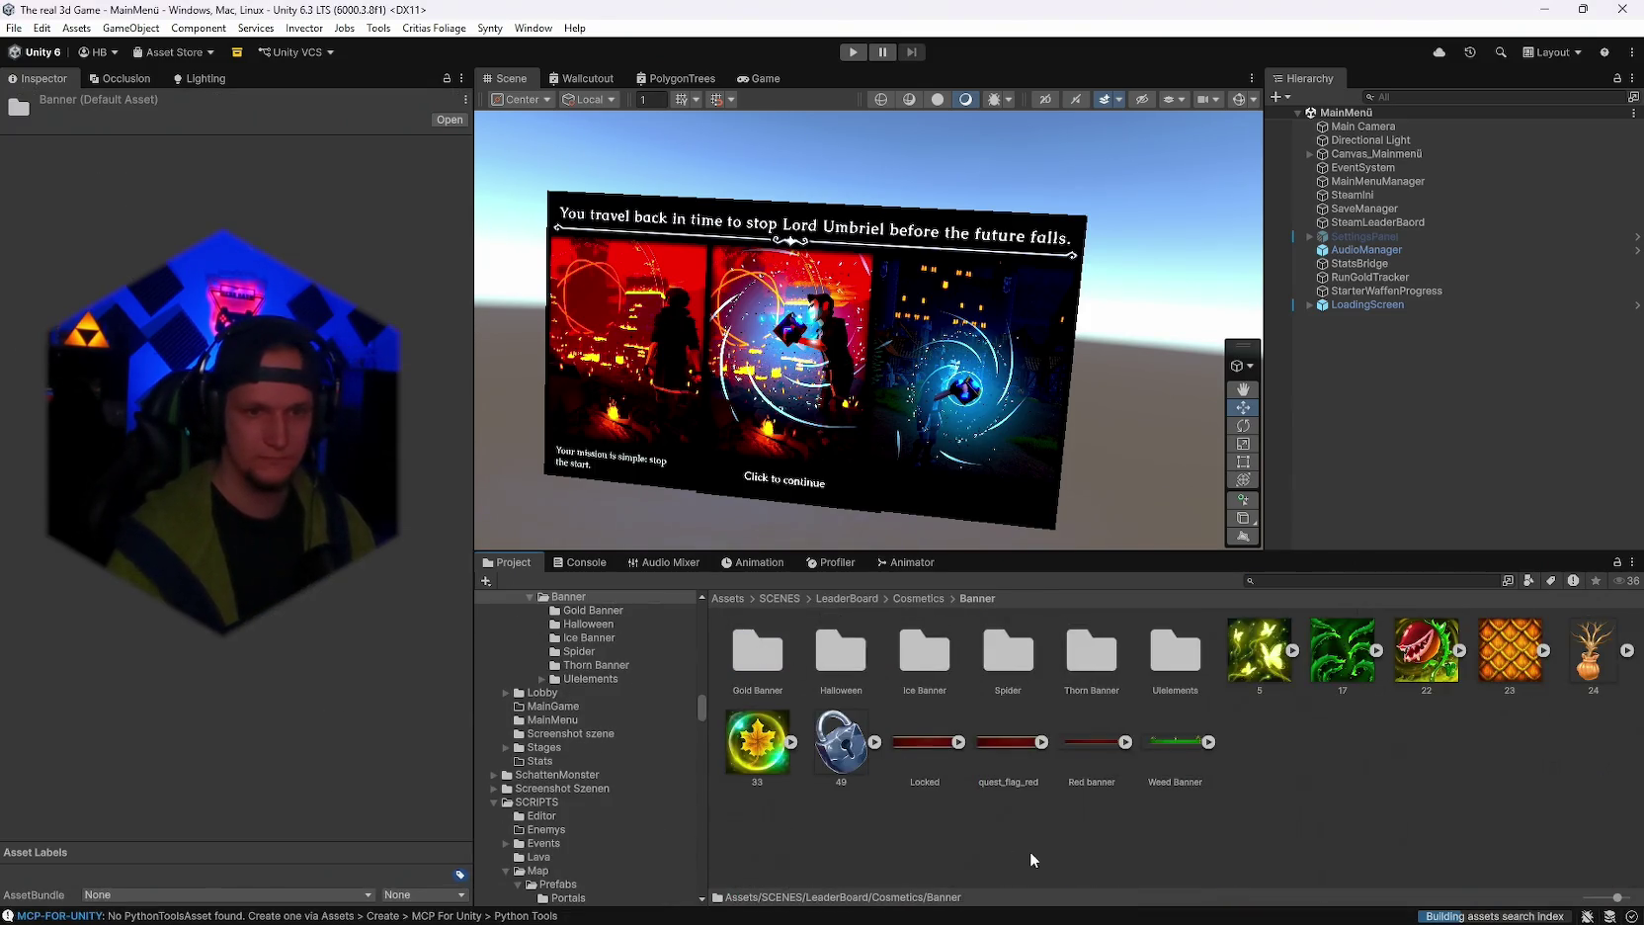
Create and open a new 'Toxic banner' folder inside Banner, then return to Photoshop.
right_click(1030, 850)
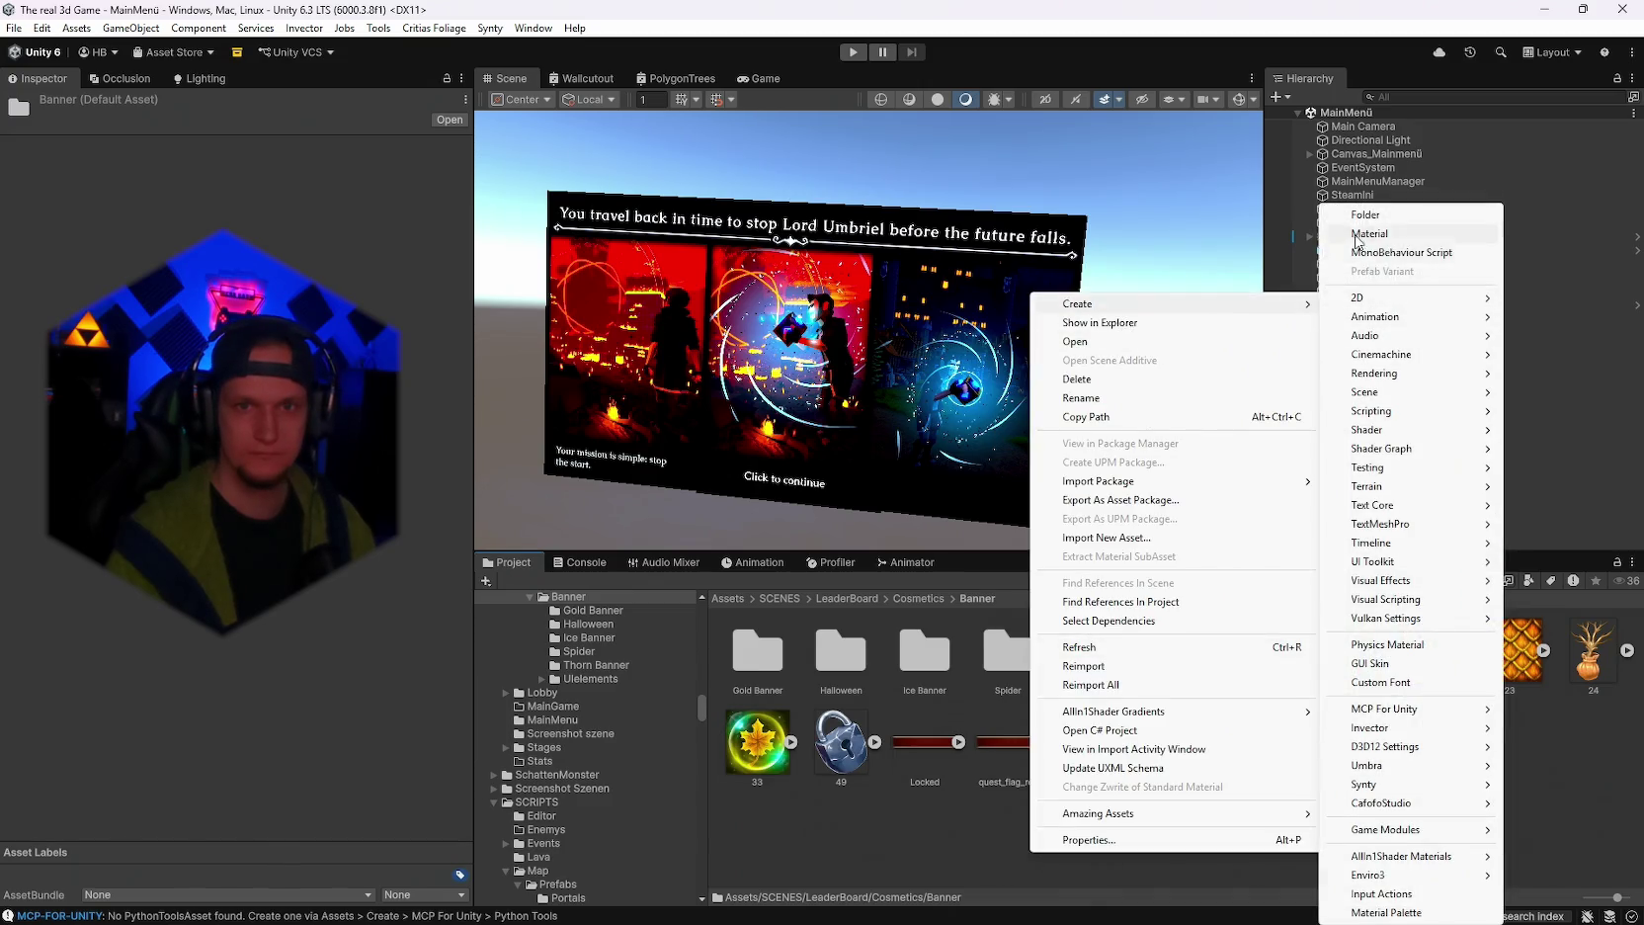
left_click(1362, 214)
type("Toxic")
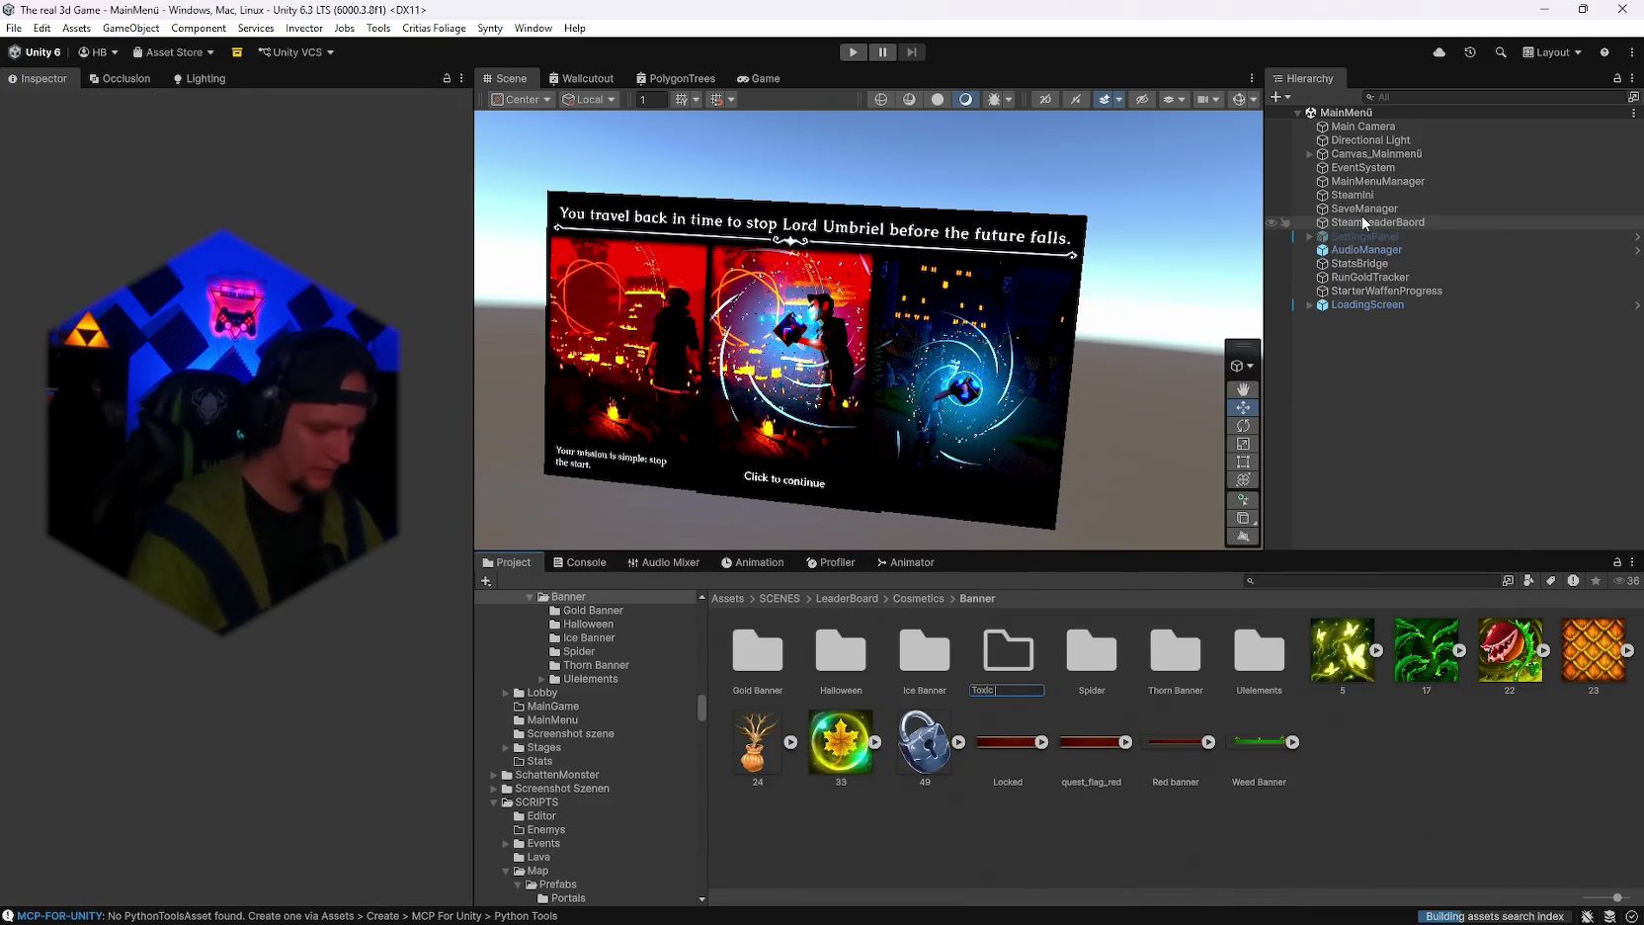
type(" banner")
key("Return")
double_click(1174, 654)
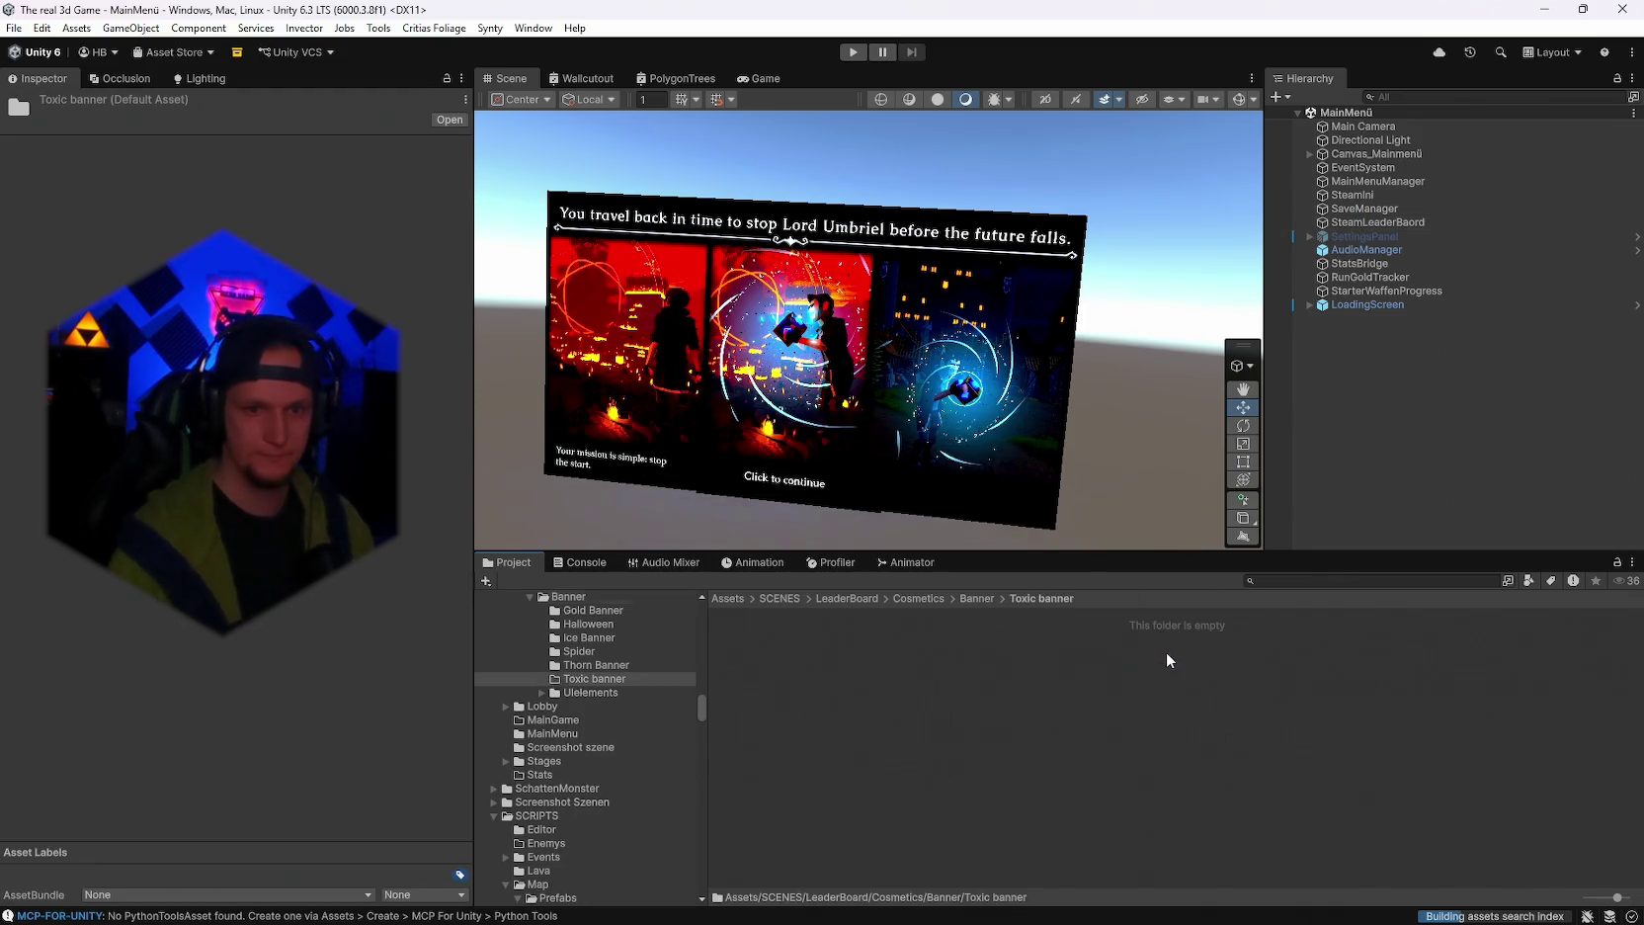
key("alt+Tab")
left_click(42, 9)
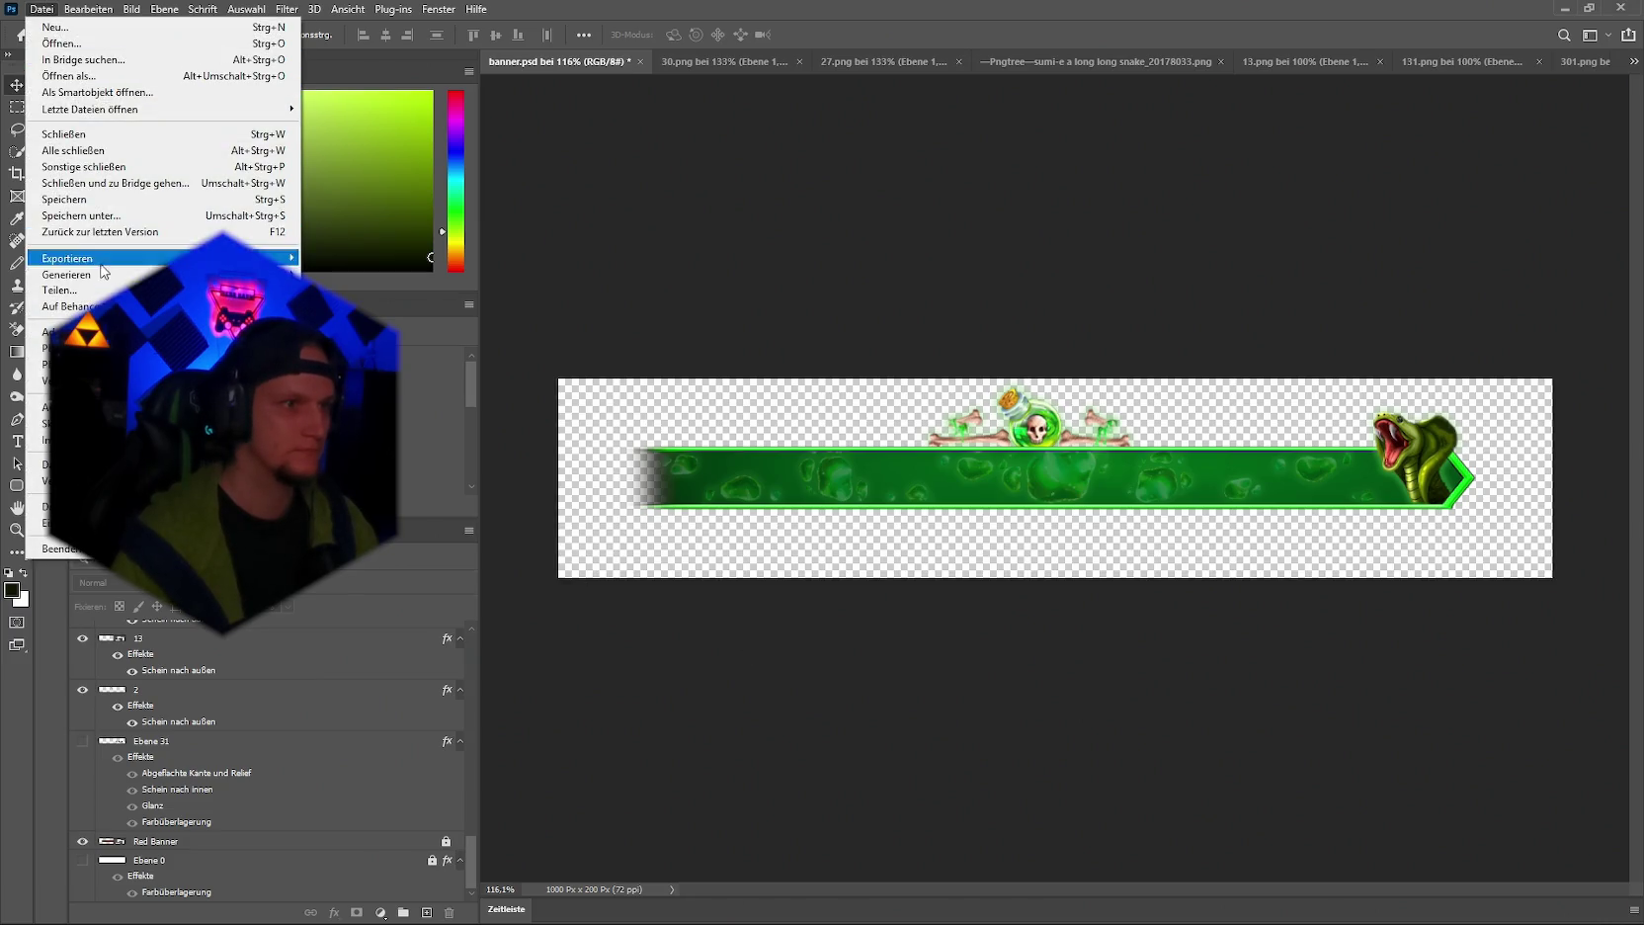
Export the green banner image into the Banner/Toxic banner project folder.
left_click(355, 258)
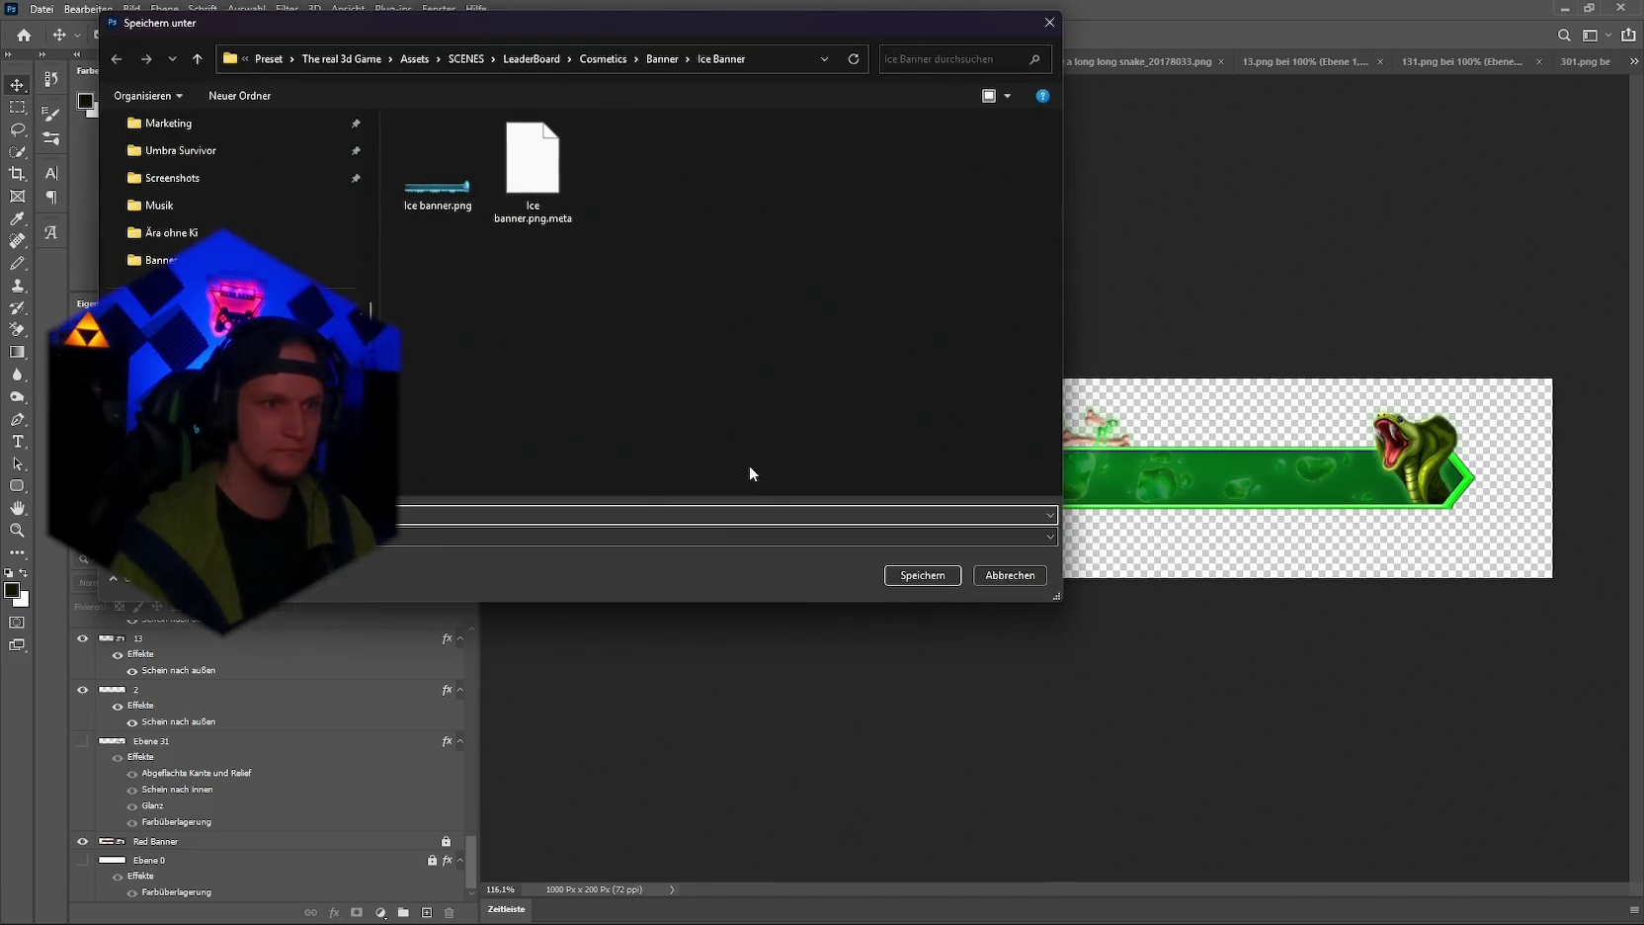
left_click(654, 58)
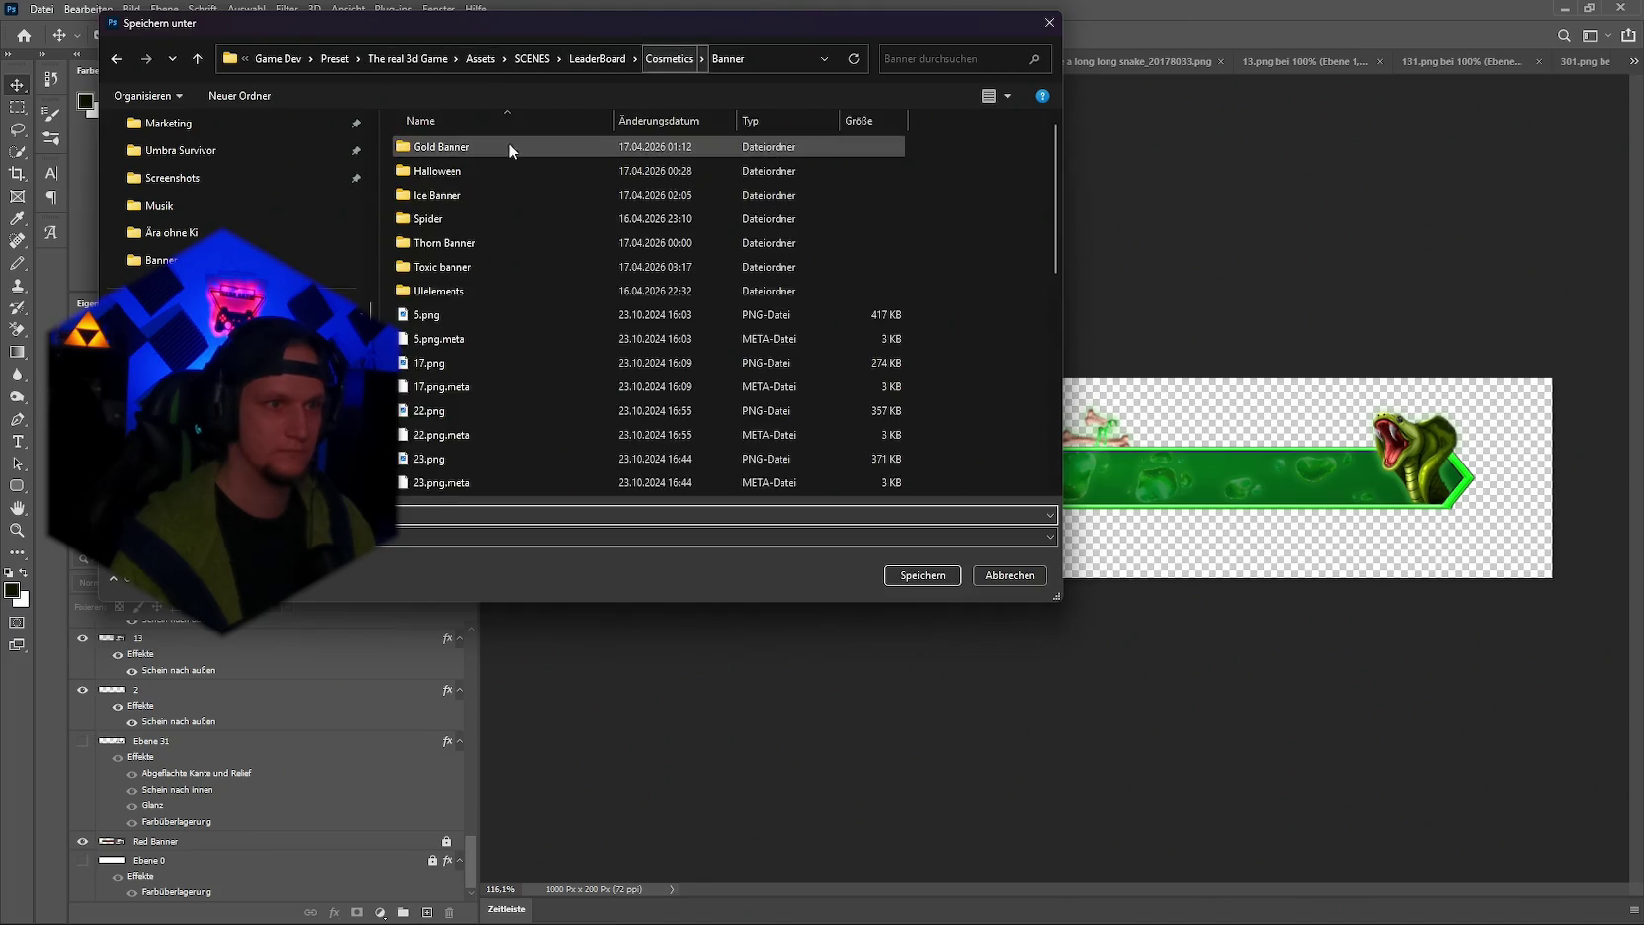
double_click(461, 267)
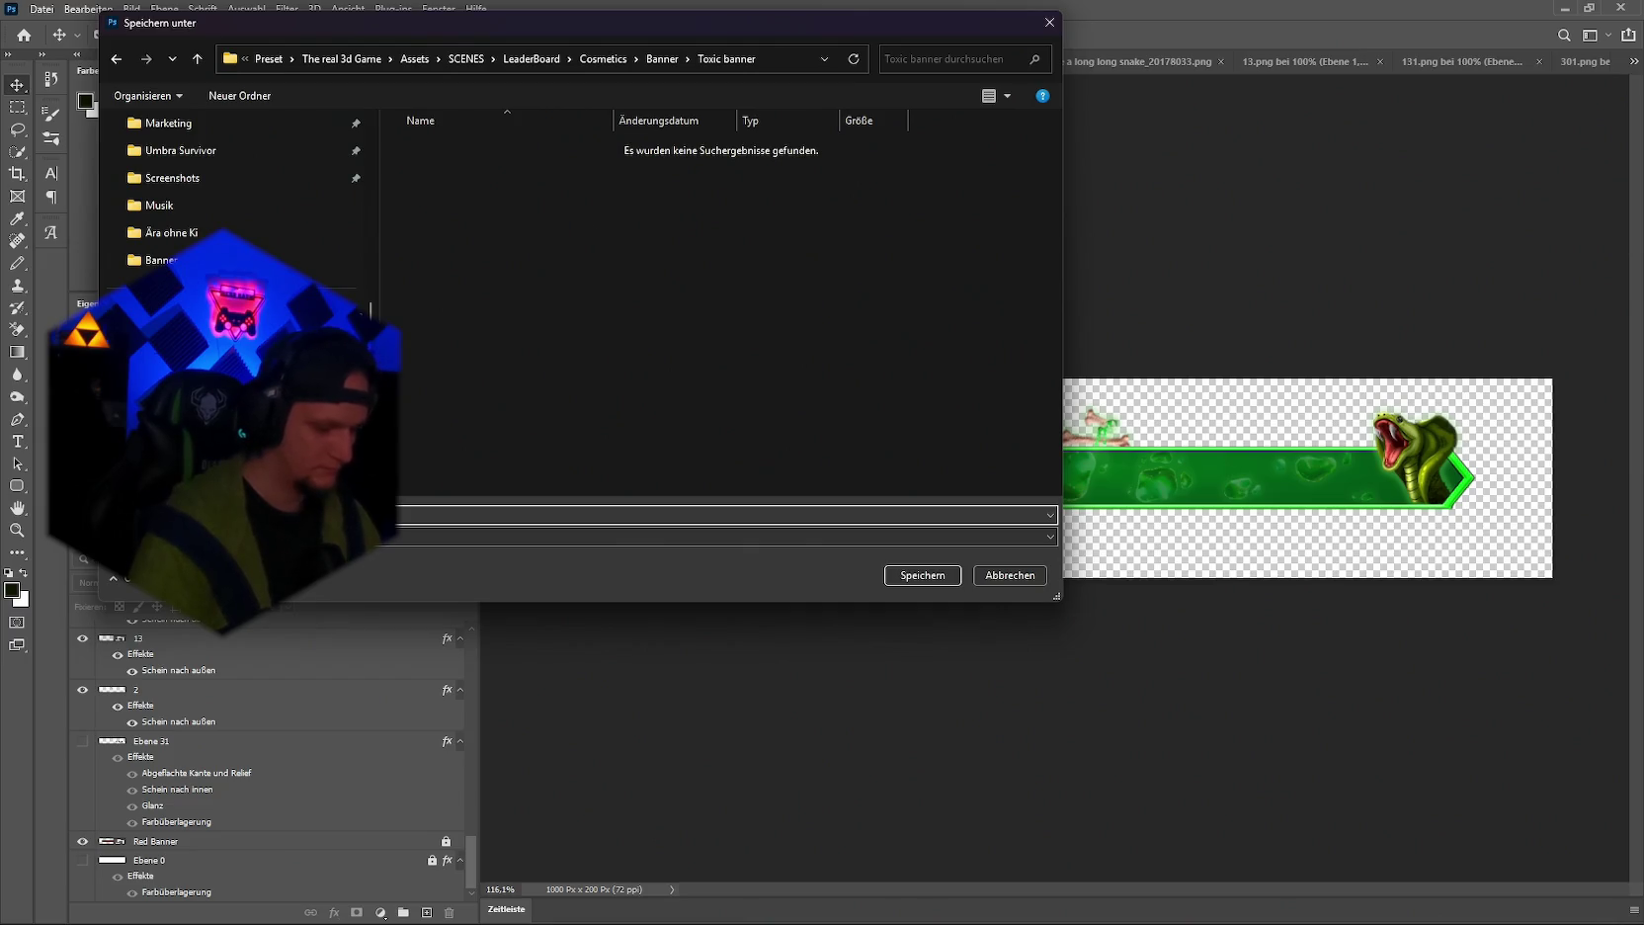
key("Return")
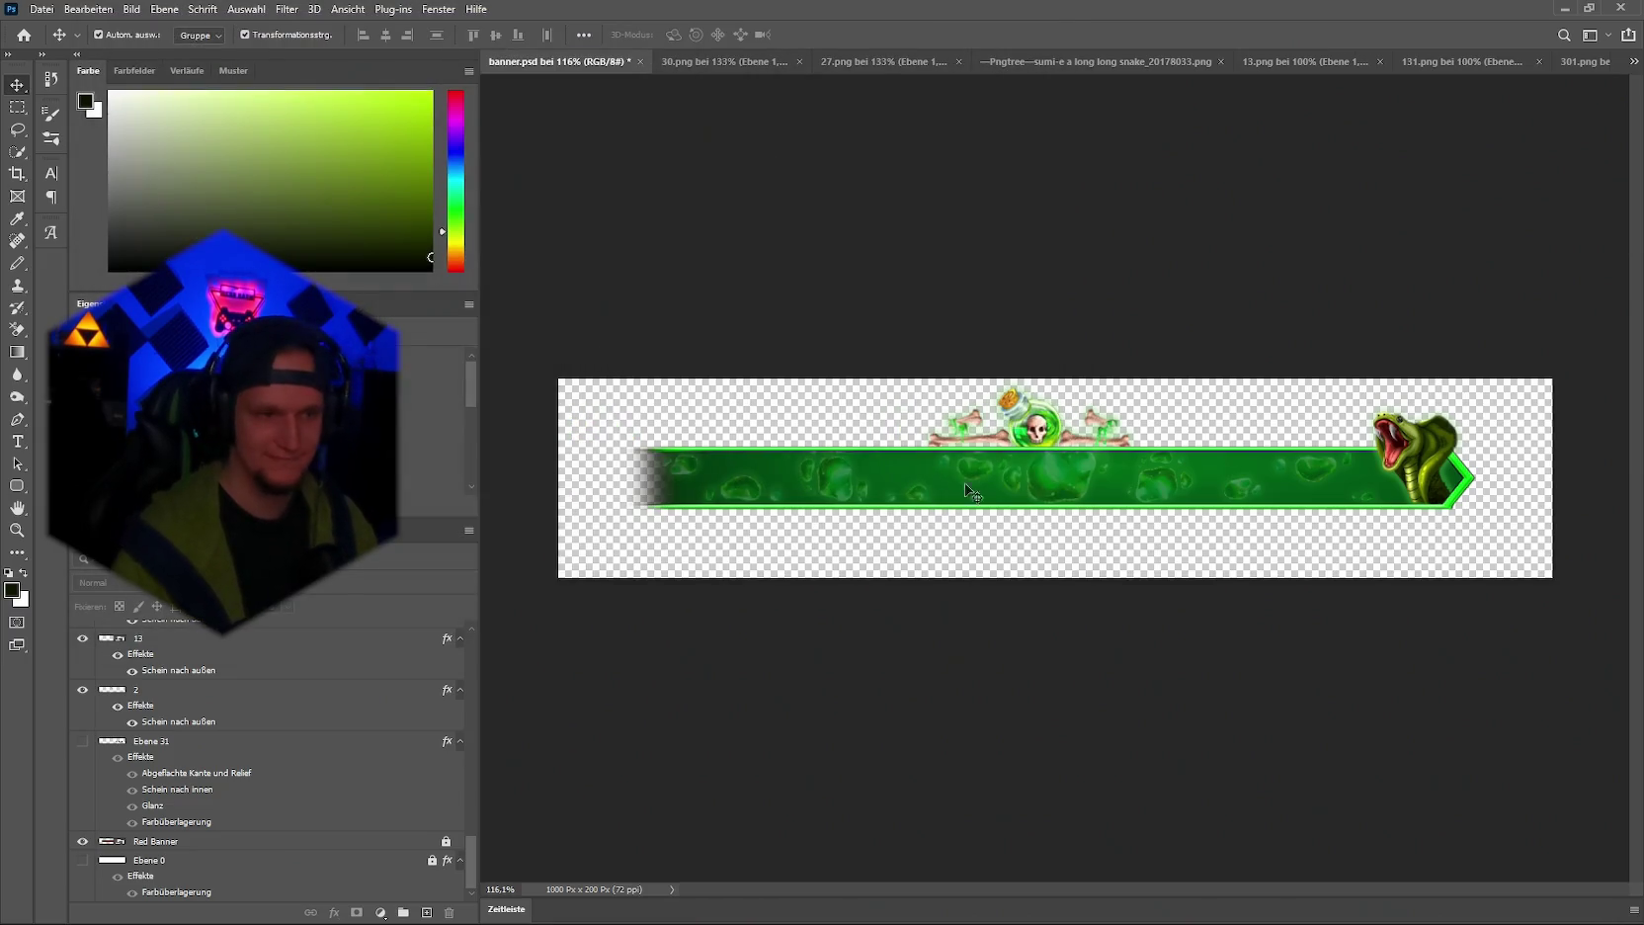
left_click(1565, 9)
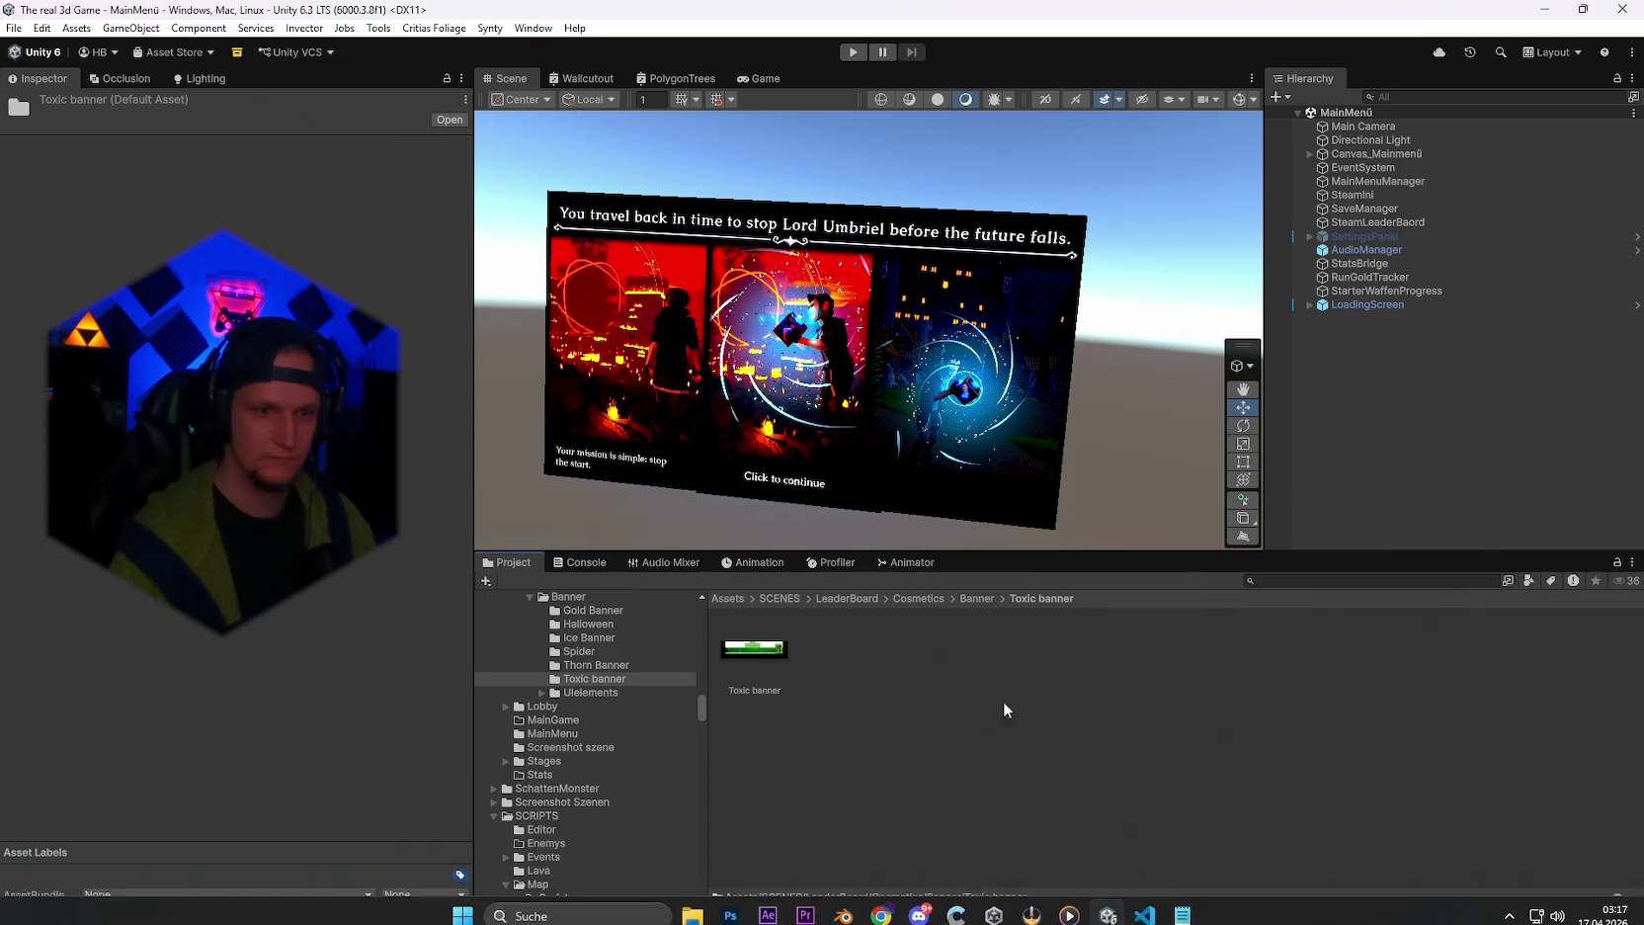
mouse_move(693, 904)
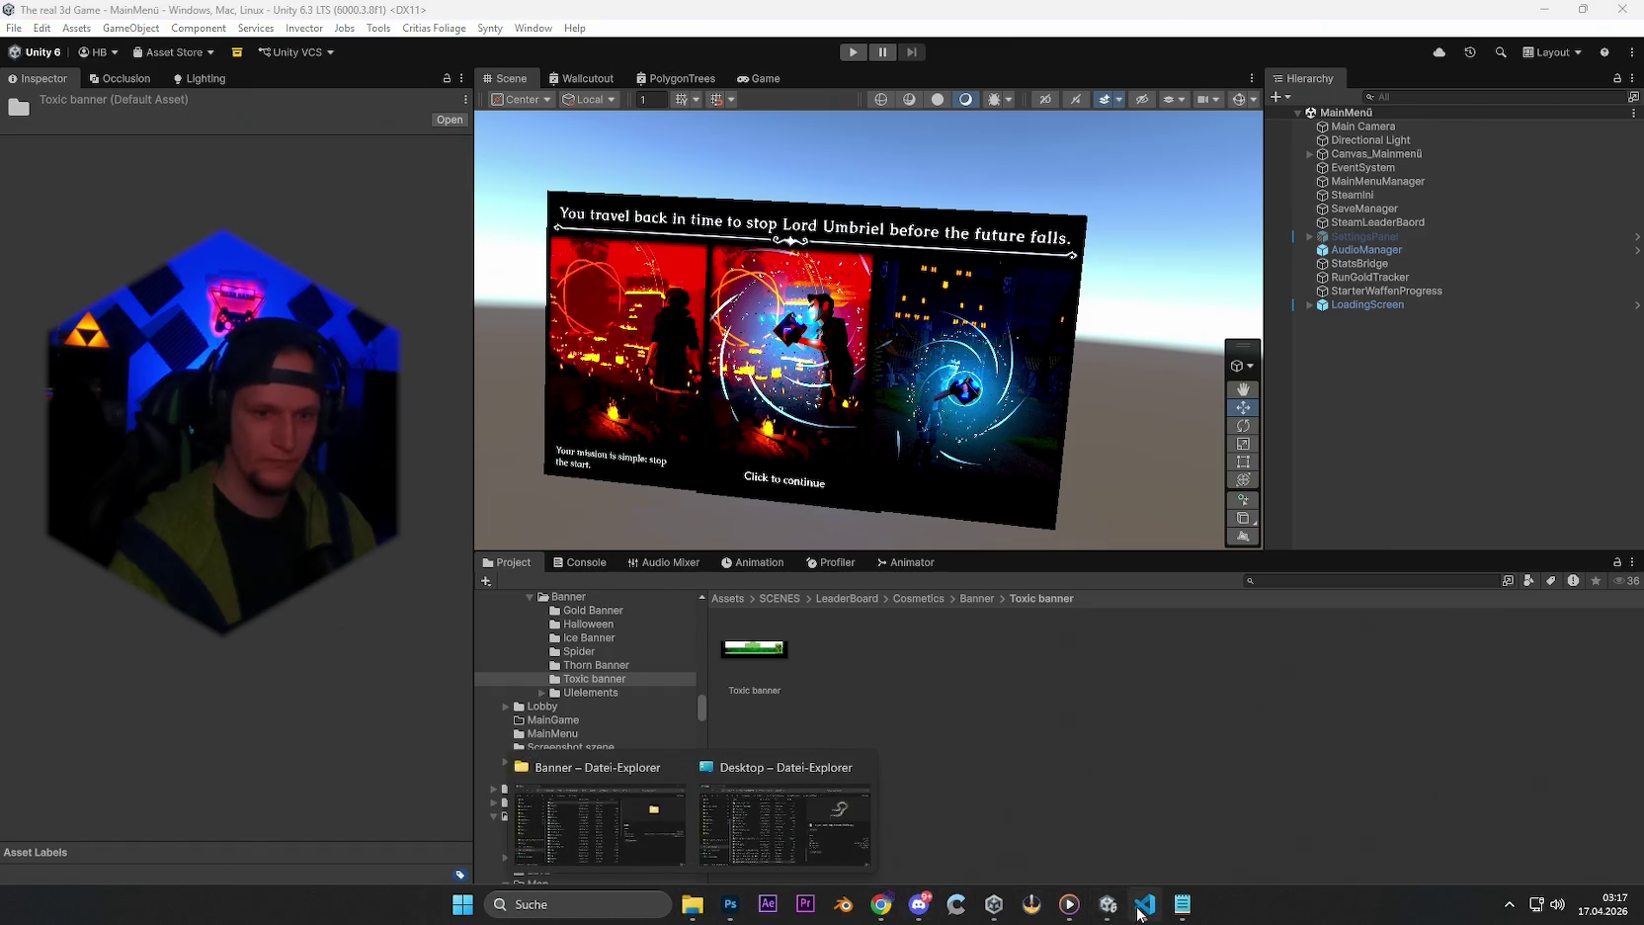
Check and delete the extra snake-body layer Ebene 31.
left_click(730, 904)
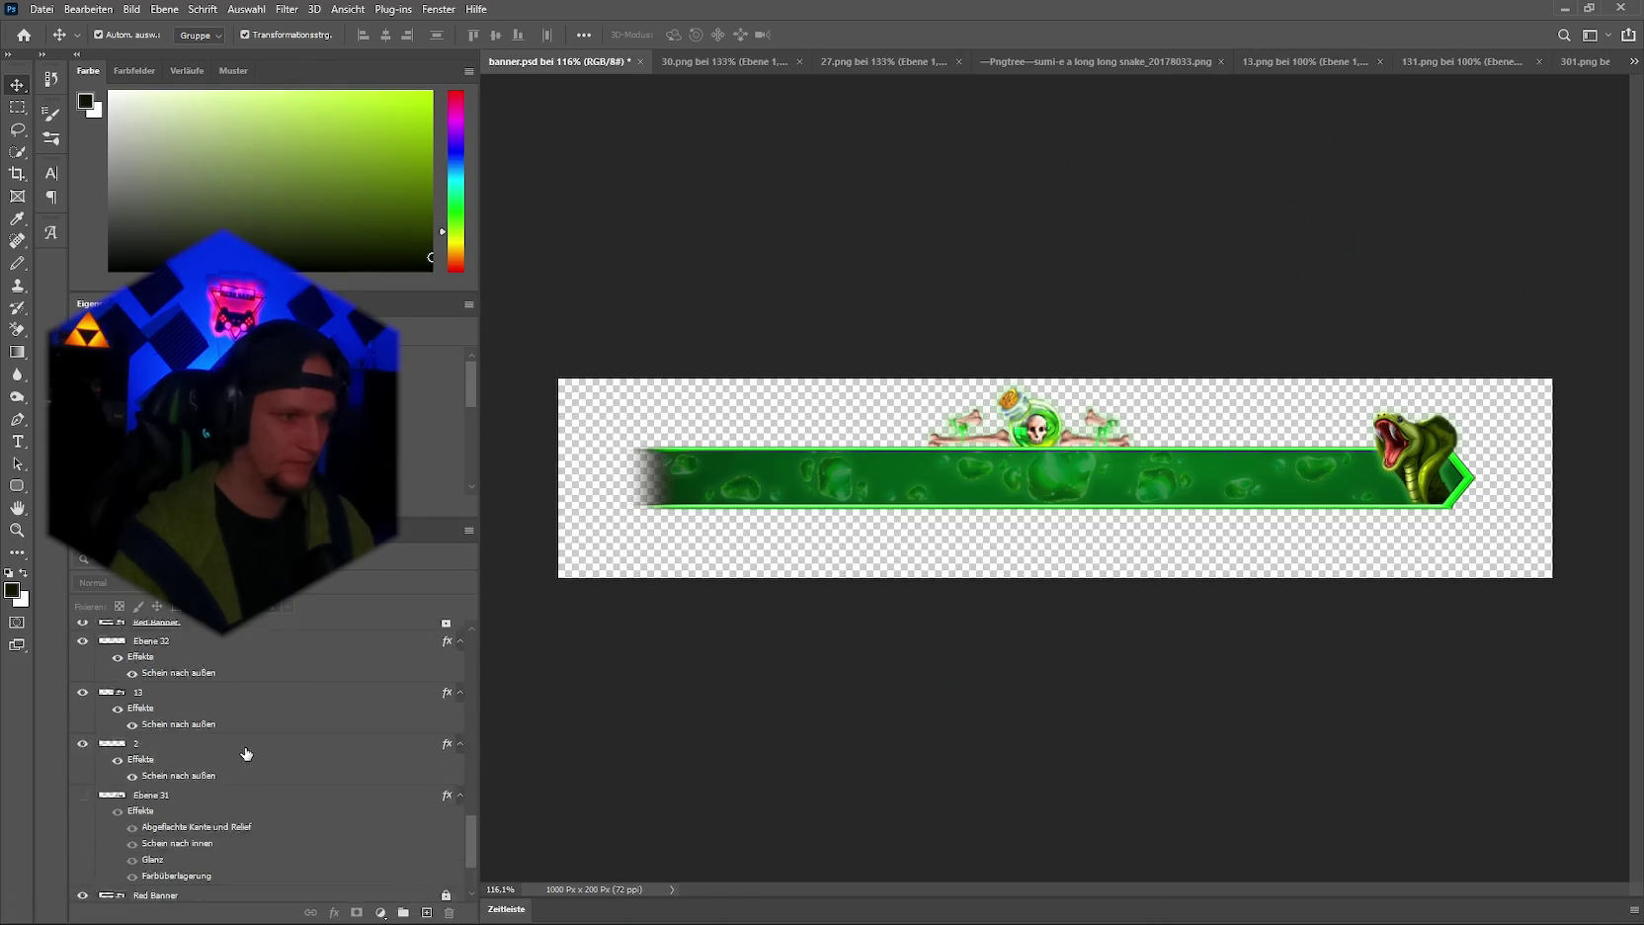
scroll(235, 757, "up", 3)
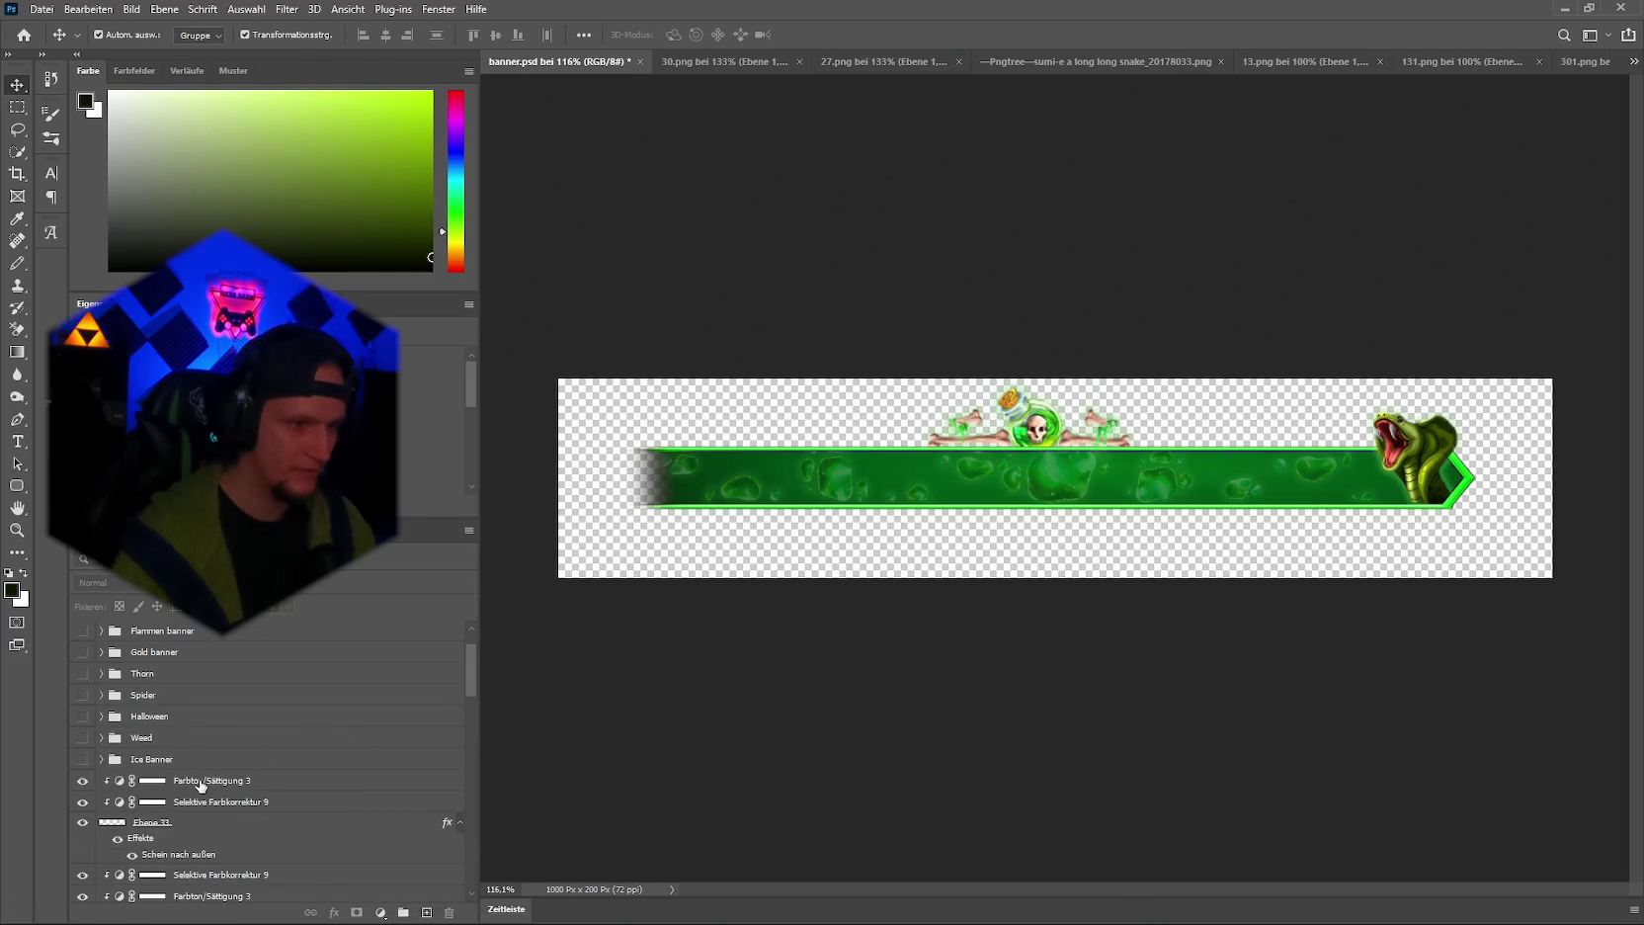
left_click(207, 792)
scroll(237, 751, "down", 3)
scroll(278, 777, "down", 2)
scroll(251, 787, "down", 2)
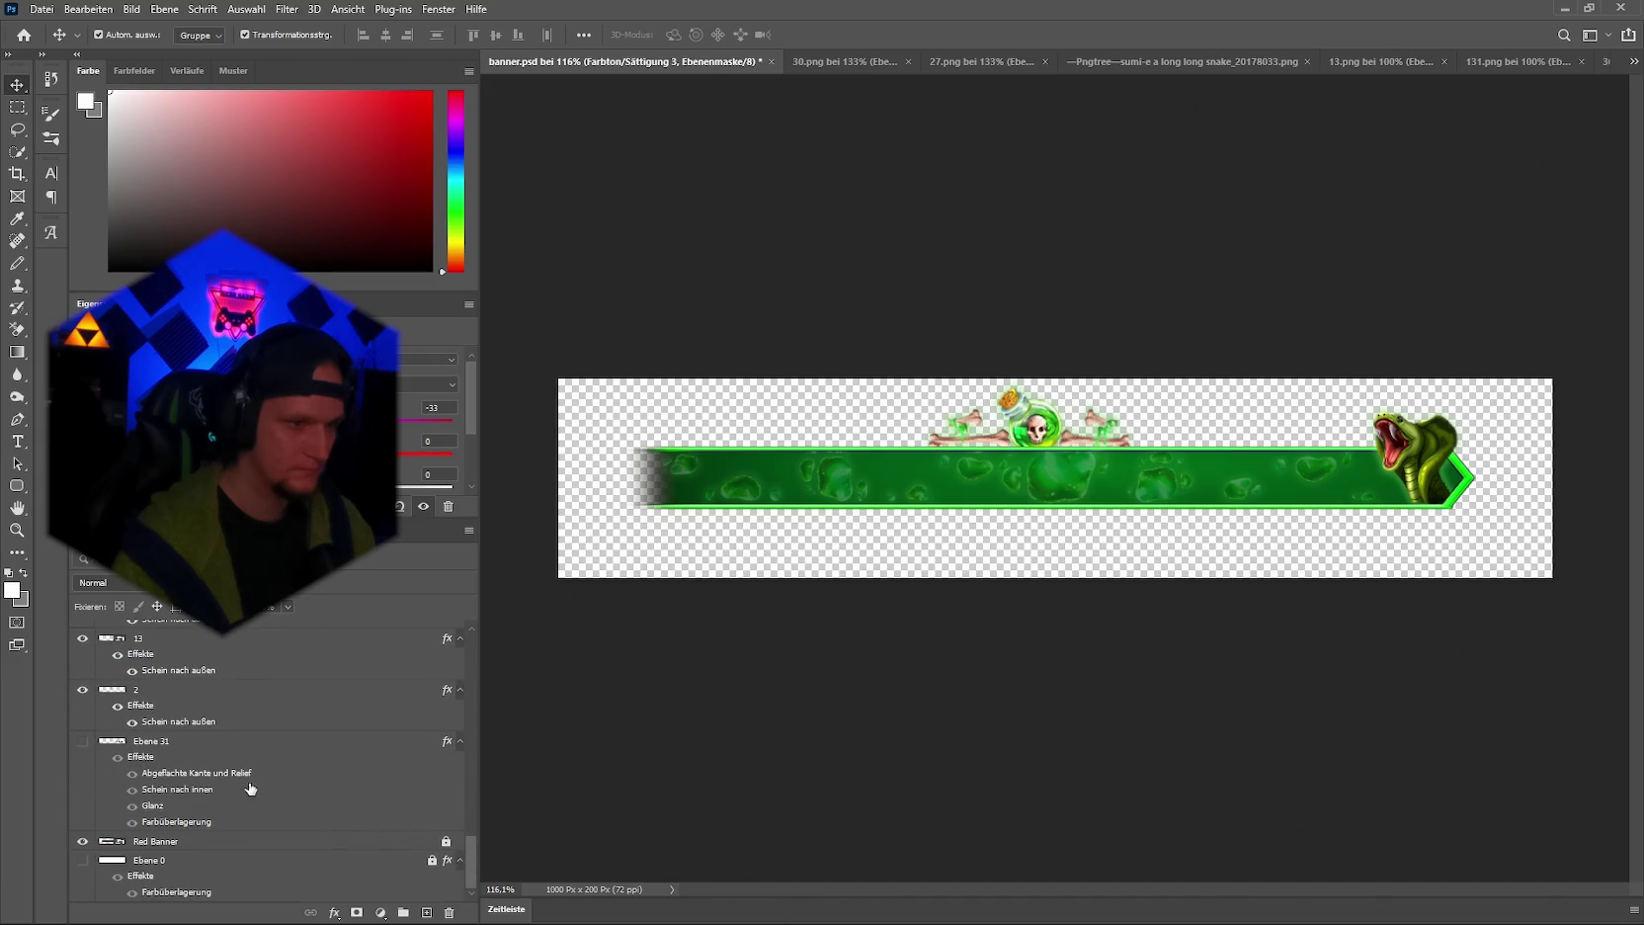
left_click(84, 742)
left_click(84, 742)
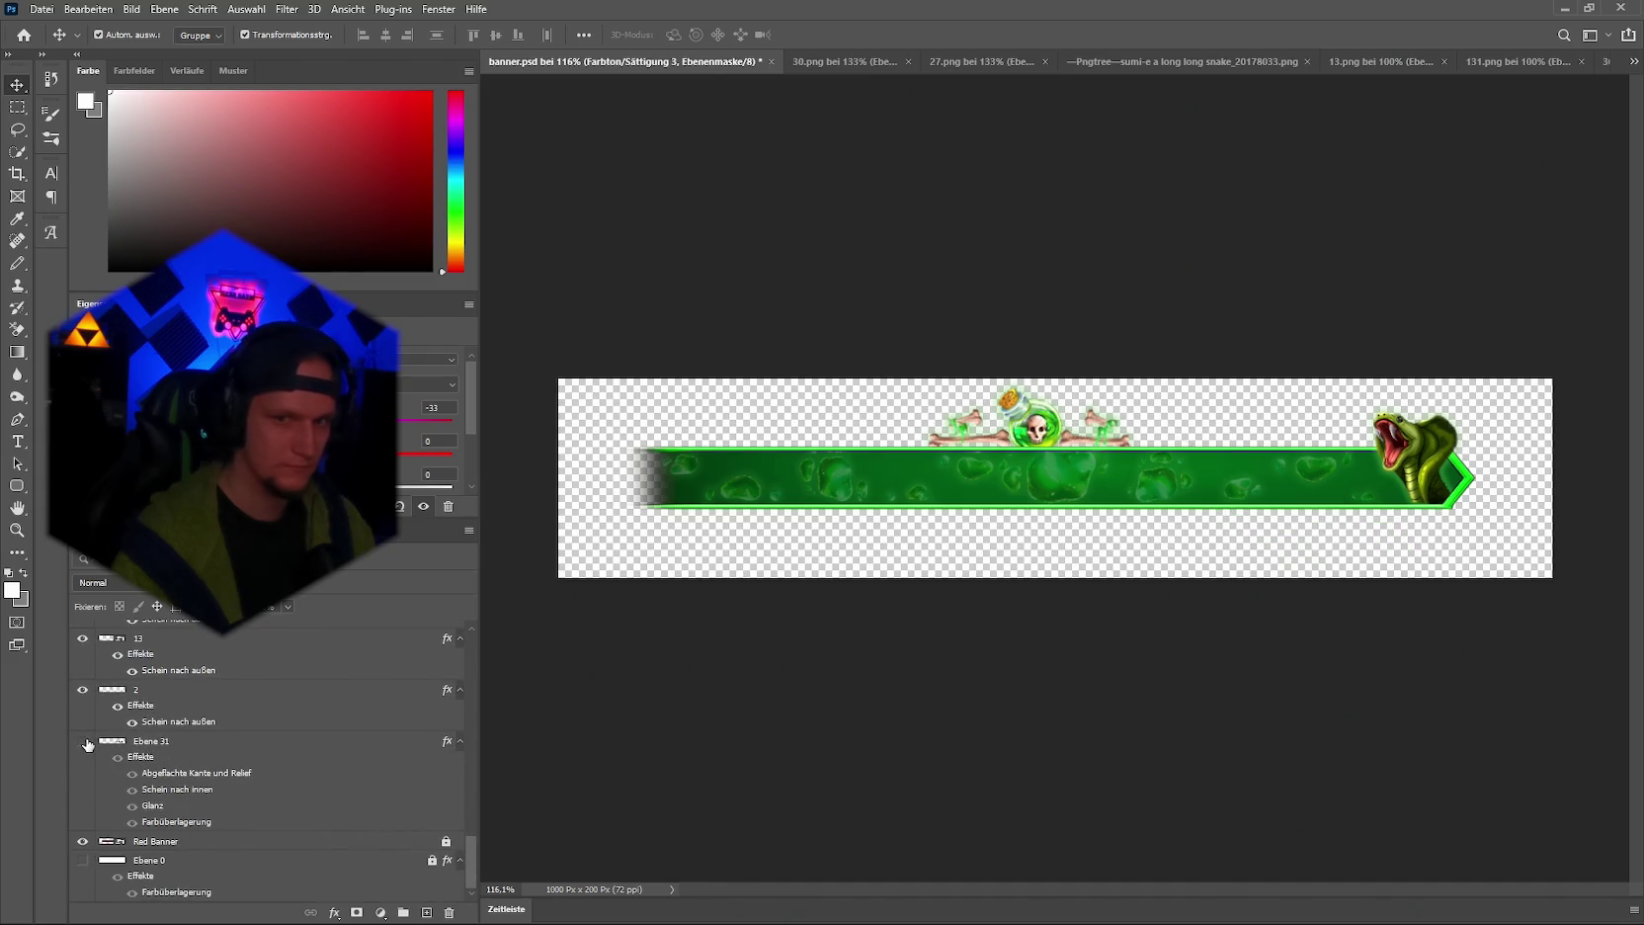
left_click(150, 749)
key("Delete")
Group the green banner layers into Gruppe 1, show the black Ebene 0, and snip the banner.
scroll(186, 791, "up", 3)
scroll(197, 792, "up", 2)
left_click(170, 776, "shift")
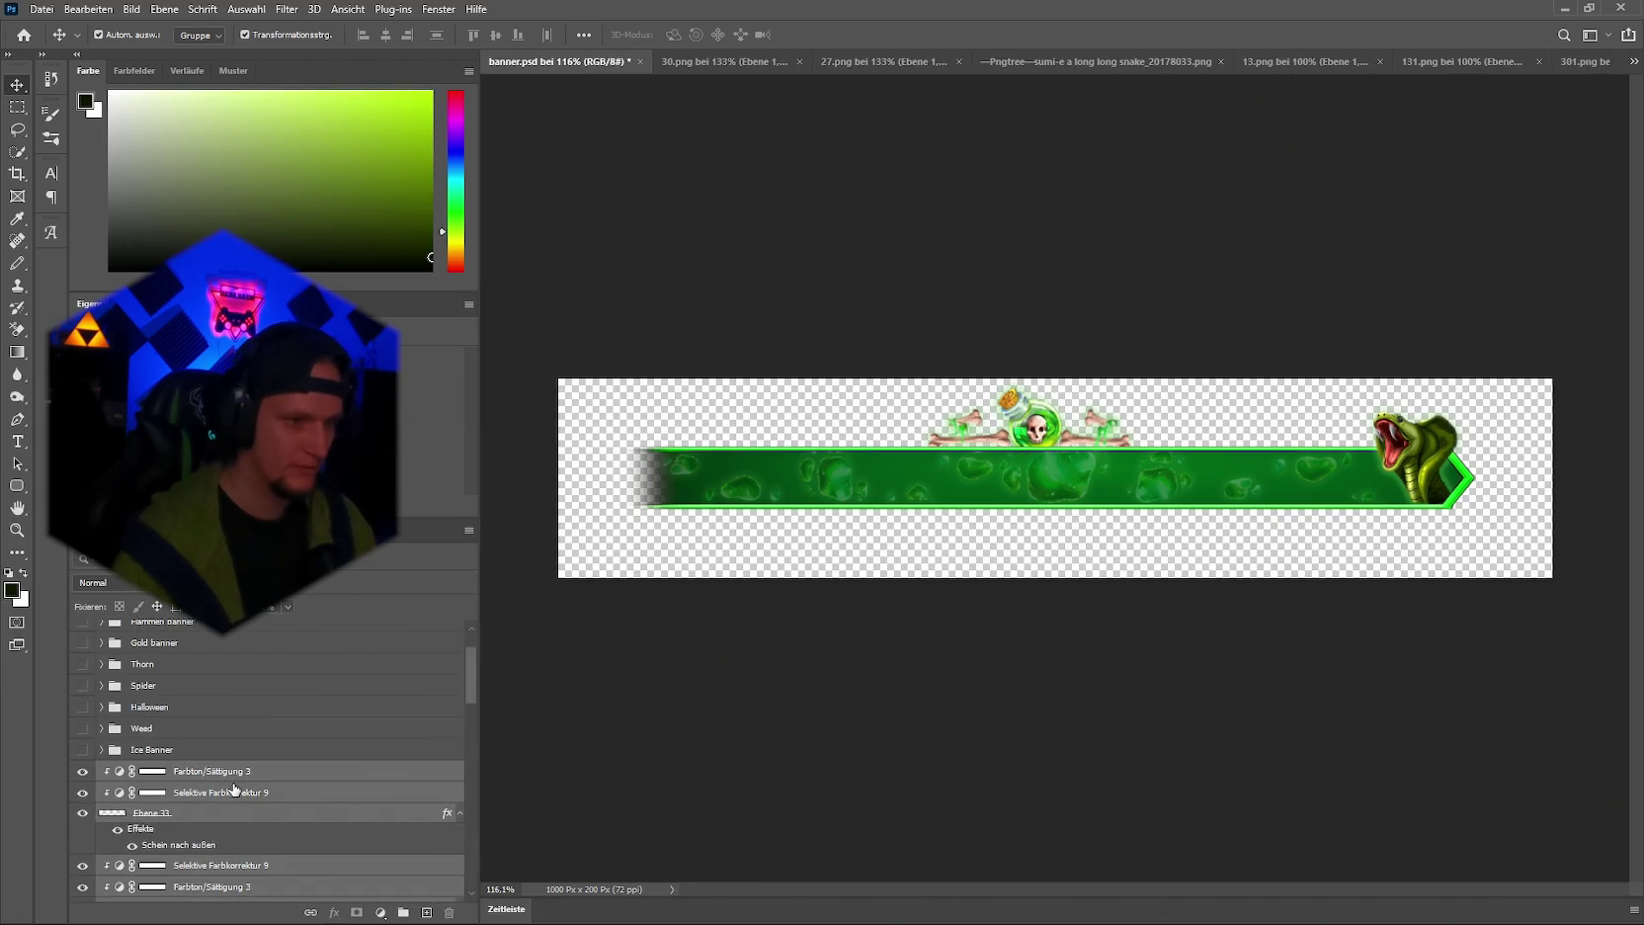
scroll(198, 796, "down", 2)
scroll(218, 810, "down", 2)
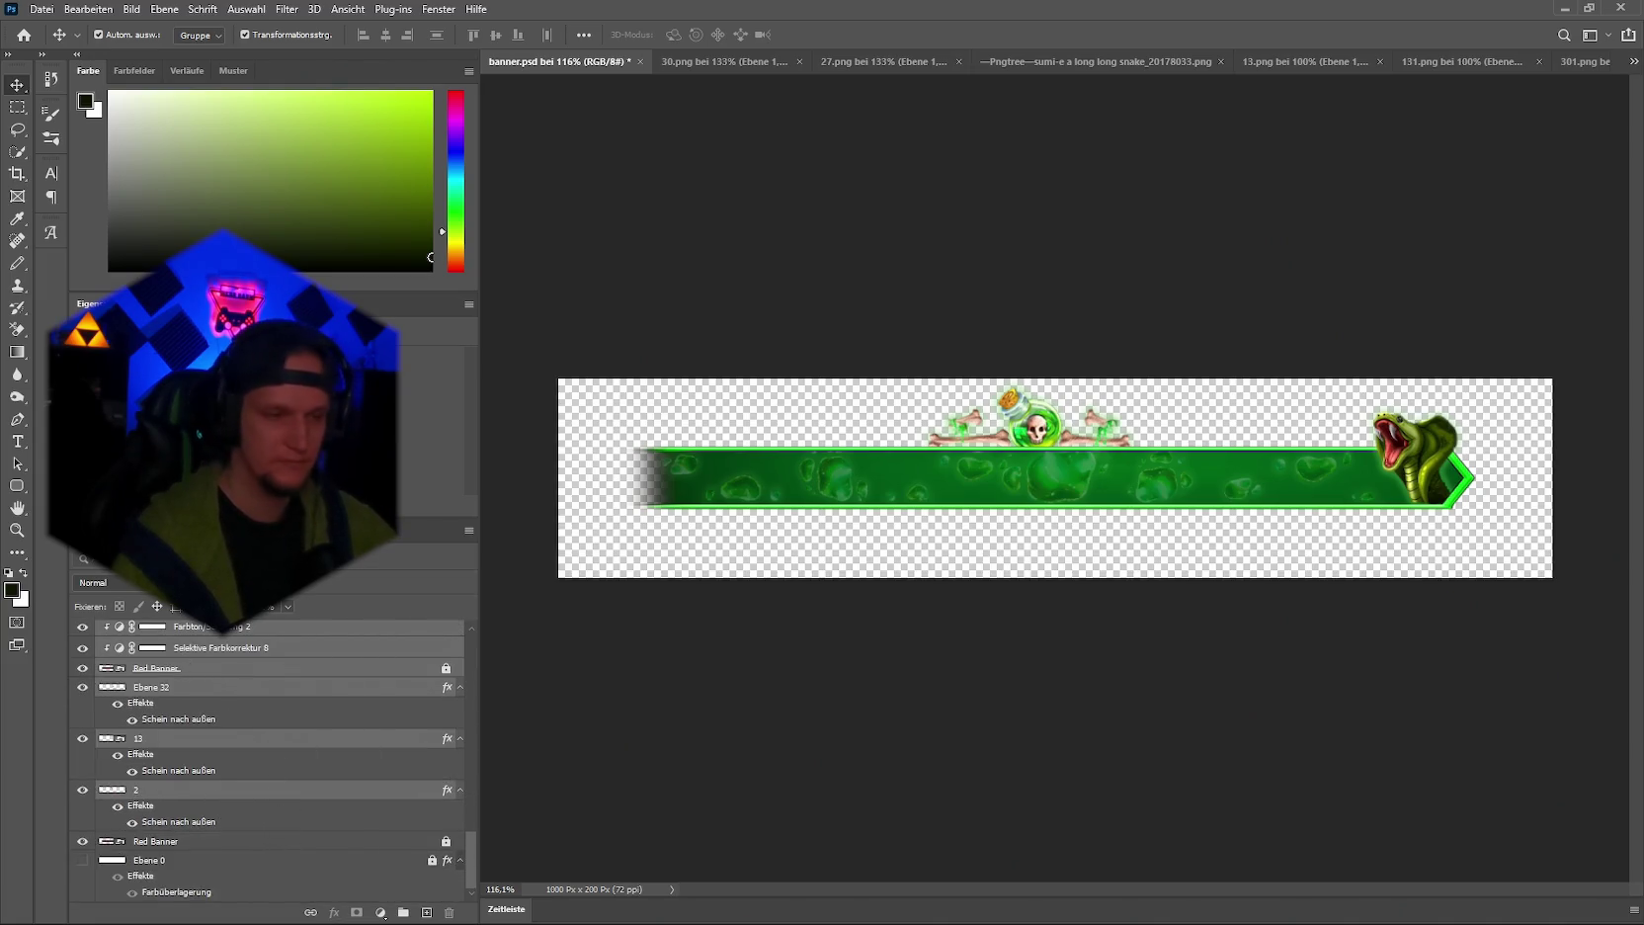
left_click(401, 912)
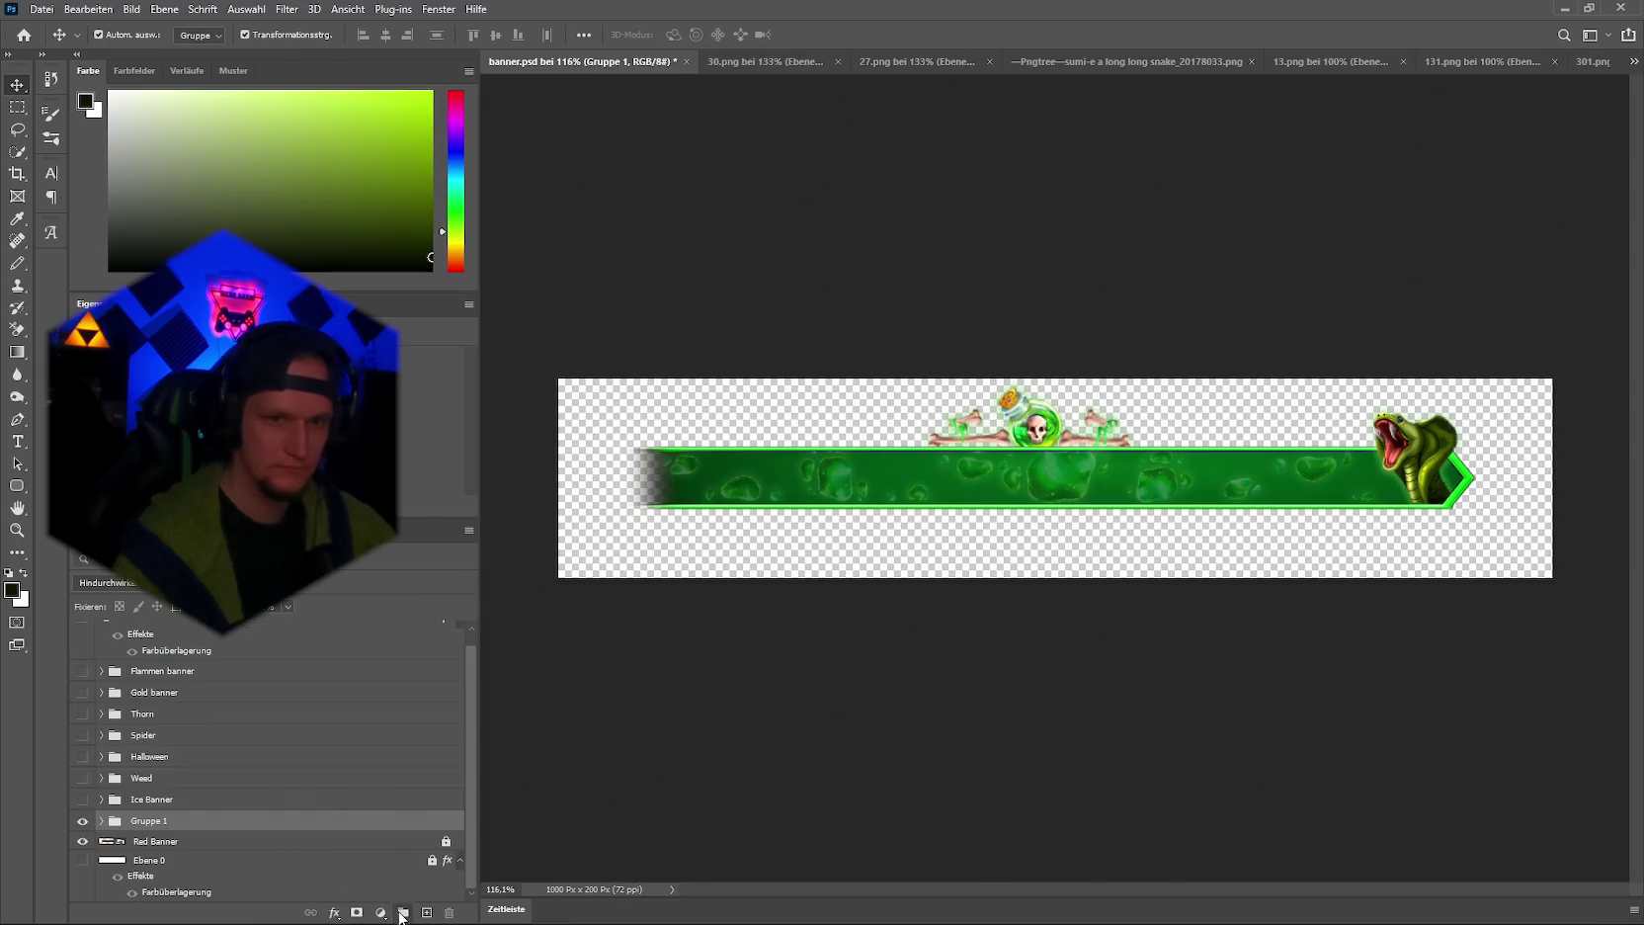
left_click(83, 821)
left_click(83, 821)
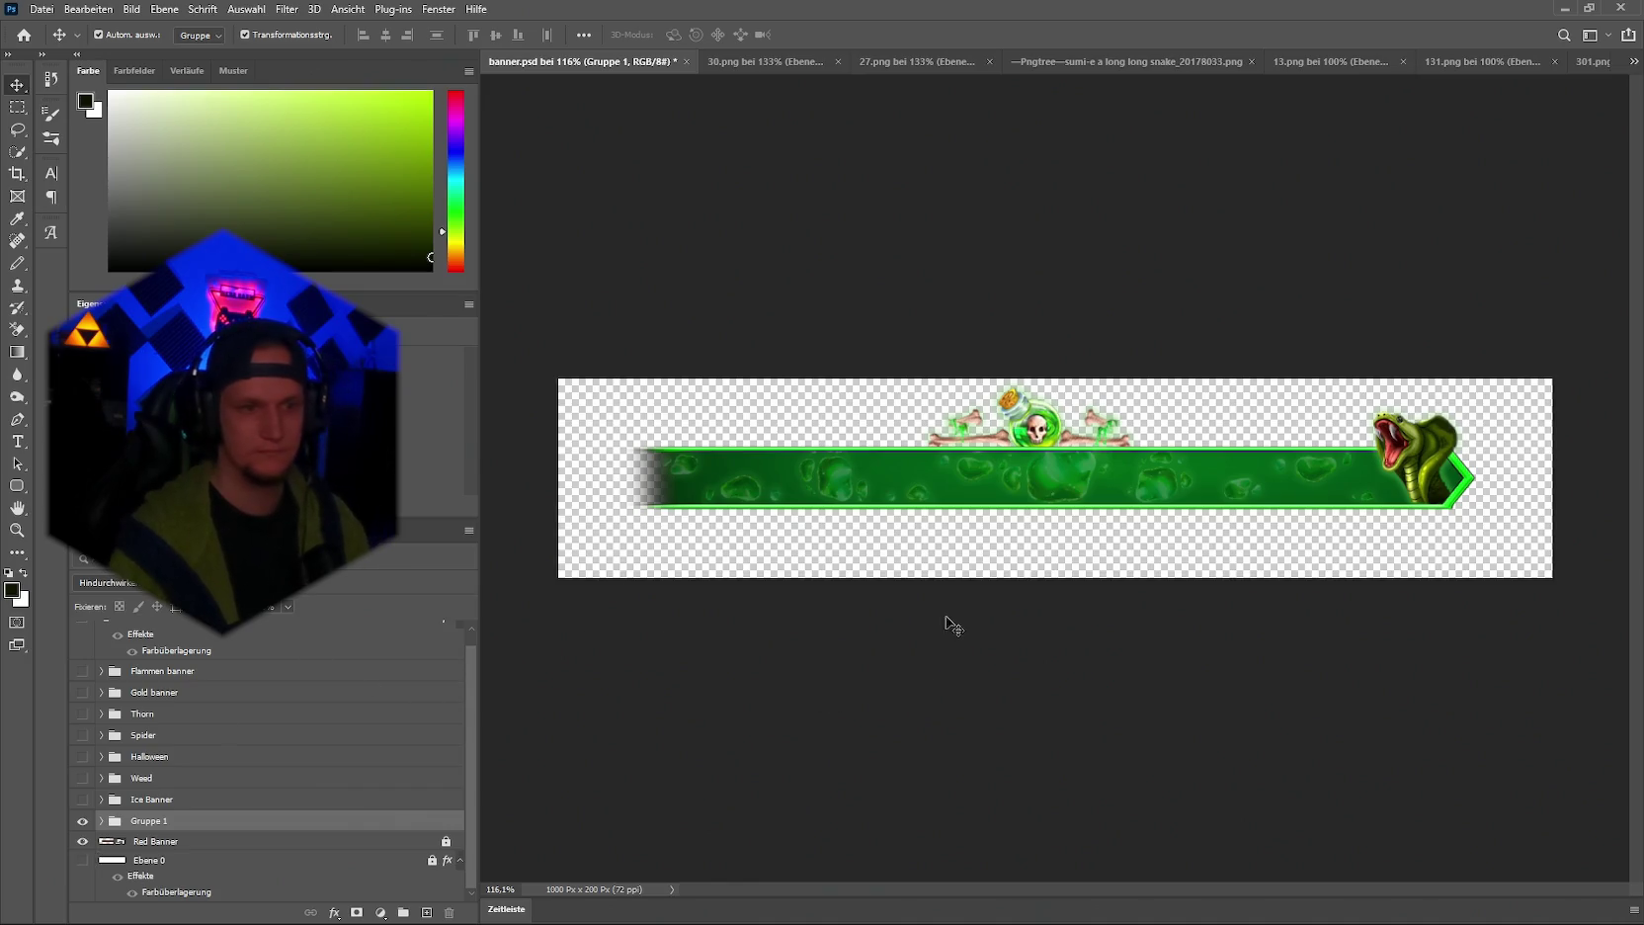
left_click(82, 862)
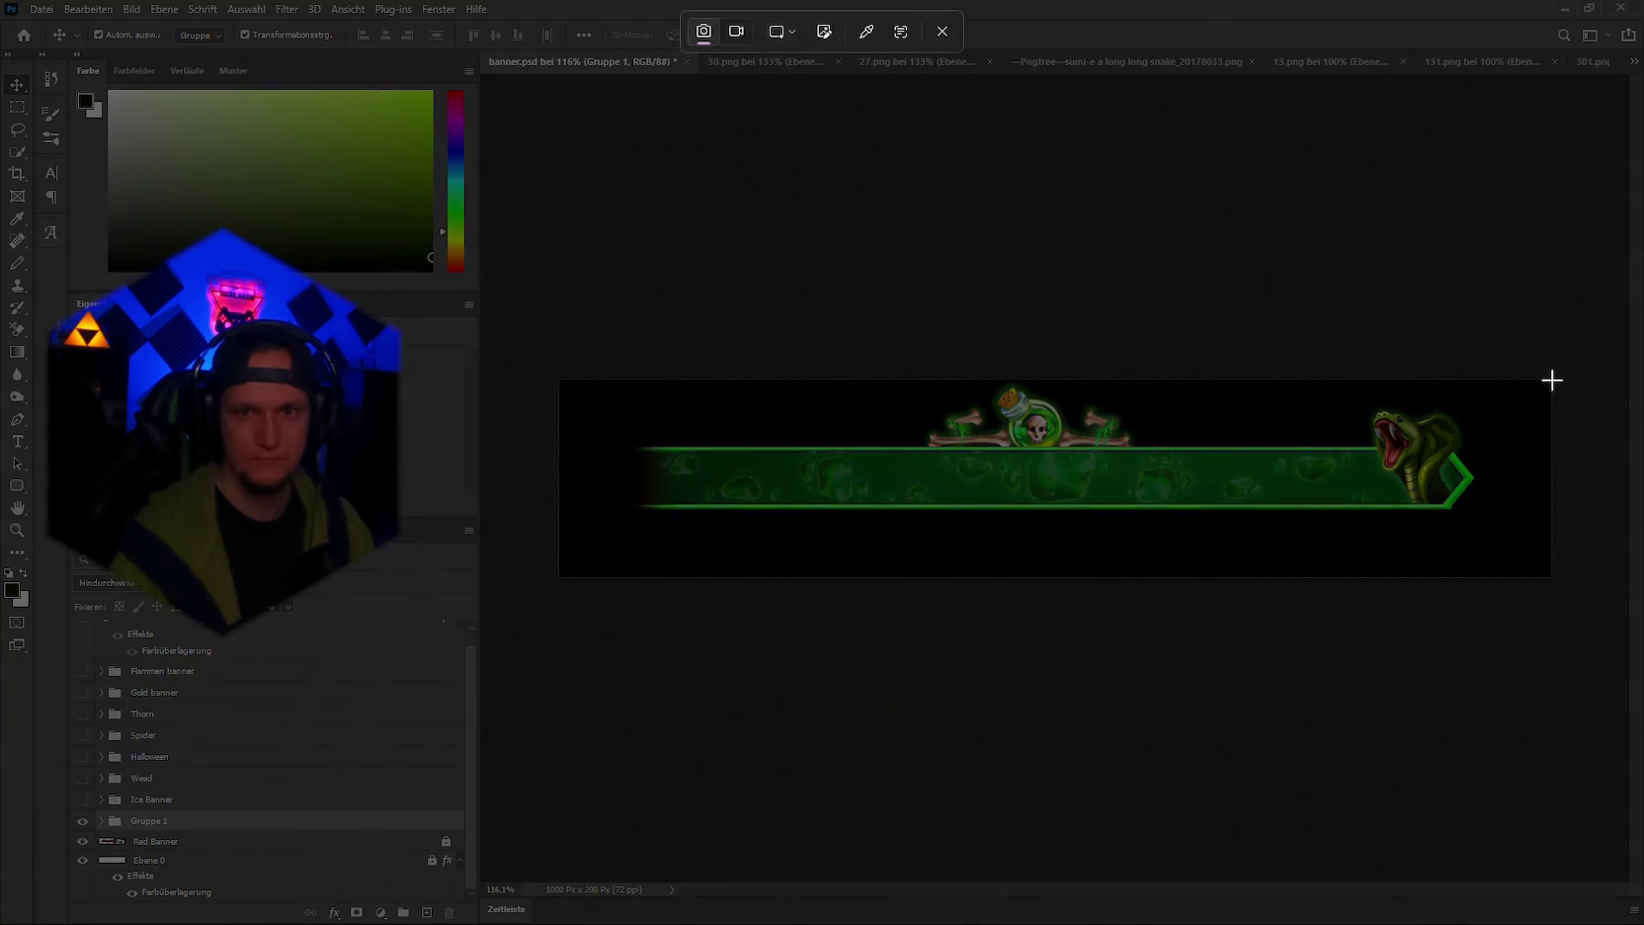
left_click_drag(1559, 380, 560, 580)
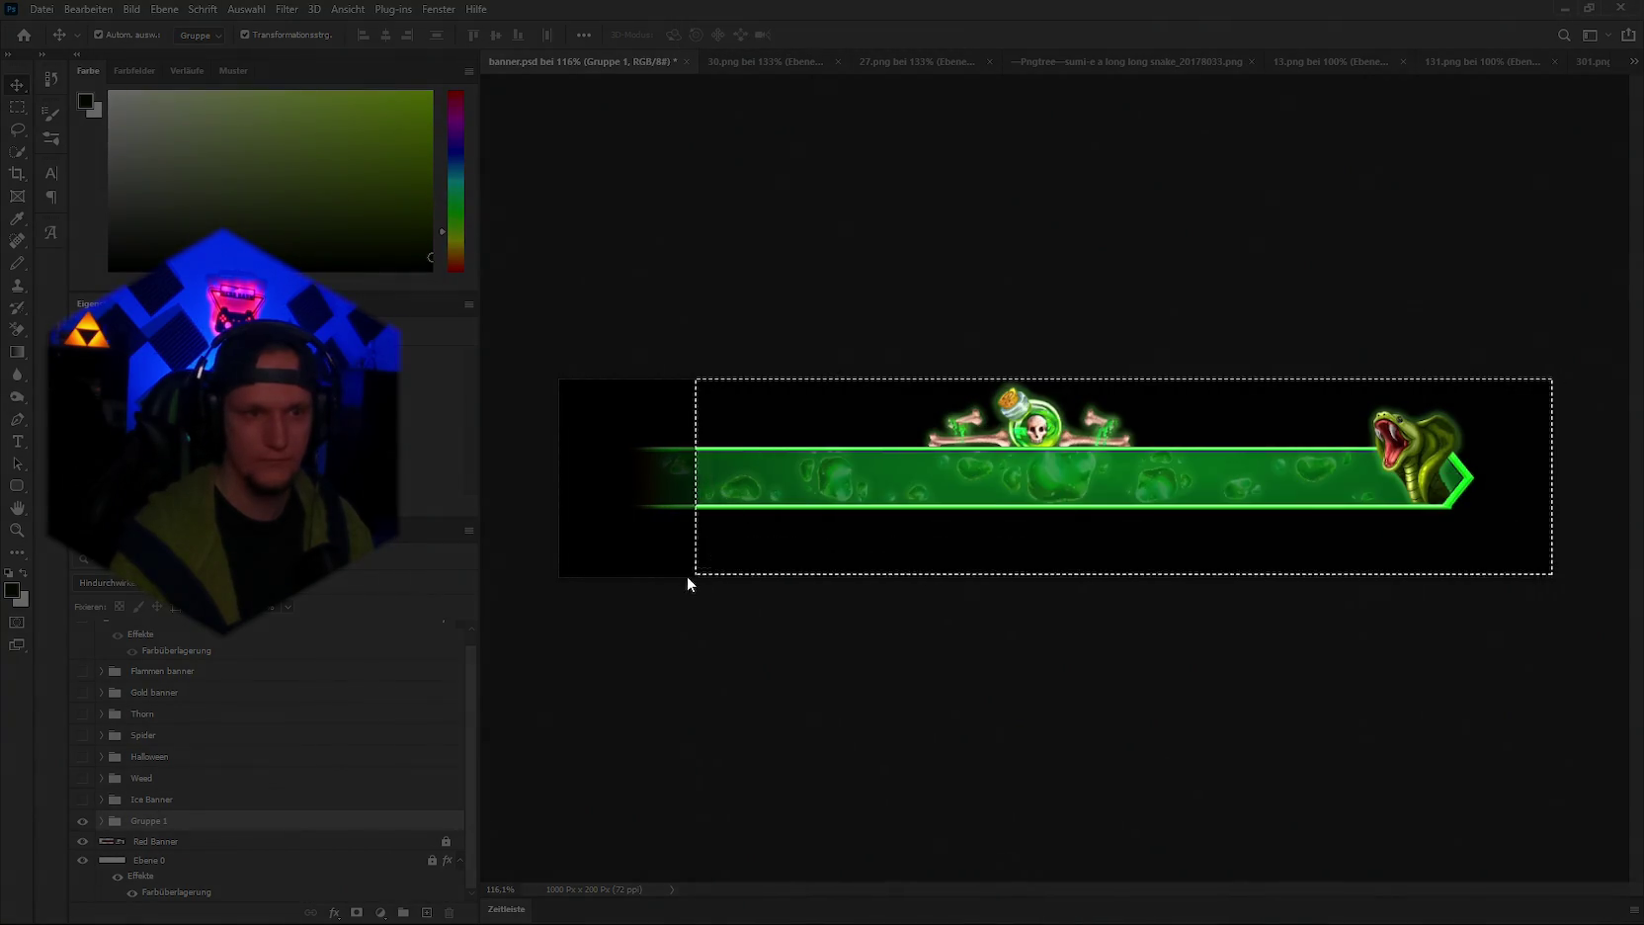
Hide Gruppe 1, show only the Ice Banner group, and screenshot the canvas.
key("ctrl+d")
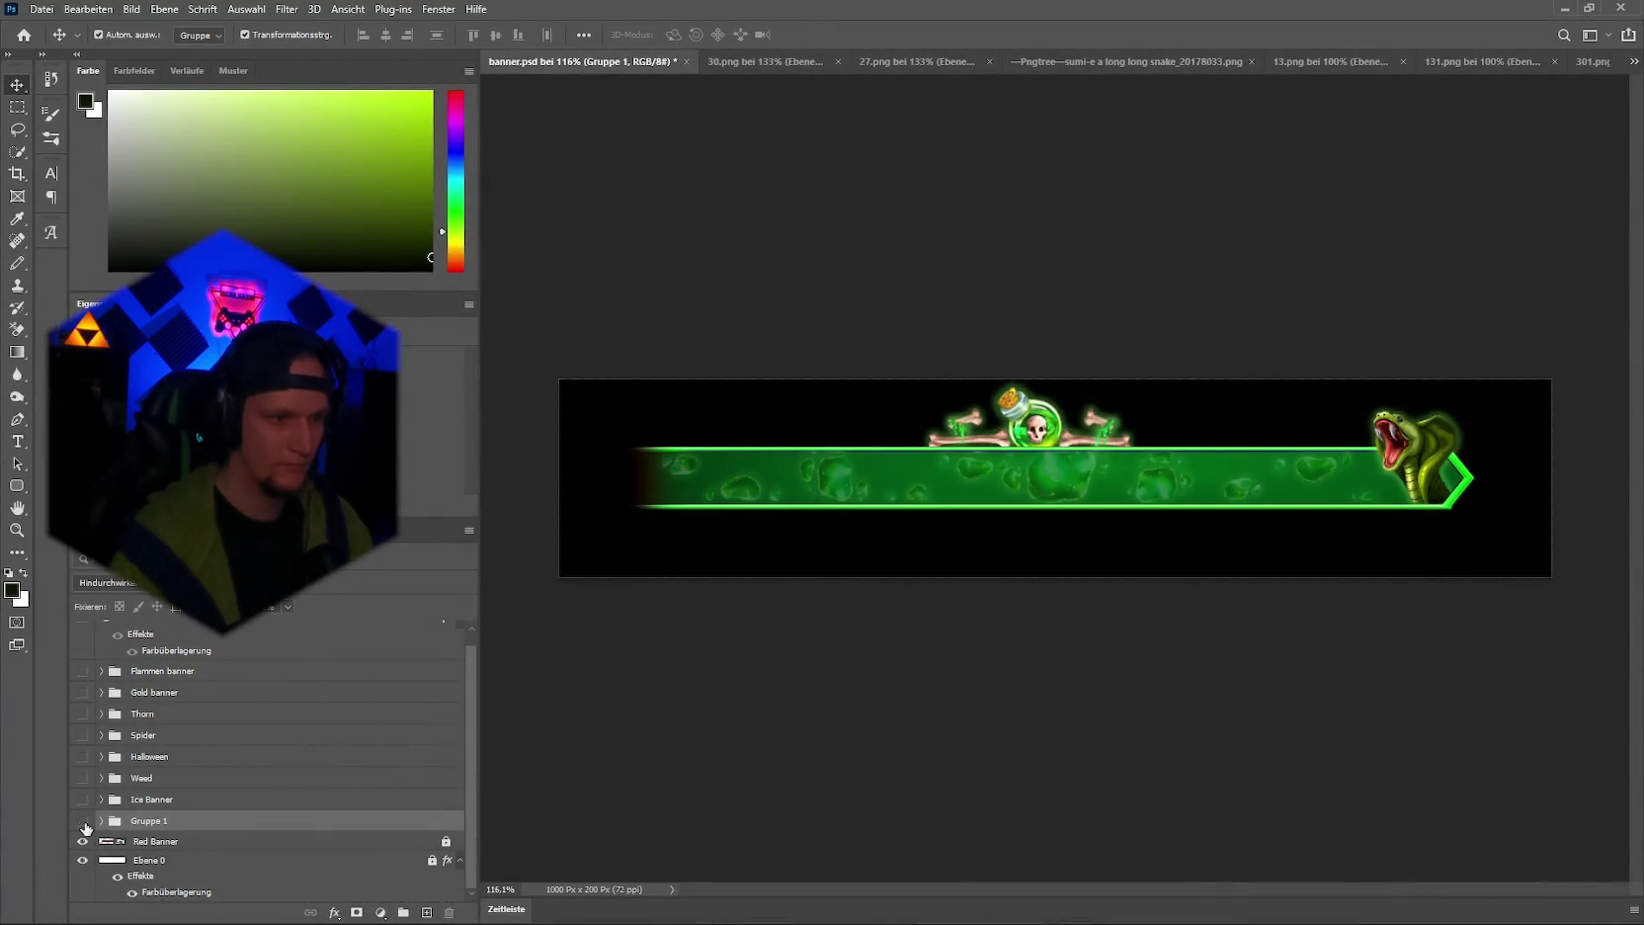
left_click(82, 821)
left_click(82, 799)
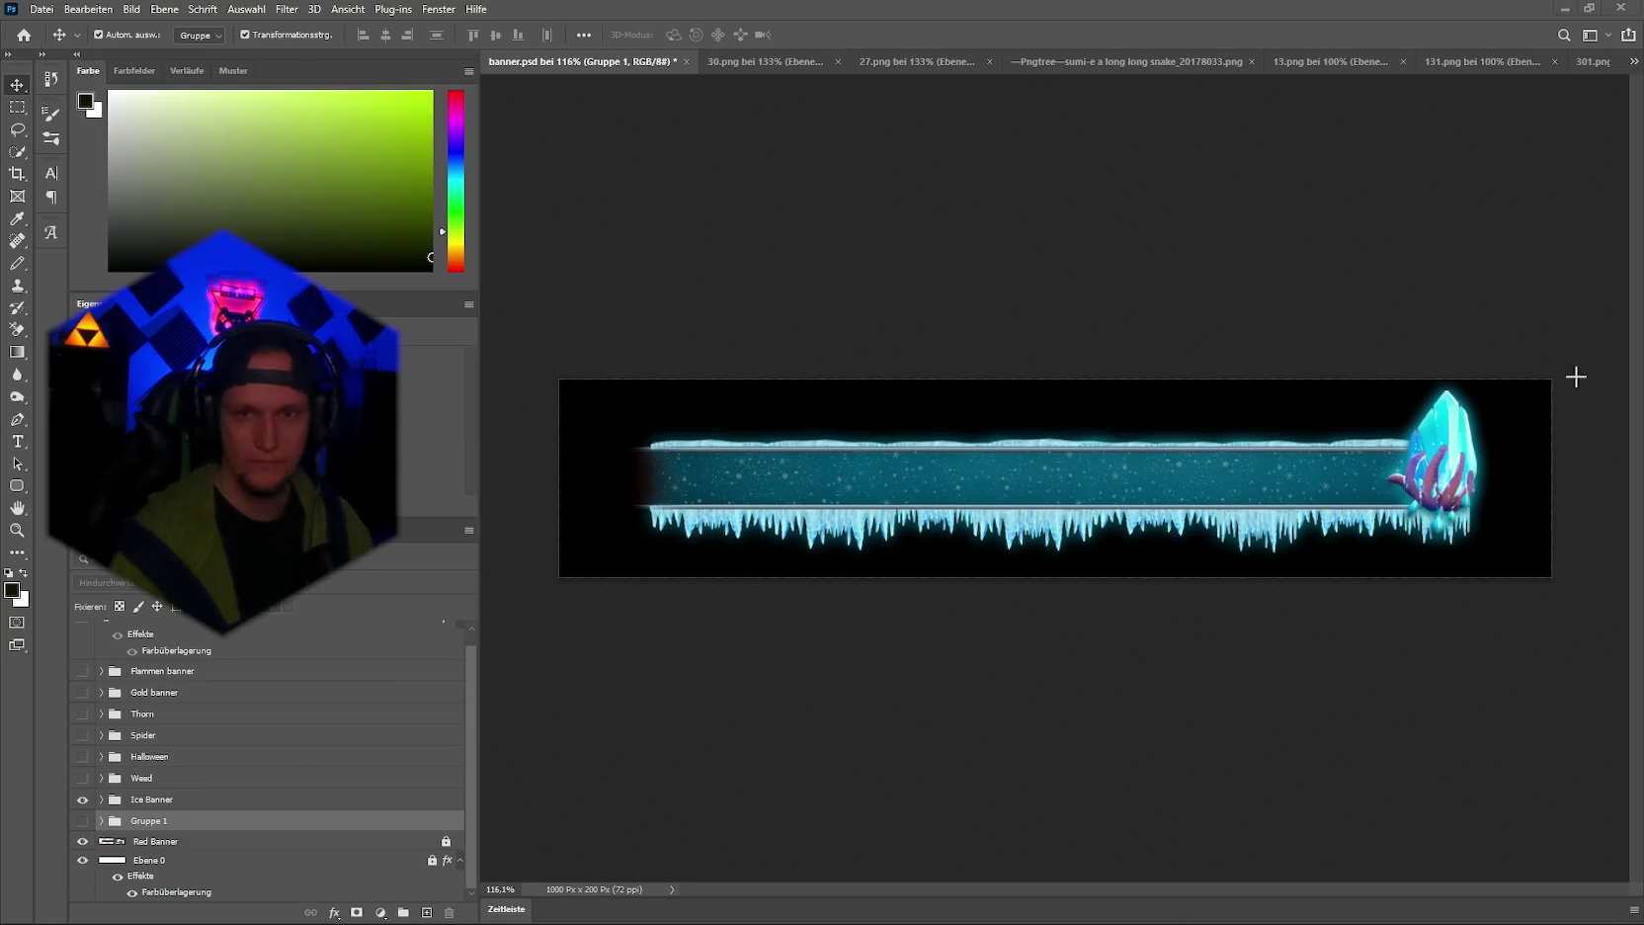
key("super+shift+s")
left_click_drag(1548, 381, 561, 575)
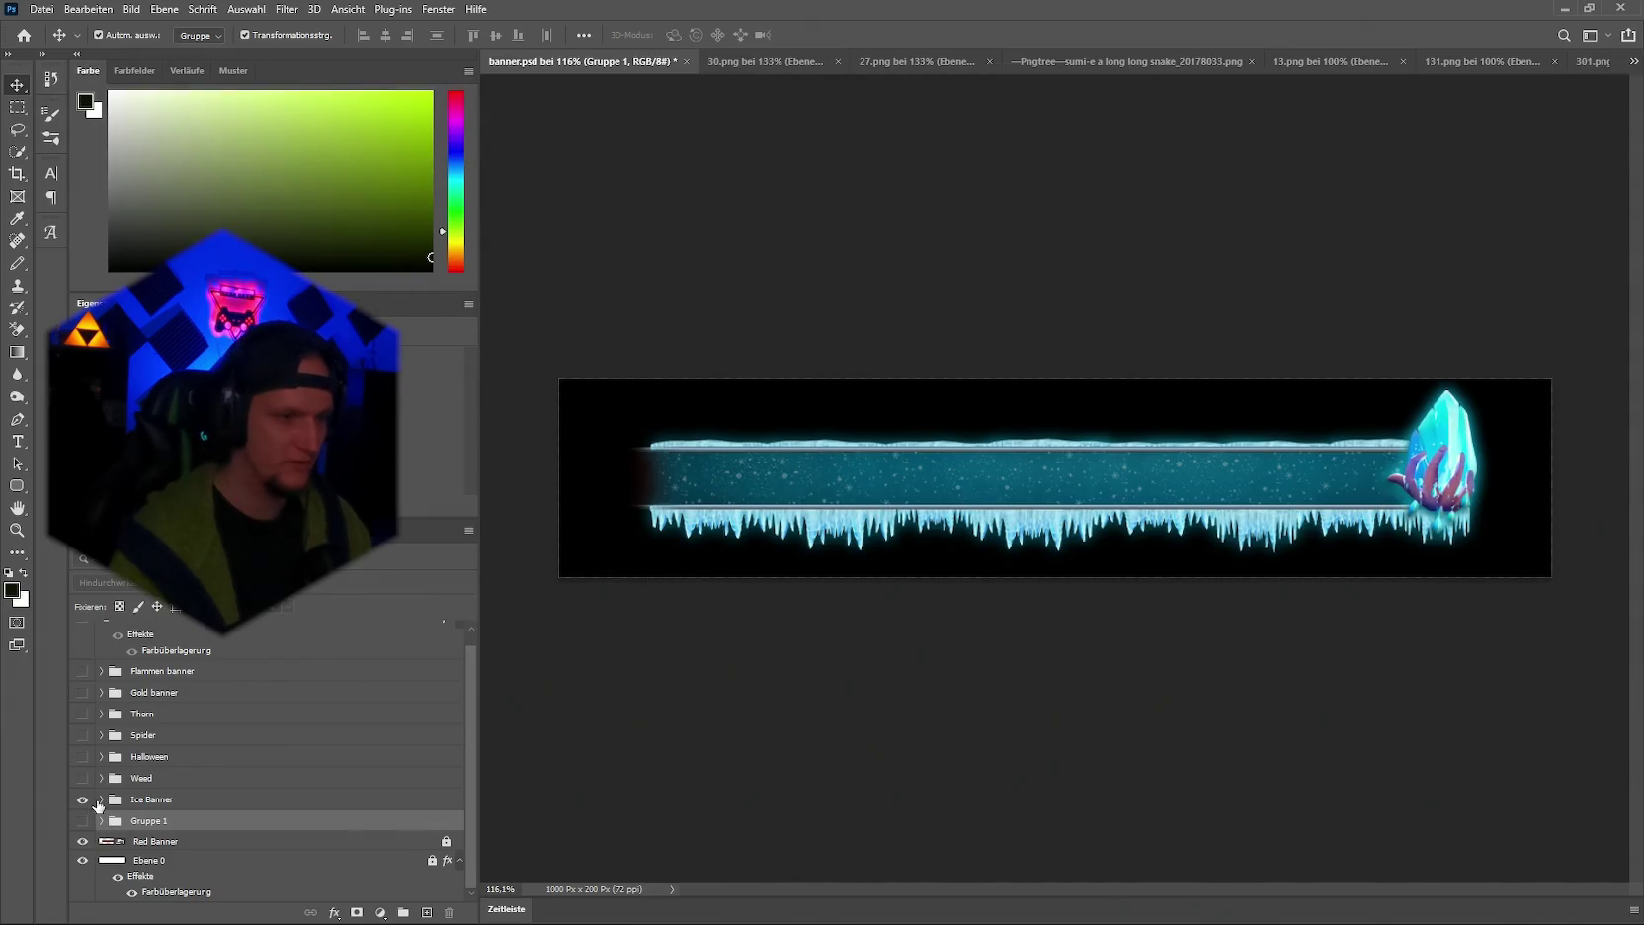
Swap the Ice Banner for the Halloween group and screenshot the Halloween banner.
left_click(82, 799)
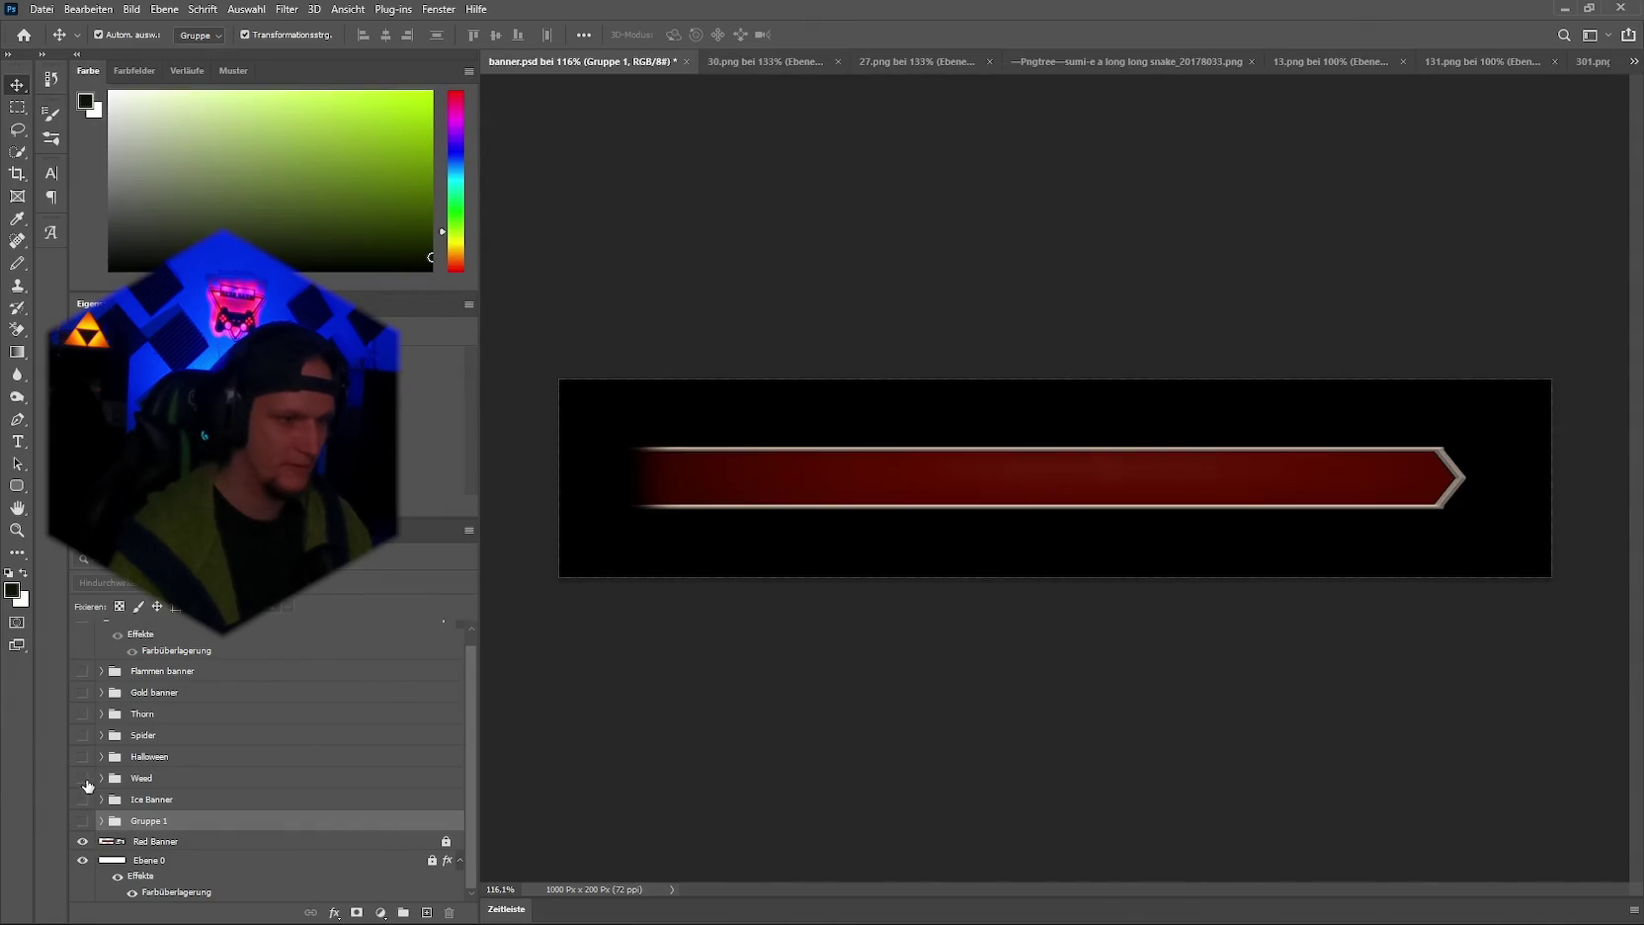
left_click(82, 777)
left_click(344, 770)
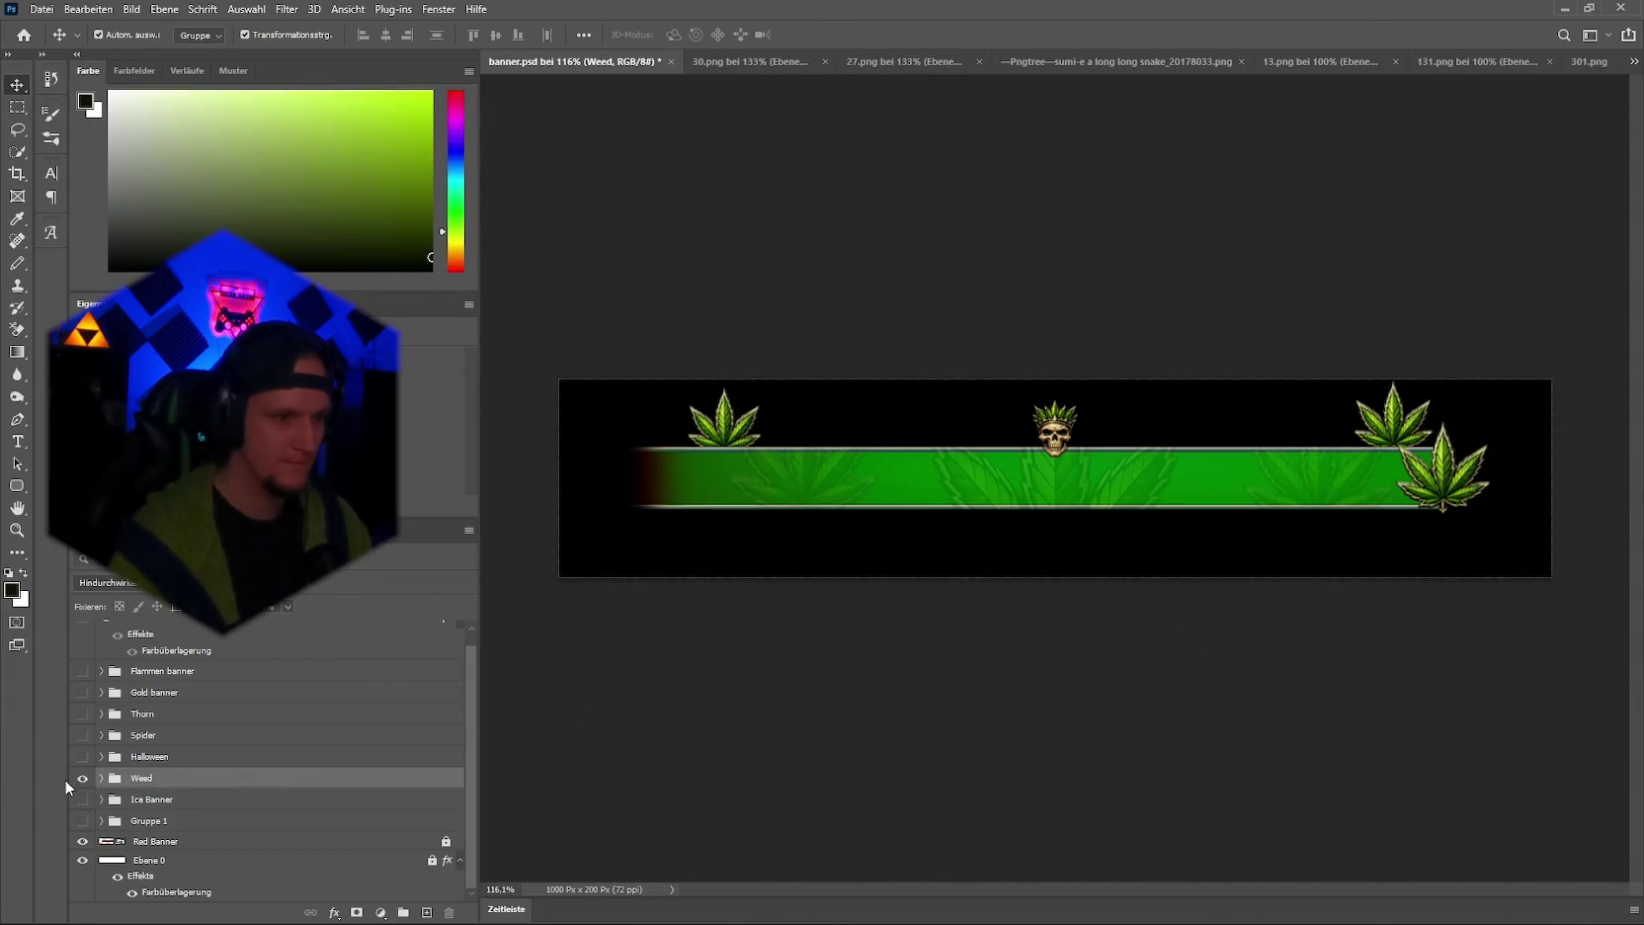
left_click(82, 778)
left_click(82, 755)
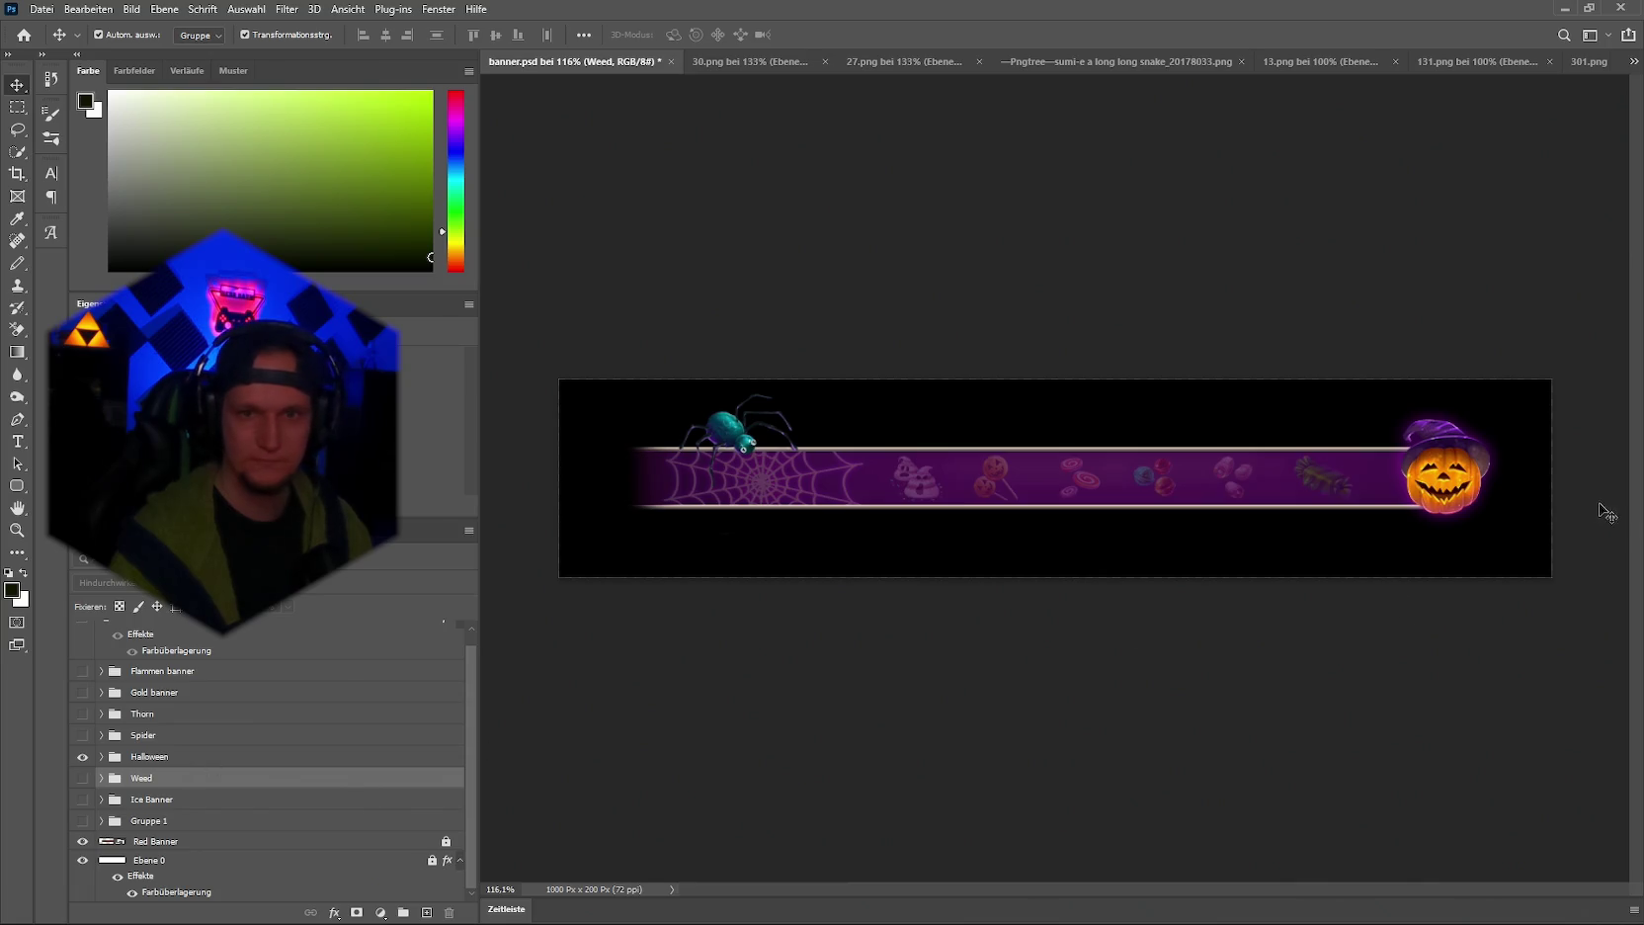
key("super+shift+s")
mouse_move(1553, 379)
left_mouse_down()
mouse_move(570, 594)
mouse_move(559, 577)
left_mouse_up()
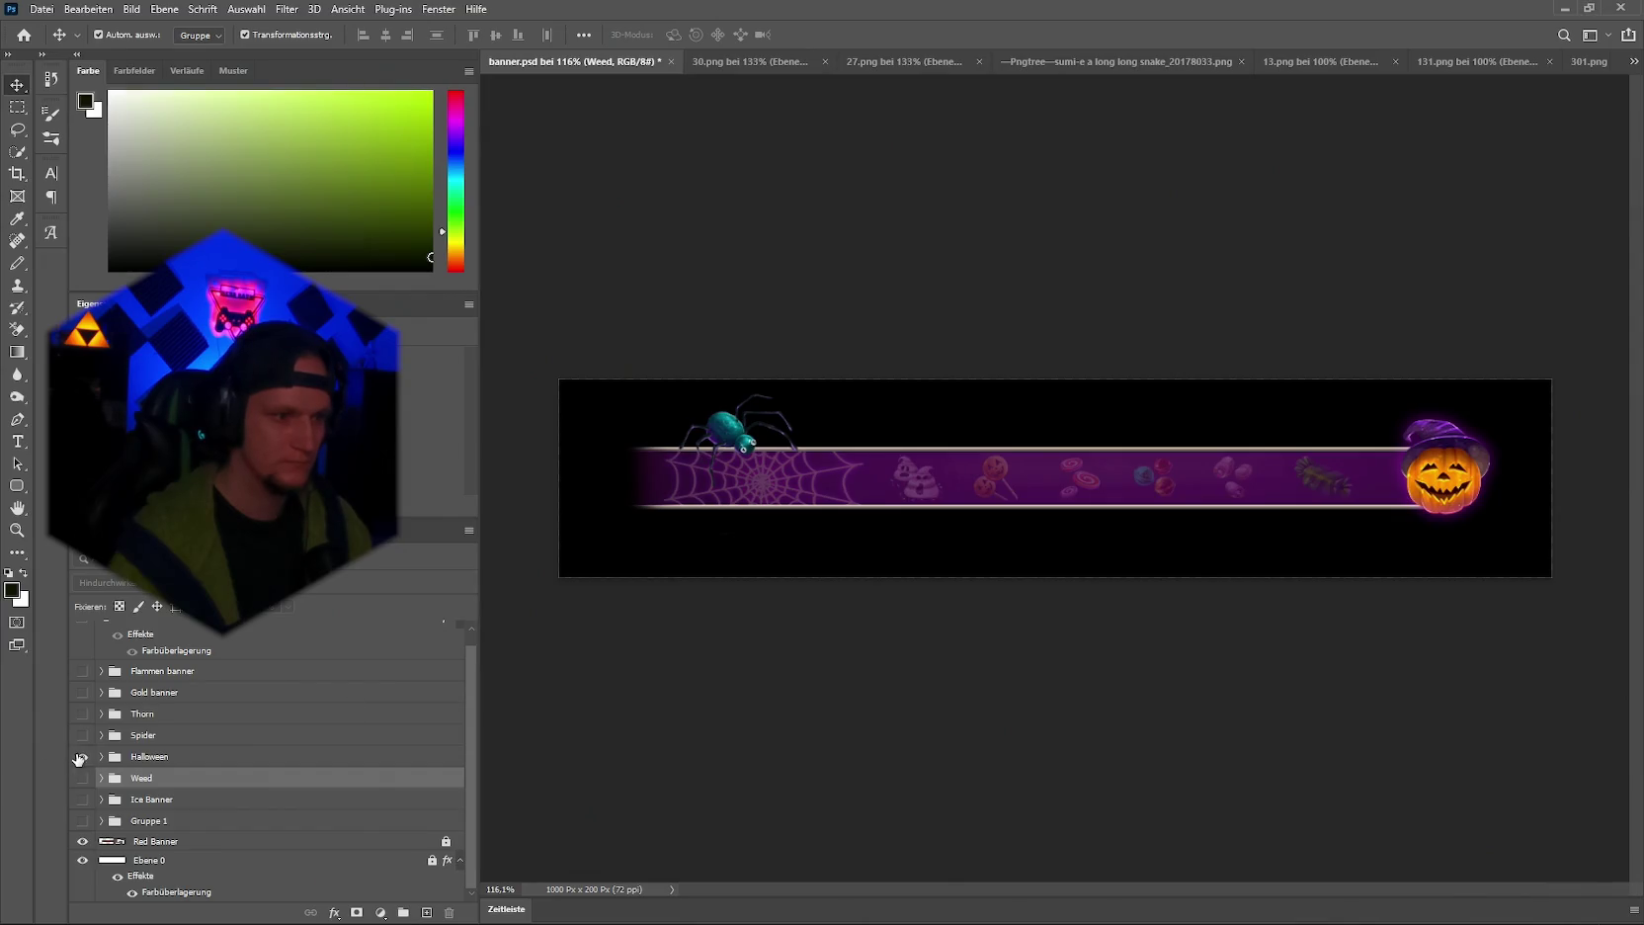
Screenshot the Spider banner and then the Thorn banner, each shown alone.
left_click(82, 756)
left_click(82, 735)
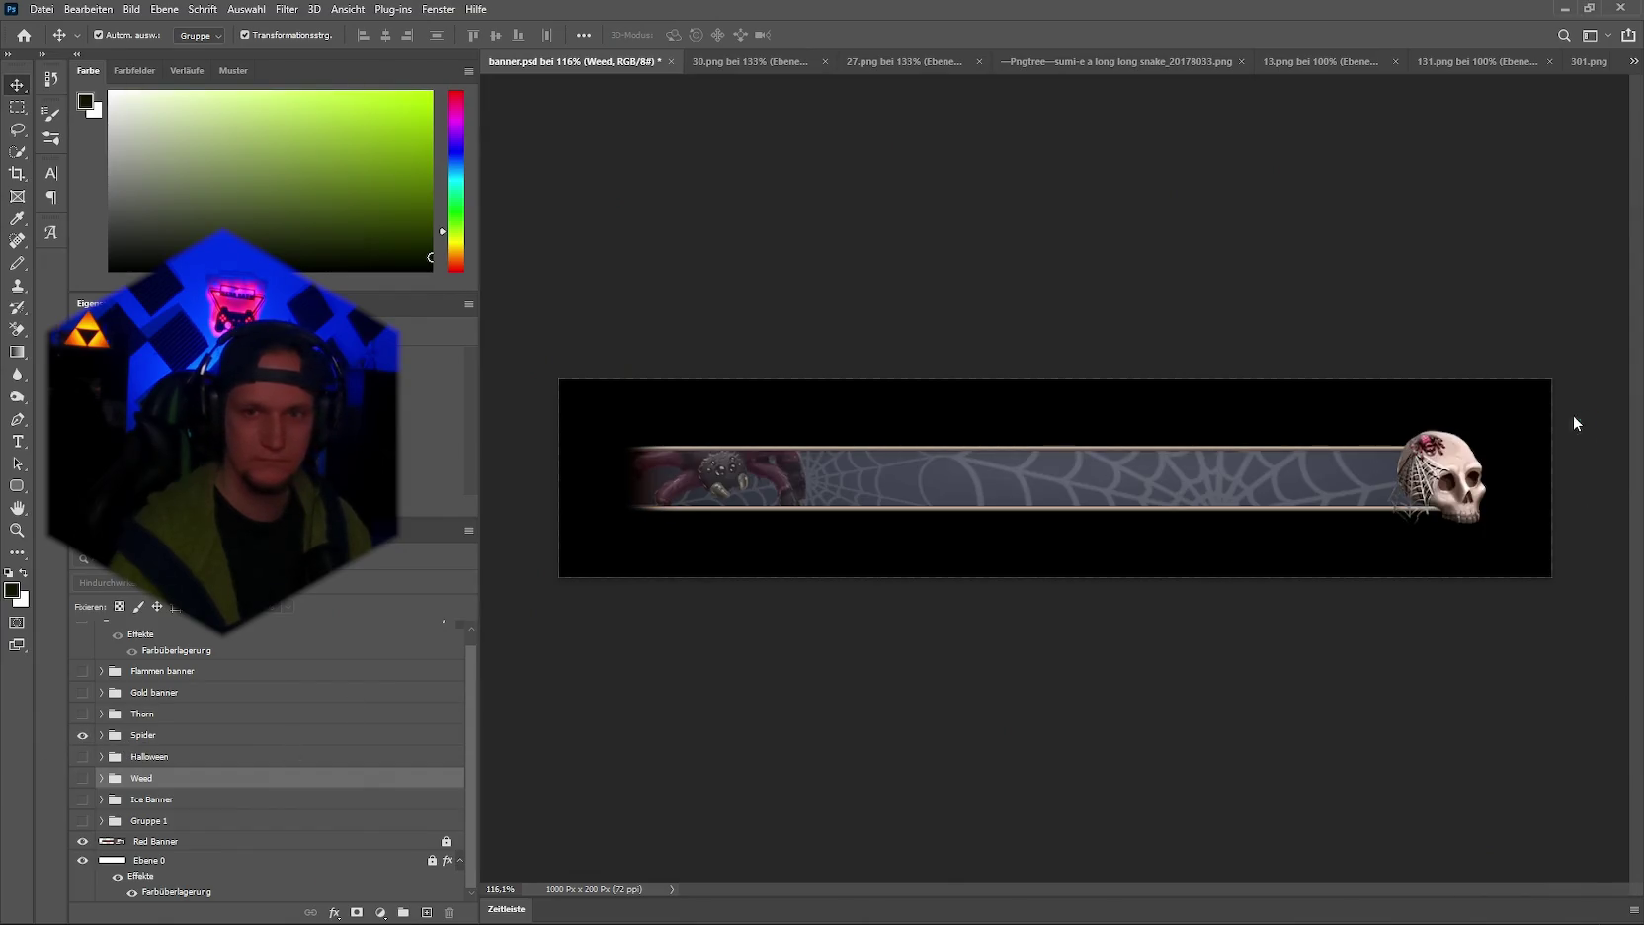
key("super+shift+s")
left_click_drag(1552, 379, 560, 578)
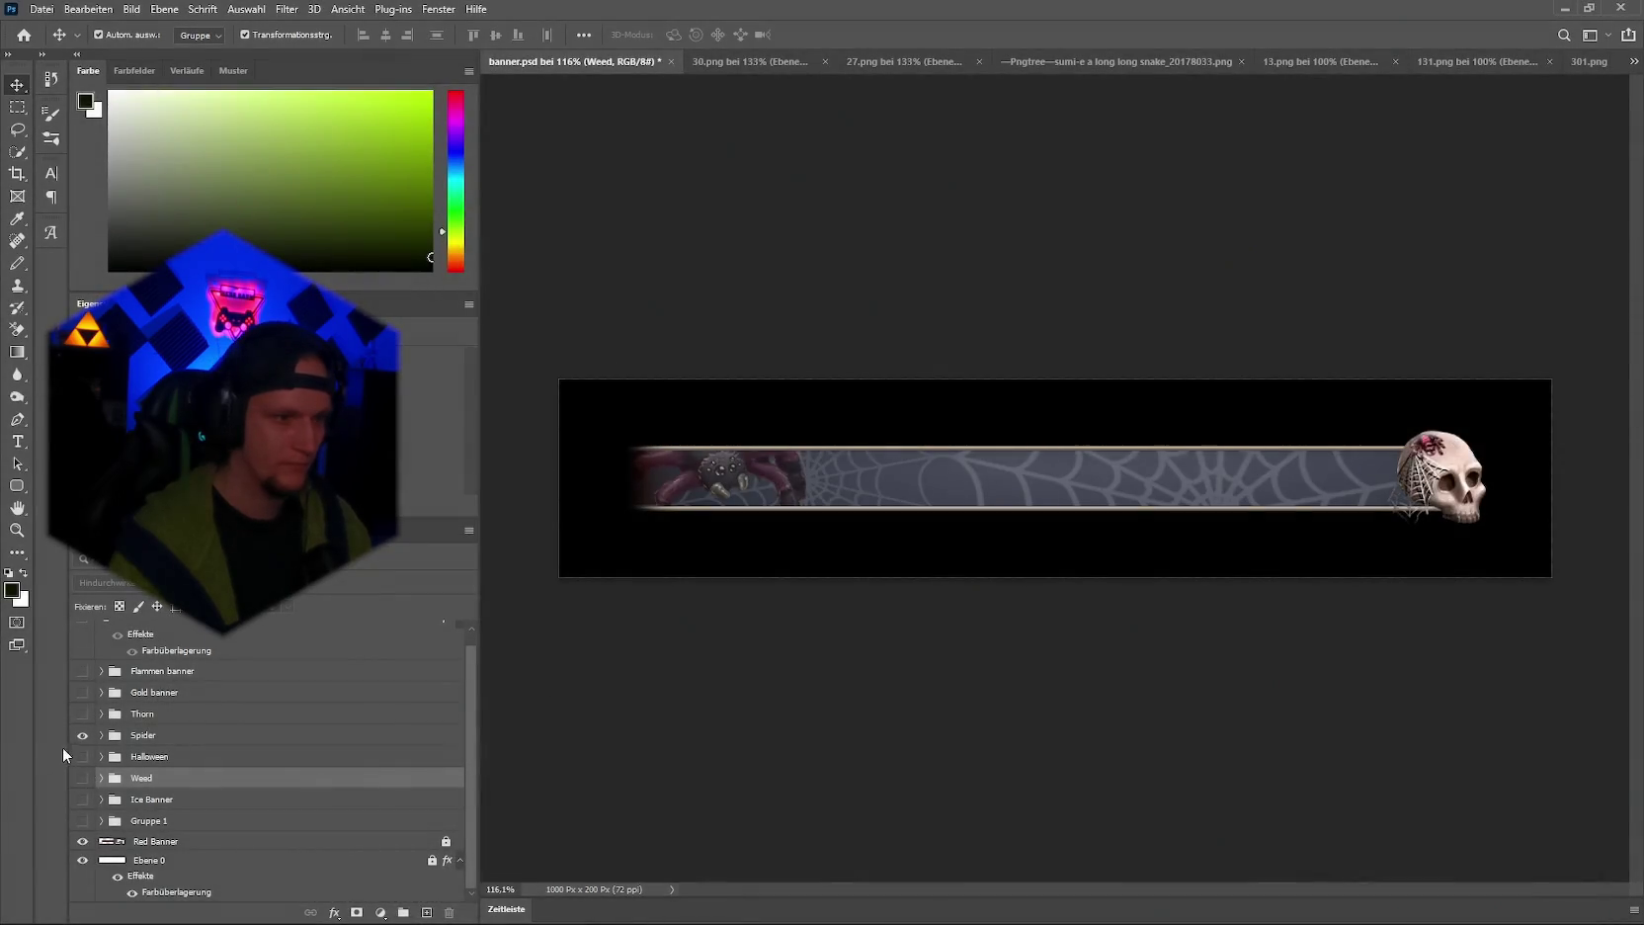
left_click(82, 735)
left_click(82, 714)
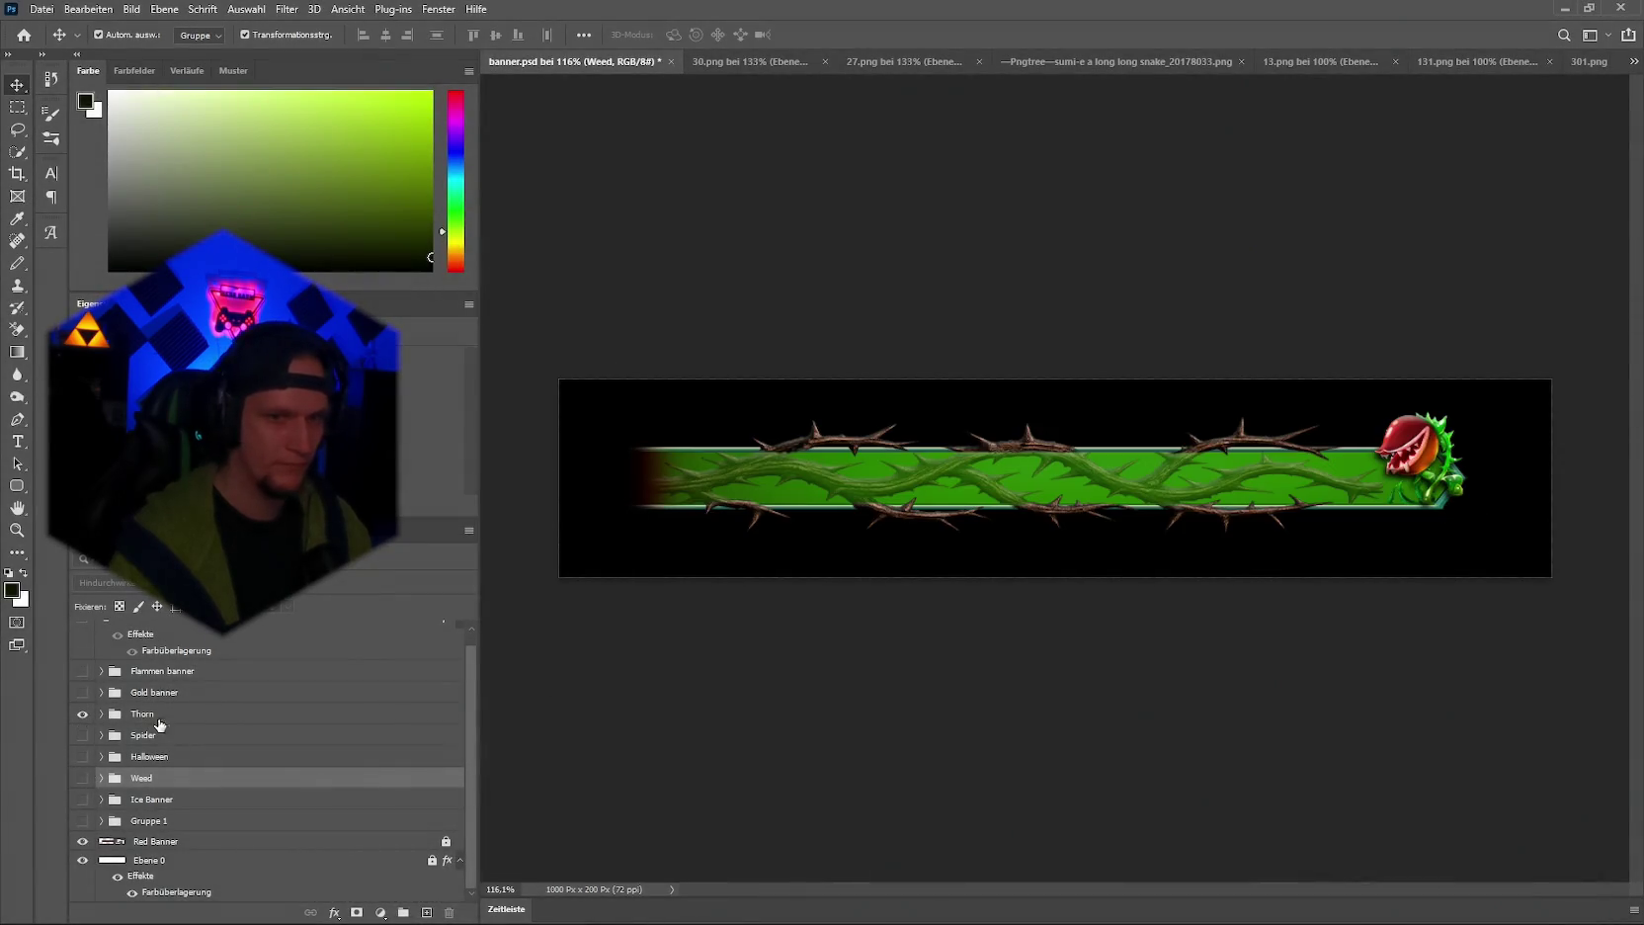
key("super+shift+s")
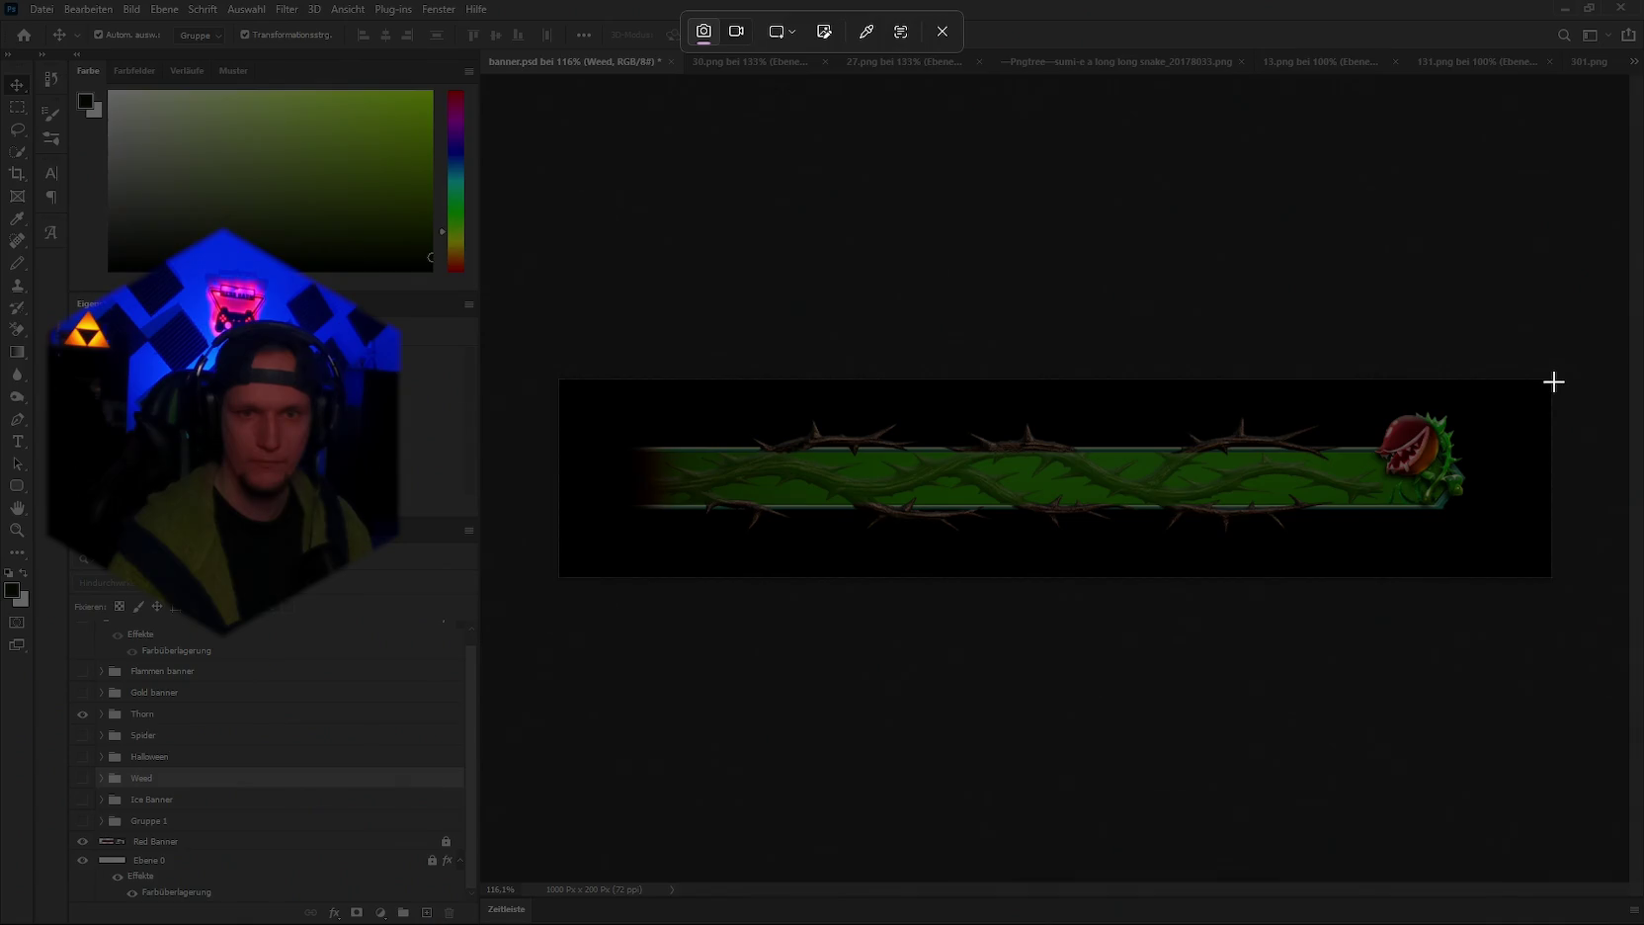
left_click_drag(1552, 380, 561, 578)
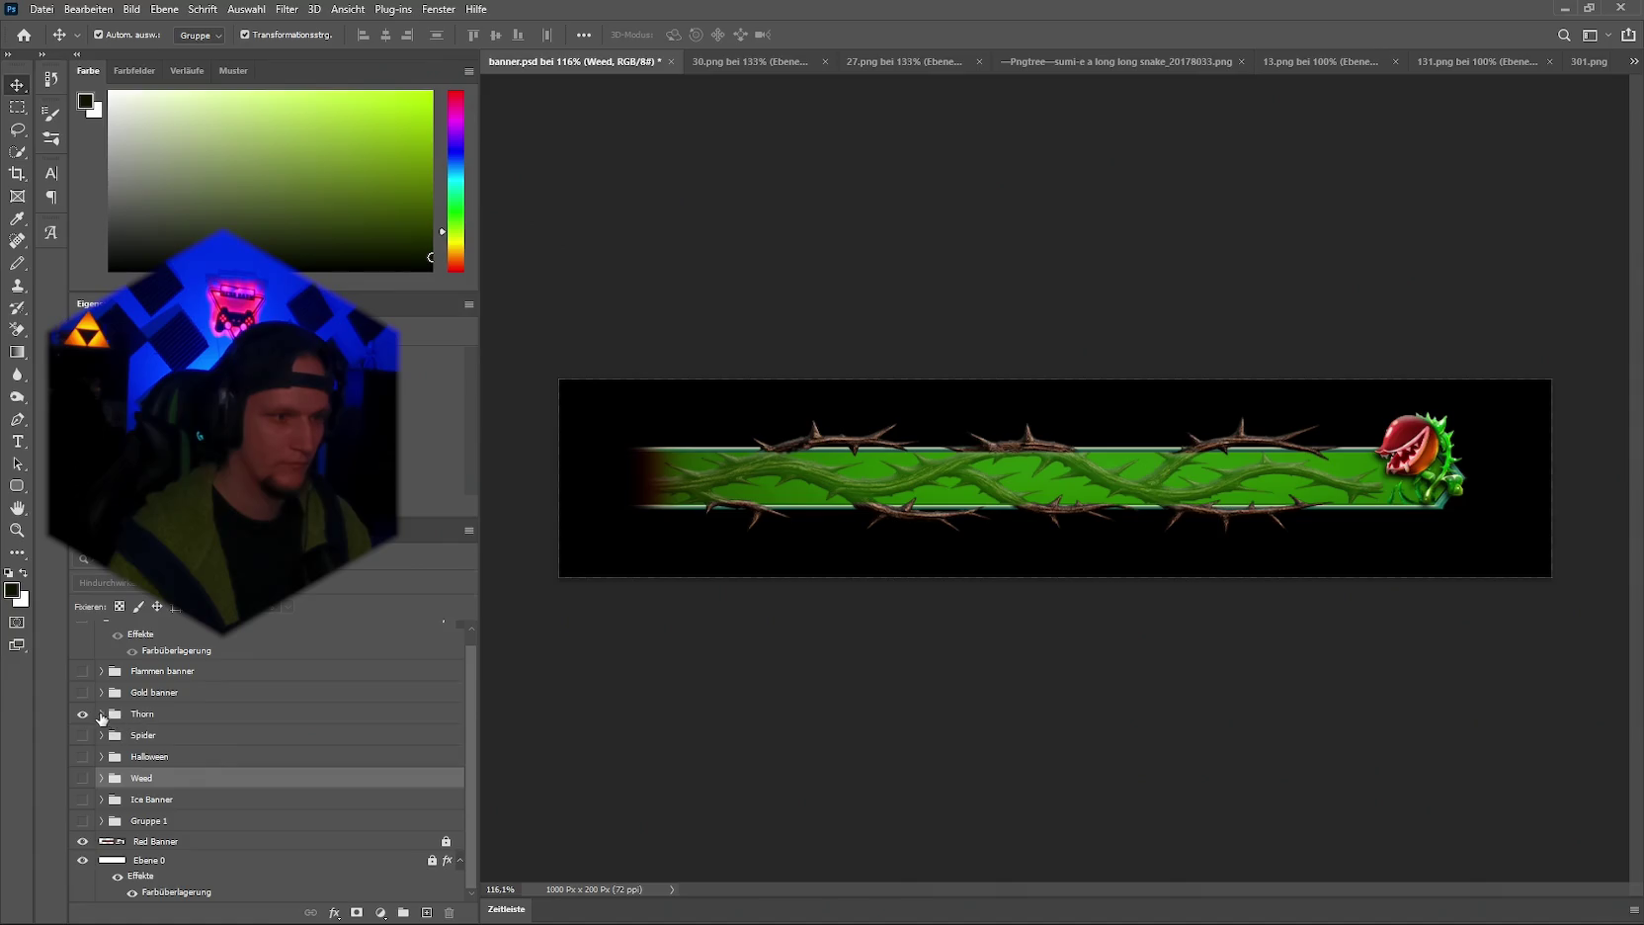
Screenshot the Gold banner and then the Flammen banner, each shown alone.
left_click(82, 713)
left_click(82, 691)
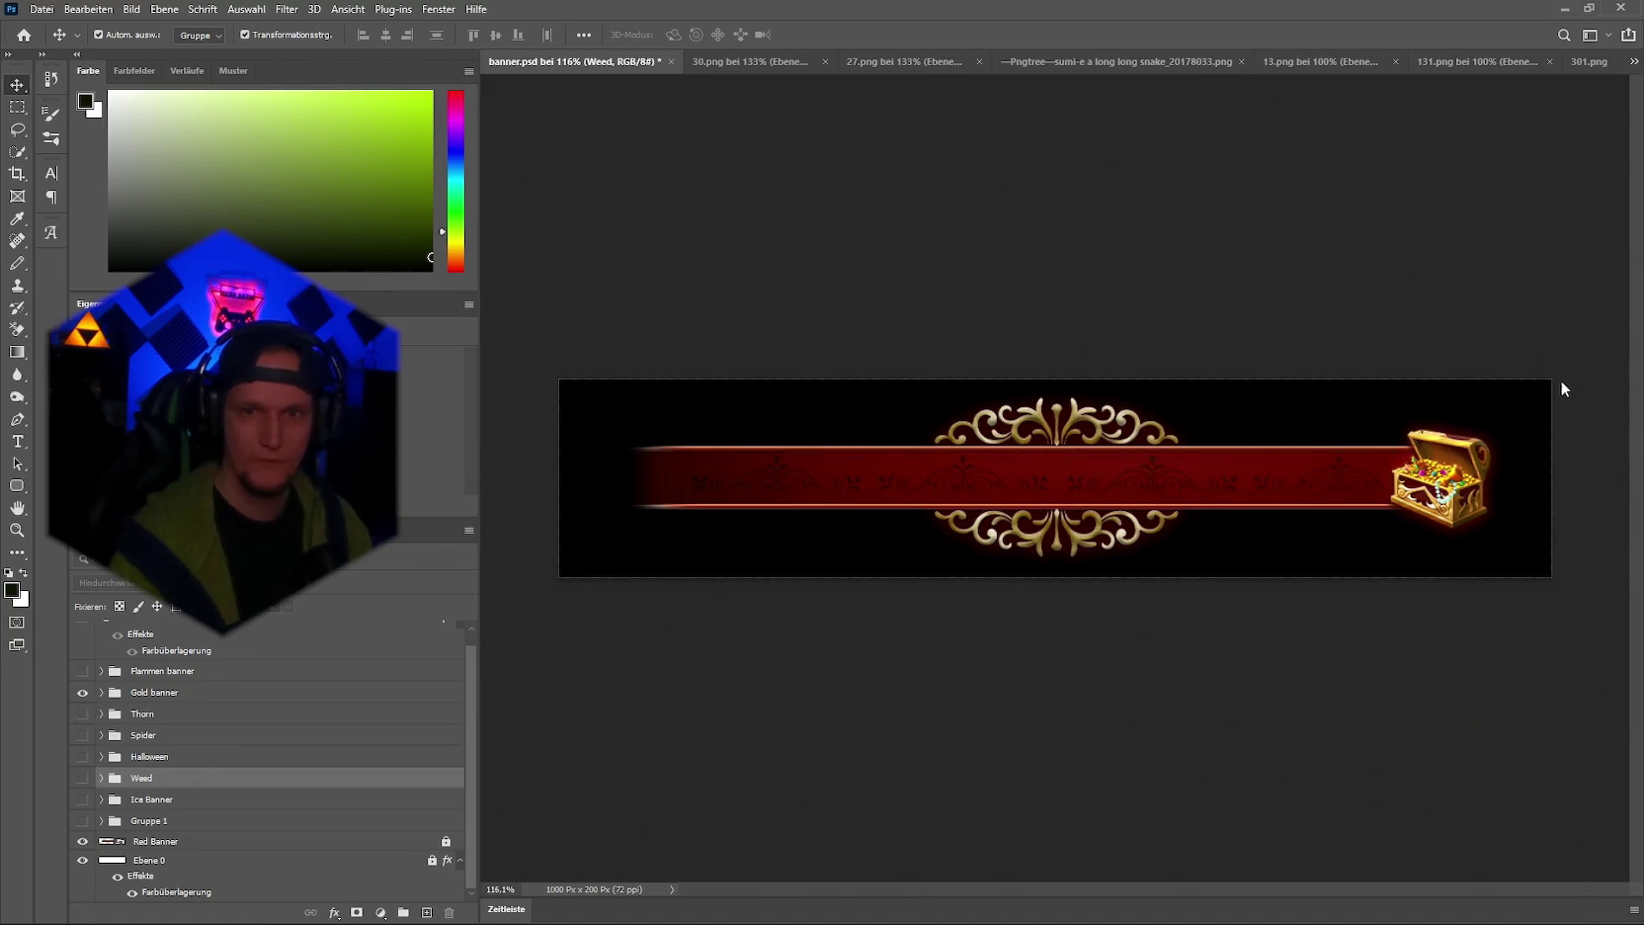
key("super+shift+s")
left_click_drag(1552, 380, 561, 575)
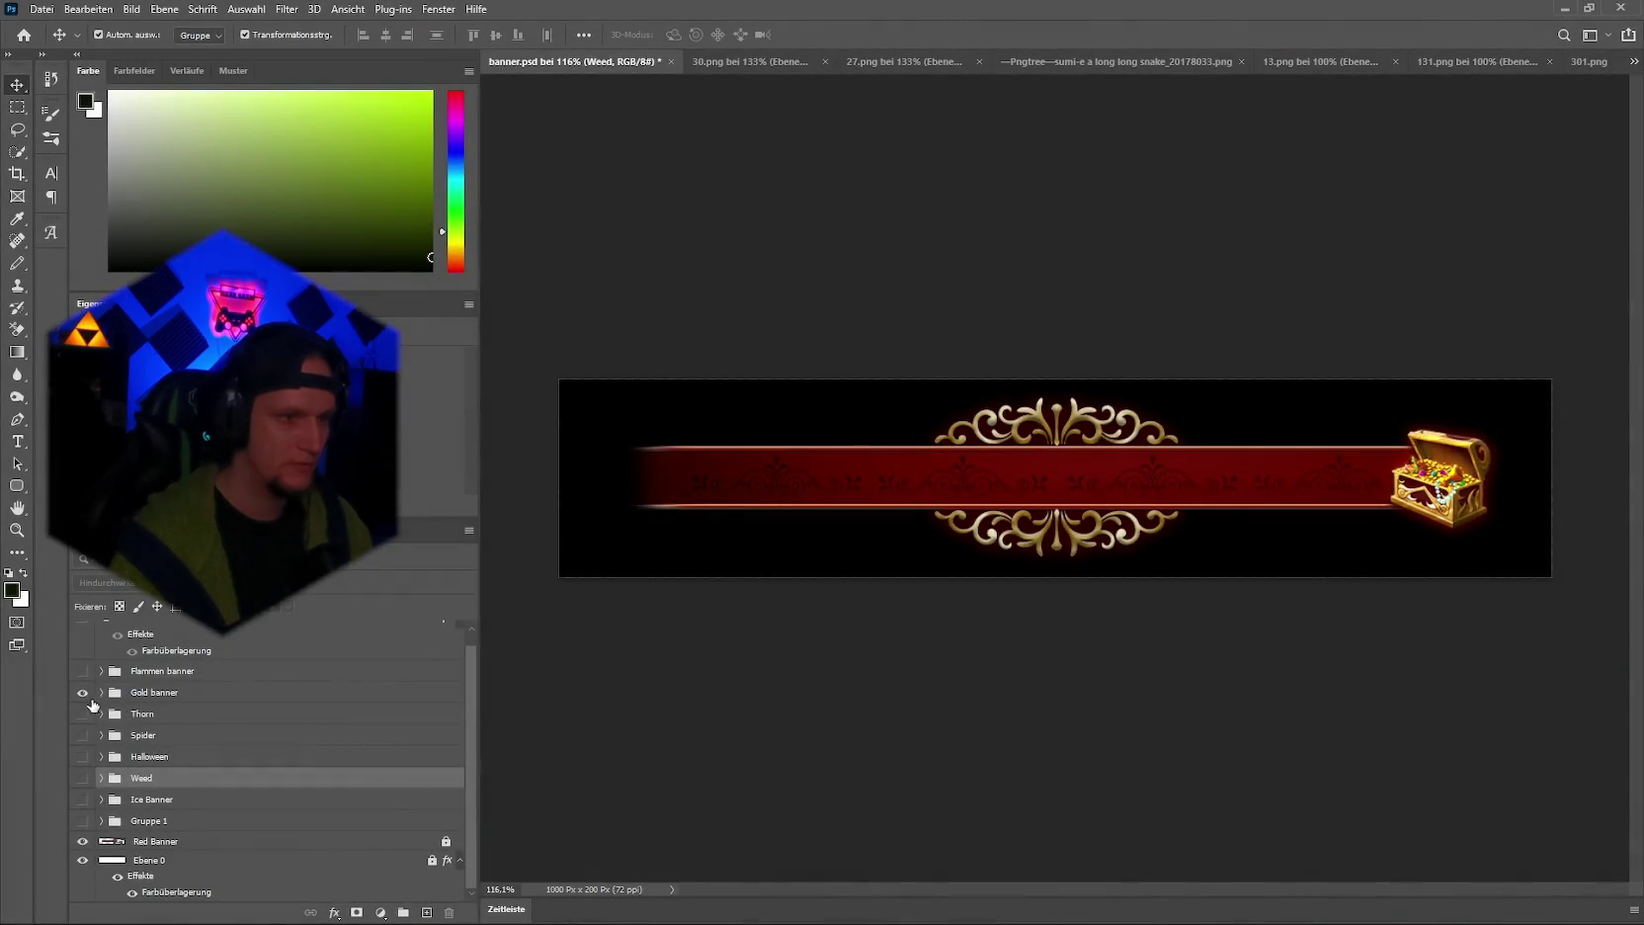
left_click(82, 692)
left_click(82, 671)
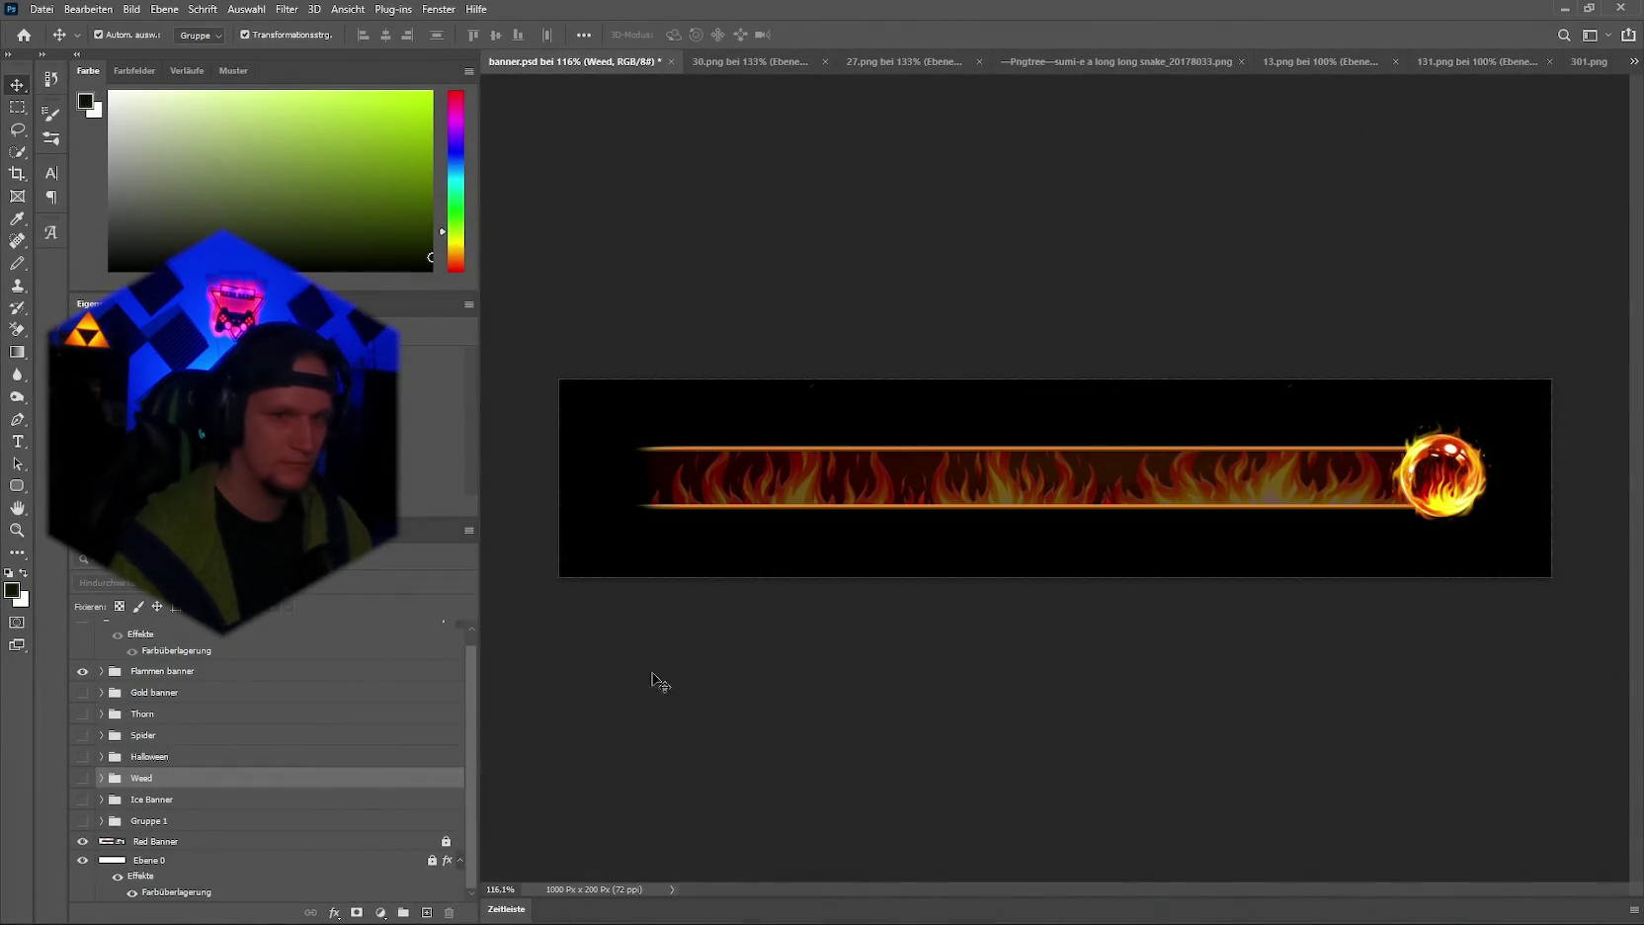
key("super+shift+s")
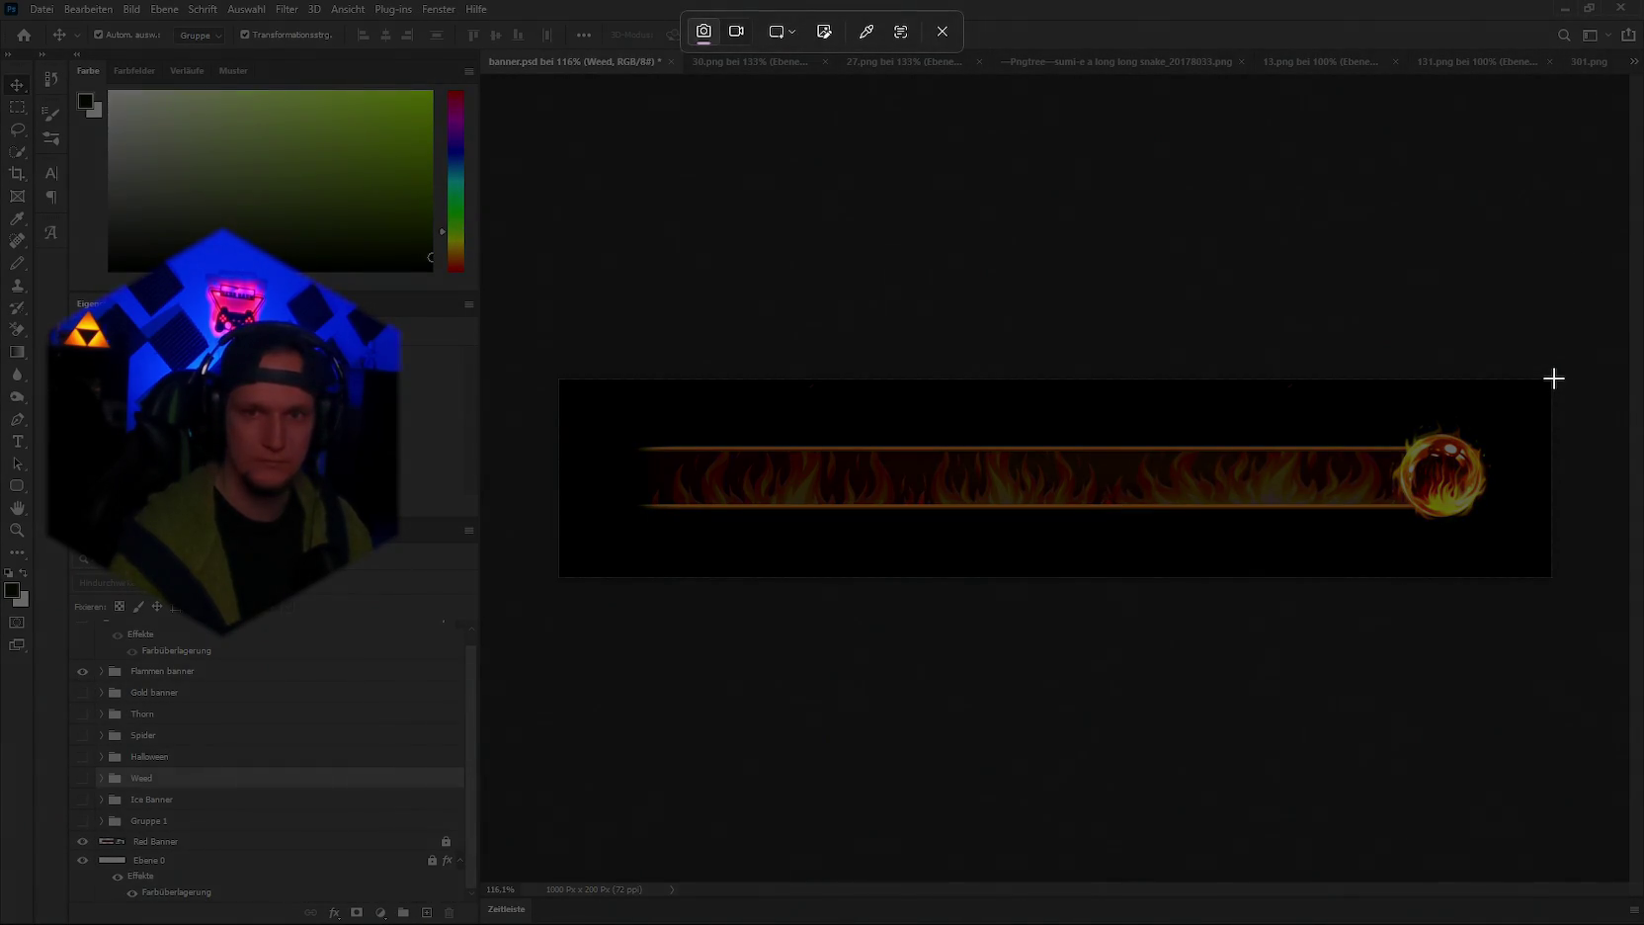
left_click_drag(1553, 378, 563, 582)
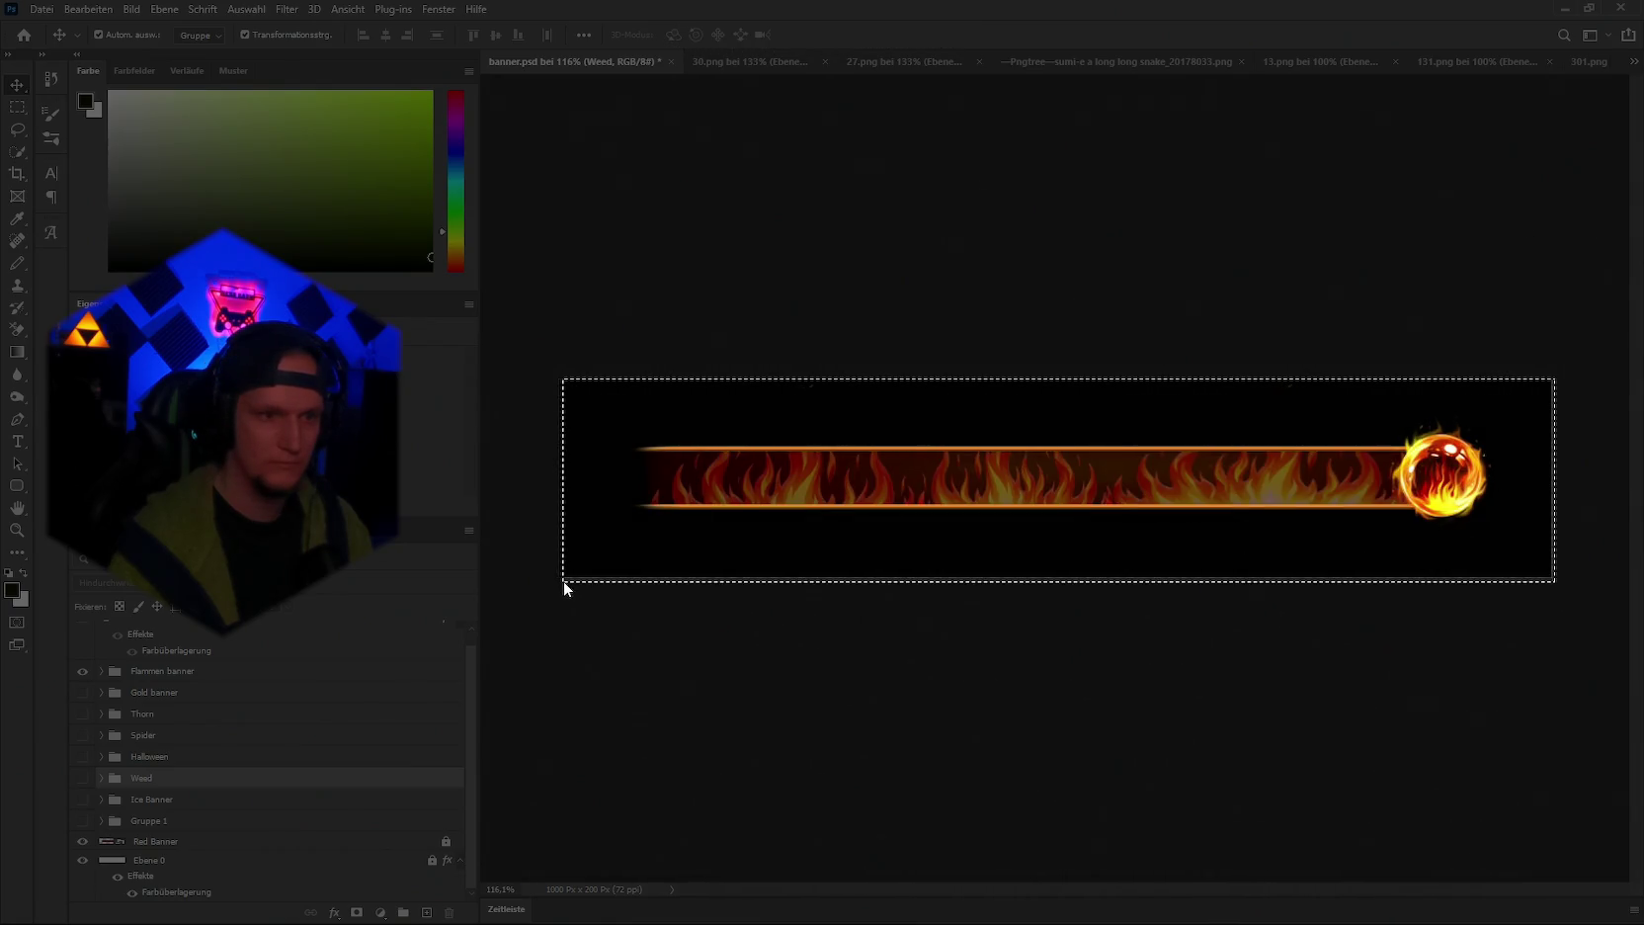
scroll(148, 724, "up", 1)
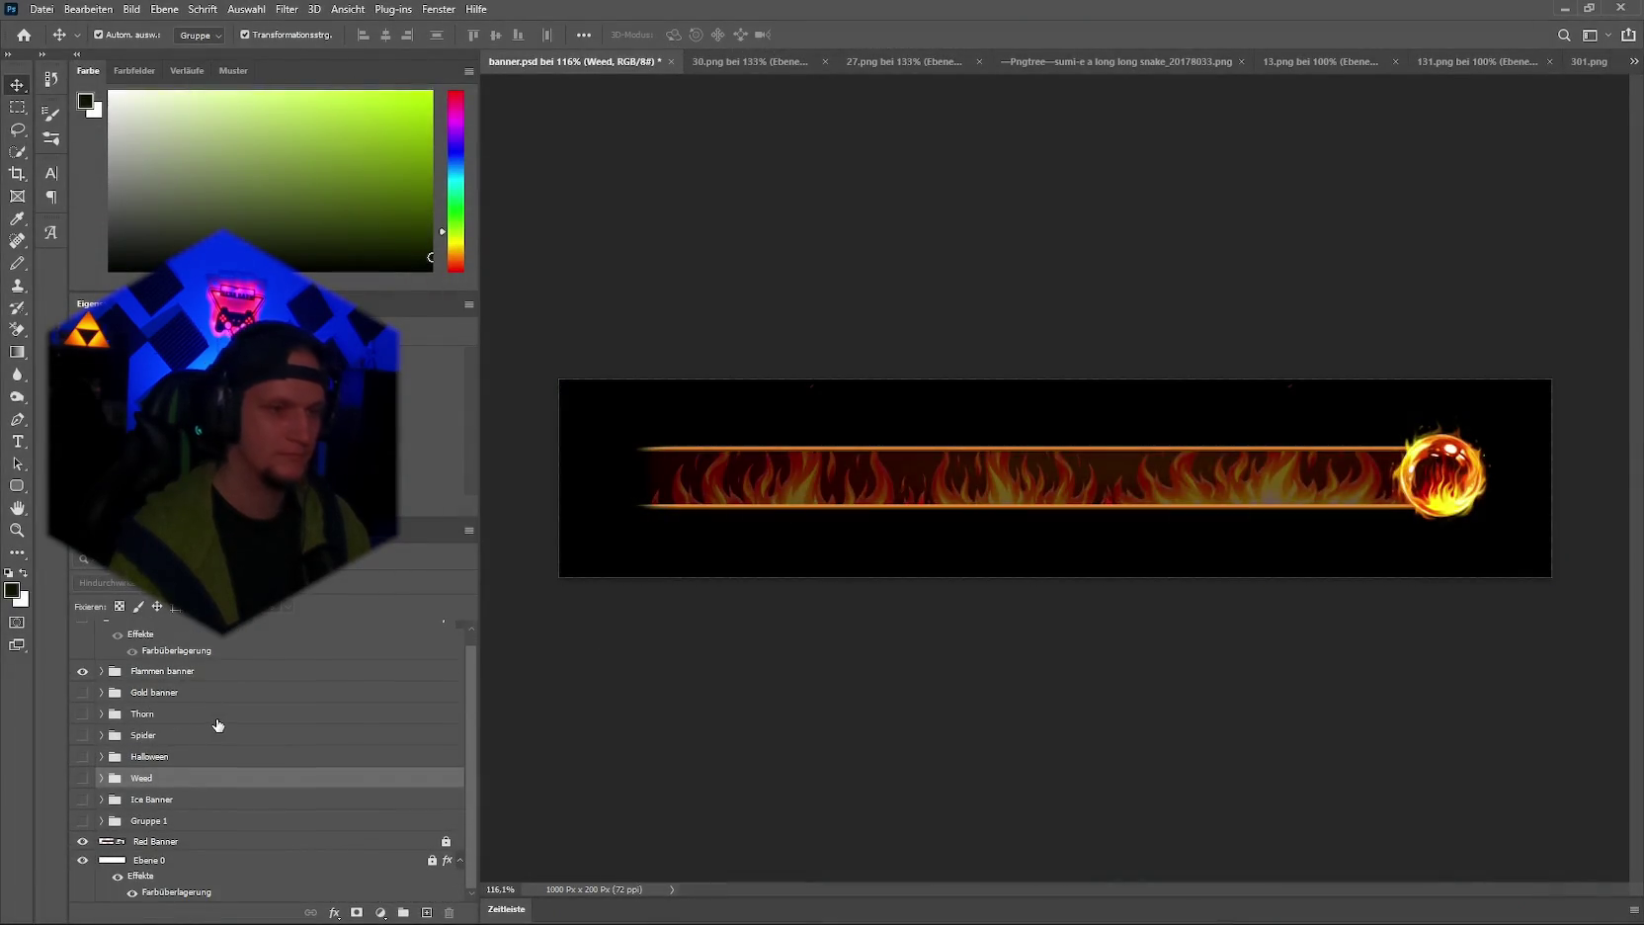
left_click(1564, 8)
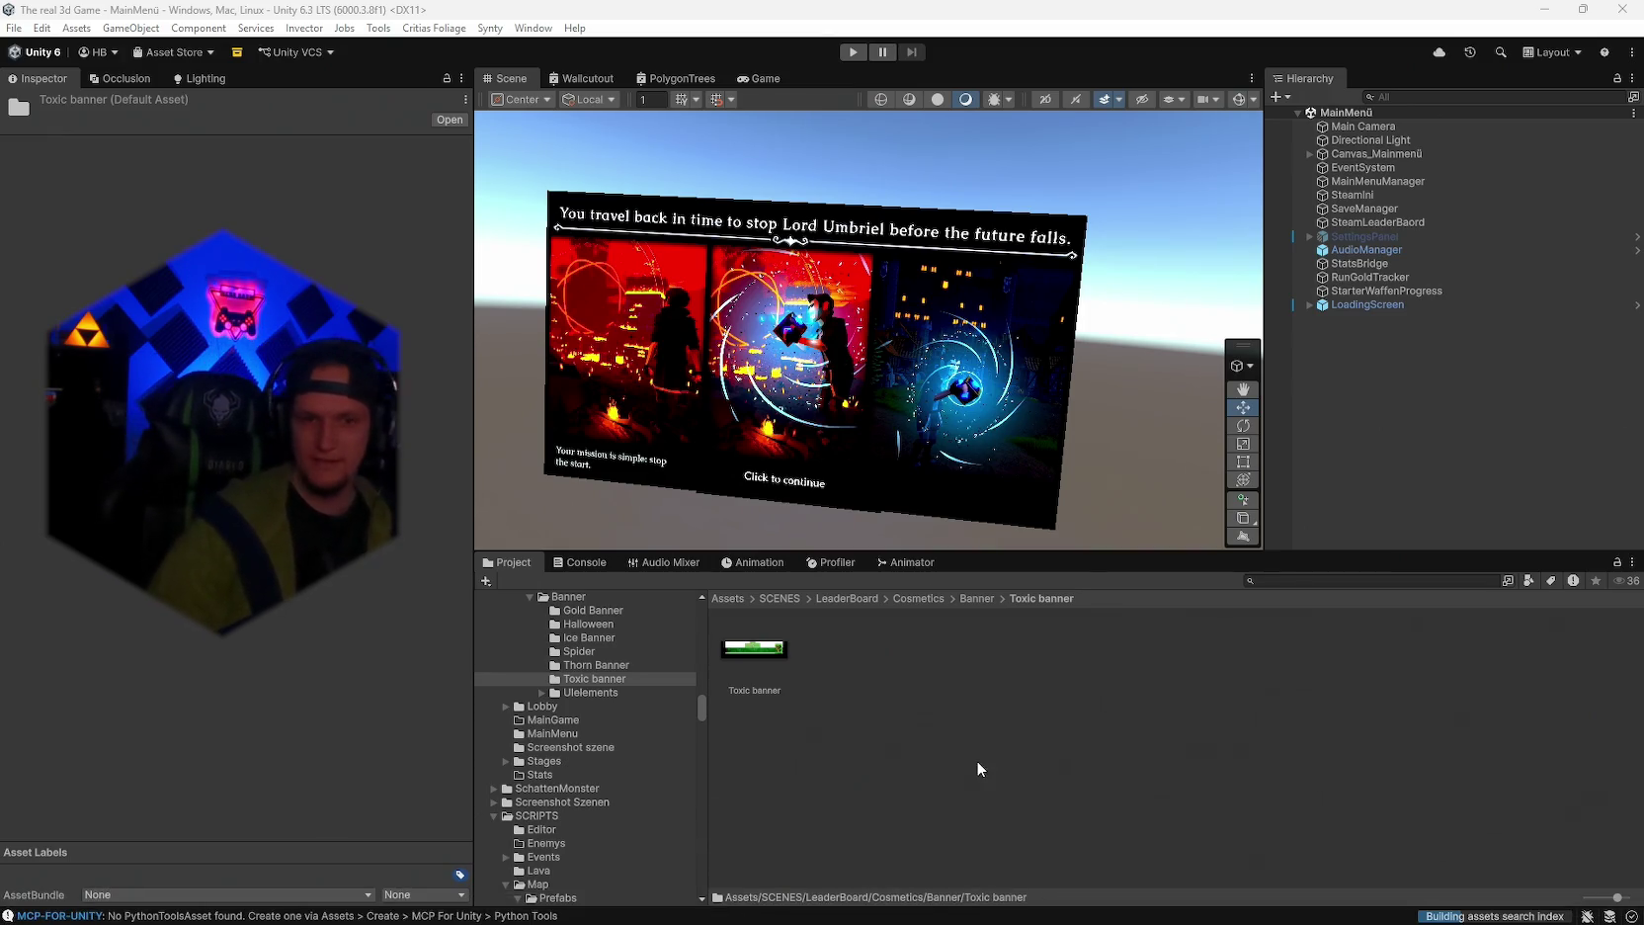
Bring up Discord's Chat channel on the Wood Wide Web server.
left_click(918, 903)
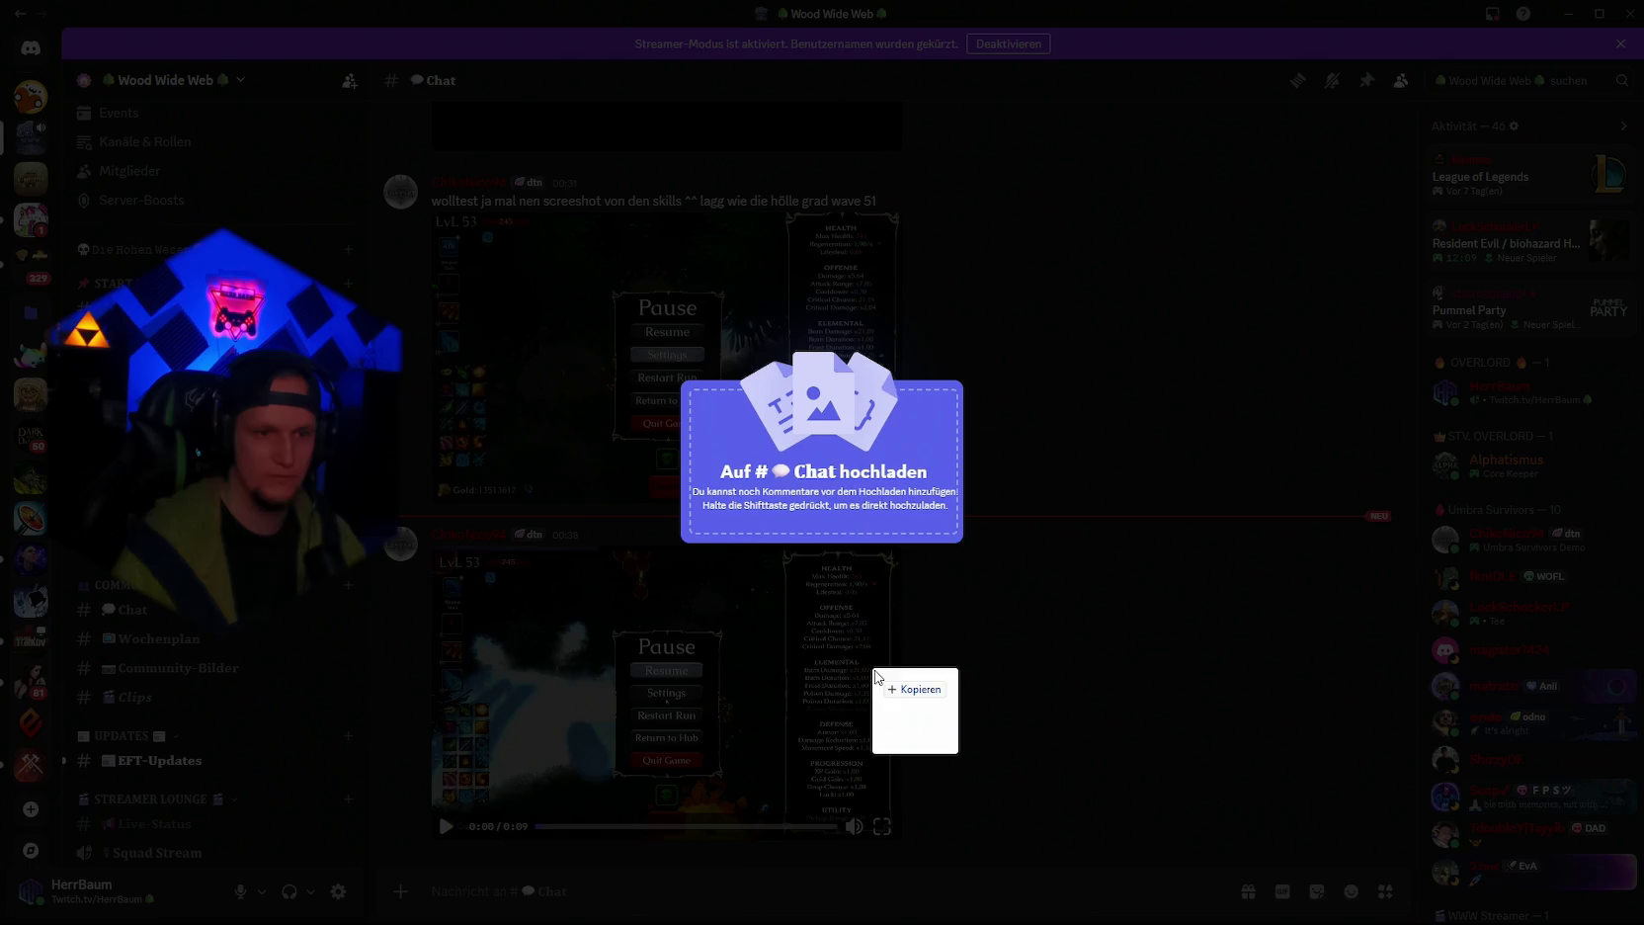
Send a banner screenshot, then delete the openly posted ice banner message.
left_click_drag(910, 708, 869, 702)
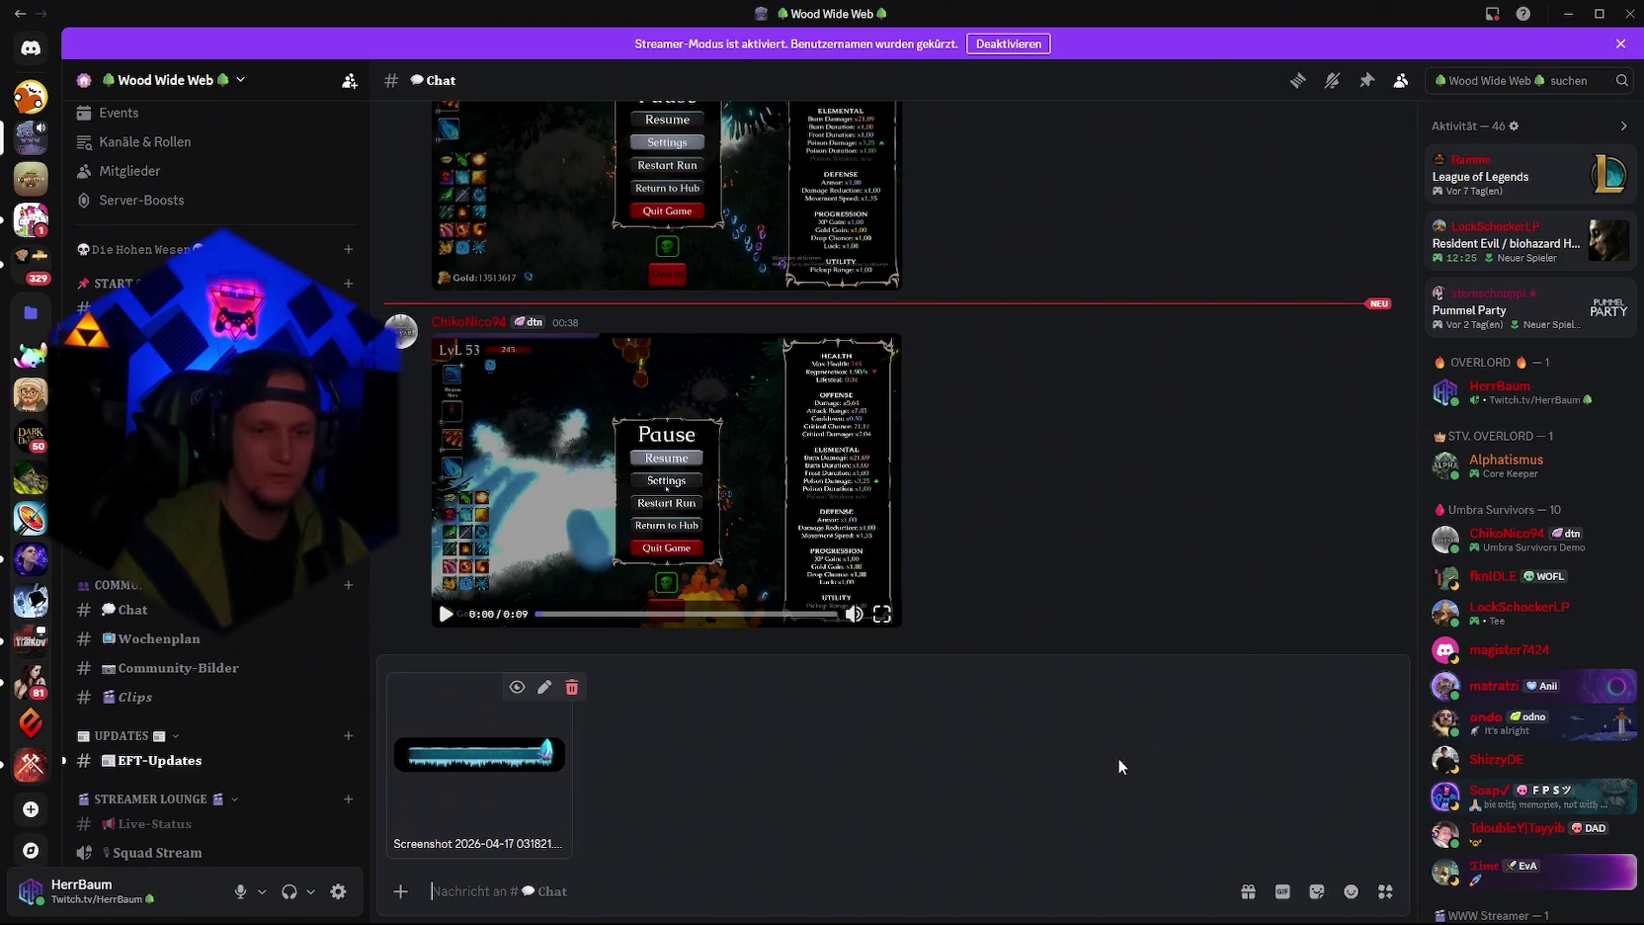
key("Return")
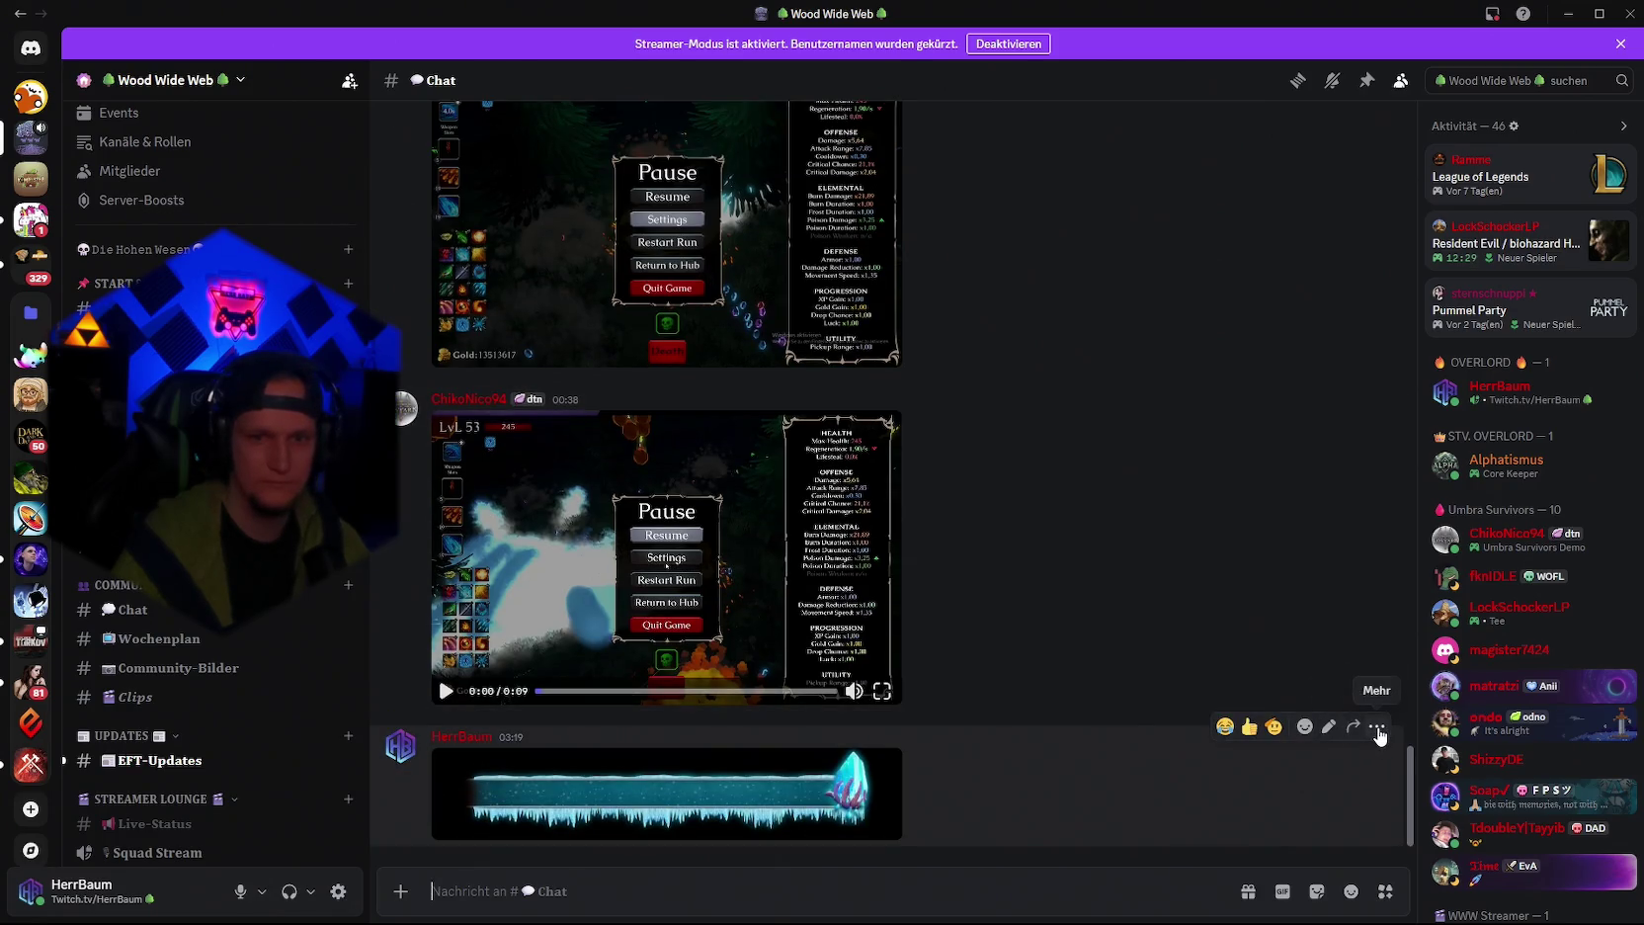
left_click(1380, 727)
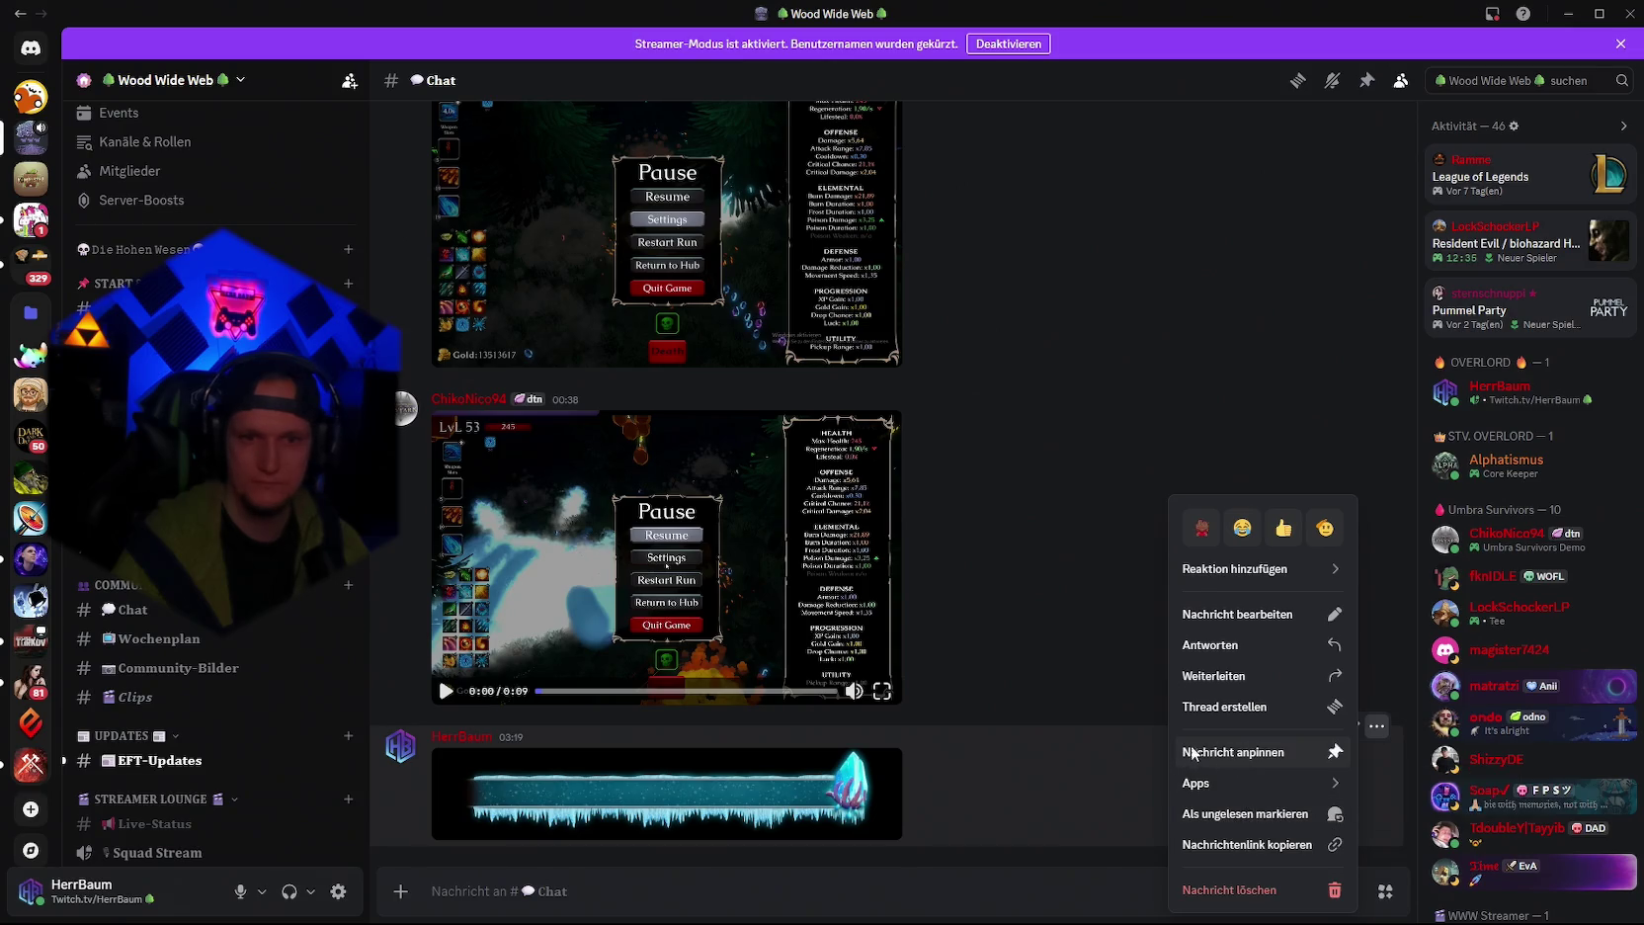
left_click(1229, 889)
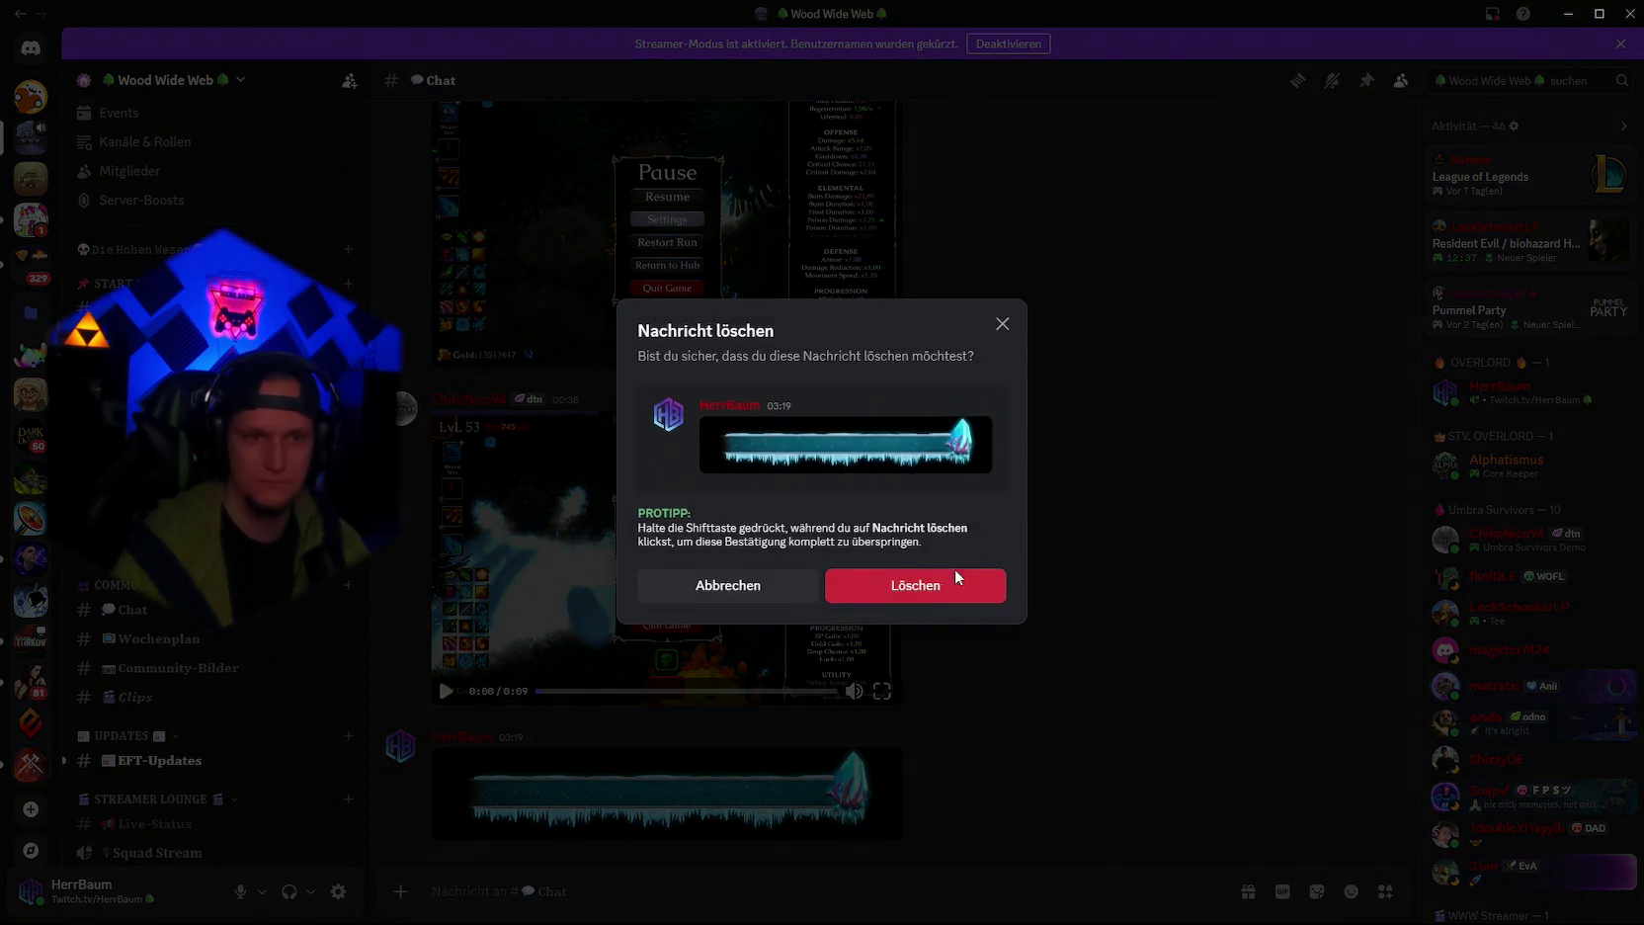
left_click(954, 578)
Repost the ice banner screenshot marked as a spoiler.
left_click_drag(1469, 773, 806, 802)
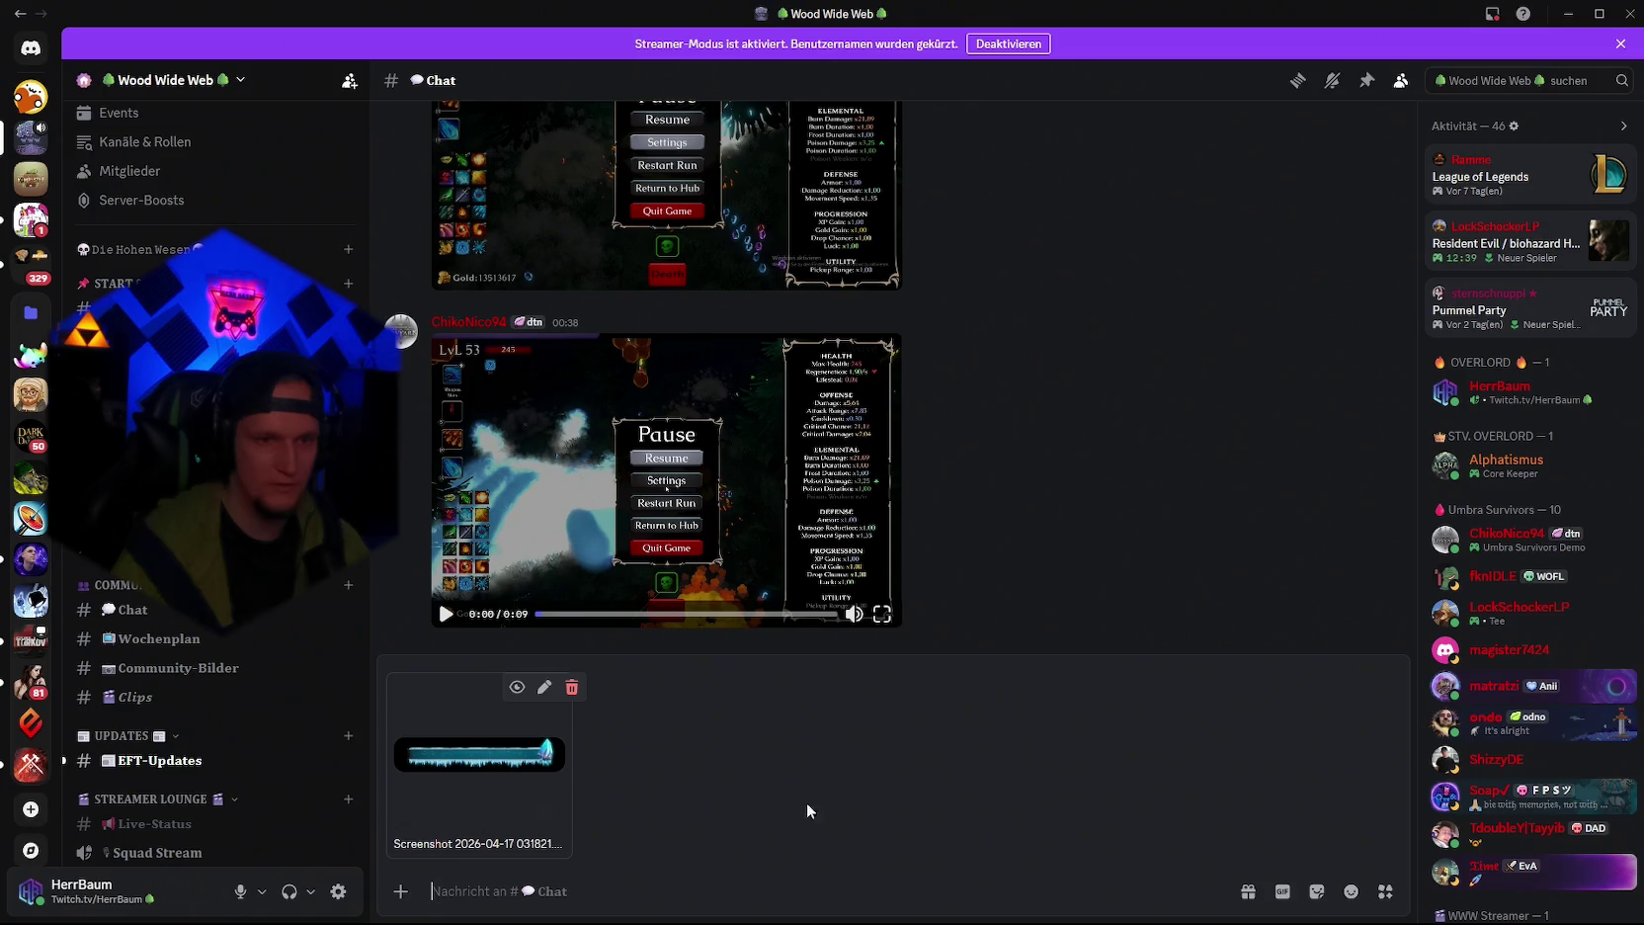
left_click(543, 689)
left_click(647, 571)
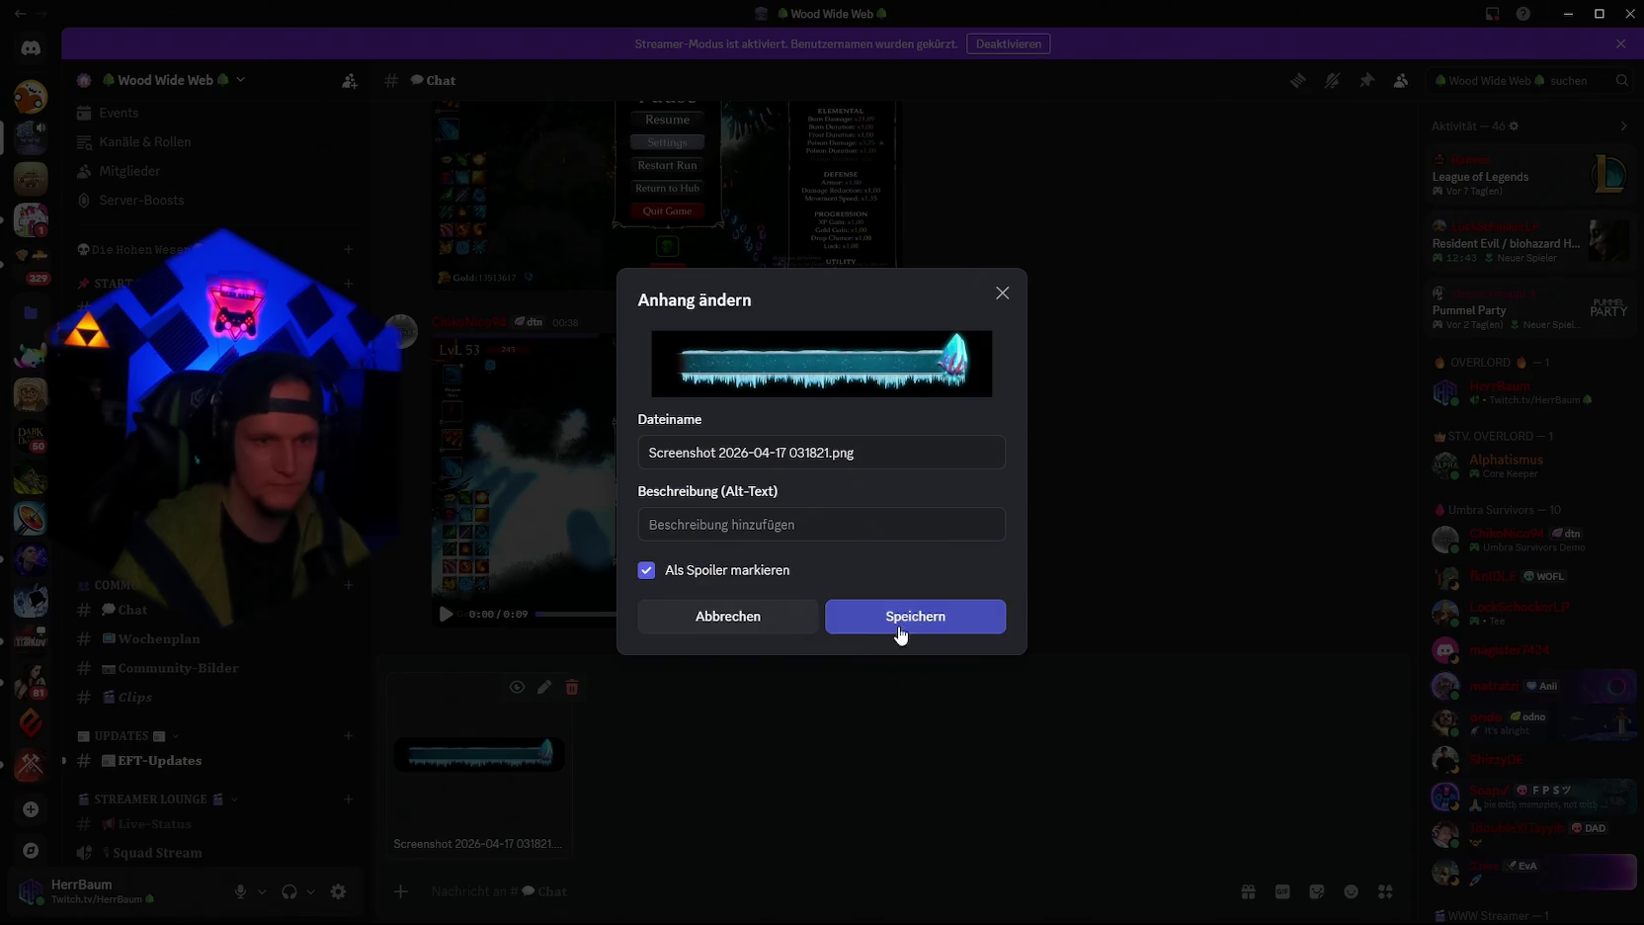
left_click(913, 618)
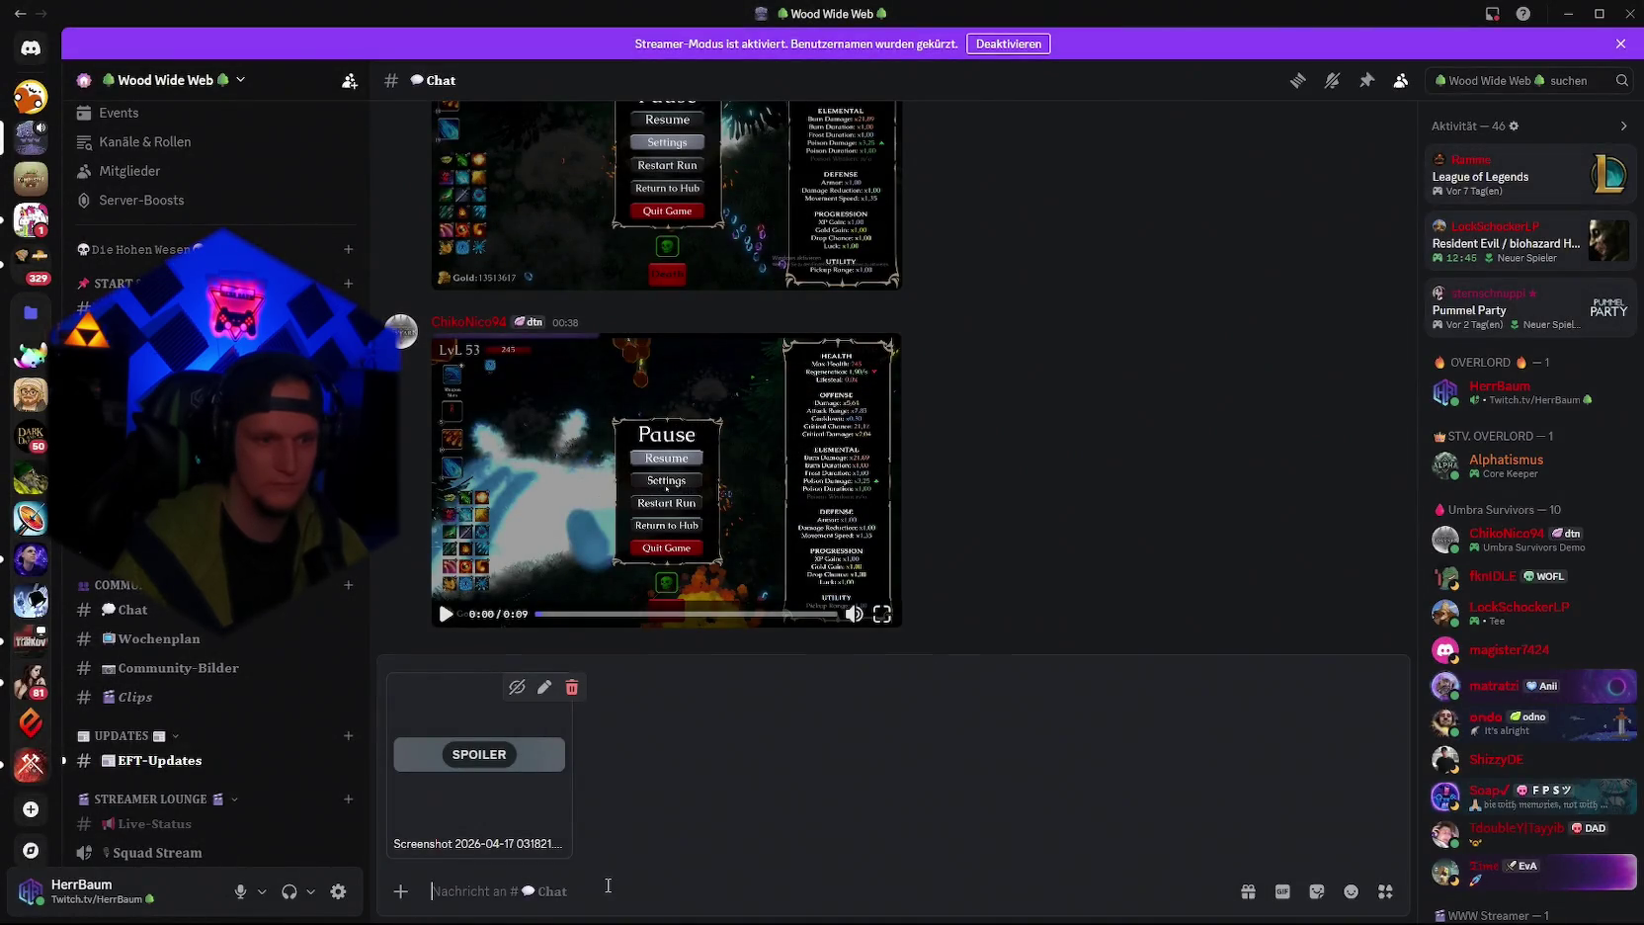
key("Return")
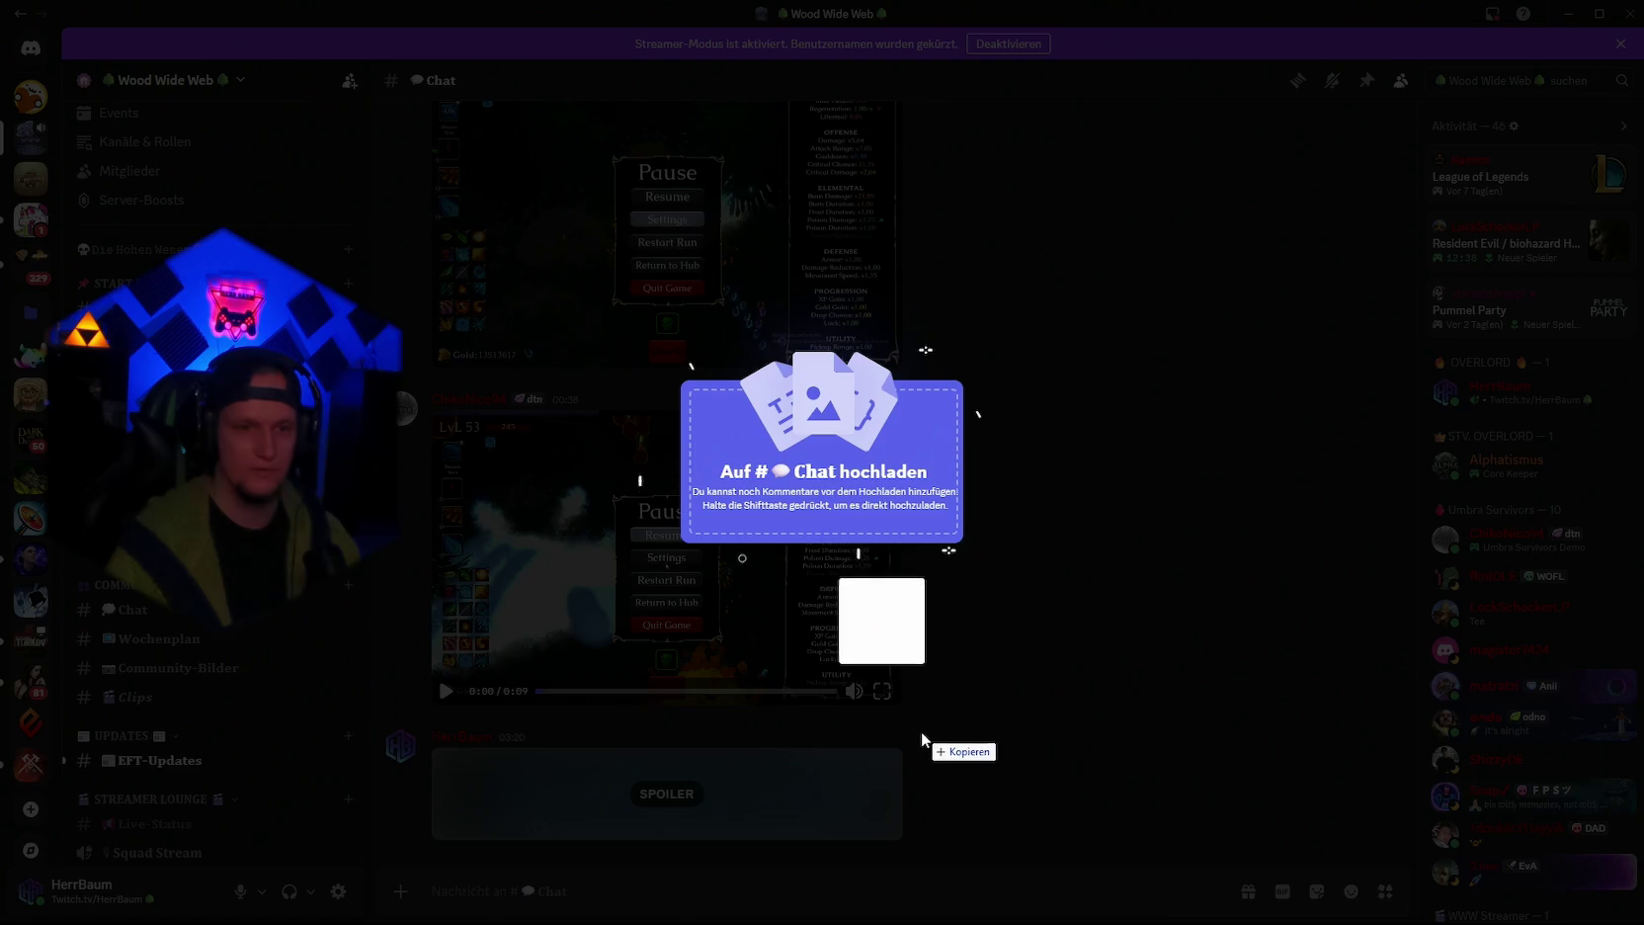
Post the pumpkin and skull banner screenshots, each hidden as a spoiler.
left_click_drag(921, 731, 944, 817)
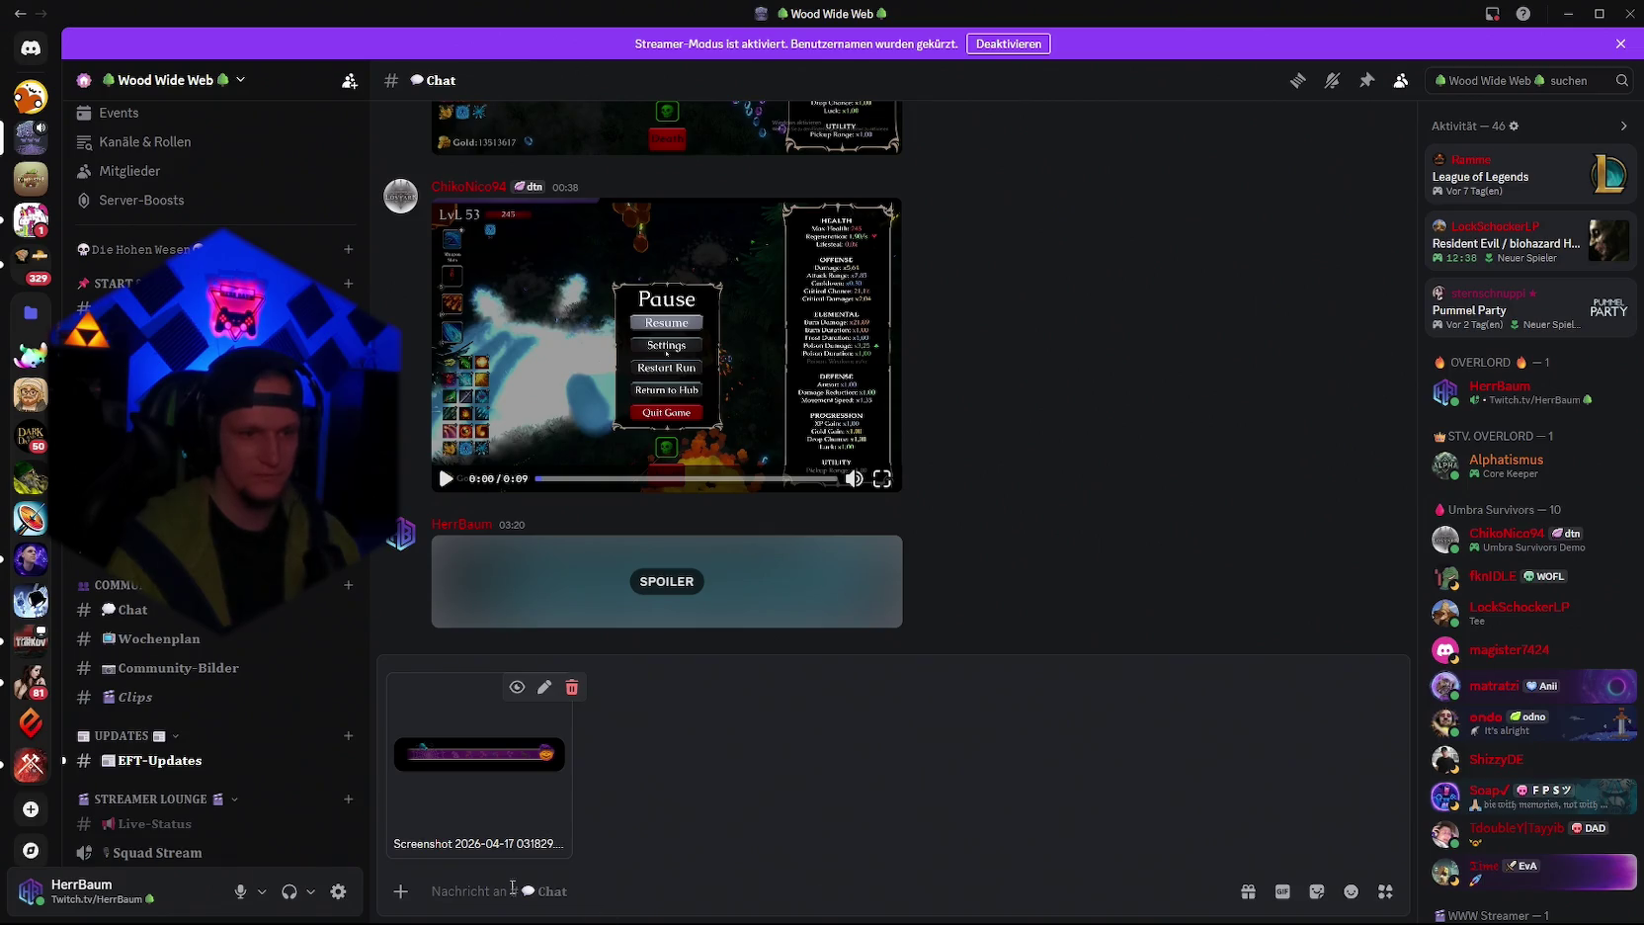
left_click(543, 687)
left_click(646, 572)
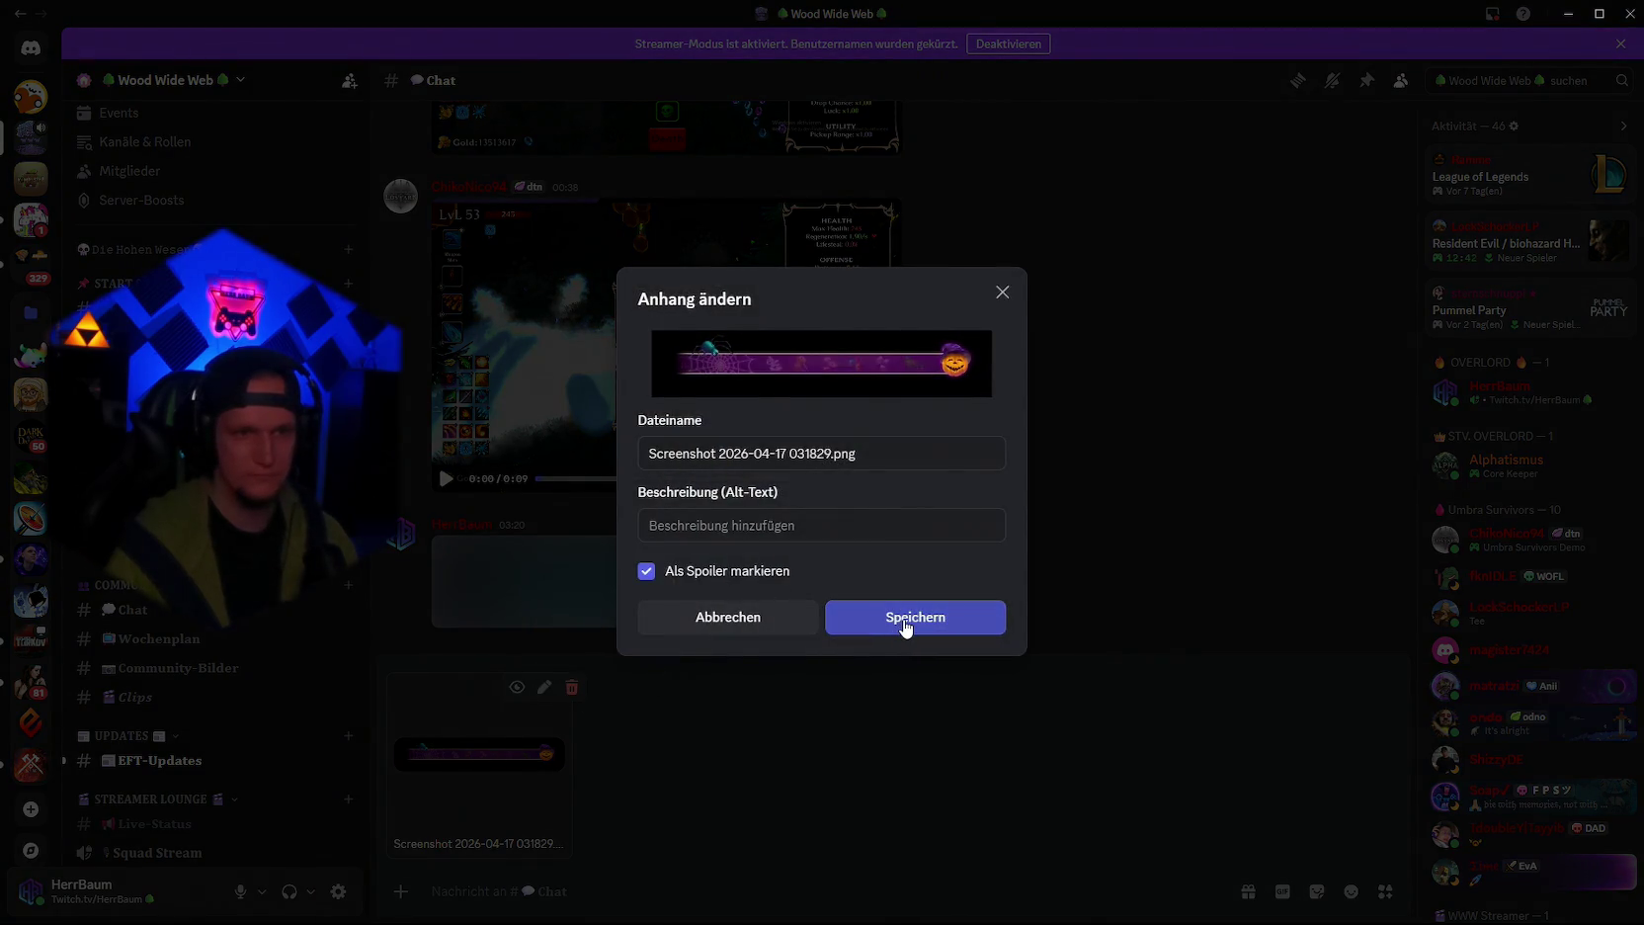
left_click(905, 620)
key("Return")
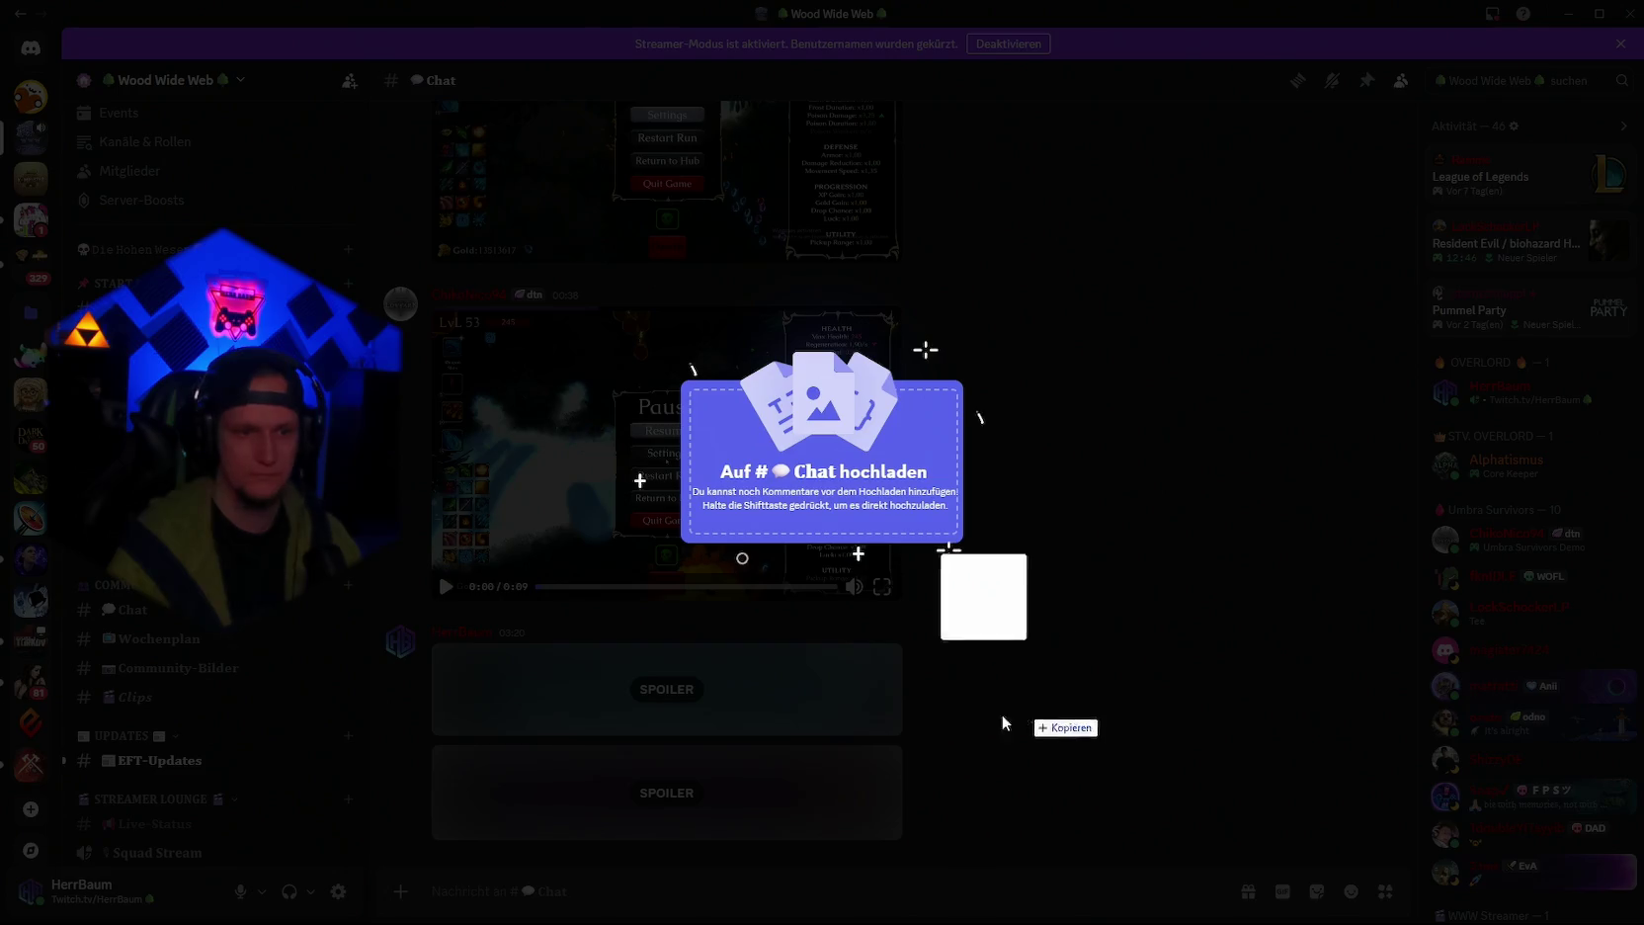
left_click_drag(1002, 715, 483, 856)
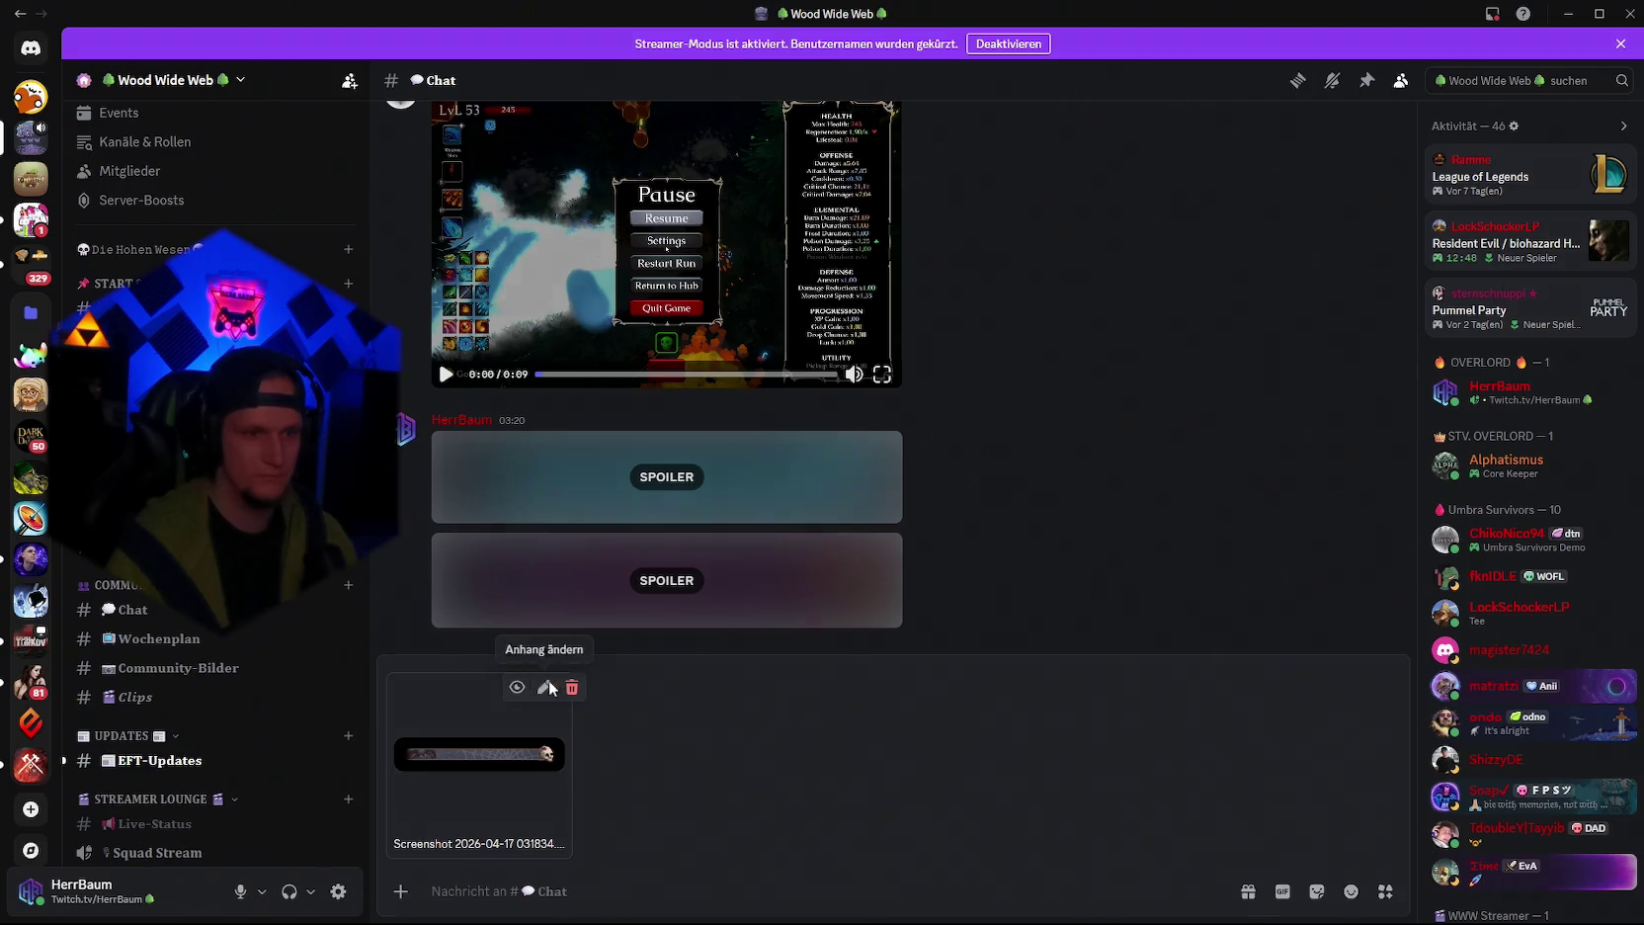
left_click(543, 686)
left_click(903, 628)
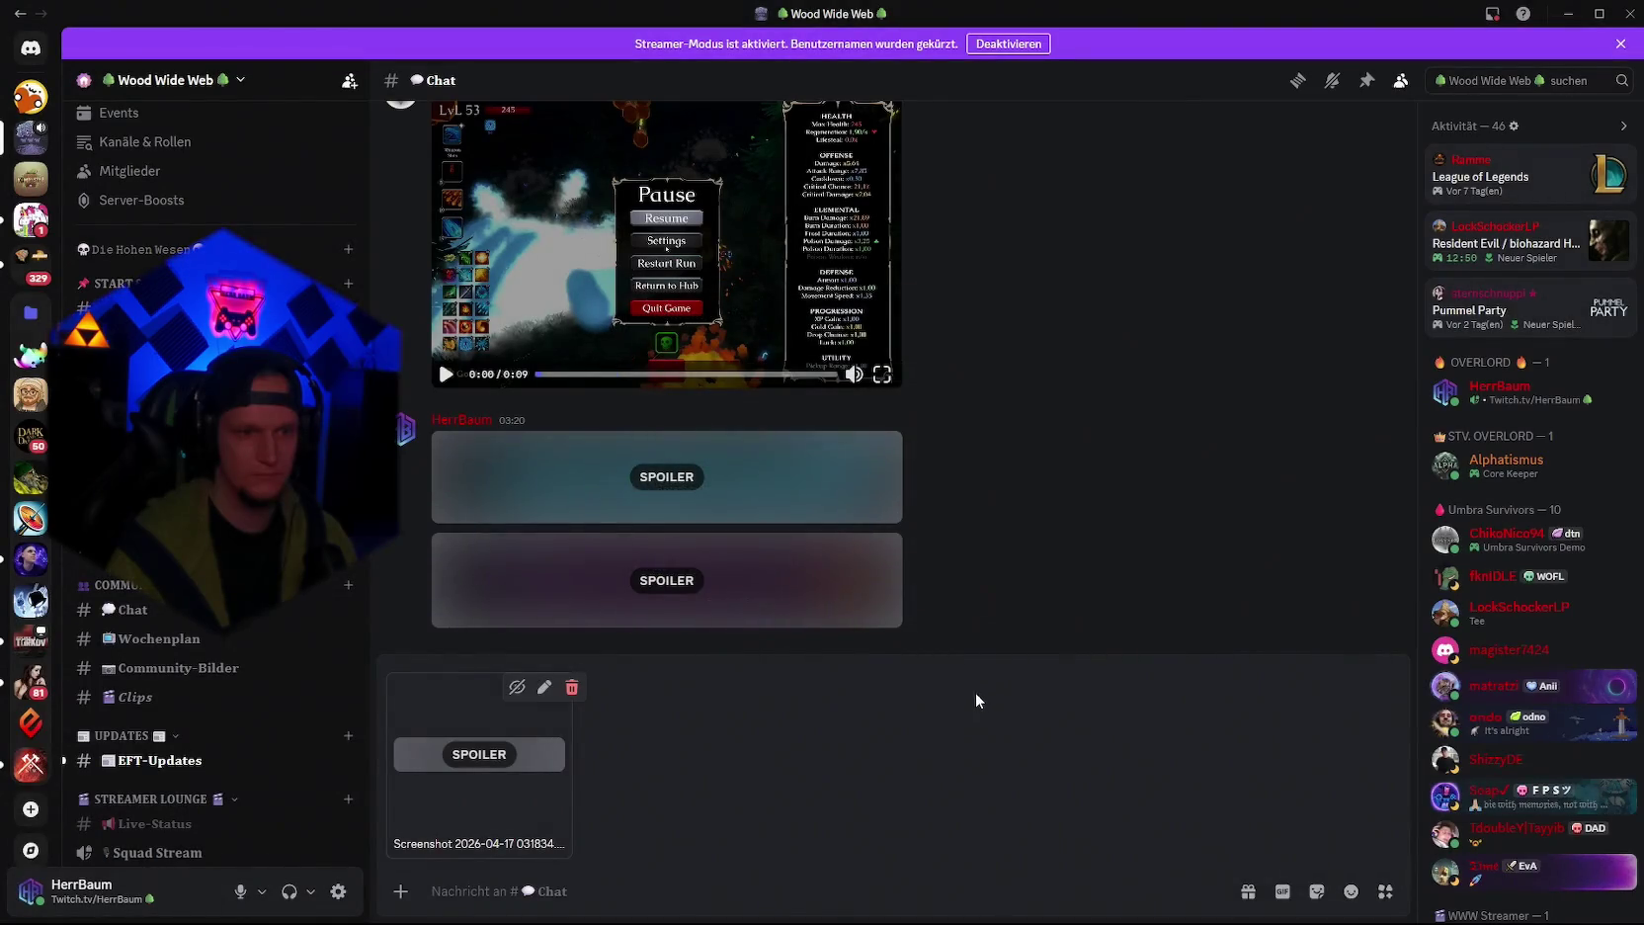
key("Return")
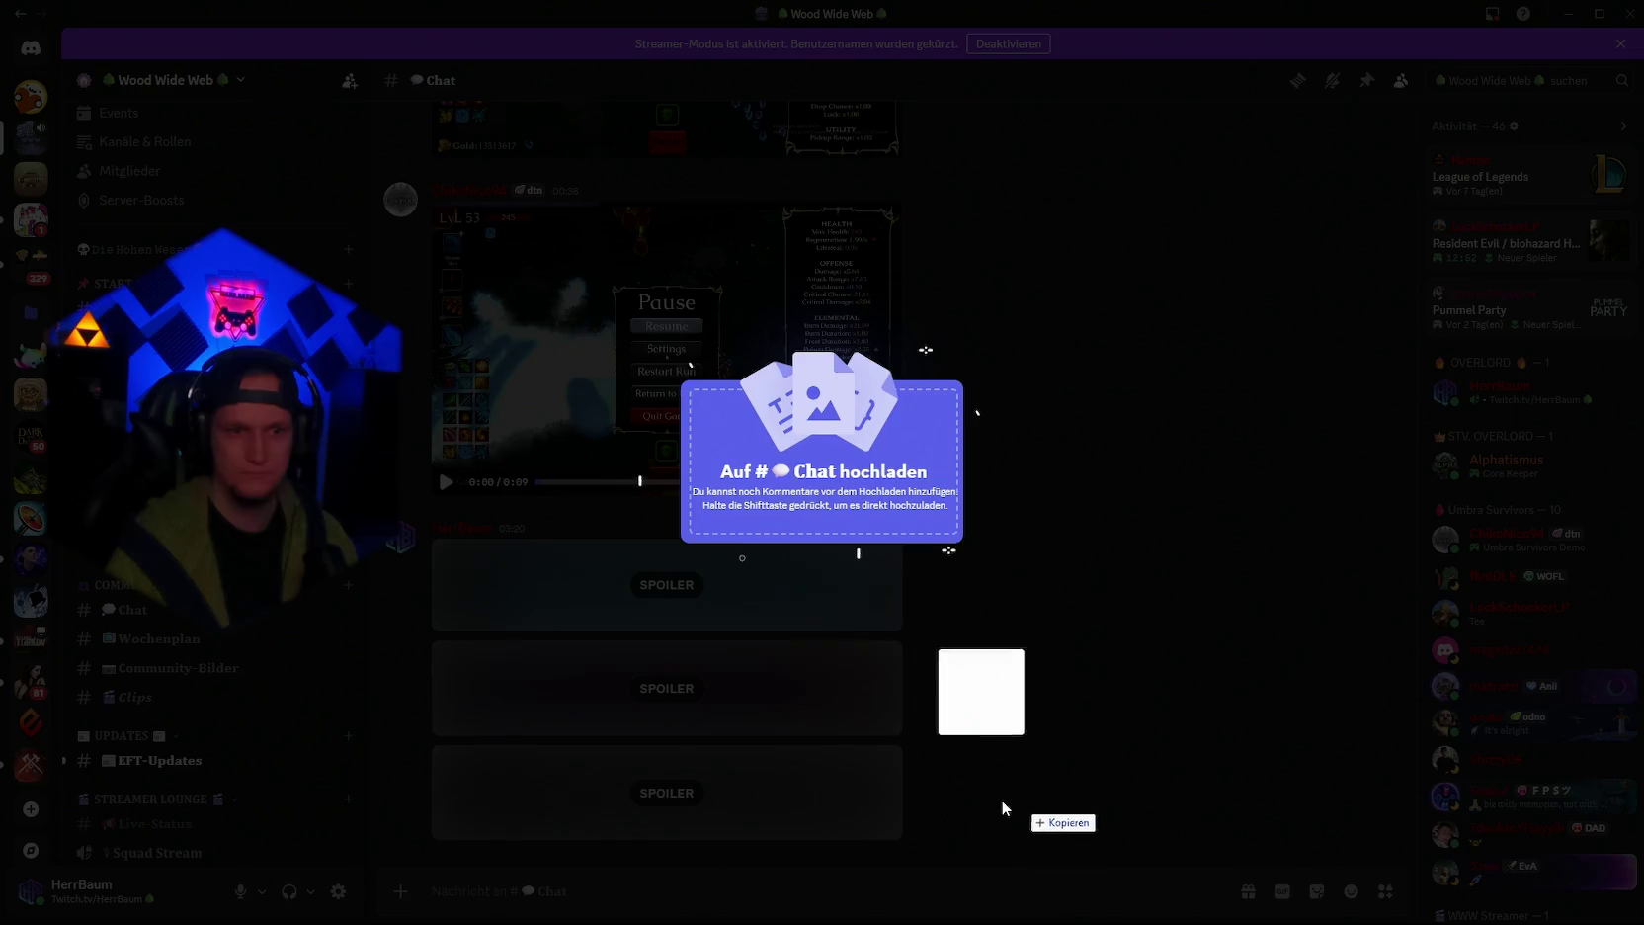
Post the thorn and treasure chest banner screenshots as spoilers.
left_click_drag(1002, 807, 549, 855)
left_click(543, 687)
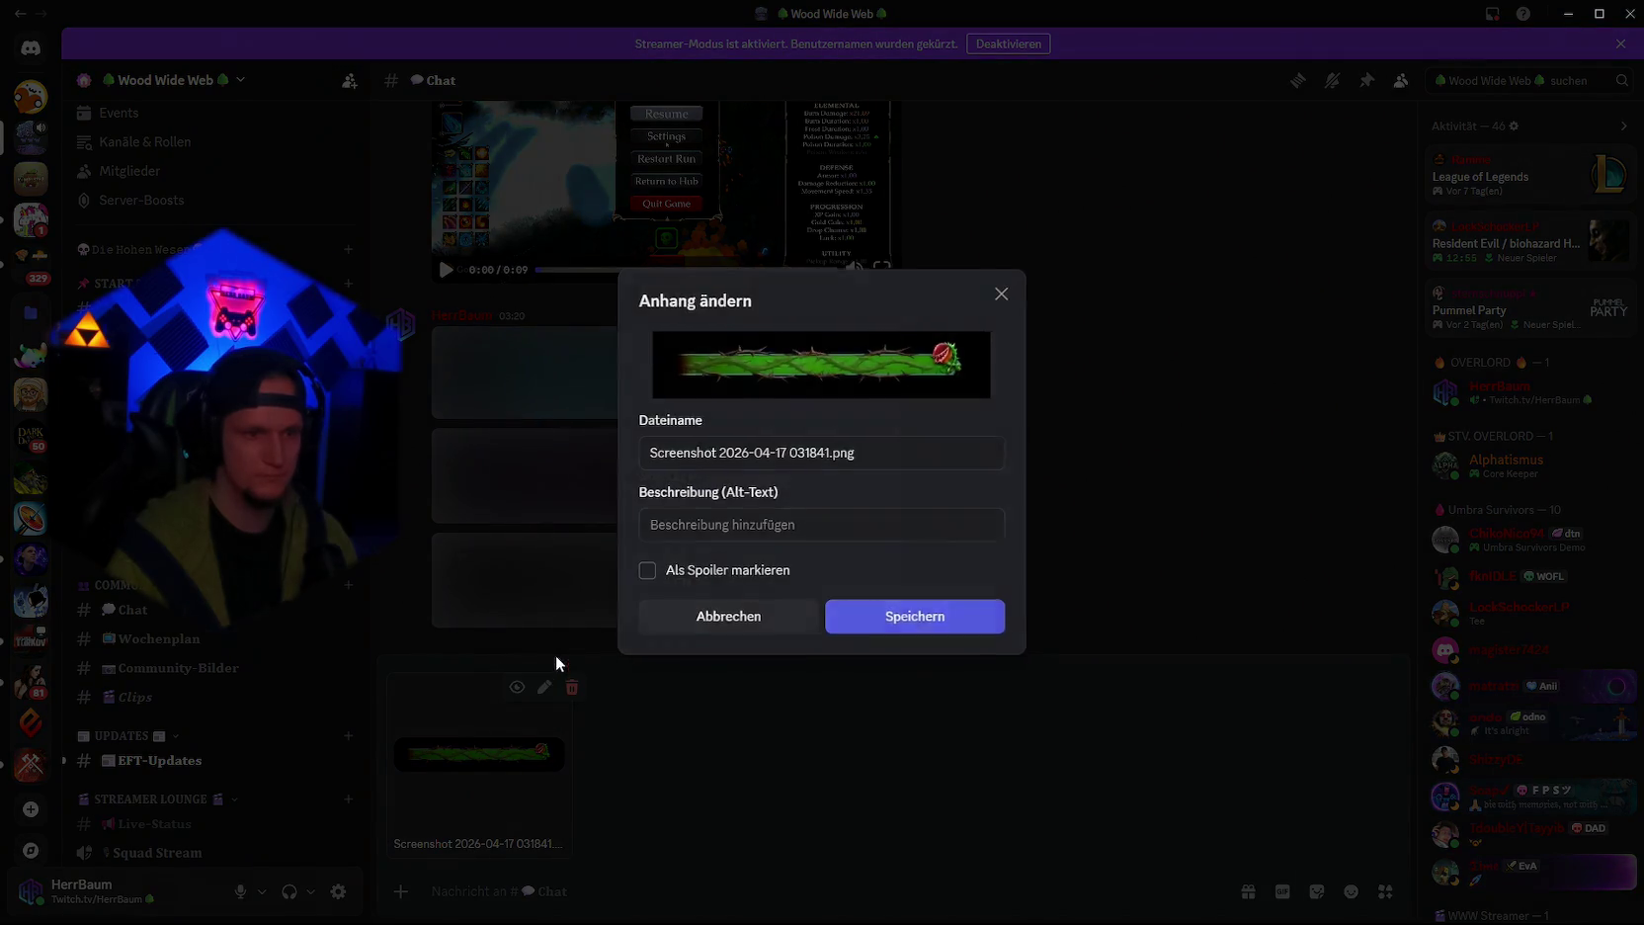
left_click(950, 633)
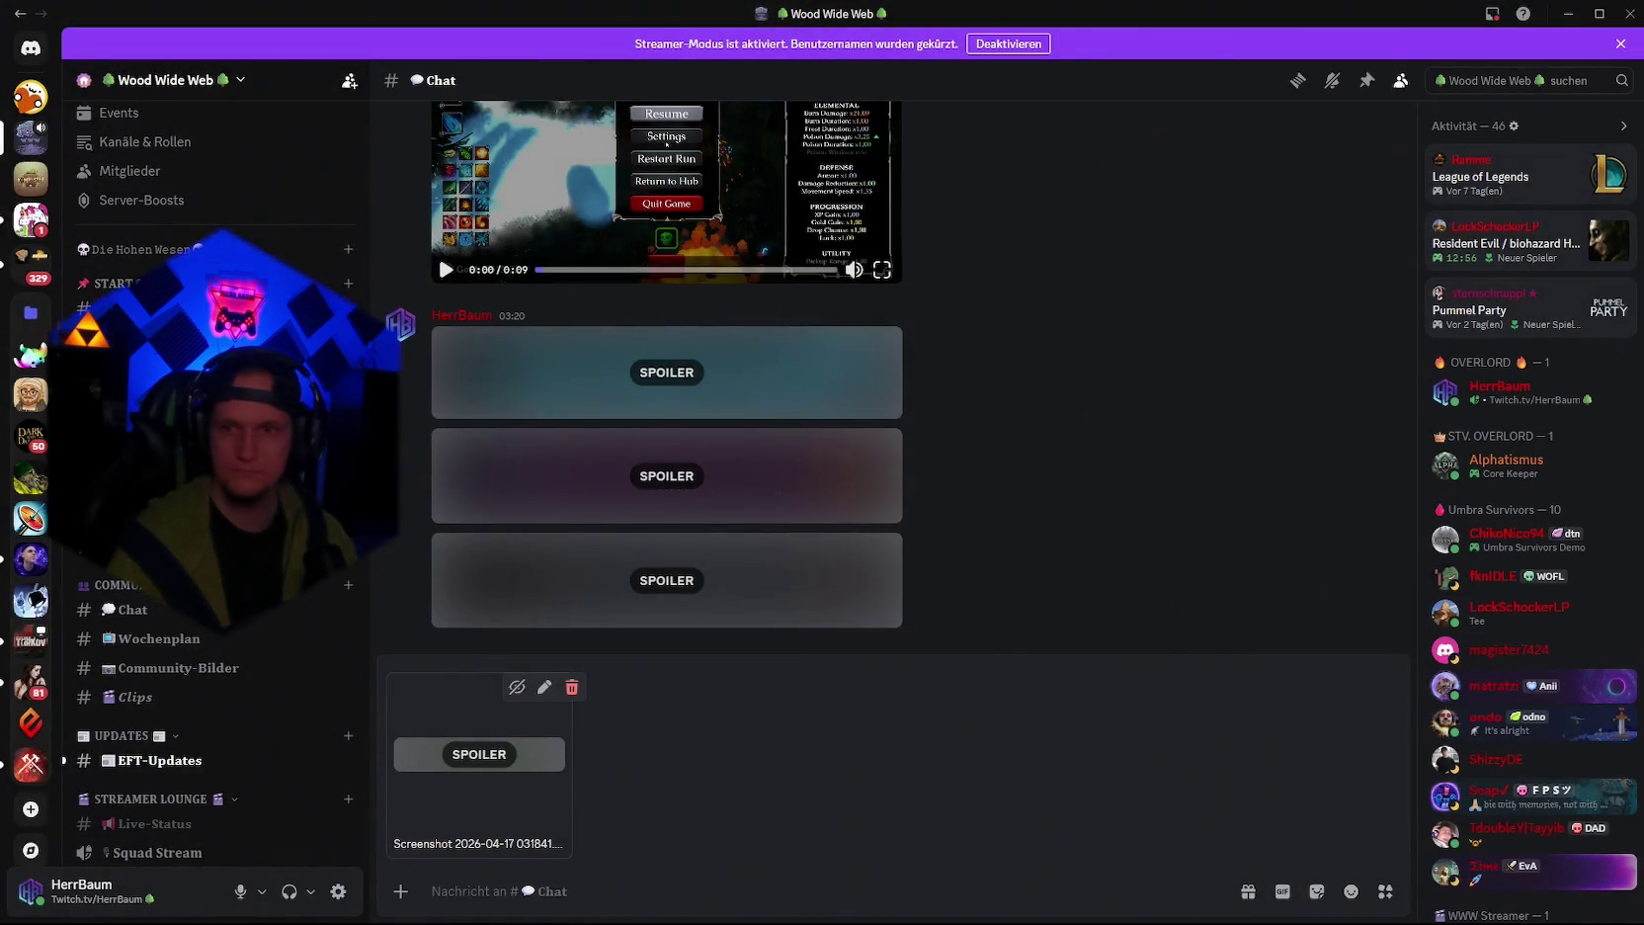
key("Return")
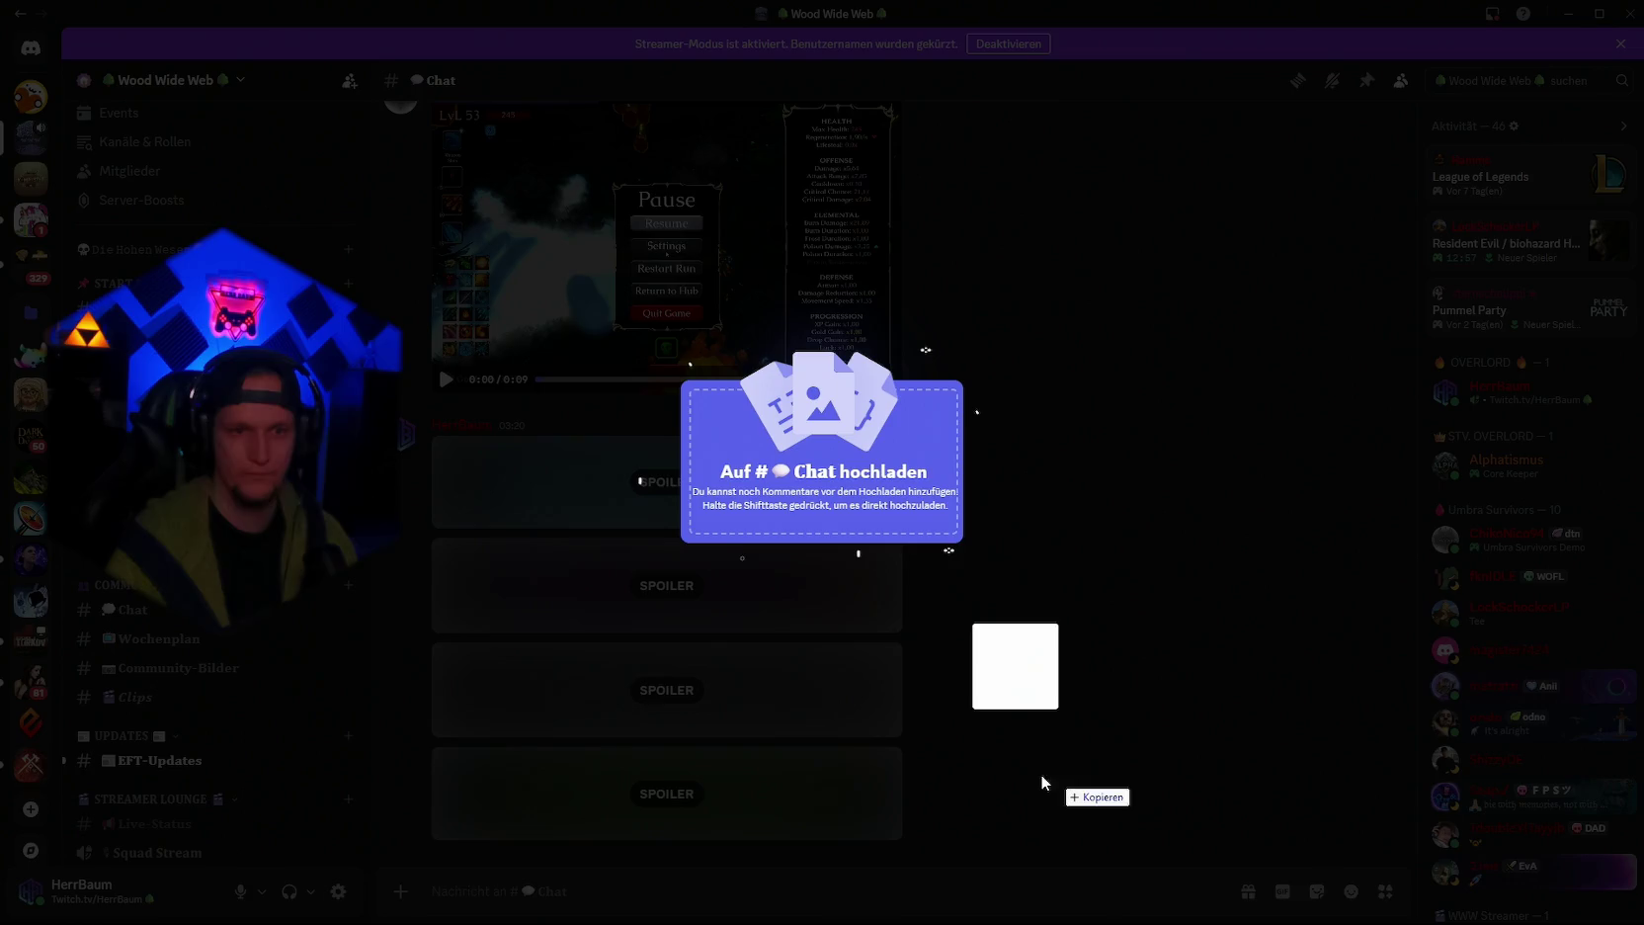
left_click_drag(1046, 781, 847, 558)
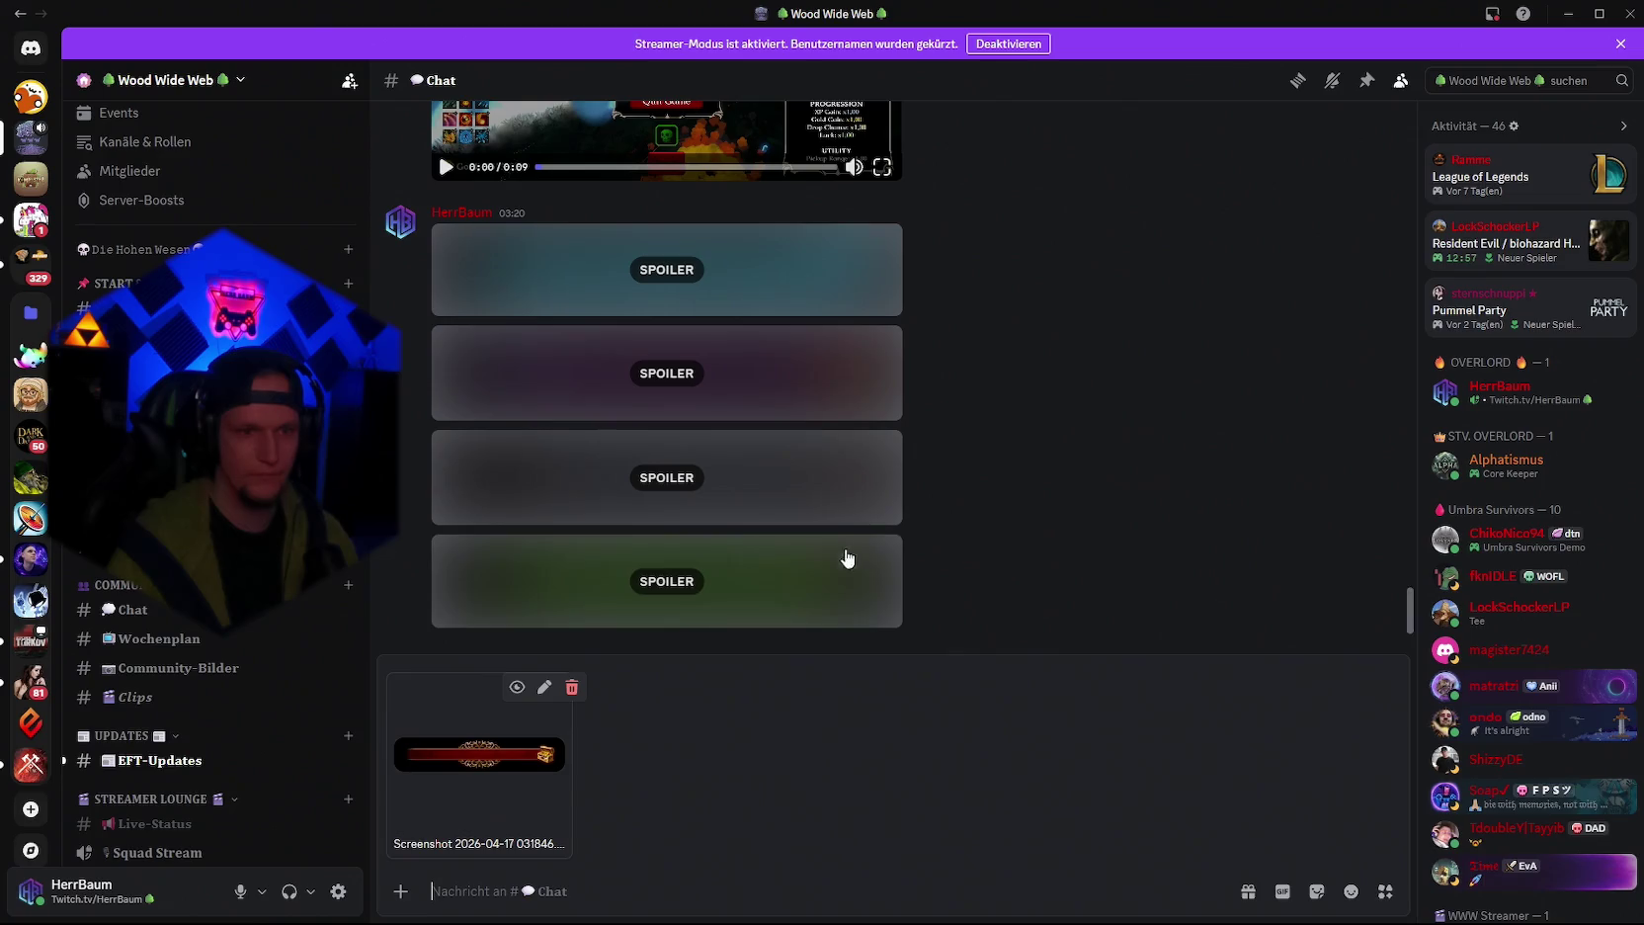
left_click(544, 688)
left_click(736, 576)
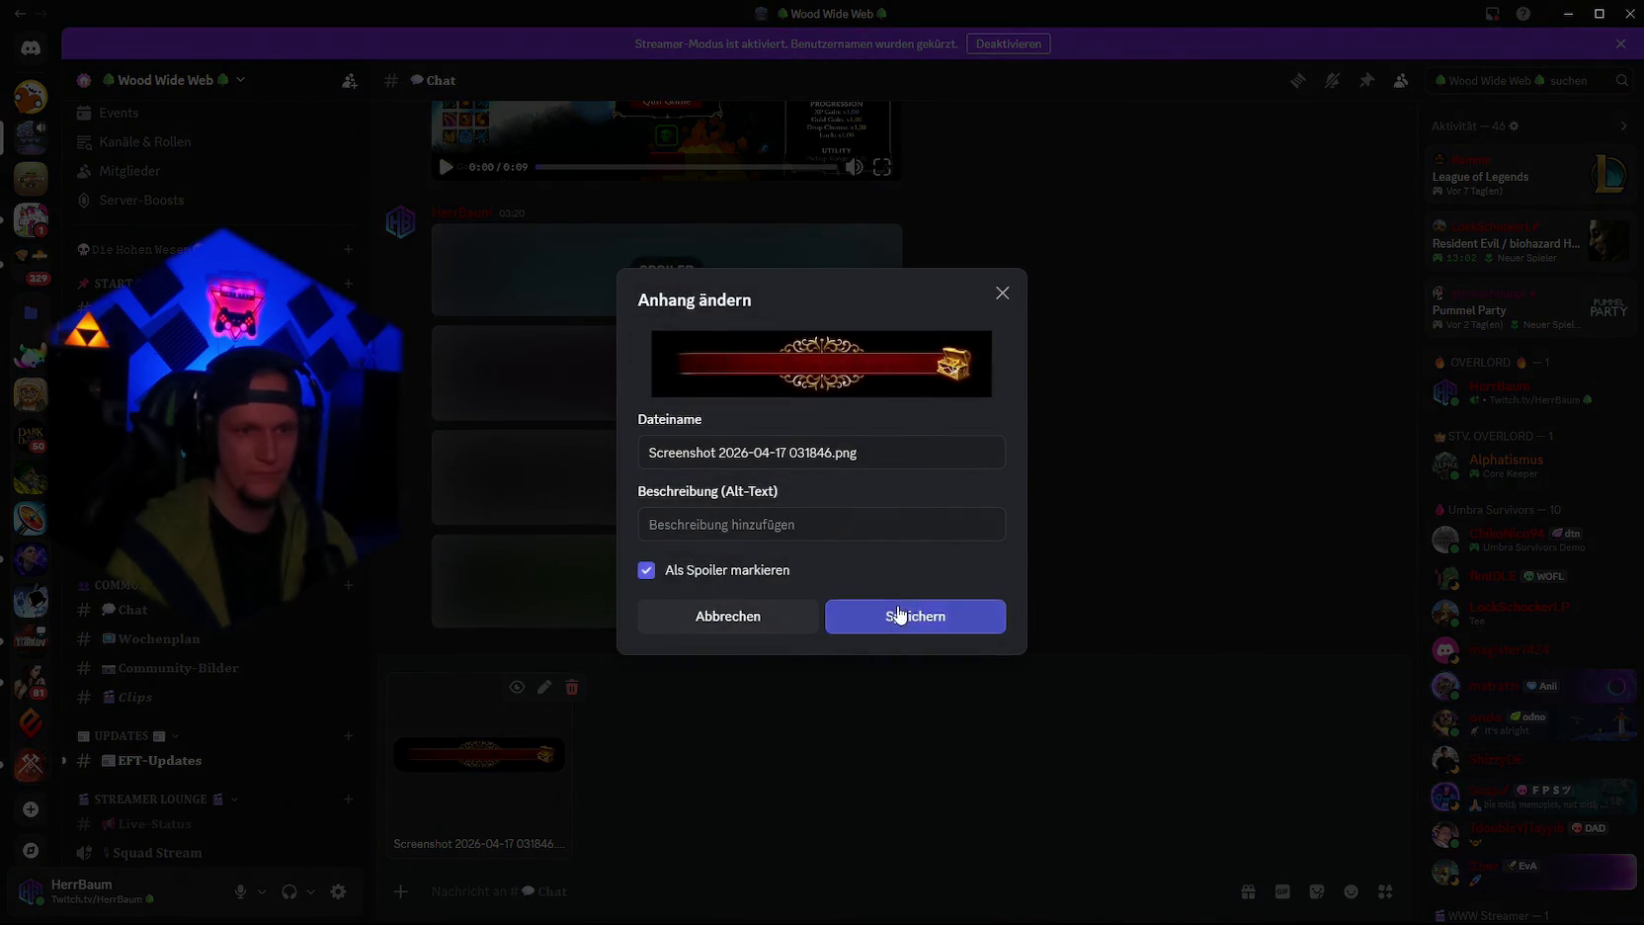
left_click(915, 615)
key("Return")
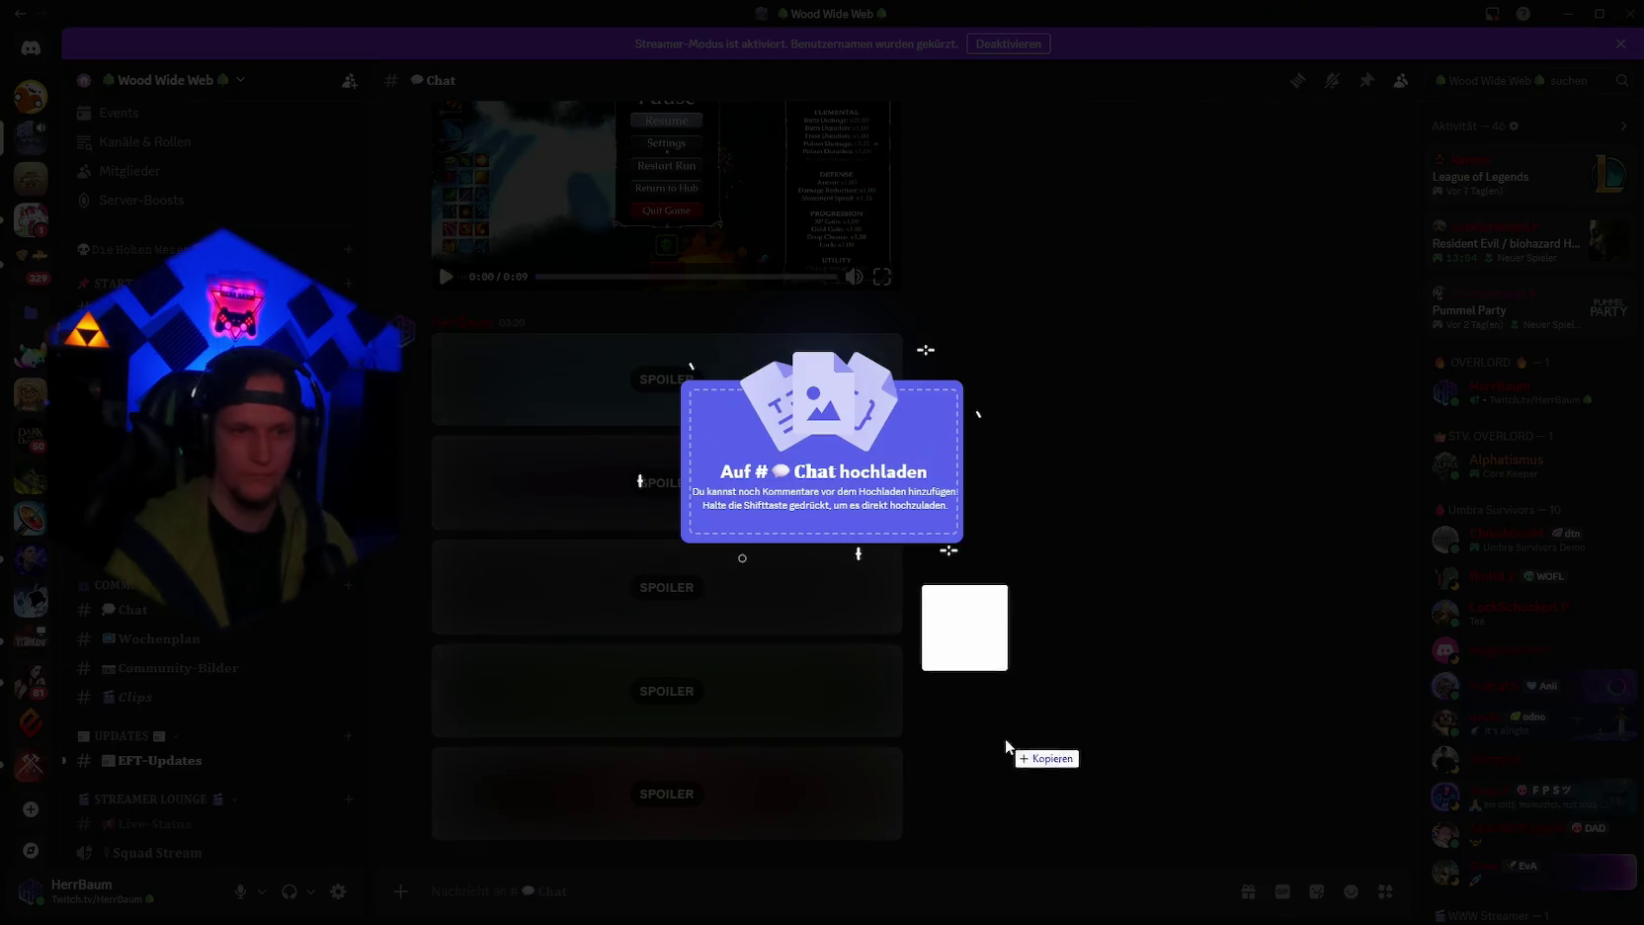
Post the fire banner as a spoiler and start typing the banner announcement.
left_click_drag(1005, 739, 480, 812)
left_click(544, 689)
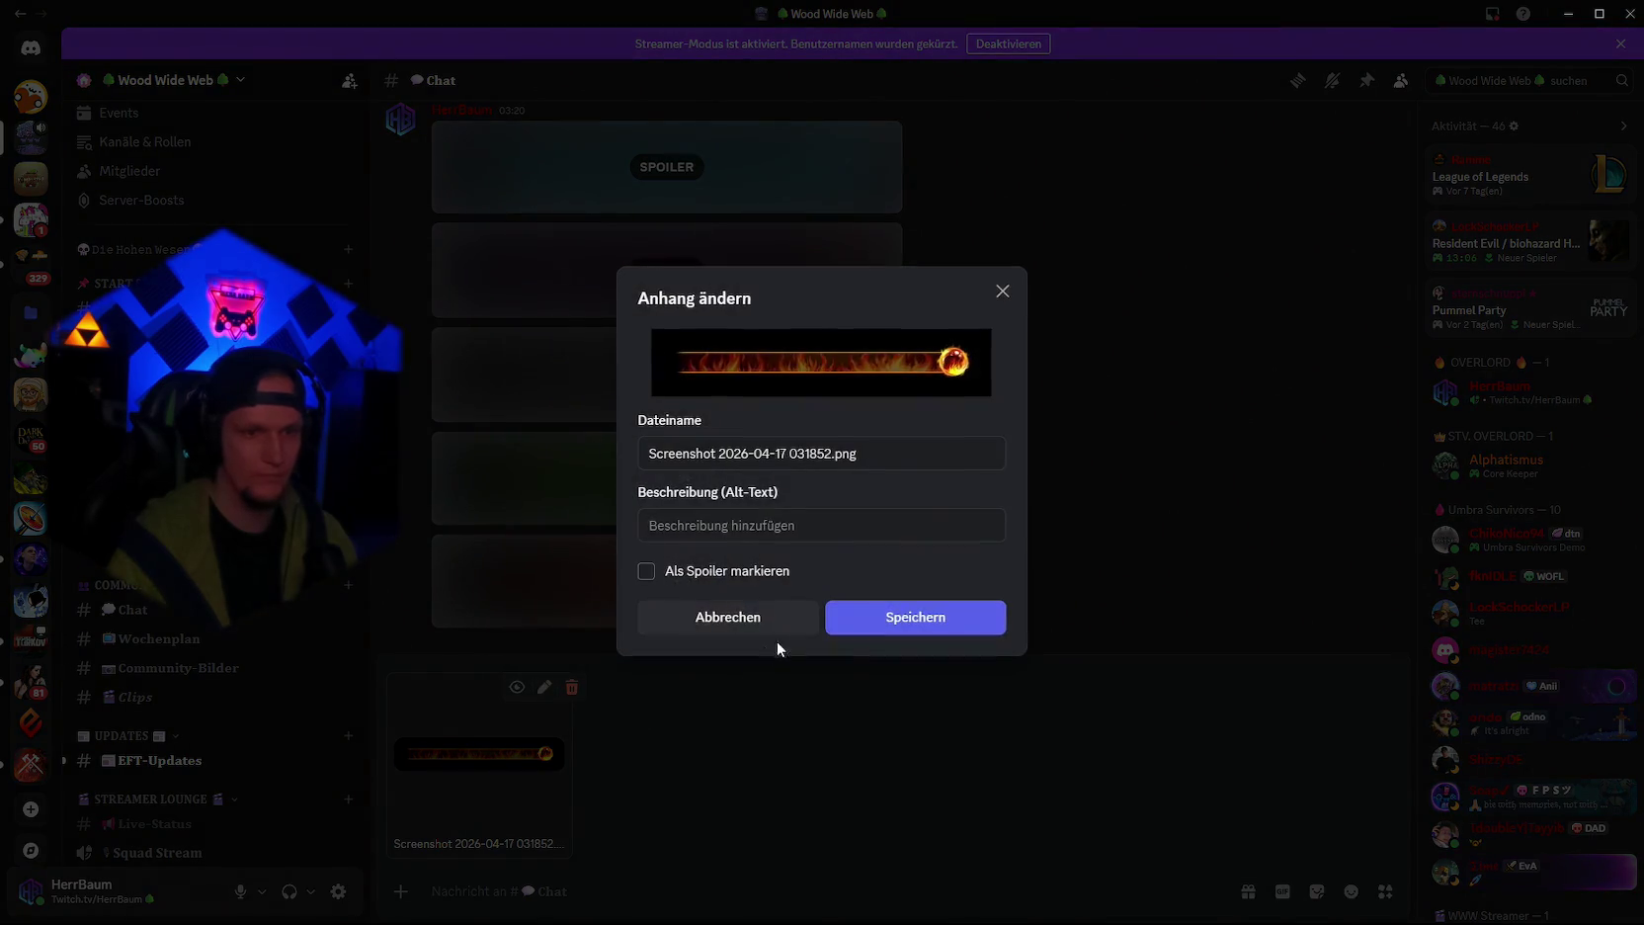
left_click(646, 571)
left_click(900, 623)
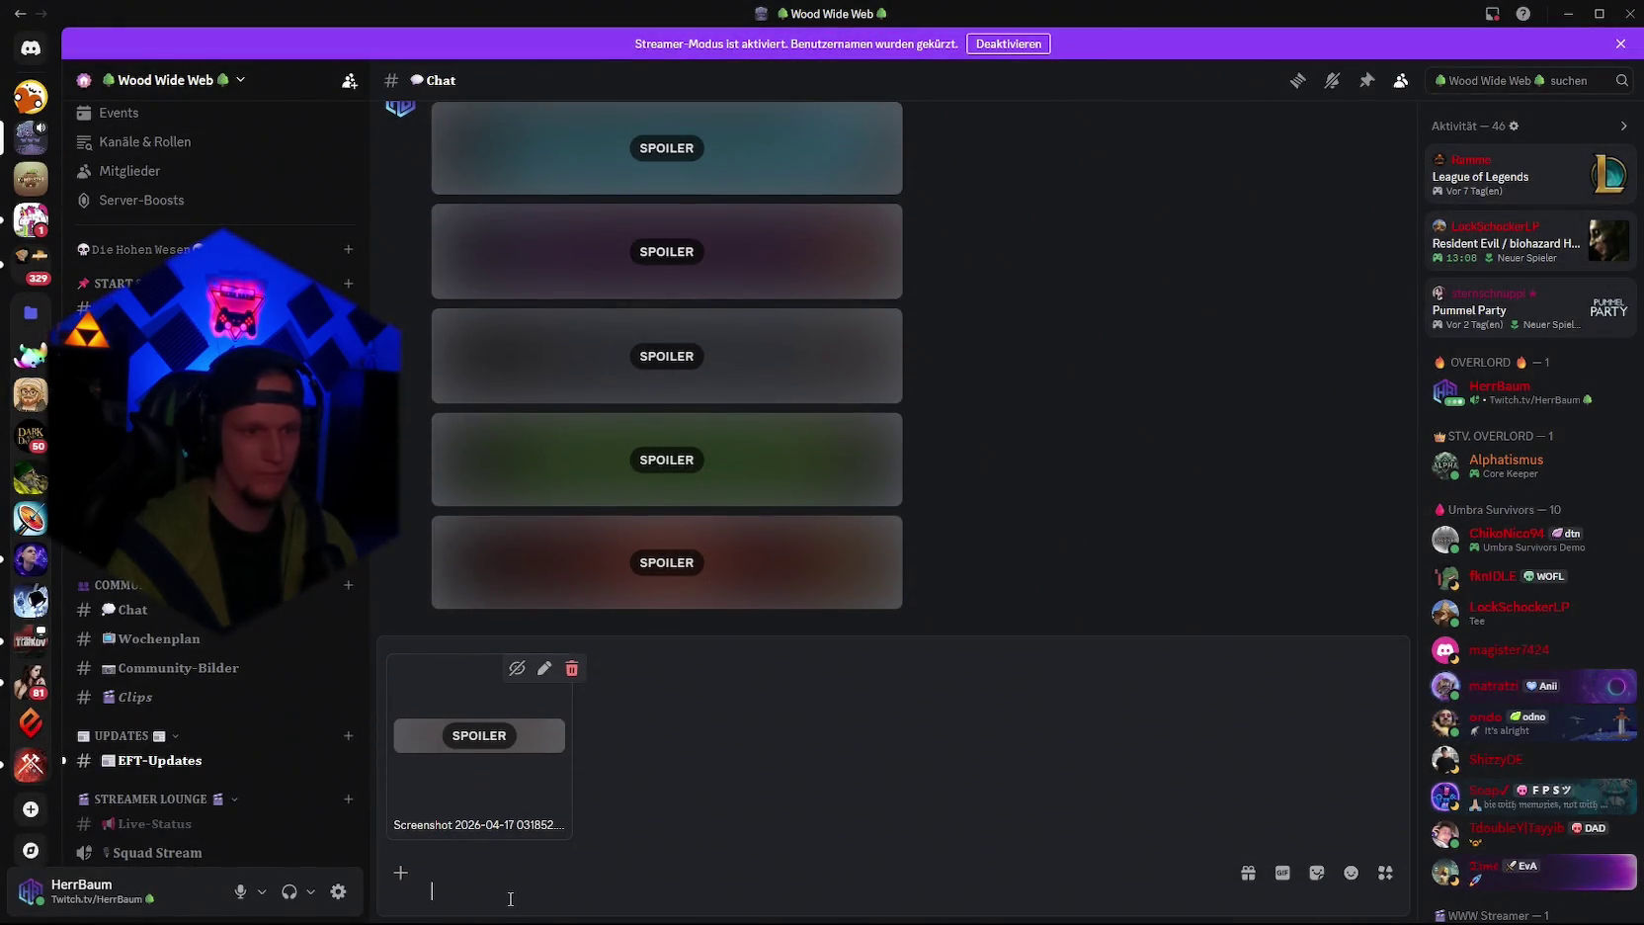
key("Return")
type("N")
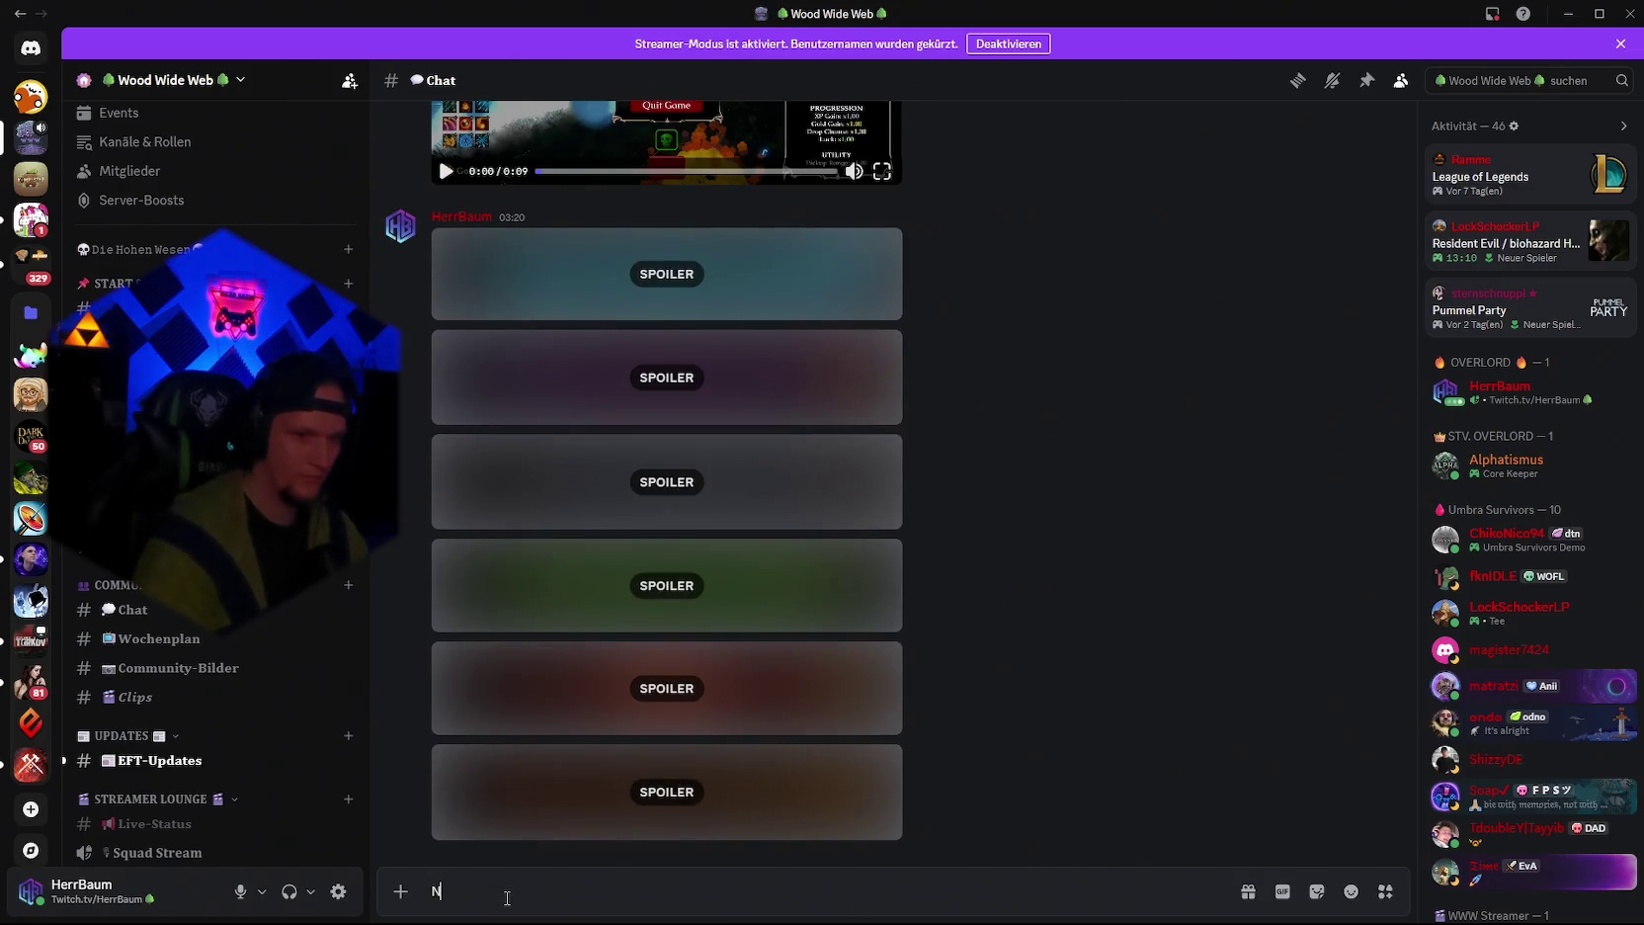
type("Heute neue")
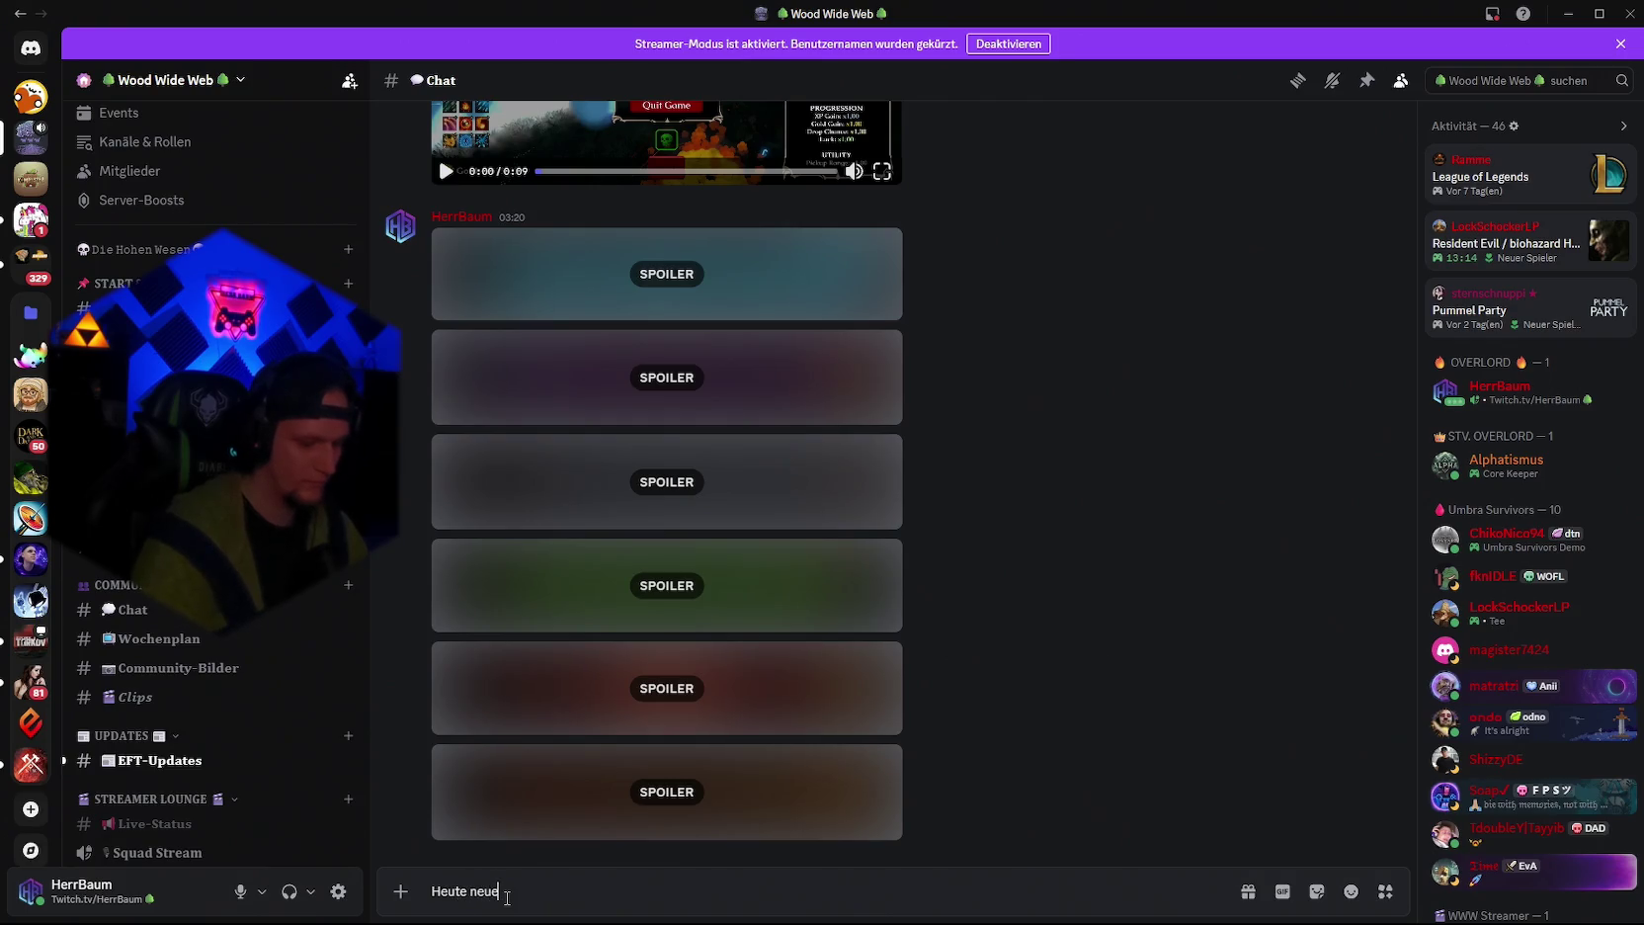
type("nn")
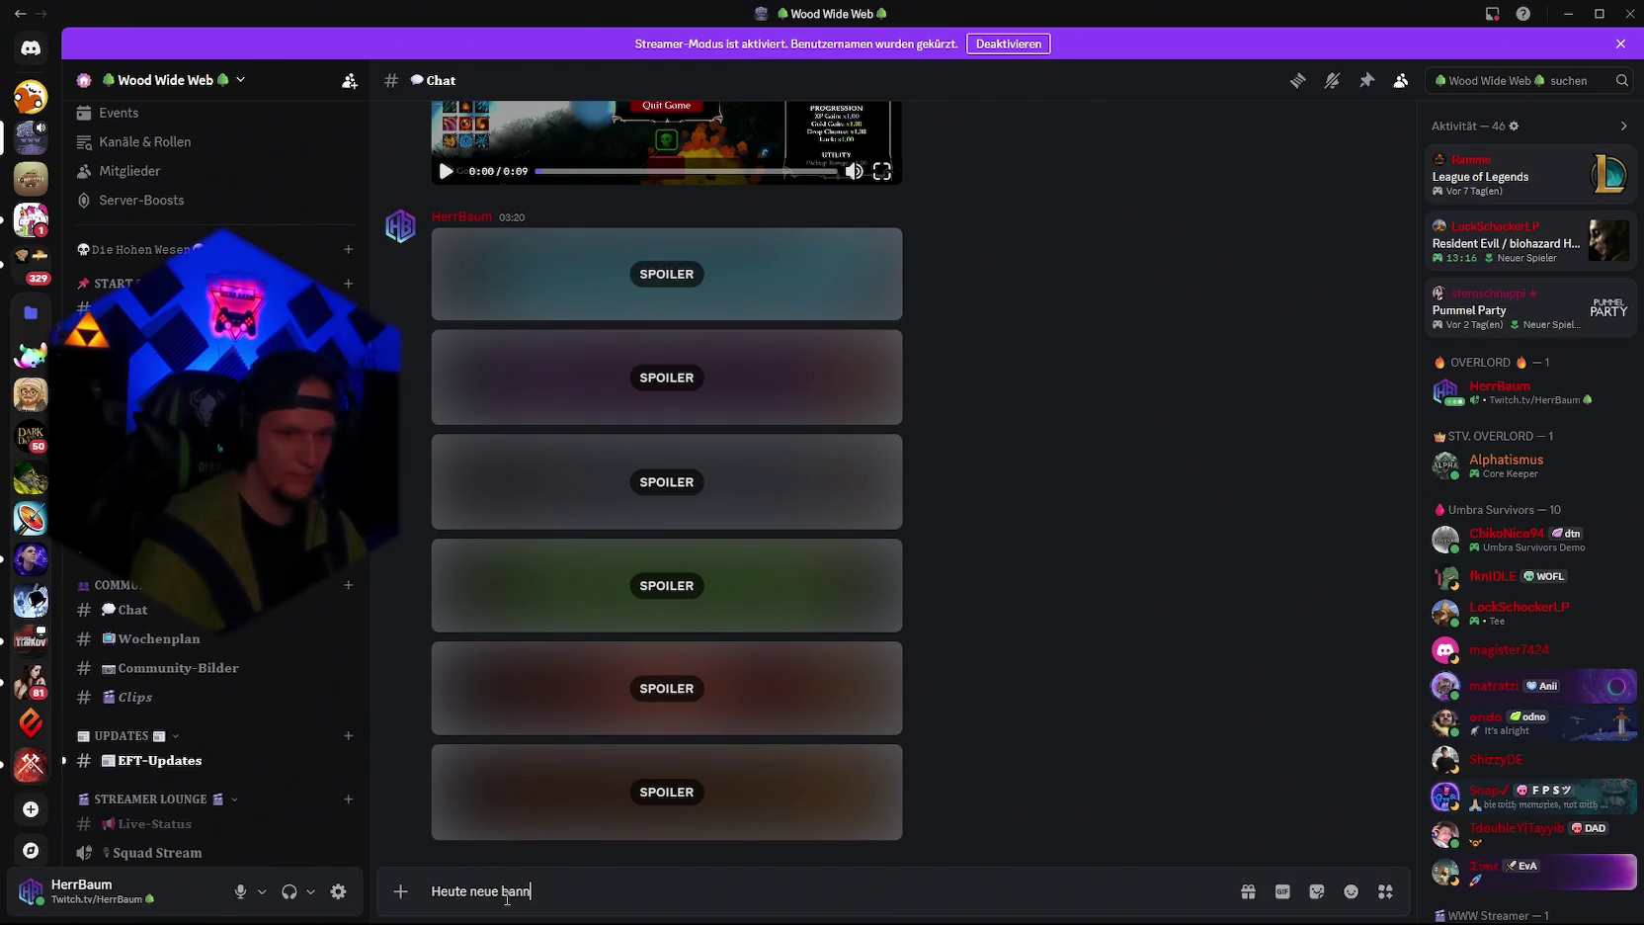
type("erBanner eryxte")
type("telk")
type("lt")
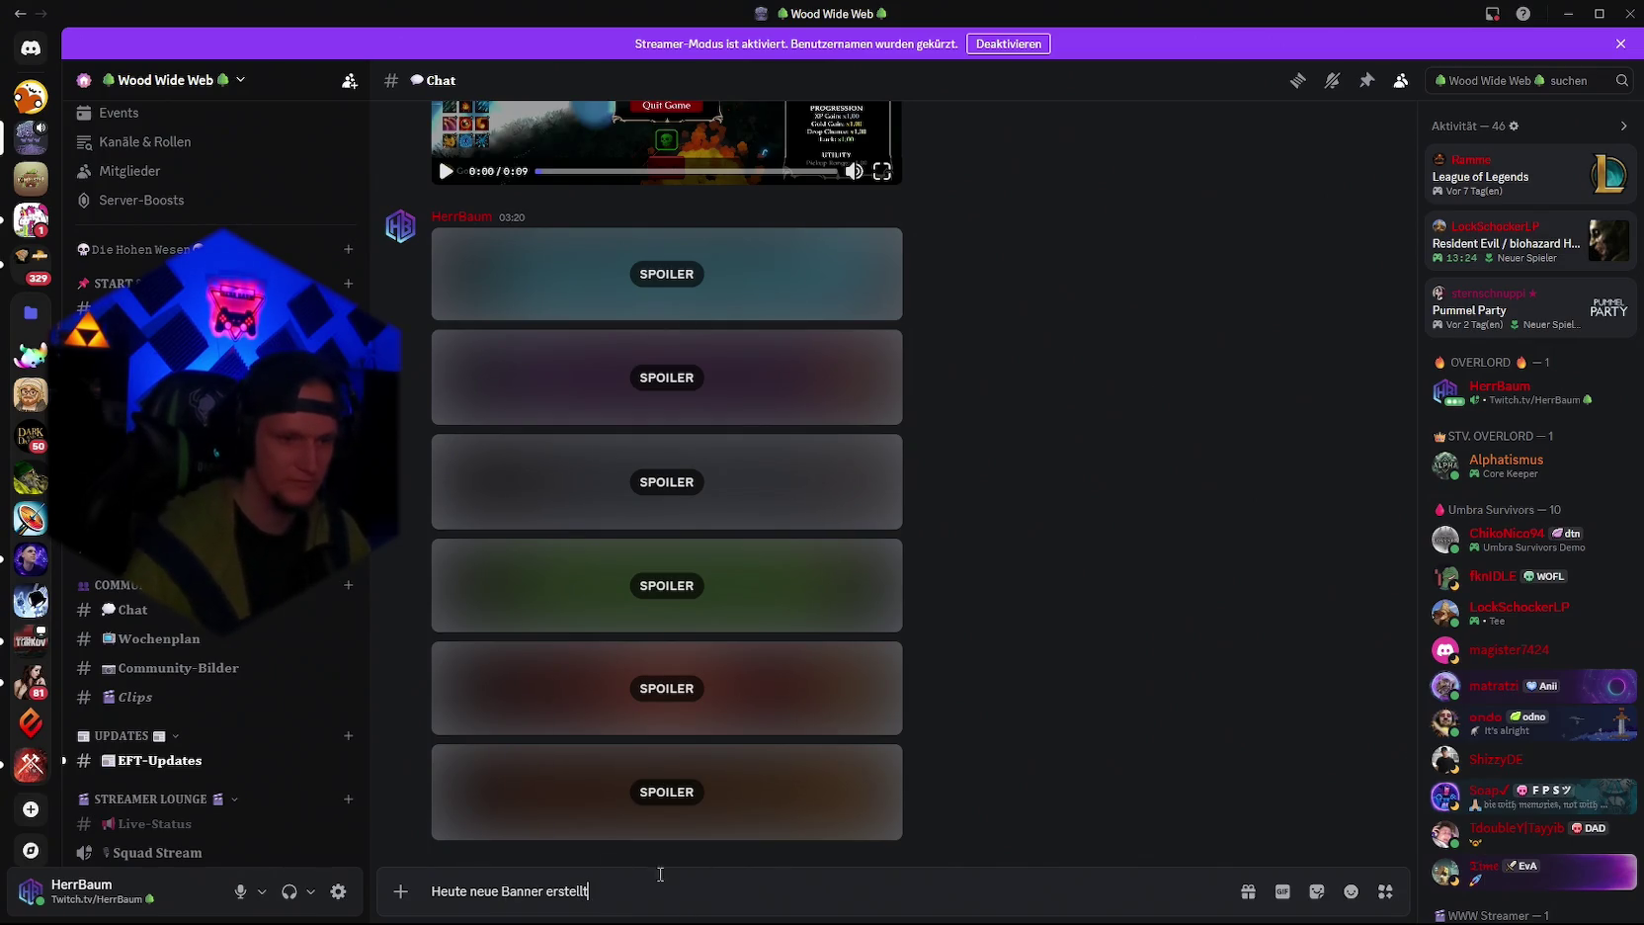
type(" Str")
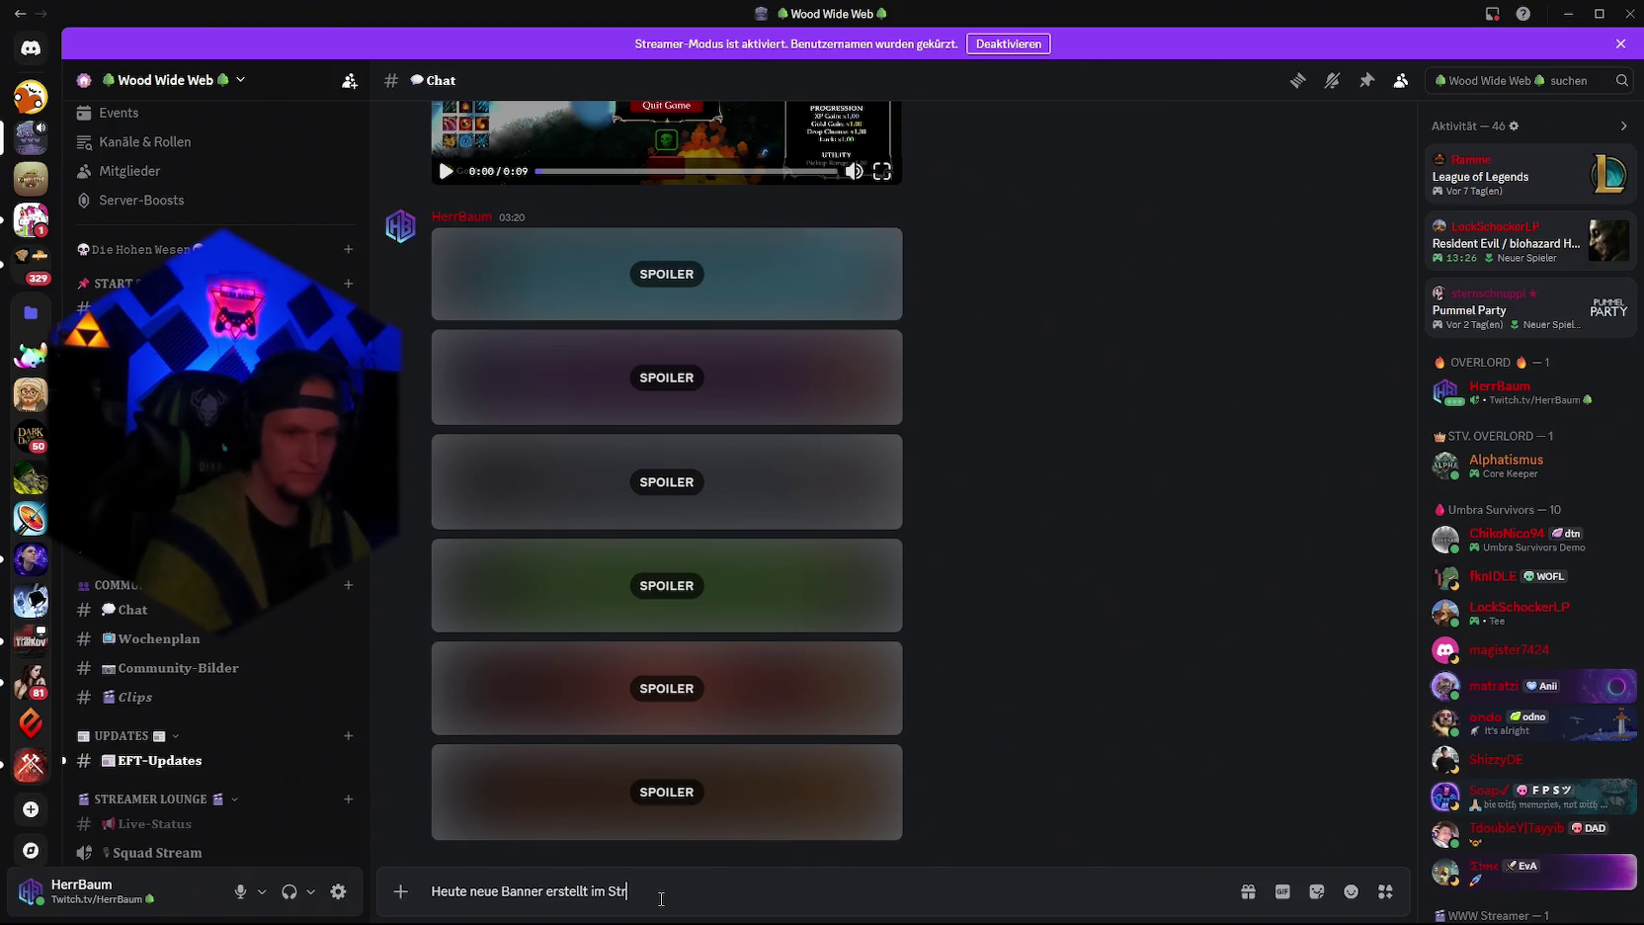
type("eam, dan")
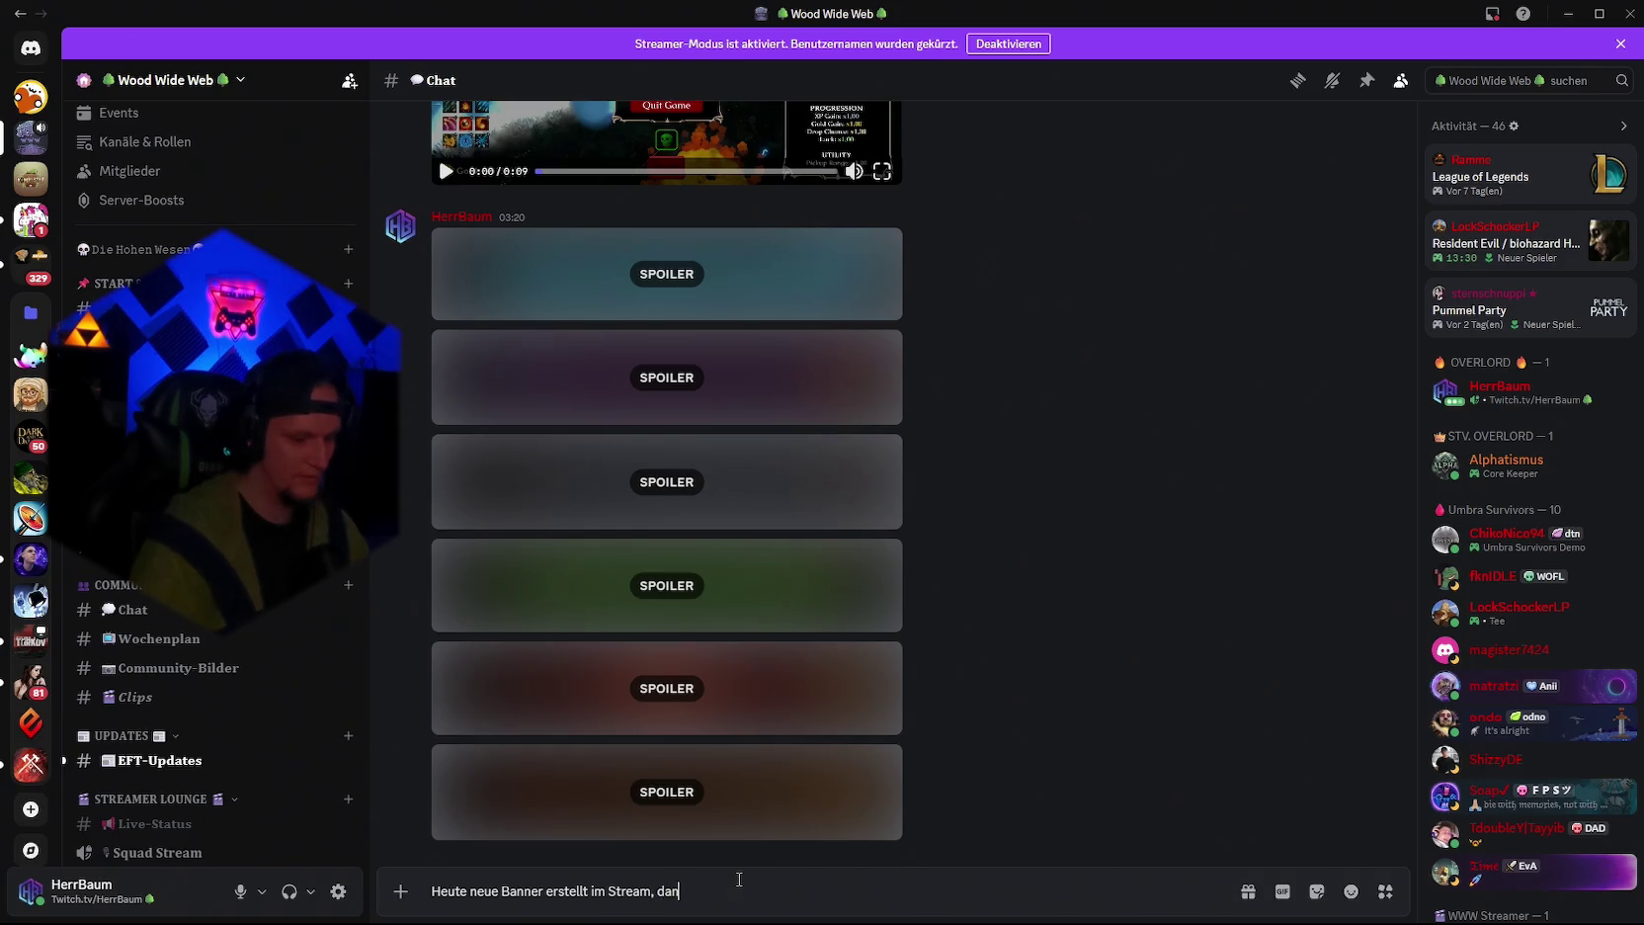
type("hat")
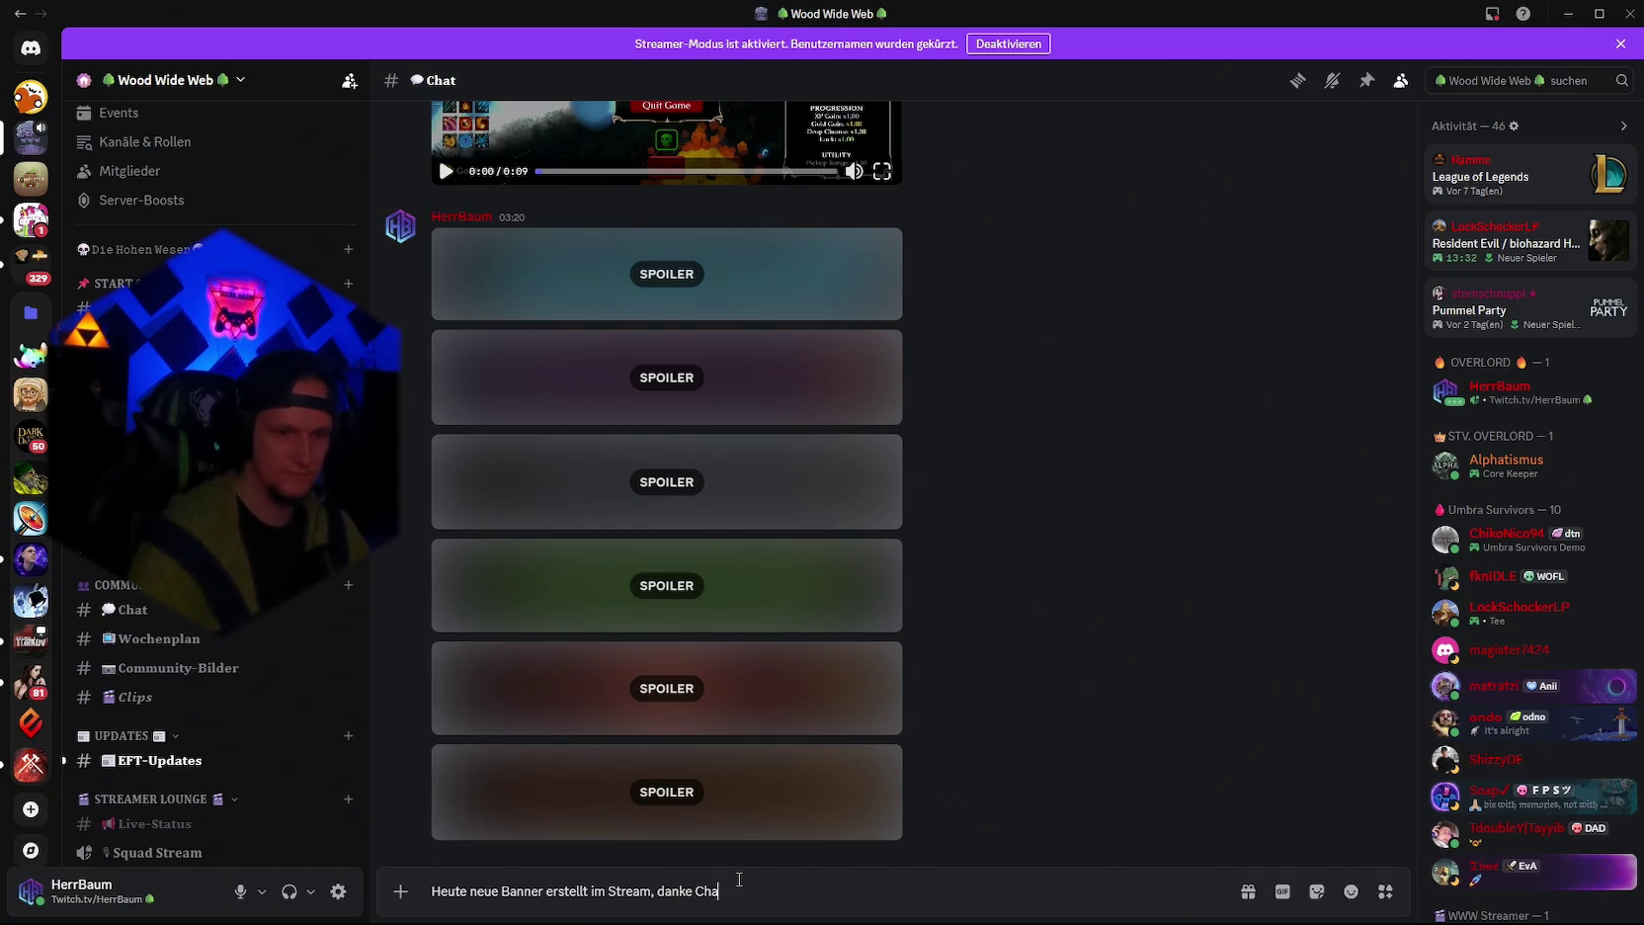
Add a mushroom emoji after 'Stream' and a second line thanking chat for the Ideen.
left_click(1351, 891)
left_click(1041, 585)
key("shift+Return")
type("danke c")
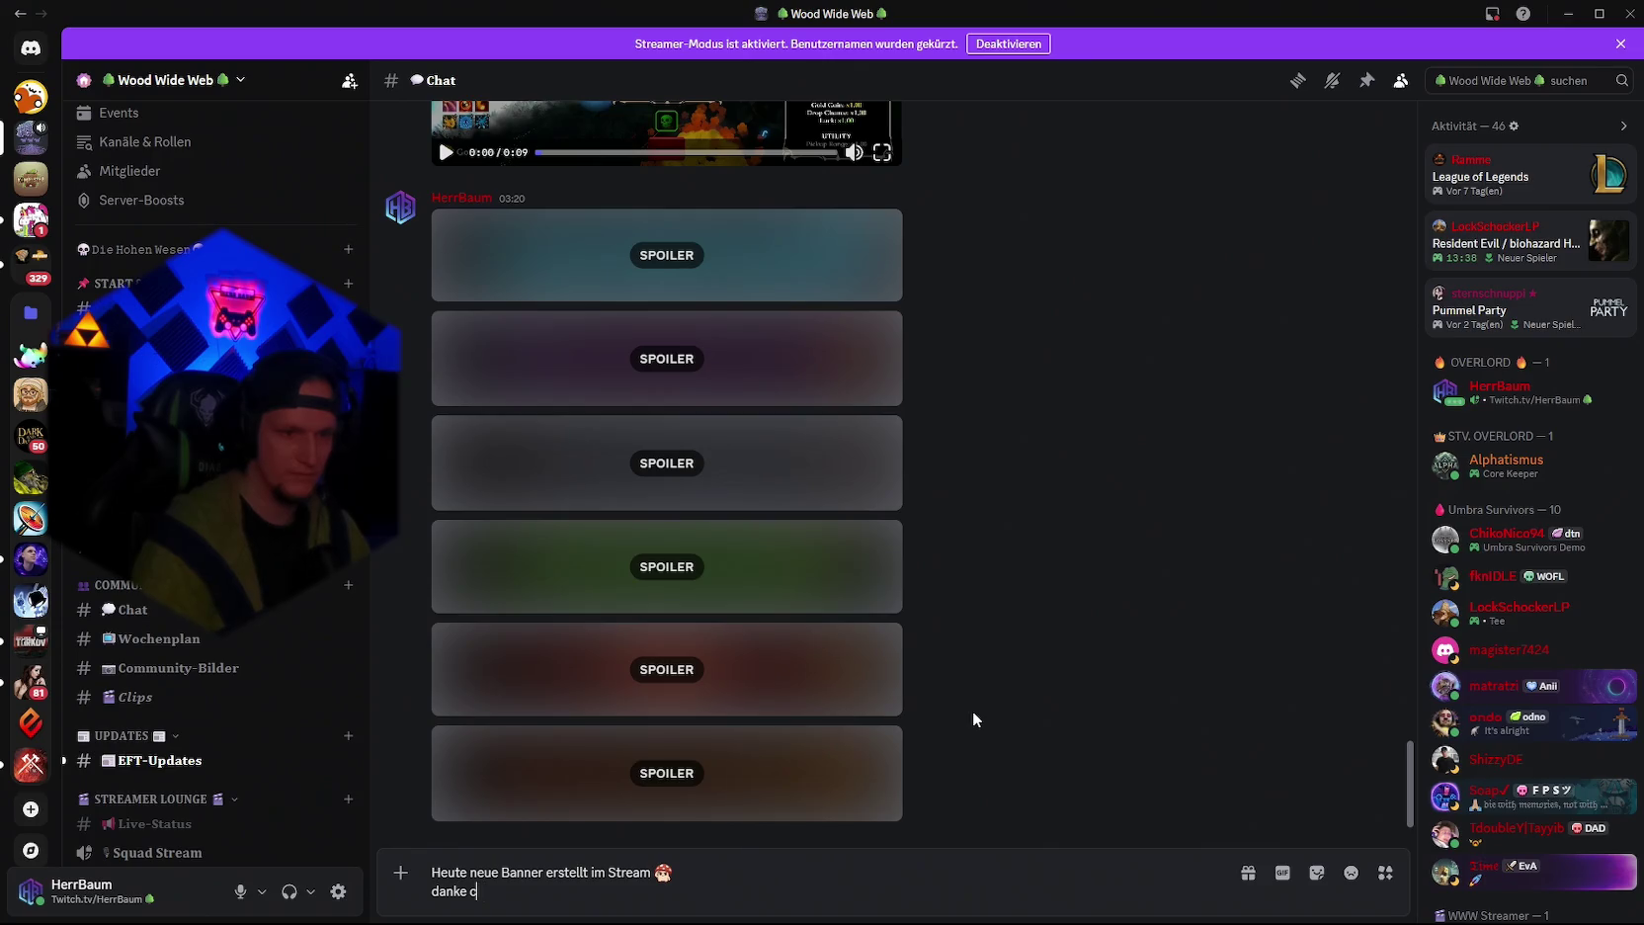
key("BackSpace")
key("BackSpace")
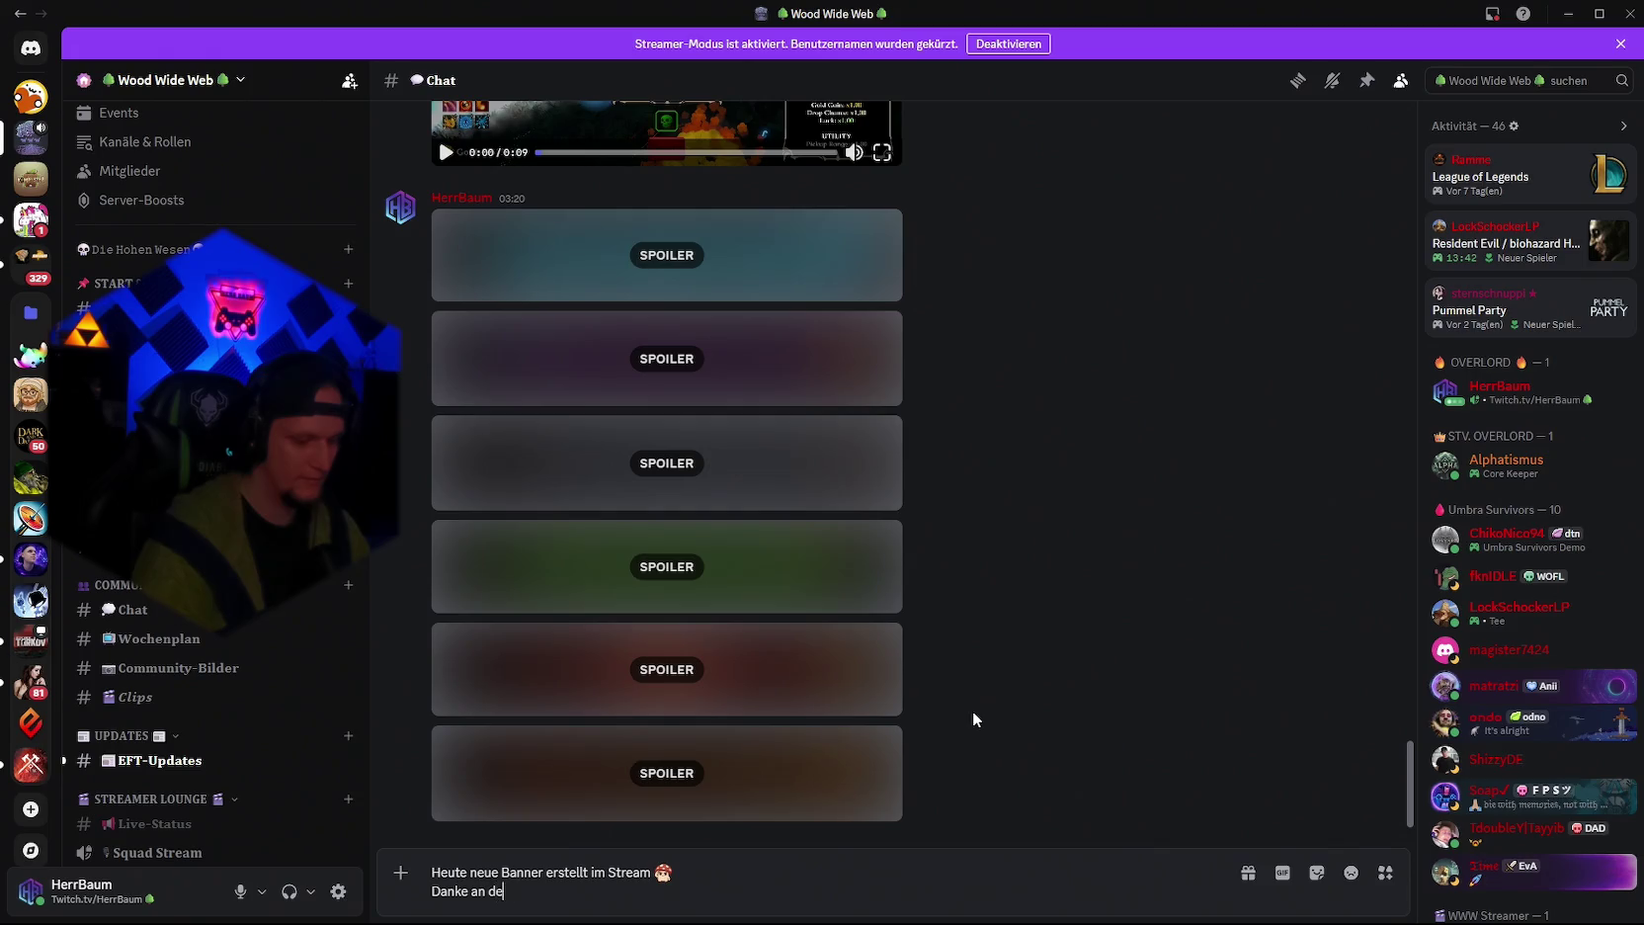
type("at für die geilen")
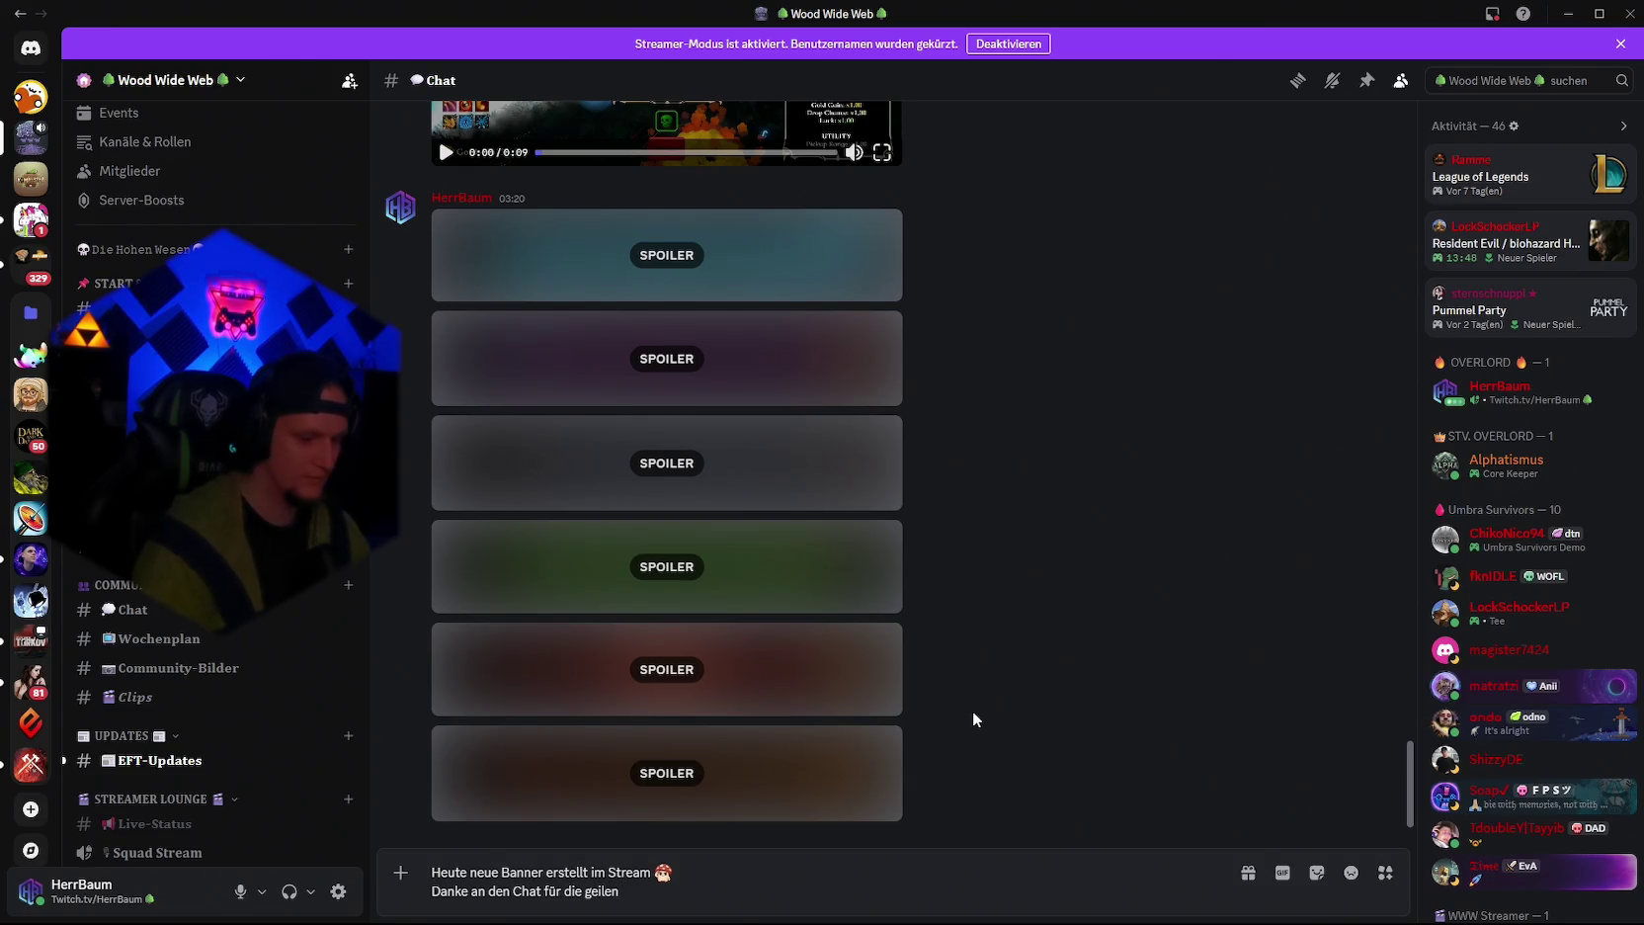
type("Ideen")
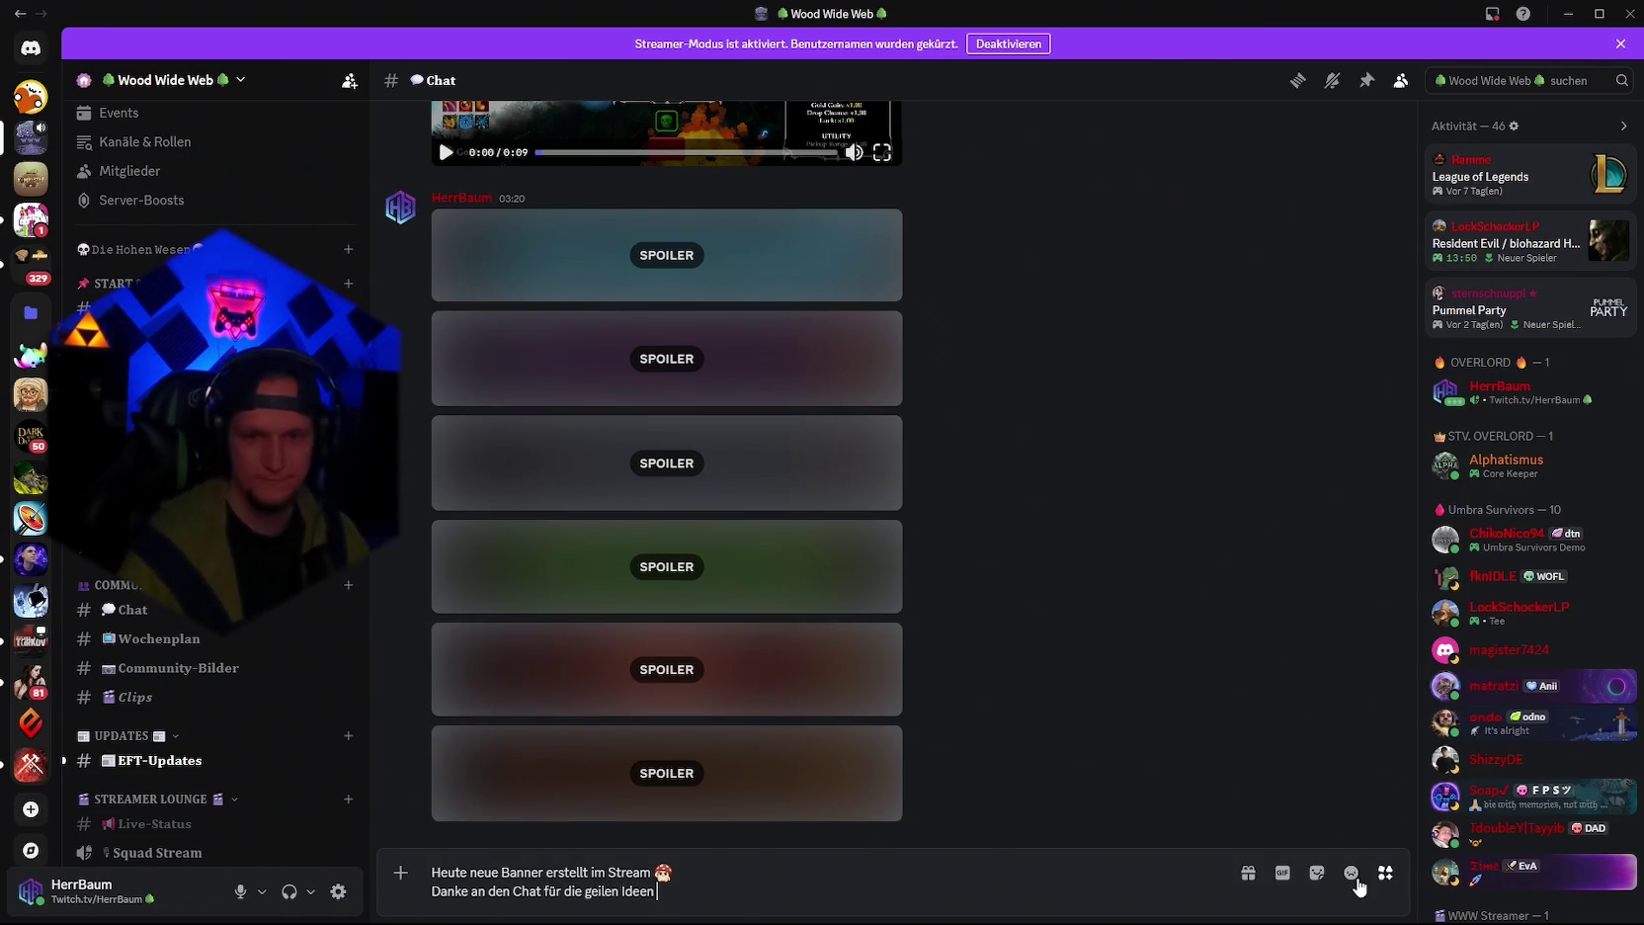
Add a mushroom after 'Ideen', mention the Umbra Survivors role, and send the announcement.
left_click(1351, 872)
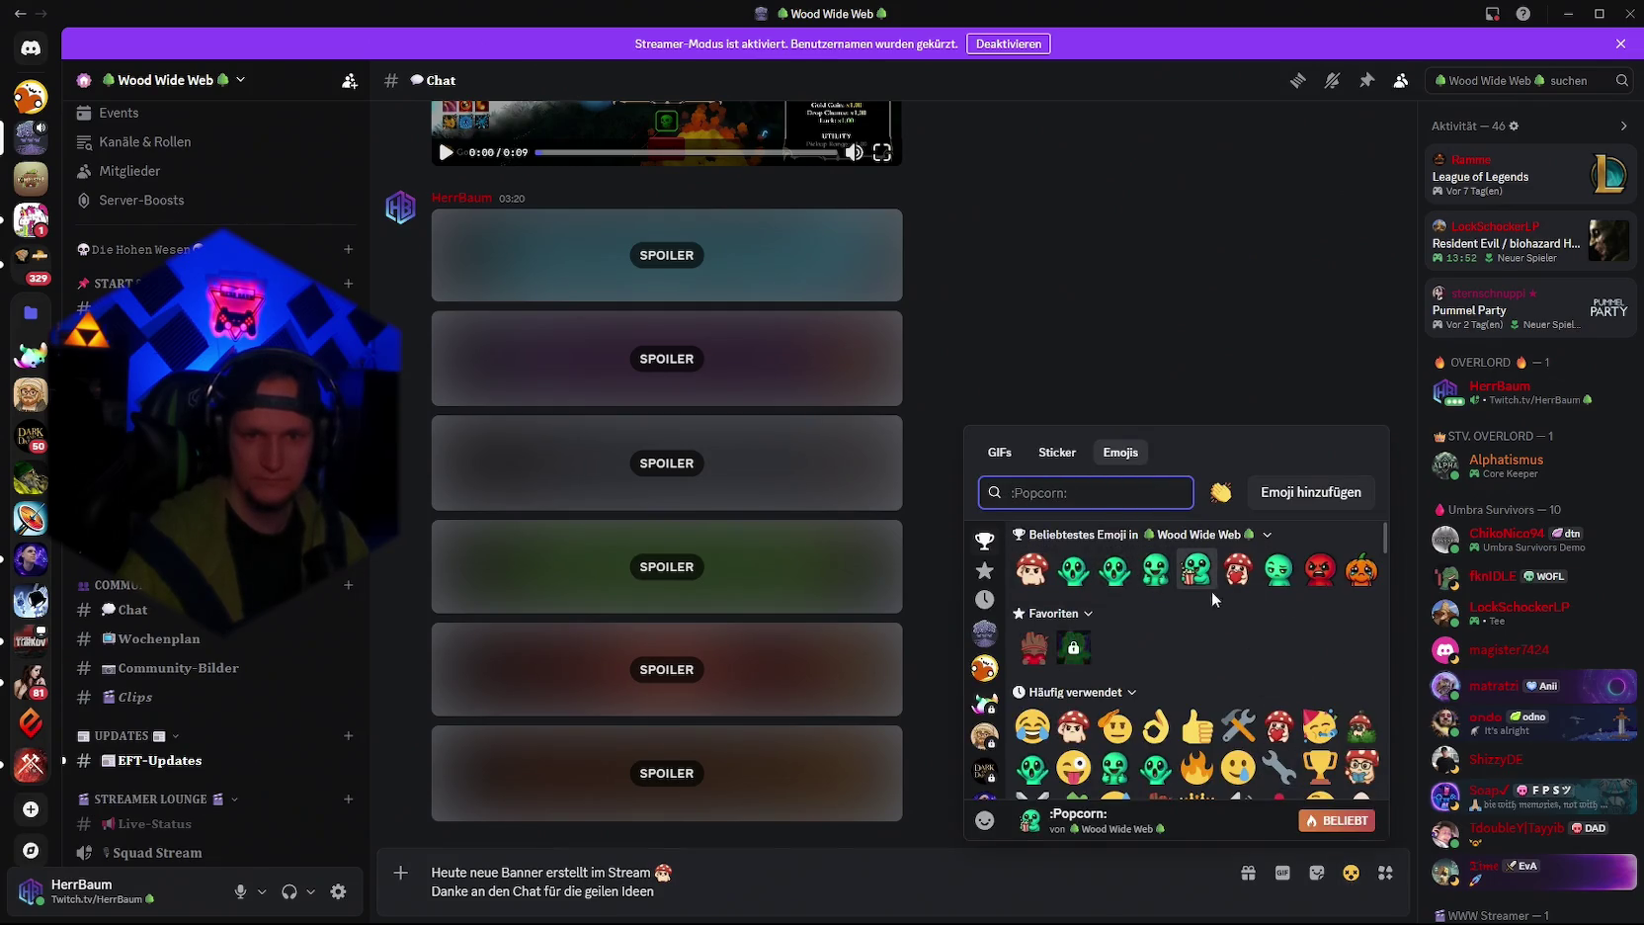
left_click(1238, 570)
key("shift+Return")
type("@")
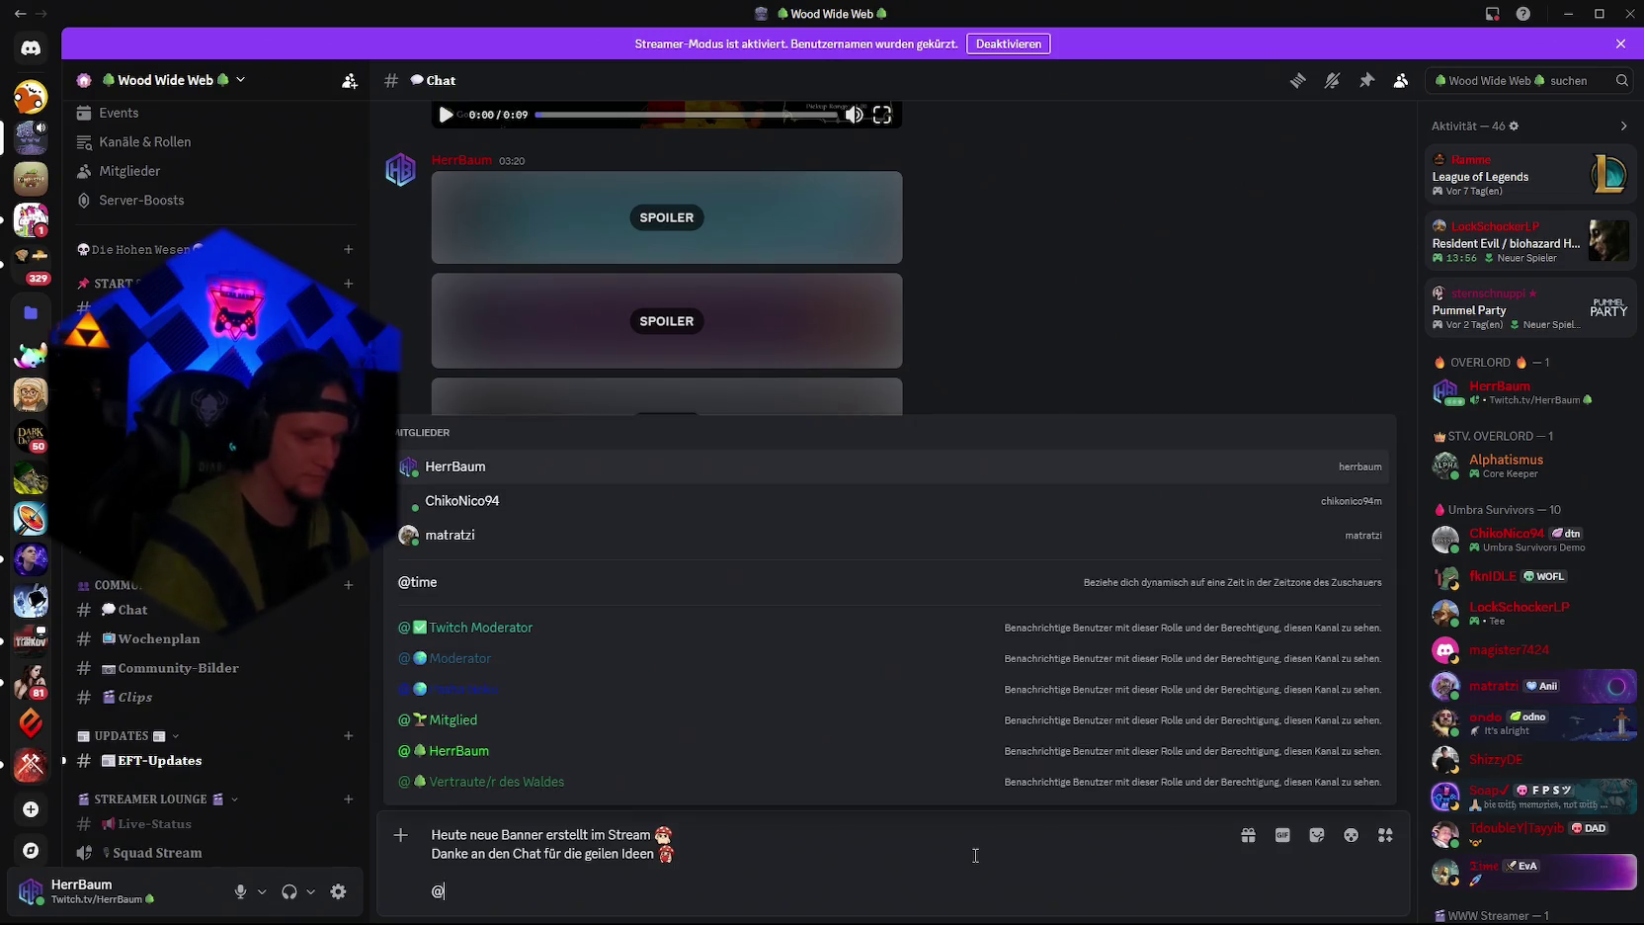
type("umbr")
left_click(541, 779)
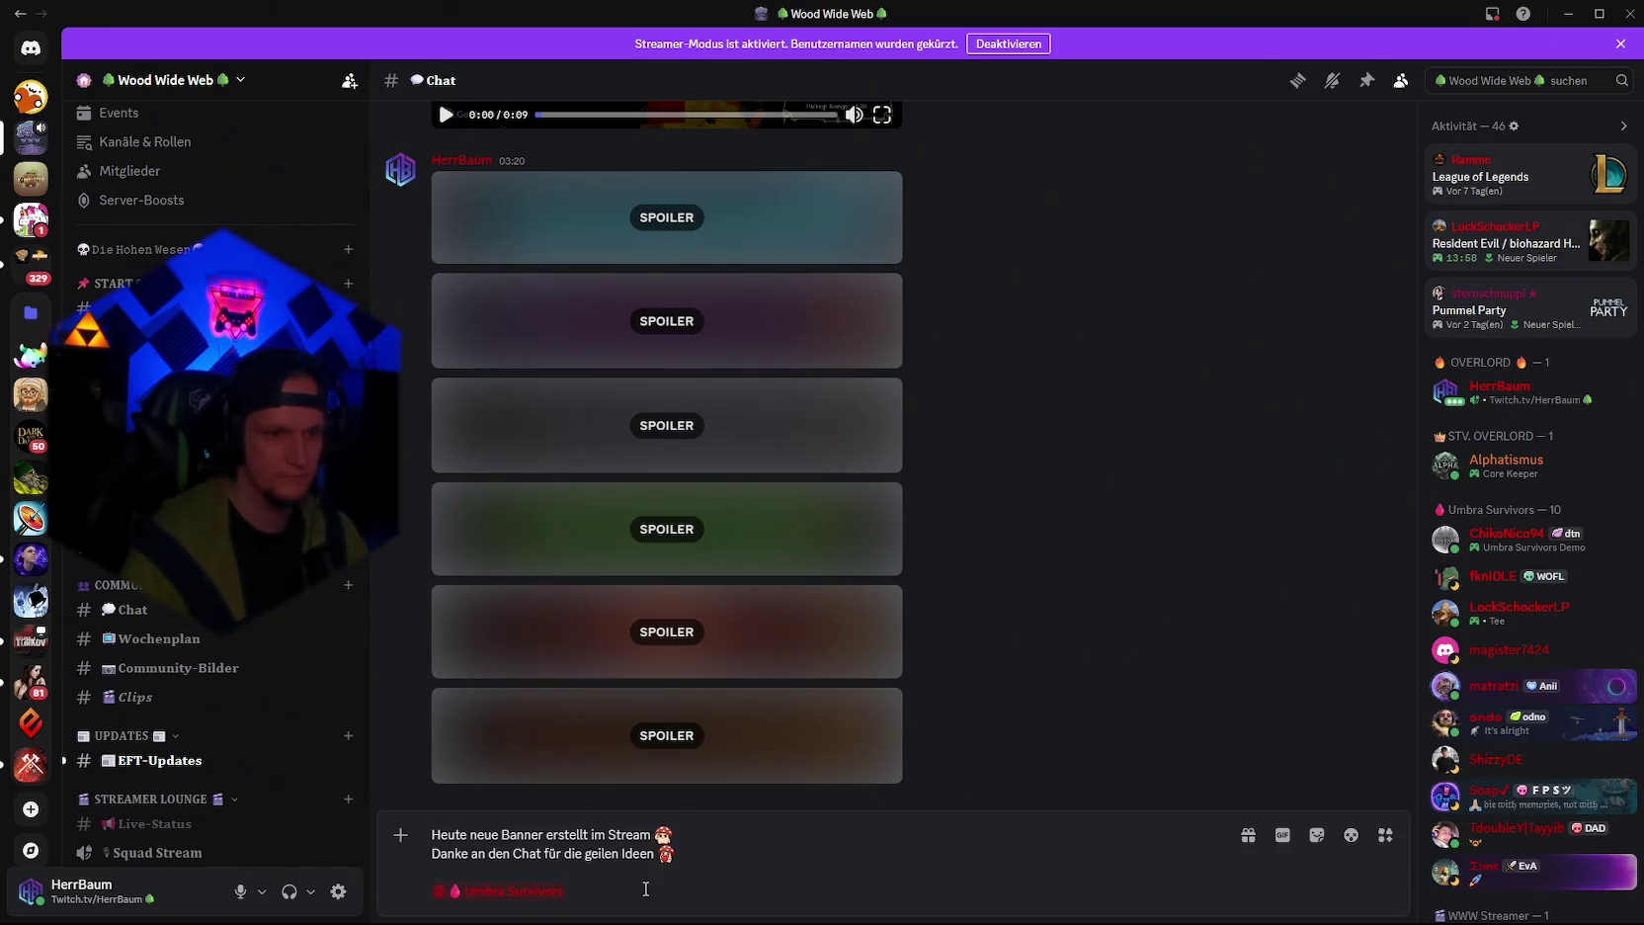
key("Return")
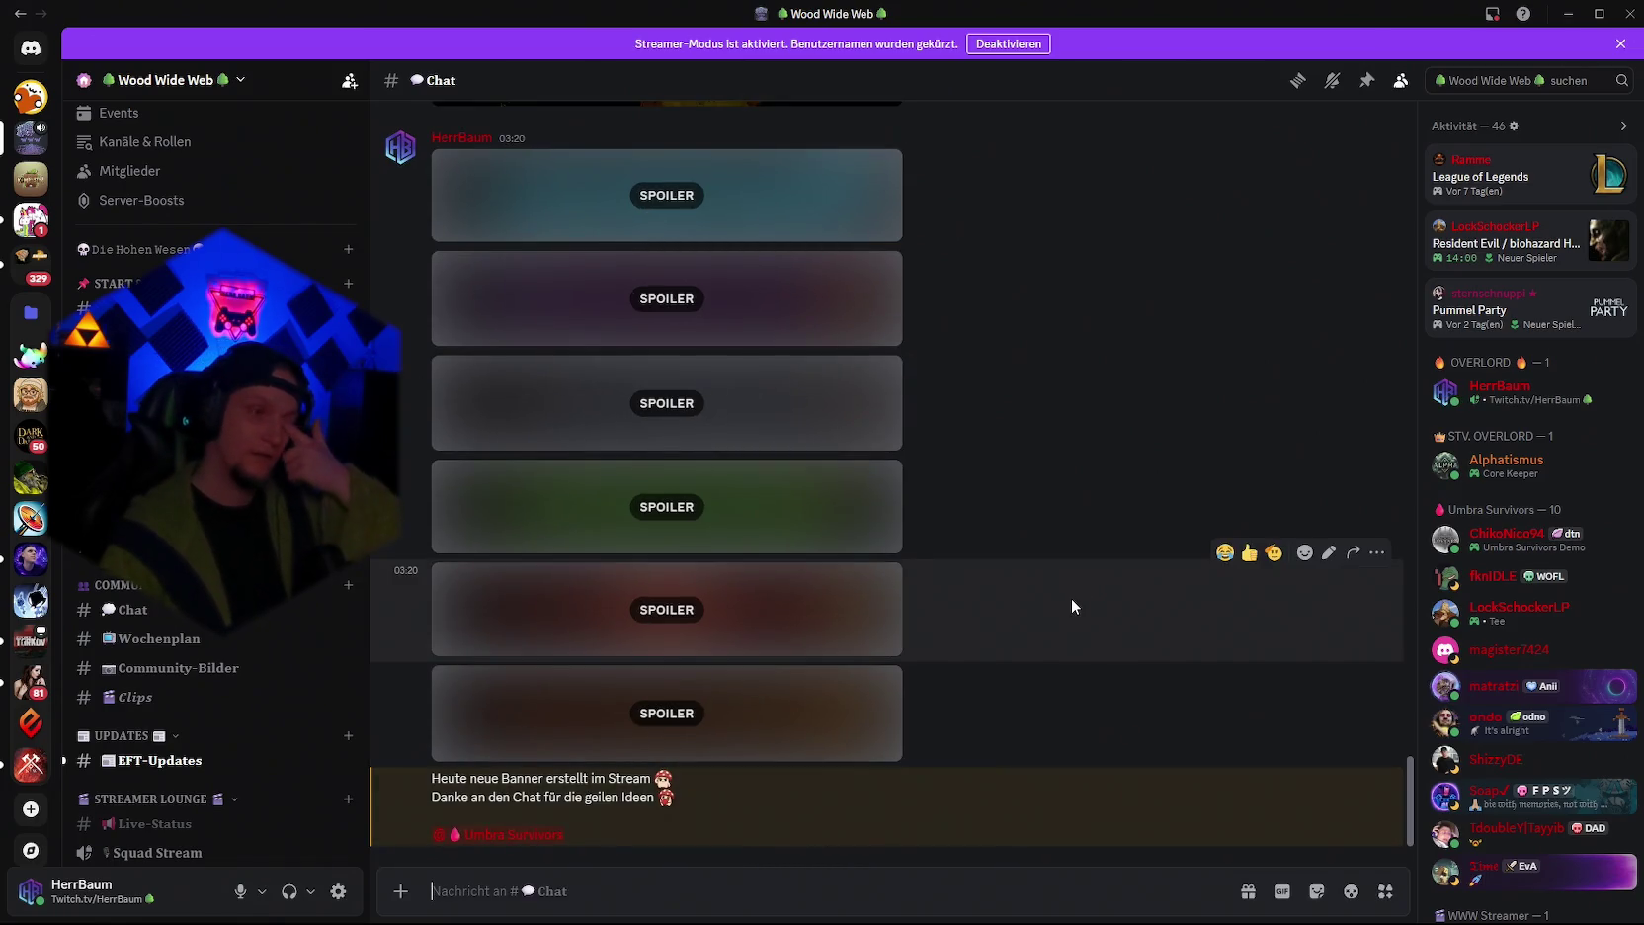
mouse_move(1072, 607)
left_click(659, 237)
Reveal the Halloween, cobweb, thorn, treasure chest and fire banner spoilers.
left_click(688, 302)
left_click(686, 396)
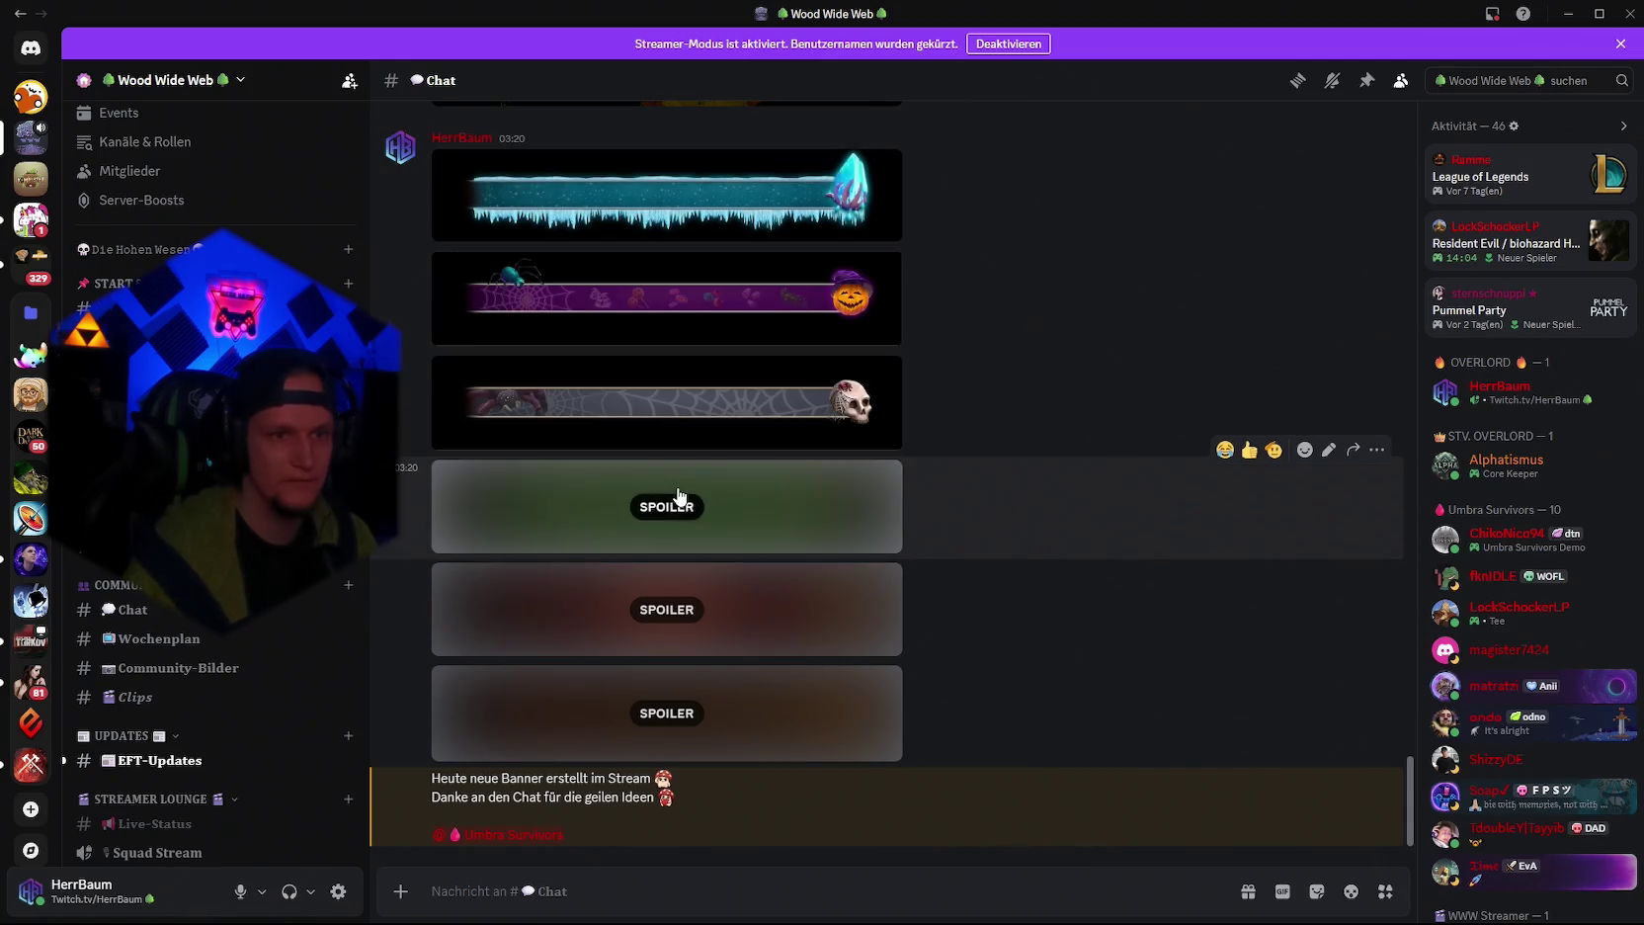
left_click(679, 504)
left_click(679, 632)
left_click(679, 707)
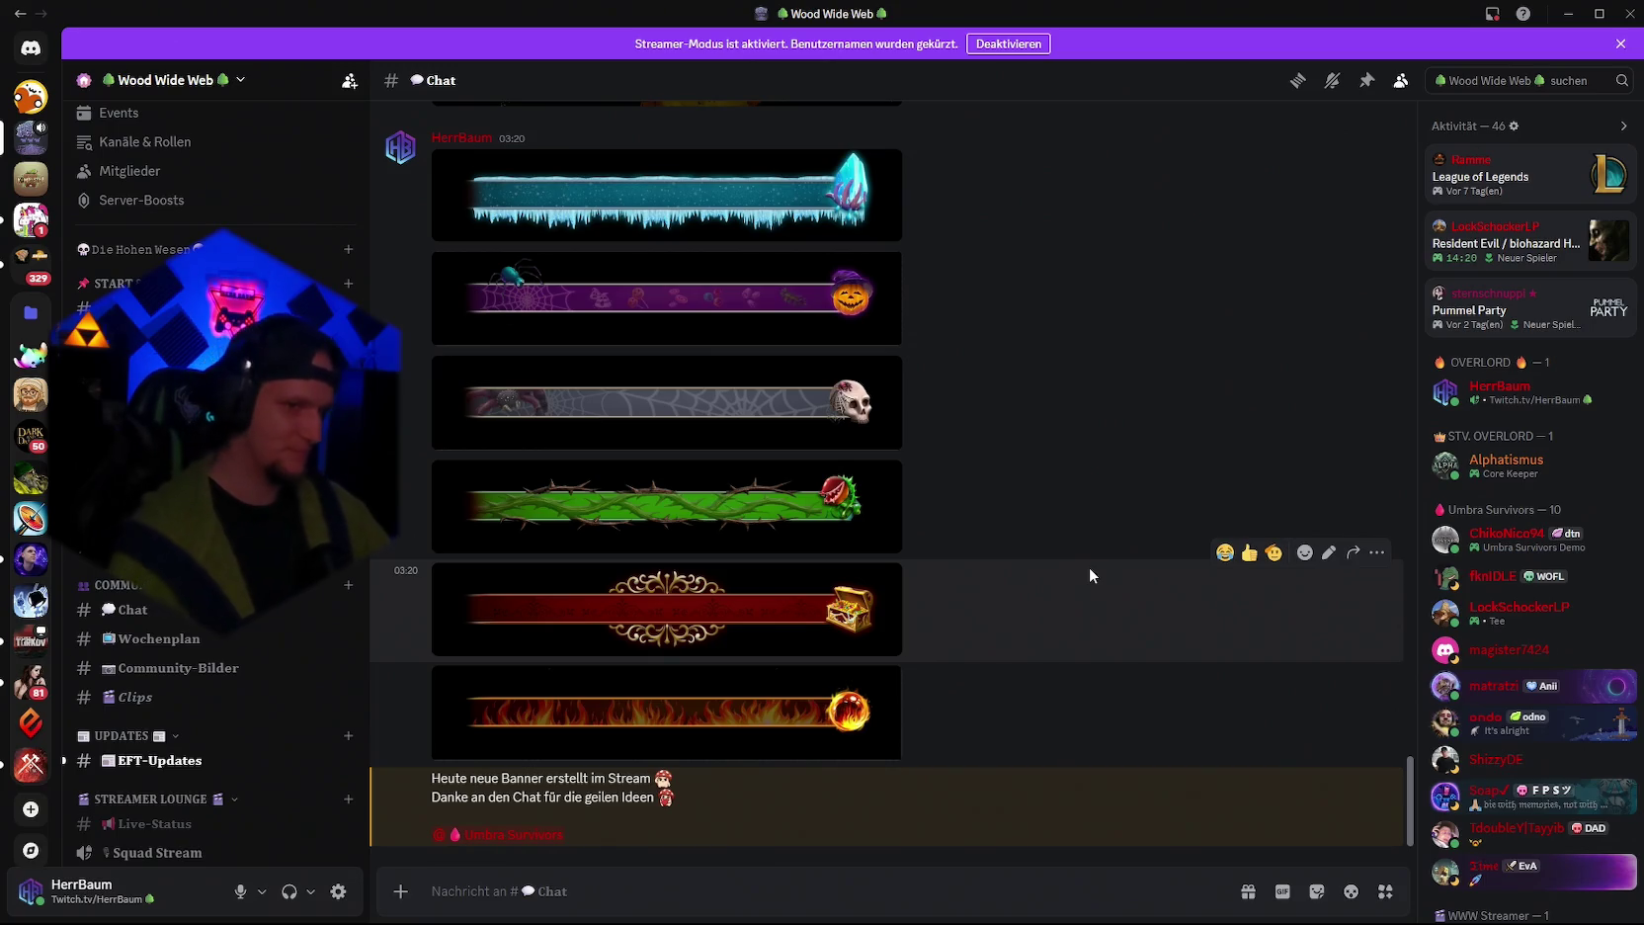
scroll(247, 396, "down", 5)
scroll(247, 395, "up", 5)
scroll(247, 396, "down", 5)
scroll(417, 523, "up", 5)
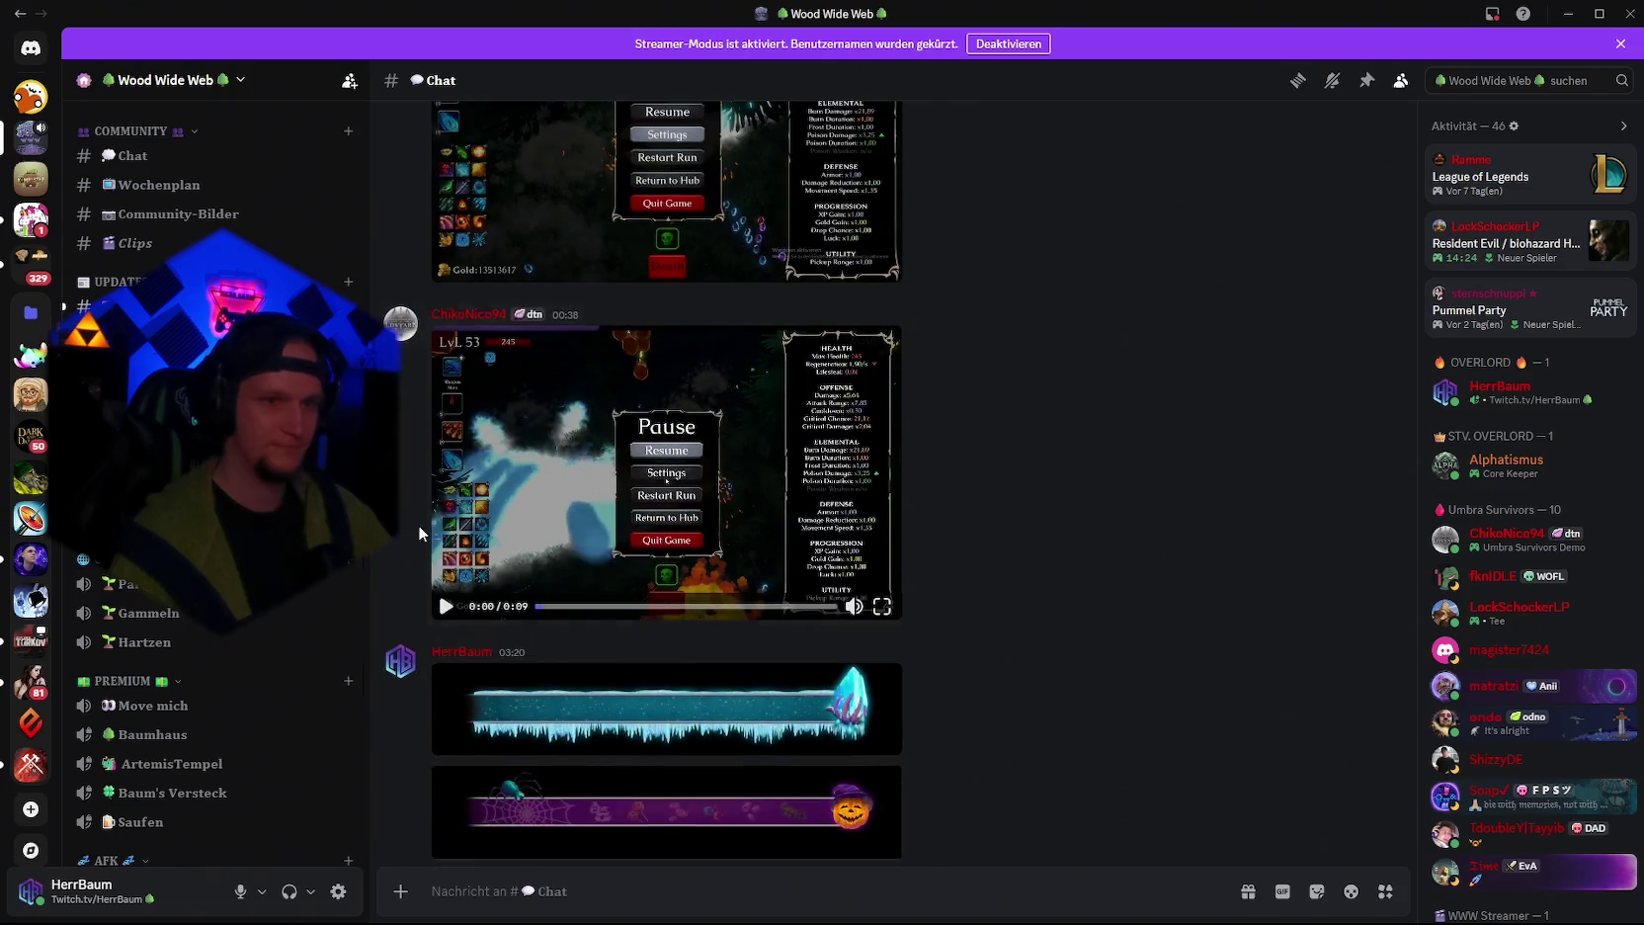
scroll(416, 523, "down", 5)
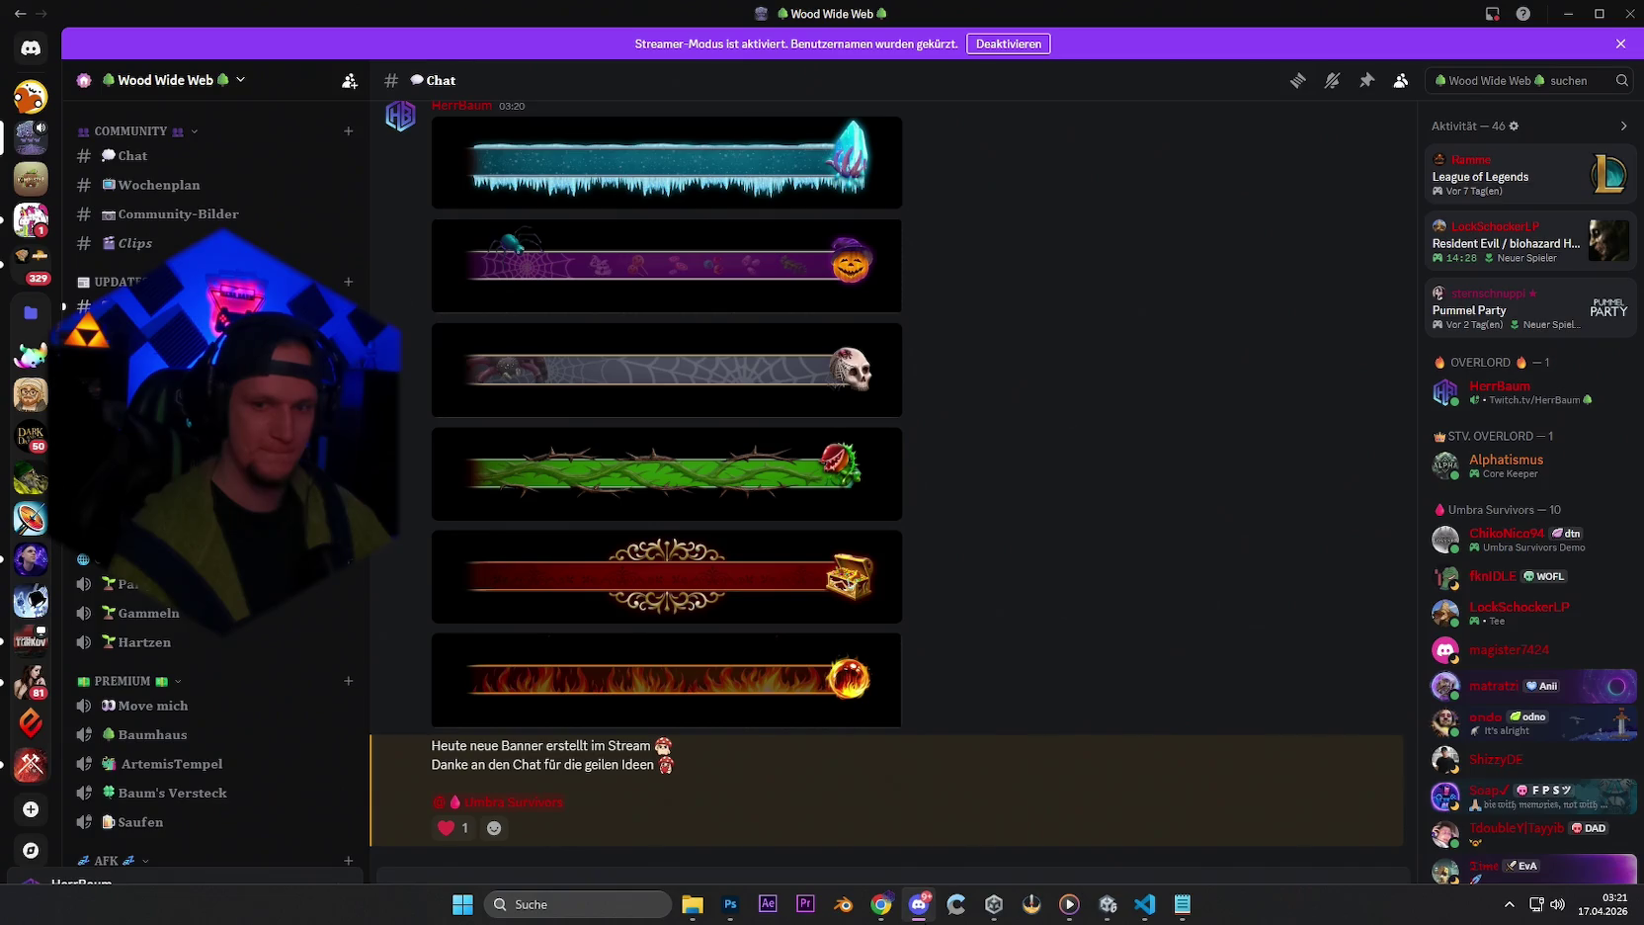
mouse_move(668, 809)
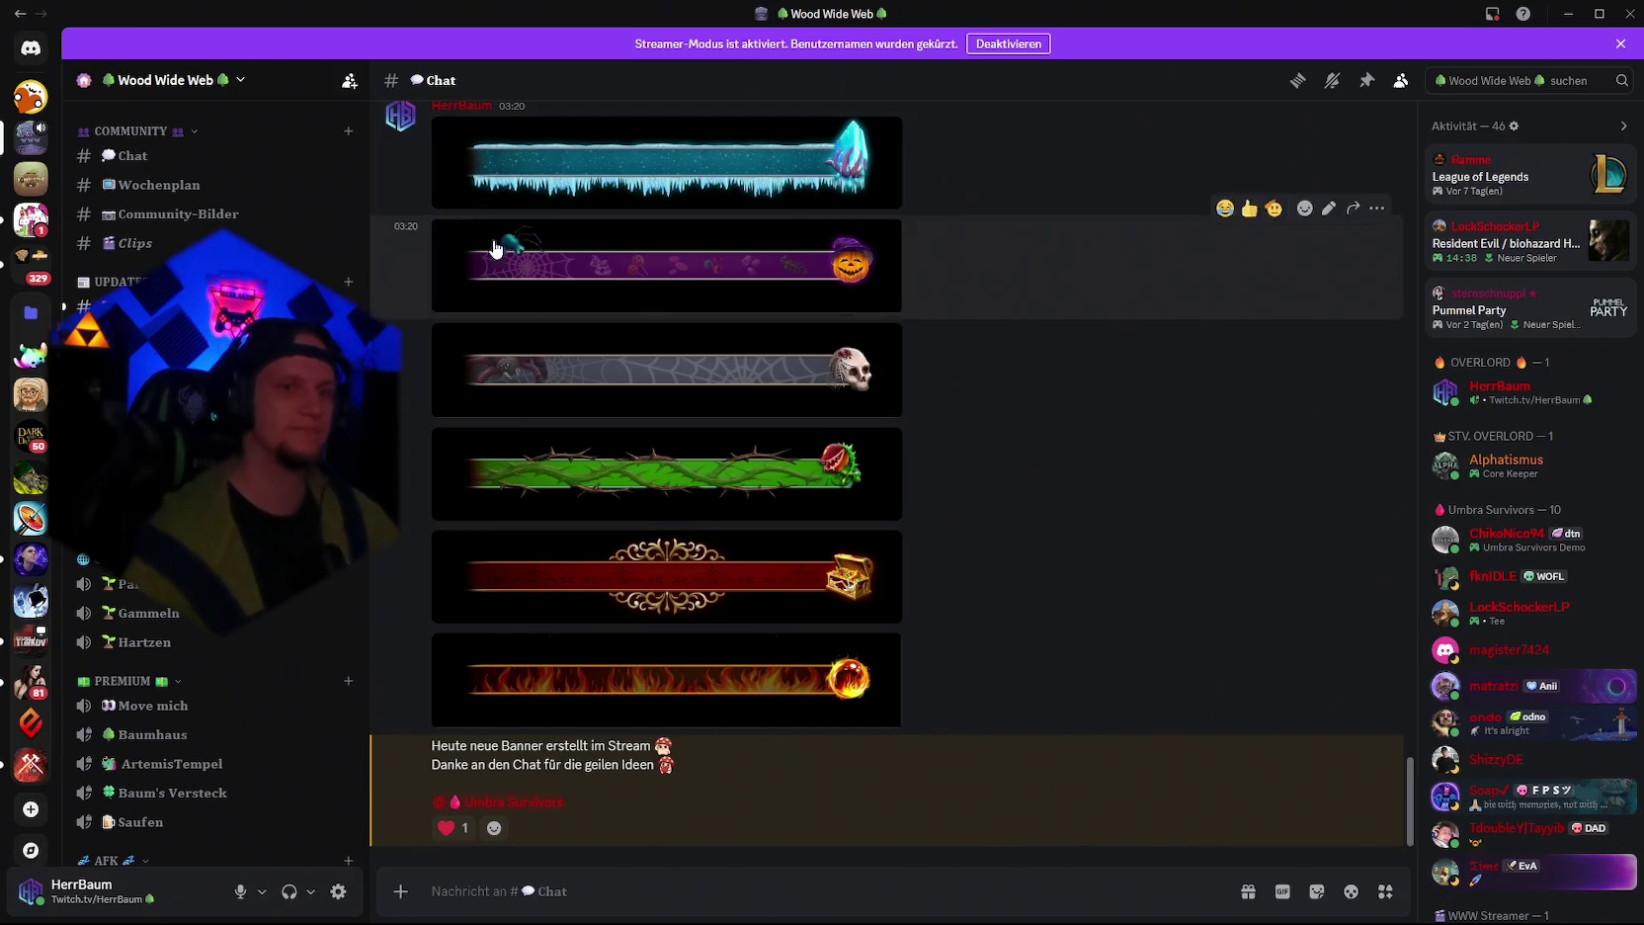
scroll(587, 388, "up", 2)
scroll(587, 388, "down", 2)
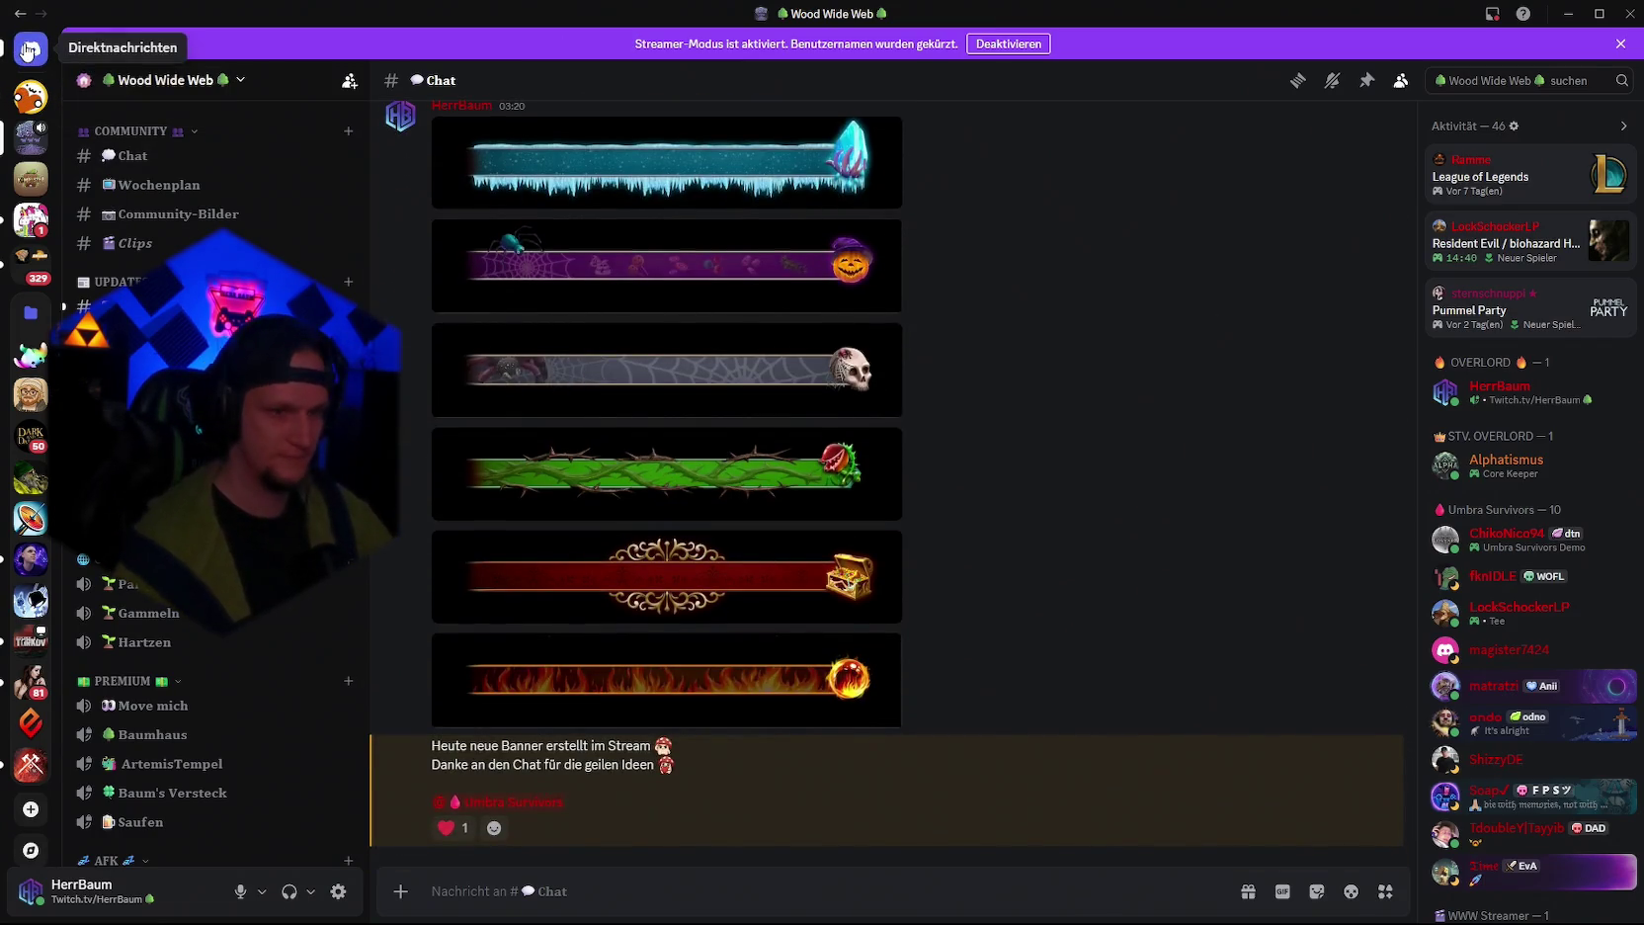
Leave Discord and save both the Unity scene and the project.
left_click(28, 47)
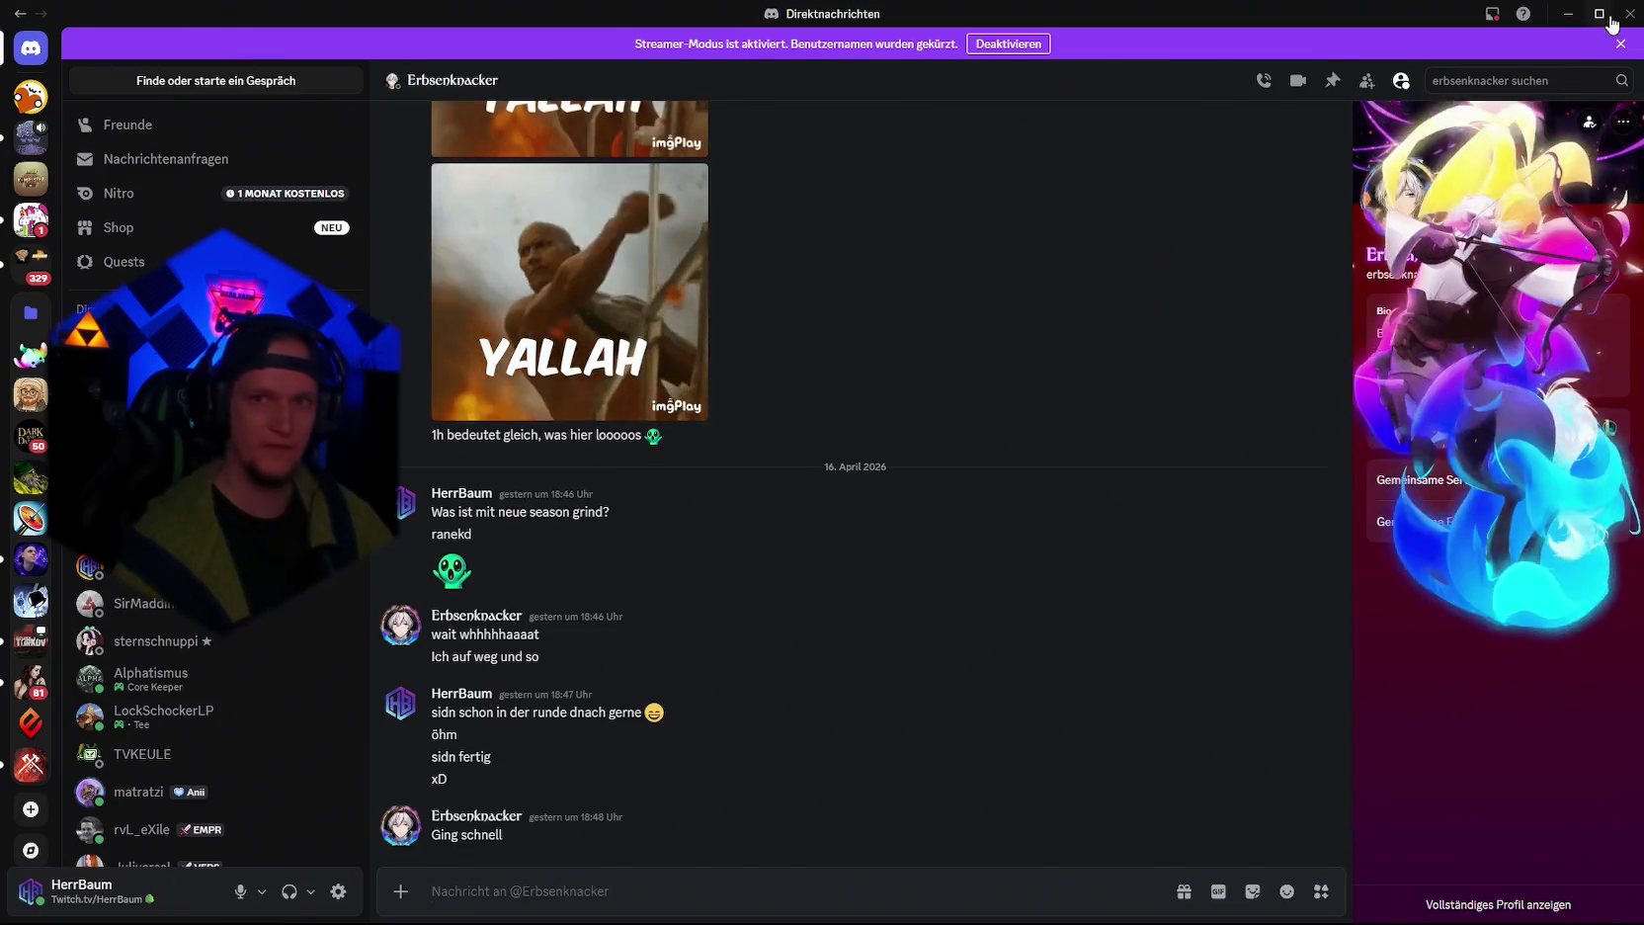
left_click(1568, 14)
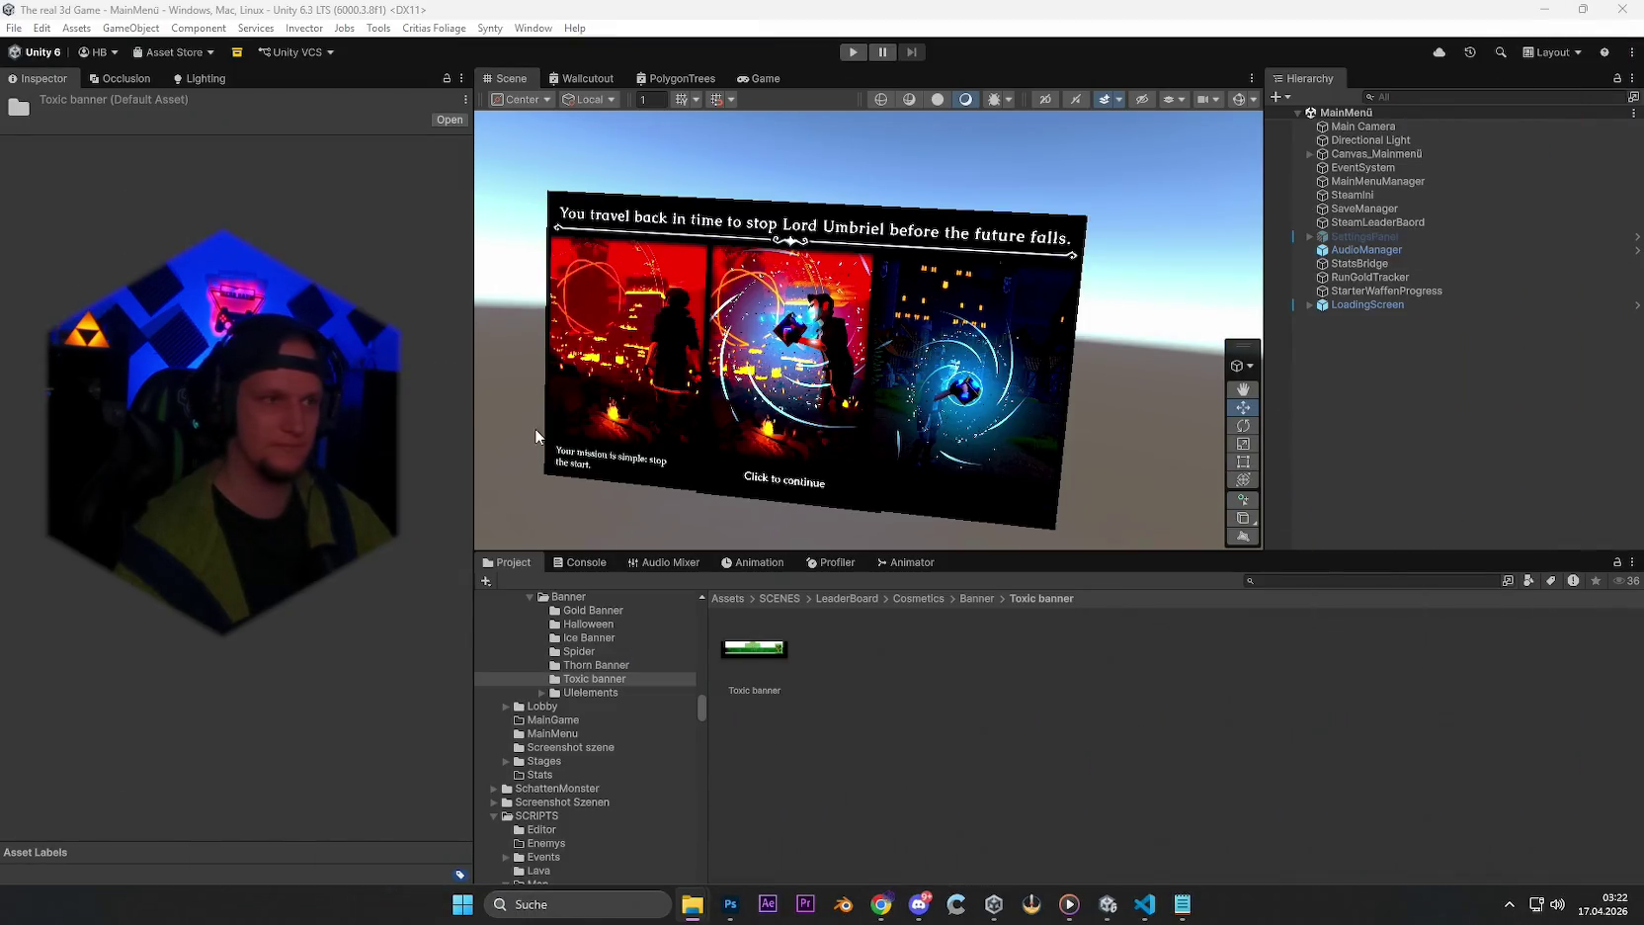
left_click(14, 27)
left_click(44, 112)
left_click(13, 27)
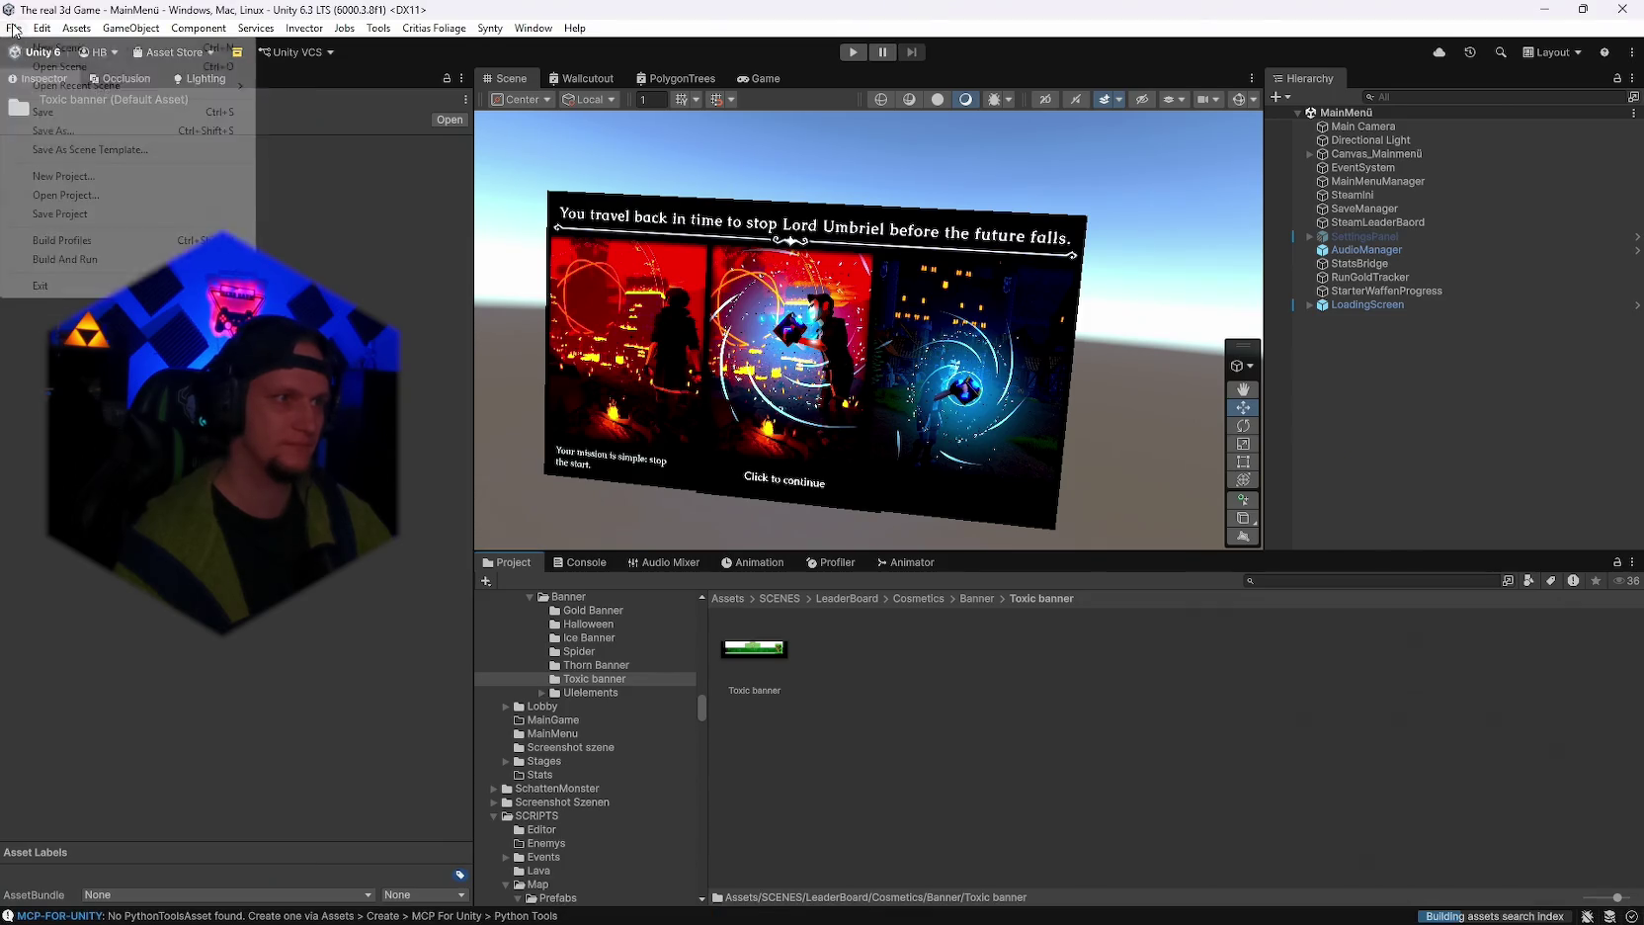
left_click(40, 214)
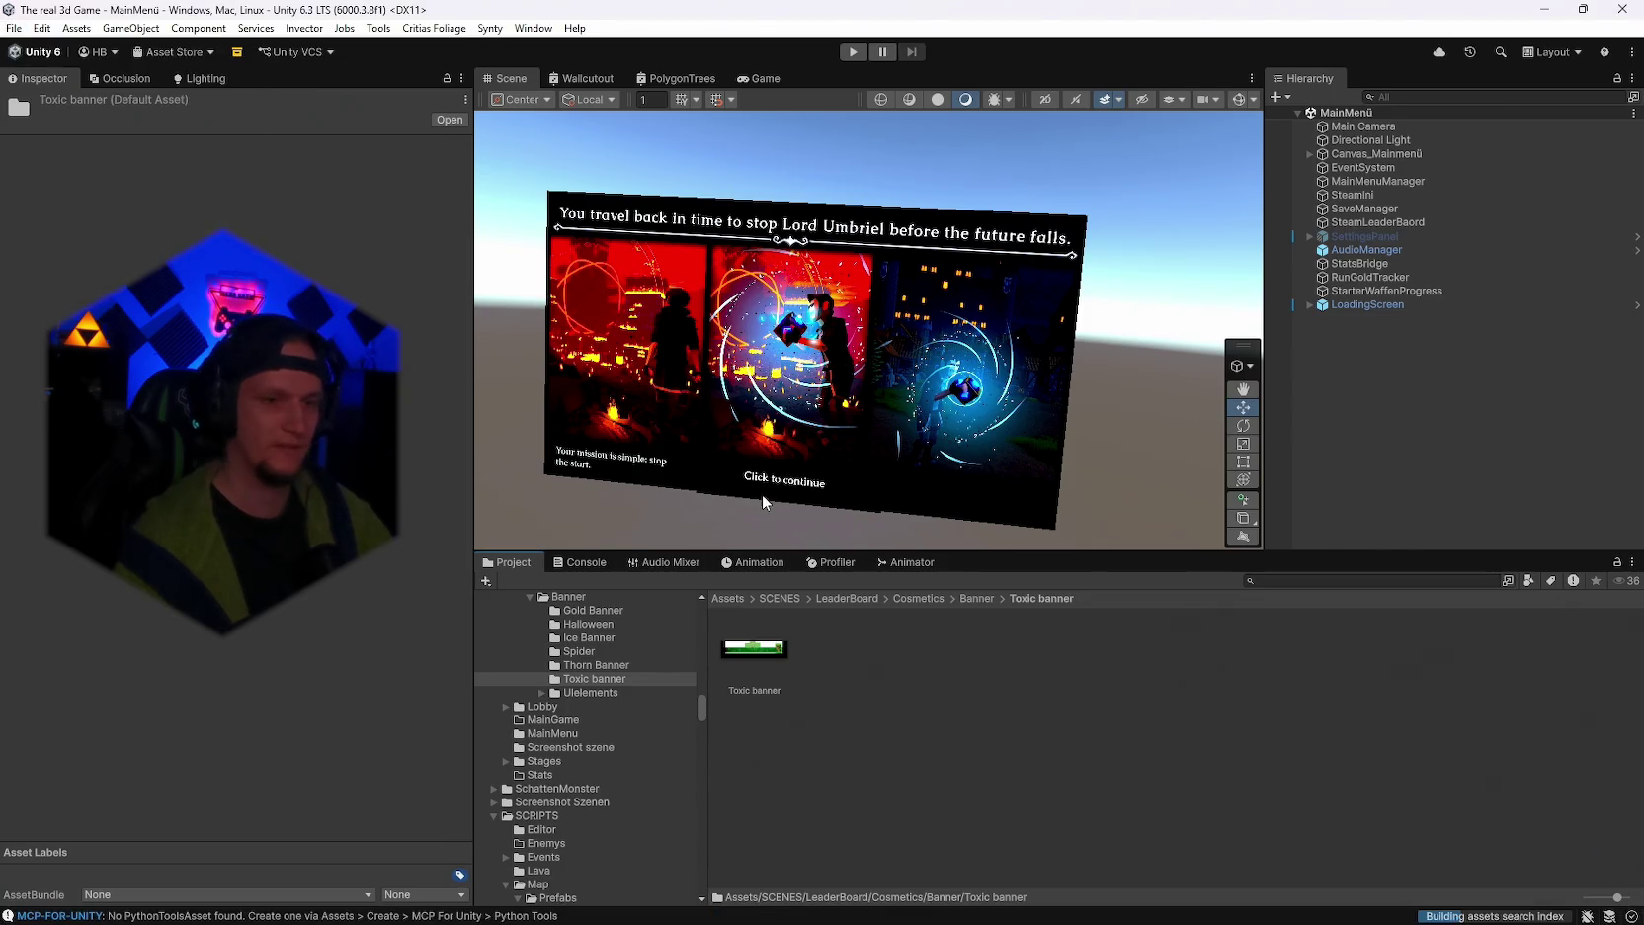
Close Unity and delete the ChatGPT and Pngtree image files from the desktop.
left_click(1617, 9)
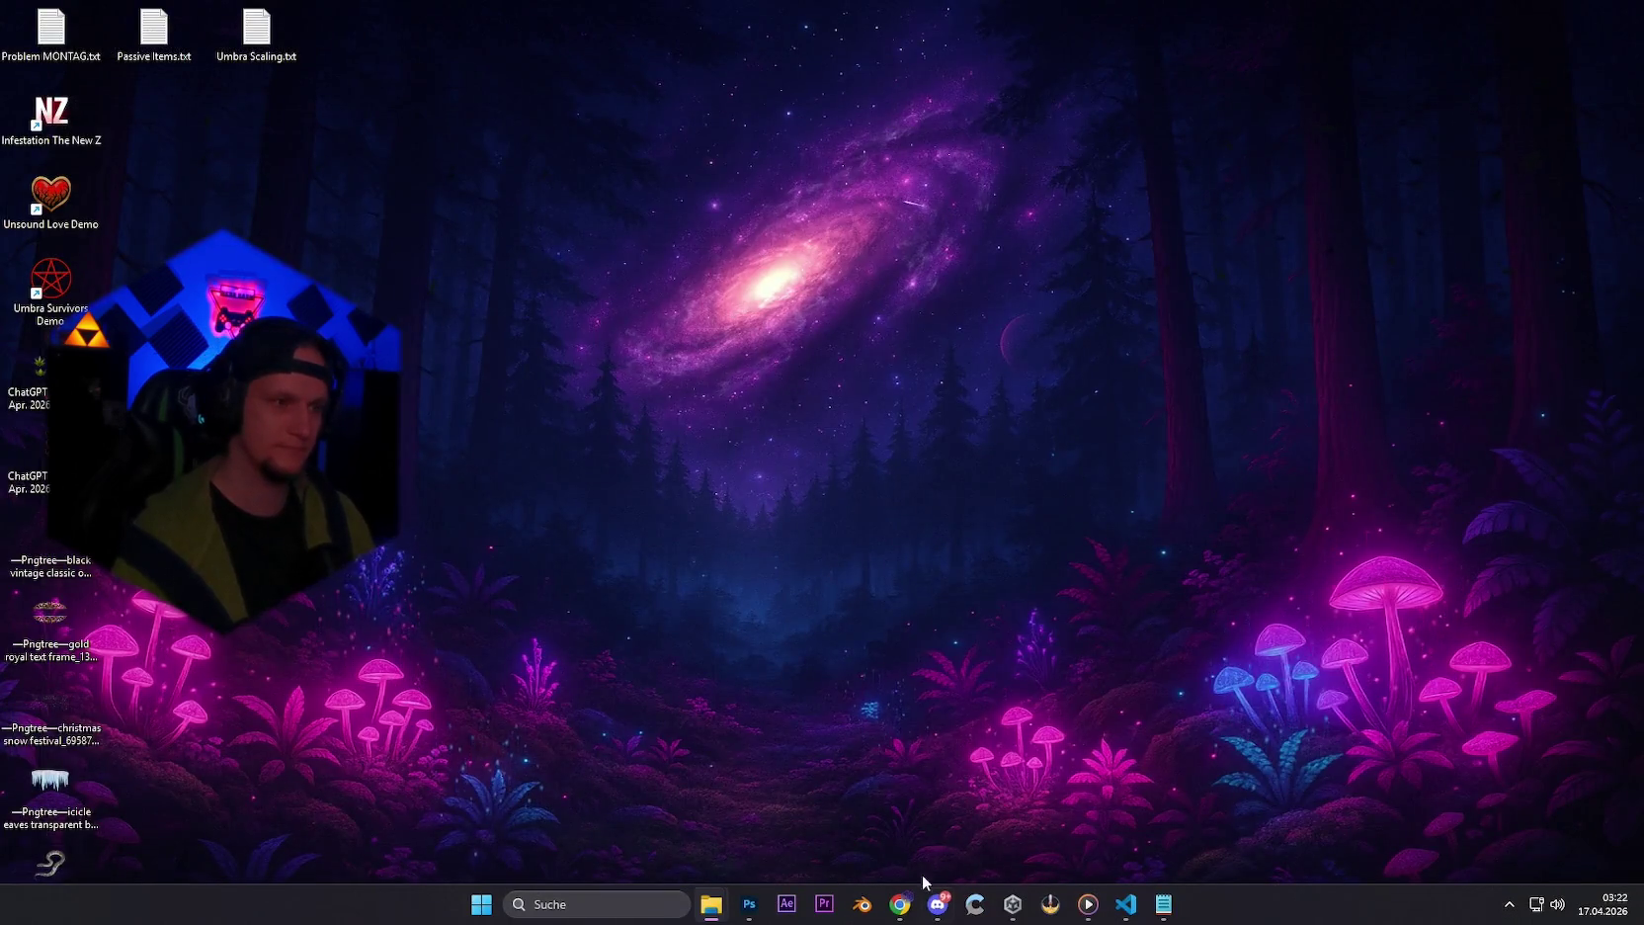
left_click_drag(166, 879, 15, 345)
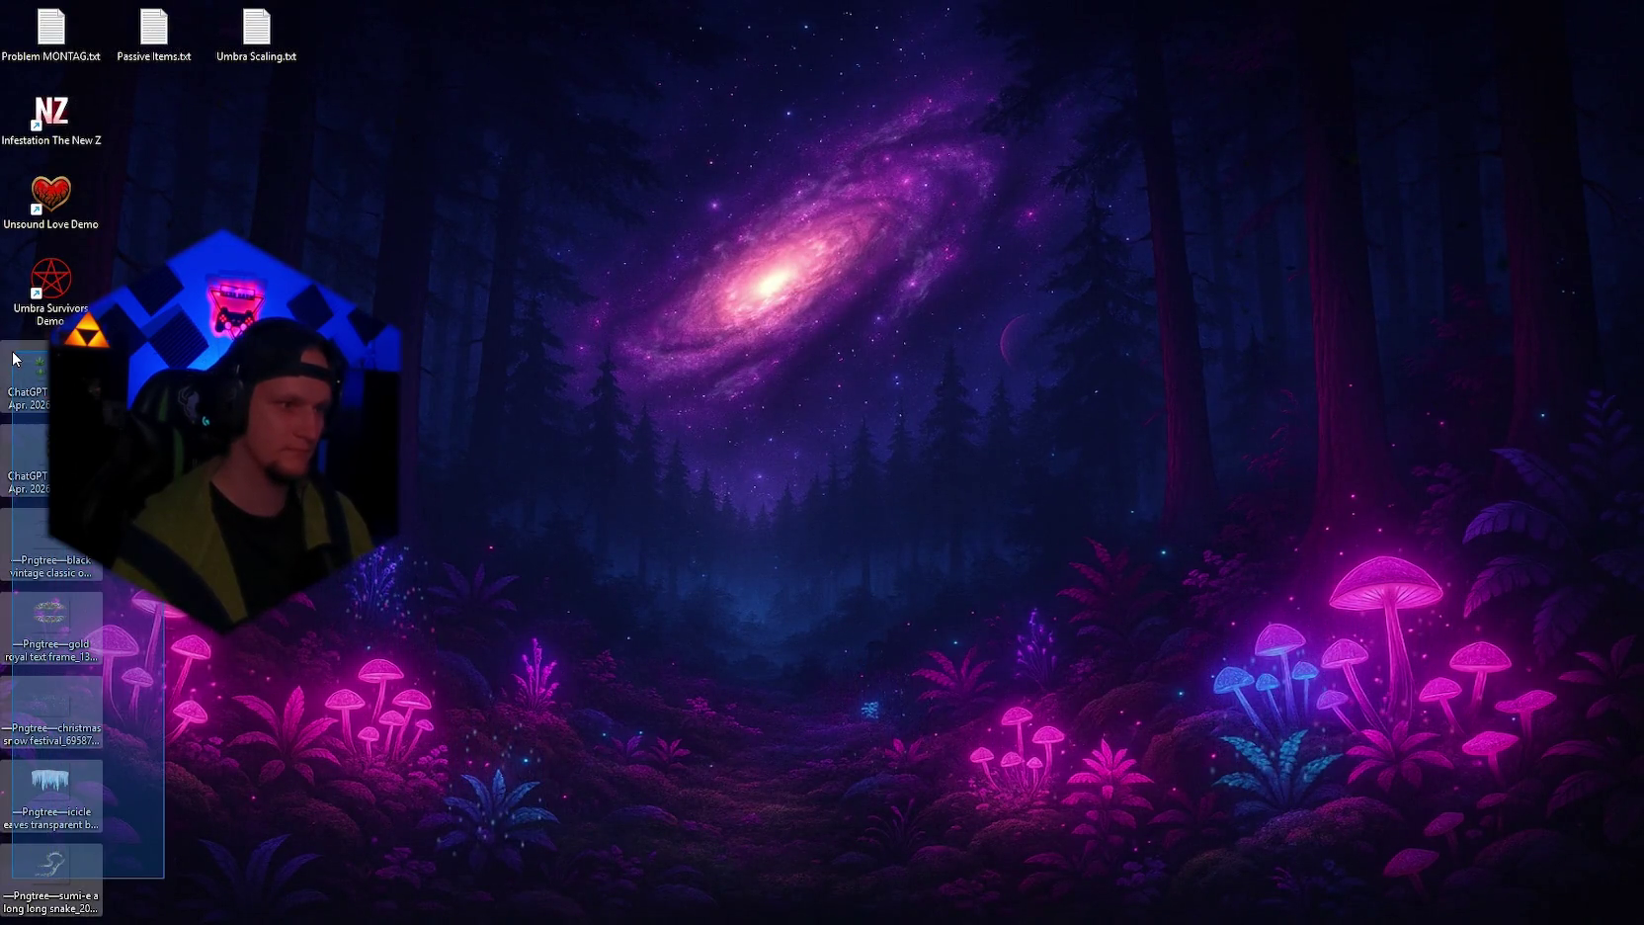
key("Delete")
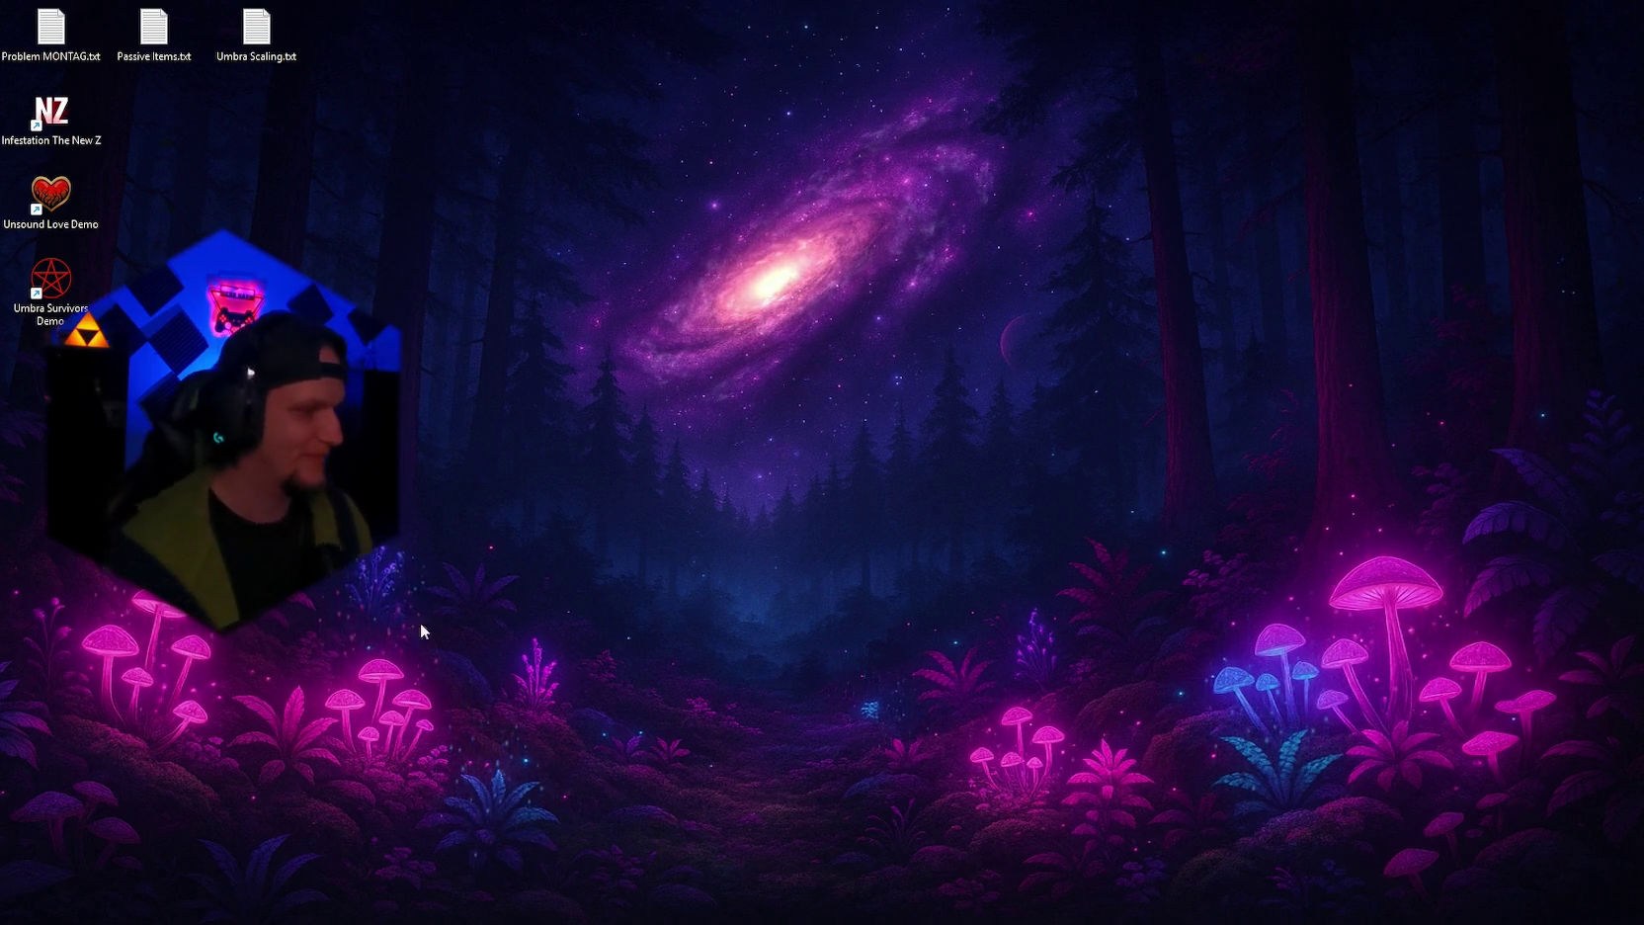
Add 'oster banner' under To Do in Problem MONTAG.txt and minimize Notepad.
left_click(1163, 913)
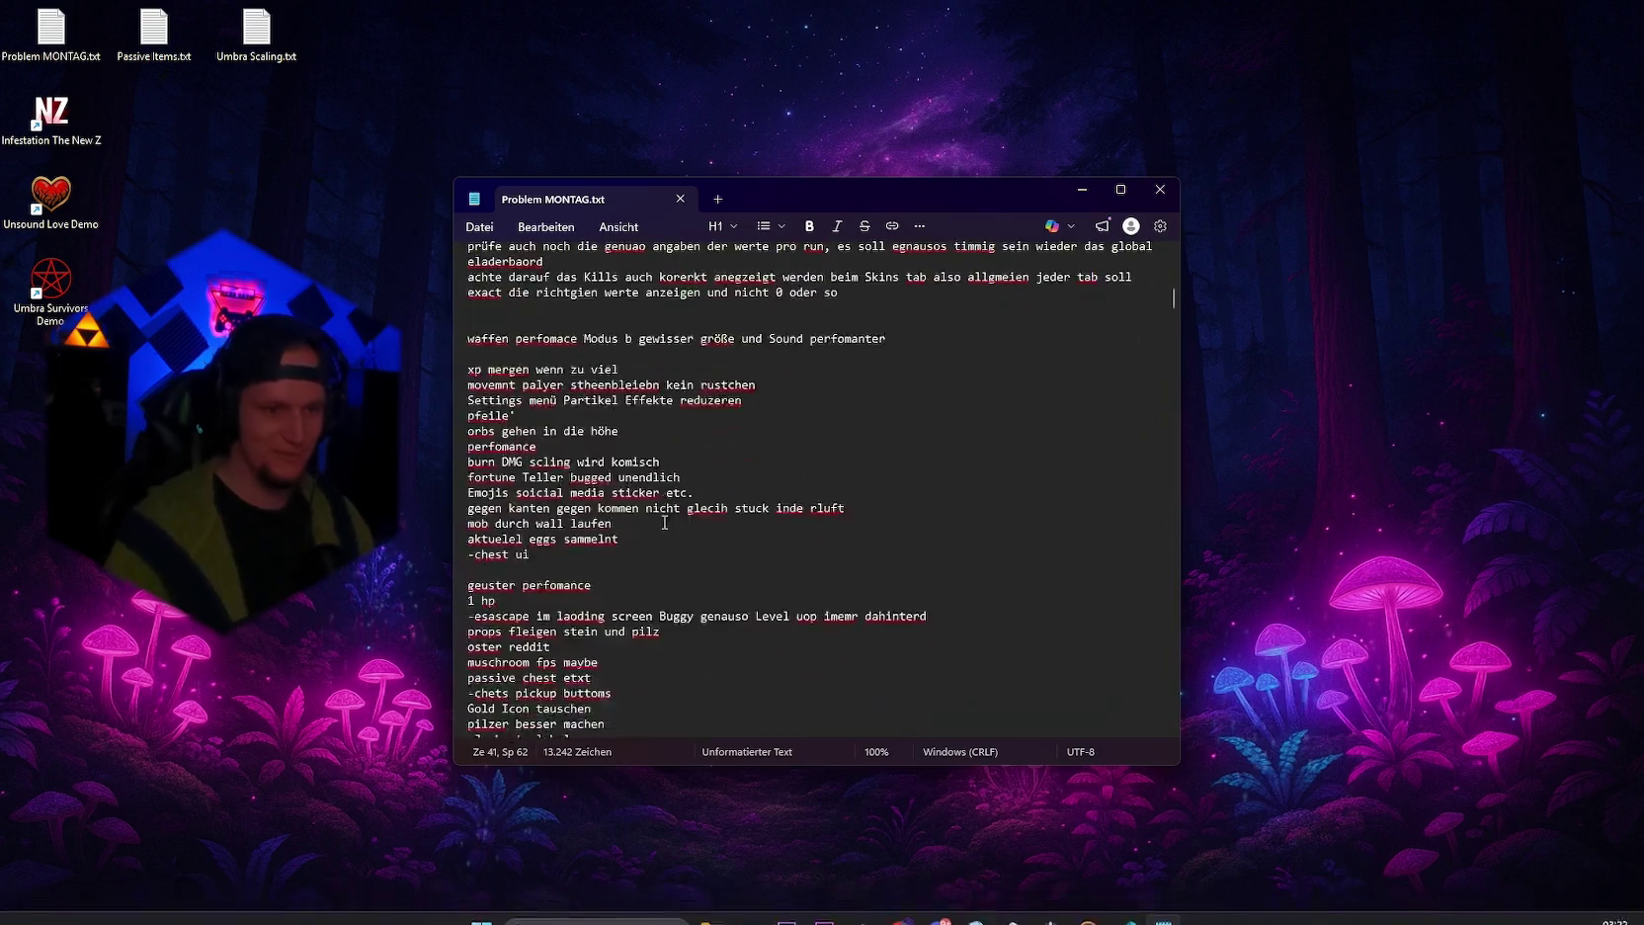
scroll(674, 524, "up", 8)
scroll(503, 620, "down", 4)
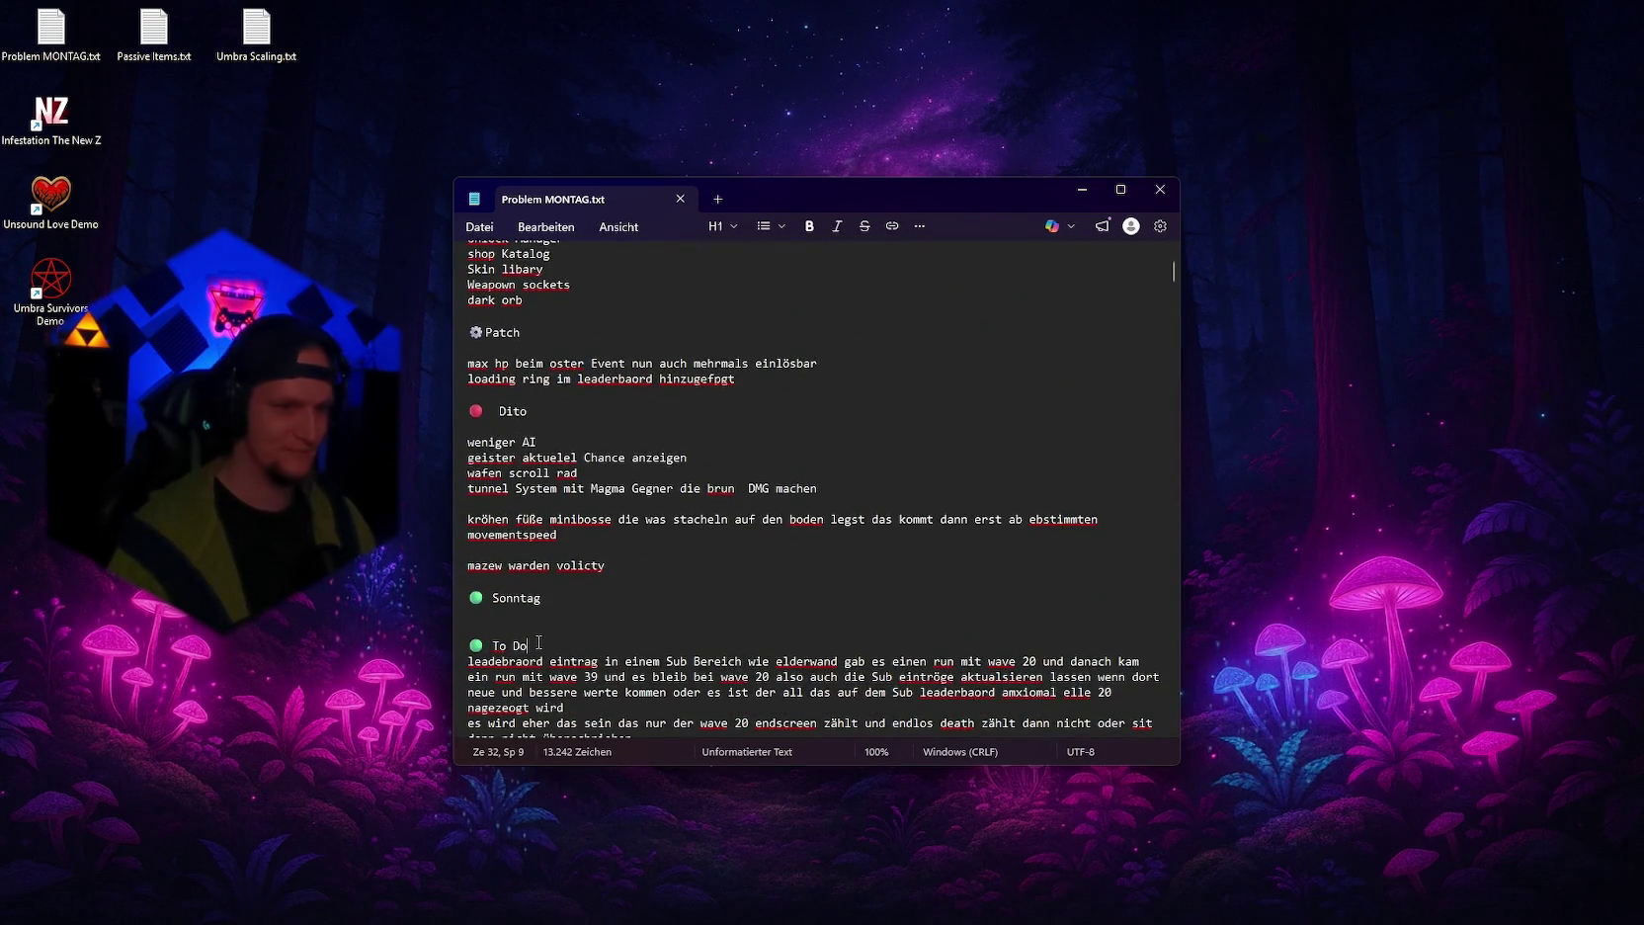
key("Return")
type("oster banner")
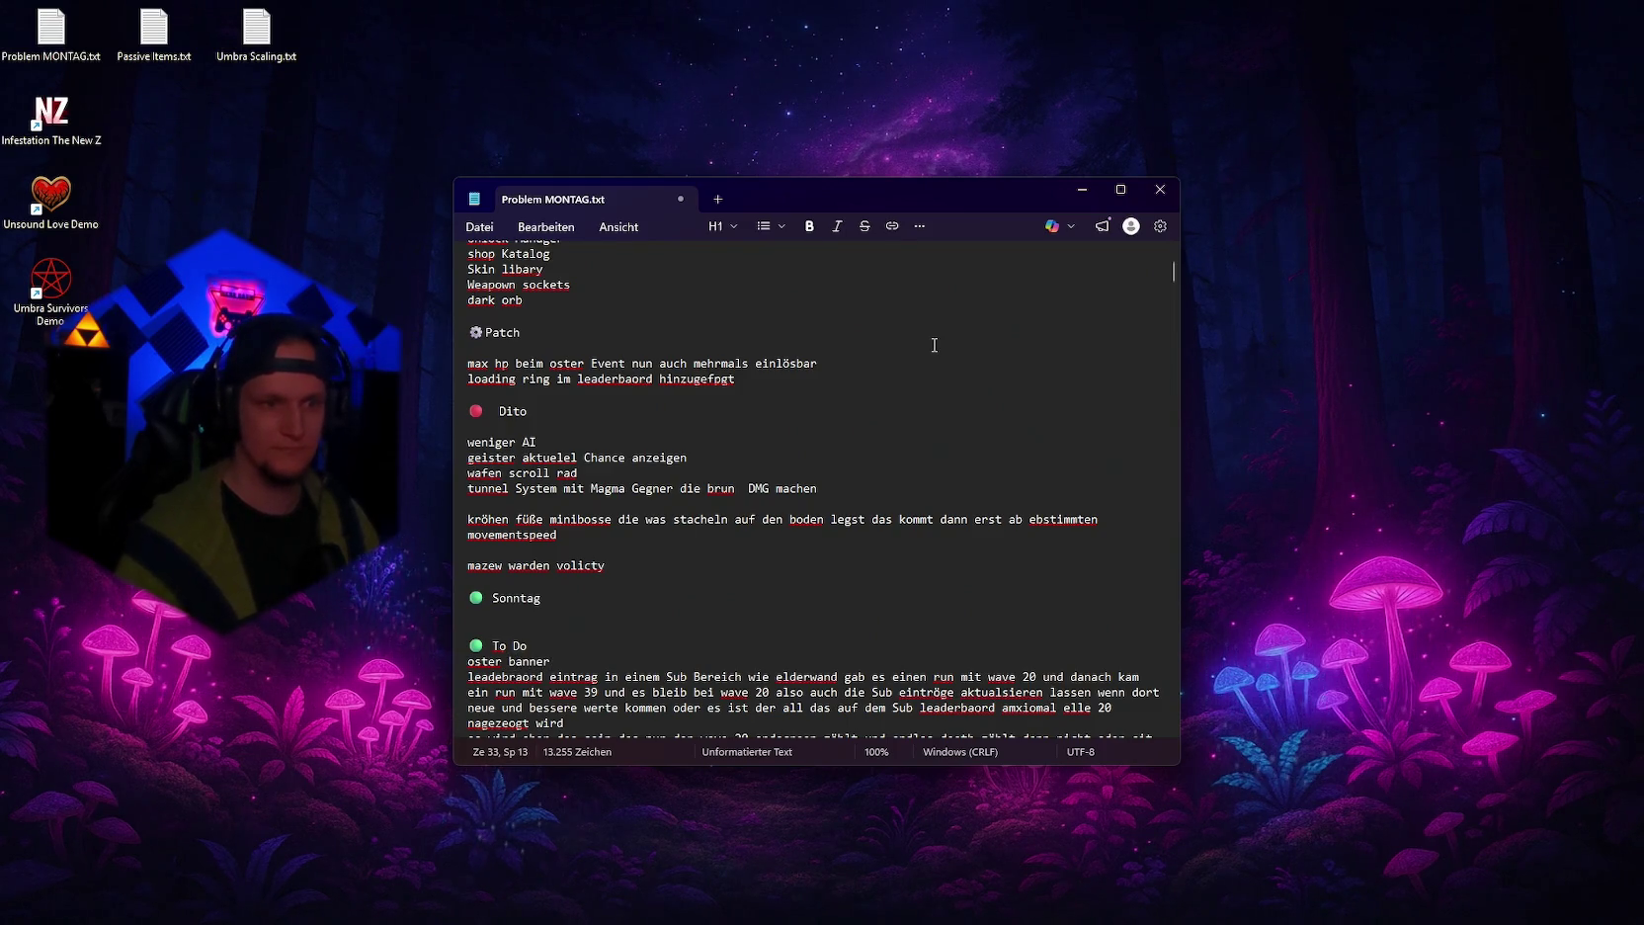
key("Return")
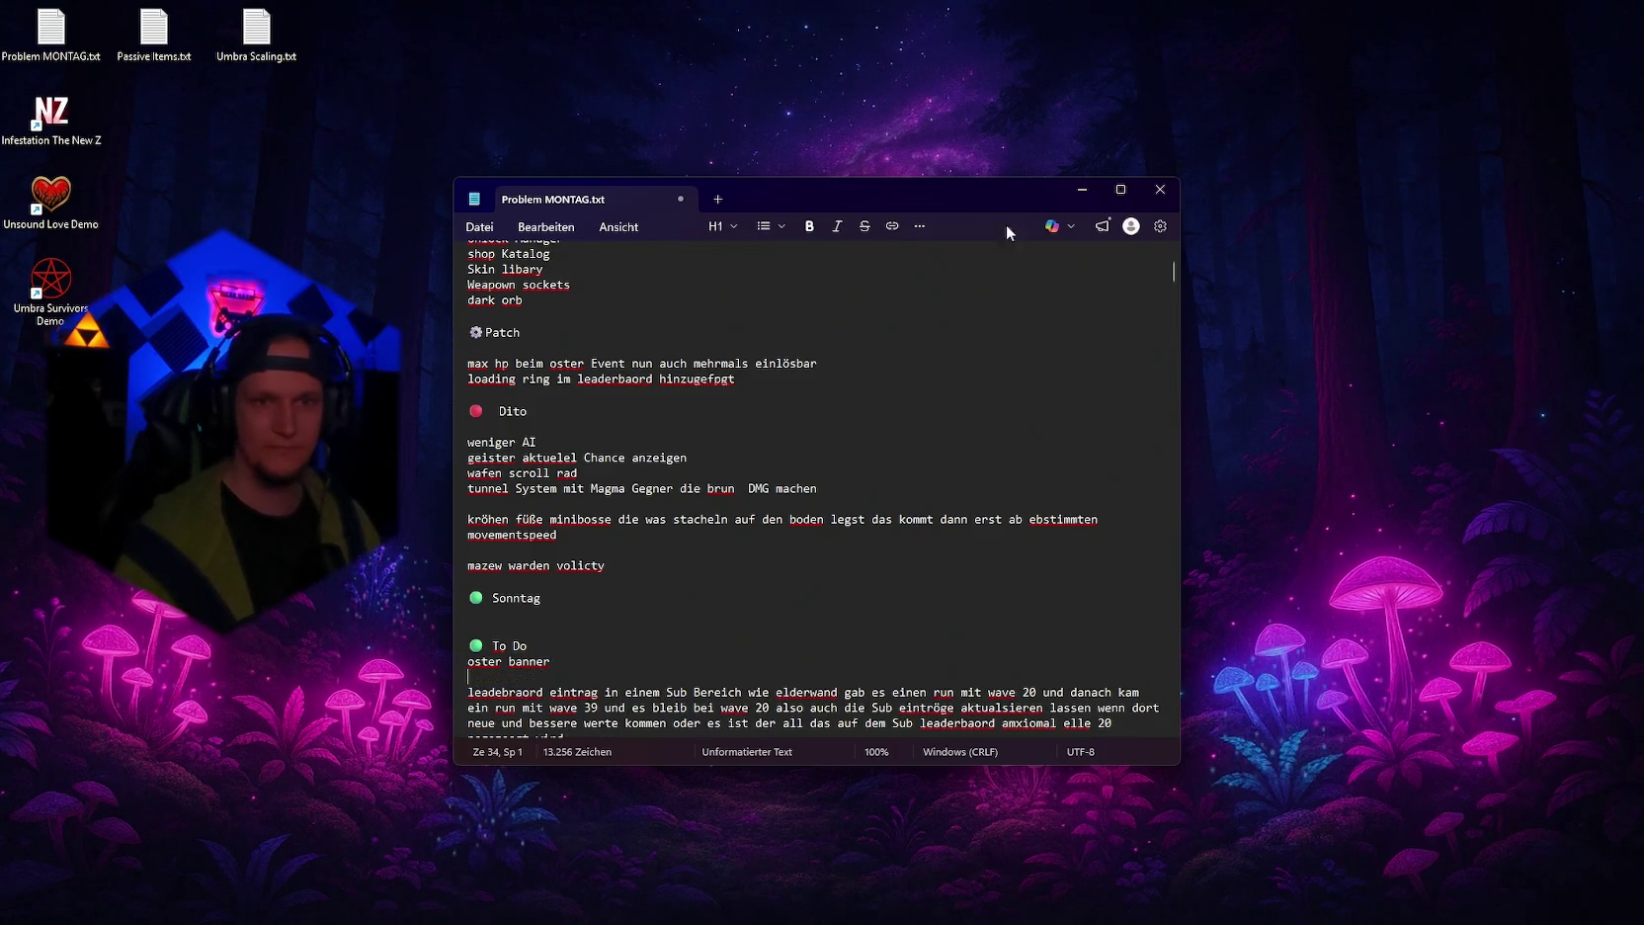
left_click(1082, 190)
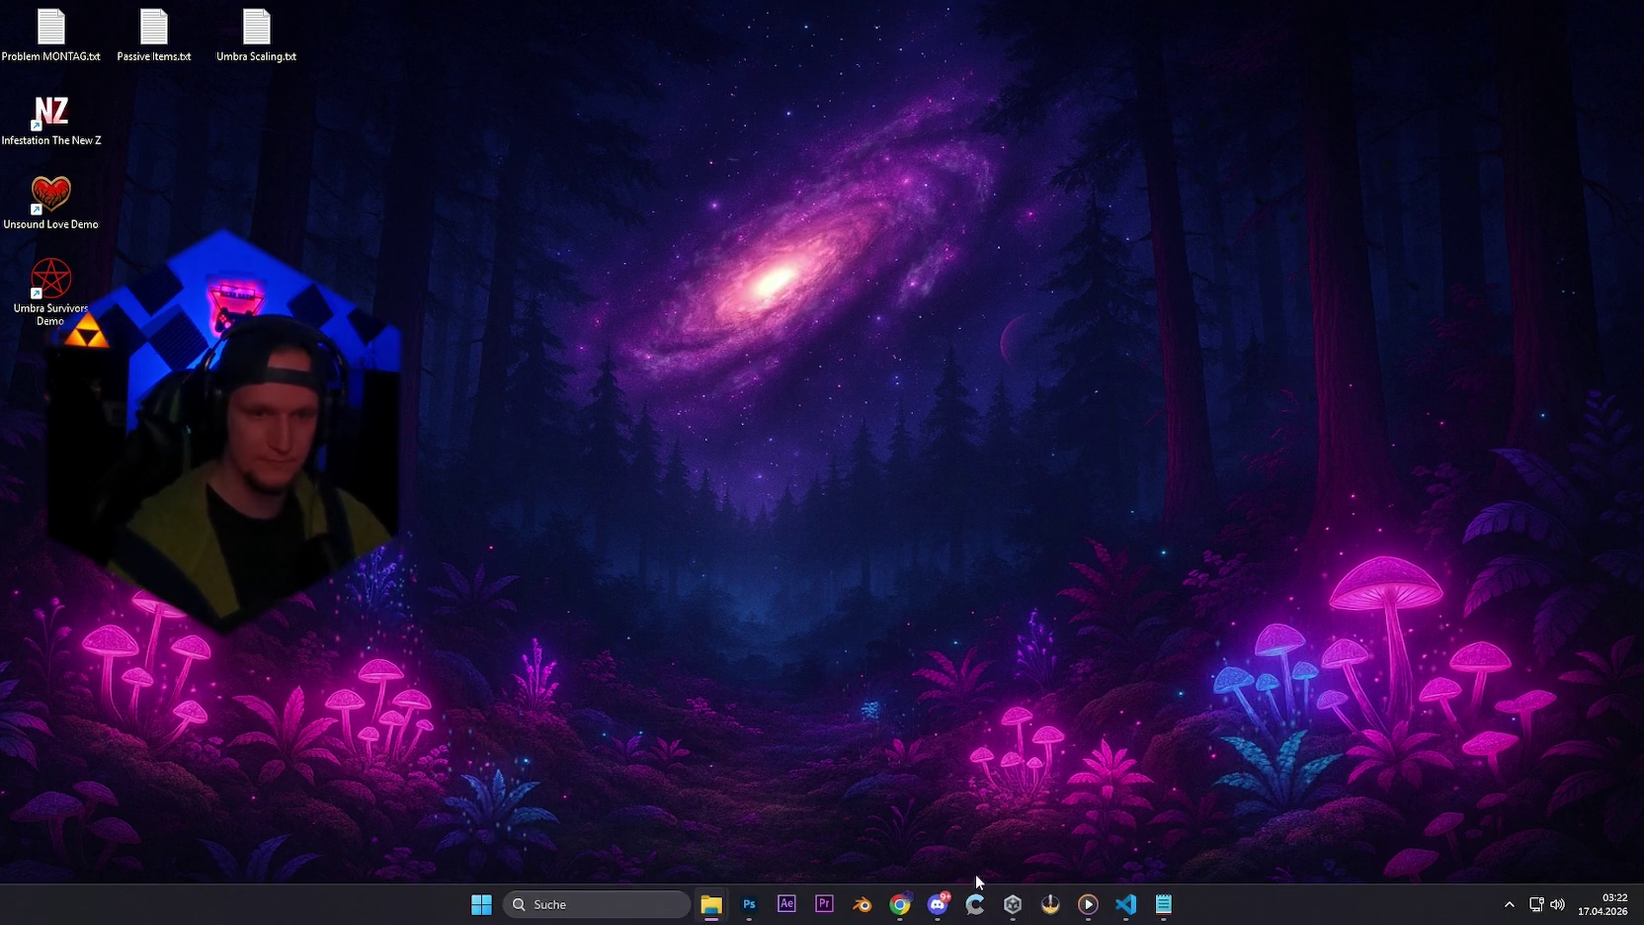
Launch Steam from Windows search and sign in with the account profile.
left_click(653, 901)
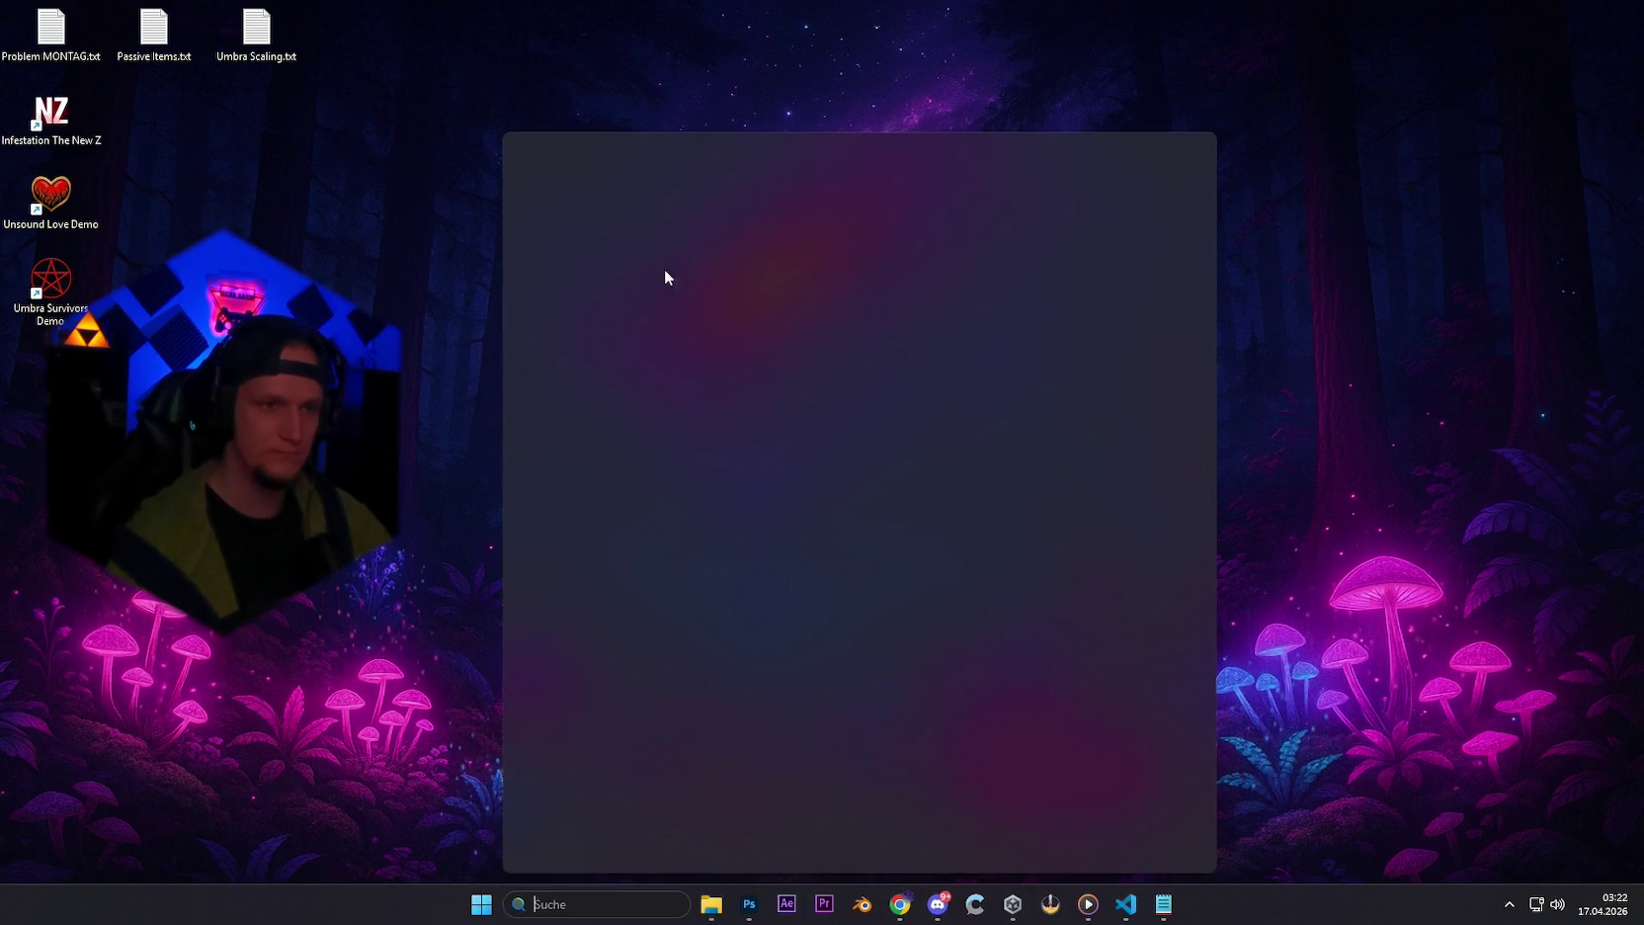
key("Escape")
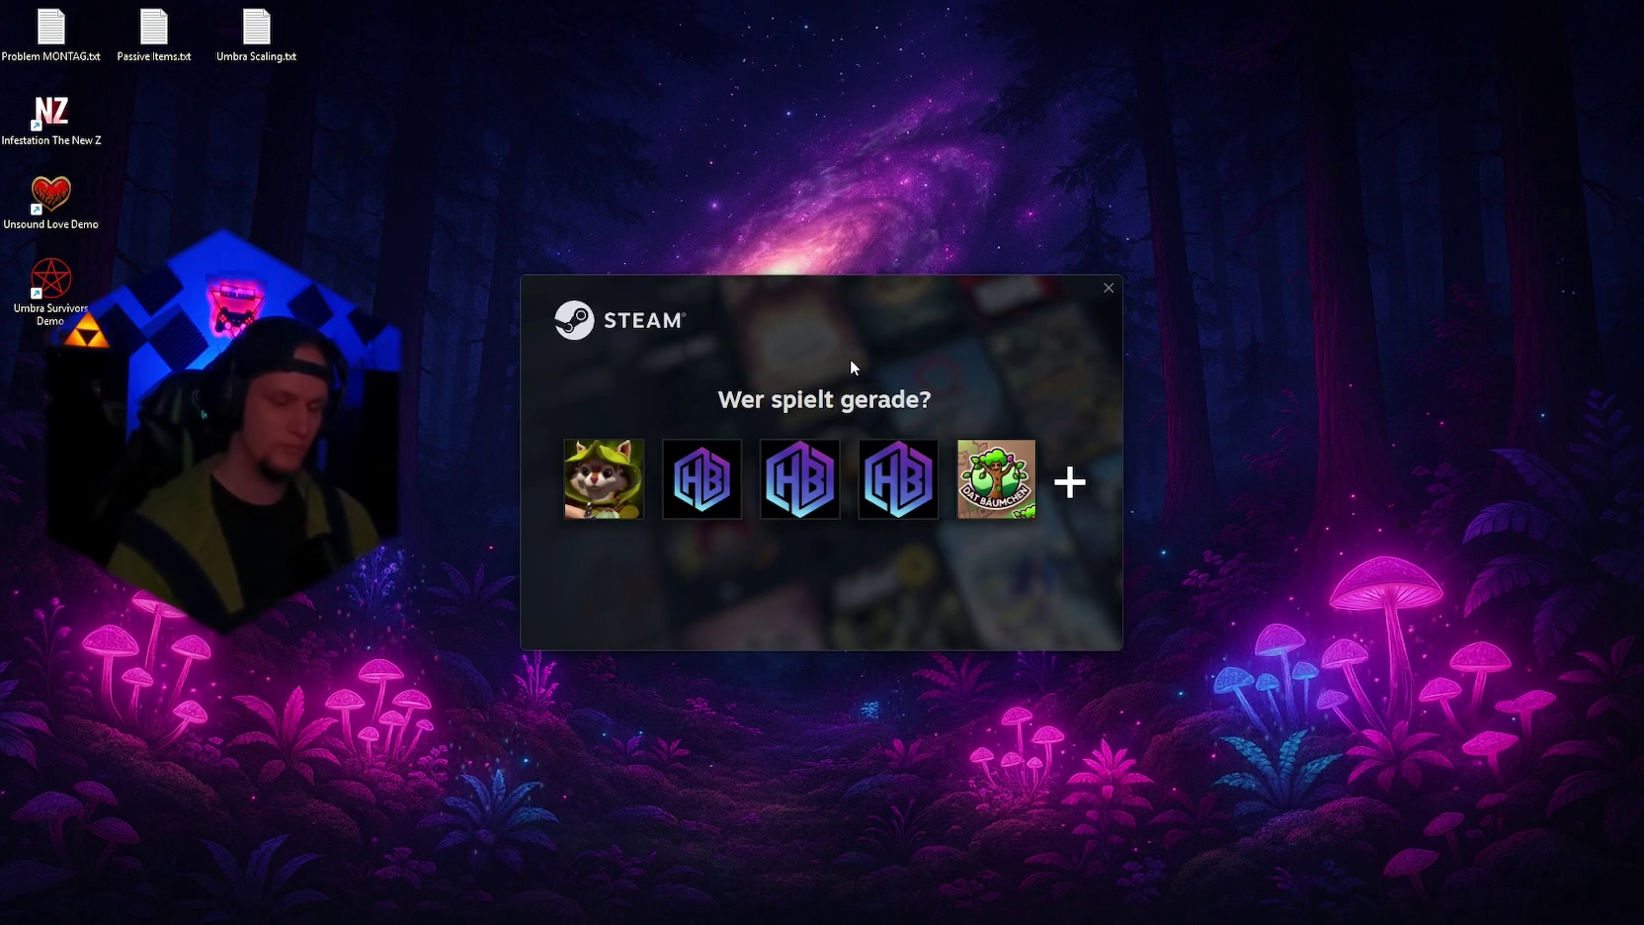
left_click(590, 483)
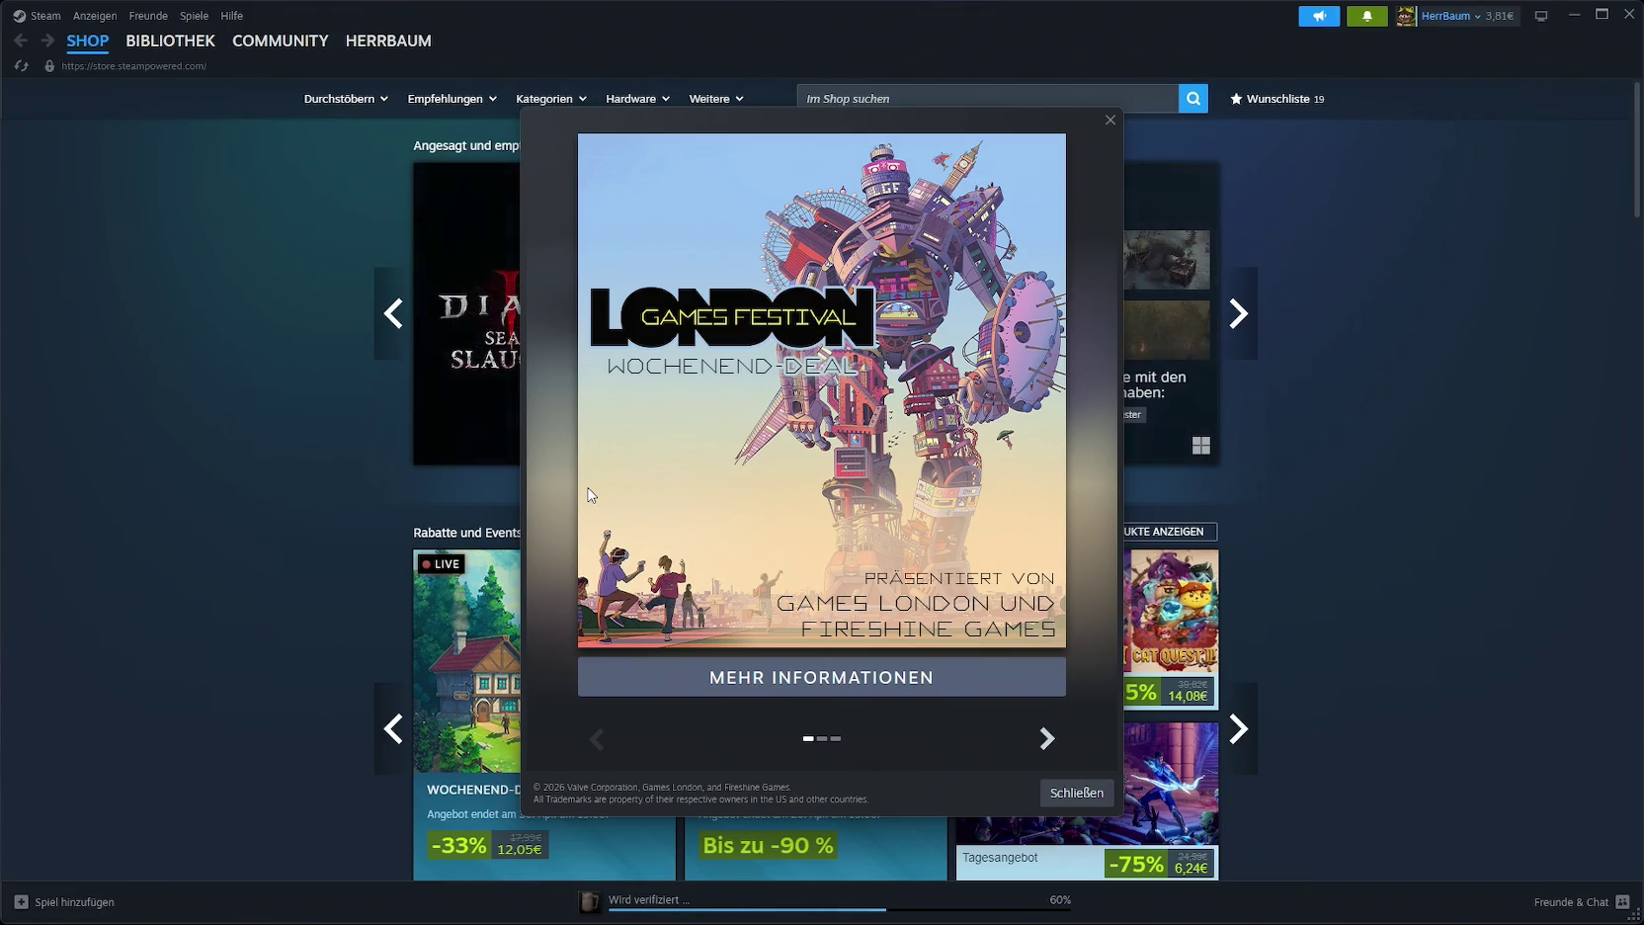
left_click(1073, 792)
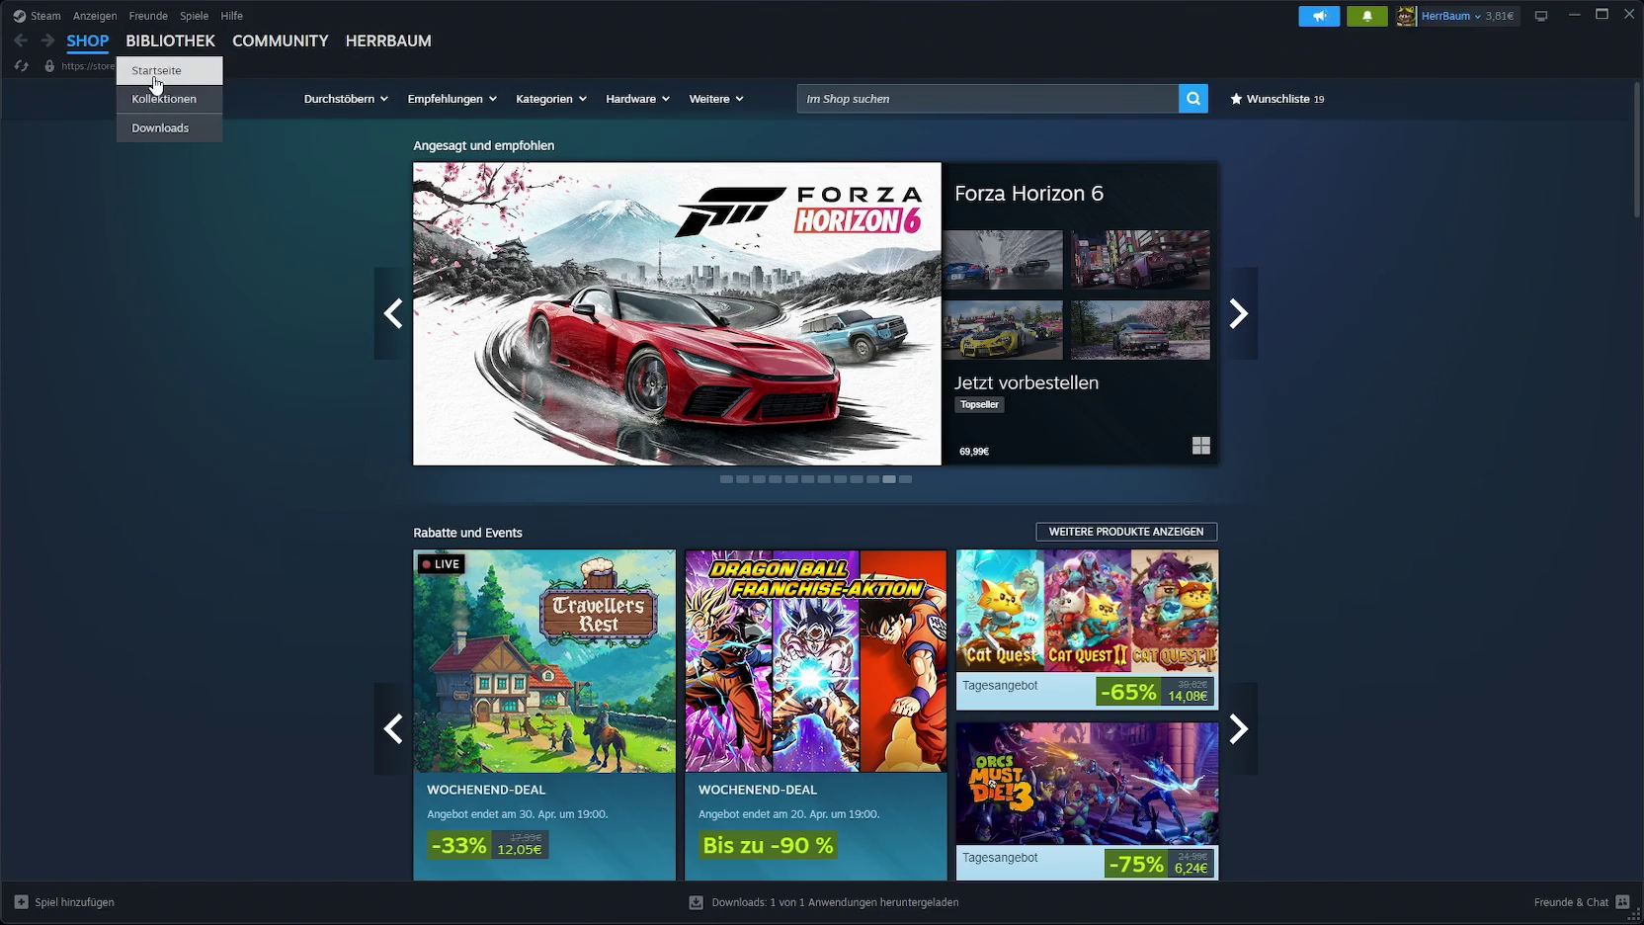
Go to the Bibliothek home page and scroll through the game library.
left_click(148, 63)
scroll(973, 474, "down", 8)
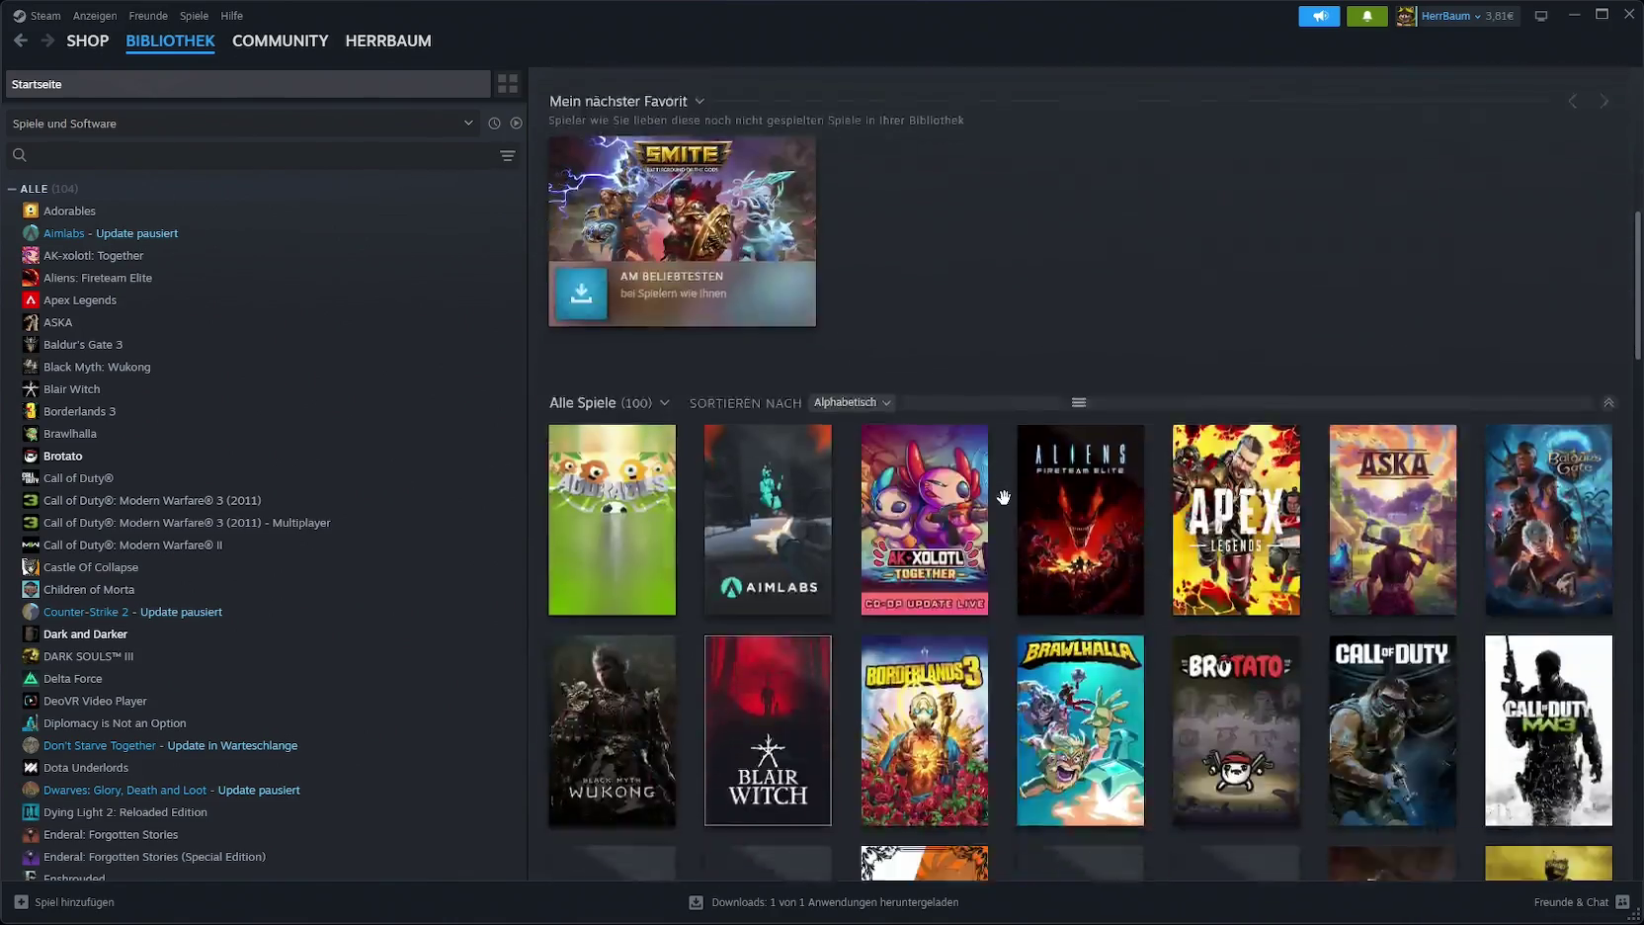
scroll(998, 494, "up", 4)
scroll(998, 499, "up", 4)
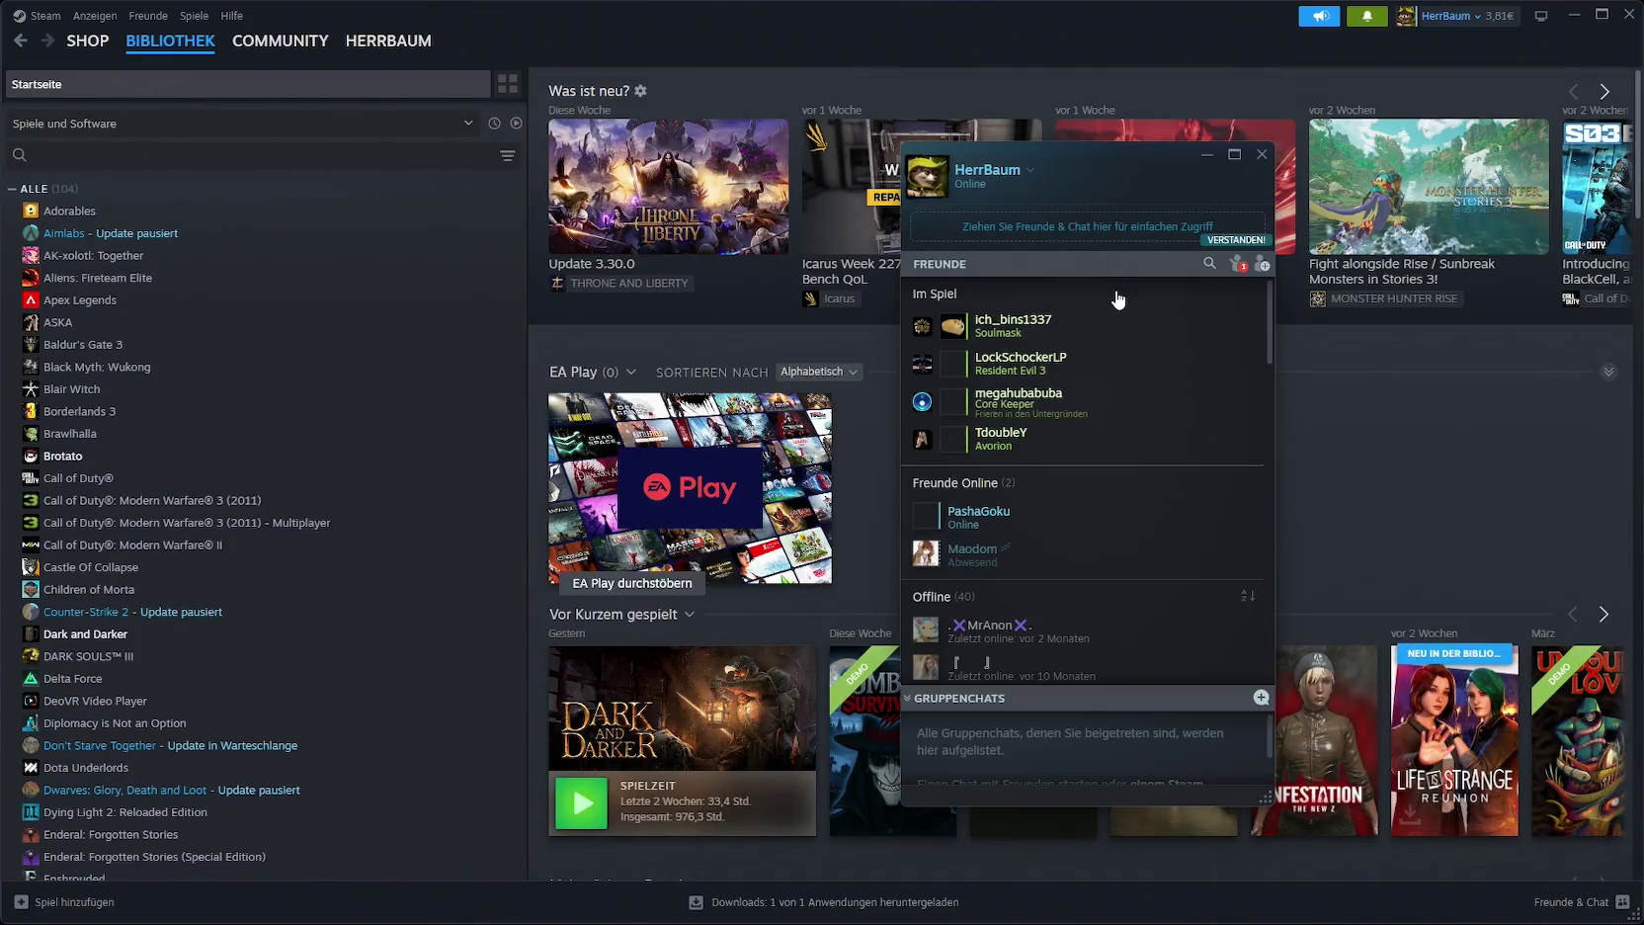